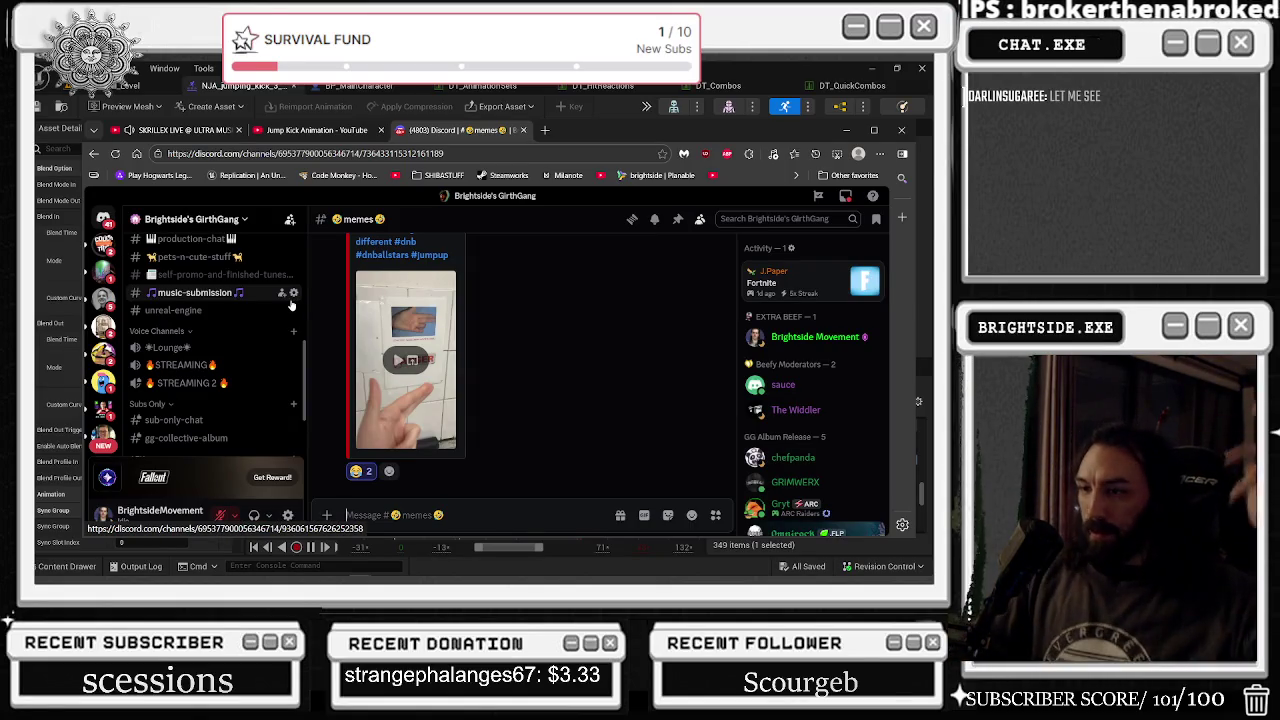
- Search 'twitch' from the address bar and go to the Twitch home page
{"action": "scroll", "coordinate": [290, 310], "scroll_direction": "up", "scroll_amount": 5}
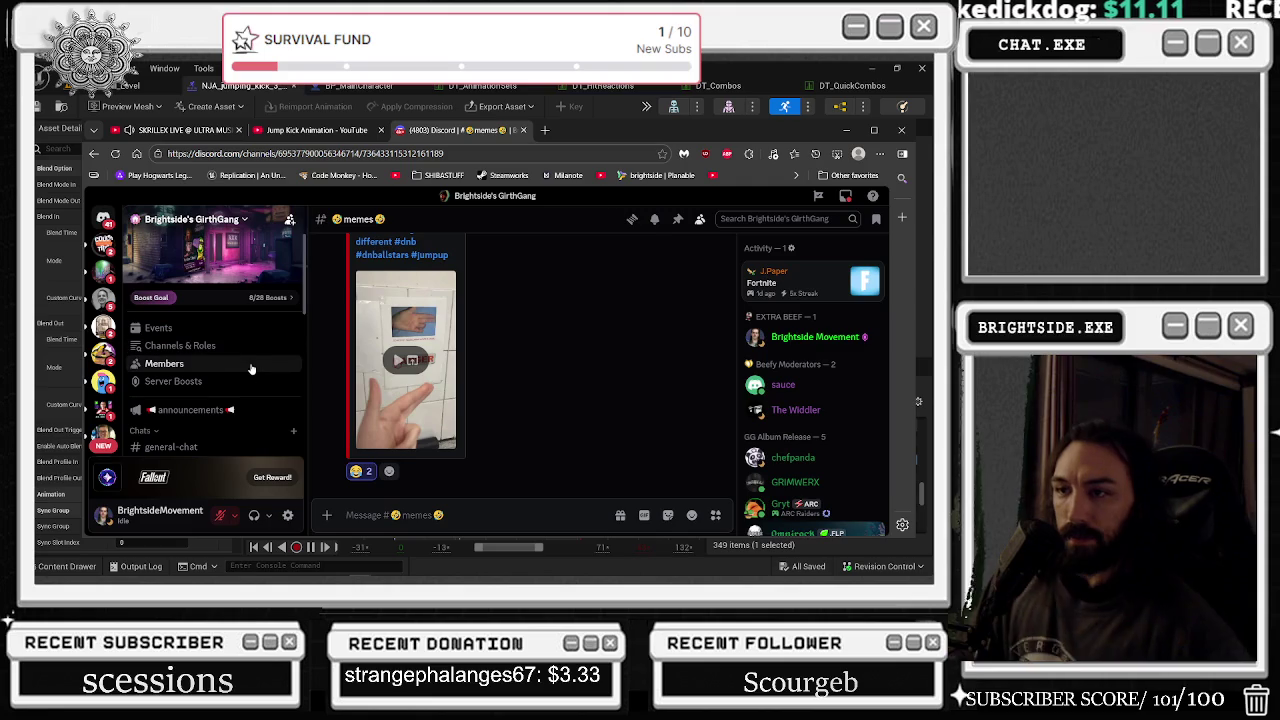
{"action": "mouse_move", "coordinate": [154, 578]}
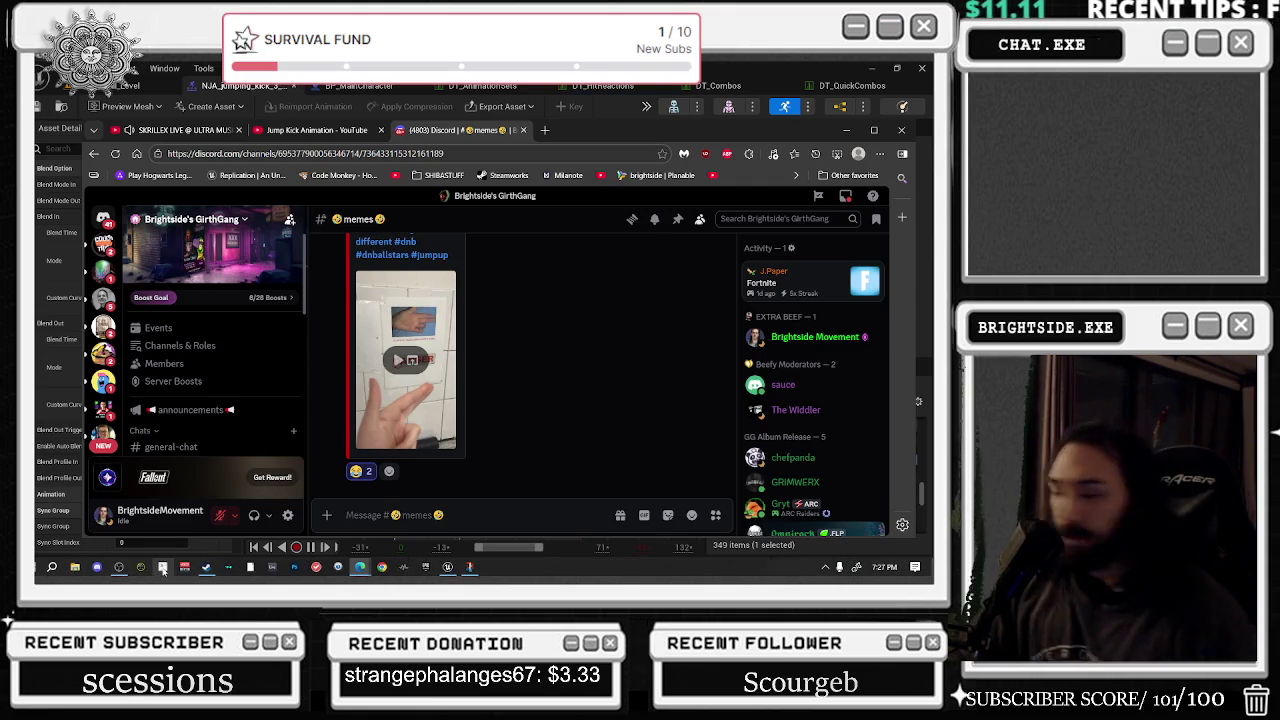
{"action": "left_click", "coordinate": [431, 152]}
{"action": "type", "text": "twitch"}
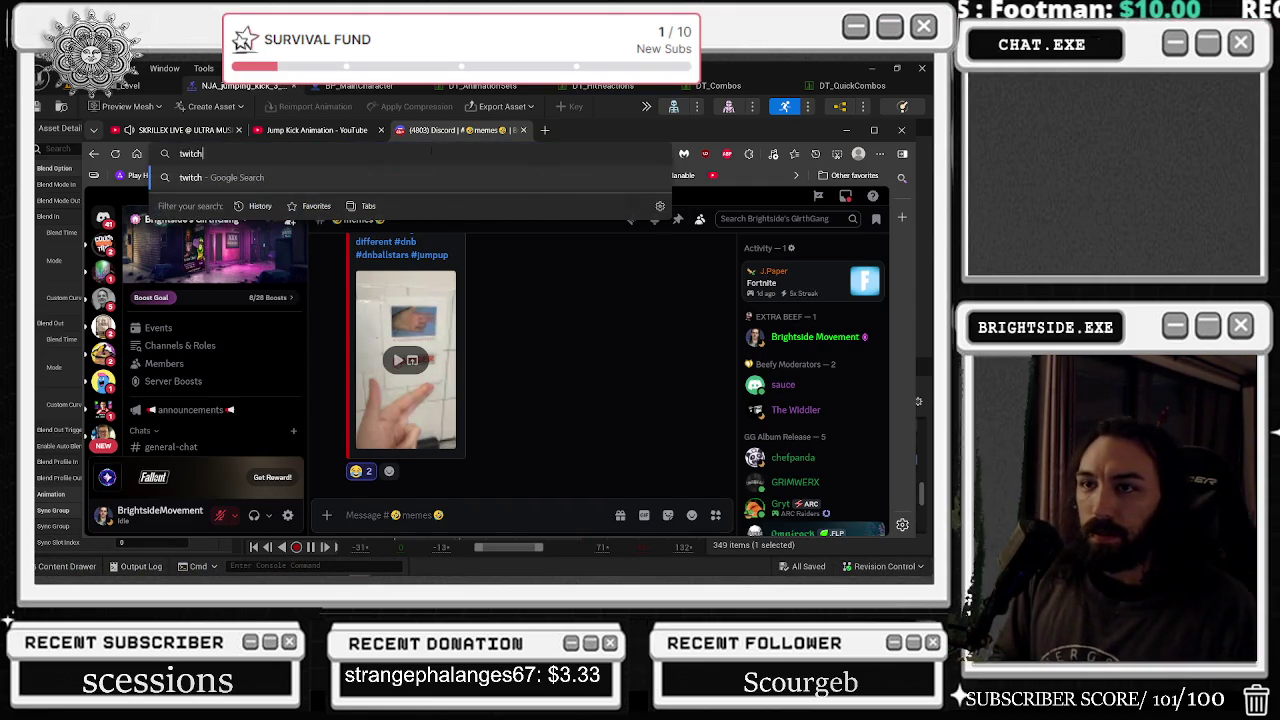
{"action": "key", "text": "Return"}
{"action": "left_click", "coordinate": [208, 318]}
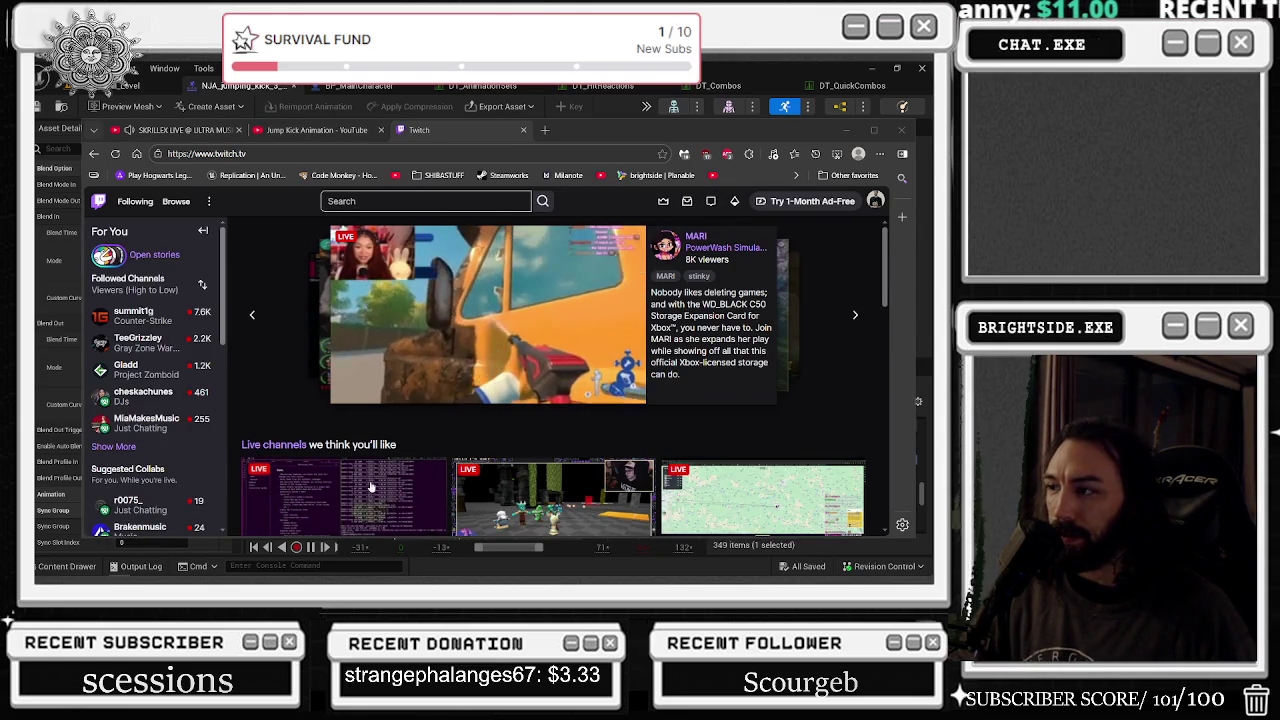
- Pause the featured stream and expand Followed Channels twice with Show More
{"action": "left_click", "coordinate": [343, 391]}
{"action": "scroll", "coordinate": [400, 360], "scroll_direction": "down", "scroll_amount": 2}
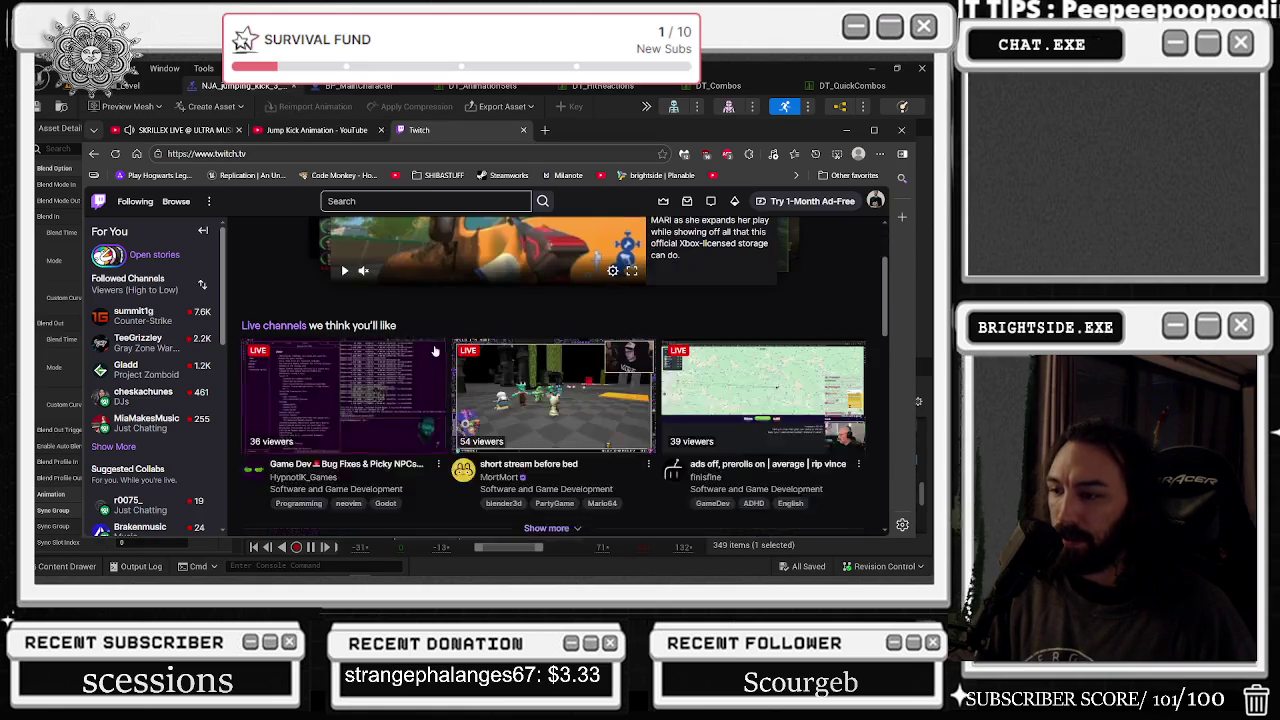
{"action": "scroll", "coordinate": [446, 330], "scroll_direction": "up", "scroll_amount": 2}
{"action": "scroll", "coordinate": [446, 330], "scroll_direction": "down", "scroll_amount": 2}
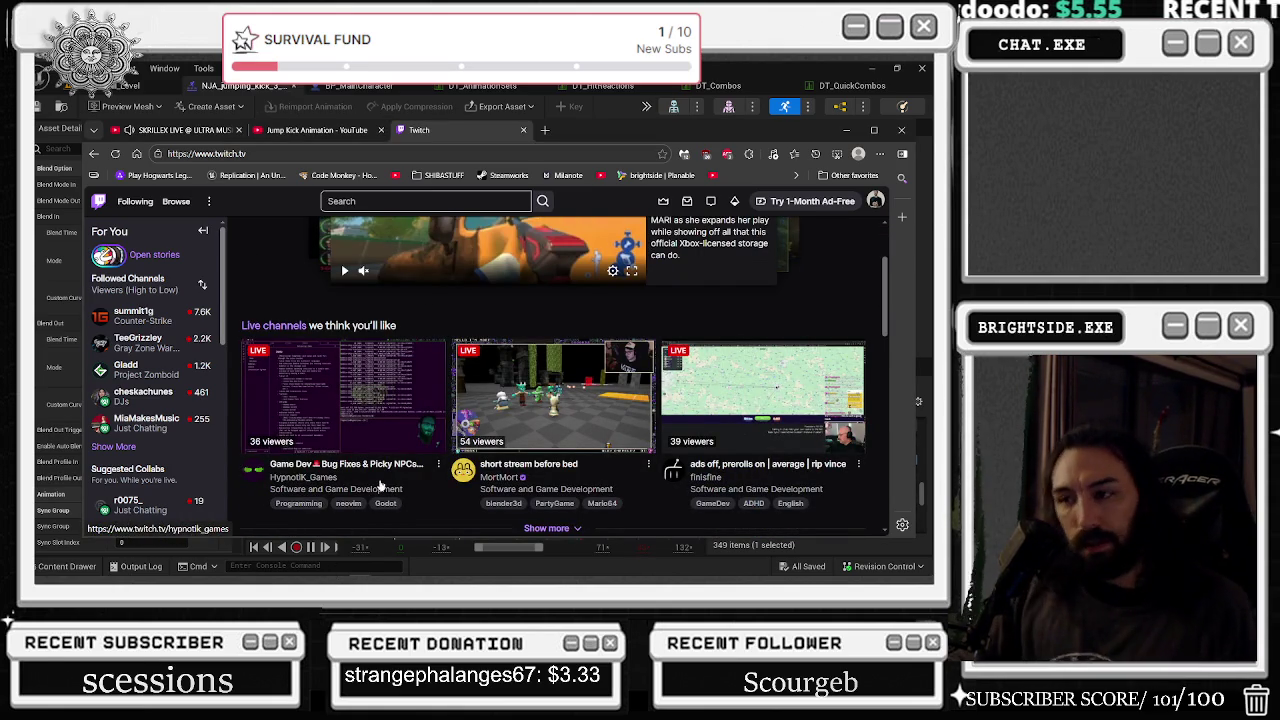
{"action": "left_click", "coordinate": [113, 446]}
{"action": "scroll", "coordinate": [160, 400], "scroll_direction": "down", "scroll_amount": 2}
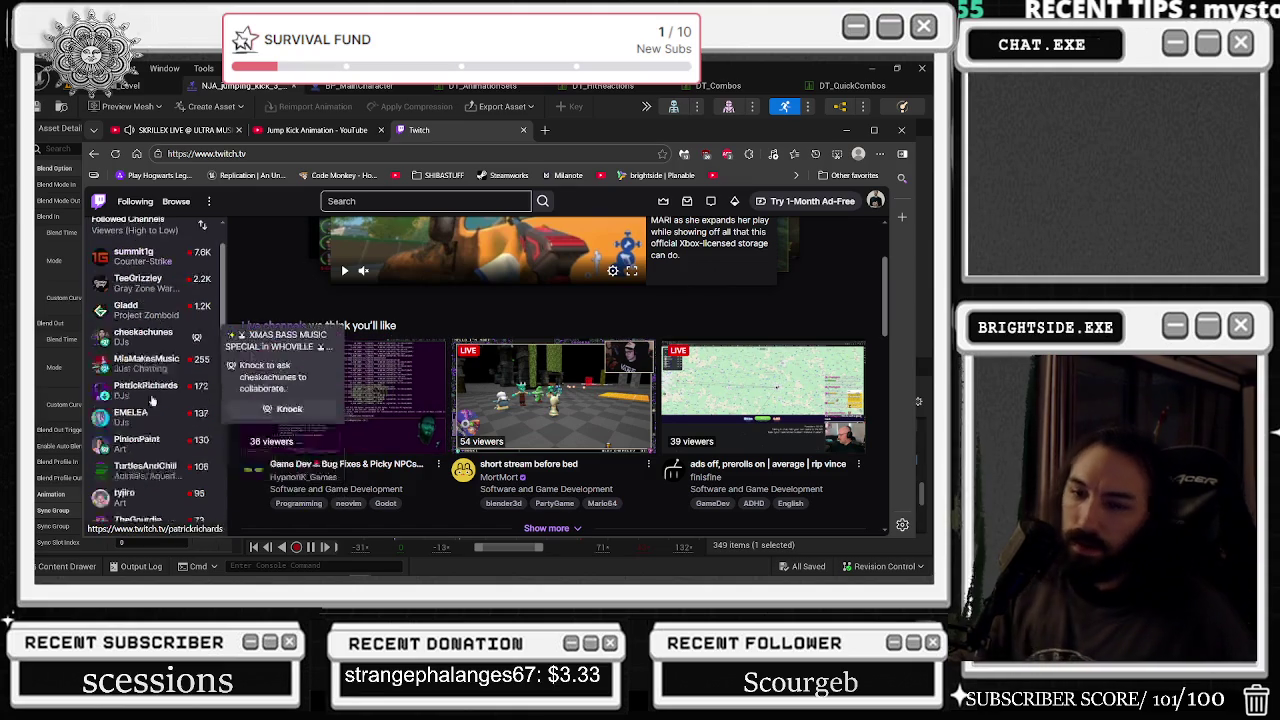
{"action": "scroll", "coordinate": [166, 396], "scroll_direction": "down", "scroll_amount": 2}
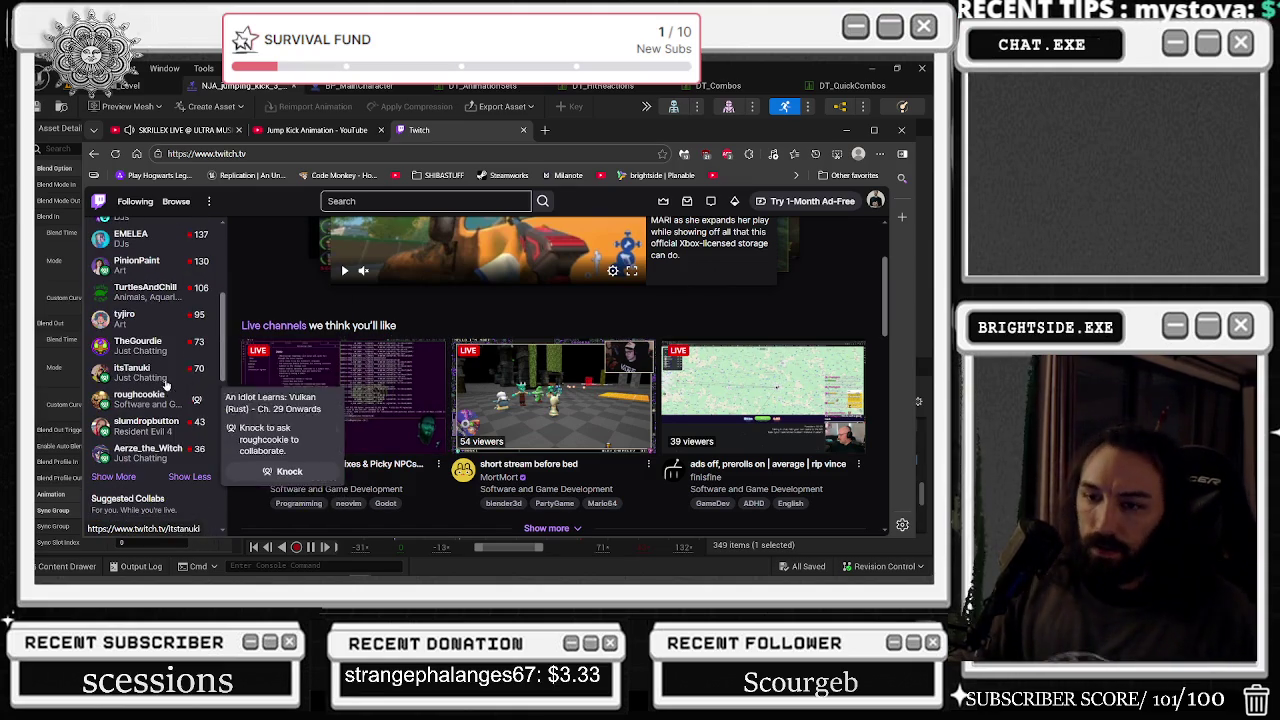
{"action": "left_click", "coordinate": [112, 477]}
{"action": "scroll", "coordinate": [150, 400], "scroll_direction": "down", "scroll_amount": 3}
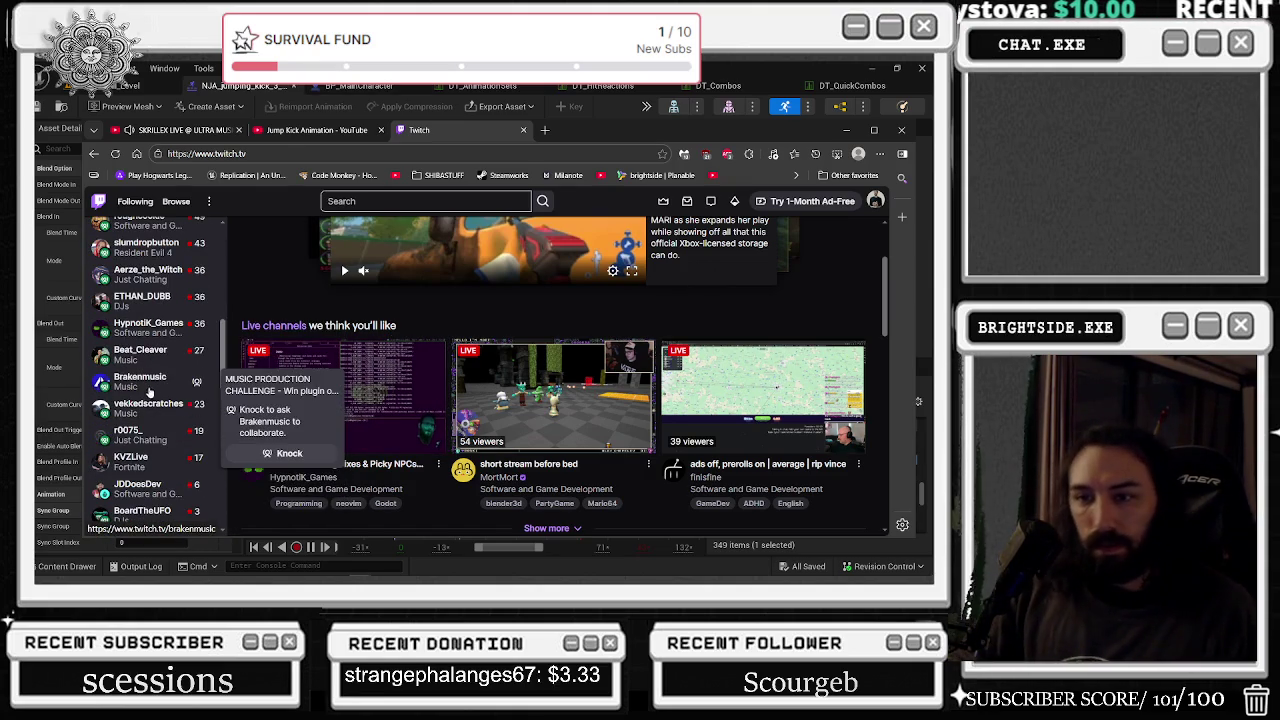
- Watch a followed music channel's live stream, visit your own channel, then open a blank tab
{"action": "left_click", "coordinate": [150, 385]}
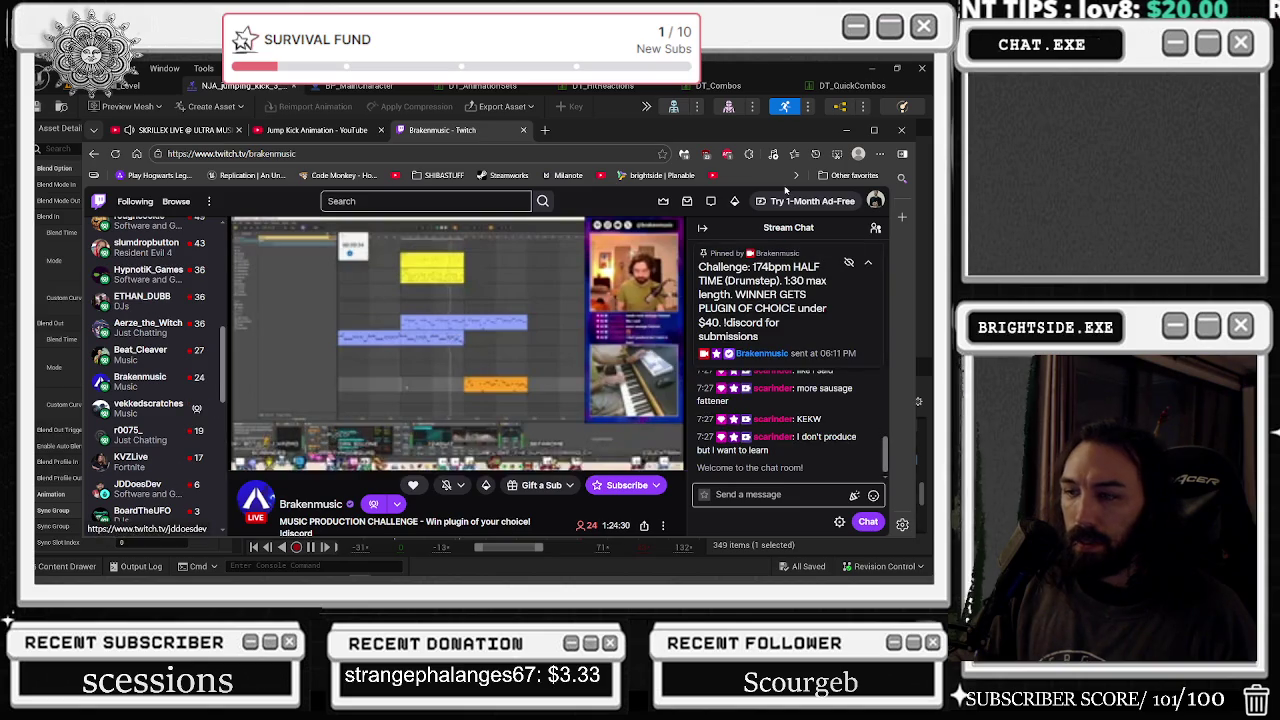
{"action": "left_click", "coordinate": [875, 201]}
{"action": "left_click", "coordinate": [780, 263]}
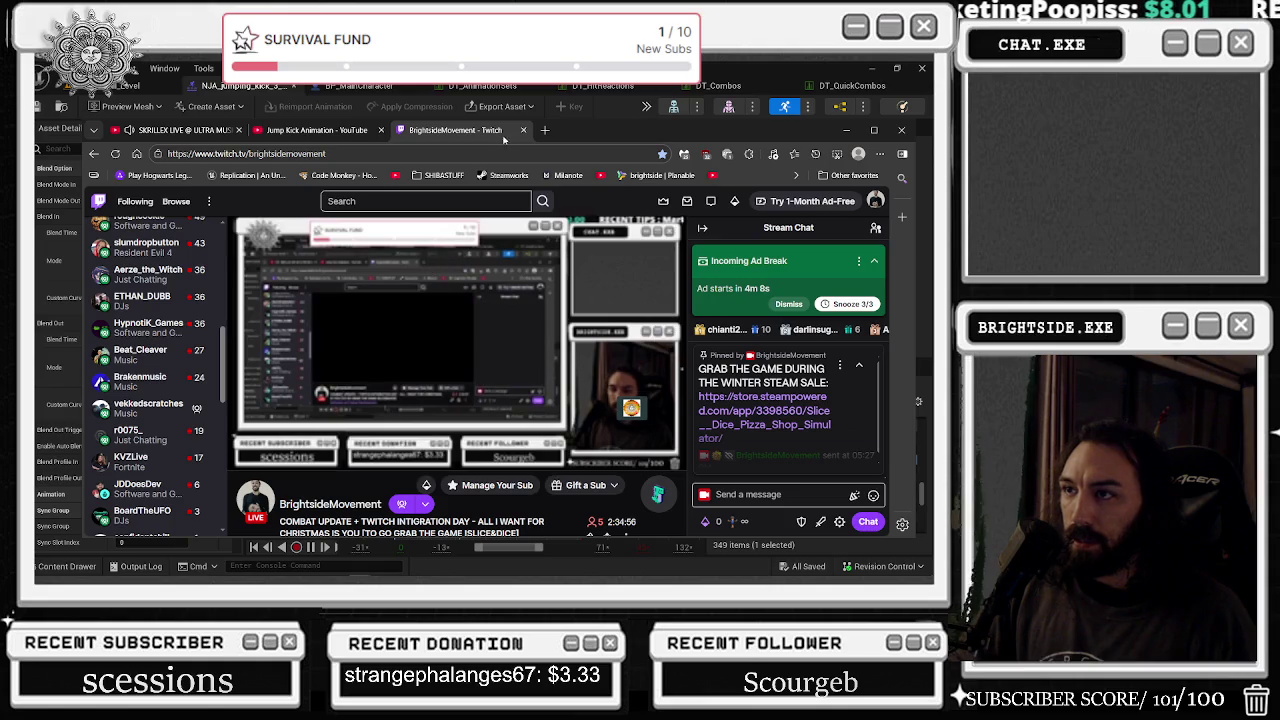
{"action": "left_click", "coordinate": [544, 129]}
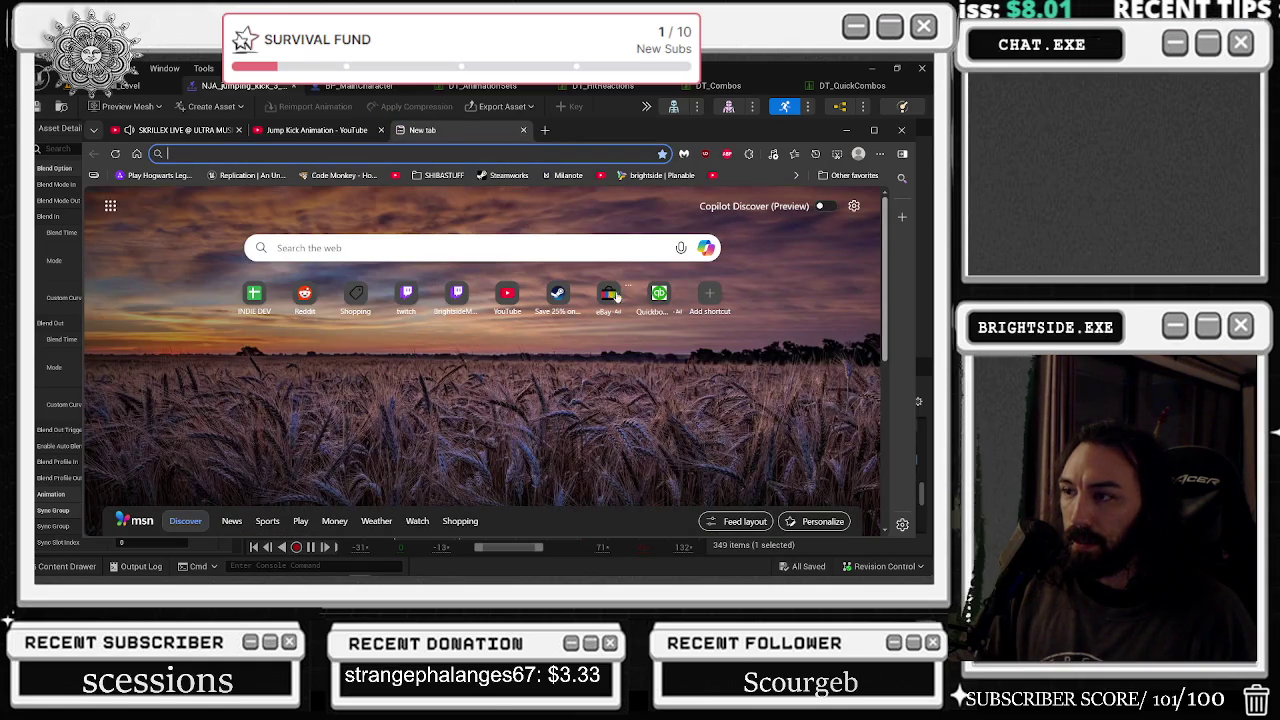
- Bring the YouTube browser back full-screen and pause the playing movie
{"action": "key", "text": "alt+Tab"}
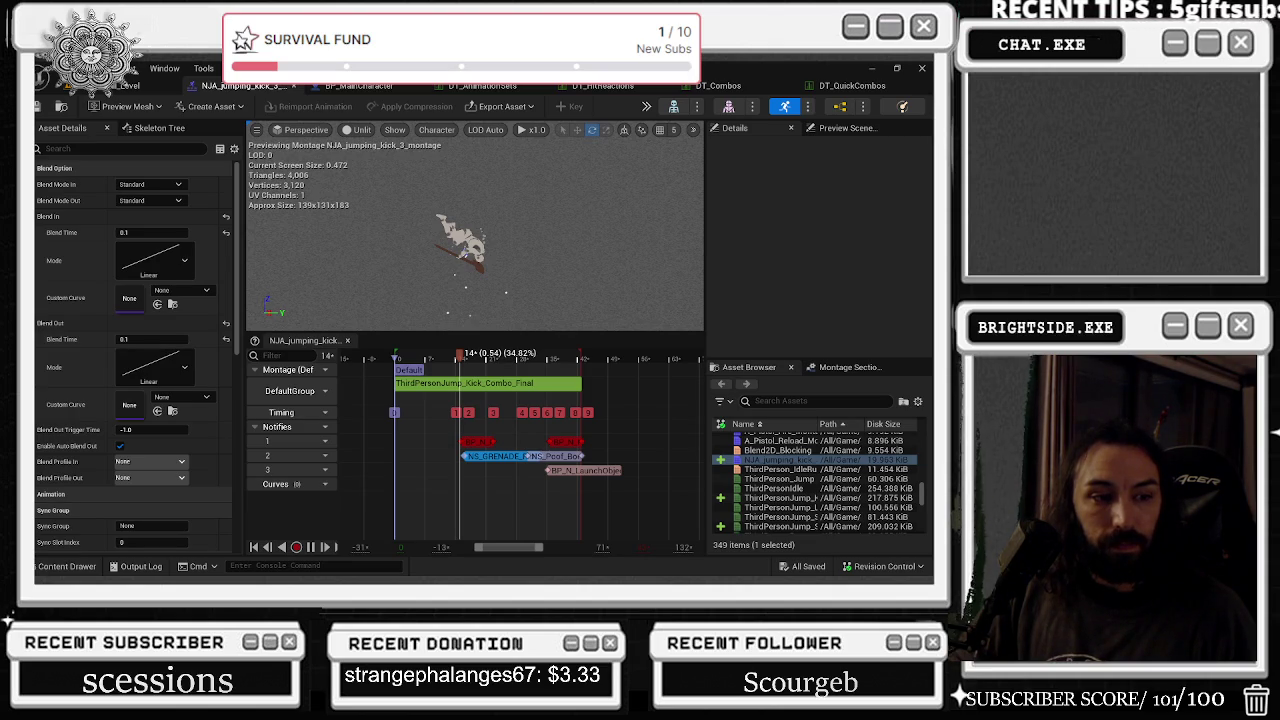
{"action": "key", "text": "alt+Tab"}
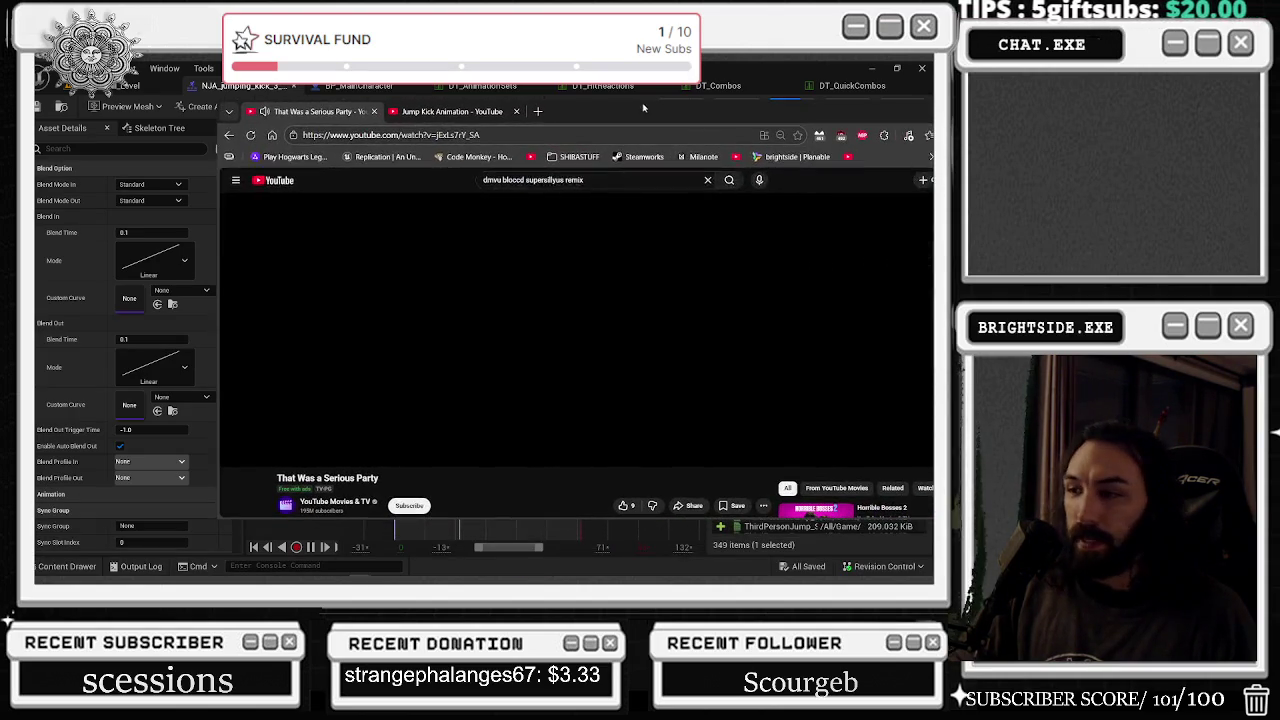
{"action": "key", "text": "alt+Tab"}
{"action": "key", "text": "alt+Tab"}
{"action": "left_click", "coordinate": [499, 327]}
{"action": "scroll", "coordinate": [499, 327], "scroll_direction": "down", "scroll_amount": 2}
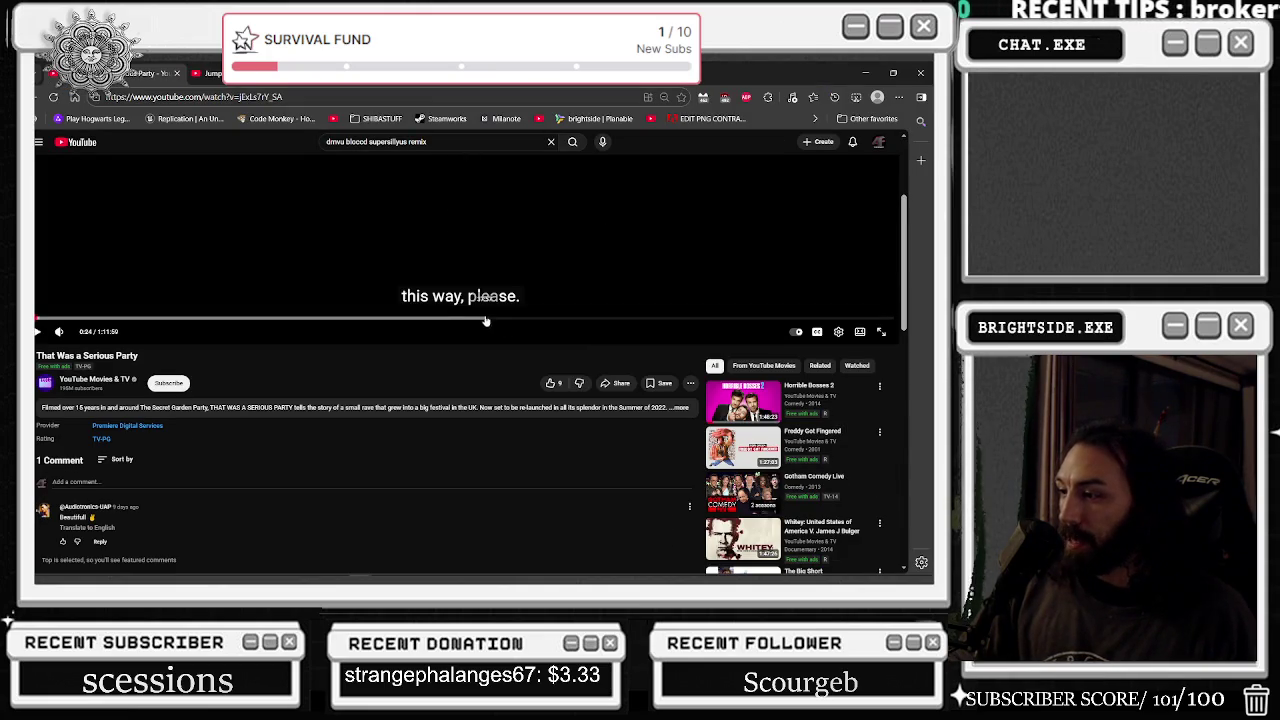
{"action": "scroll", "coordinate": [760, 400], "scroll_direction": "down", "scroll_amount": 3}
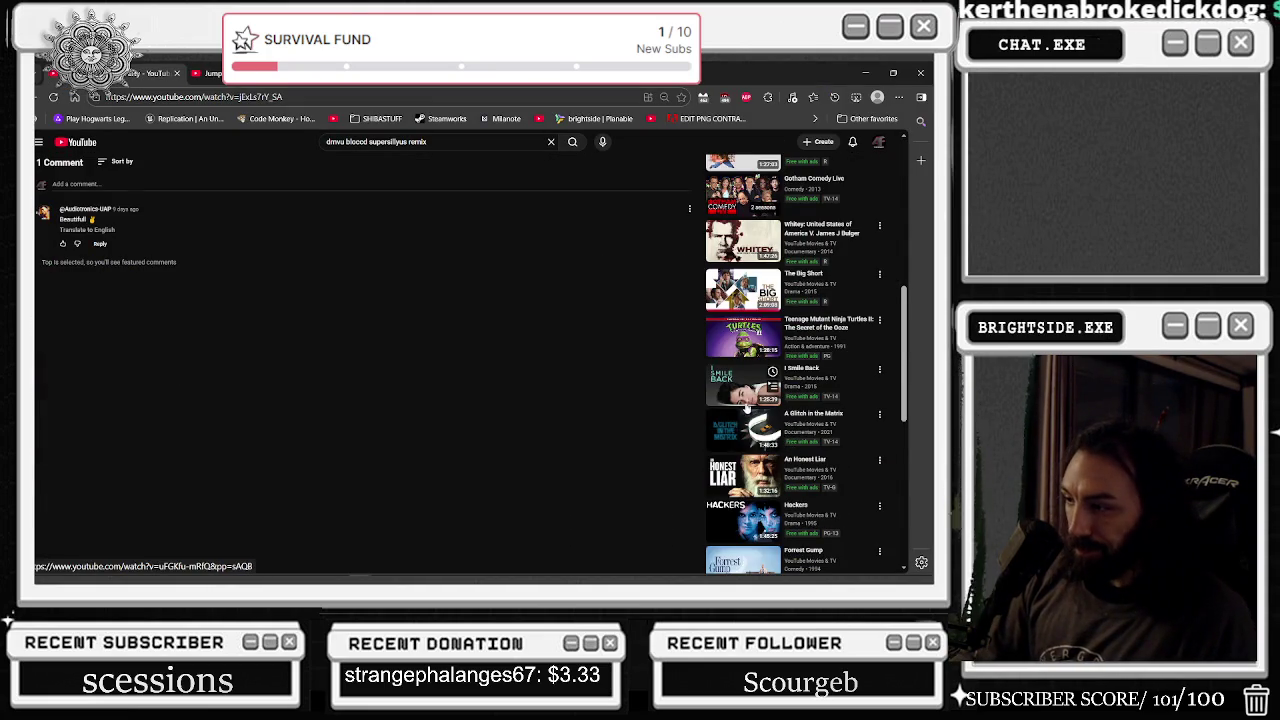
{"action": "scroll", "coordinate": [746, 408], "scroll_direction": "down", "scroll_amount": 1}
{"action": "scroll", "coordinate": [875, 357], "scroll_direction": "down", "scroll_amount": 2}
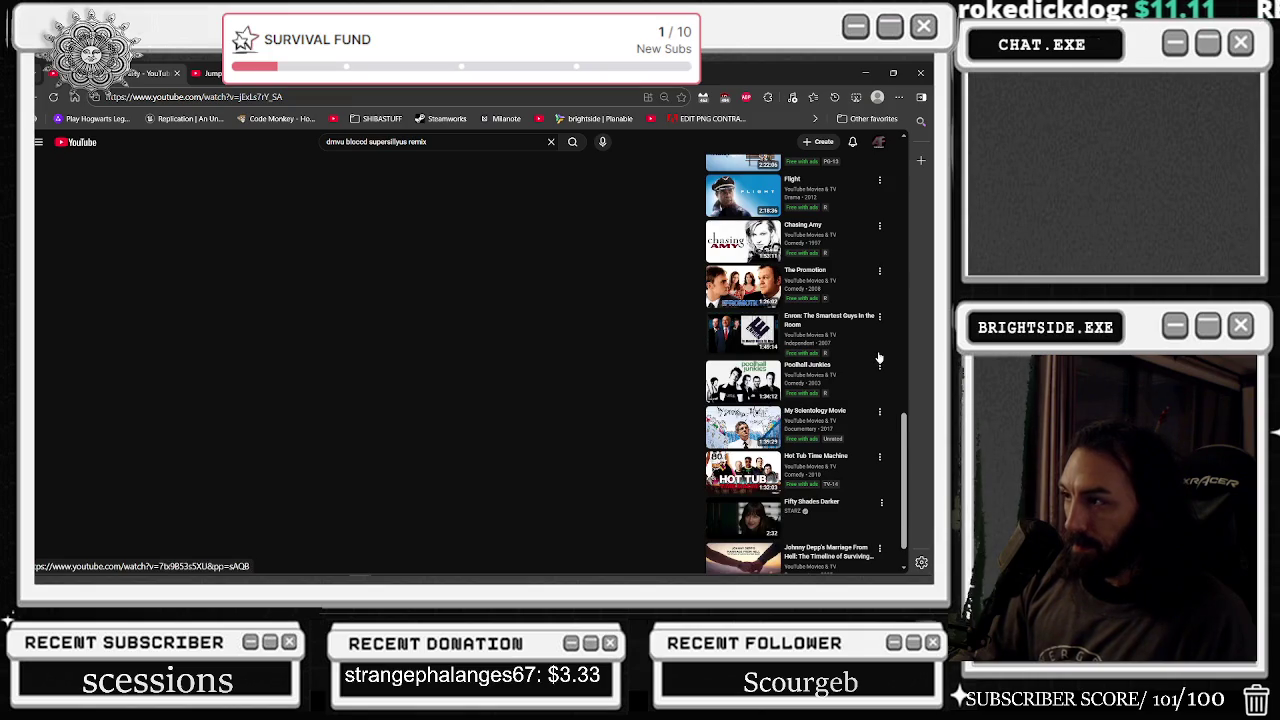
{"action": "scroll", "coordinate": [869, 359], "scroll_direction": "down", "scroll_amount": 1}
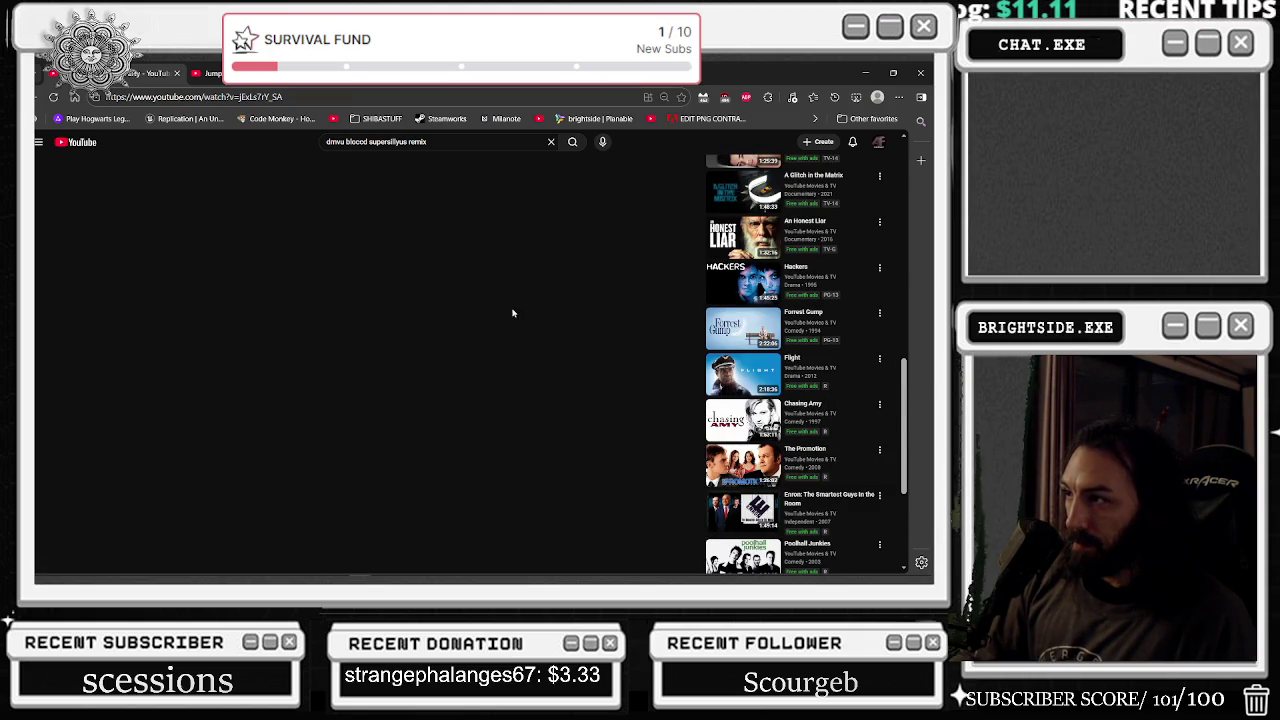
- Play the PEEKABOO carRADIO 063 mix from the YouTube home feed, then return to Unreal
{"action": "left_click", "coordinate": [80, 148]}
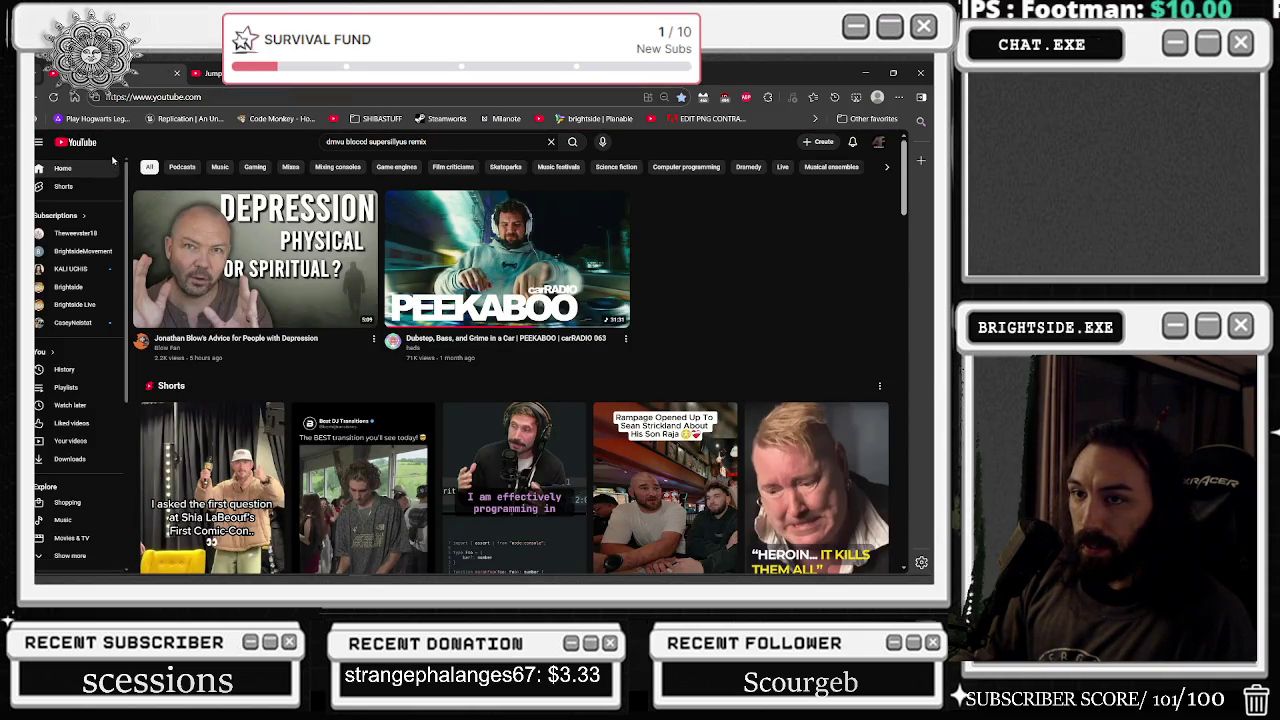
{"action": "left_click", "coordinate": [507, 260]}
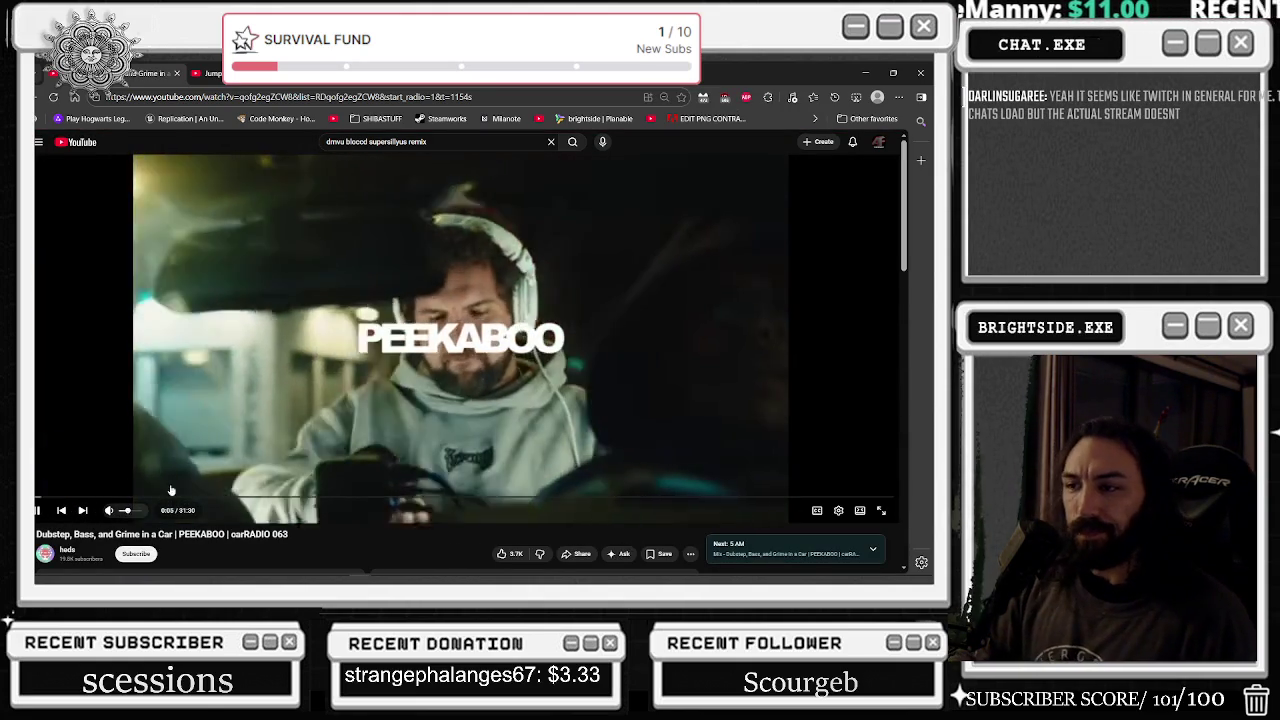
{"action": "key", "text": "alt+Tab"}
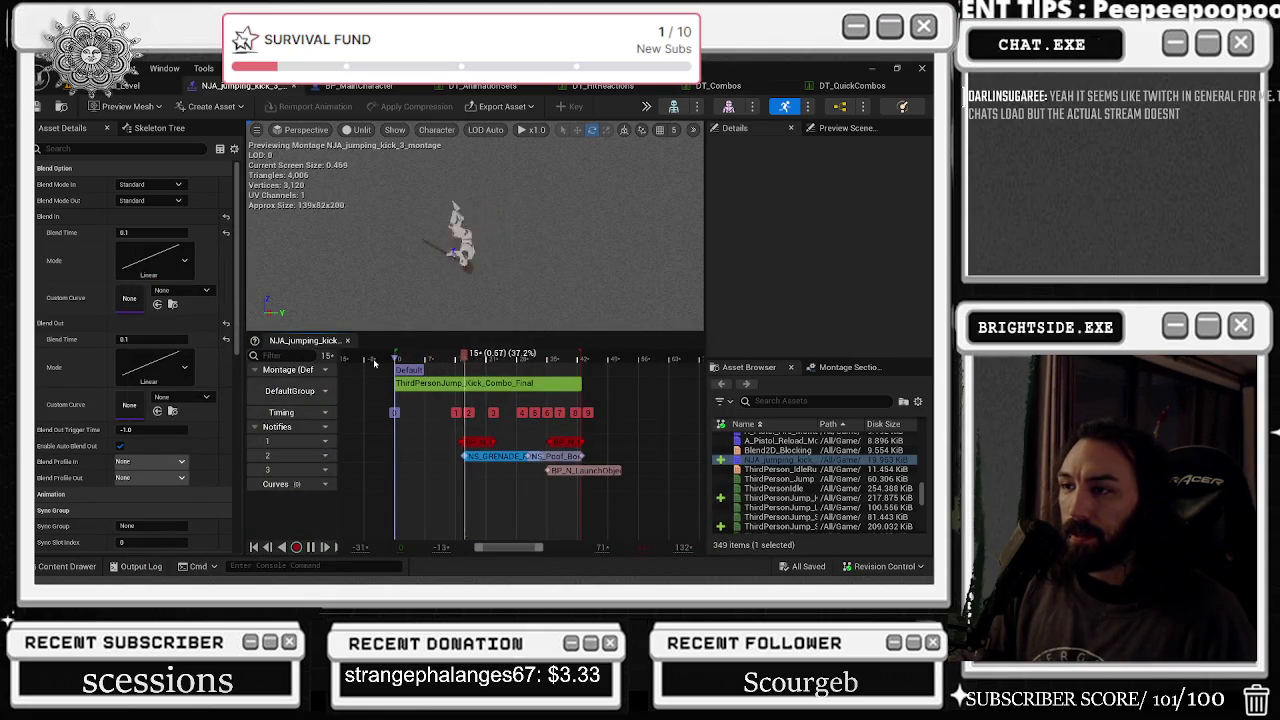
- Replay the montage and use Open Asset on its kick segment to open ThirdPersonJump_Kick_Combo_Final
{"action": "key", "text": "space"}
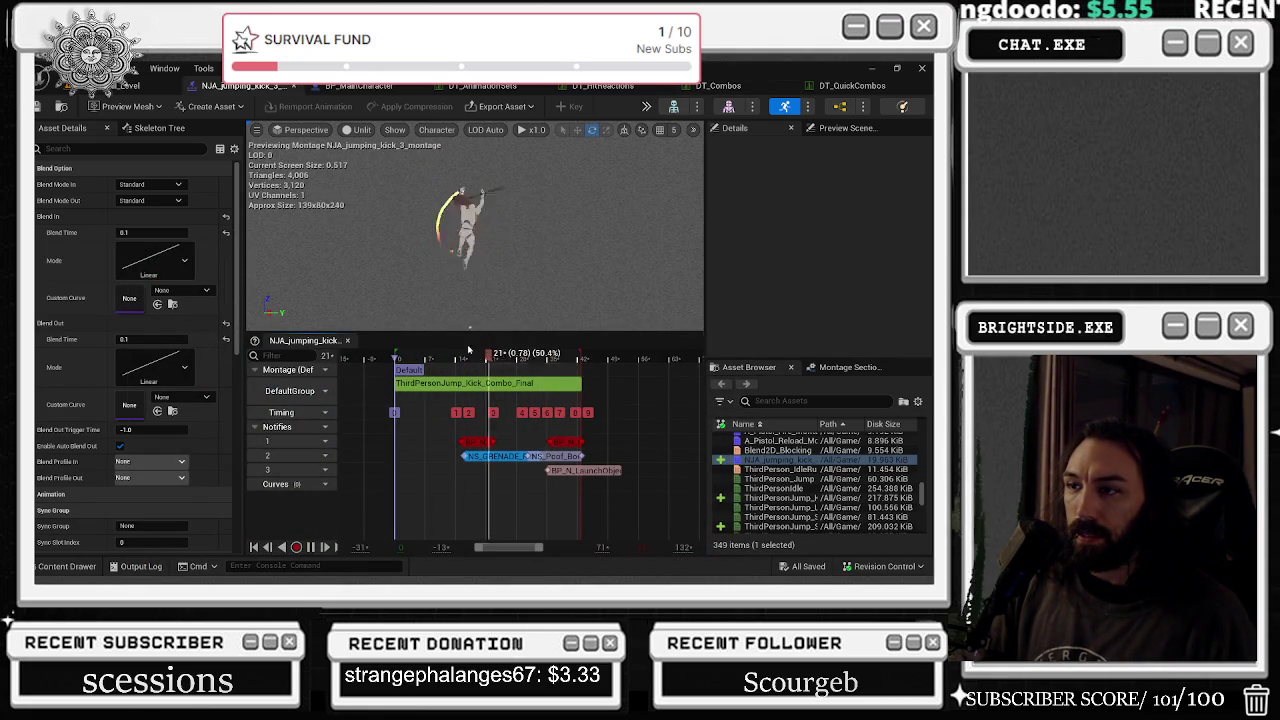
{"action": "left_click", "coordinate": [460, 385]}
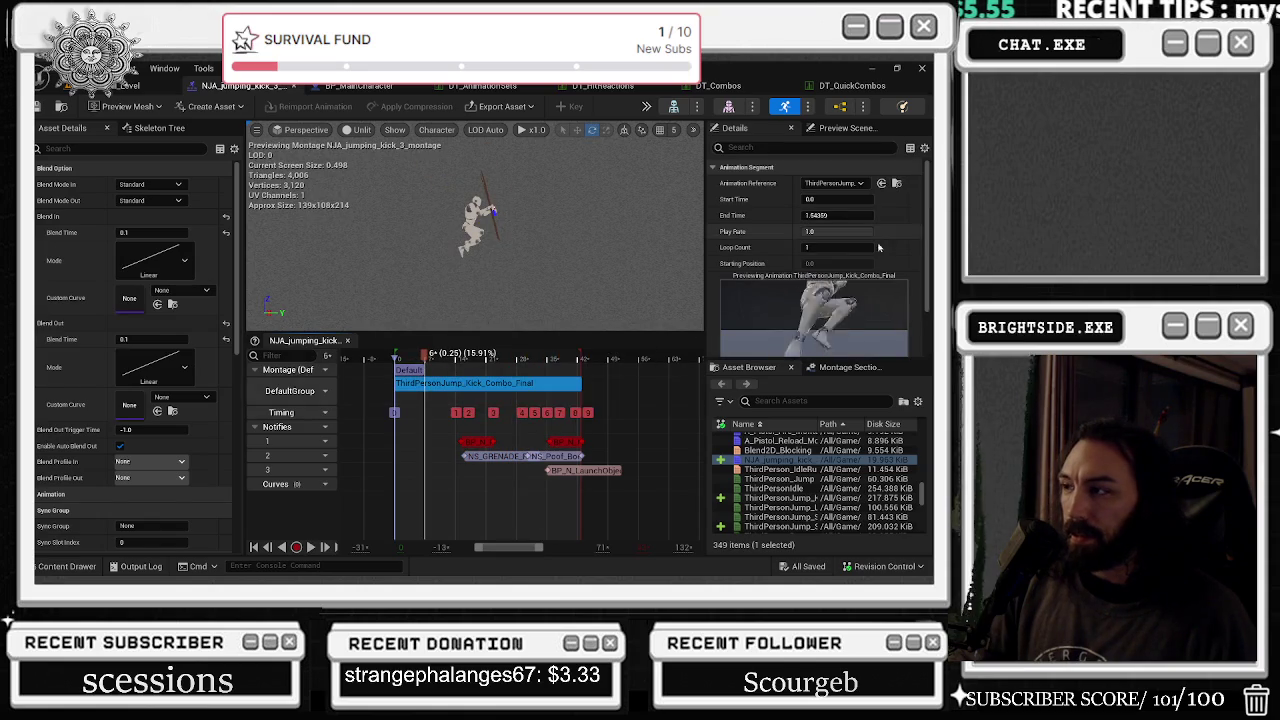
{"action": "right_click", "coordinate": [457, 387]}
{"action": "left_click", "coordinate": [511, 426]}
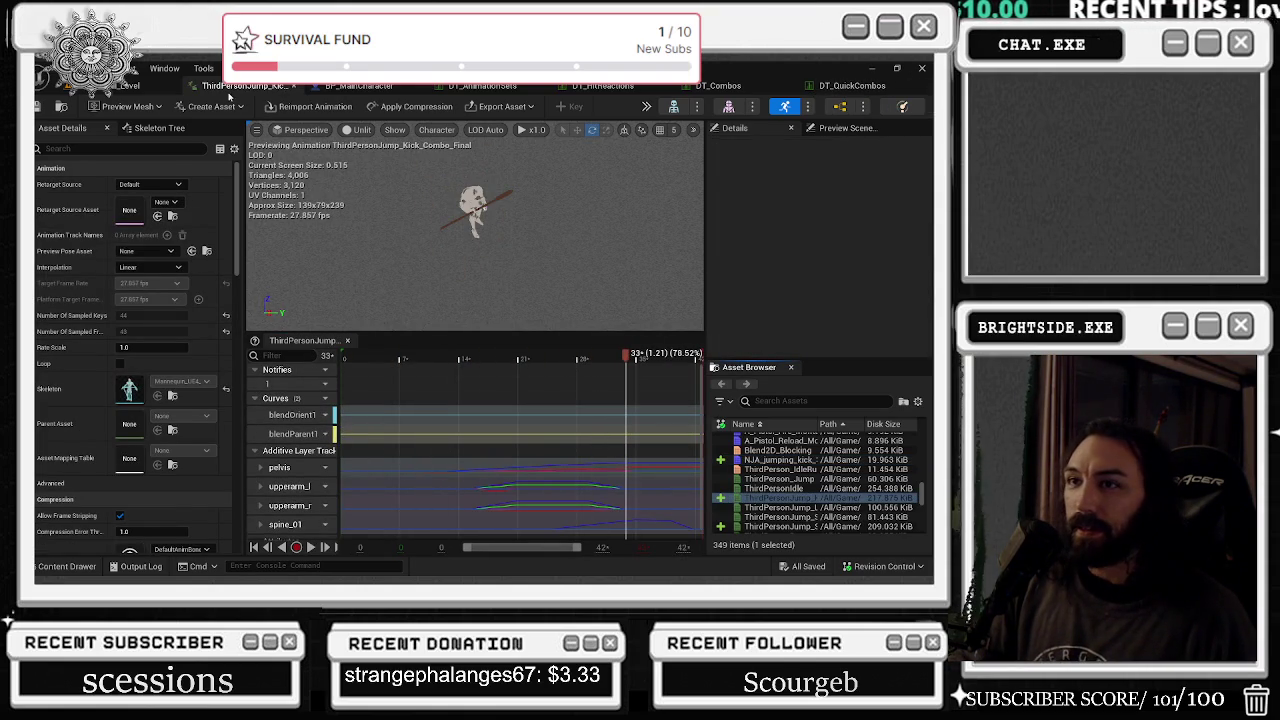
- In DT_Combos, open the NJA_jumping_kick_3_montage used by the Kick row
{"action": "left_click", "coordinate": [392, 90]}
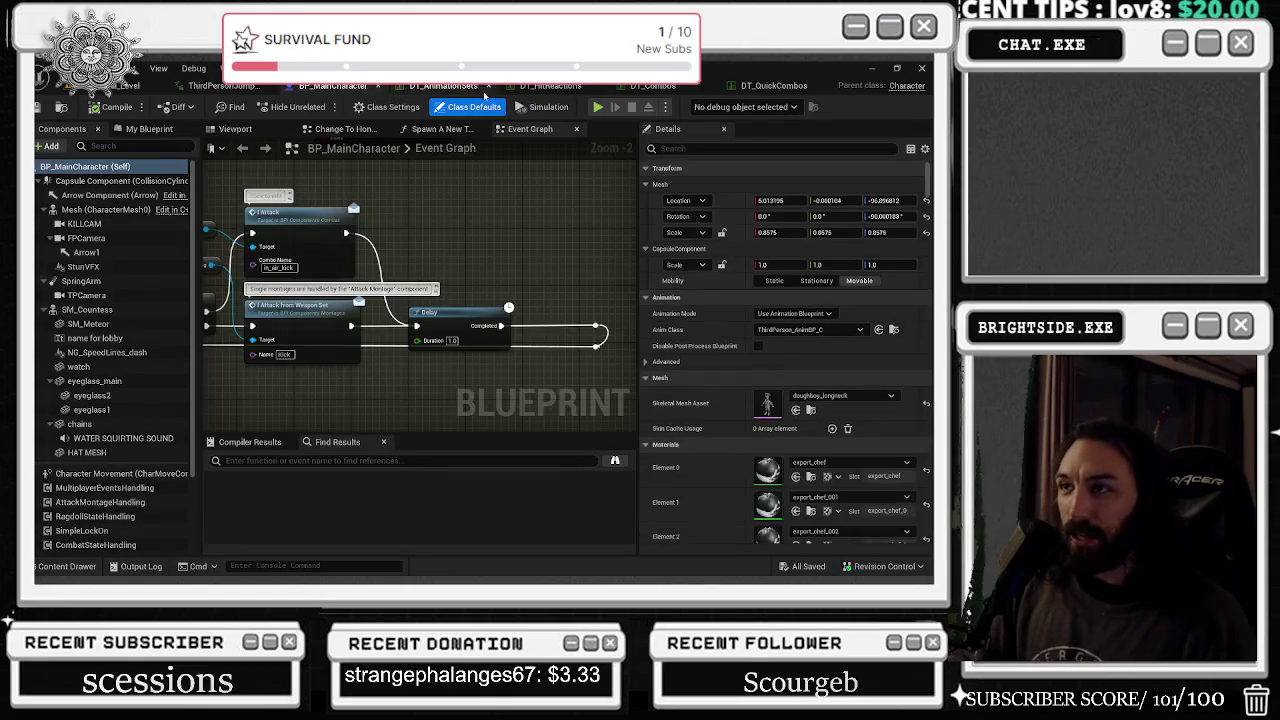
{"action": "left_click", "coordinate": [130, 86]}
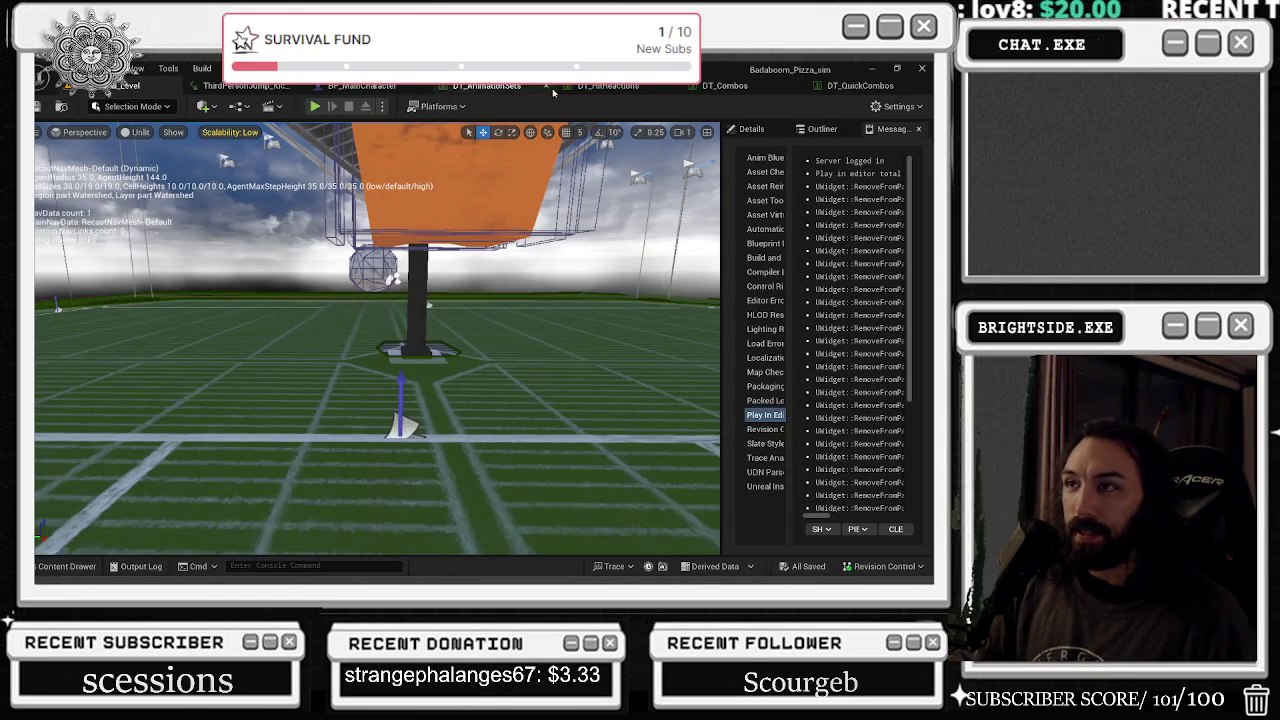
{"action": "left_click", "coordinate": [712, 86]}
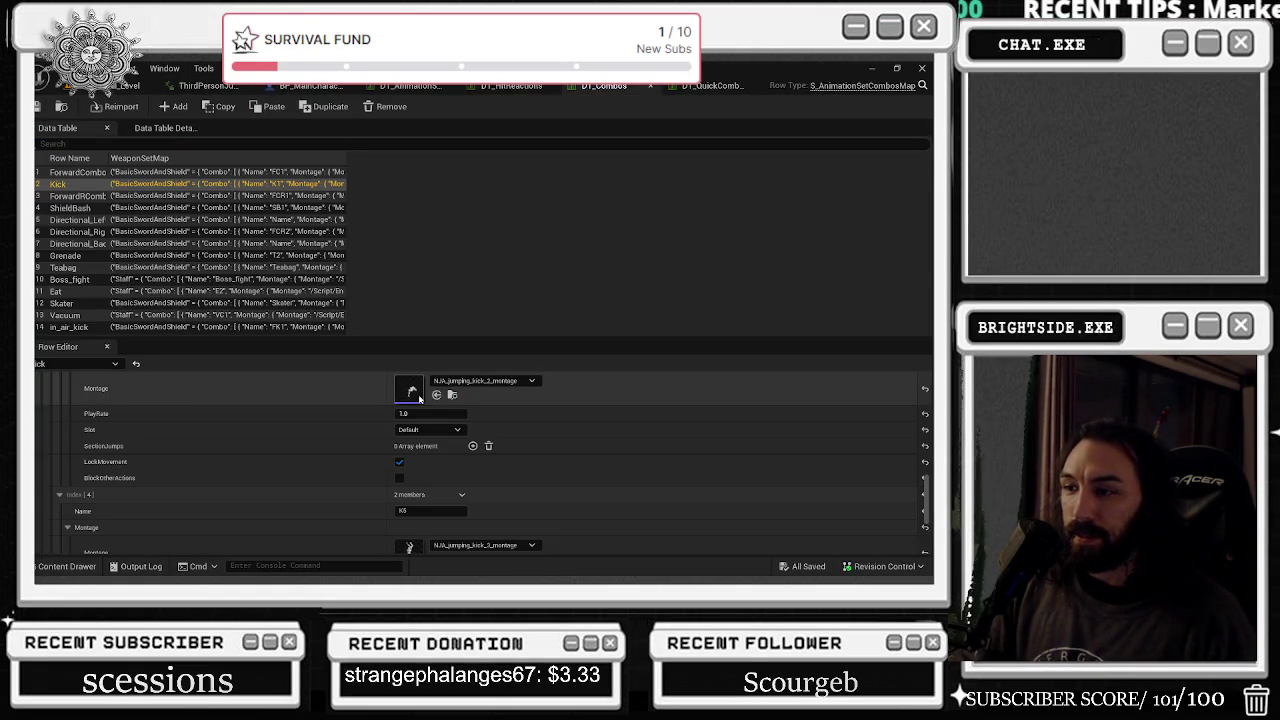
{"action": "scroll", "coordinate": [409, 390], "scroll_direction": "down", "scroll_amount": 3}
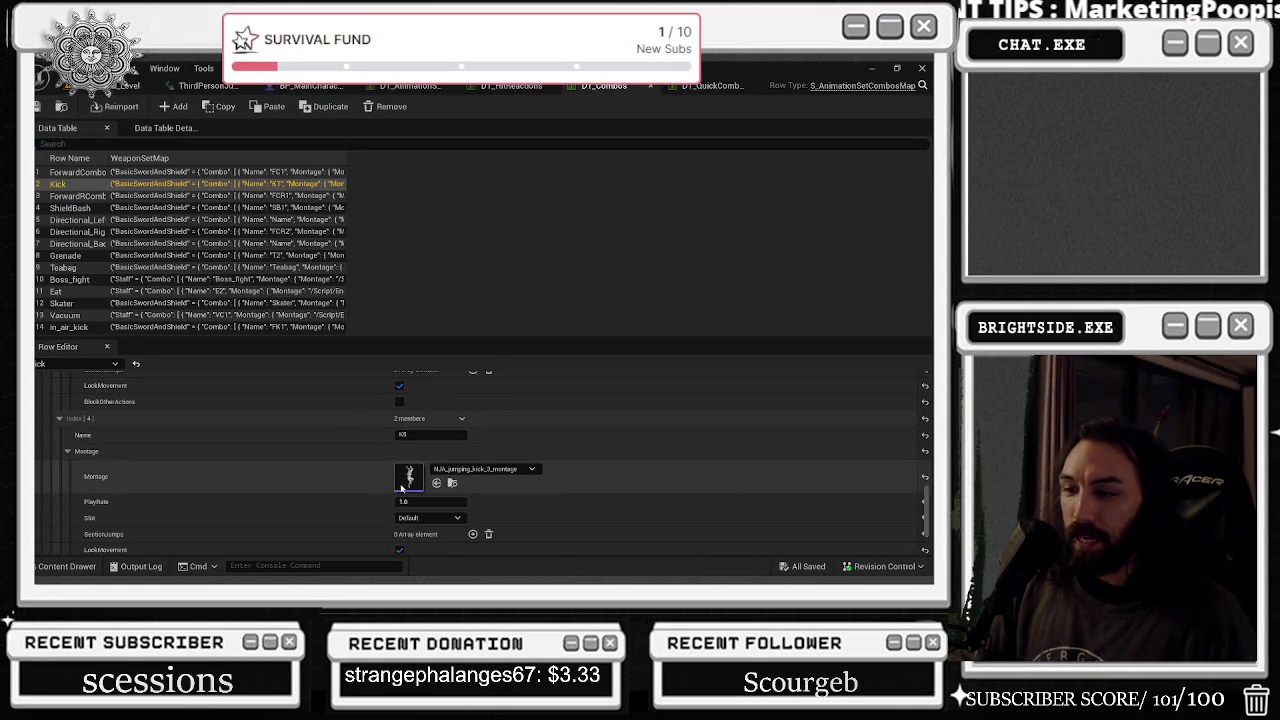
{"action": "double_click", "coordinate": [409, 468]}
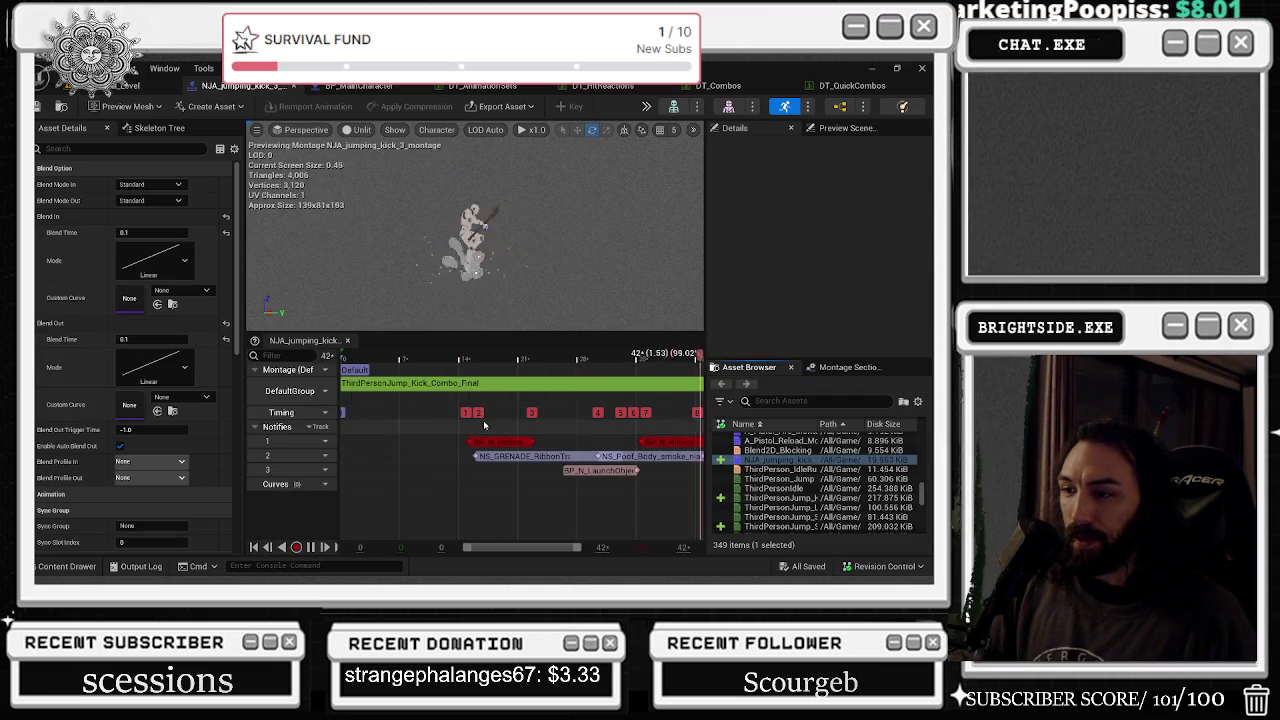
- Replace the notify's NS_GRENADE_RibbonTrail effect with NS_punch_trail
{"action": "left_click", "coordinate": [504, 462]}
{"action": "left_click", "coordinate": [505, 459]}
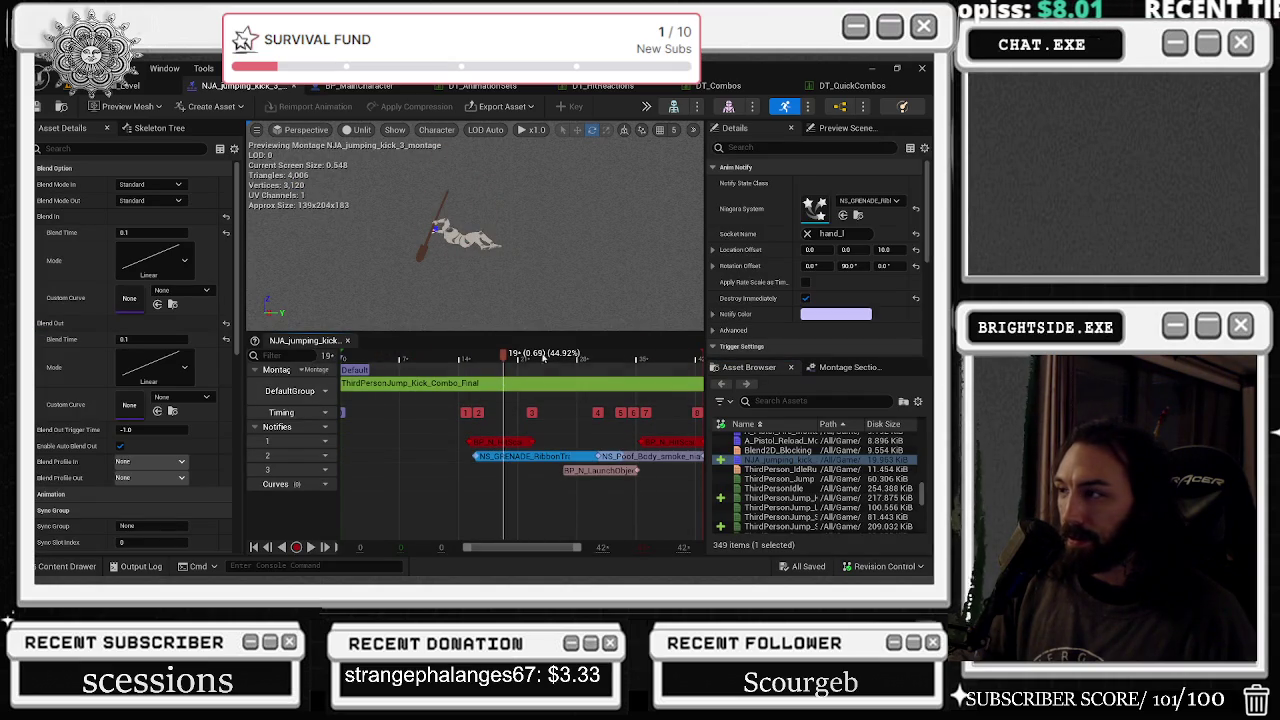
{"action": "left_click", "coordinate": [858, 216]}
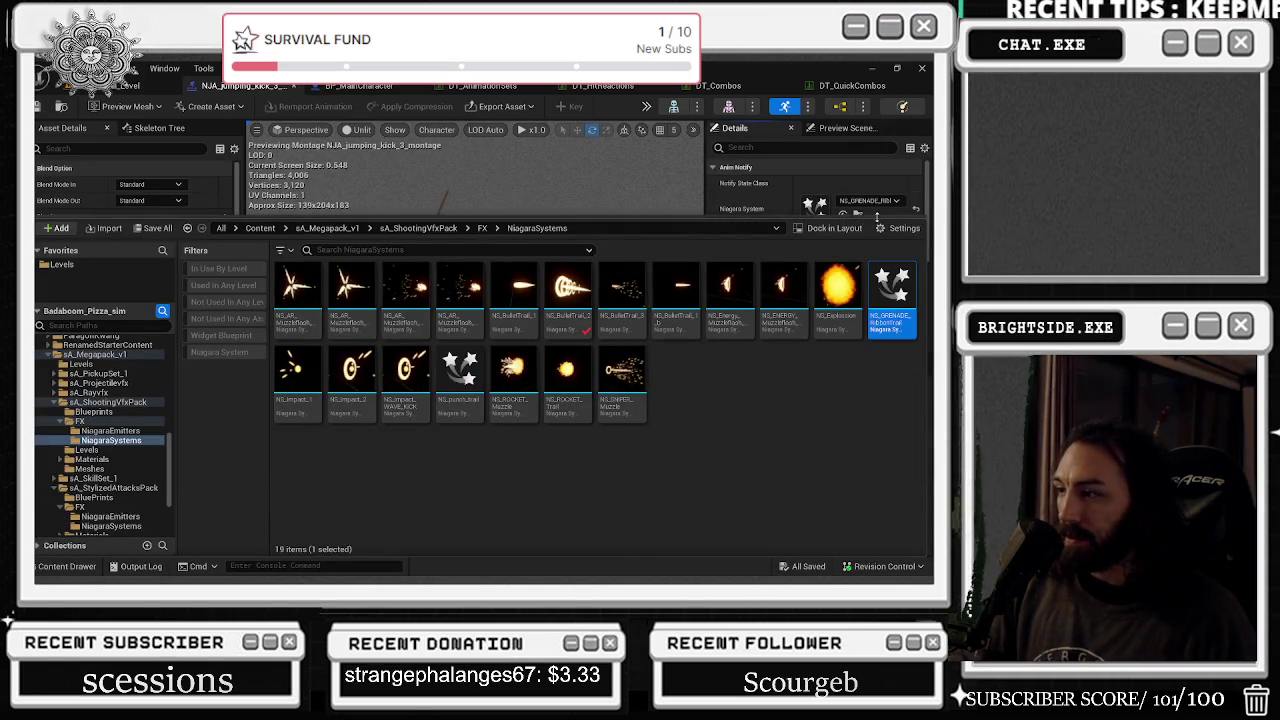
{"action": "left_click", "coordinate": [478, 386]}
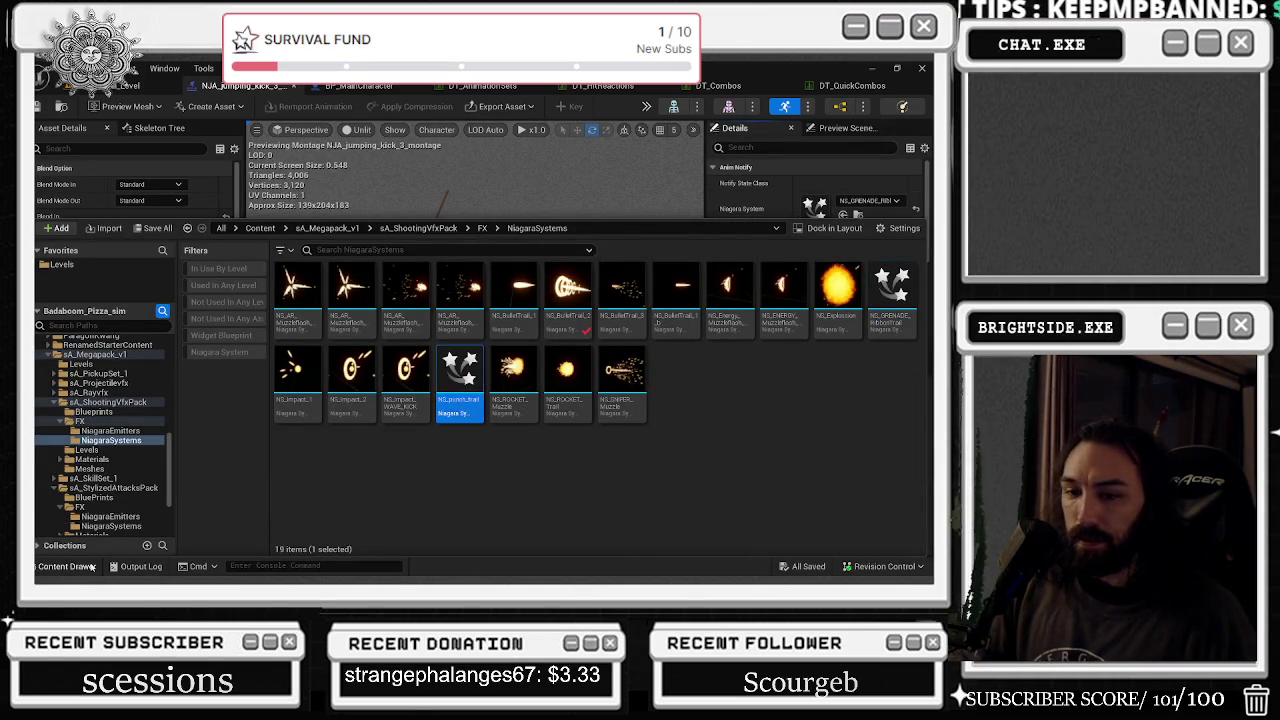
{"action": "left_click", "coordinate": [91, 567]}
{"action": "left_click", "coordinate": [843, 215]}
- Move the punch trail notify earlier to about frame 3, lengthen it, and disable Destroy Immediately
{"action": "key", "text": "space"}
{"action": "mouse_move", "coordinate": [480, 456]}
{"action": "left_mouse_down"}
{"action": "mouse_move", "coordinate": [502, 458]}
{"action": "mouse_move", "coordinate": [385, 456]}
{"action": "left_mouse_up"}
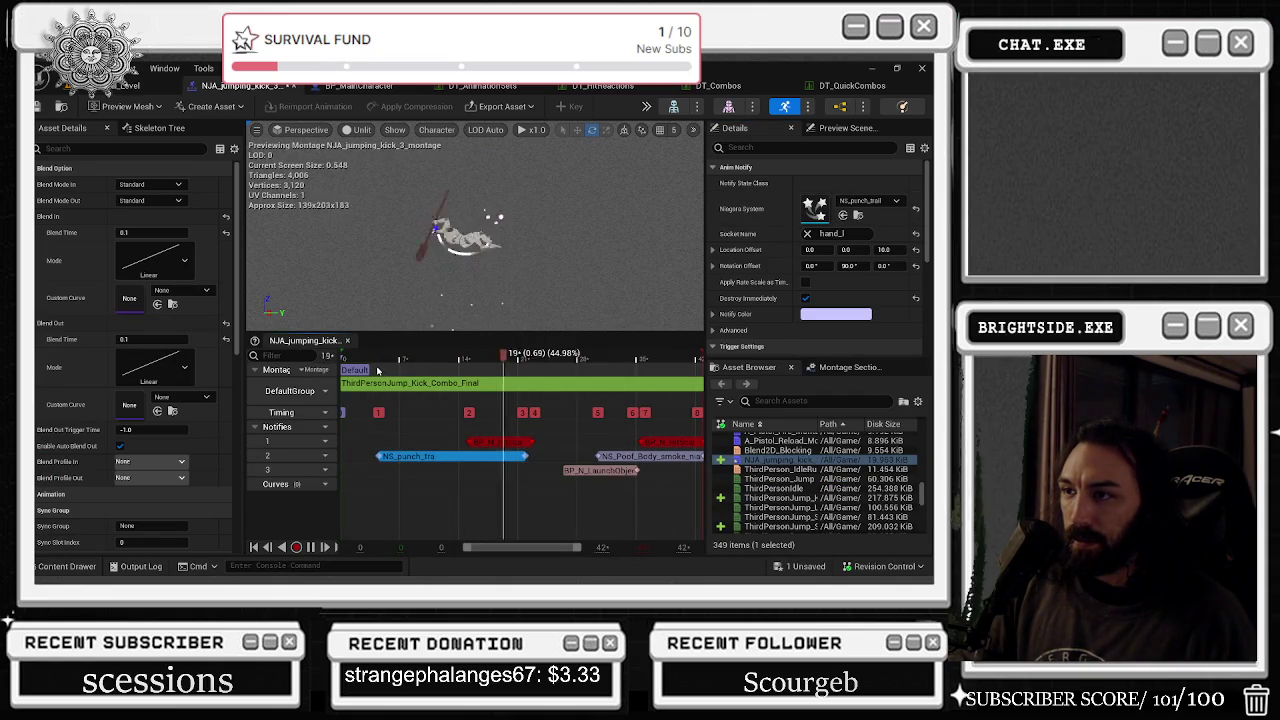
{"action": "left_click_drag", "start_coordinate": [527, 456], "coordinate": [555, 456]}
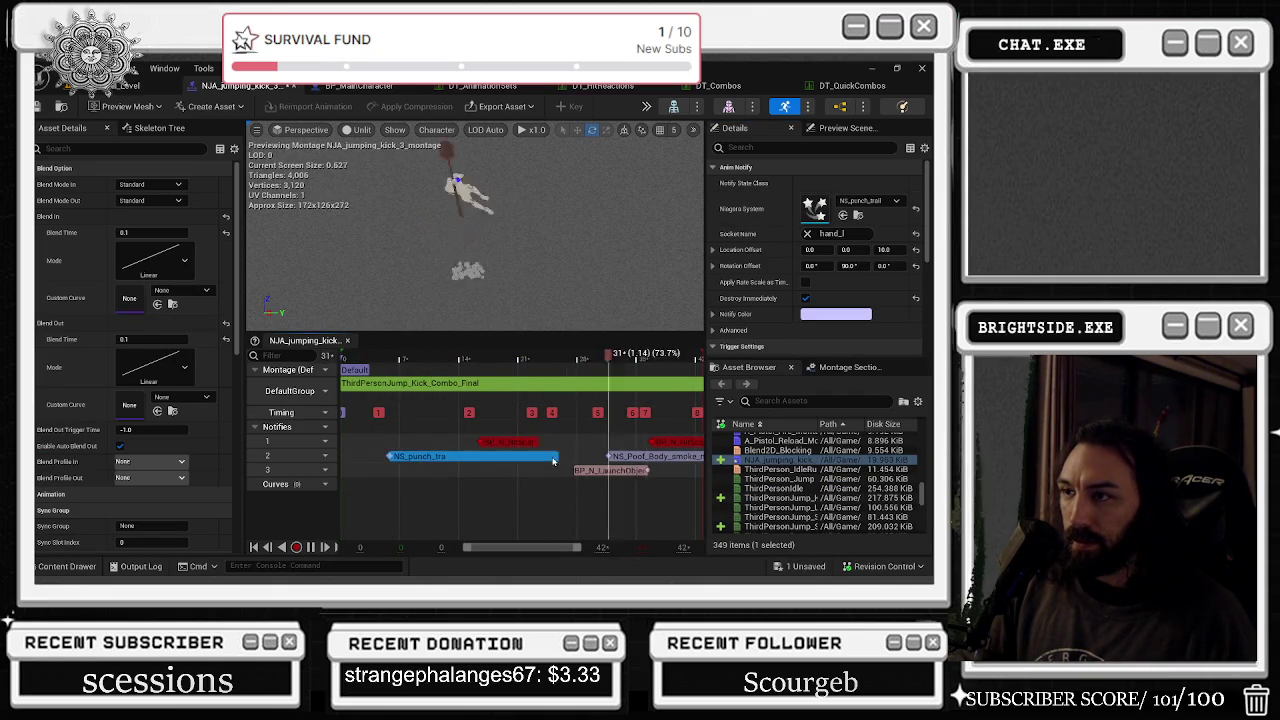
{"action": "left_click", "coordinate": [806, 298]}
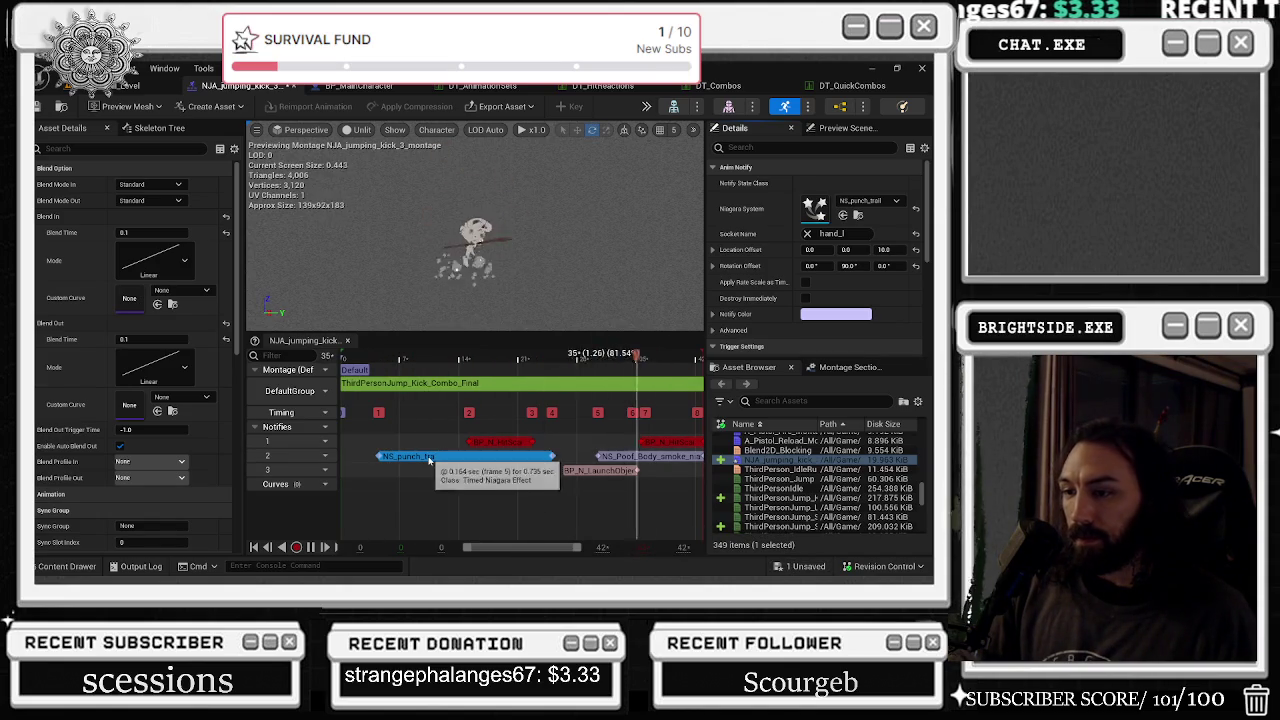
- Assign VectorFieldVisualizationSystem as the trail notify's Niagara effect
{"action": "left_click", "coordinate": [881, 203]}
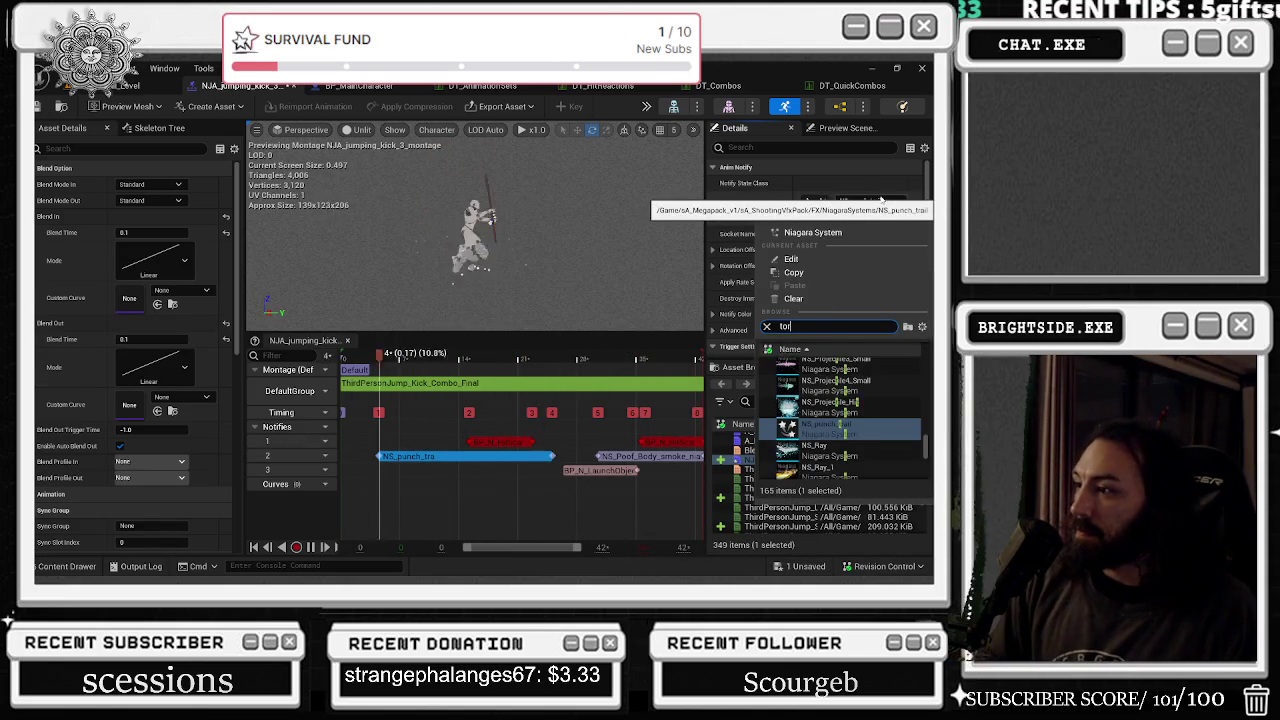
{"action": "type", "text": "tor"}
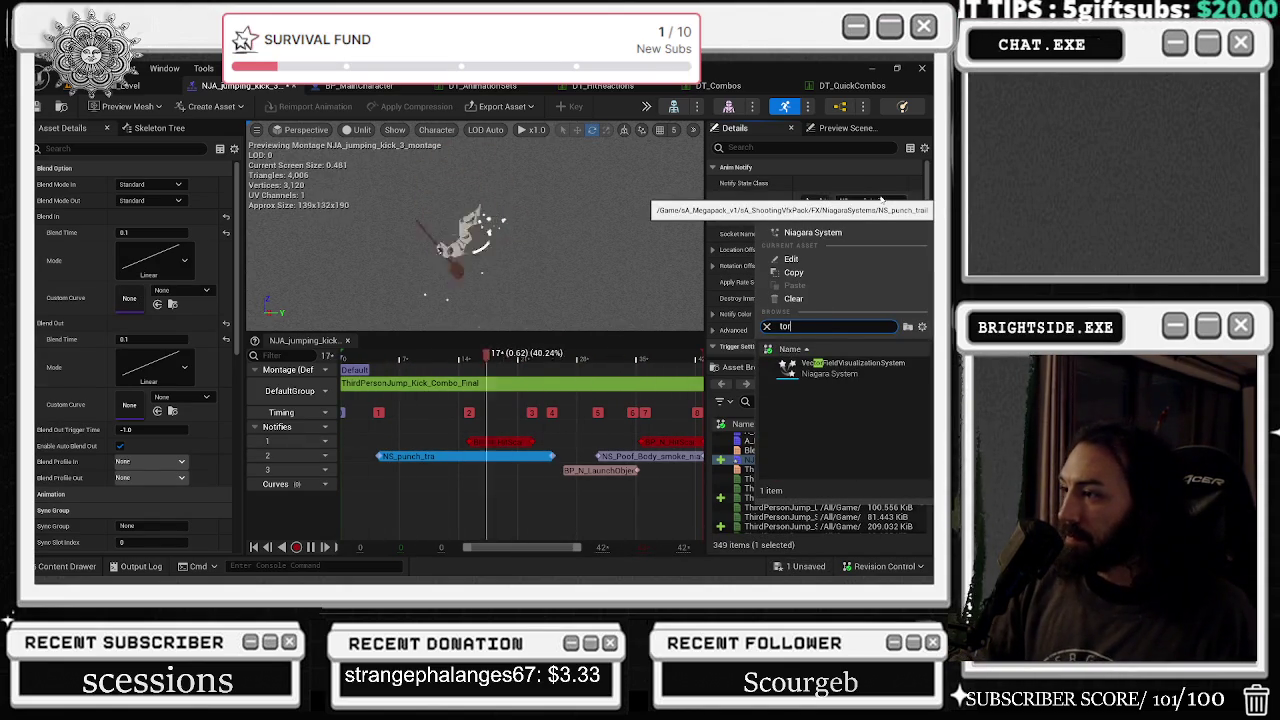
{"action": "left_click", "coordinate": [840, 363]}
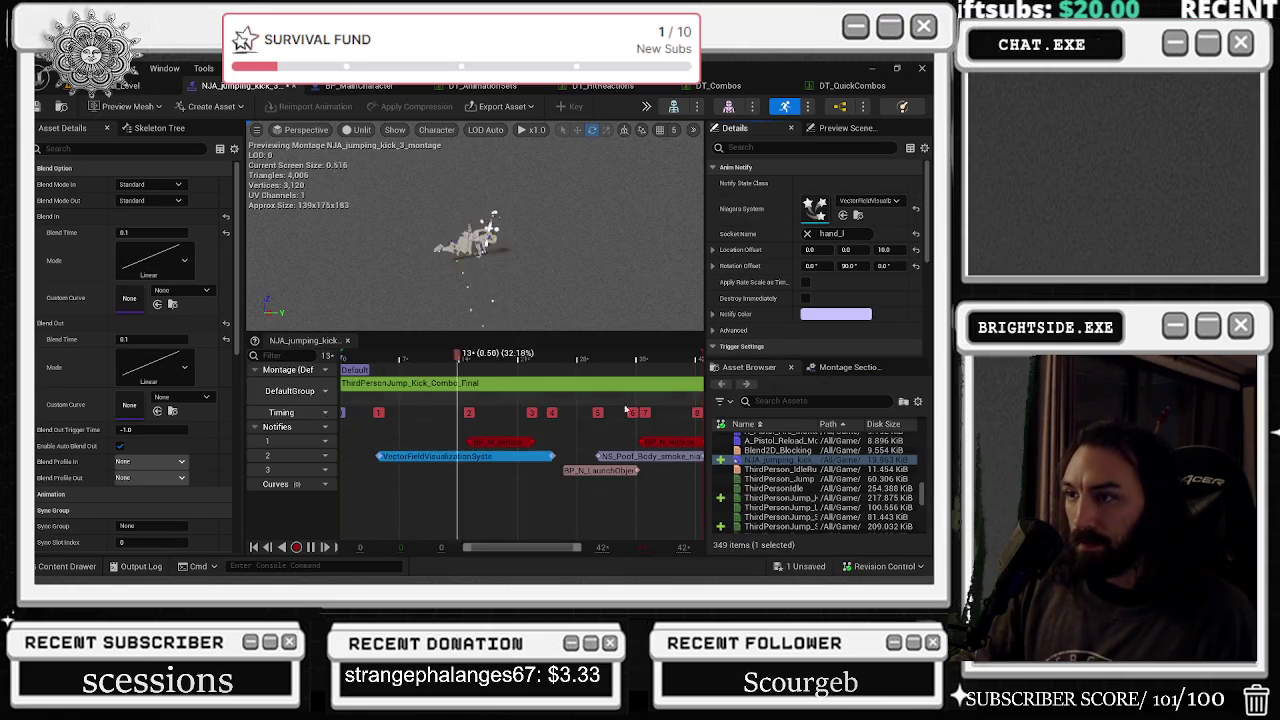
{"action": "left_click", "coordinate": [450, 485]}
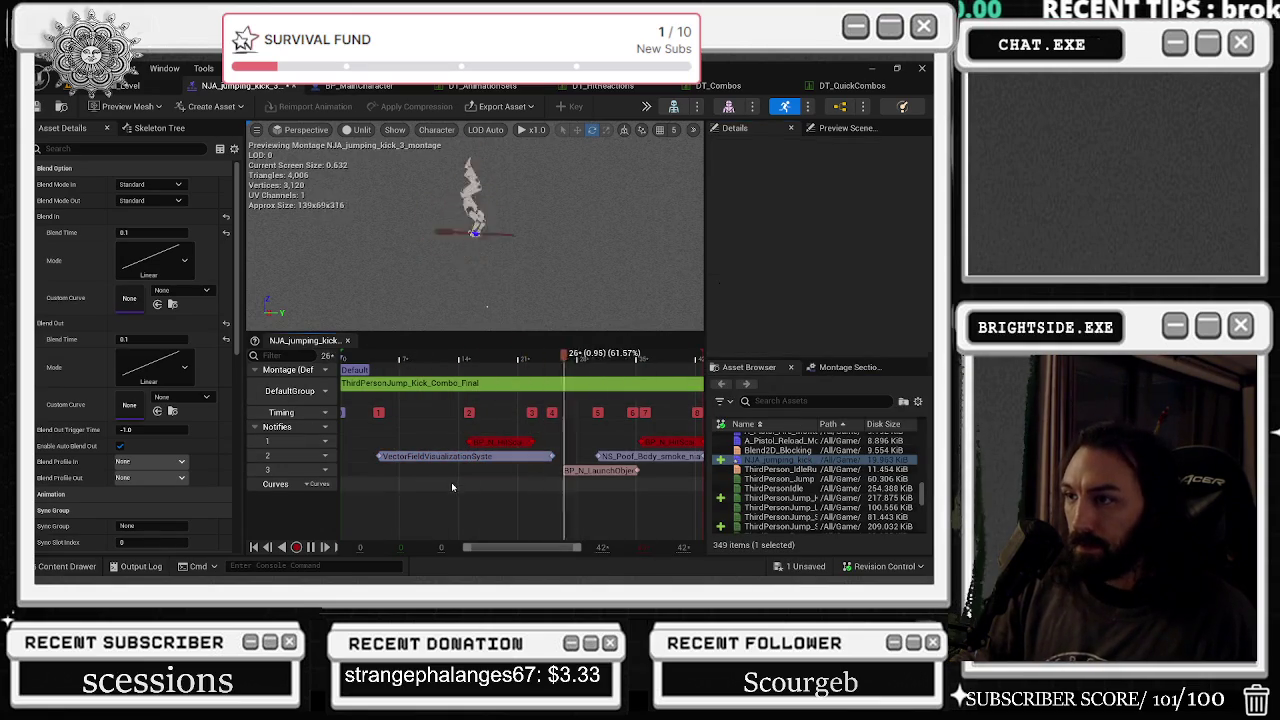
{"action": "left_click", "coordinate": [434, 458]}
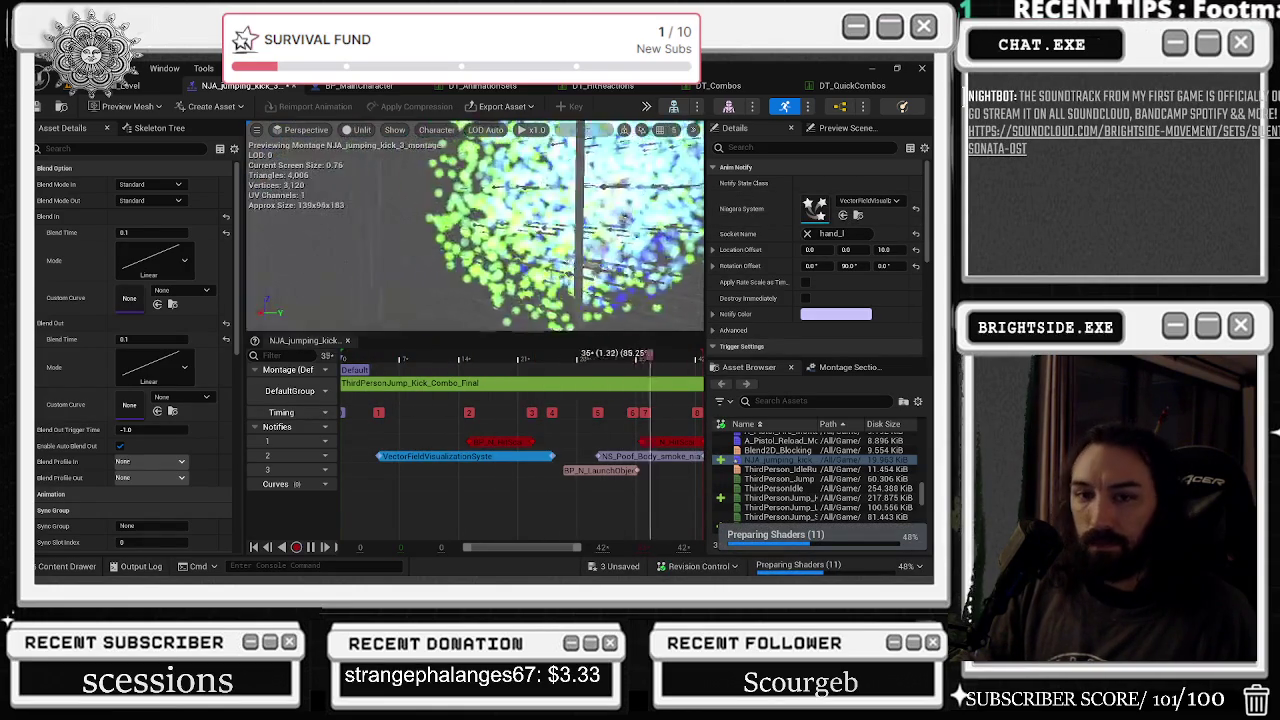
- Swap the notify's effect to NS_Willow2_Direct, replay the preview, and save the montage
{"action": "left_click", "coordinate": [845, 207]}
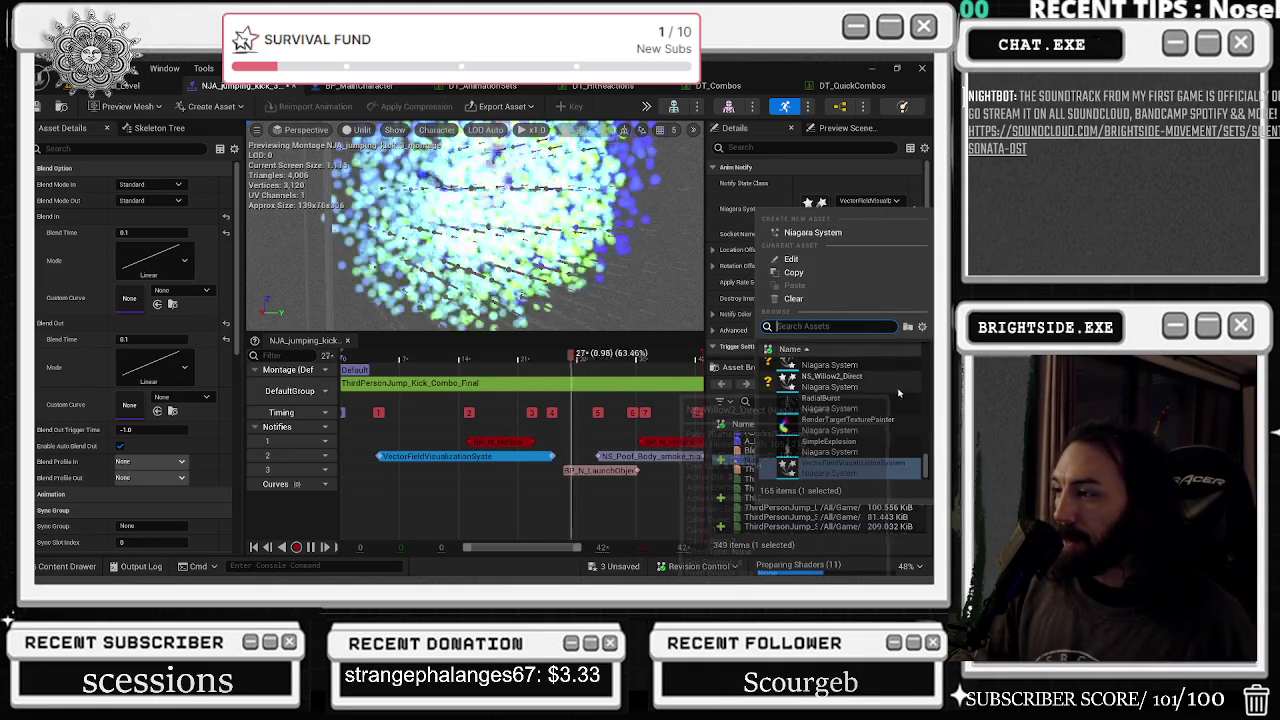
{"action": "left_click", "coordinate": [830, 376]}
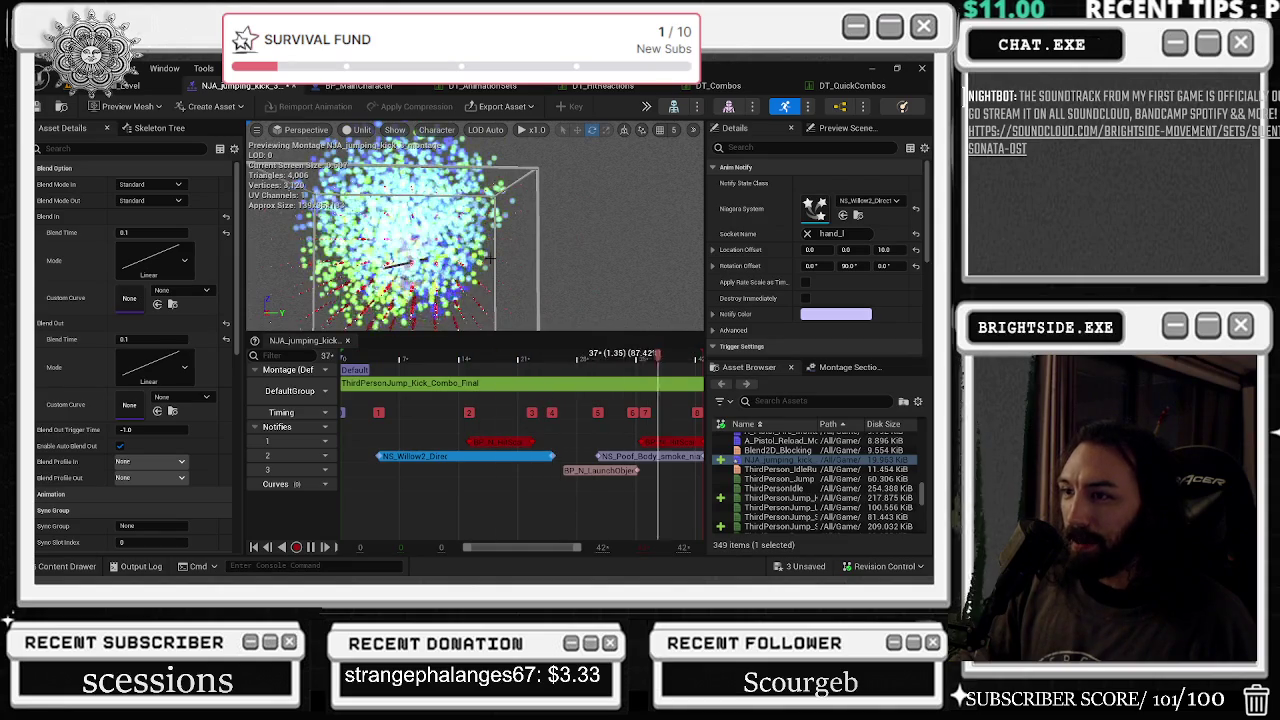
{"action": "left_click", "coordinate": [383, 504]}
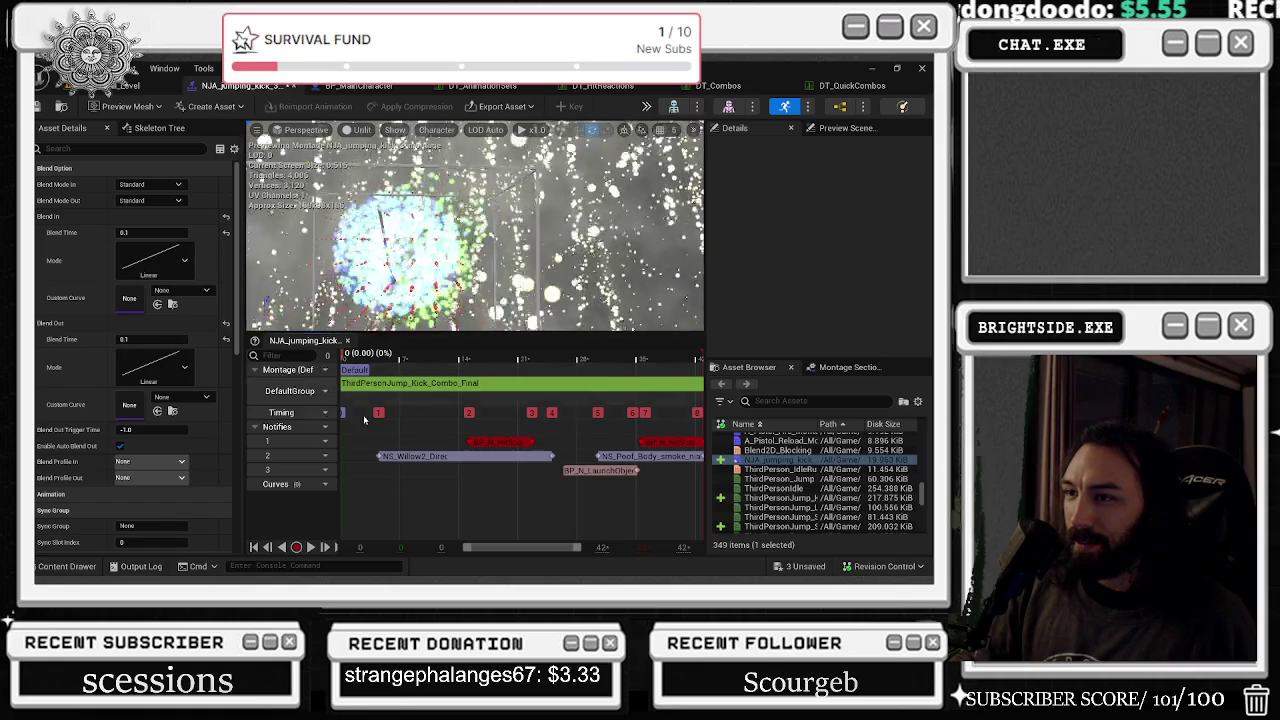
{"action": "left_click", "coordinate": [450, 456]}
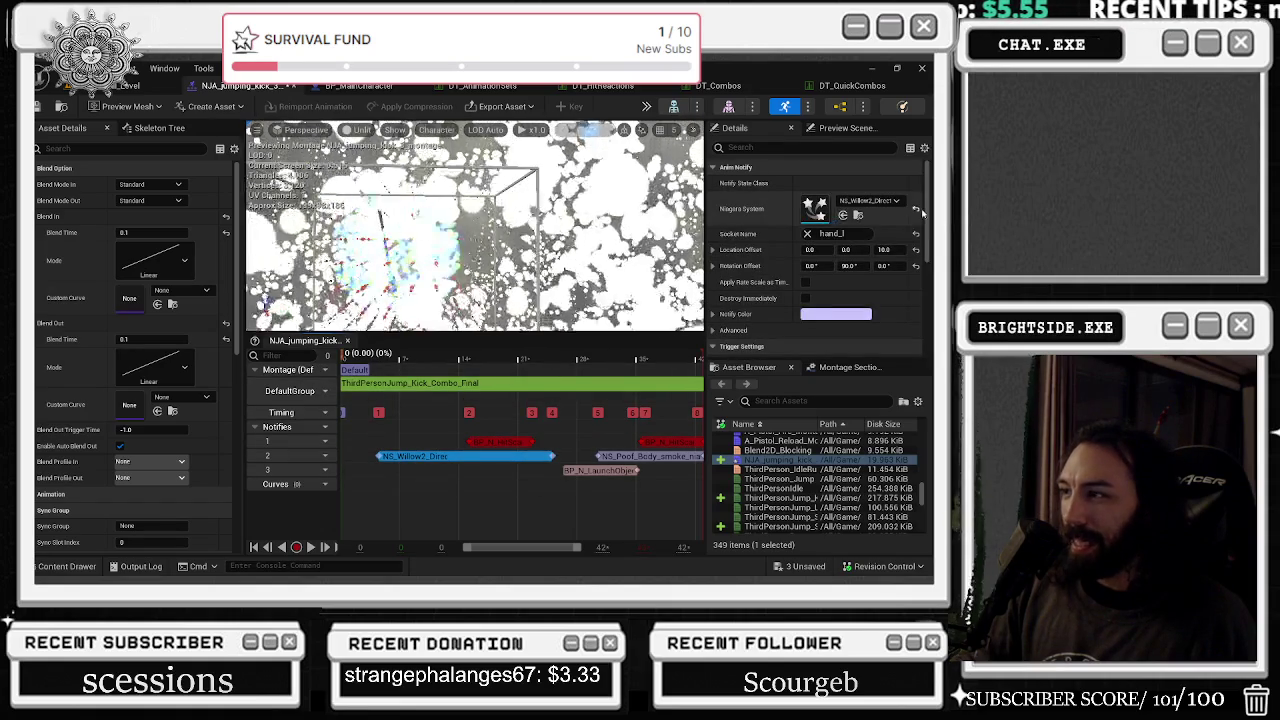
{"action": "key", "text": "space"}
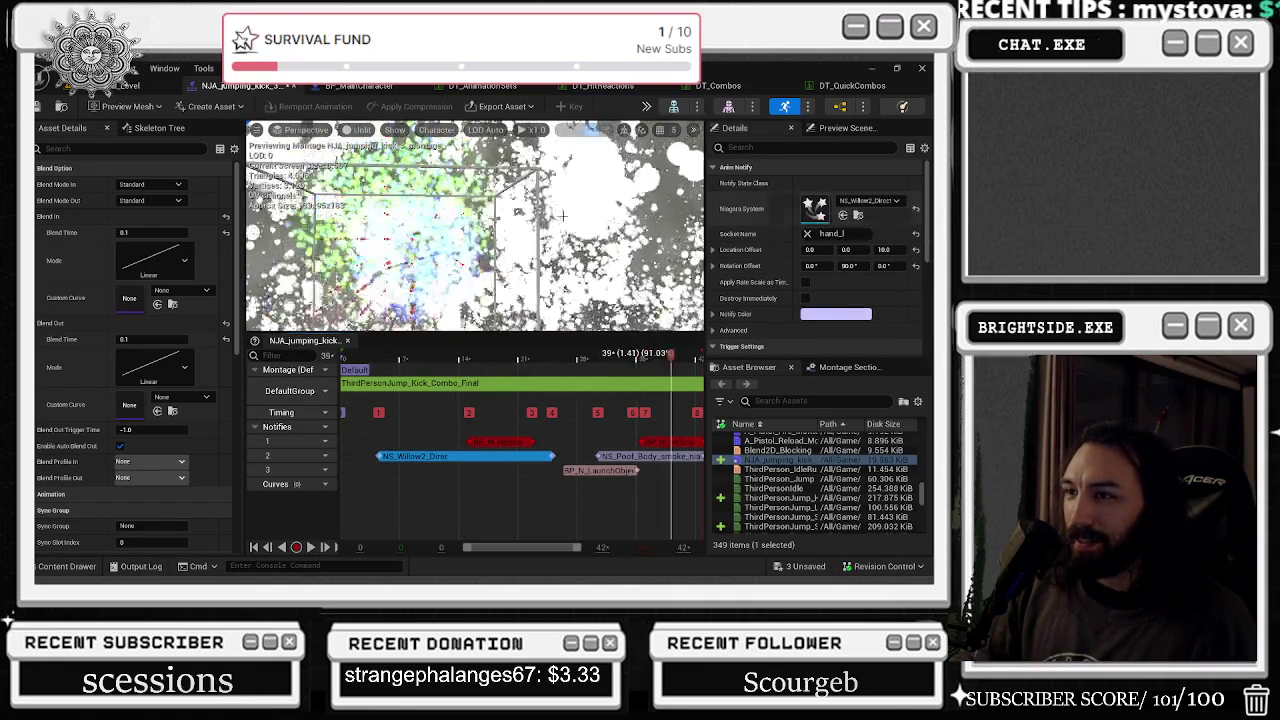
{"action": "left_click", "coordinate": [38, 107]}
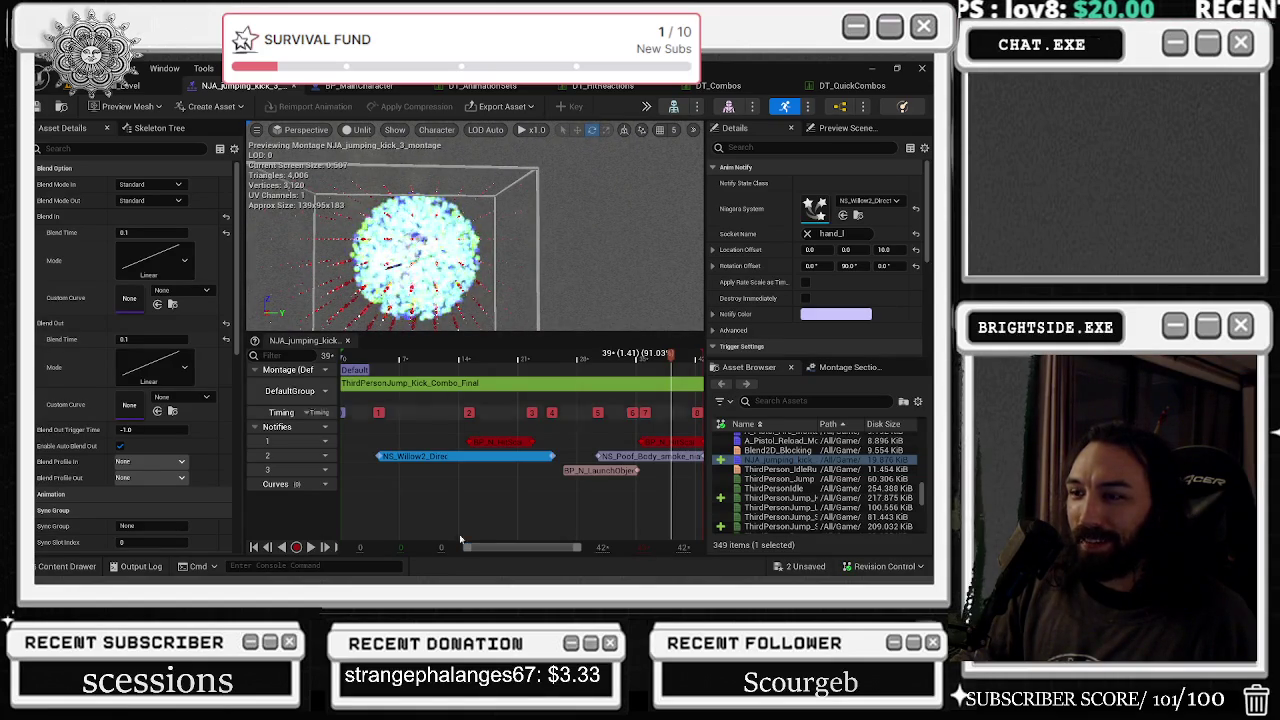
- Clear the notify's Niagara system and preview the montage in Lit and Unlit modes
{"action": "left_click", "coordinate": [915, 212]}
{"action": "key", "text": "space"}
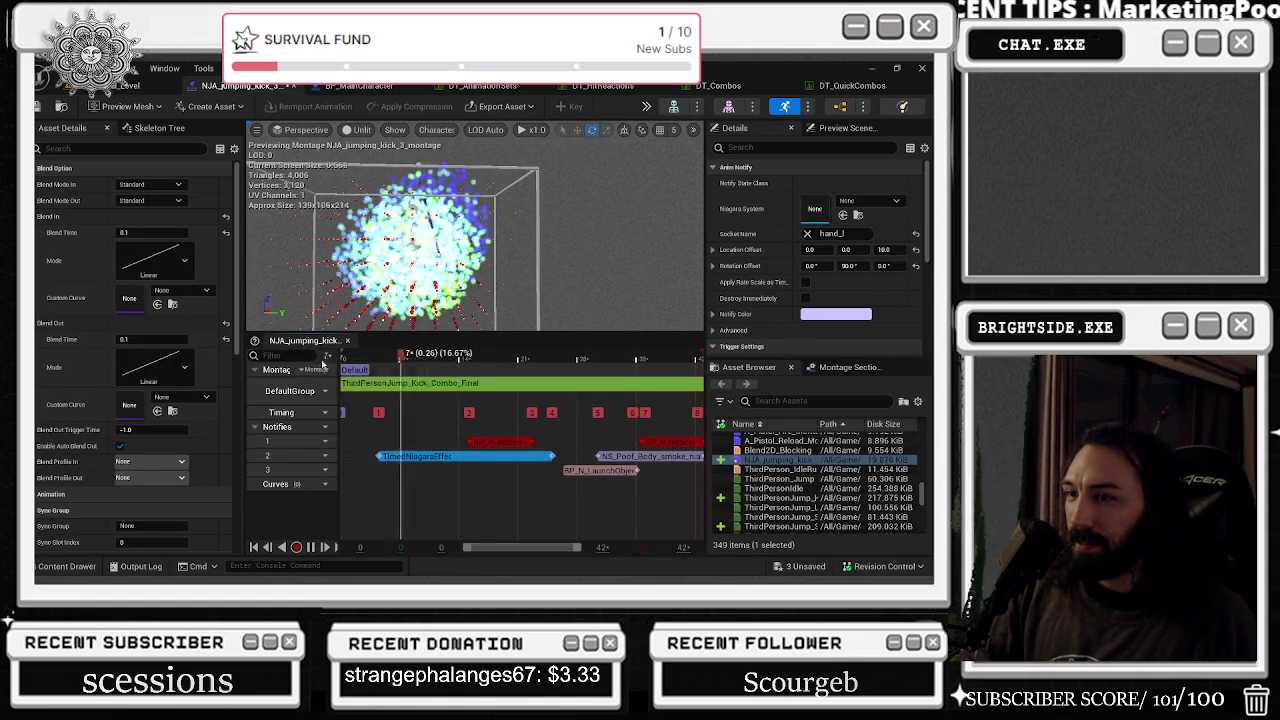
{"action": "left_click", "coordinate": [375, 178]}
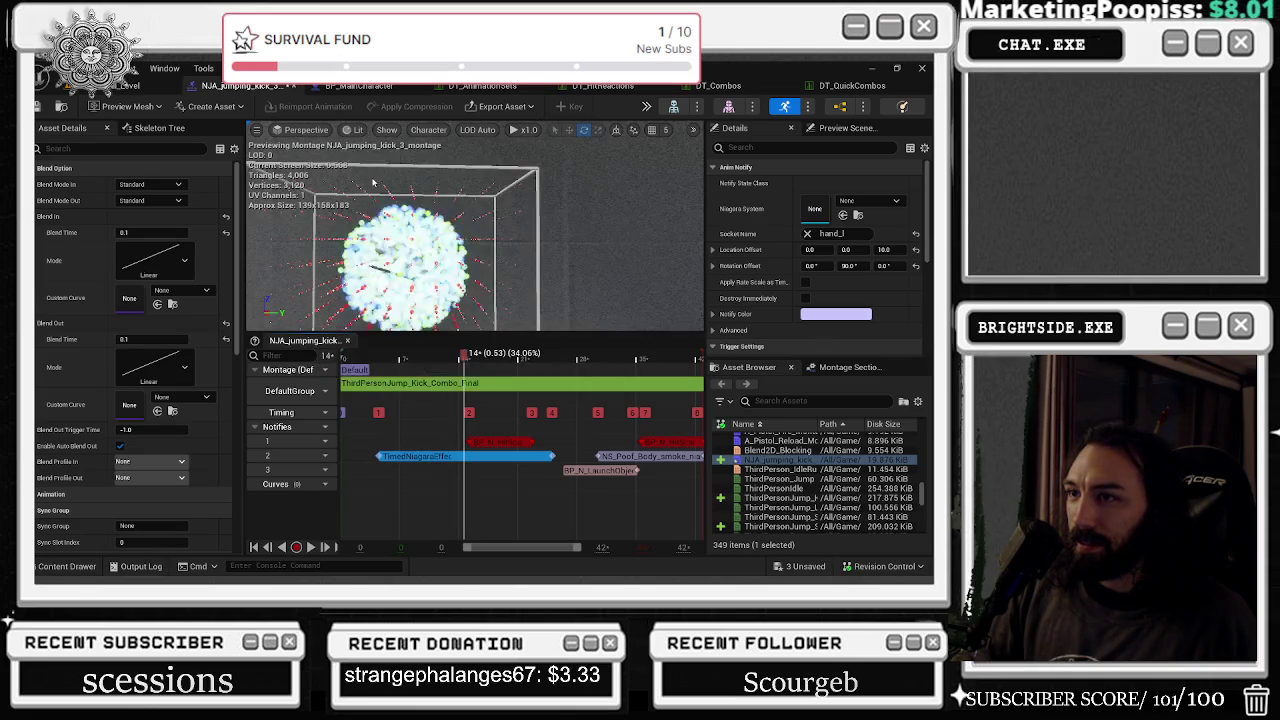
{"action": "left_click", "coordinate": [372, 192]}
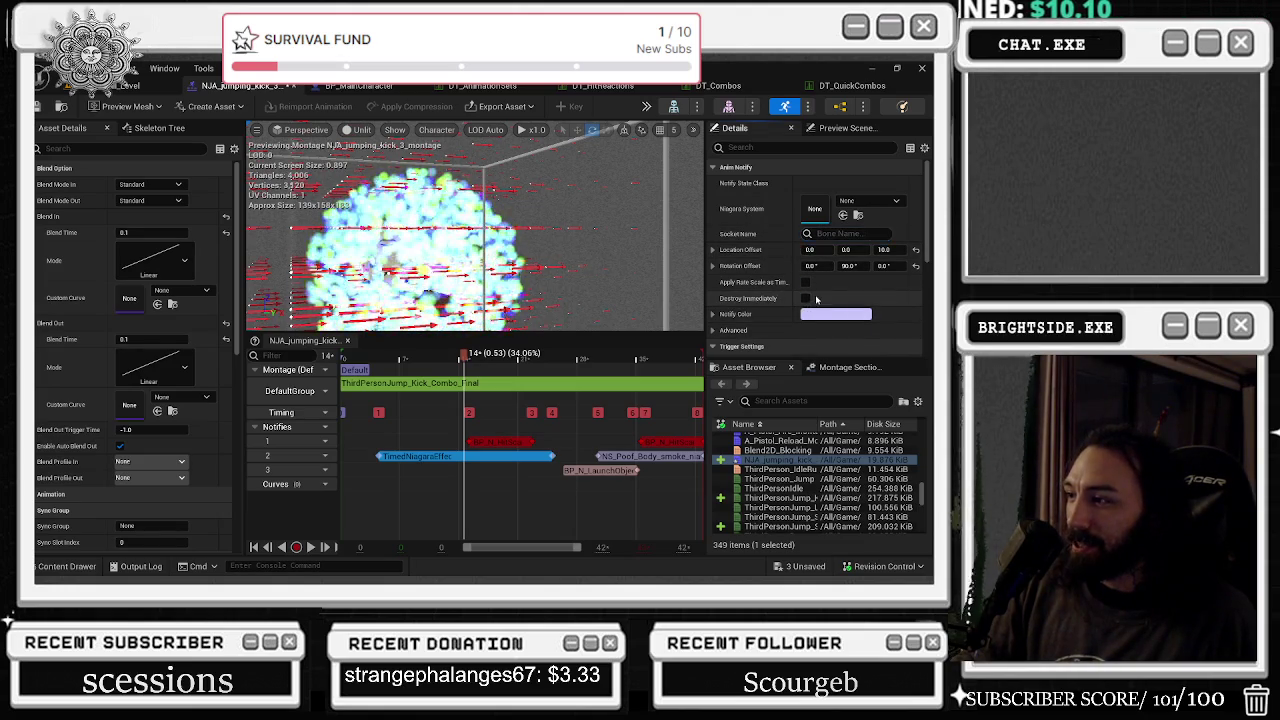
- Replay the preview, inspect the NS_Poof_Body notify, then reselect the empty TimedNiagaraEffect notify
{"action": "key", "text": "space"}
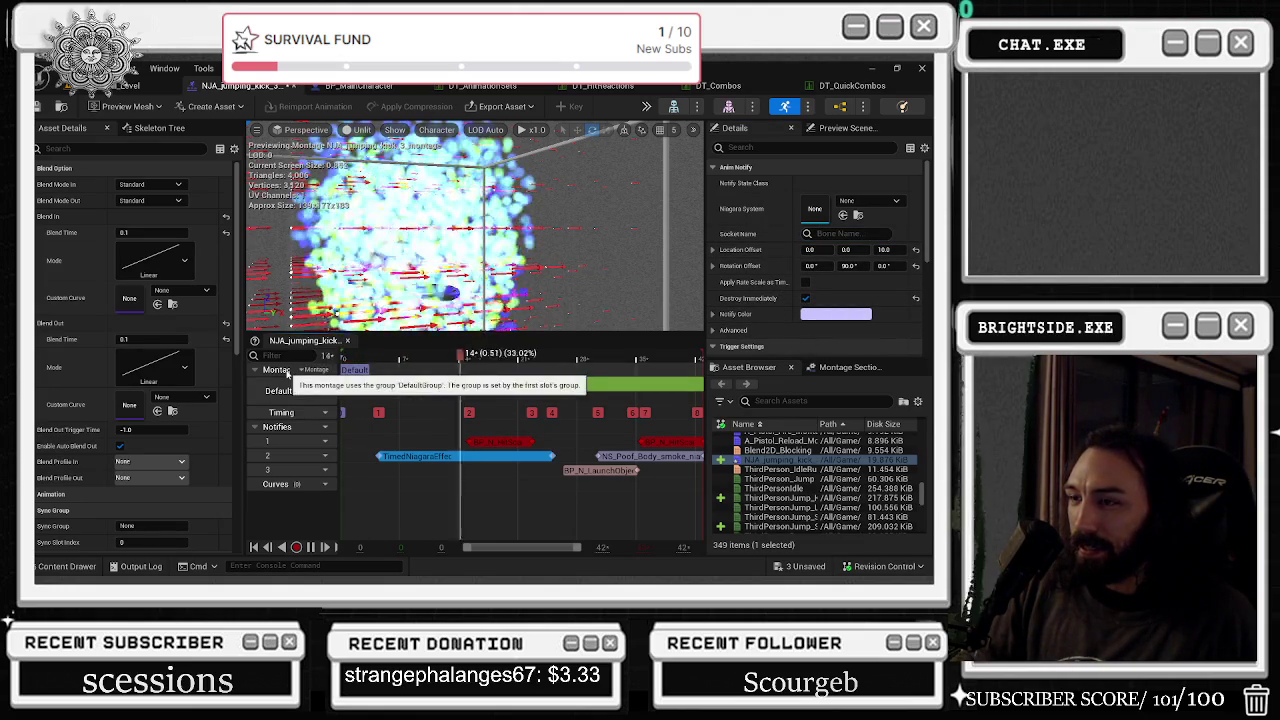
{"action": "key", "text": "space"}
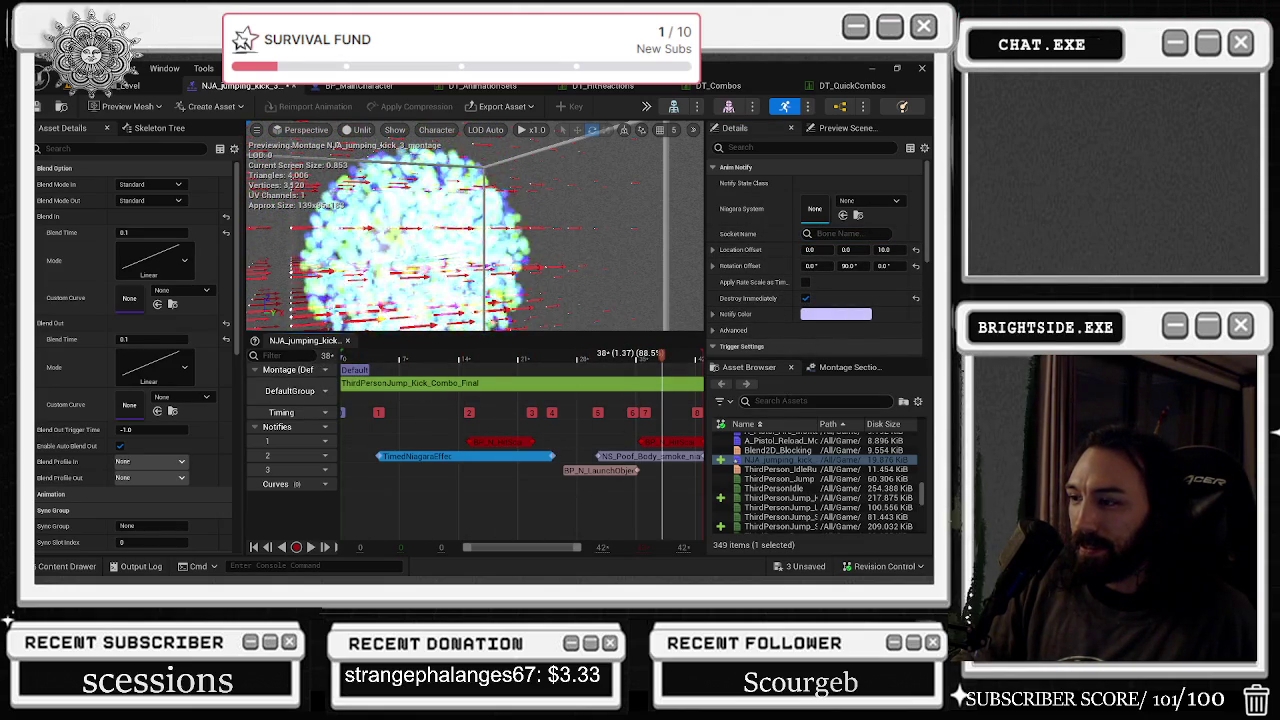
{"action": "left_click", "coordinate": [643, 458]}
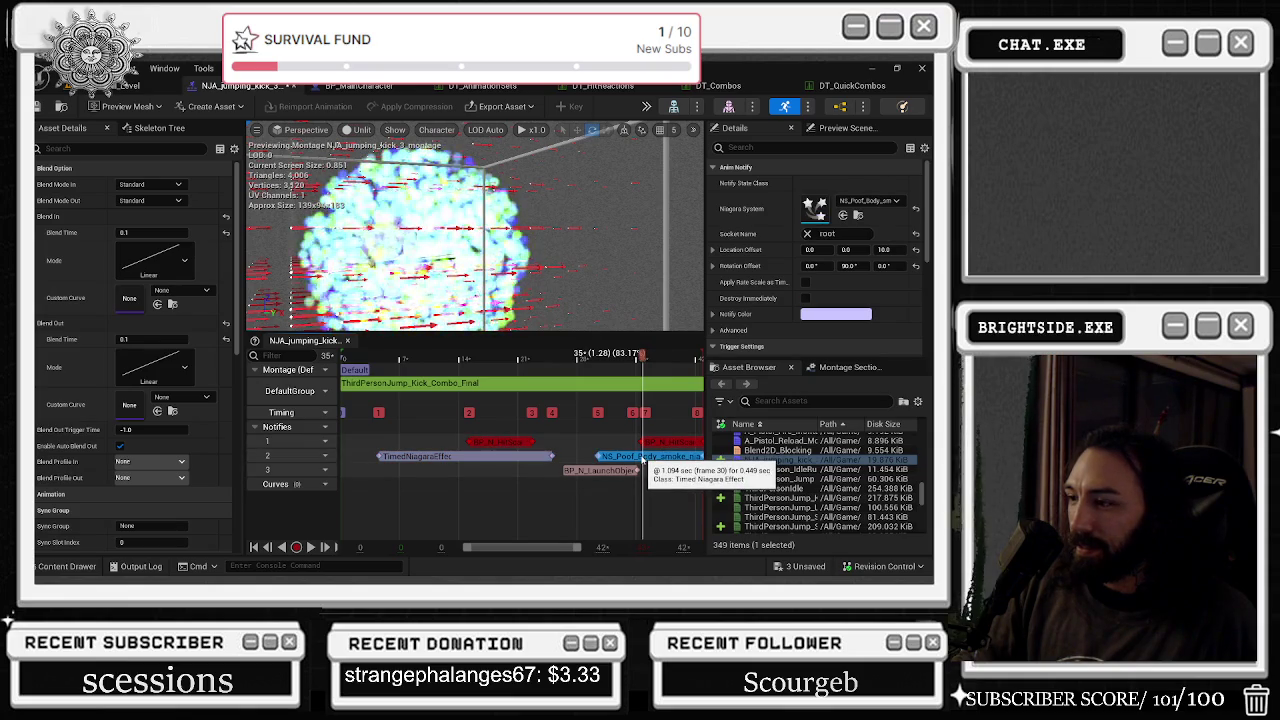
{"action": "left_click", "coordinate": [505, 456]}
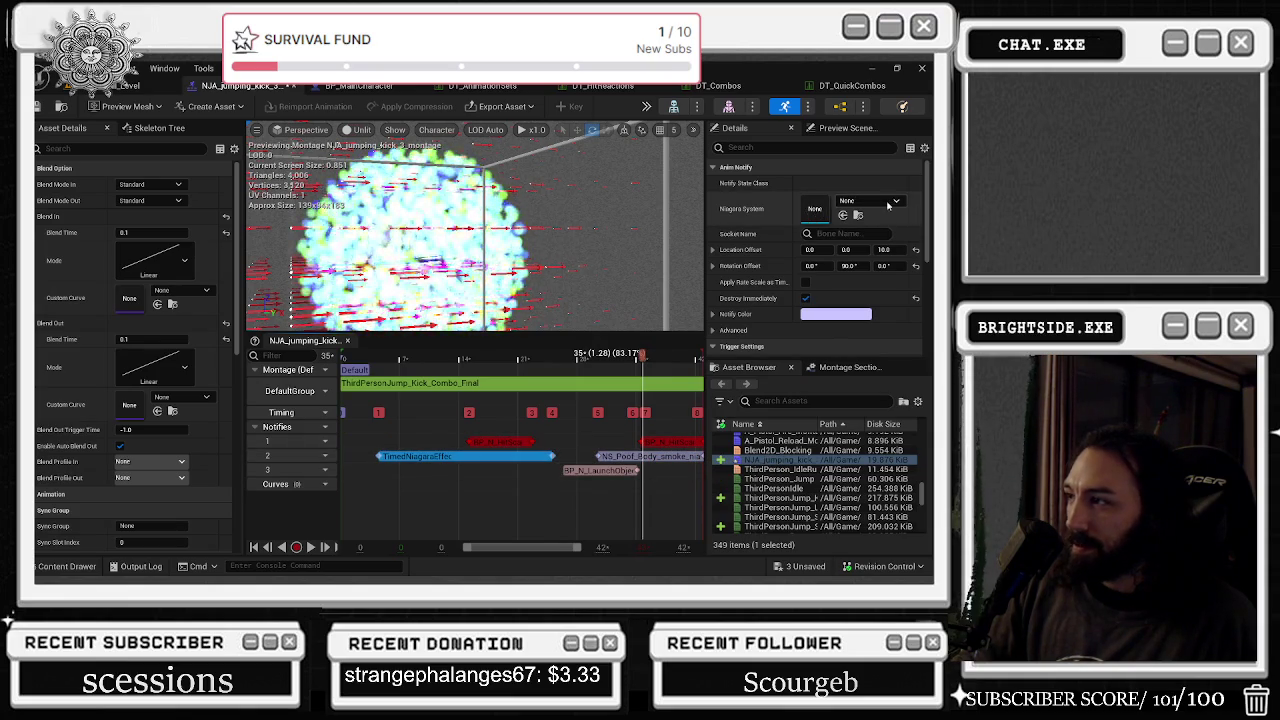
- Give the notify NS_AOE_Attack_1_InfMode on the hand_l socket, disable Destroy Immediately, and save
{"action": "left_click", "coordinate": [884, 202]}
{"action": "scroll", "coordinate": [858, 407], "scroll_direction": "down", "scroll_amount": 5}
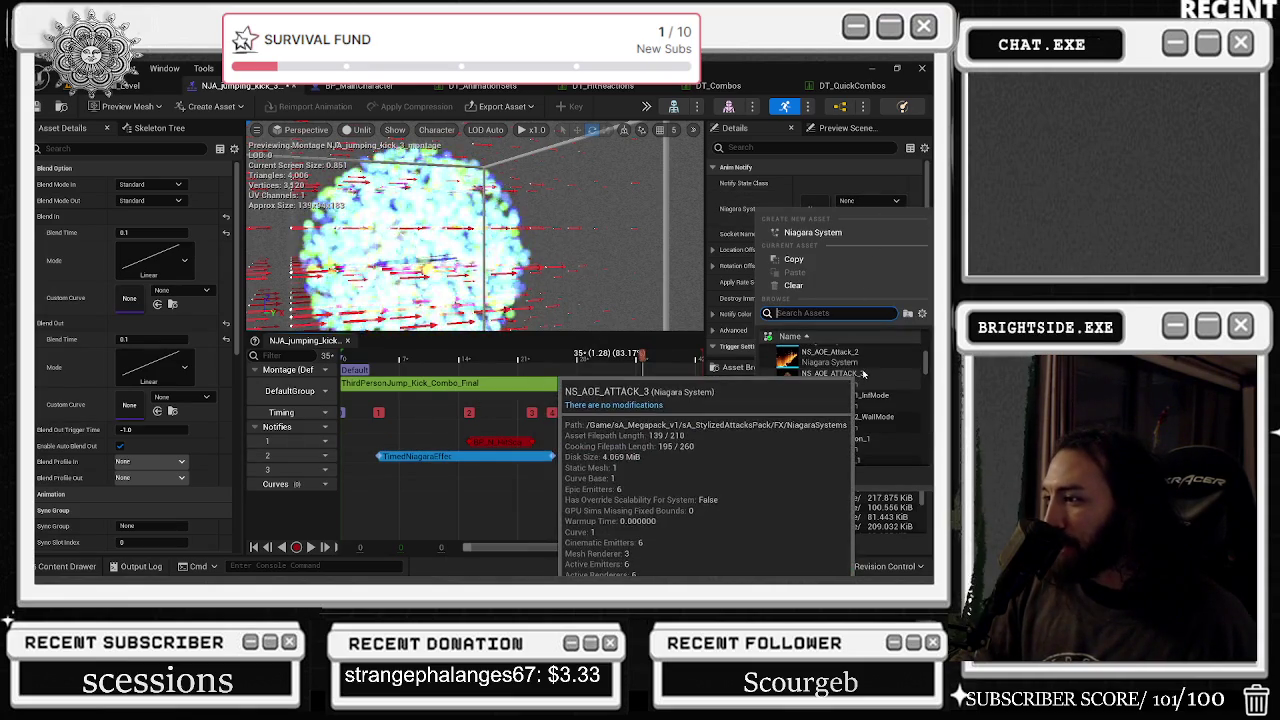
{"action": "left_click", "coordinate": [858, 405]}
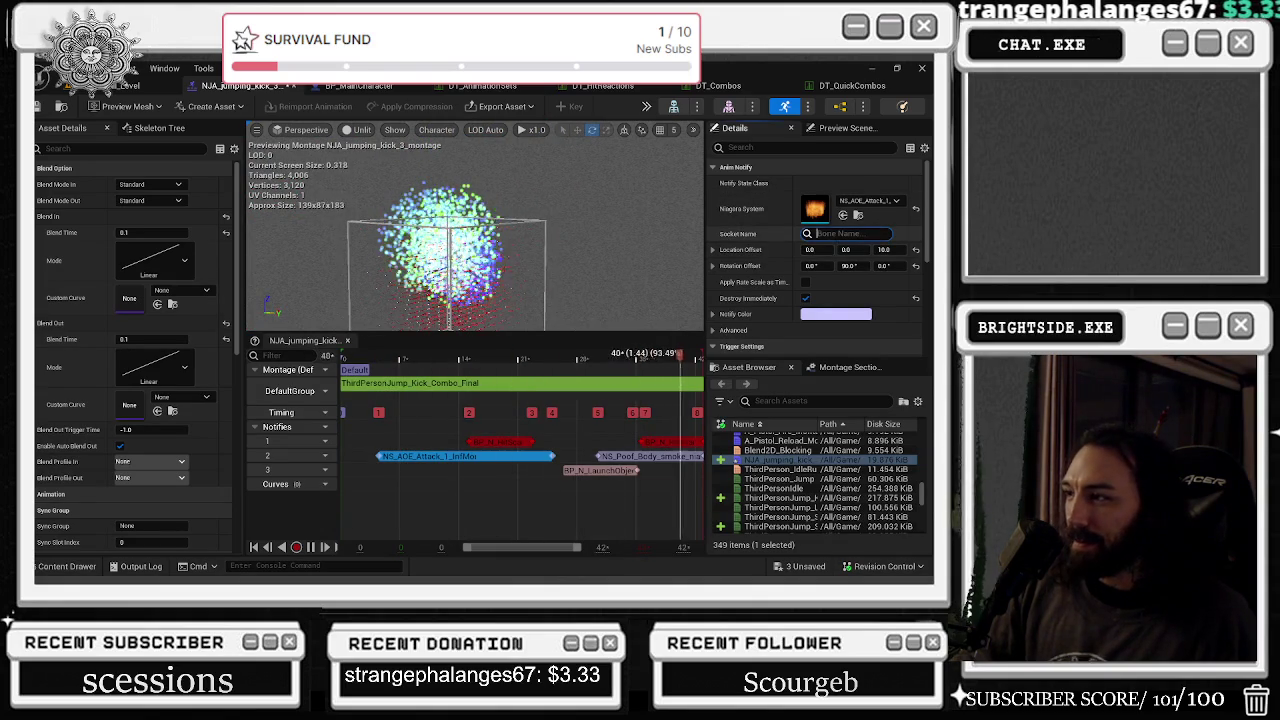
{"action": "type", "text": "hand"}
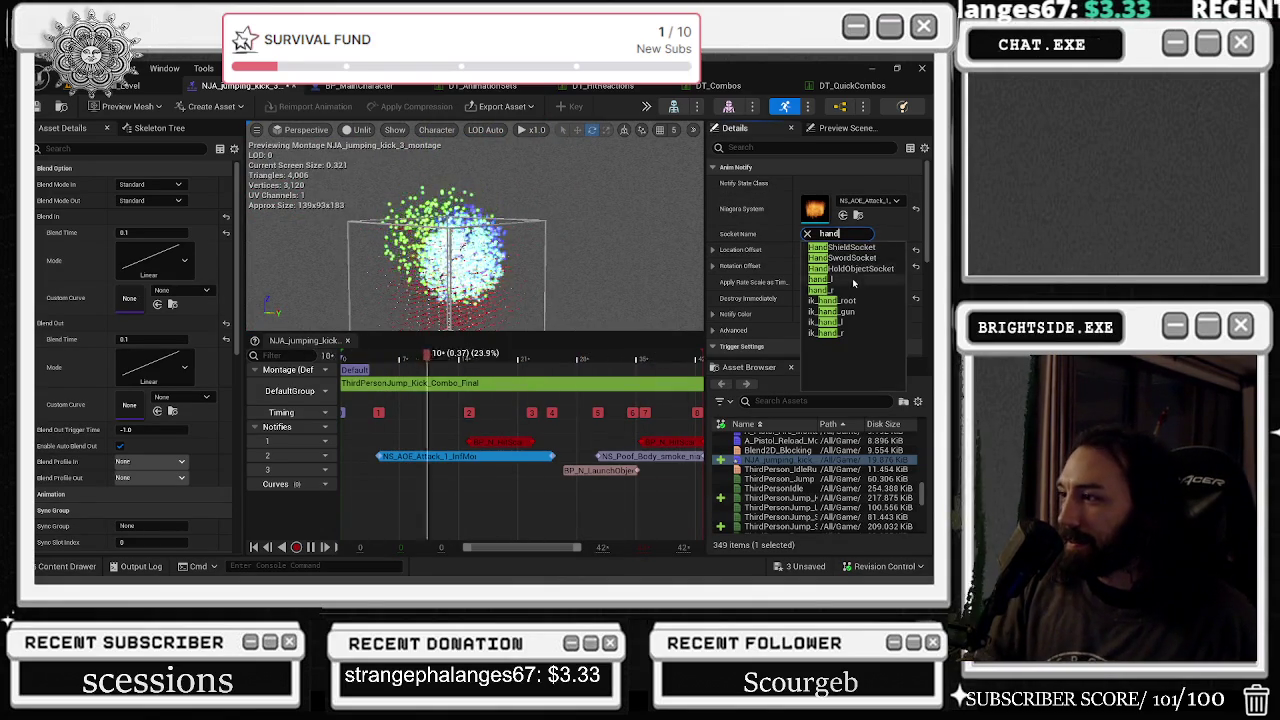
{"action": "left_click", "coordinate": [853, 281]}
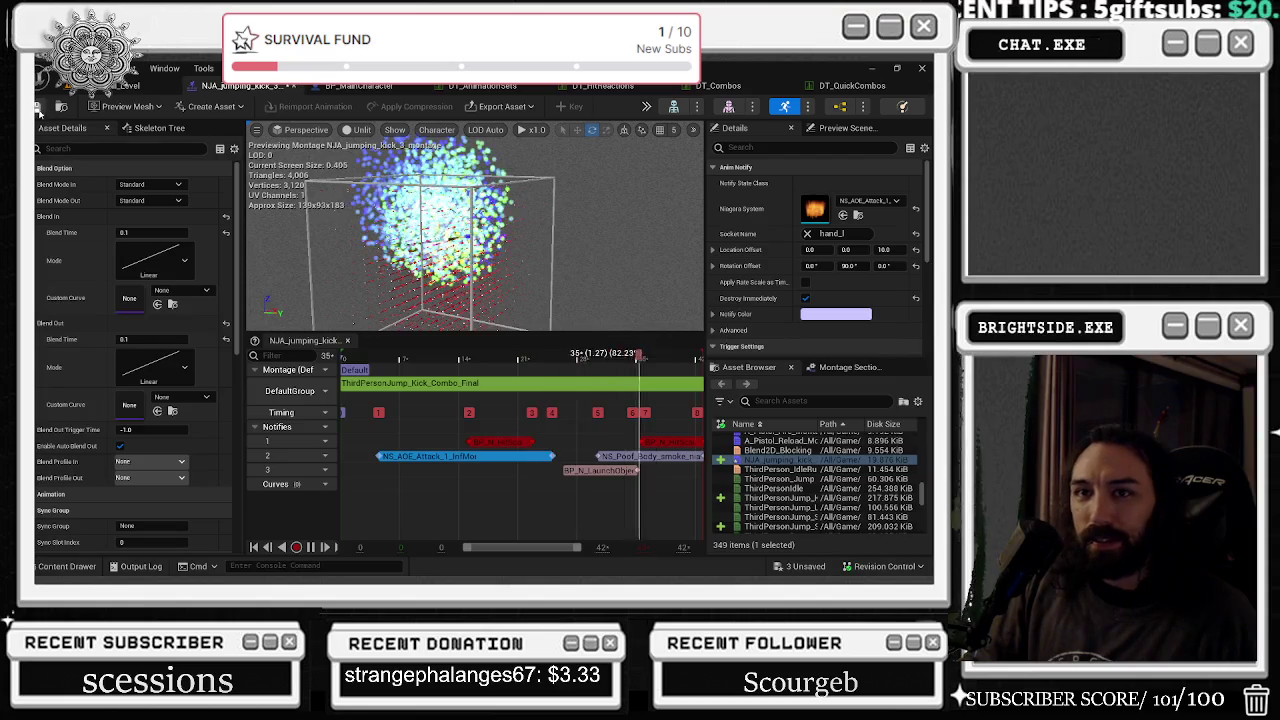
{"action": "left_click", "coordinate": [805, 298]}
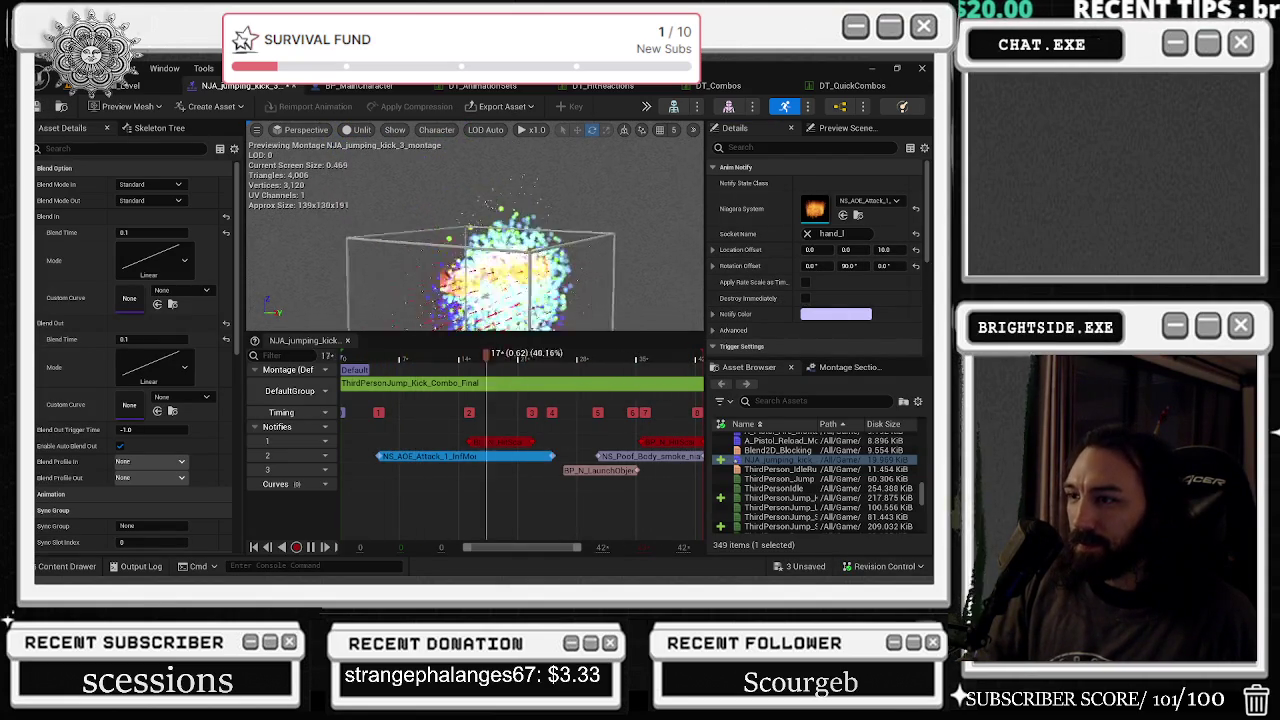
{"action": "key", "text": "ctrl+s"}
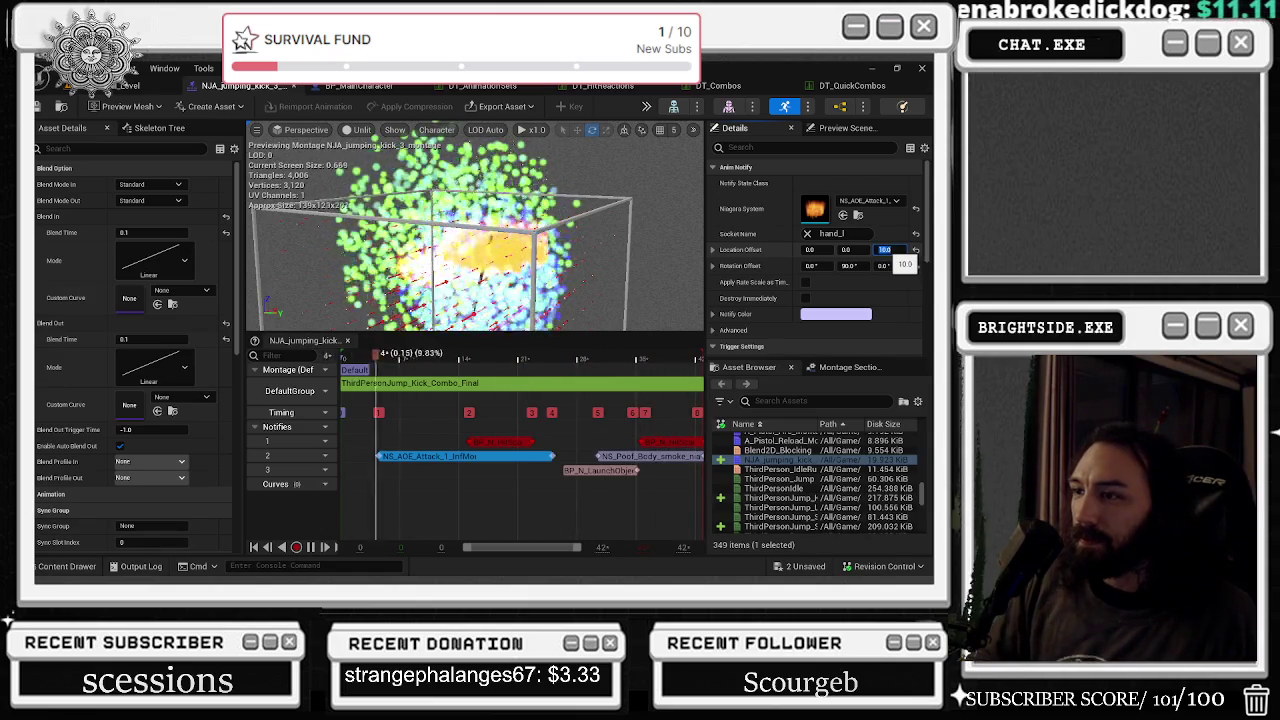
- Set the effect's Location Offset Z to 200 and save the unsaved changes
{"action": "key", "text": "Return"}
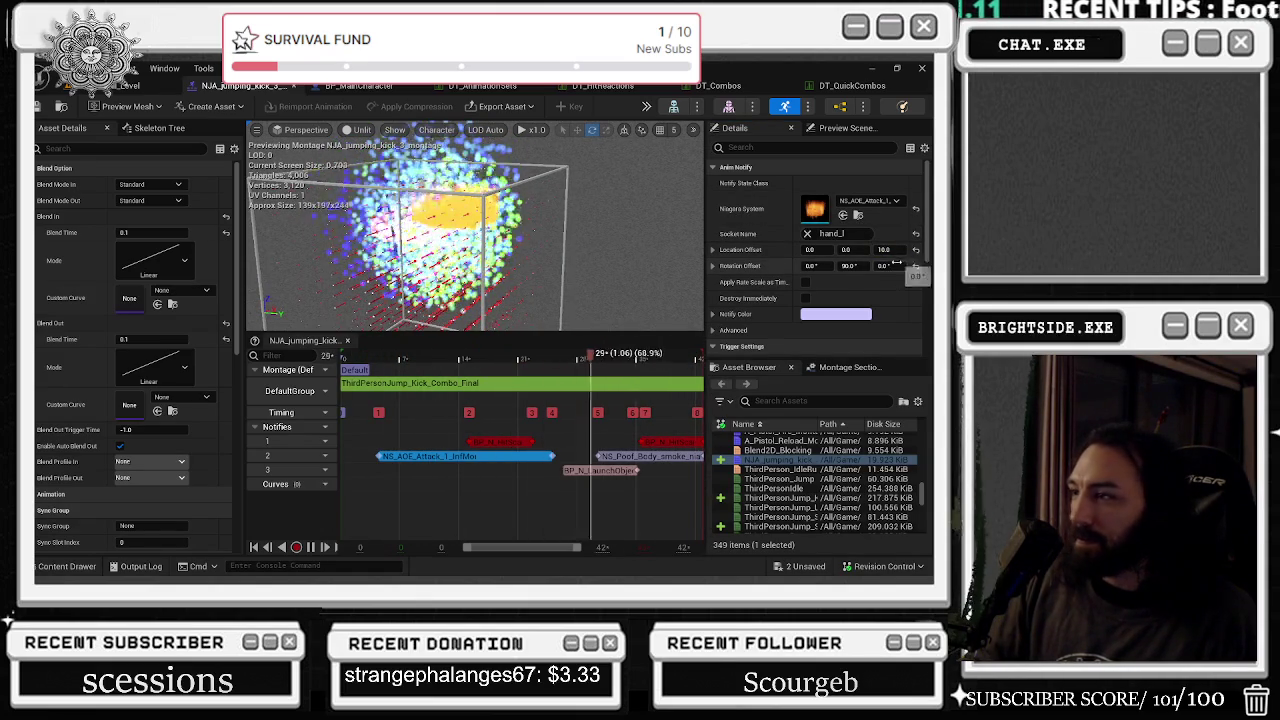
{"action": "type", "text": "200"}
{"action": "mouse_move", "coordinate": [877, 249]}
{"action": "left_mouse_down"}
{"action": "mouse_move", "coordinate": [905, 249]}
{"action": "mouse_move", "coordinate": [850, 249]}
{"action": "left_mouse_up"}
{"action": "left_click", "coordinate": [888, 249]}
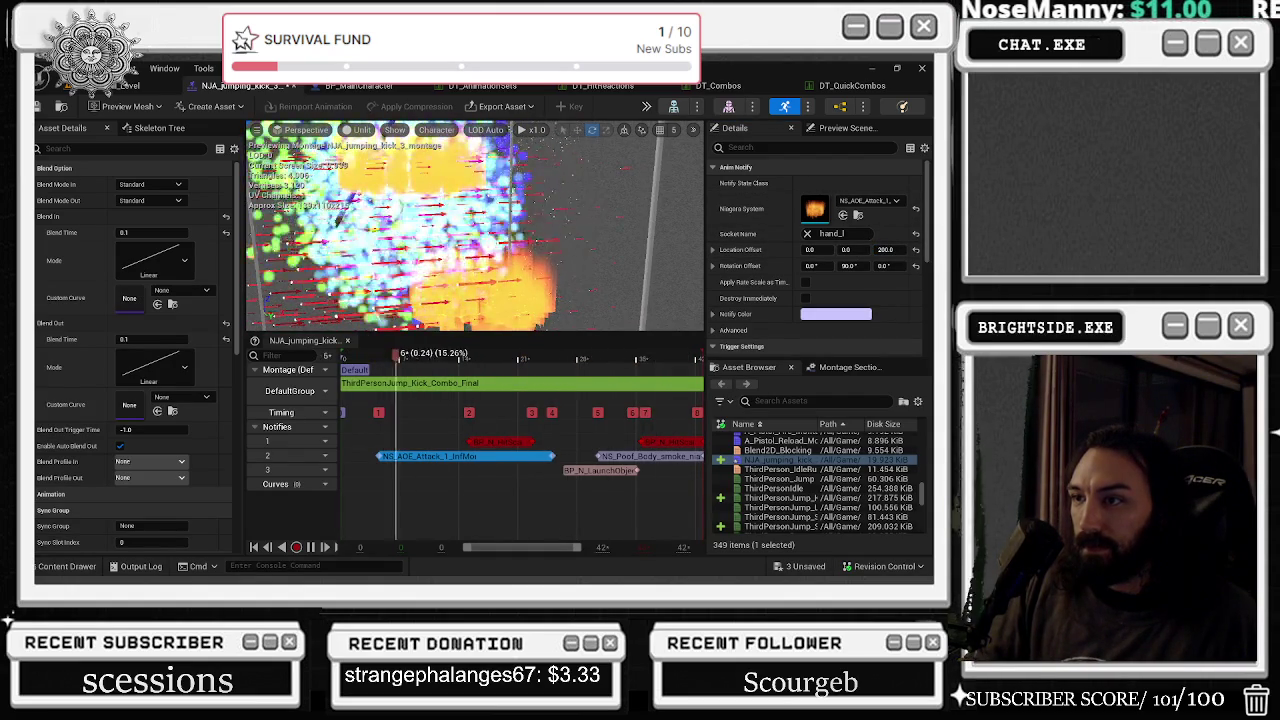
{"action": "left_click", "coordinate": [813, 563]}
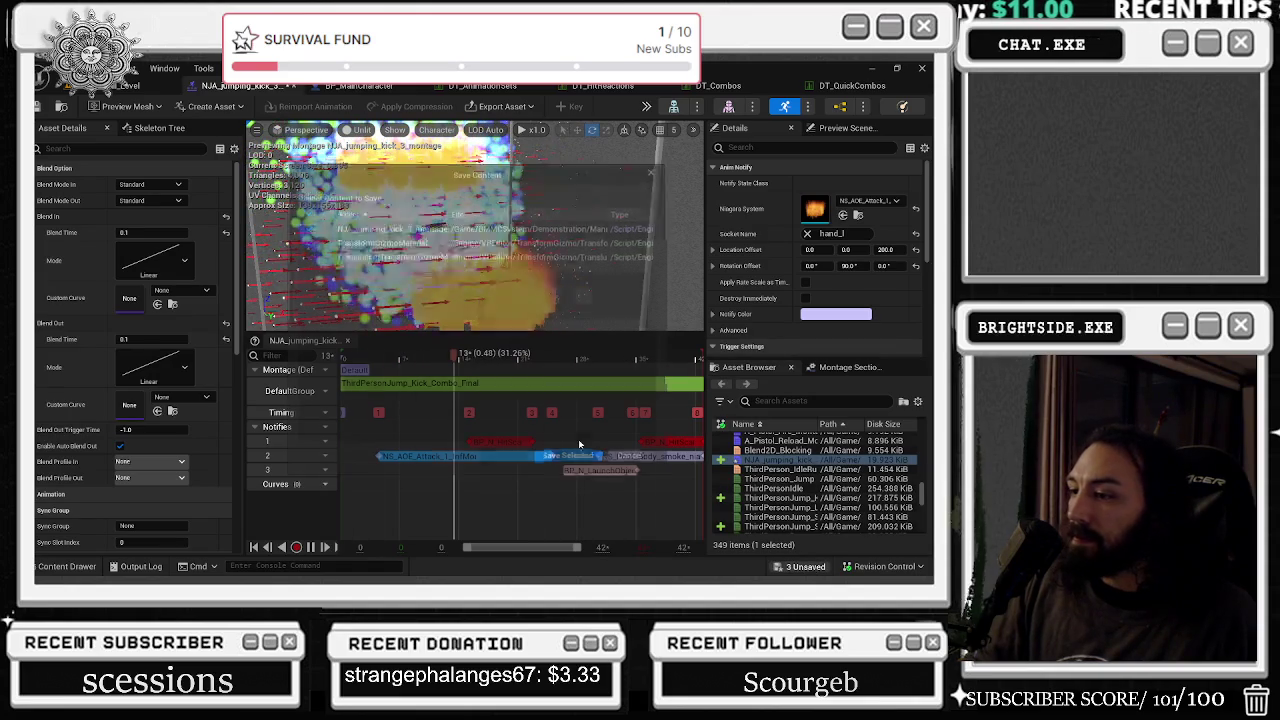
- Save the modified assets, play-test the kick's AOE effect in the level, then reopen the montage tab
{"action": "left_click", "coordinate": [581, 464]}
{"action": "left_click", "coordinate": [128, 85]}
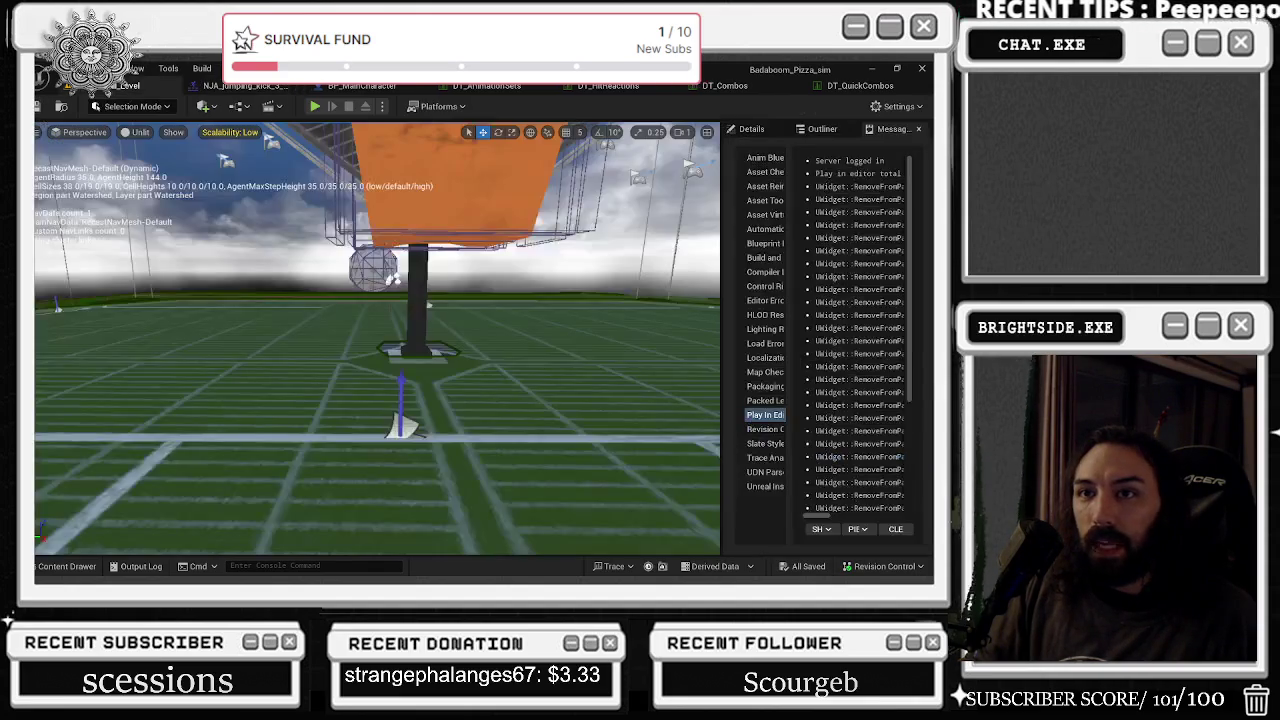
{"action": "left_click", "coordinate": [317, 108]}
{"action": "key", "text": "alt+Tab"}
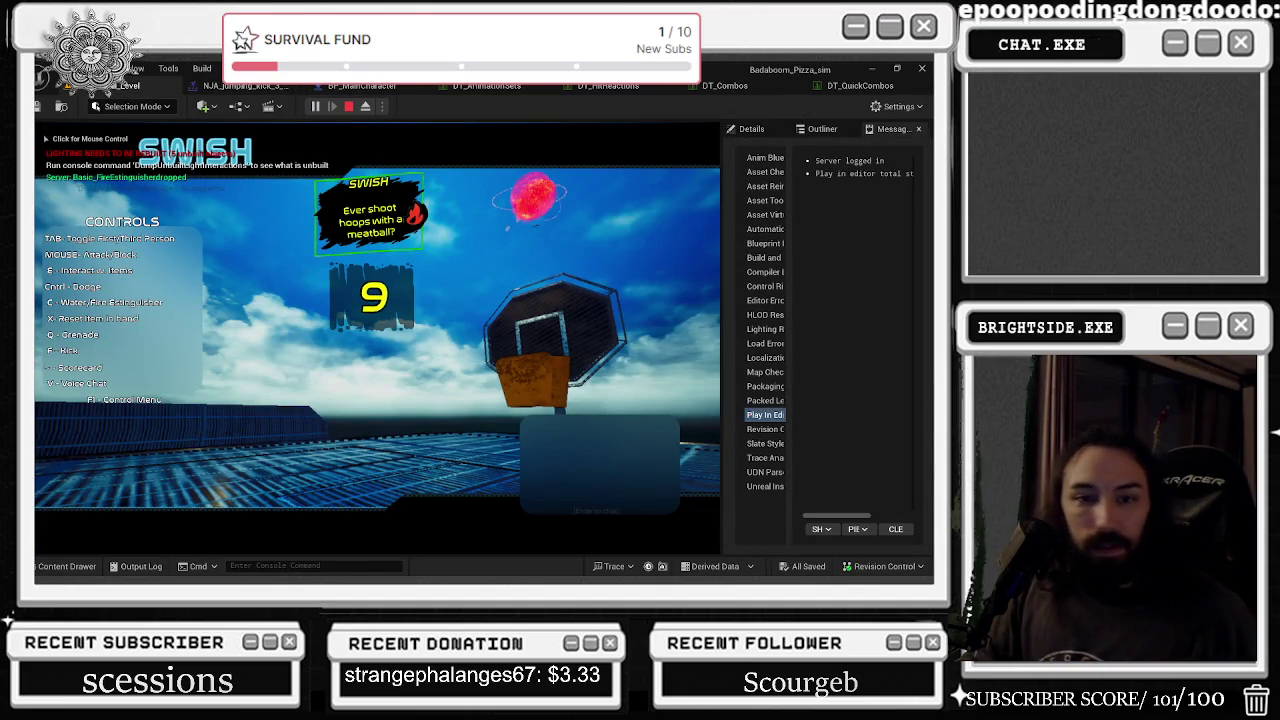
{"action": "left_click", "coordinate": [368, 256]}
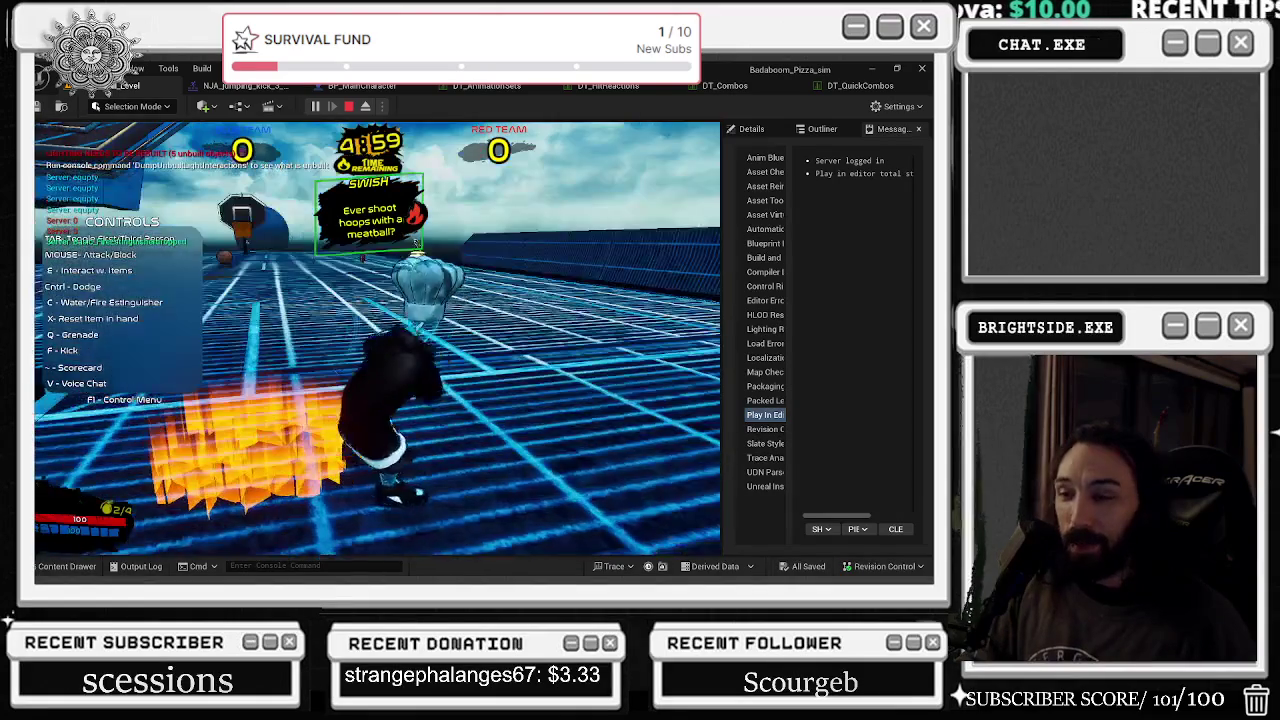
{"action": "key", "text": "Escape"}
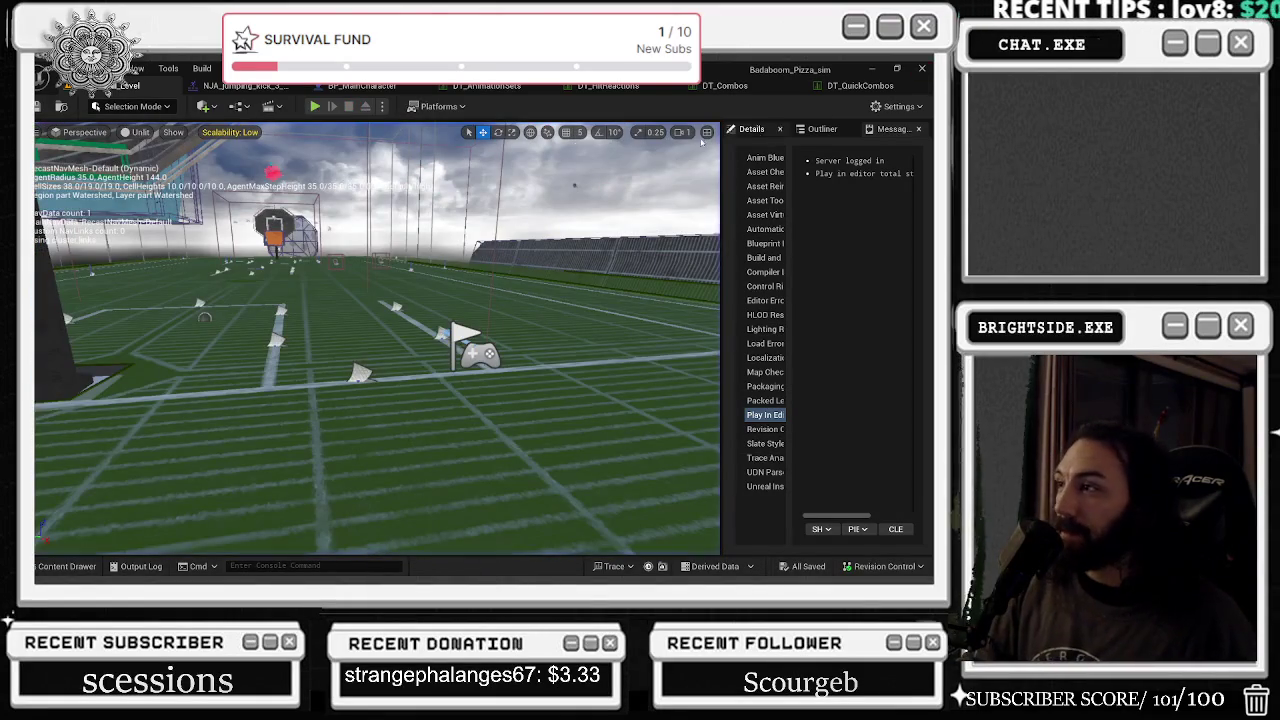
{"action": "left_click", "coordinate": [232, 86]}
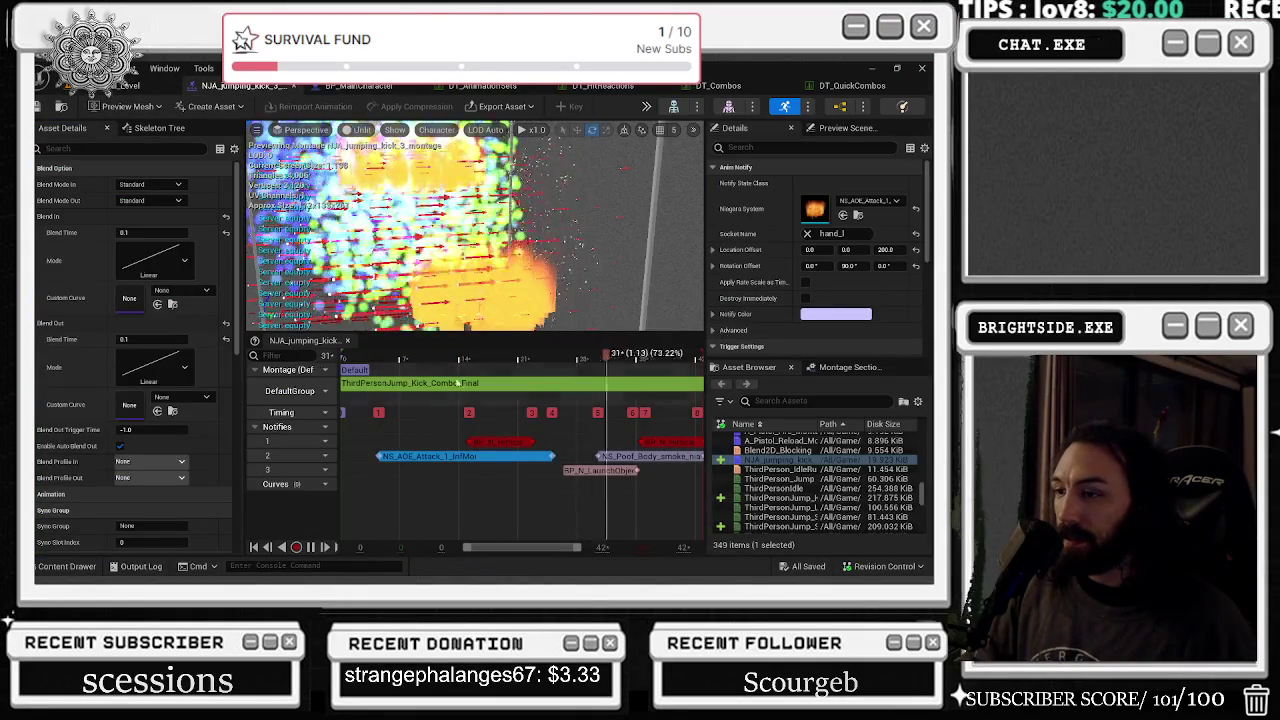
- Stop the preview, select the AOE notify, and view it in Lighting Only mode up close
{"action": "left_click", "coordinate": [388, 383]}
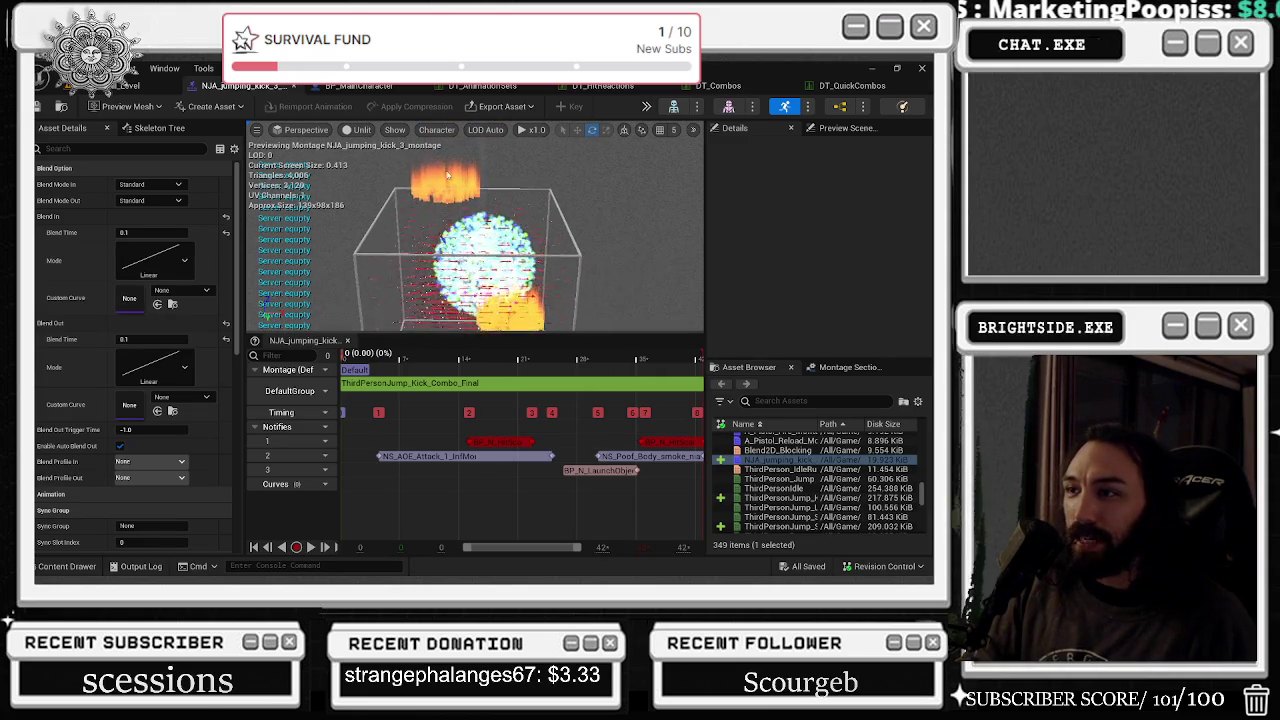
{"action": "left_click", "coordinate": [489, 456]}
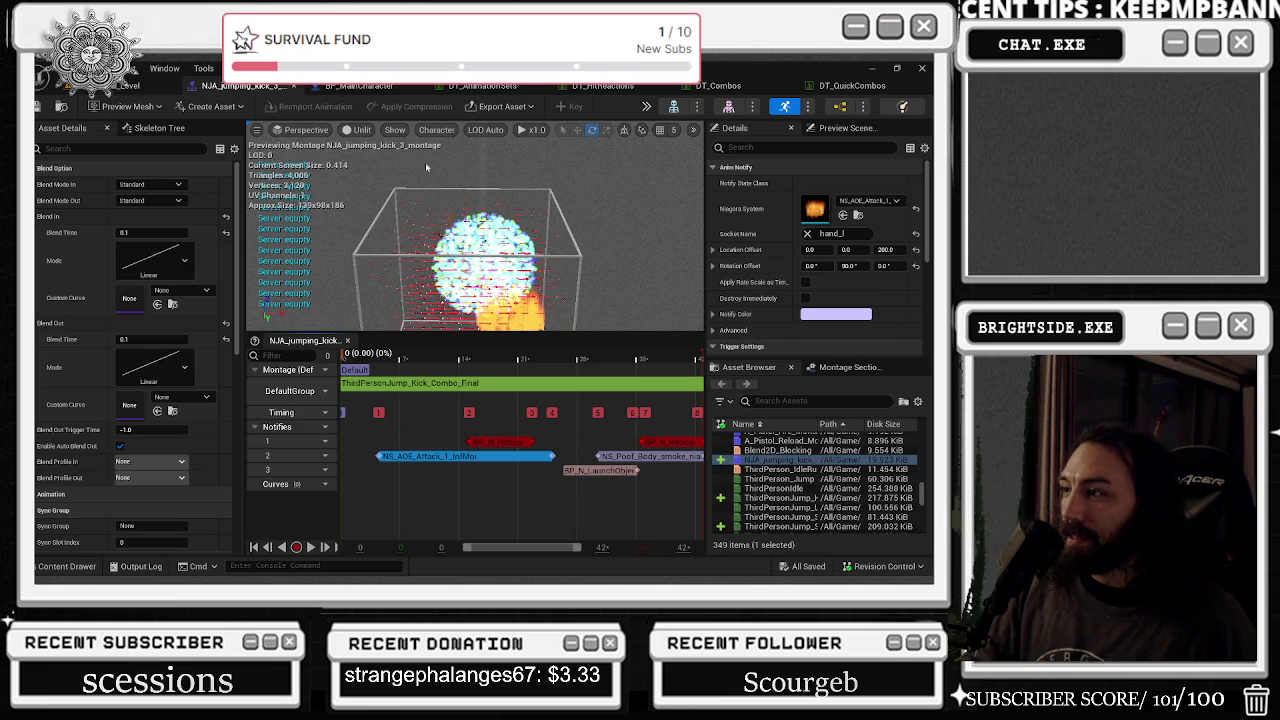
{"action": "left_click", "coordinate": [300, 130]}
{"action": "left_click", "coordinate": [257, 130]}
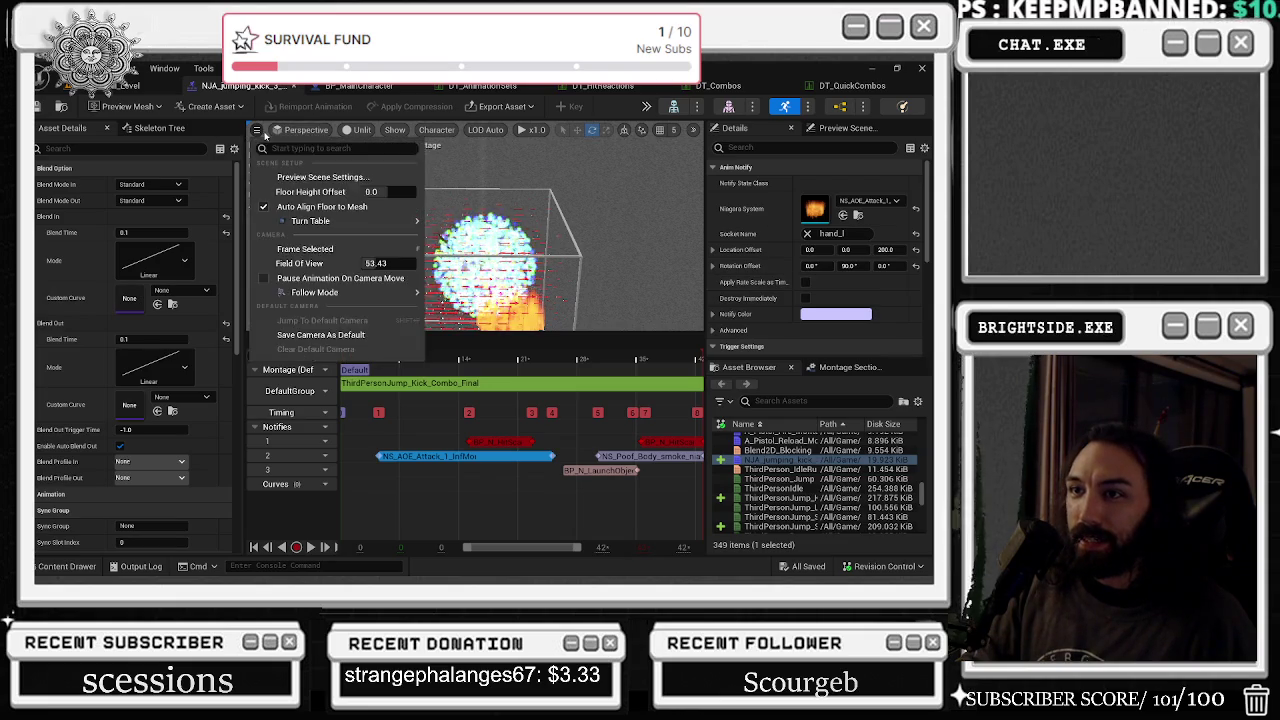
{"action": "left_click", "coordinate": [361, 130]}
{"action": "left_click", "coordinate": [392, 236]}
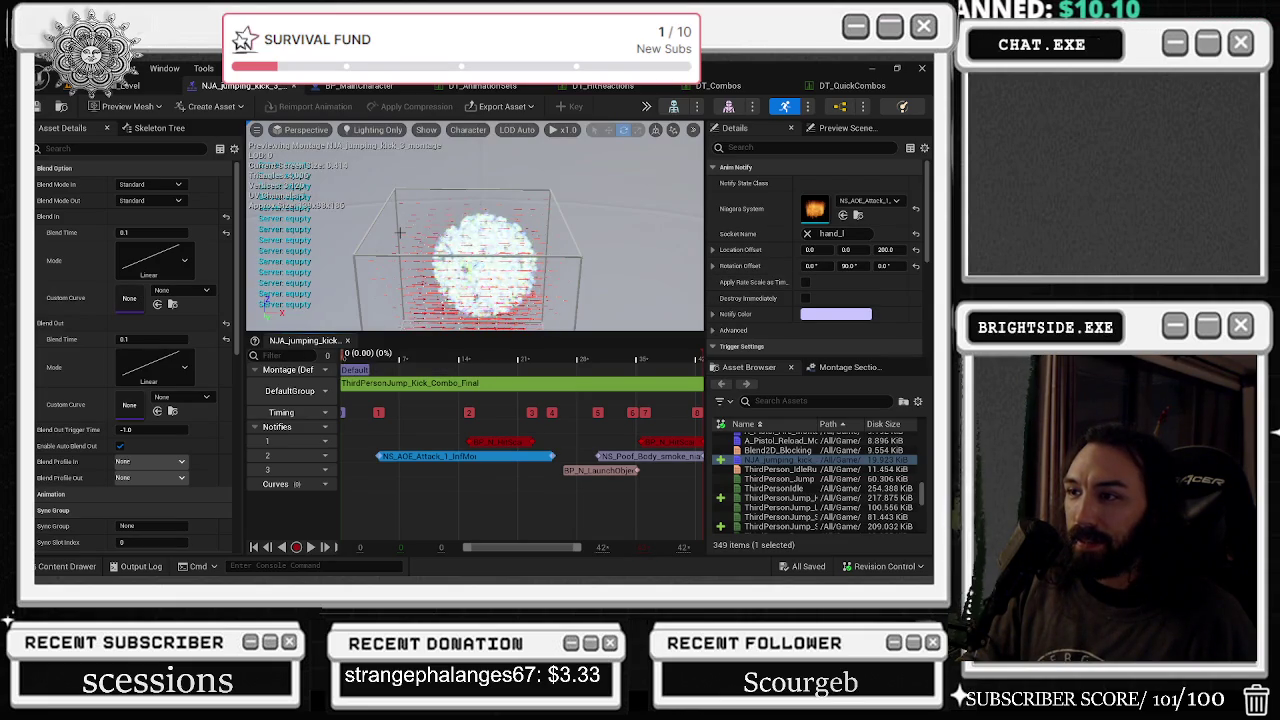
{"action": "mouse_move", "coordinate": [401, 236]}
{"action": "left_mouse_down"}
{"action": "mouse_move", "coordinate": [401, 180]}
{"action": "mouse_move", "coordinate": [366, 182]}
{"action": "left_mouse_up"}
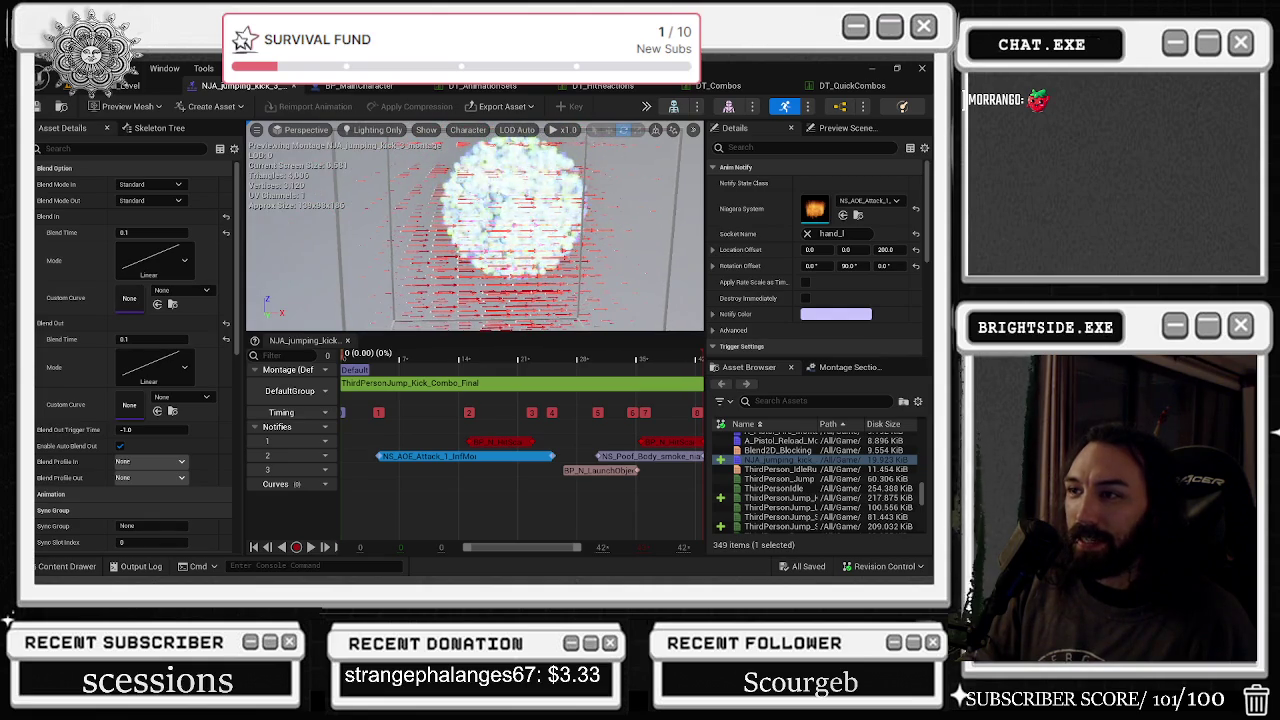
- Check the preview in Player Collision and Unlit view modes, then go back to the level editor
{"action": "left_click", "coordinate": [372, 130]}
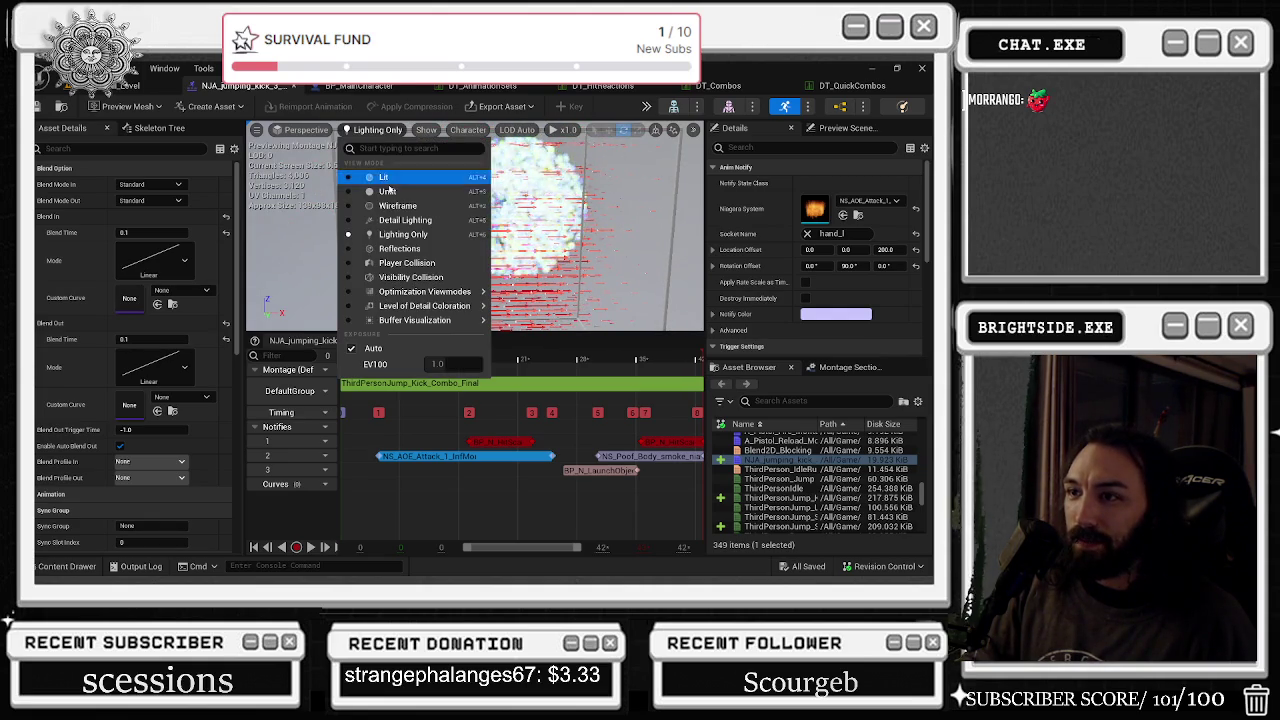
{"action": "left_click", "coordinate": [408, 264]}
{"action": "left_click_drag", "start_coordinate": [408, 268], "coordinate": [408, 280]}
{"action": "left_click", "coordinate": [357, 132]}
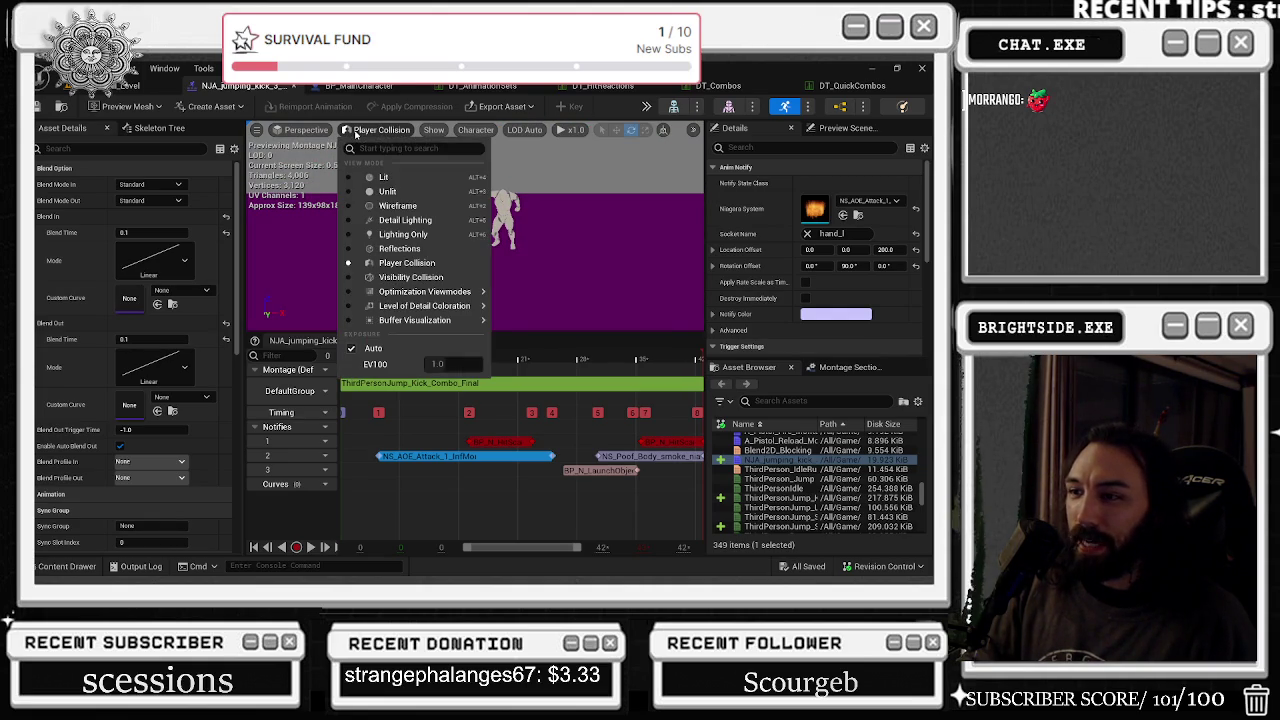
{"action": "left_click", "coordinate": [387, 191]}
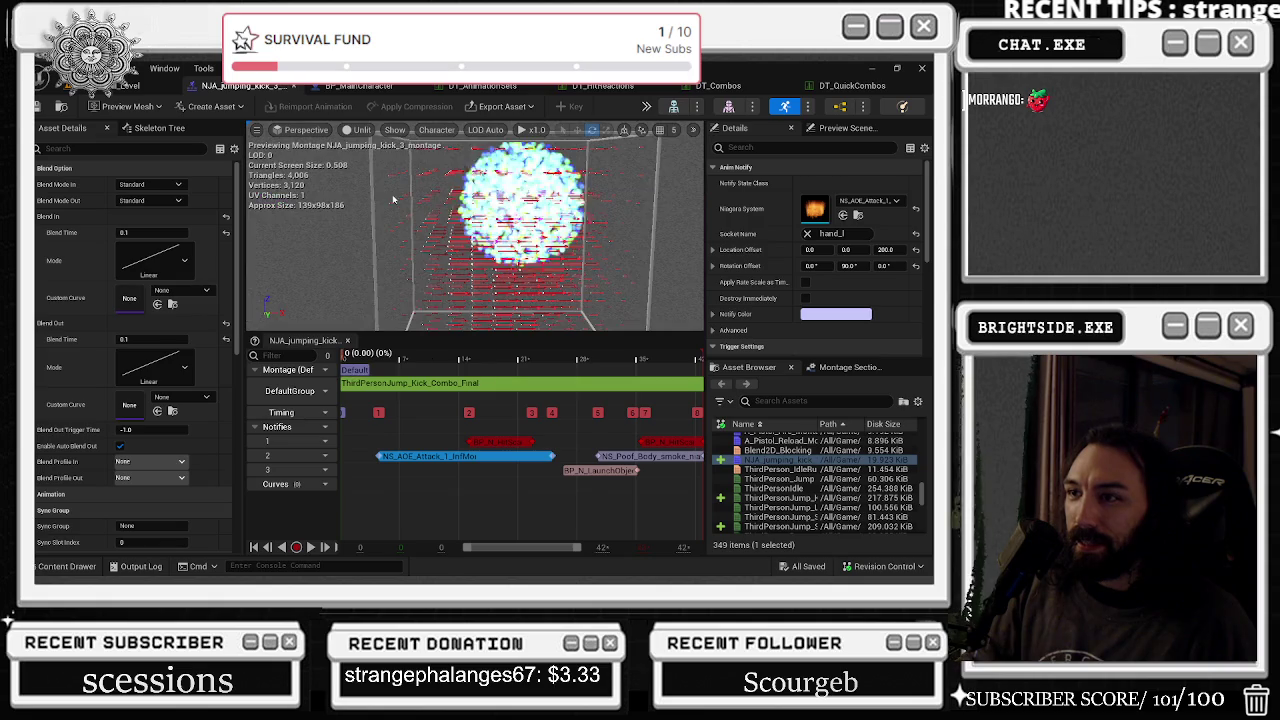
{"action": "left_click", "coordinate": [357, 130]}
{"action": "left_click", "coordinate": [407, 262]}
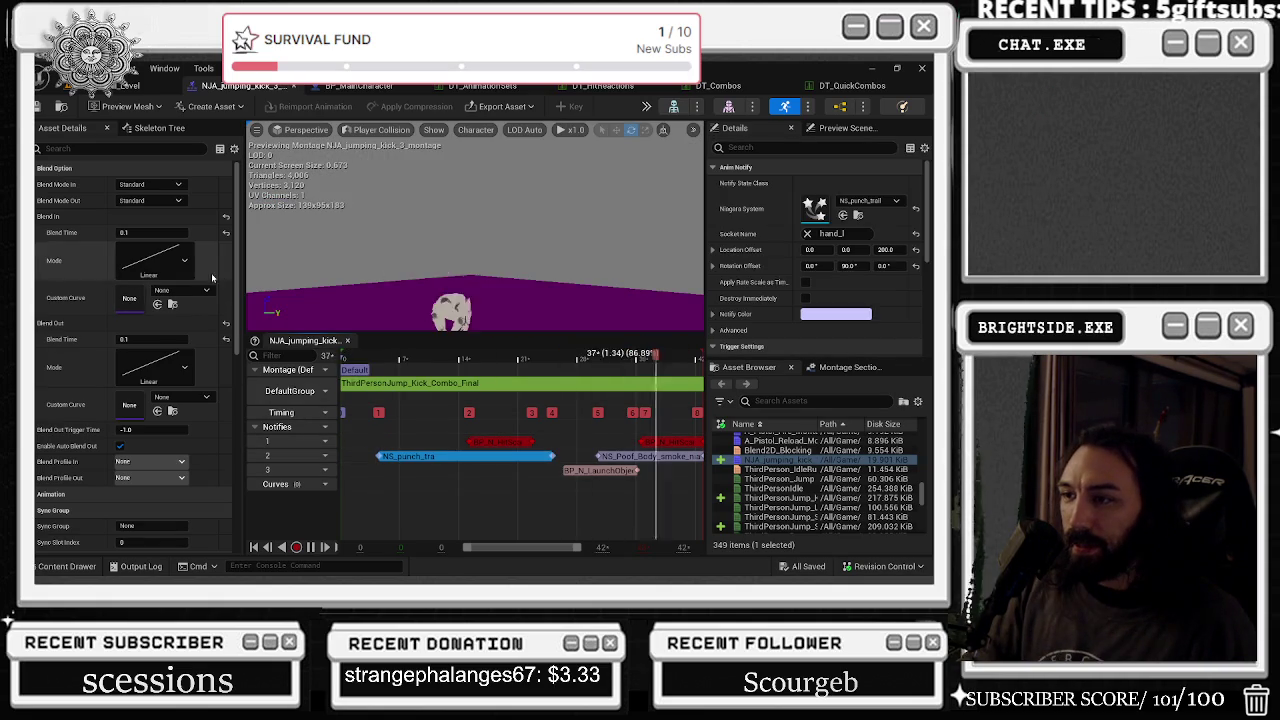
{"action": "left_click", "coordinate": [178, 84]}
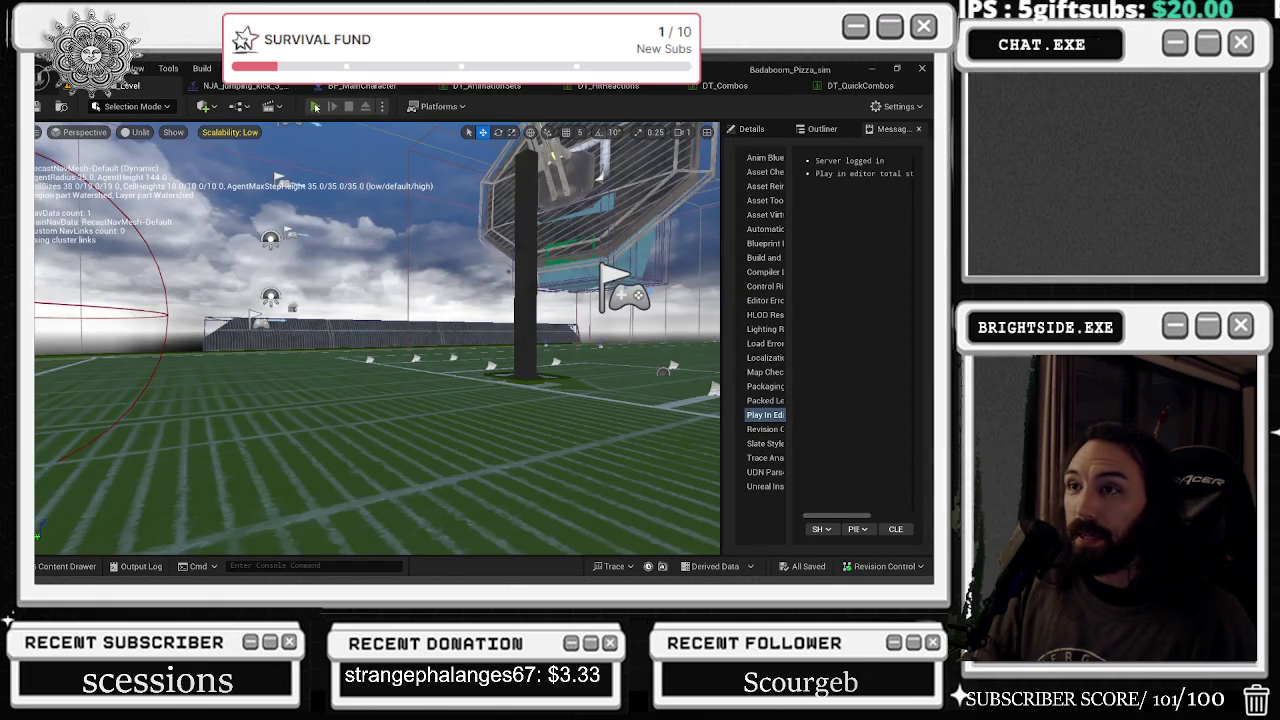
- Play-test the level, running toward the hoop and jumping at opponents, then return to the NJA_jumping_kick_3 montage
{"action": "left_click", "coordinate": [315, 107]}
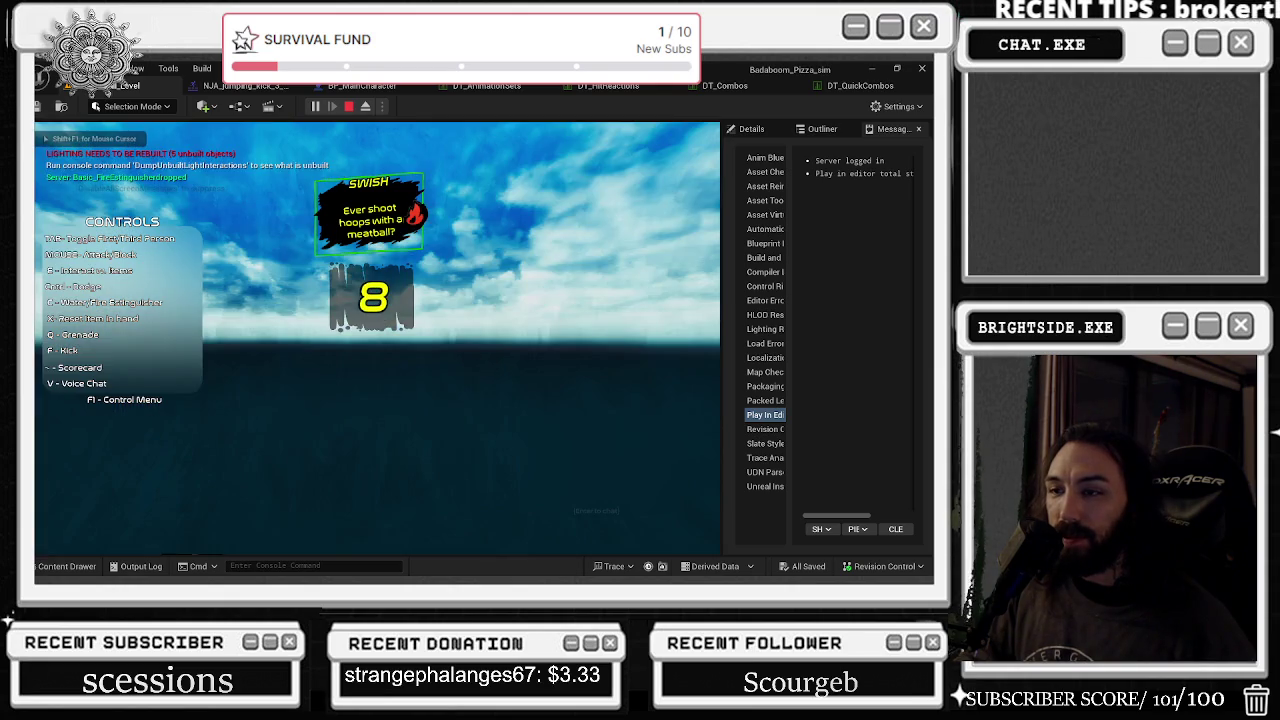
{"action": "key", "text": "w"}
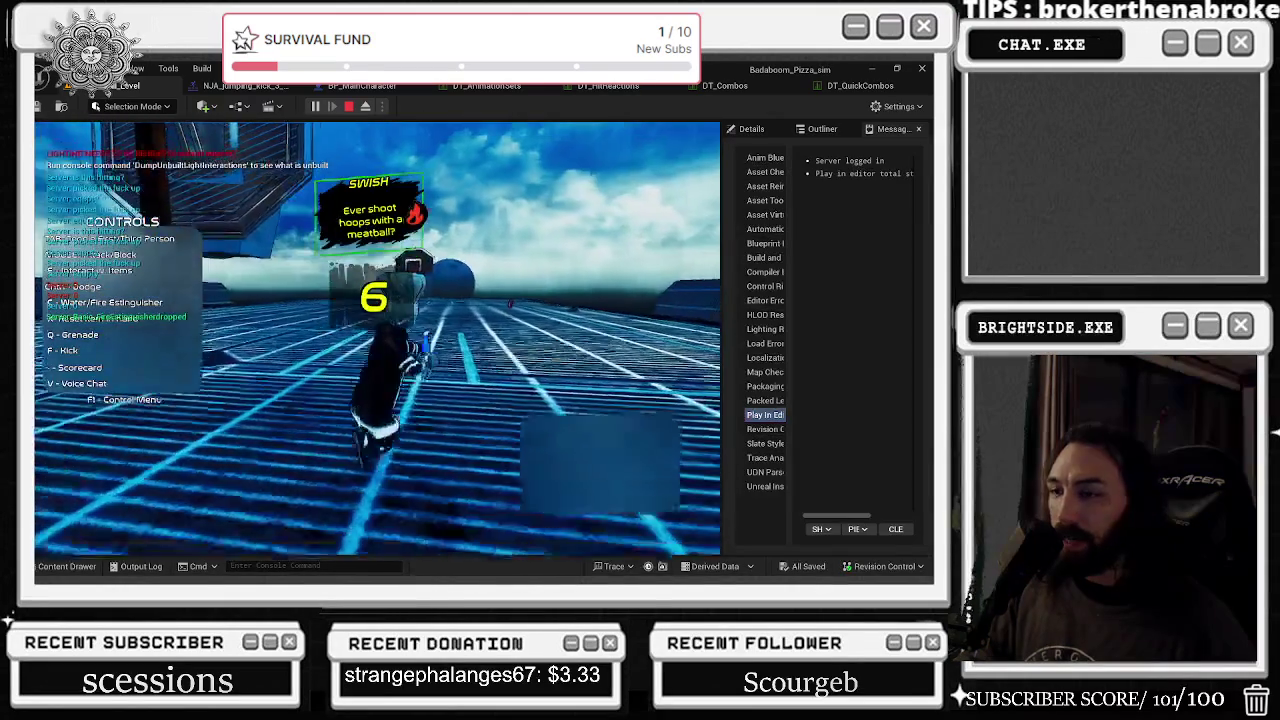
{"action": "key", "text": "w"}
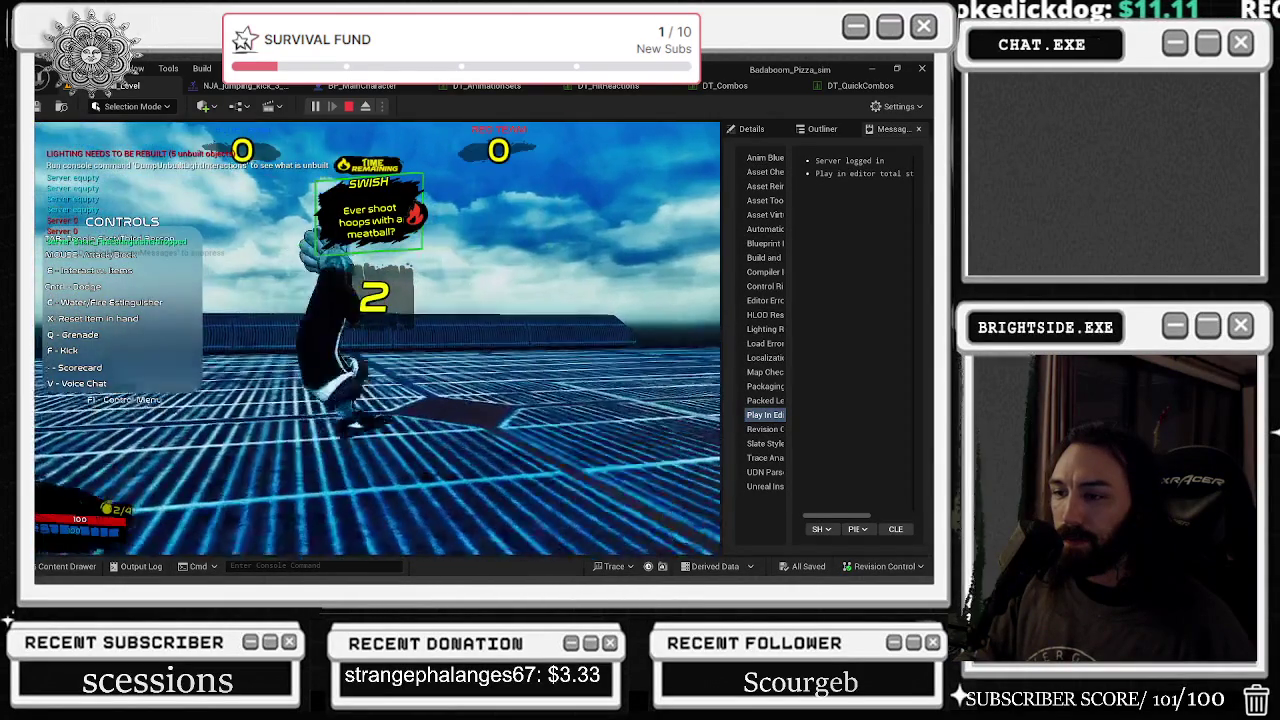
{"action": "key", "text": "w"}
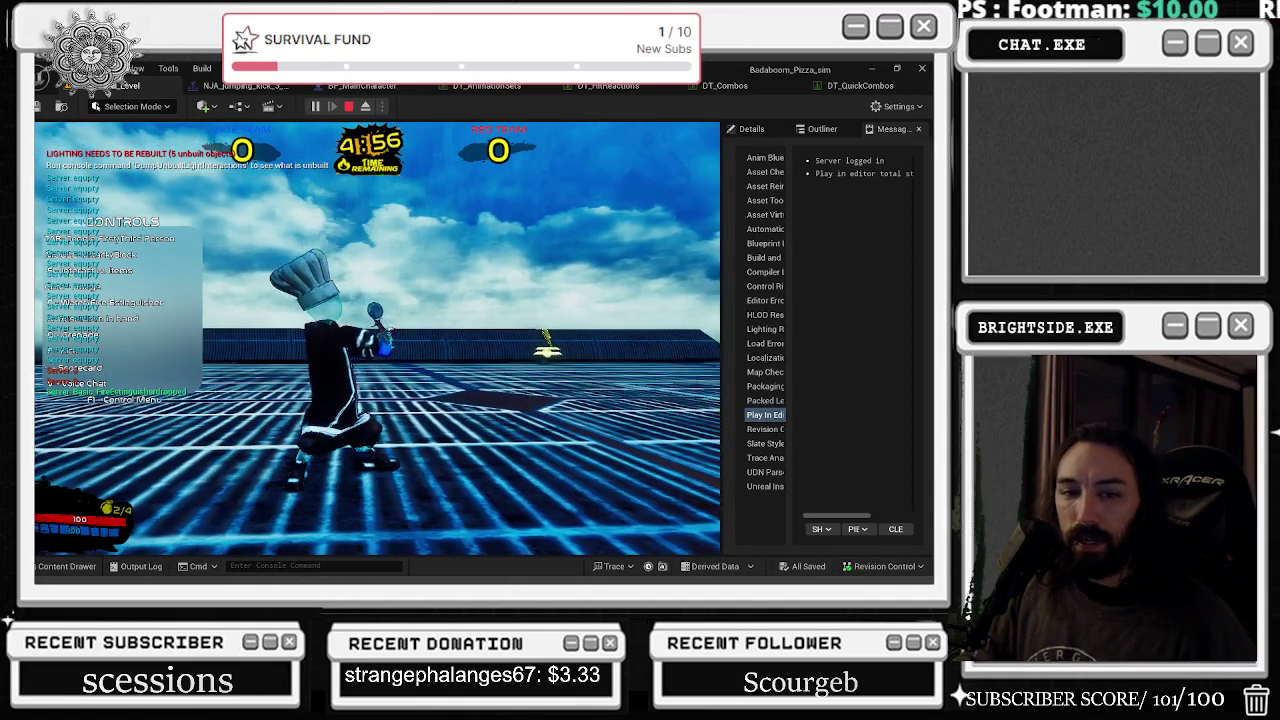
{"action": "key", "text": "w"}
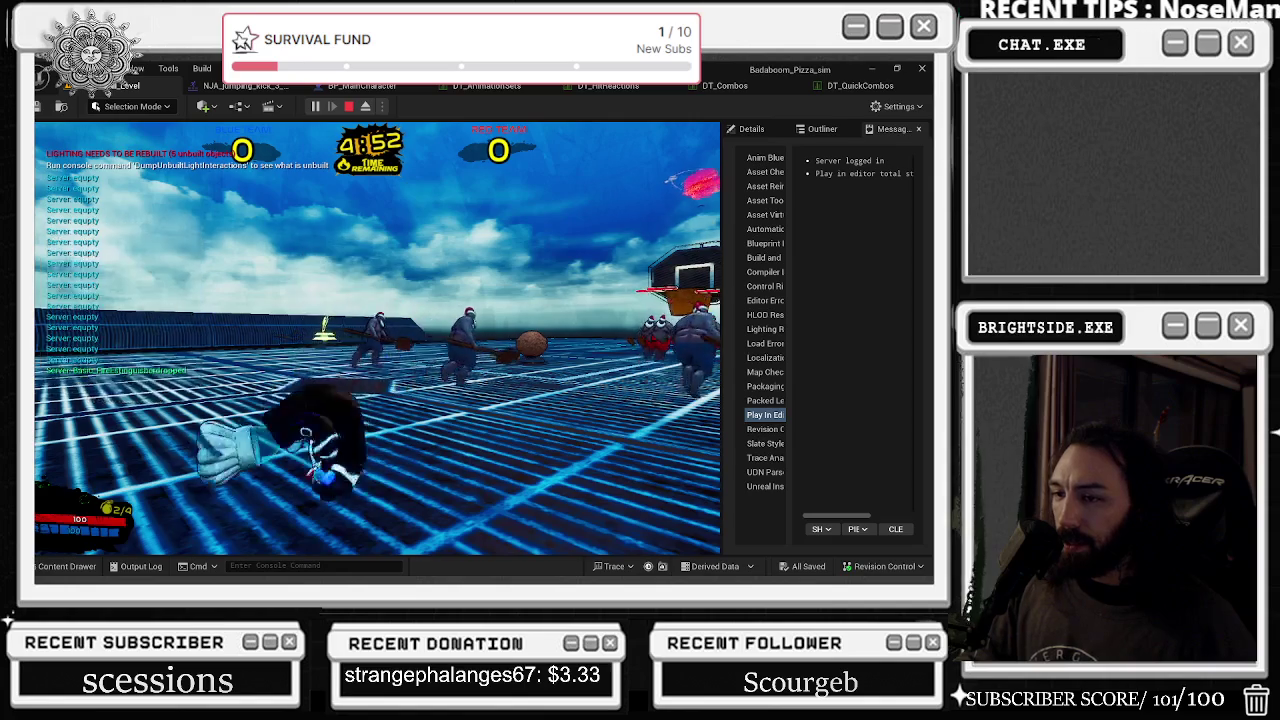
{"action": "key", "text": "space"}
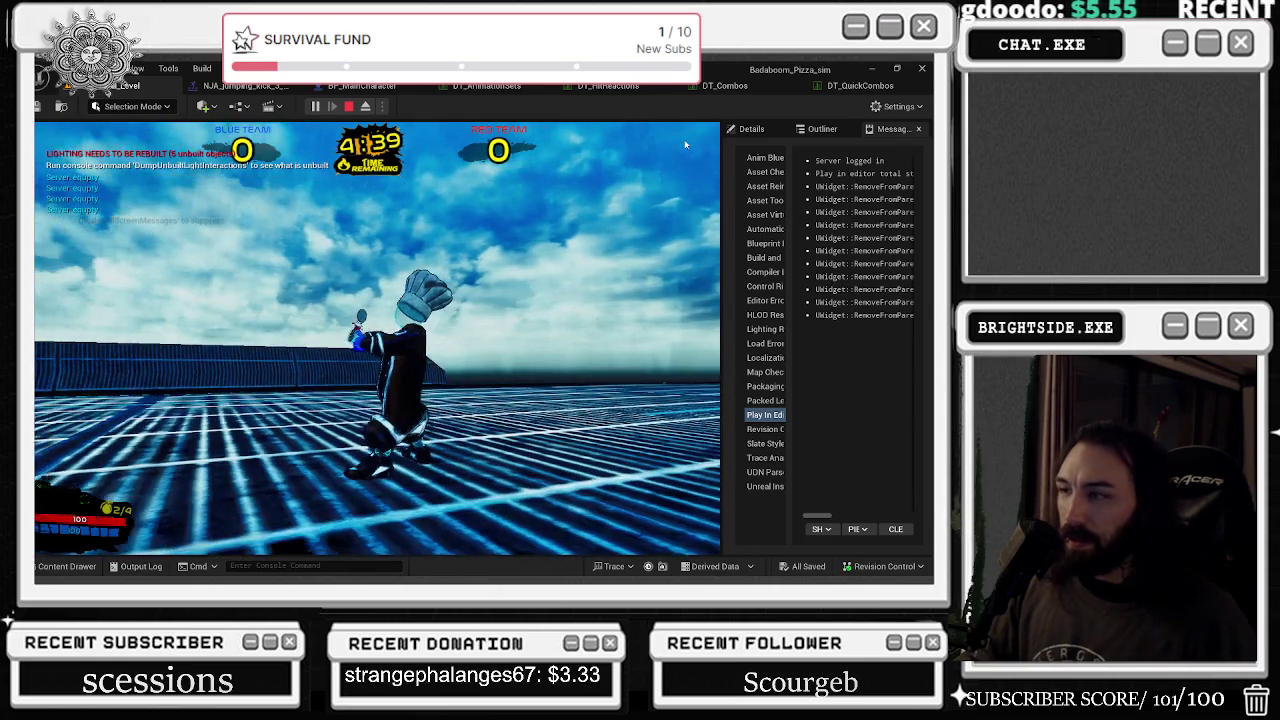
{"action": "key", "text": "Escape"}
{"action": "left_click", "coordinate": [246, 86]}
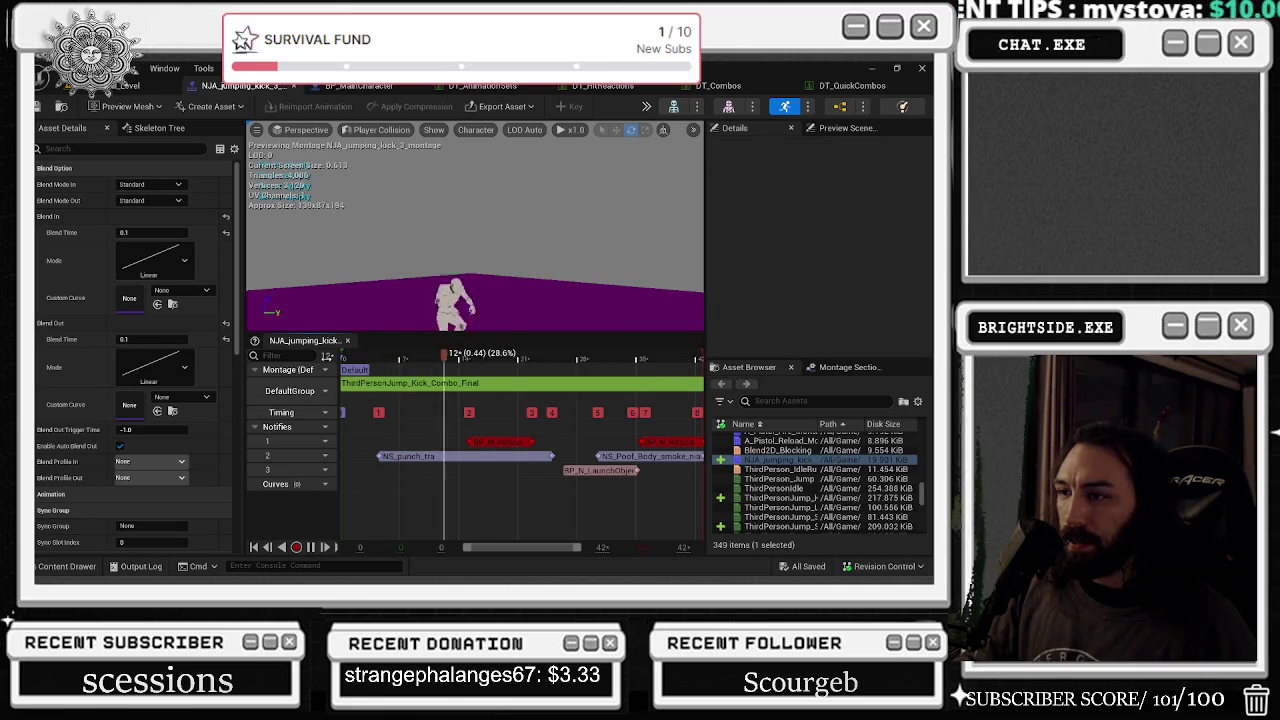
- Set the montage preview to Unlit view mode and orbit the camera to a low floor angle
{"action": "left_click", "coordinate": [345, 129]}
{"action": "left_click", "coordinate": [391, 193]}
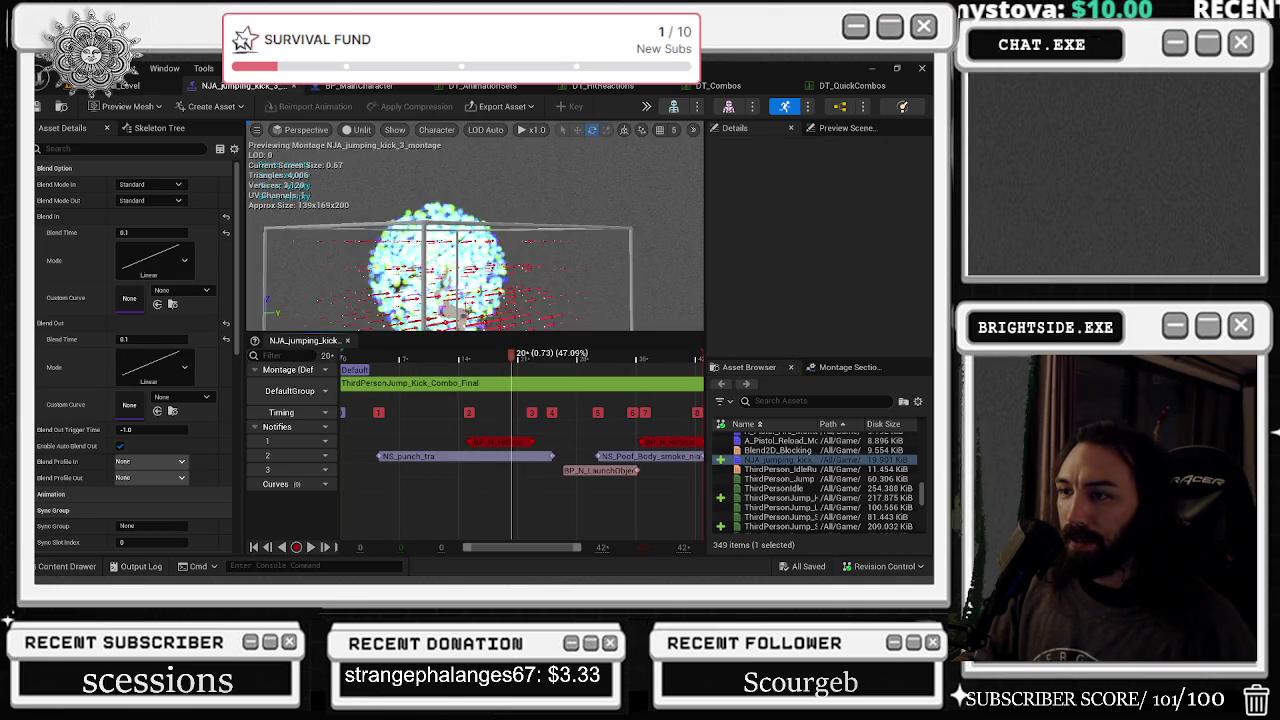
{"action": "mouse_move", "coordinate": [470, 230]}
{"action": "left_mouse_down"}
{"action": "mouse_move", "coordinate": [505, 270]}
{"action": "mouse_move", "coordinate": [473, 283]}
{"action": "mouse_move", "coordinate": [345, 212]}
{"action": "left_mouse_up"}
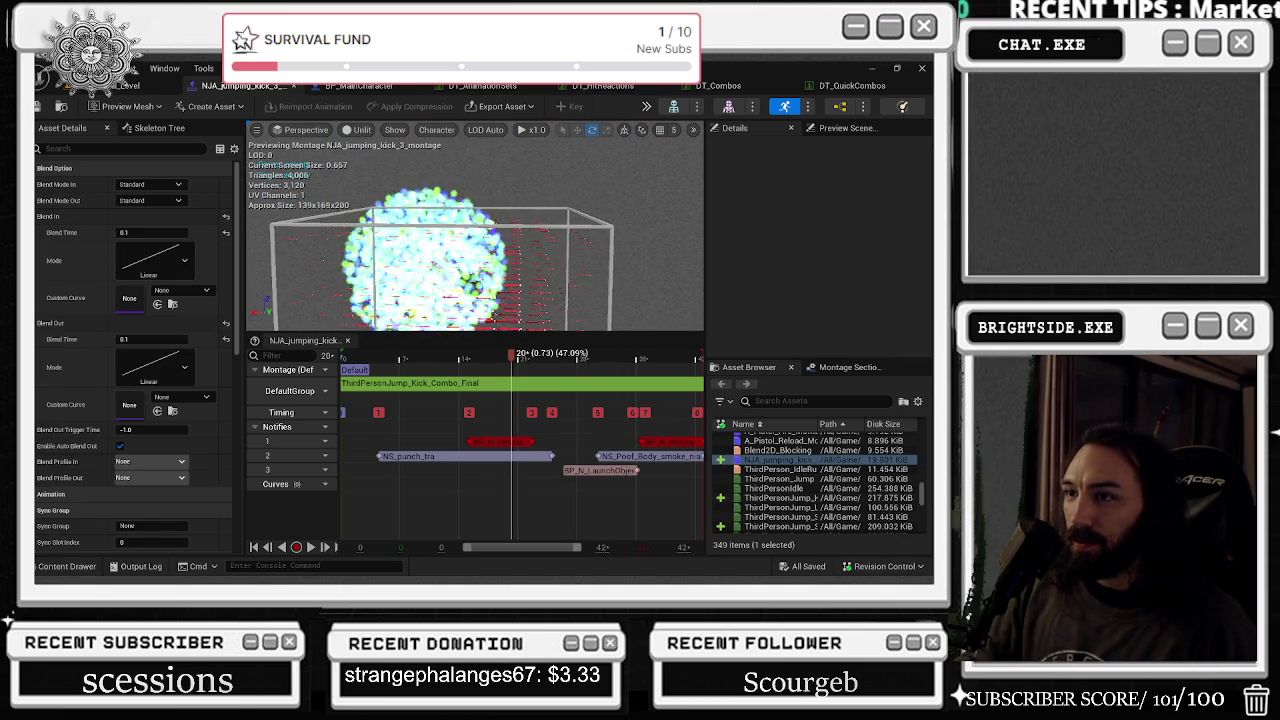
{"action": "left_click", "coordinate": [256, 130]}
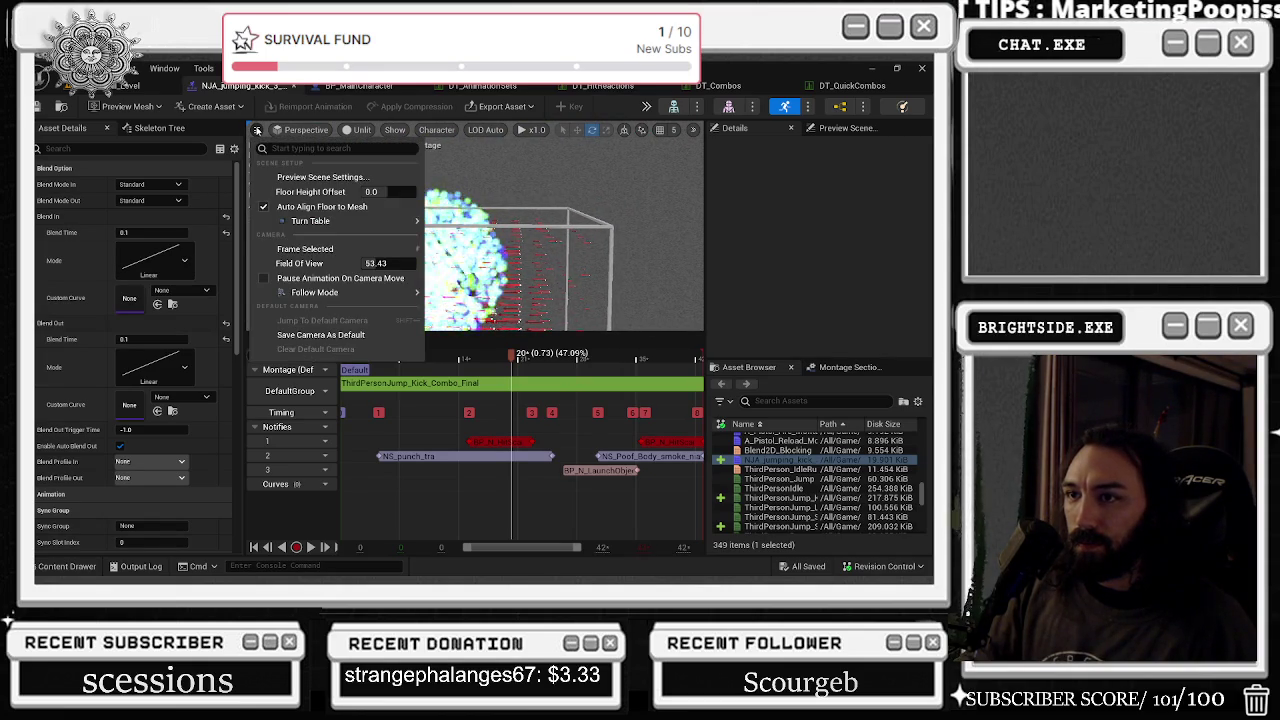
- Switch the preview camera to the Bottom view and browse the character display options
{"action": "left_click", "coordinate": [305, 130]}
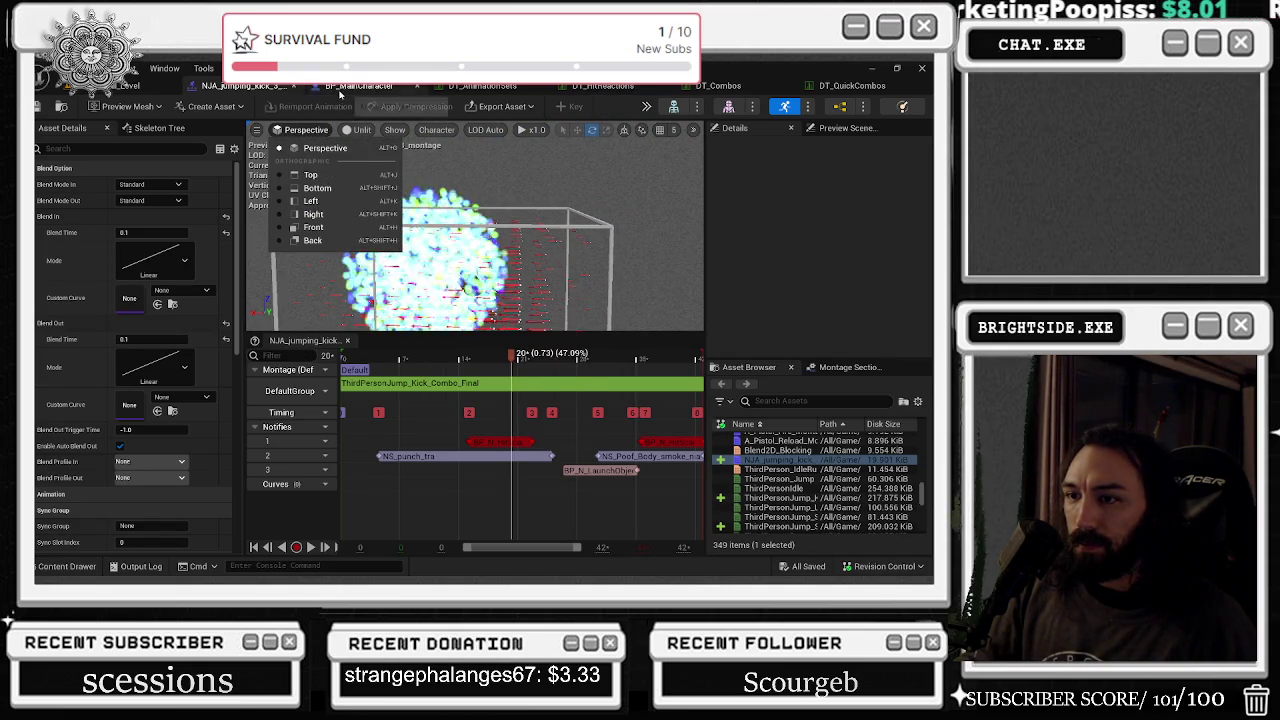
{"action": "left_click", "coordinate": [318, 188]}
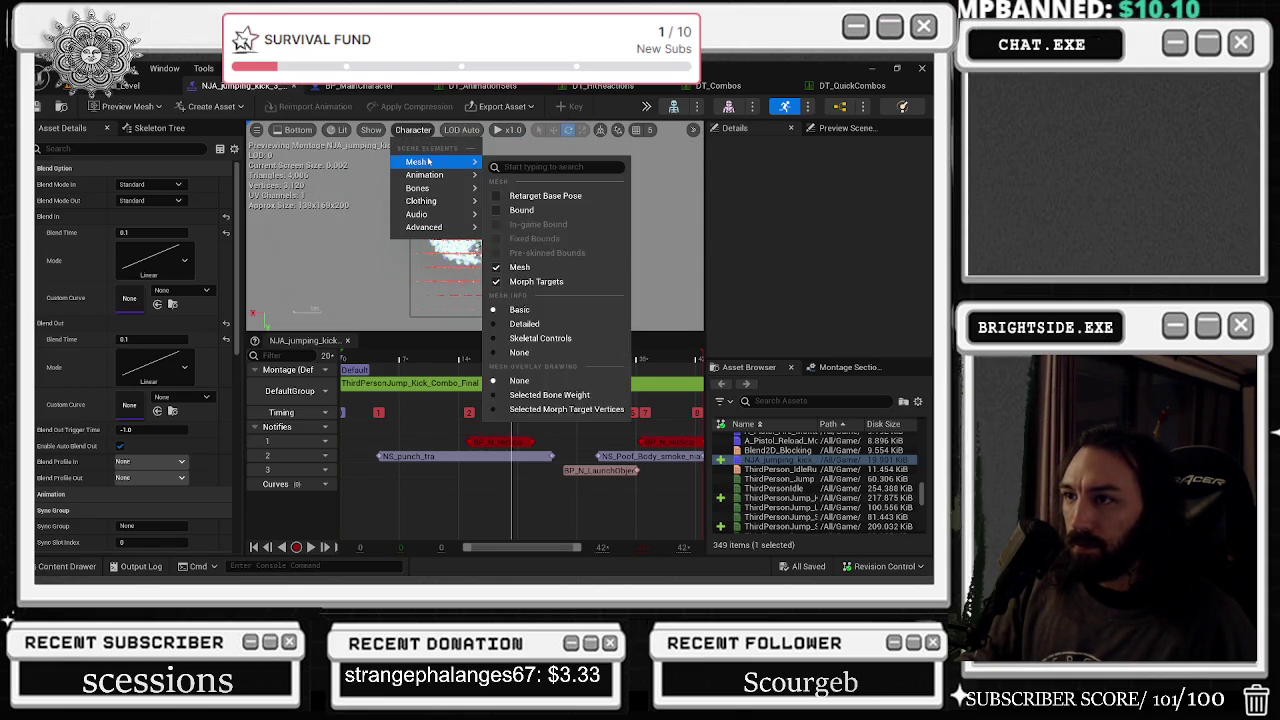
{"action": "mouse_move", "coordinate": [432, 232]}
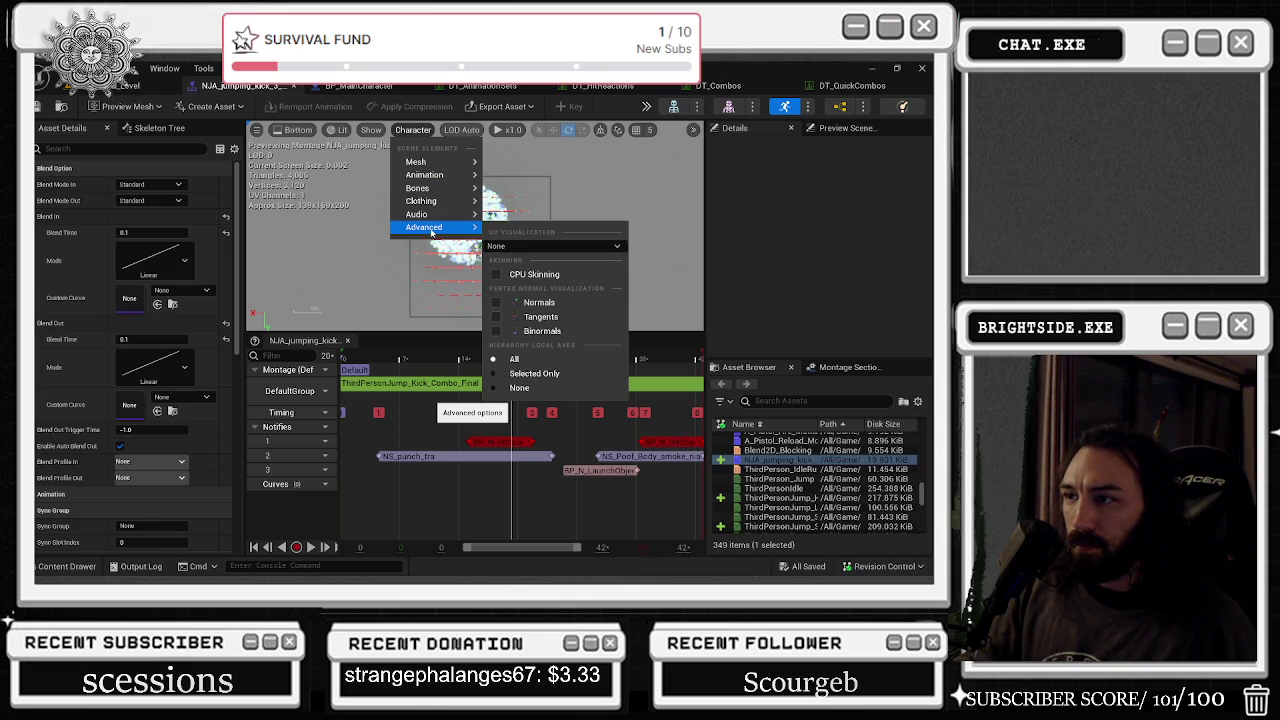
{"action": "left_click", "coordinate": [525, 388]}
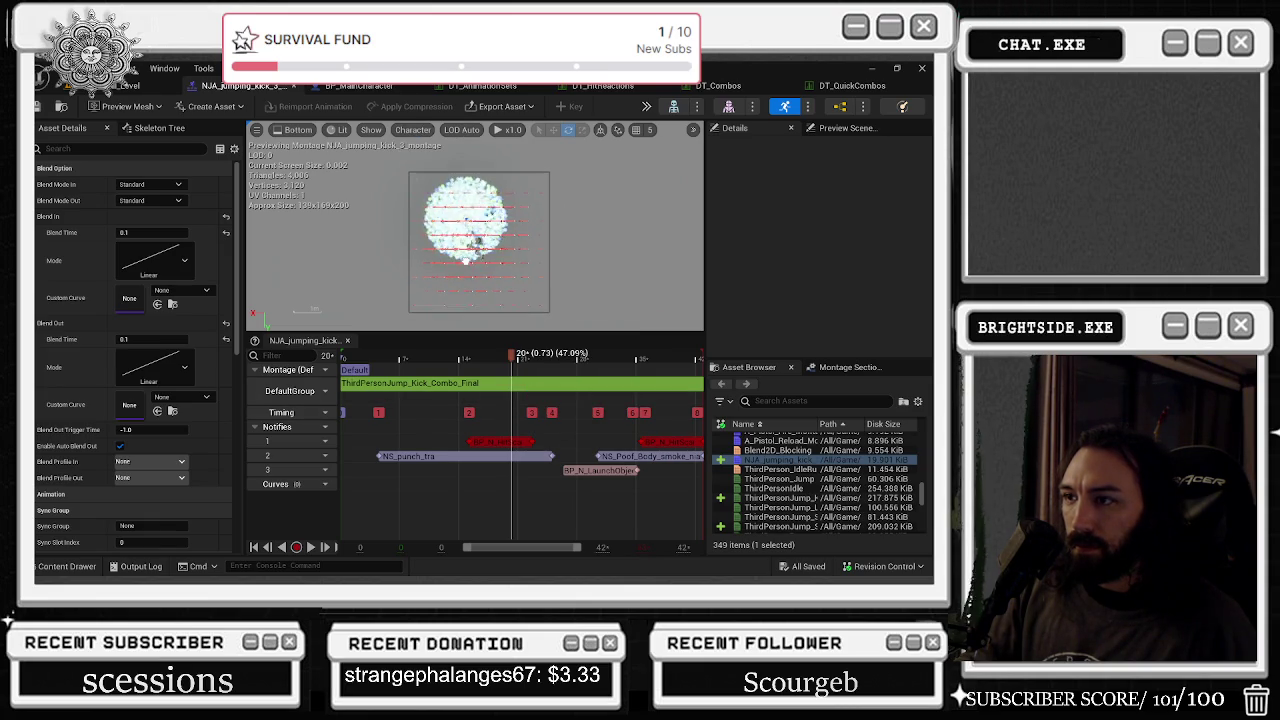
- Make the character preview show local axes only for the selected bone
{"action": "left_click", "coordinate": [410, 129]}
{"action": "mouse_move", "coordinate": [420, 228]}
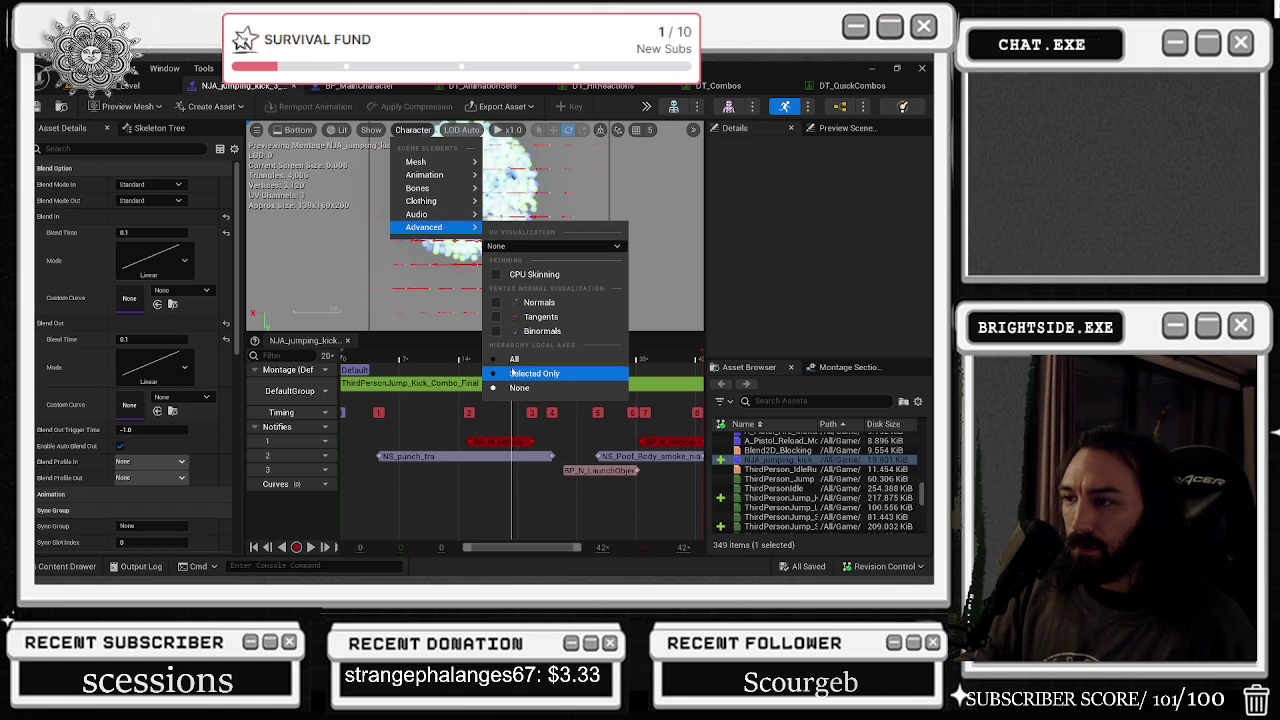
{"action": "left_click", "coordinate": [534, 373]}
{"action": "left_click", "coordinate": [412, 130]}
{"action": "mouse_move", "coordinate": [417, 176]}
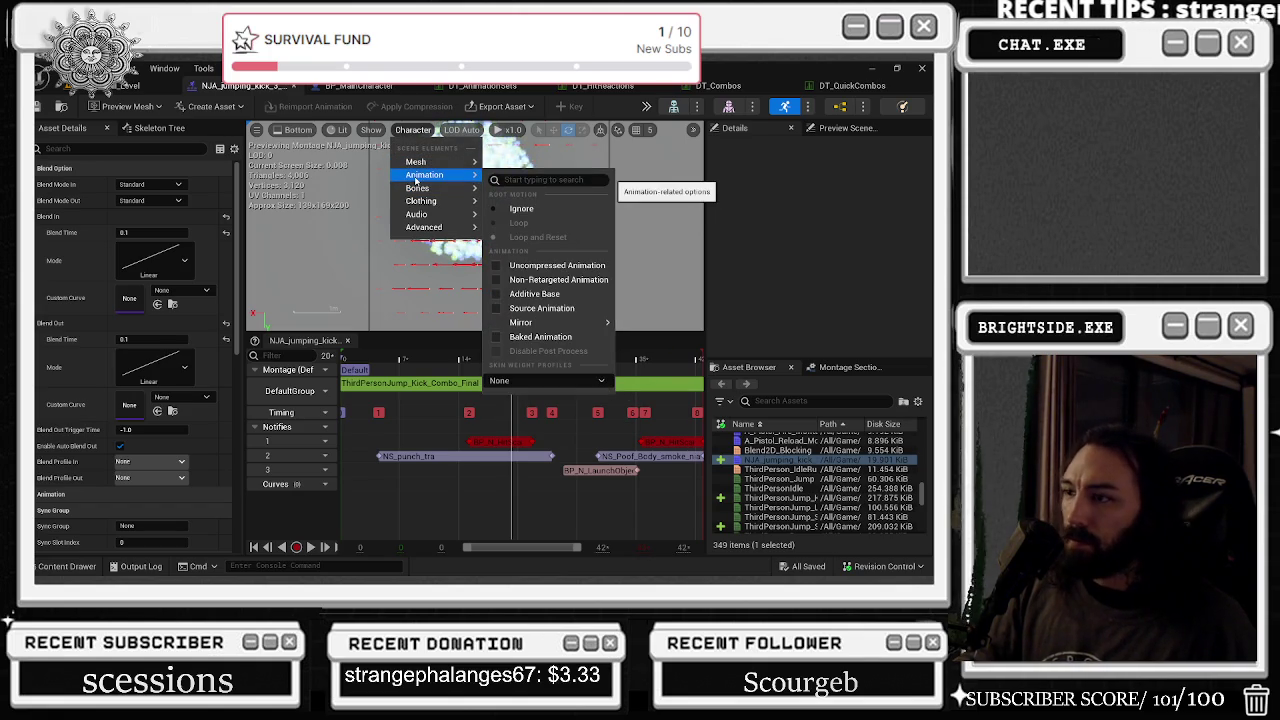
{"action": "left_click", "coordinate": [371, 130]}
{"action": "left_click", "coordinate": [371, 130]}
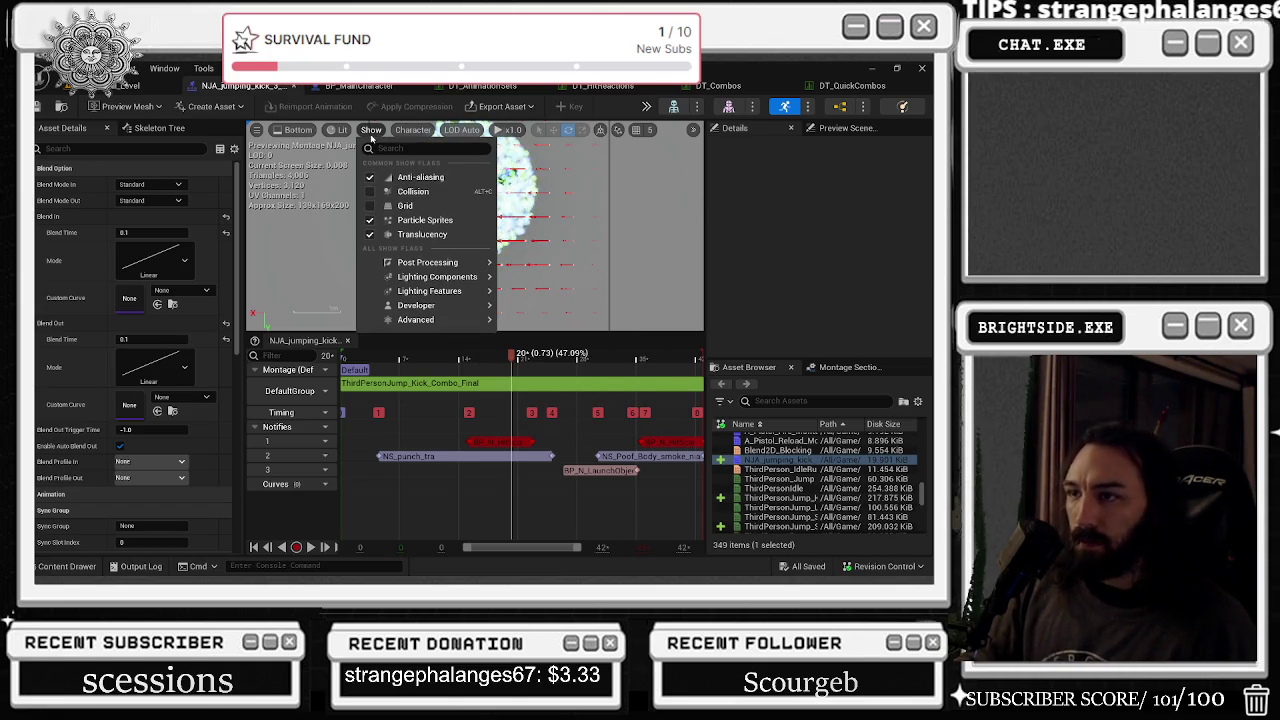
- Hide Particle Sprites and switch the preview from Bottom to Perspective view
{"action": "left_click", "coordinate": [412, 220]}
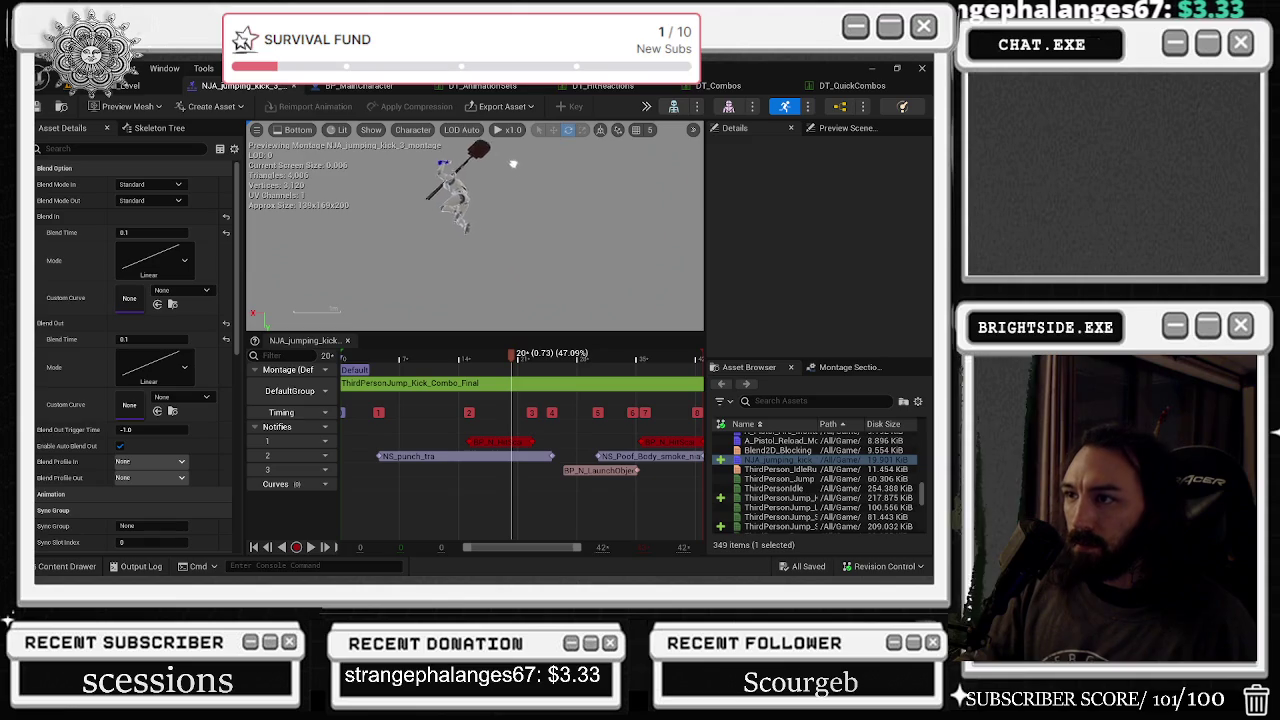
{"action": "left_click", "coordinate": [295, 130]}
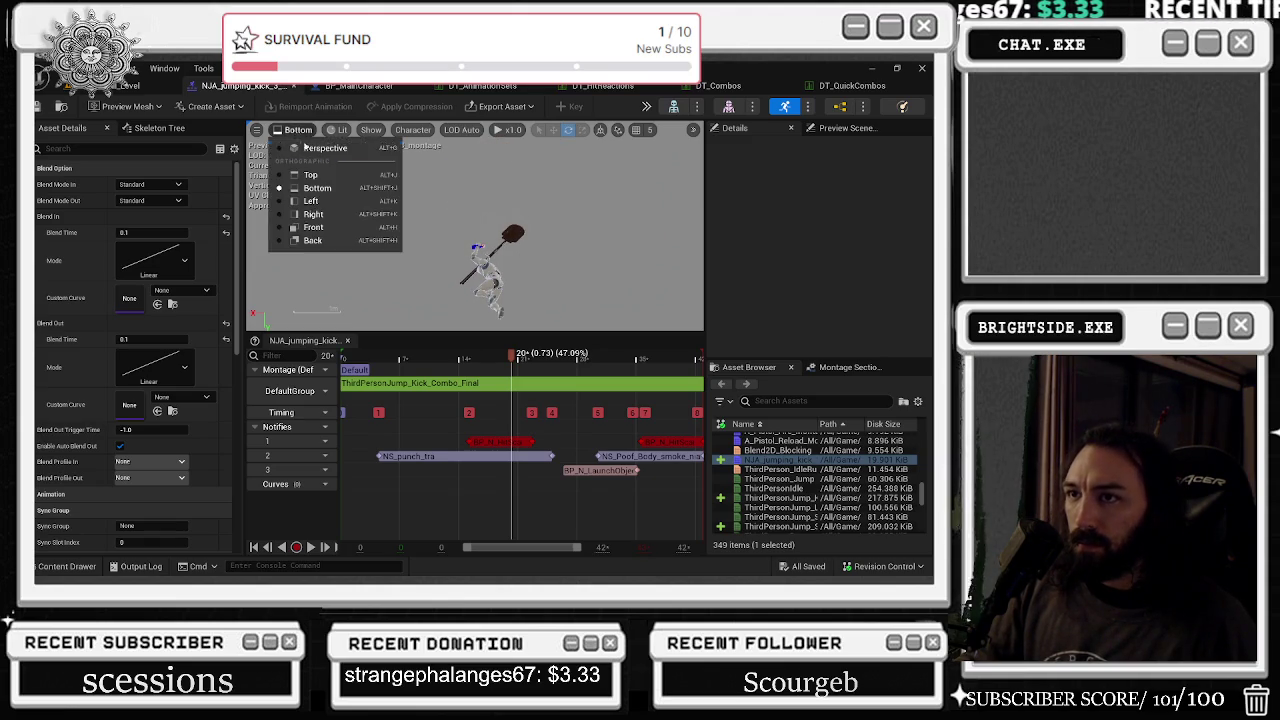
{"action": "left_click", "coordinate": [300, 146]}
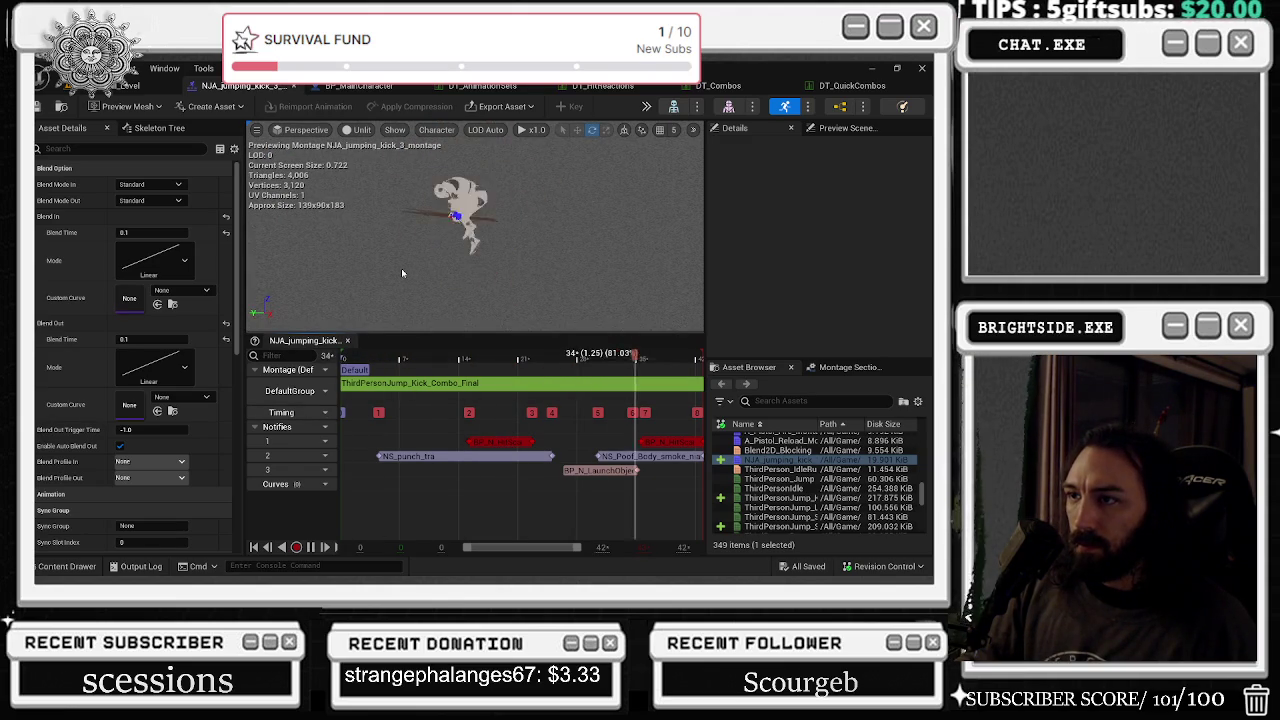
- Turn Particle Sprites back on, hide Translucency, and replay the montage
{"action": "left_click", "coordinate": [393, 131]}
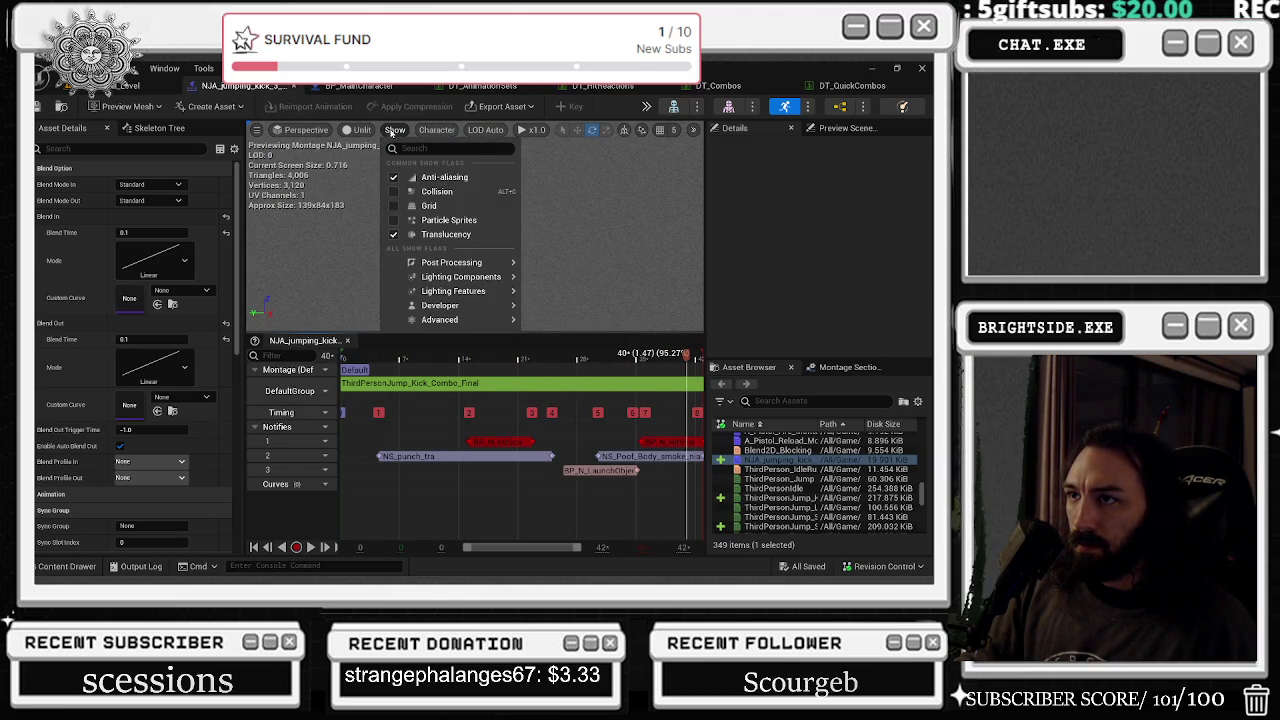
{"action": "left_click", "coordinate": [400, 220]}
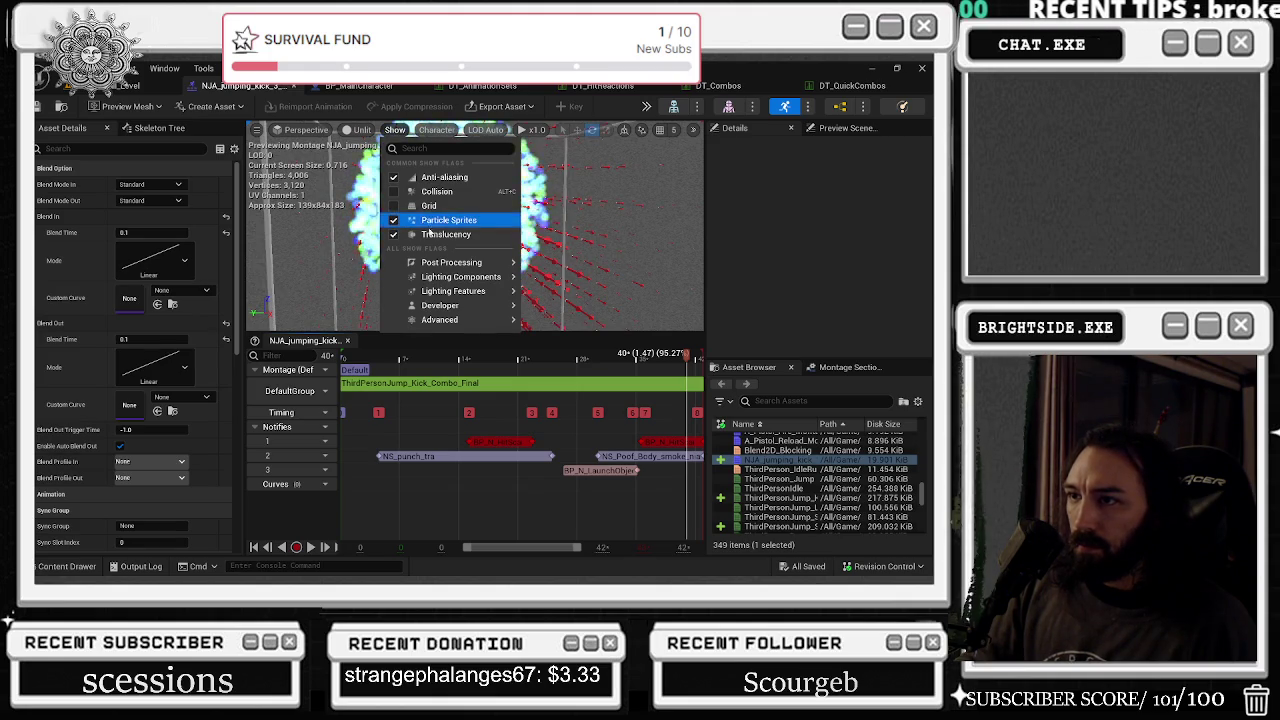
{"action": "left_click", "coordinate": [393, 234]}
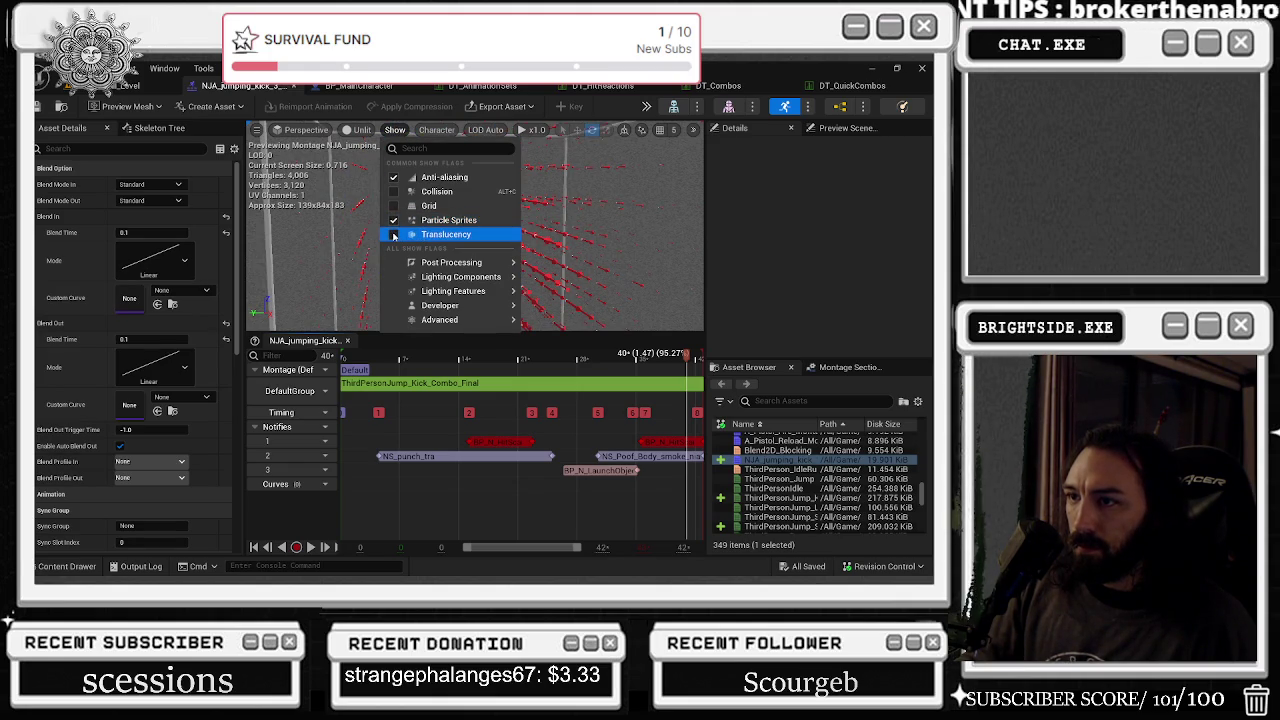
{"action": "left_click", "coordinate": [388, 271]}
{"action": "key", "text": "space"}
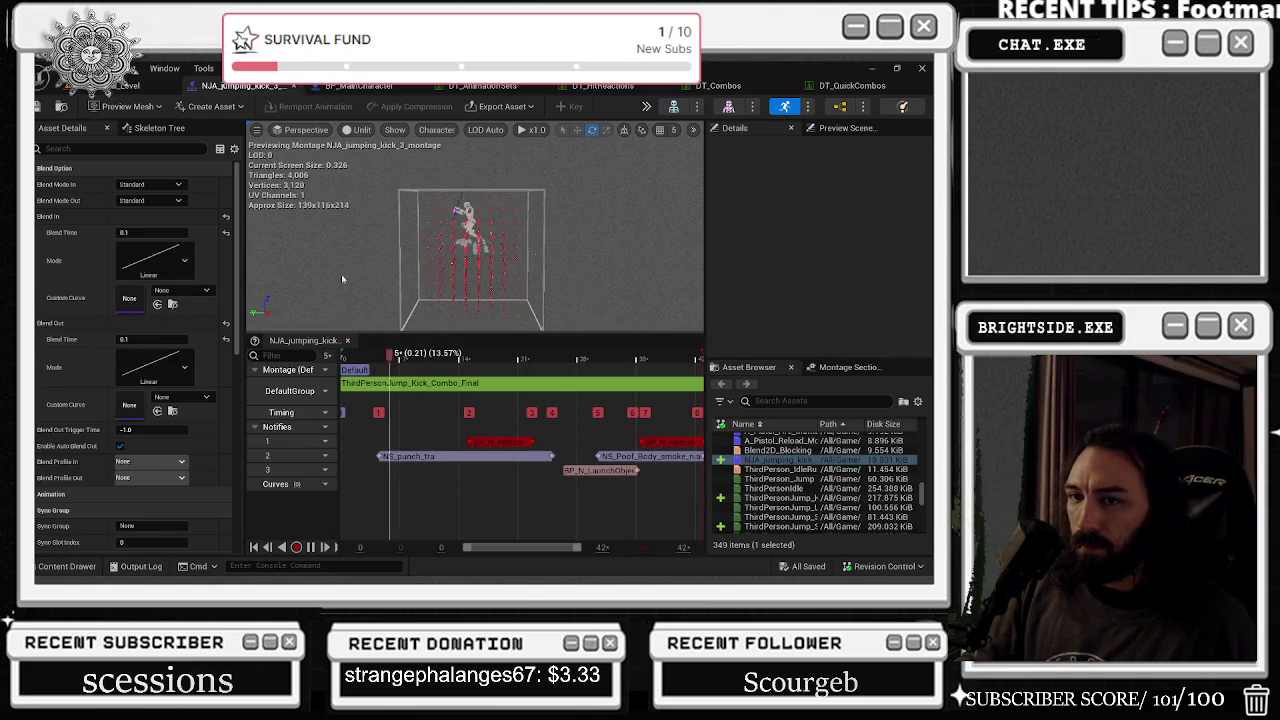
{"action": "left_click", "coordinate": [155, 128]}
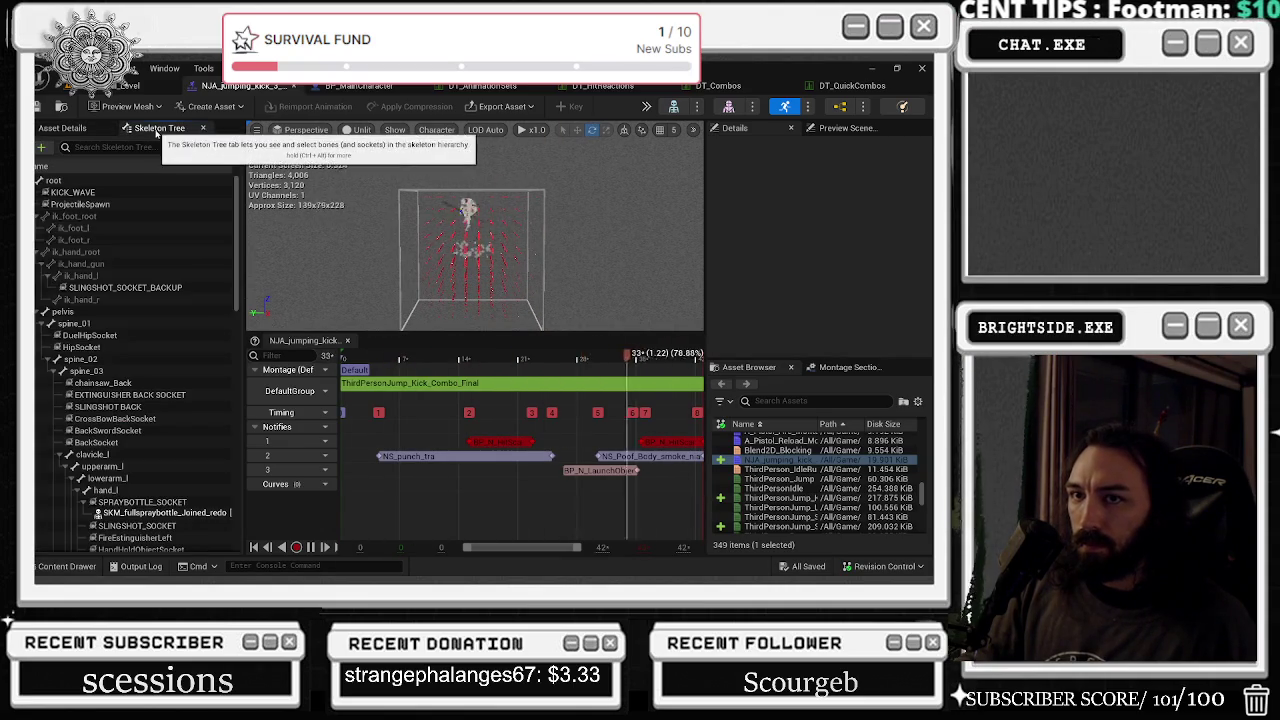
- Select and deselect the root bone, then select the NS_punch_trail notify at 0.26 seconds
{"action": "left_click", "coordinate": [138, 182]}
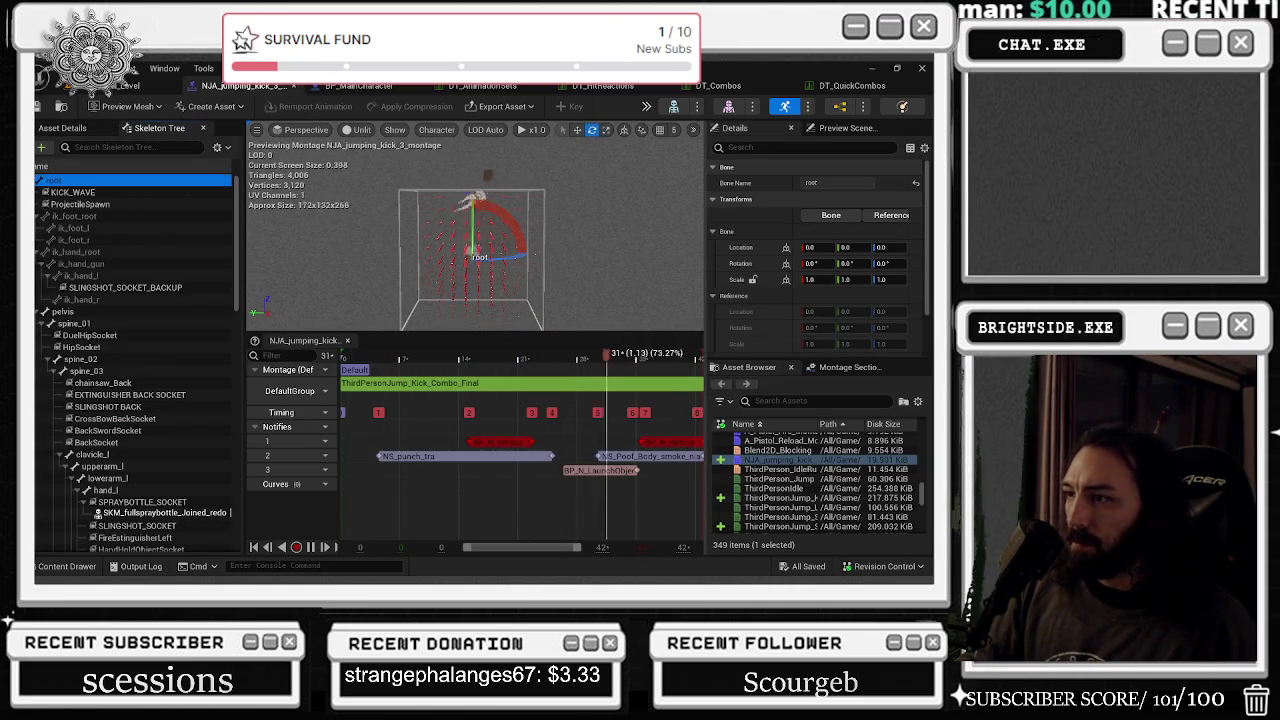
{"action": "left_click", "coordinate": [453, 190]}
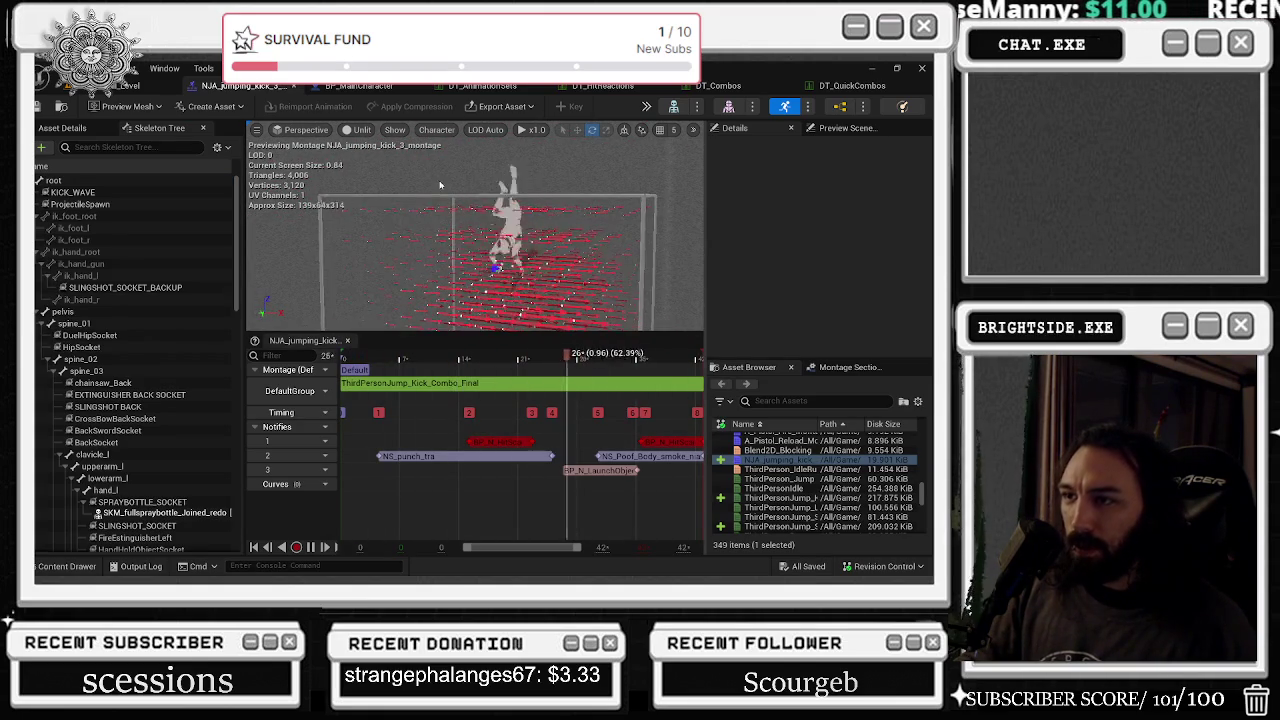
{"action": "left_click", "coordinate": [403, 459]}
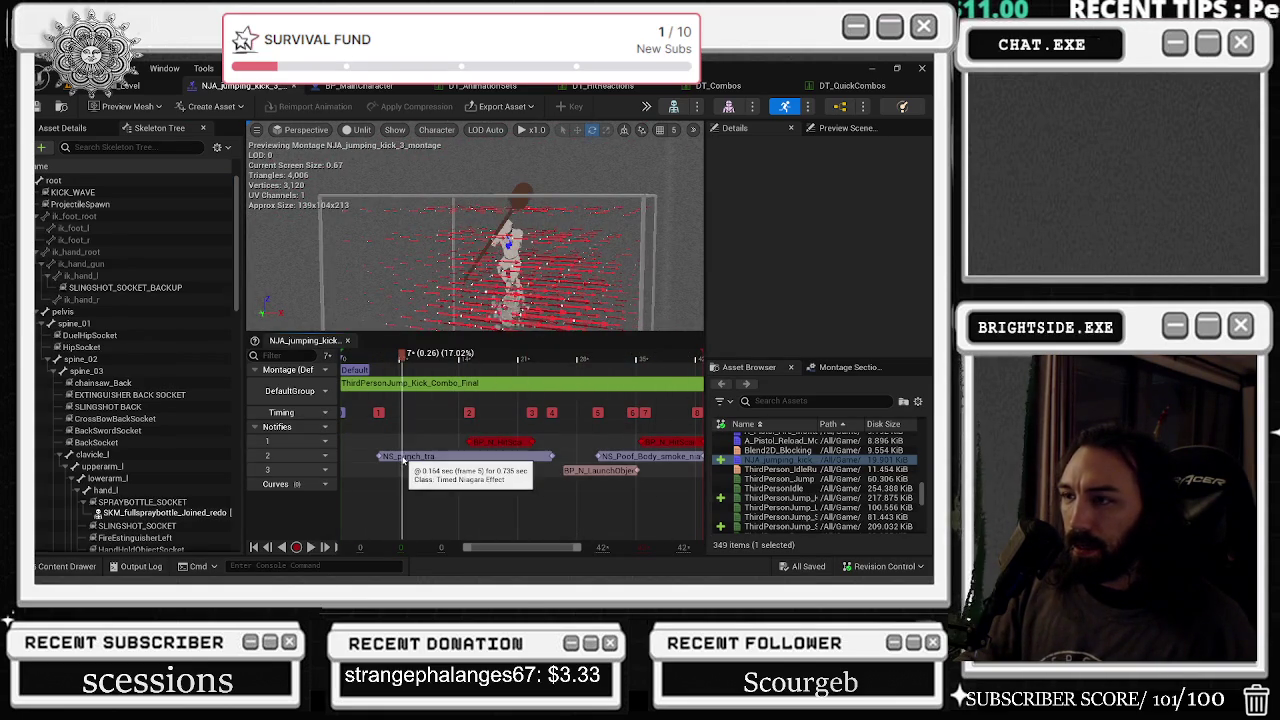
{"action": "left_click", "coordinate": [405, 458]}
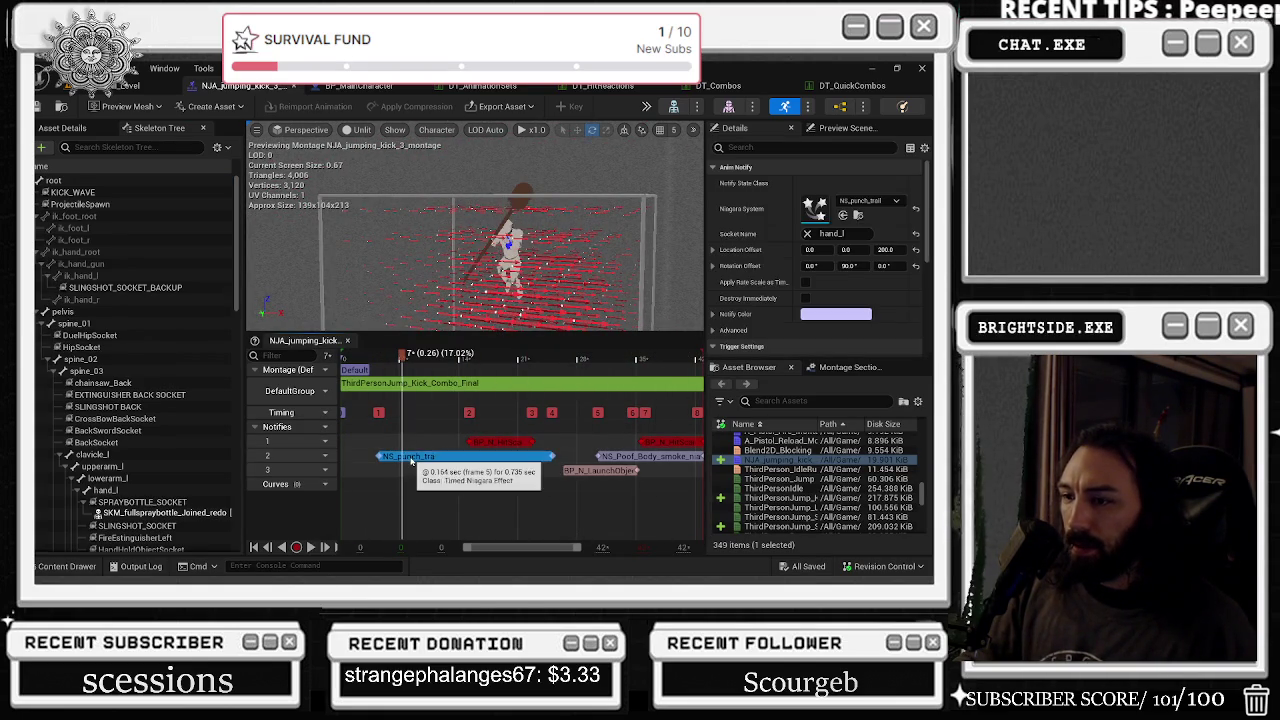
- Change the notify's Niagara System from NS_punch_trail to NS_Energy_1
{"action": "left_click", "coordinate": [859, 202]}
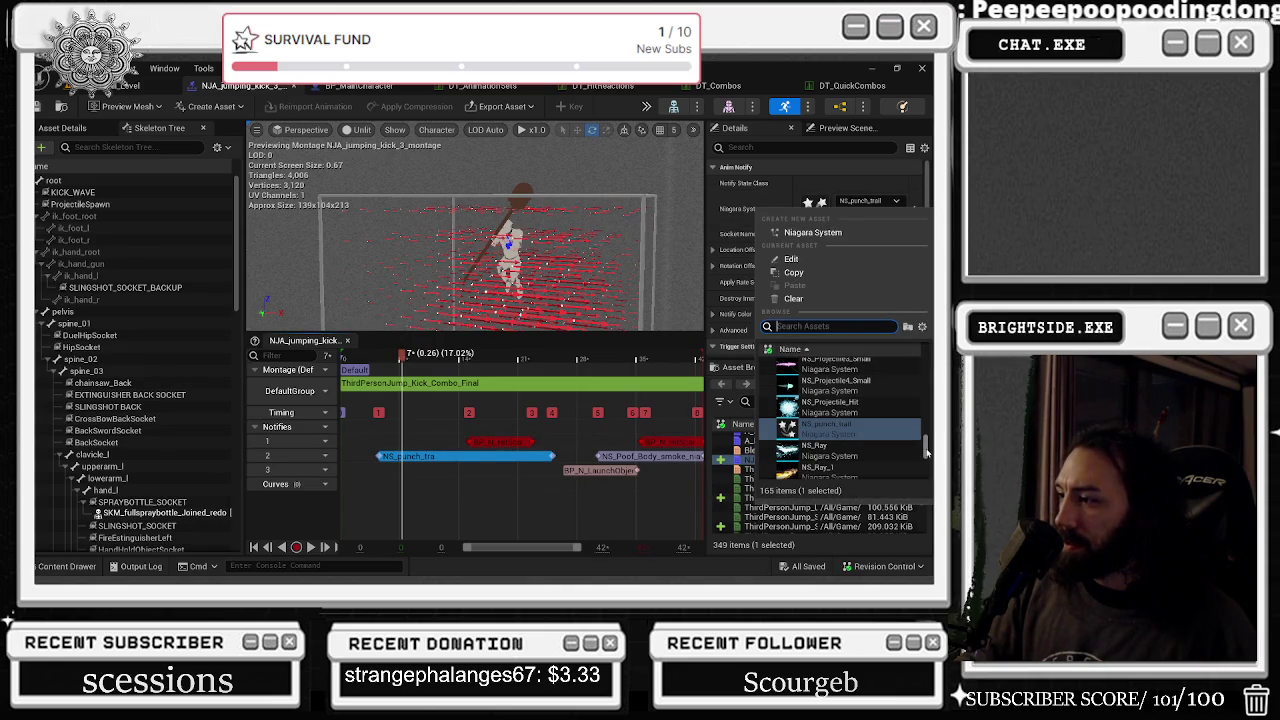
{"action": "left_click_drag", "start_coordinate": [926, 452], "coordinate": [920, 330]}
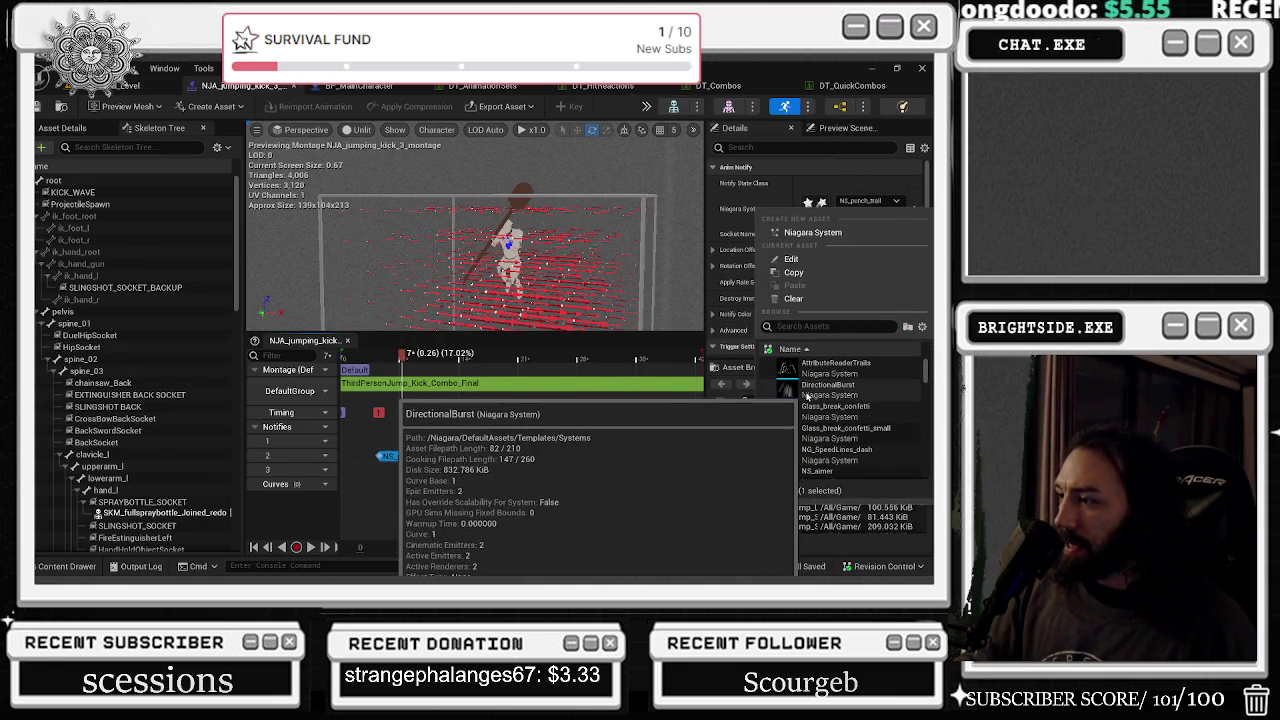
{"action": "scroll", "coordinate": [883, 400], "scroll_direction": "down", "scroll_amount": 5}
{"action": "scroll", "coordinate": [818, 440], "scroll_direction": "down", "scroll_amount": 8}
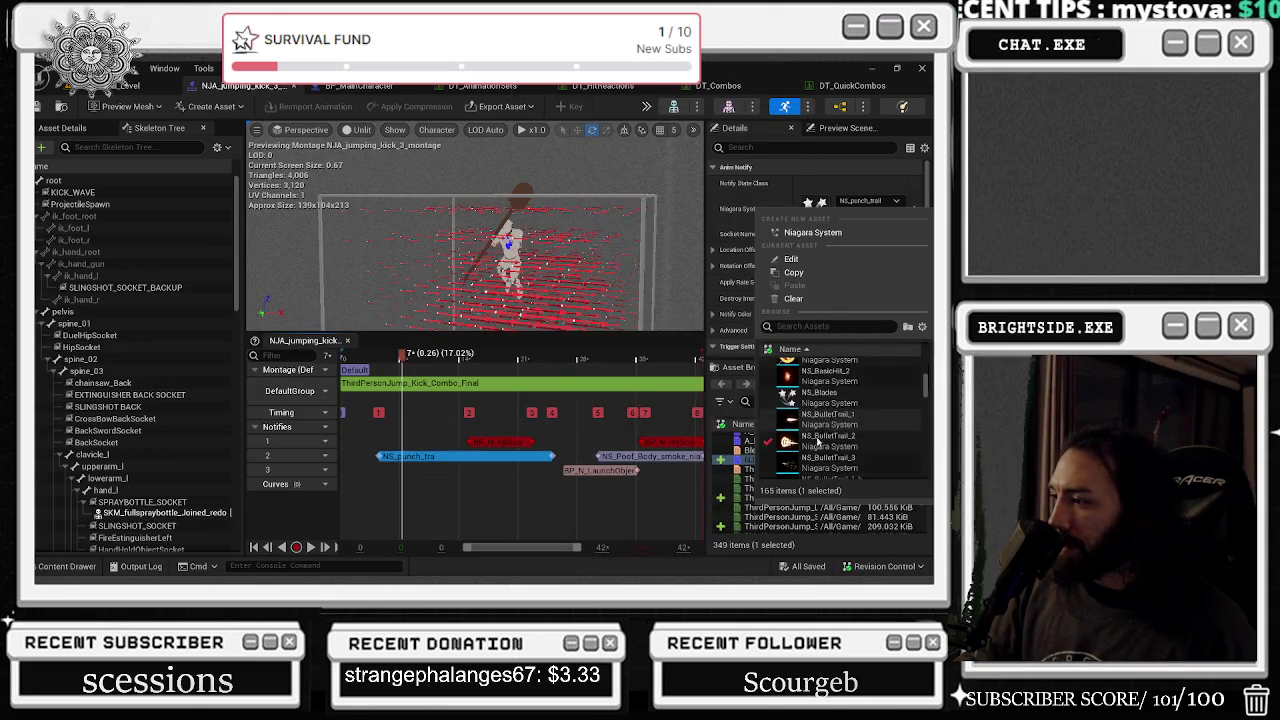
{"action": "scroll", "coordinate": [818, 433], "scroll_direction": "down", "scroll_amount": 5}
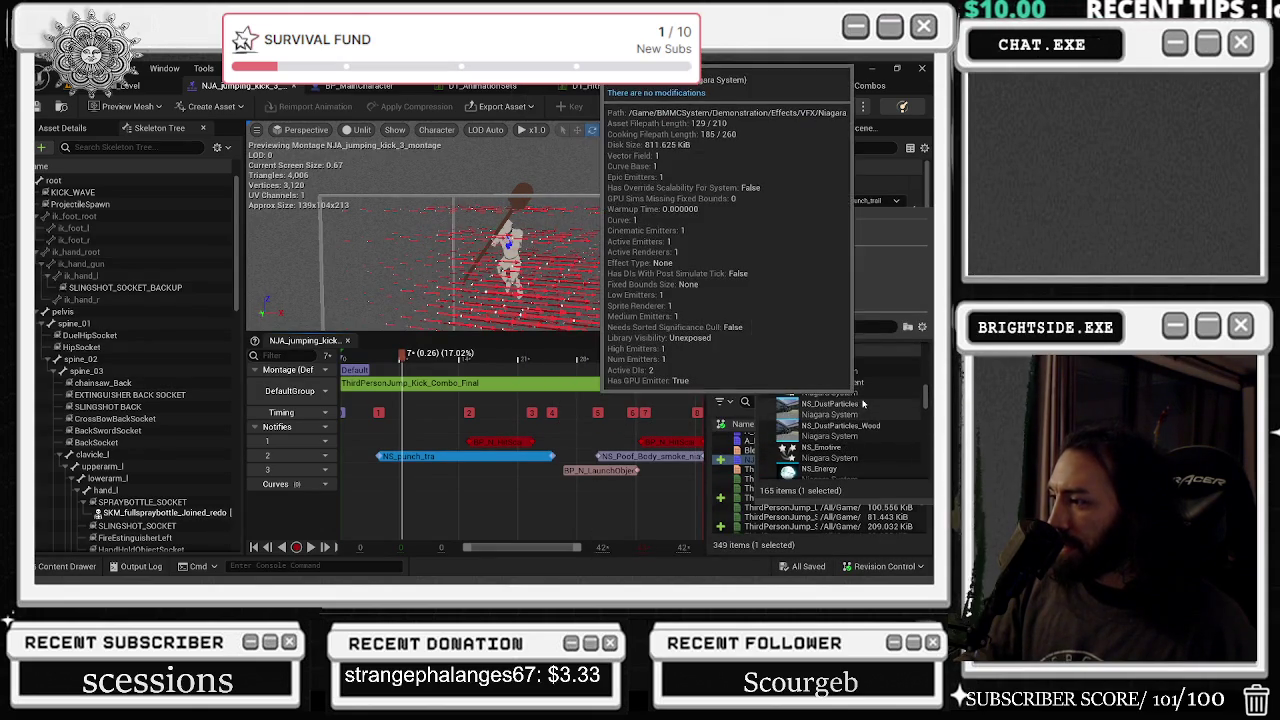
{"action": "scroll", "coordinate": [862, 404], "scroll_direction": "down", "scroll_amount": 2}
{"action": "left_click", "coordinate": [858, 420]}
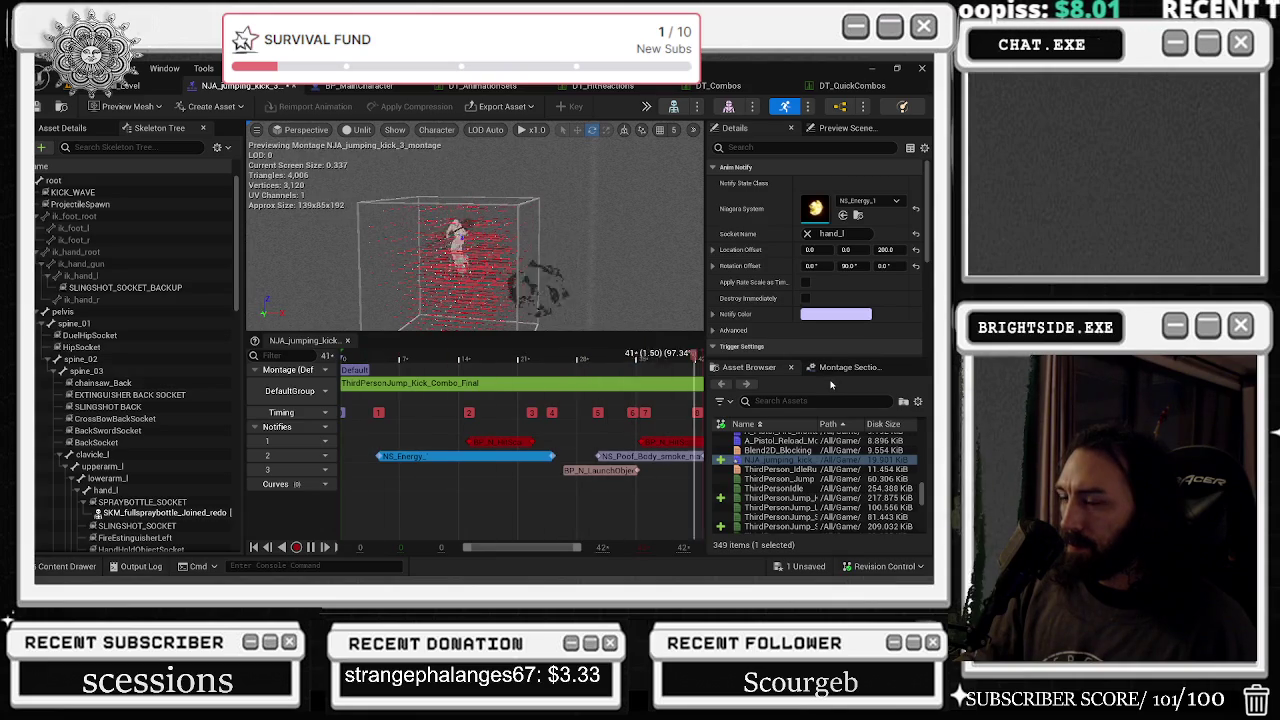
- Delete the NS_Energy notify and trial-move NS_Poof_Body_smoke earlier, then undo the move
{"action": "key", "text": "space"}
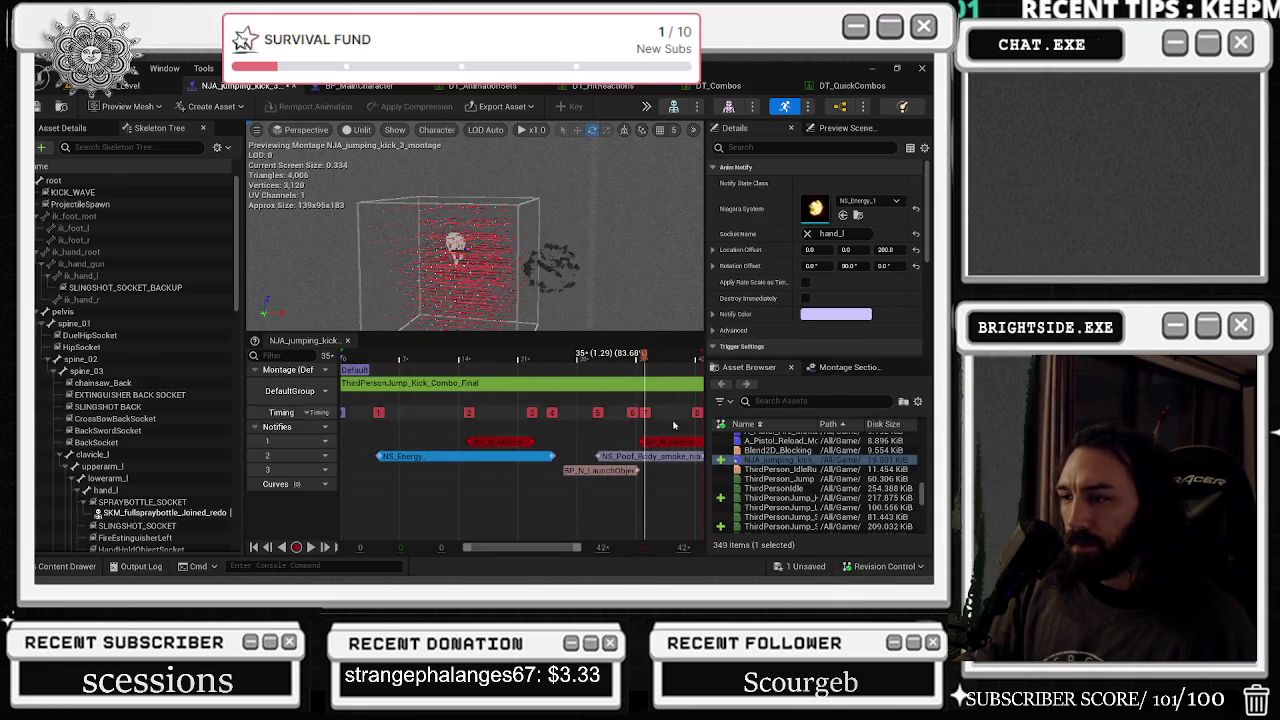
{"action": "left_click", "coordinate": [492, 460]}
{"action": "key", "text": "Delete"}
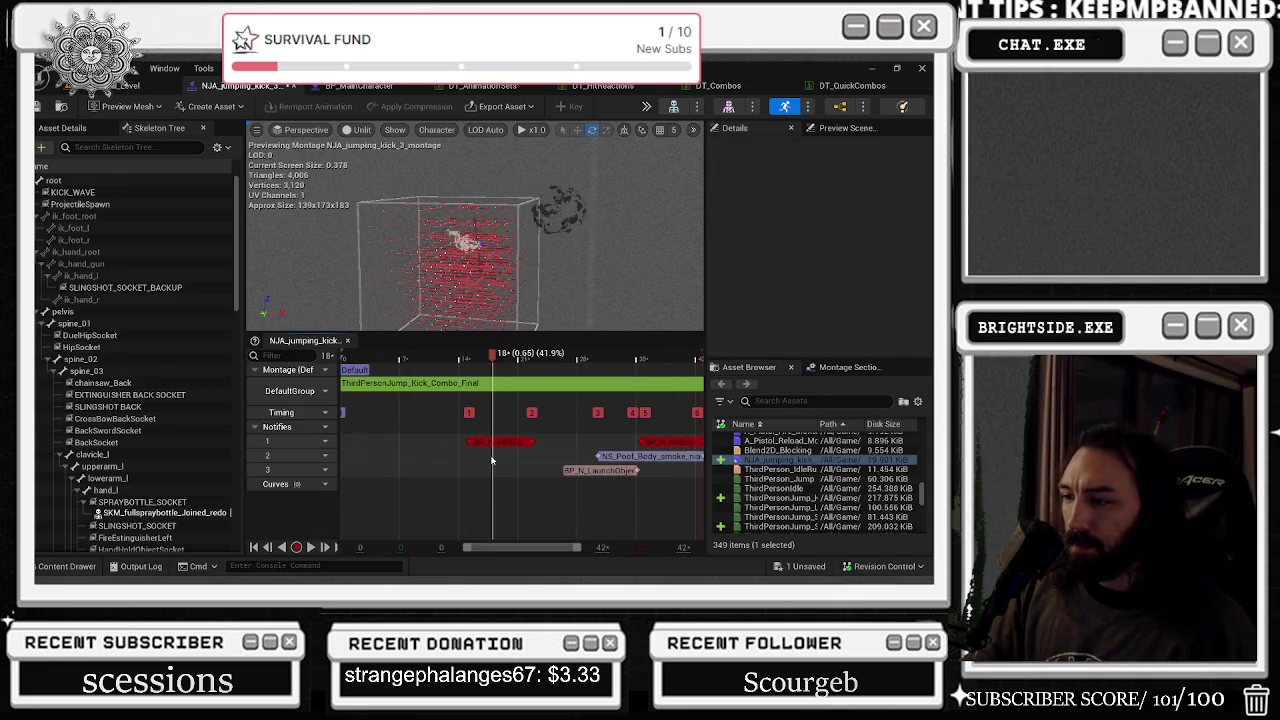
{"action": "left_click", "coordinate": [624, 460]}
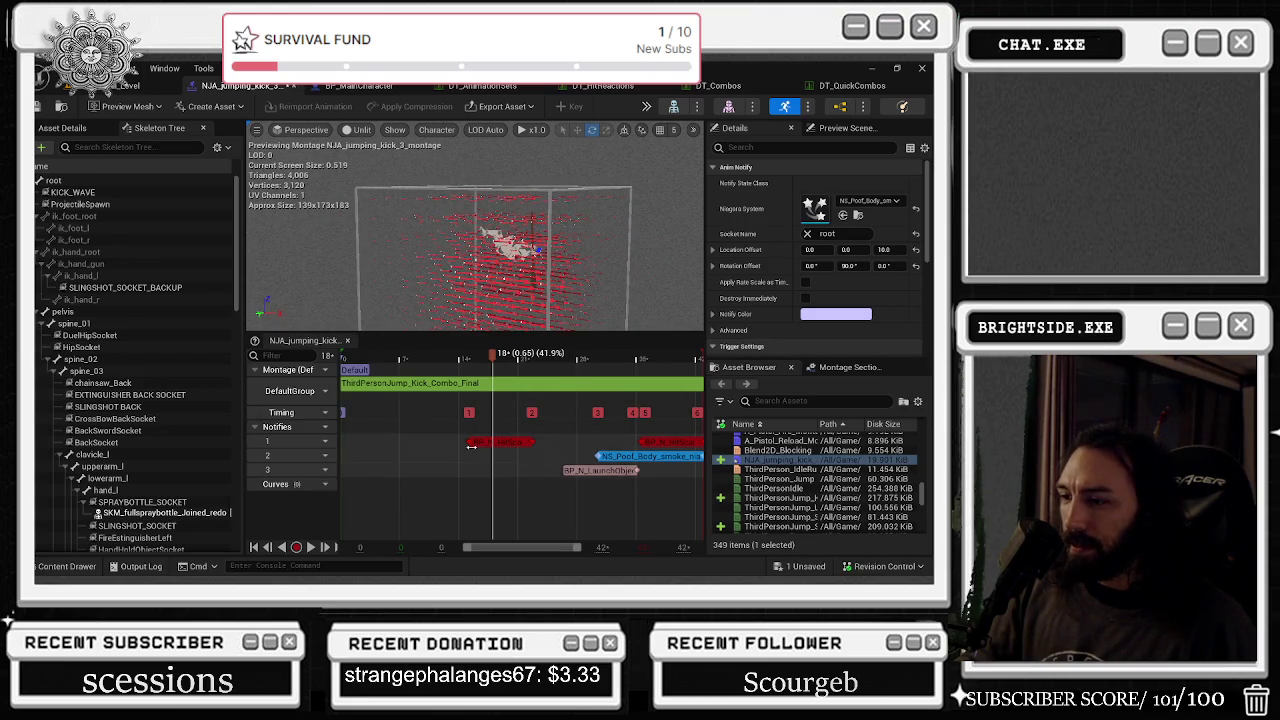
{"action": "left_click_drag", "start_coordinate": [616, 459], "coordinate": [535, 459]}
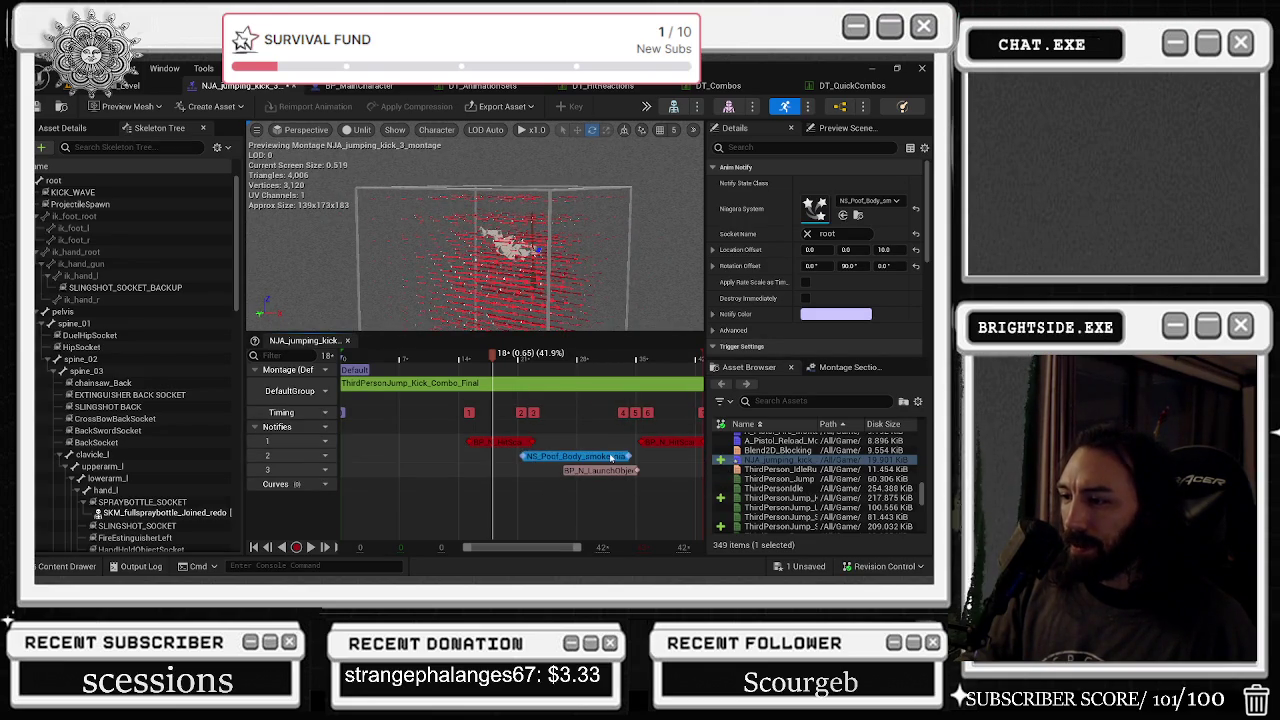
{"action": "key", "text": "ctrl+z"}
- Duplicate the NS_Poof_Body_smoke notify onto track 2 near frame 1 and preview the timing
{"action": "key", "text": "space"}
{"action": "key", "text": "space"}
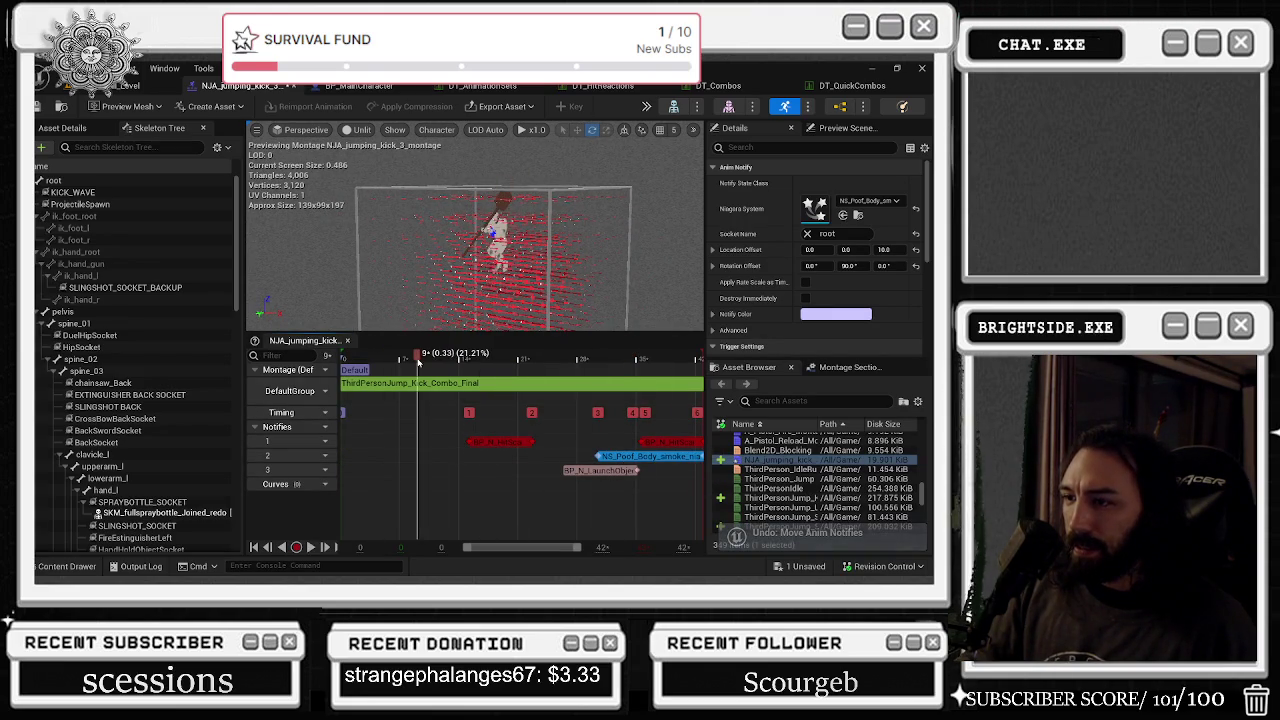
{"action": "key", "text": "ctrl+v"}
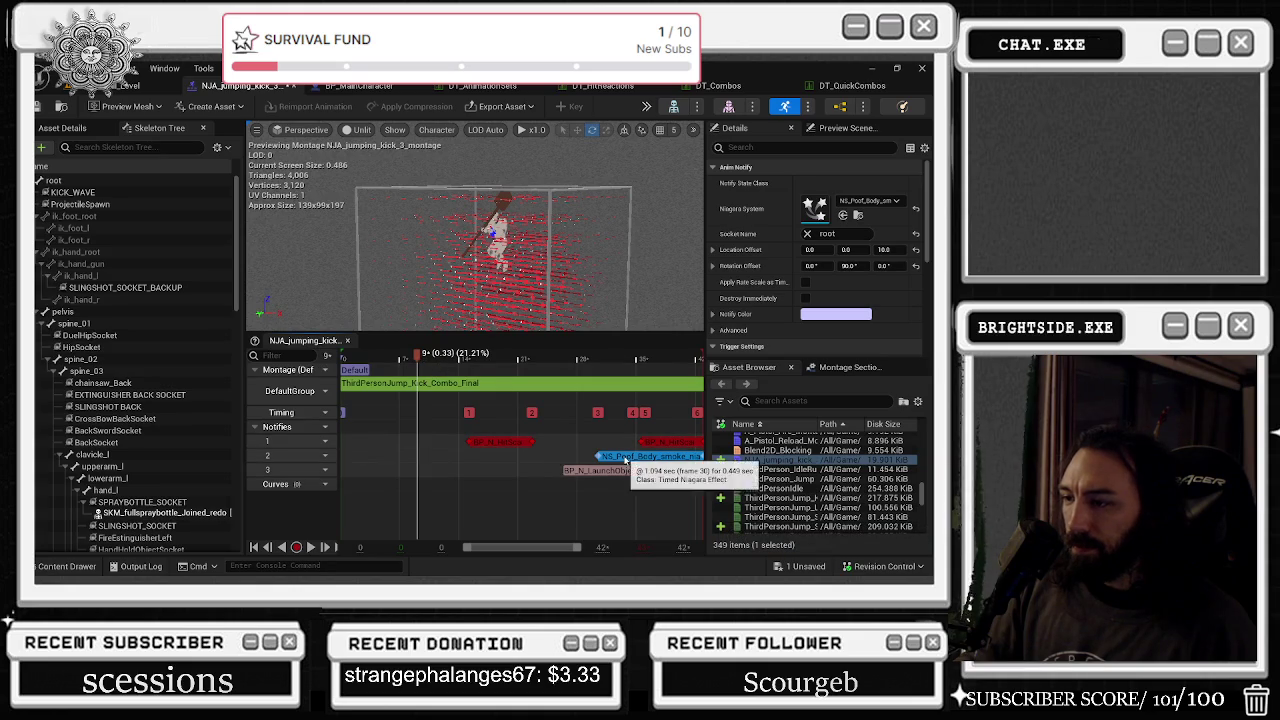
{"action": "left_click", "coordinate": [434, 461]}
{"action": "left_click_drag", "start_coordinate": [630, 456], "coordinate": [597, 457]}
{"action": "left_click_drag", "start_coordinate": [393, 455], "coordinate": [398, 456]}
{"action": "key", "text": "space"}
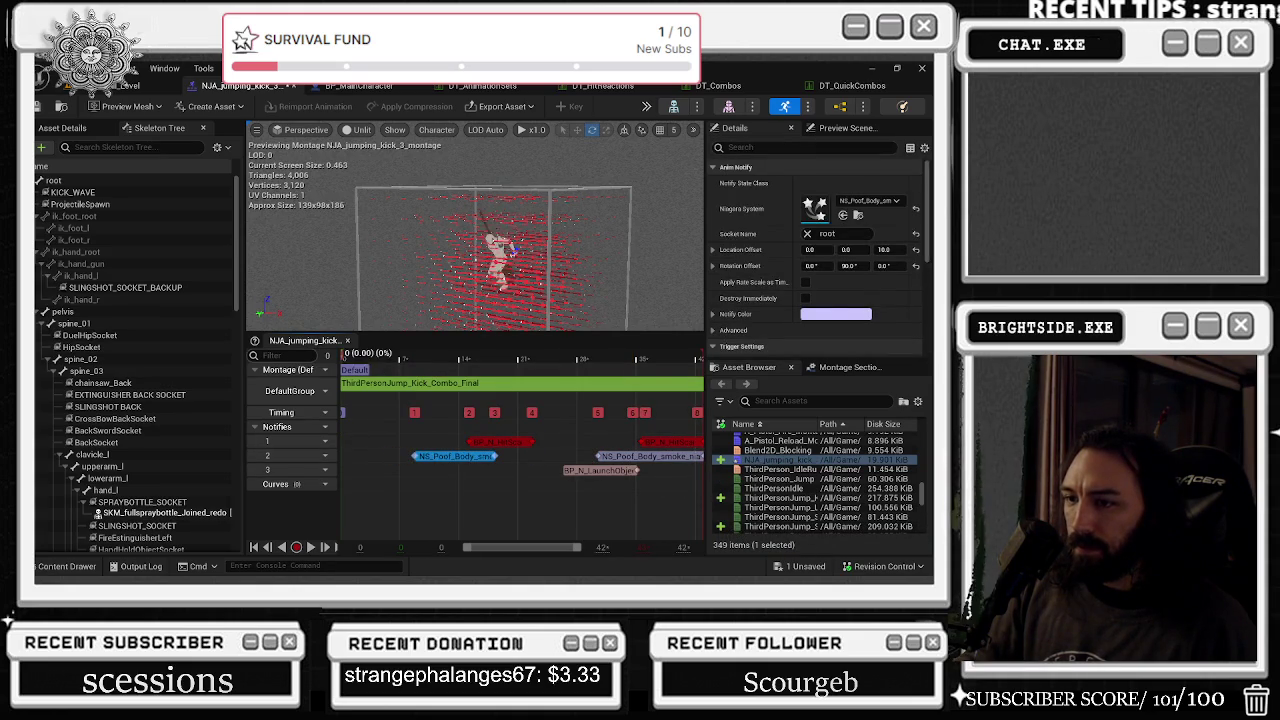
{"action": "key", "text": "space"}
{"action": "left_click_drag", "start_coordinate": [610, 458], "coordinate": [625, 458]}
{"action": "key", "text": "space"}
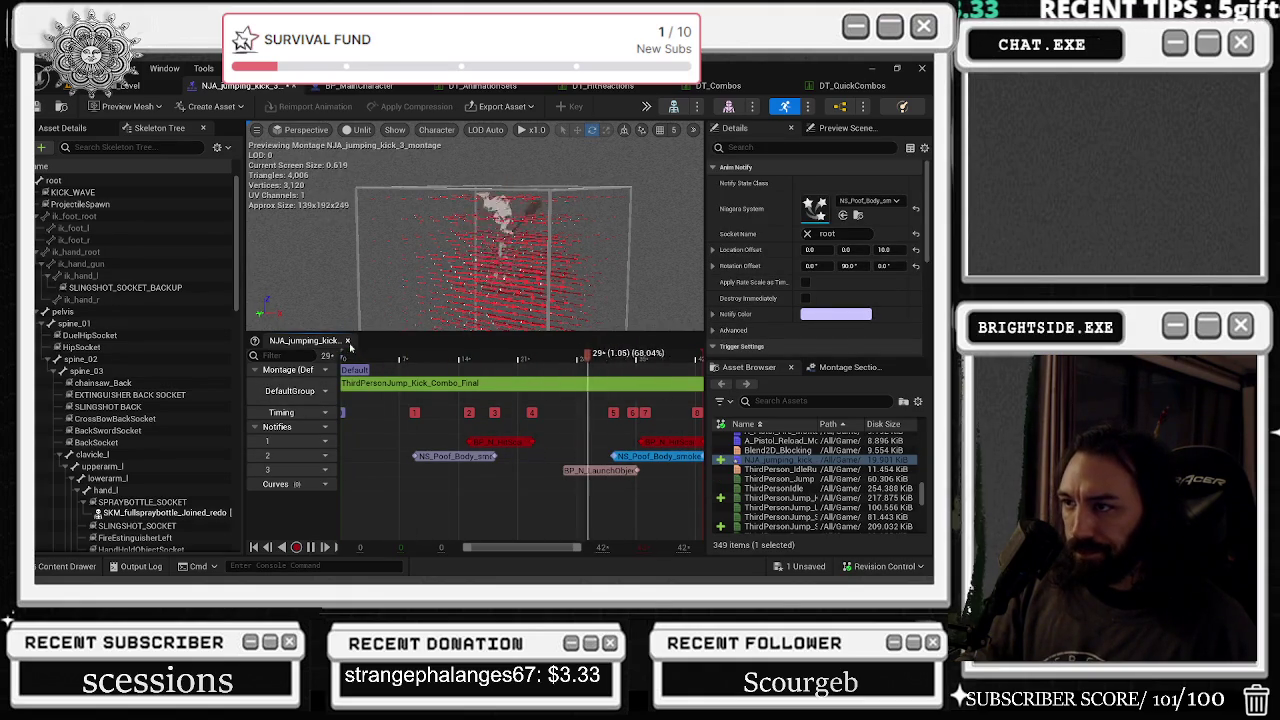
- Save NJA_jumping_kick_3_montage through Save Selected
{"action": "mouse_move", "coordinate": [634, 235]}
{"action": "left_mouse_down"}
{"action": "mouse_move", "coordinate": [620, 180]}
{"action": "mouse_move", "coordinate": [604, 225]}
{"action": "mouse_move", "coordinate": [600, 207]}
{"action": "left_mouse_up"}
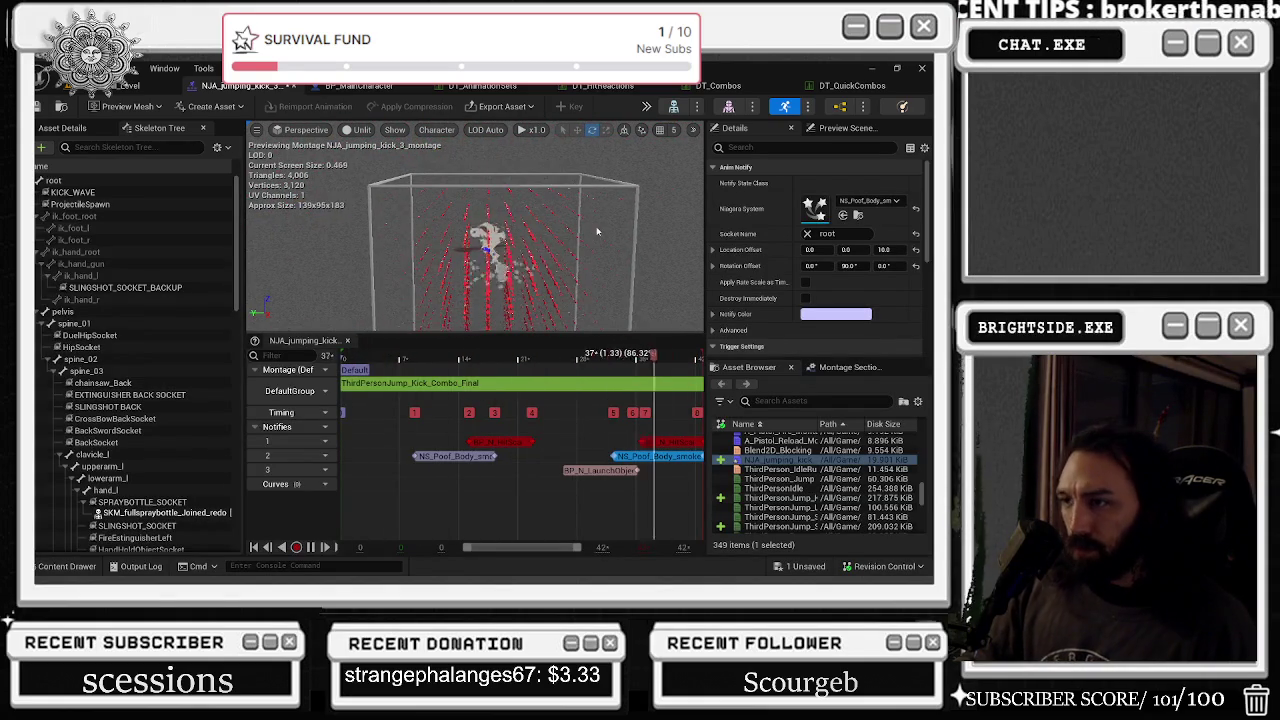
{"action": "left_click", "coordinate": [805, 566]}
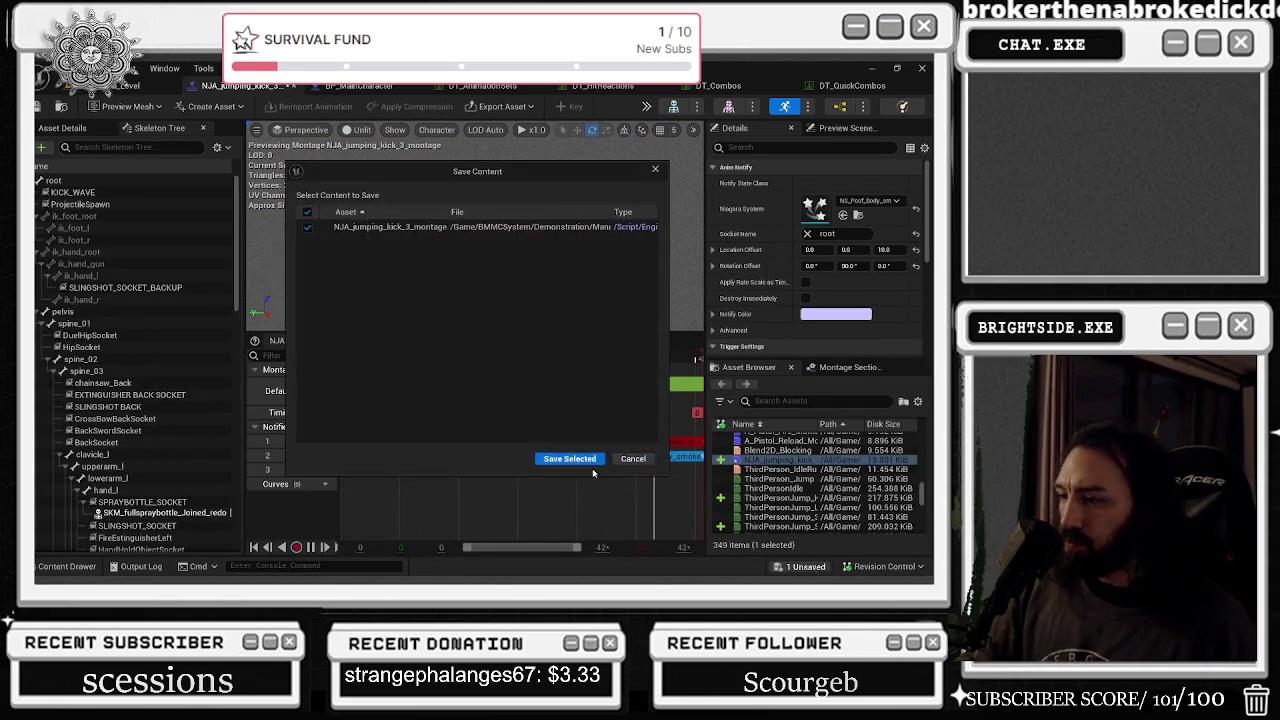
{"action": "left_click", "coordinate": [585, 462]}
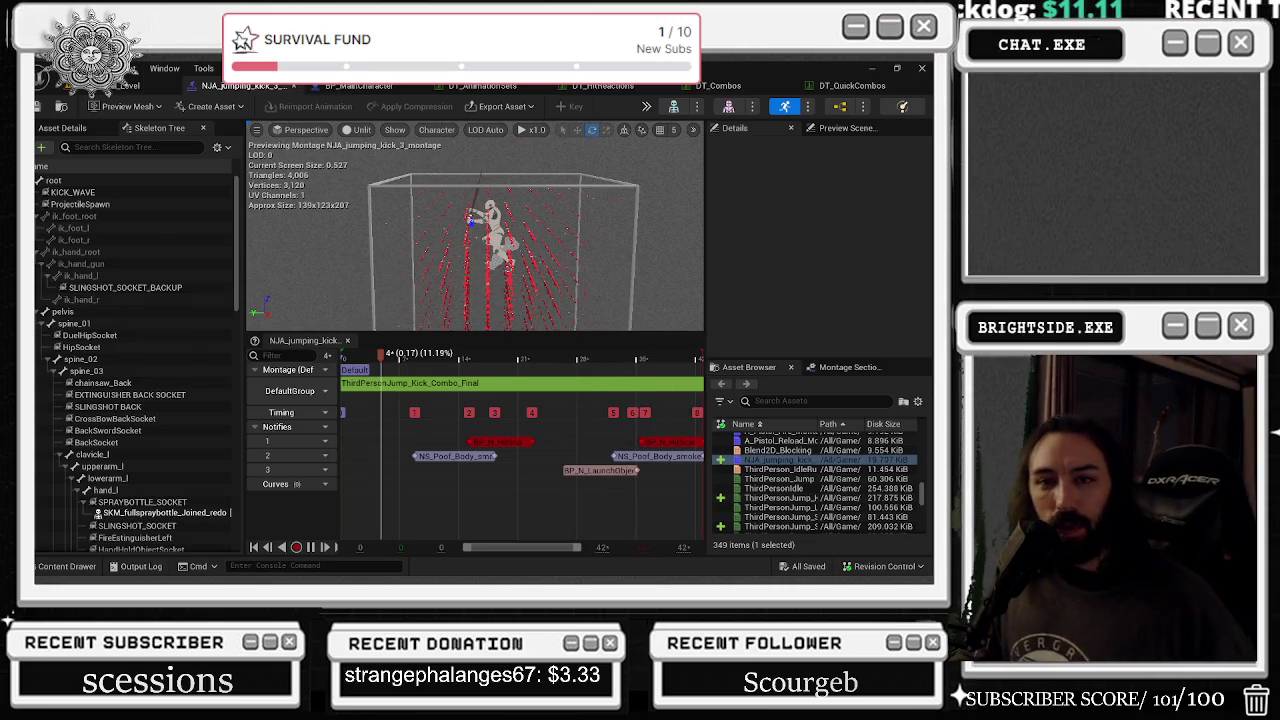
{"action": "key", "text": "alt+Tab"}
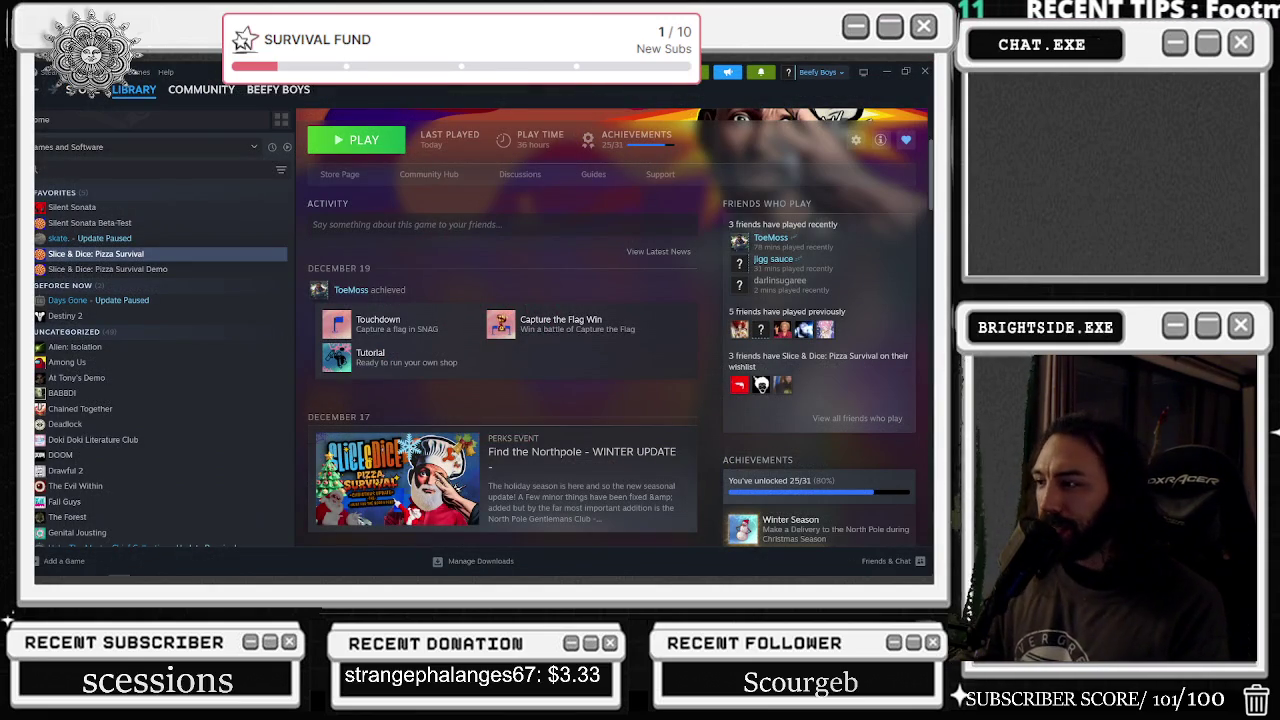
- Minimize all windows with Super+D to reveal the Windows desktop
{"action": "key", "text": "super+d"}
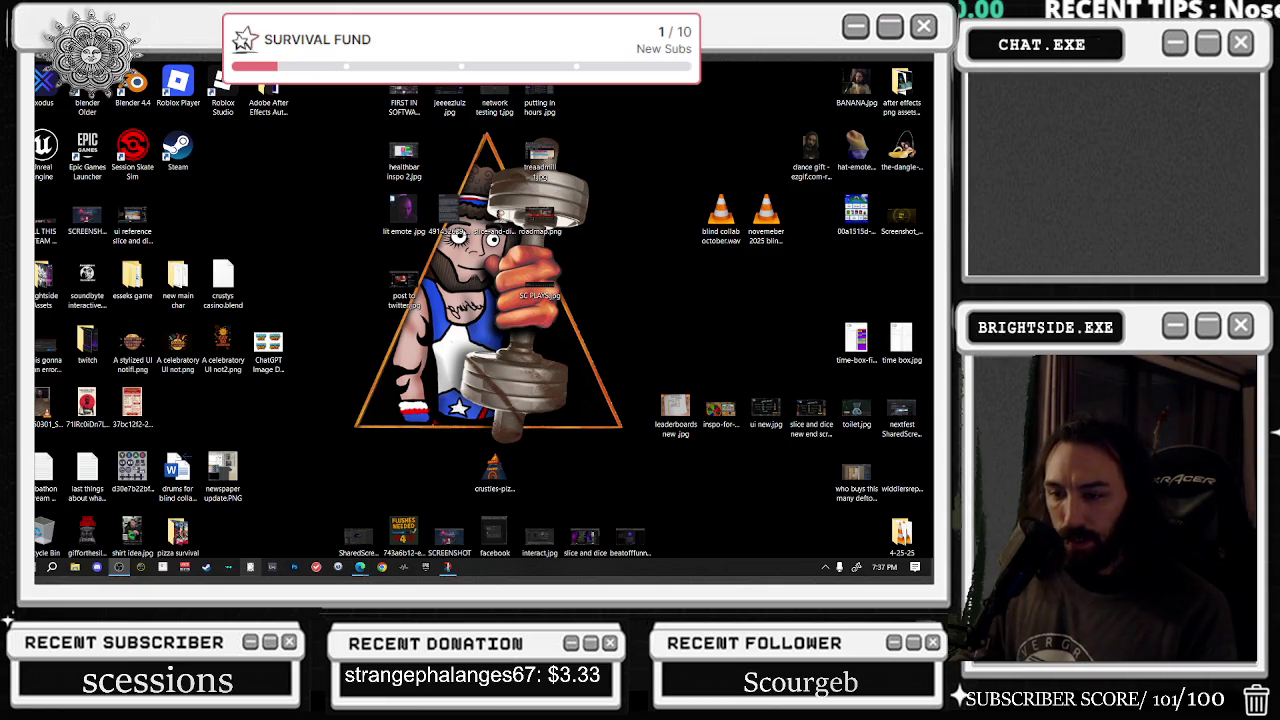
- Launch the Epic Games Launcher from the taskbar to its Unreal Engine library
{"action": "left_click", "coordinate": [425, 567]}
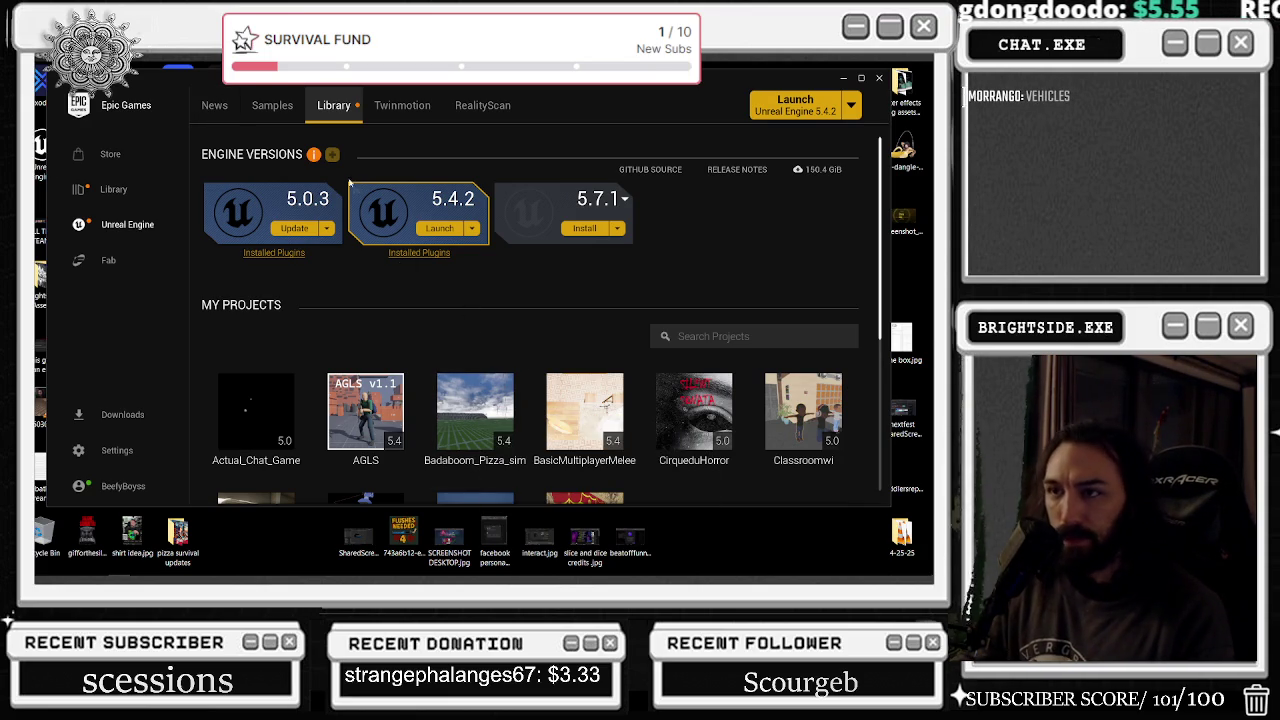
{"action": "left_click", "coordinate": [105, 261]}
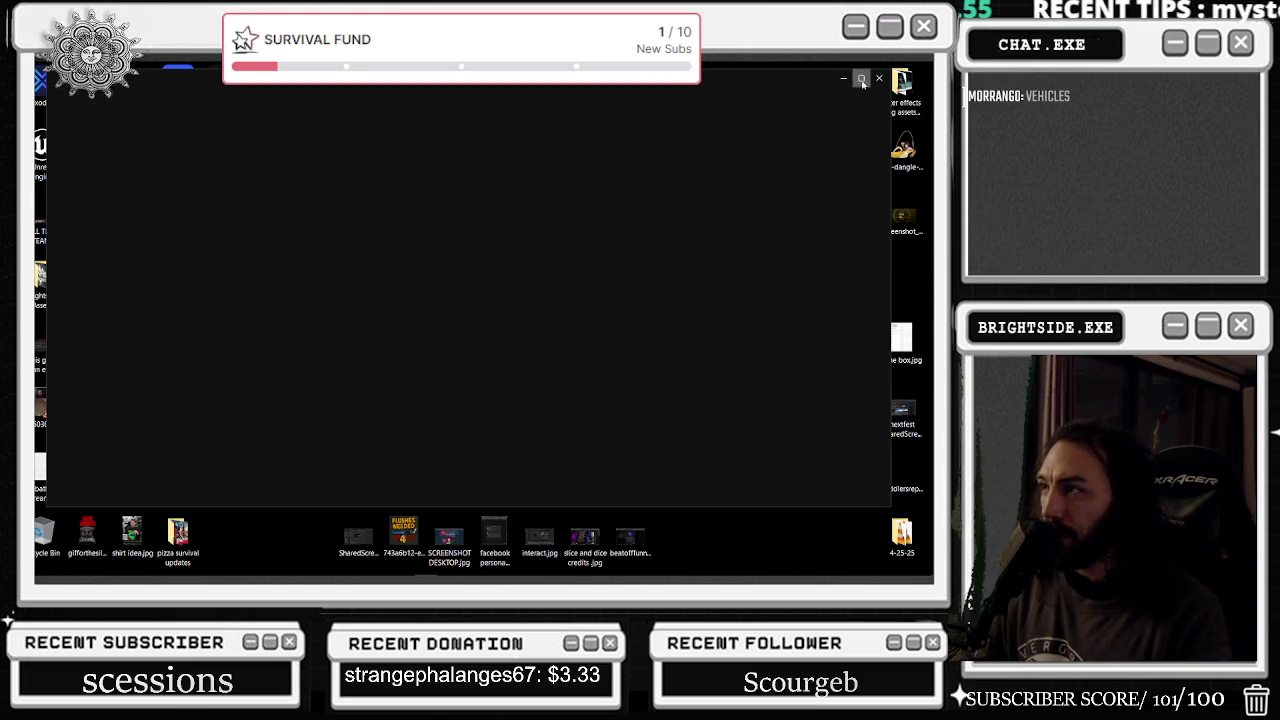
- Maximize the launcher, view the owned Fab assets in My Library, and dismiss the wishlist sale notice
{"action": "left_click", "coordinate": [861, 77]}
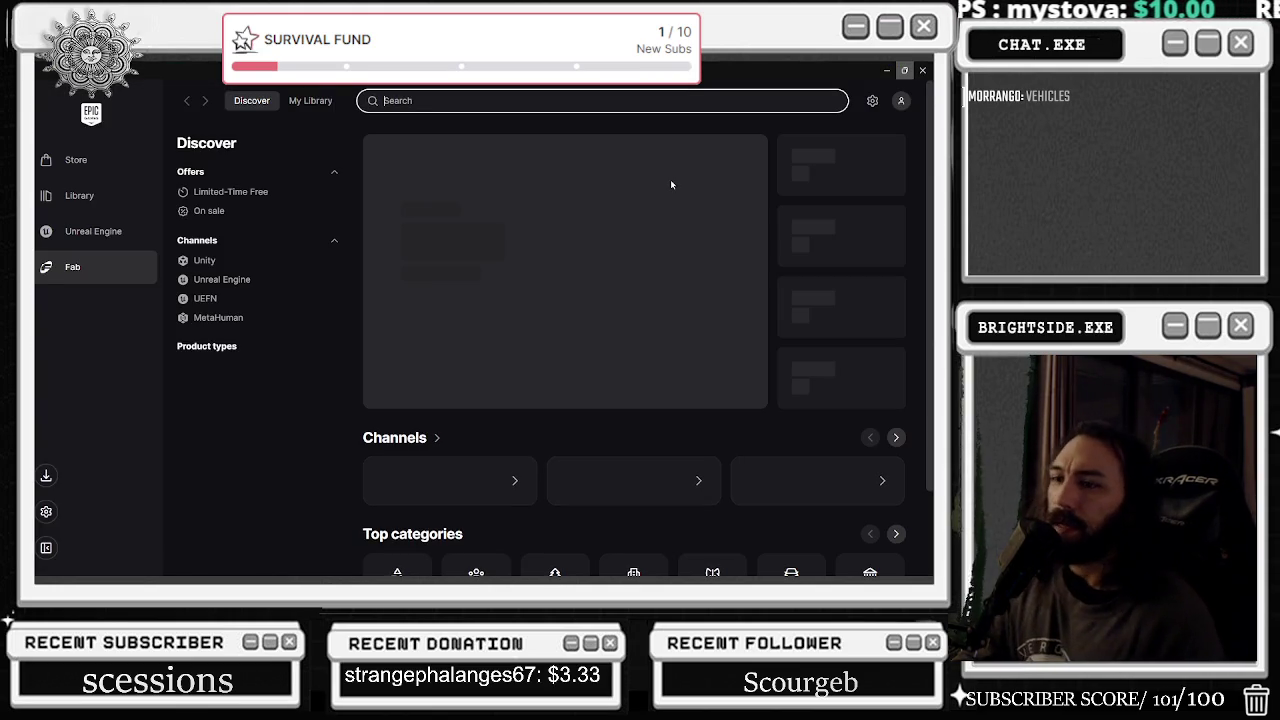
{"action": "left_click", "coordinate": [311, 104]}
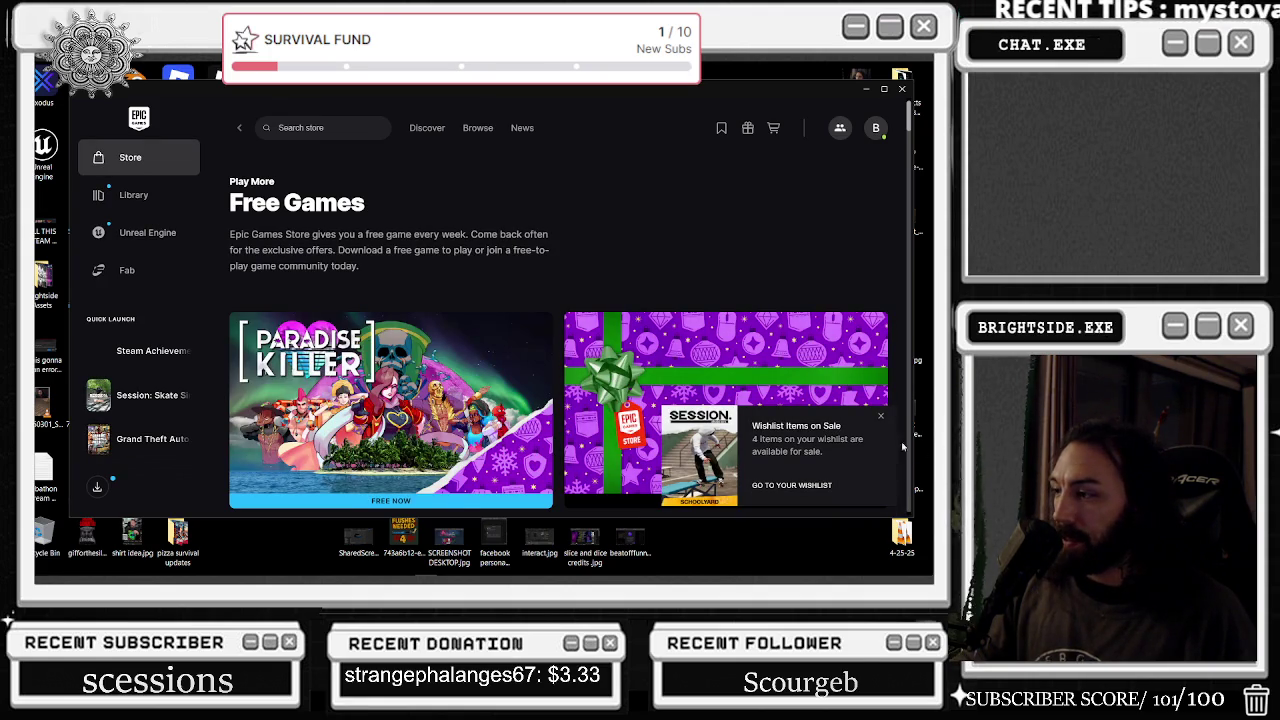
{"action": "left_click", "coordinate": [880, 417]}
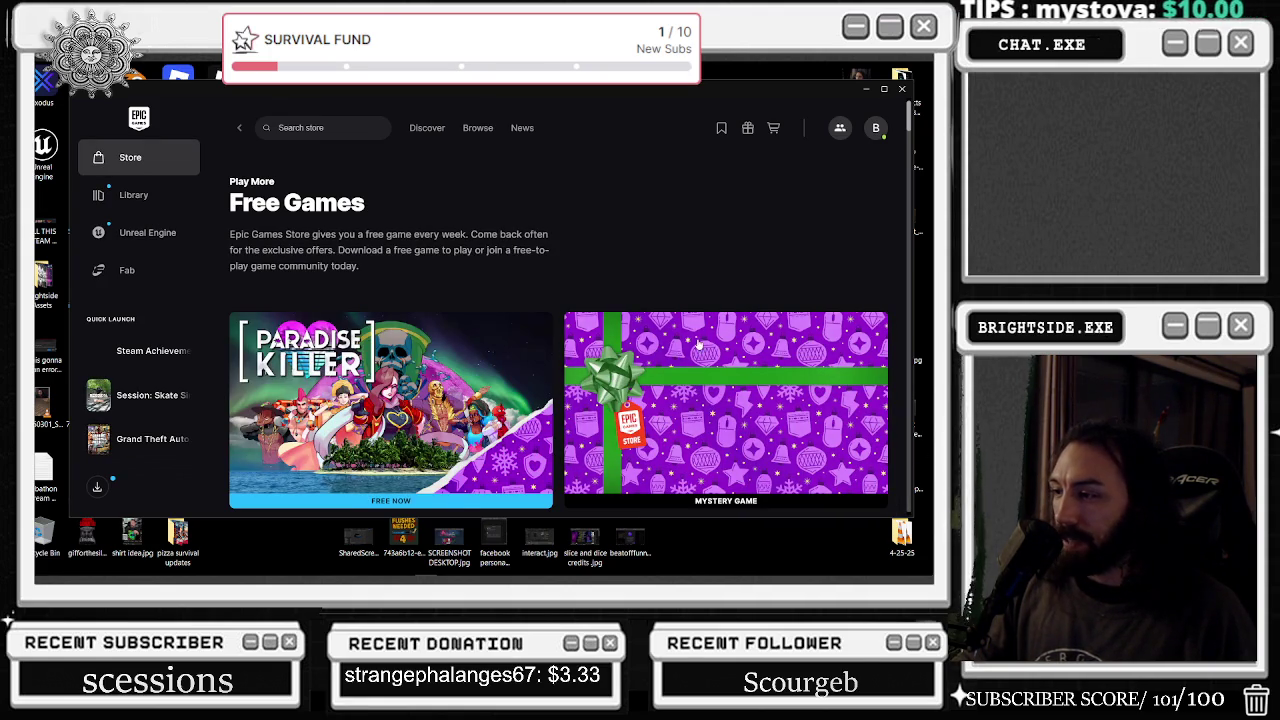
- Browse the free Paradise Killer store page and its Lady Love Dies screenshot, then return to the Unreal Engine library
{"action": "scroll", "coordinate": [708, 210], "scroll_direction": "down", "scroll_amount": 1}
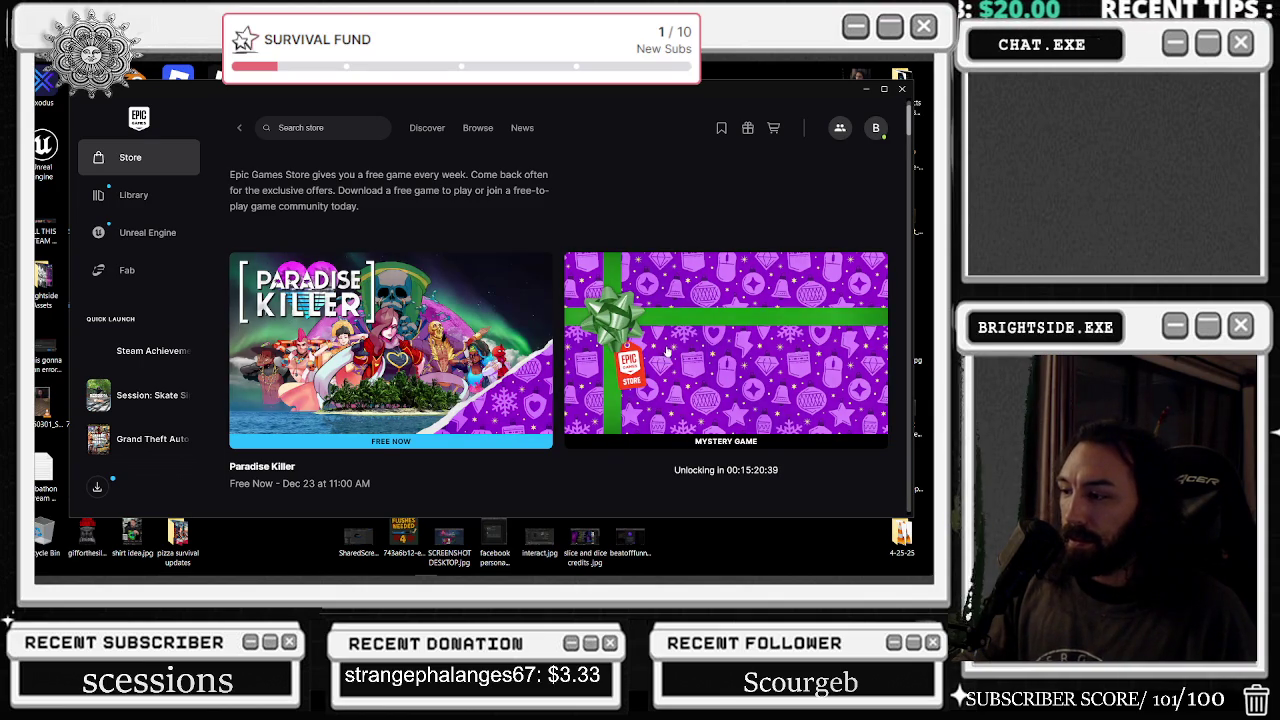
{"action": "scroll", "coordinate": [666, 351], "scroll_direction": "up", "scroll_amount": 1}
{"action": "left_click", "coordinate": [475, 385]}
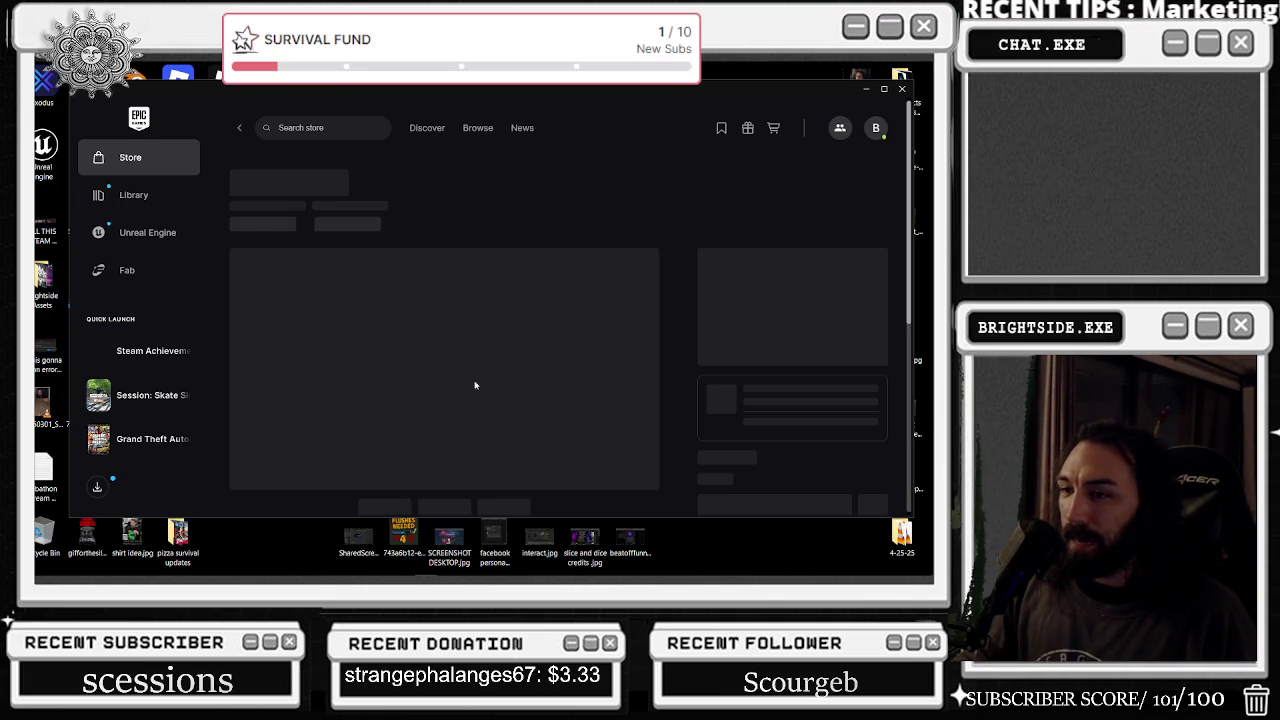
{"action": "scroll", "coordinate": [474, 244], "scroll_direction": "down", "scroll_amount": 1}
{"action": "scroll", "coordinate": [460, 290], "scroll_direction": "up", "scroll_amount": 1}
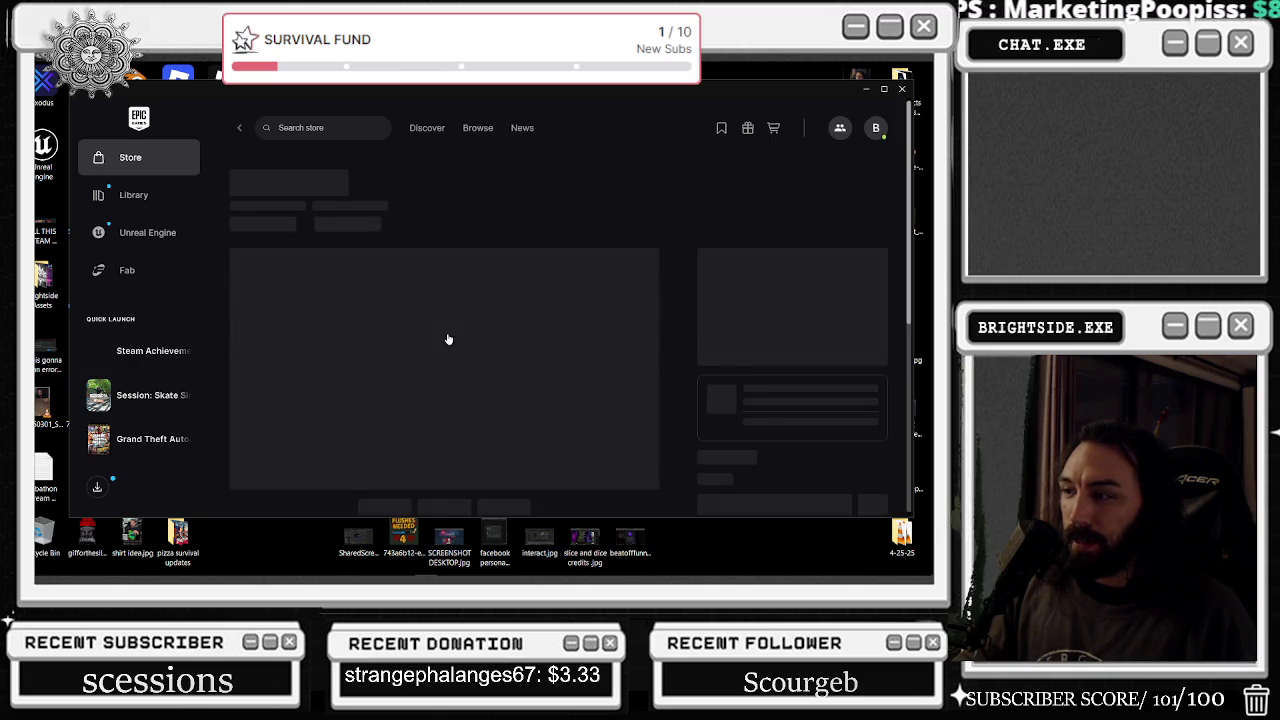
{"action": "scroll", "coordinate": [498, 352], "scroll_direction": "down", "scroll_amount": 1}
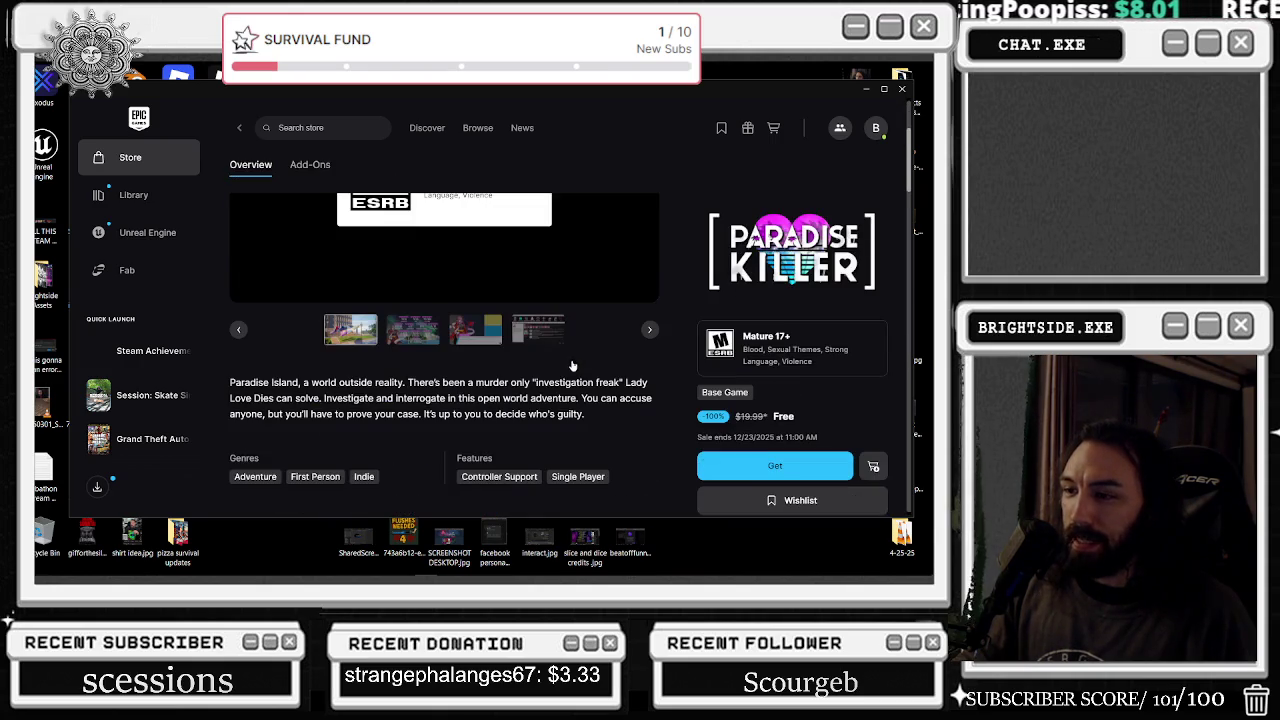
{"action": "left_click", "coordinate": [474, 378]}
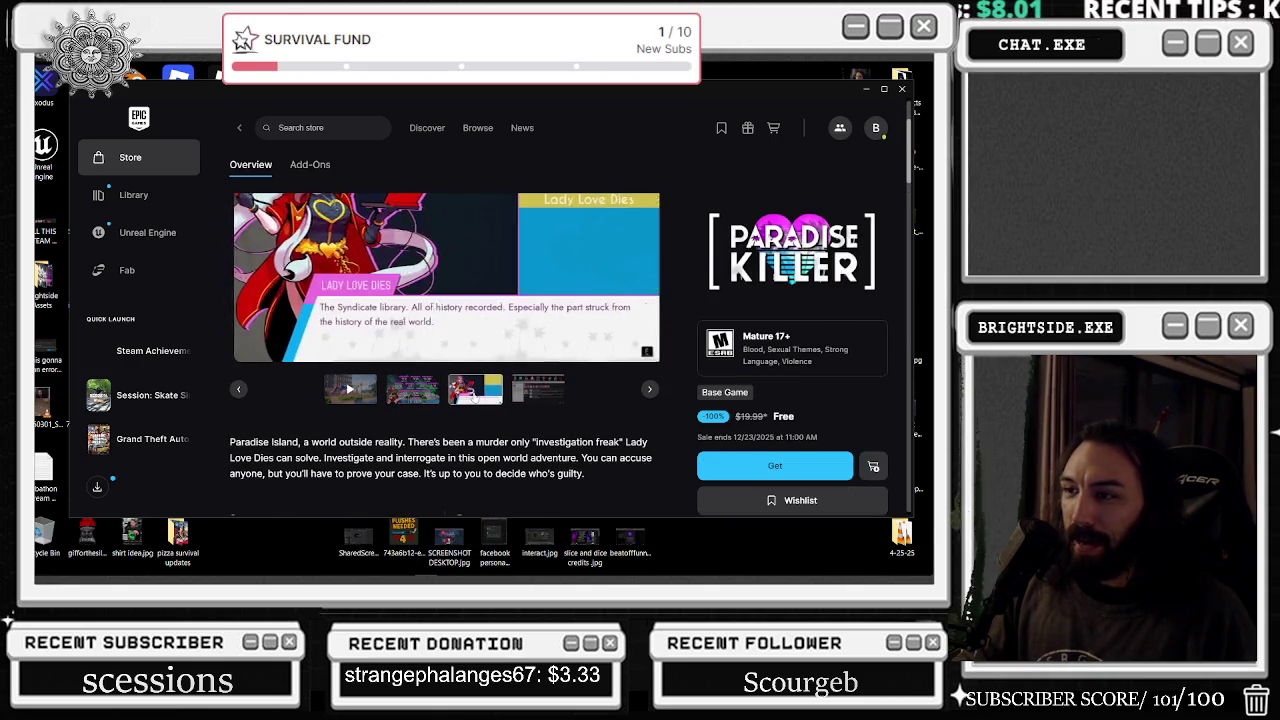
{"action": "scroll", "coordinate": [474, 376], "scroll_direction": "up", "scroll_amount": 1}
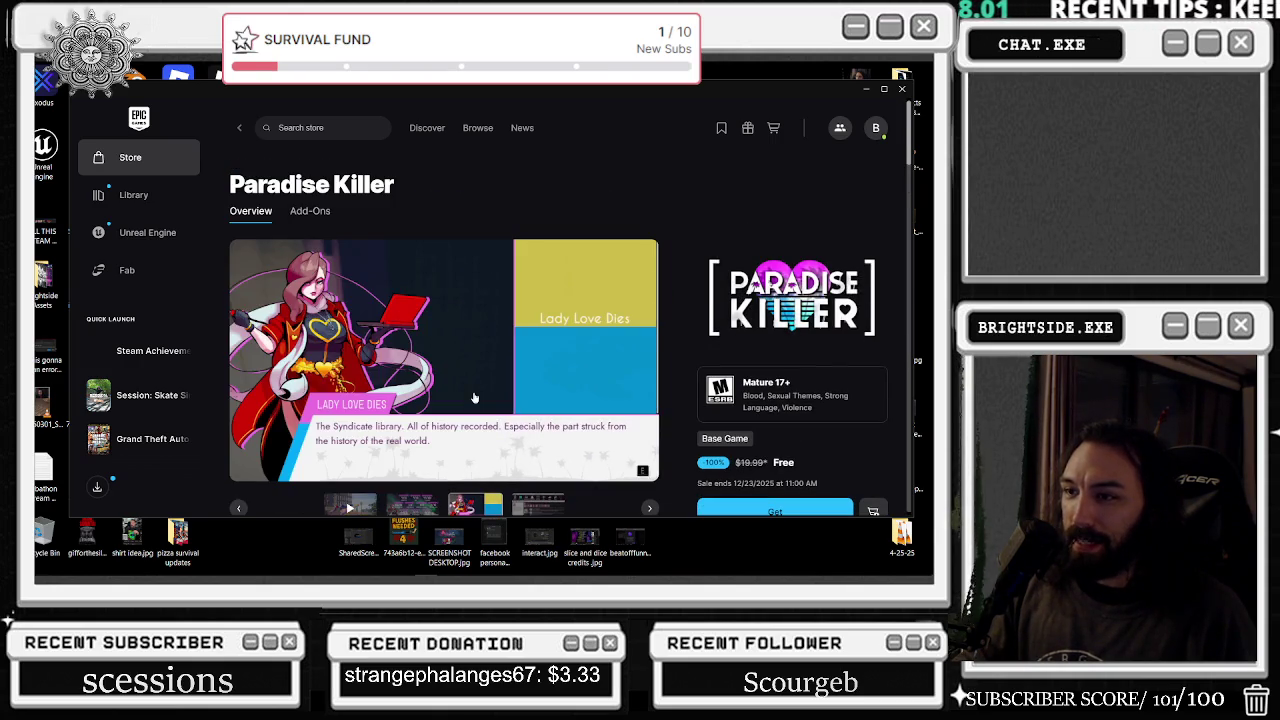
{"action": "left_click", "coordinate": [143, 232]}
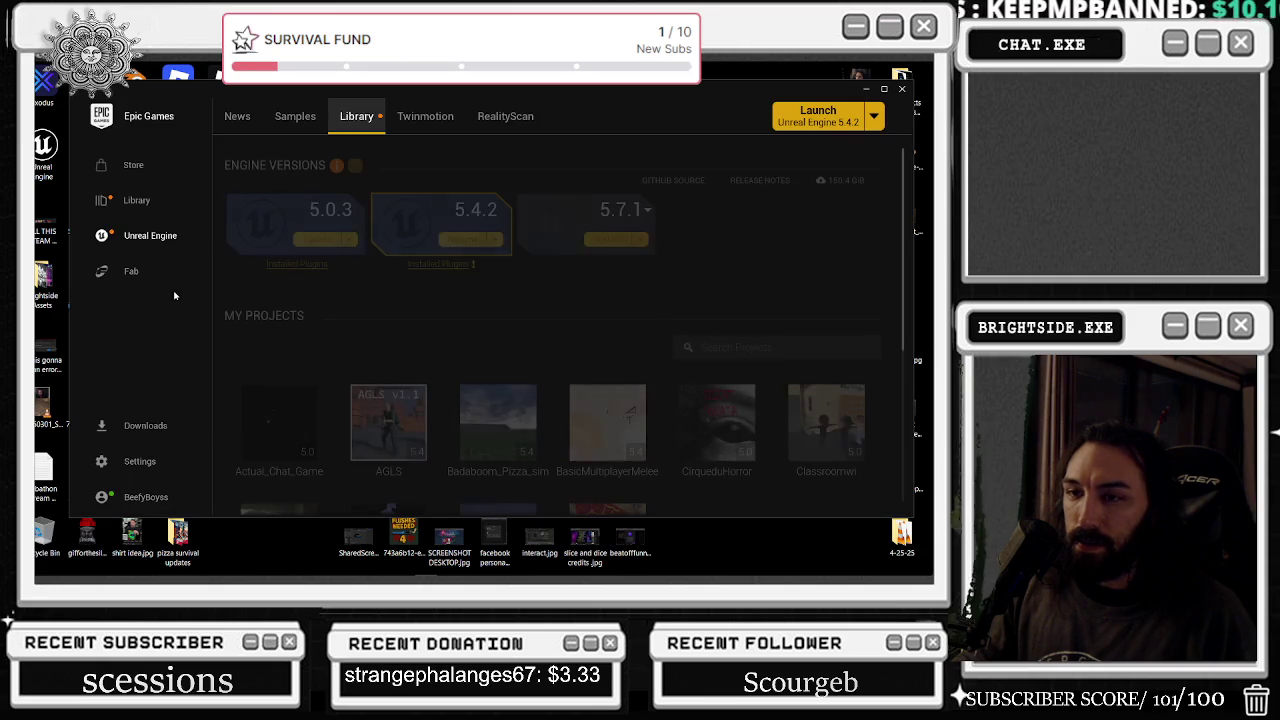
- Open Fab and scroll through the Discover page's On Sale listings
{"action": "left_click", "coordinate": [171, 279]}
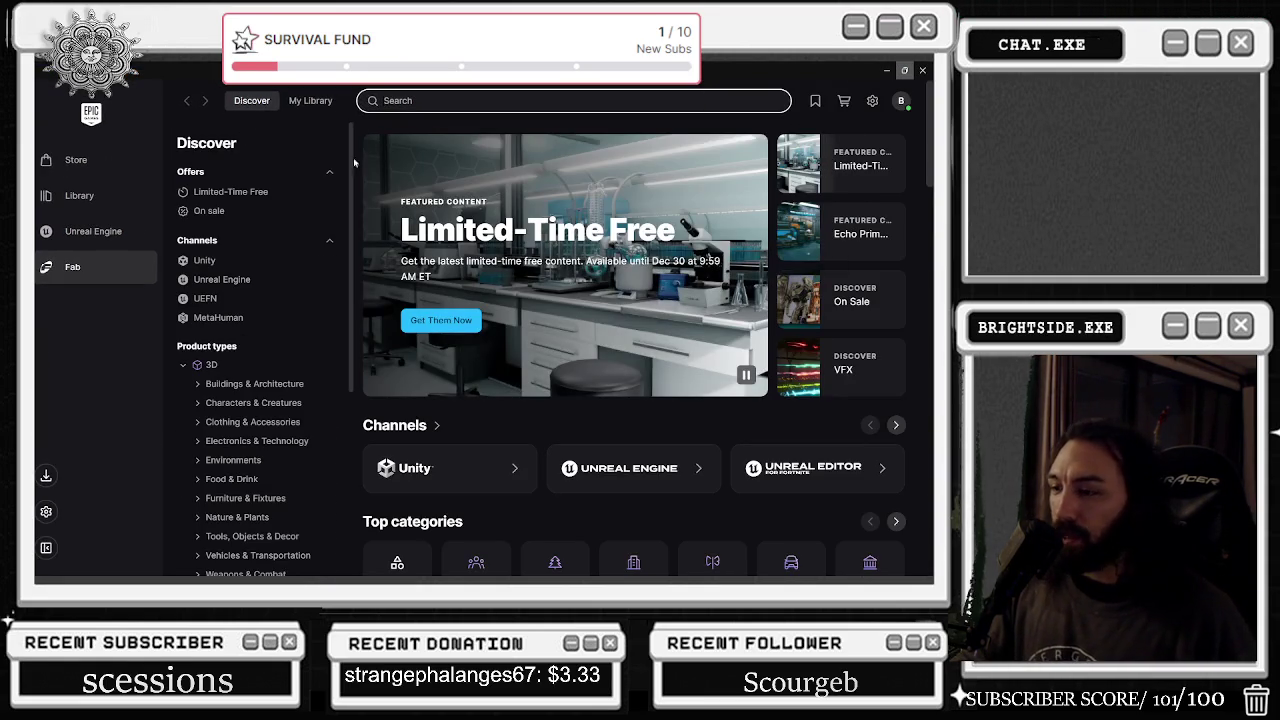
{"action": "scroll", "coordinate": [572, 313], "scroll_direction": "down", "scroll_amount": 3}
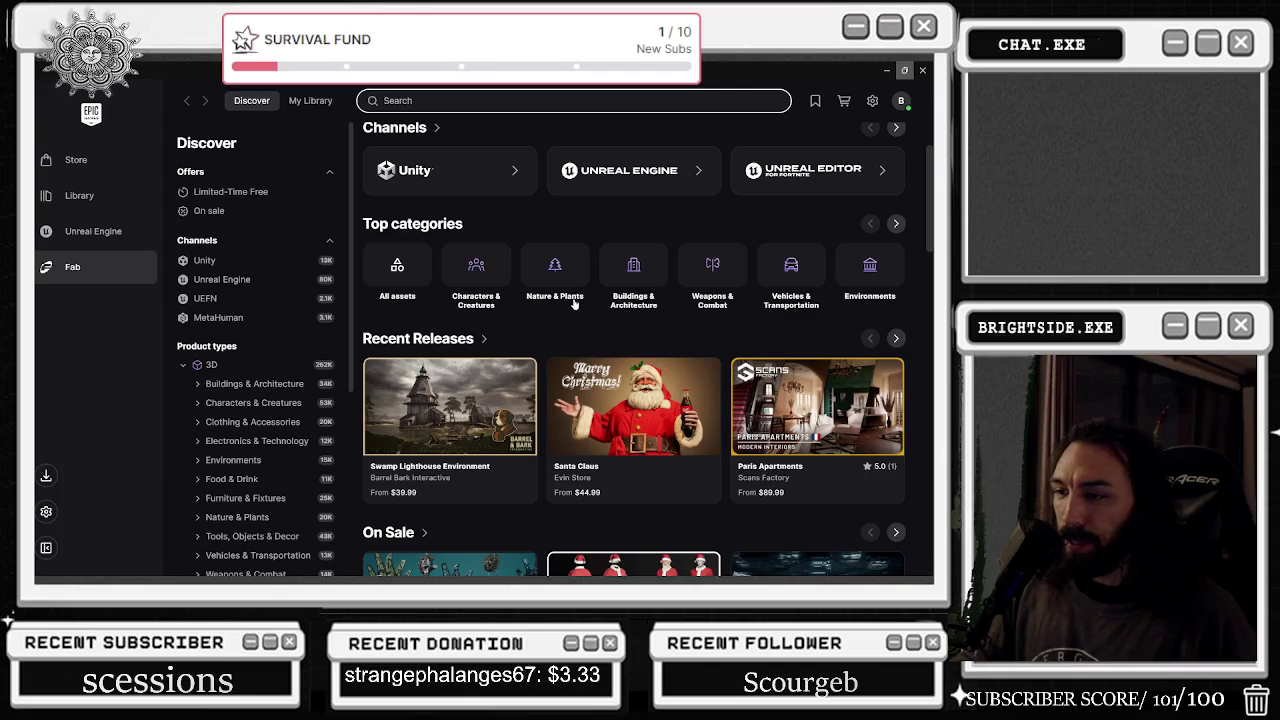
{"action": "scroll", "coordinate": [531, 325], "scroll_direction": "down", "scroll_amount": 3}
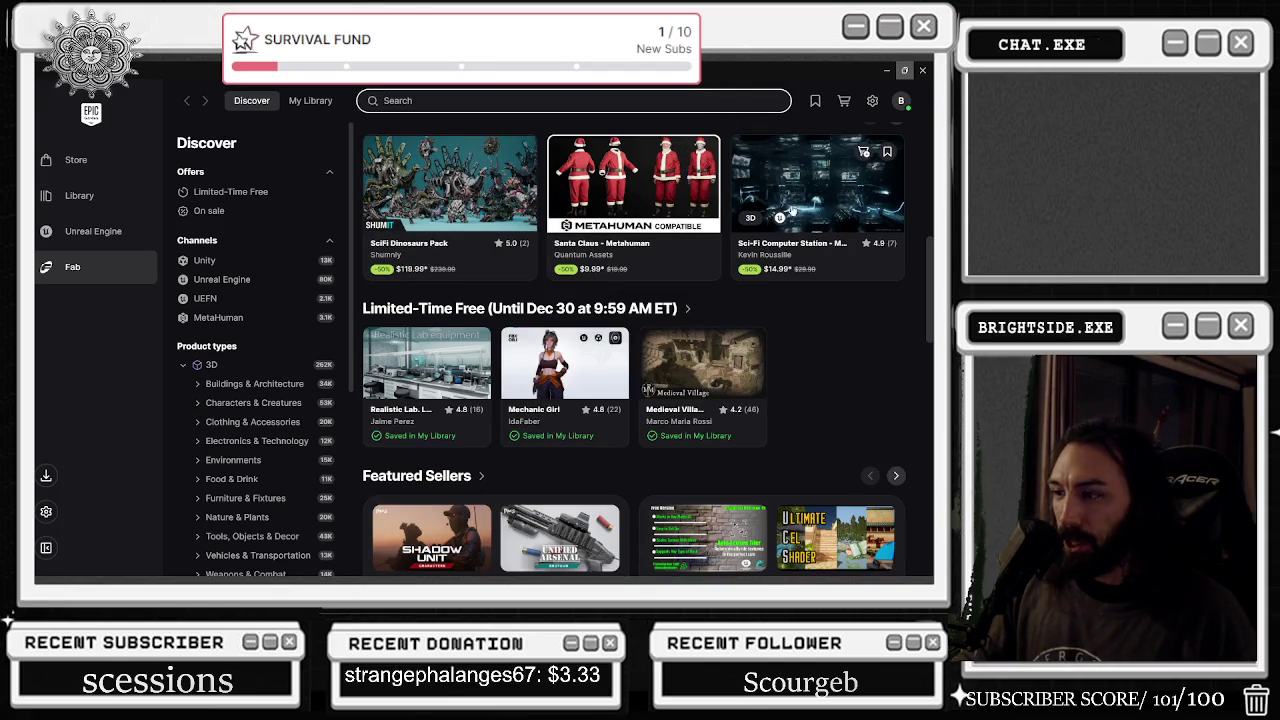
{"action": "scroll", "coordinate": [808, 284], "scroll_direction": "down", "scroll_amount": 2}
{"action": "scroll", "coordinate": [797, 286], "scroll_direction": "up", "scroll_amount": 6}
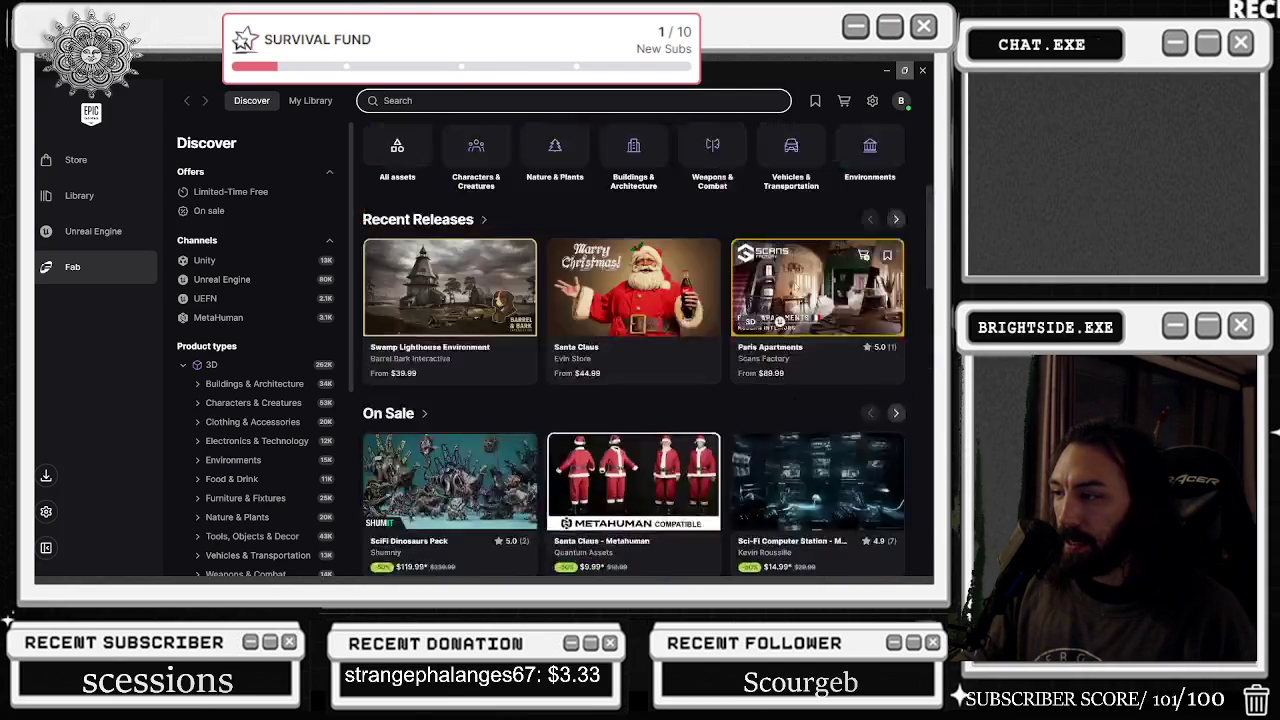
- Glance at My Library, then go back to Discover's Limited-Time Free listings
{"action": "left_click", "coordinate": [310, 100]}
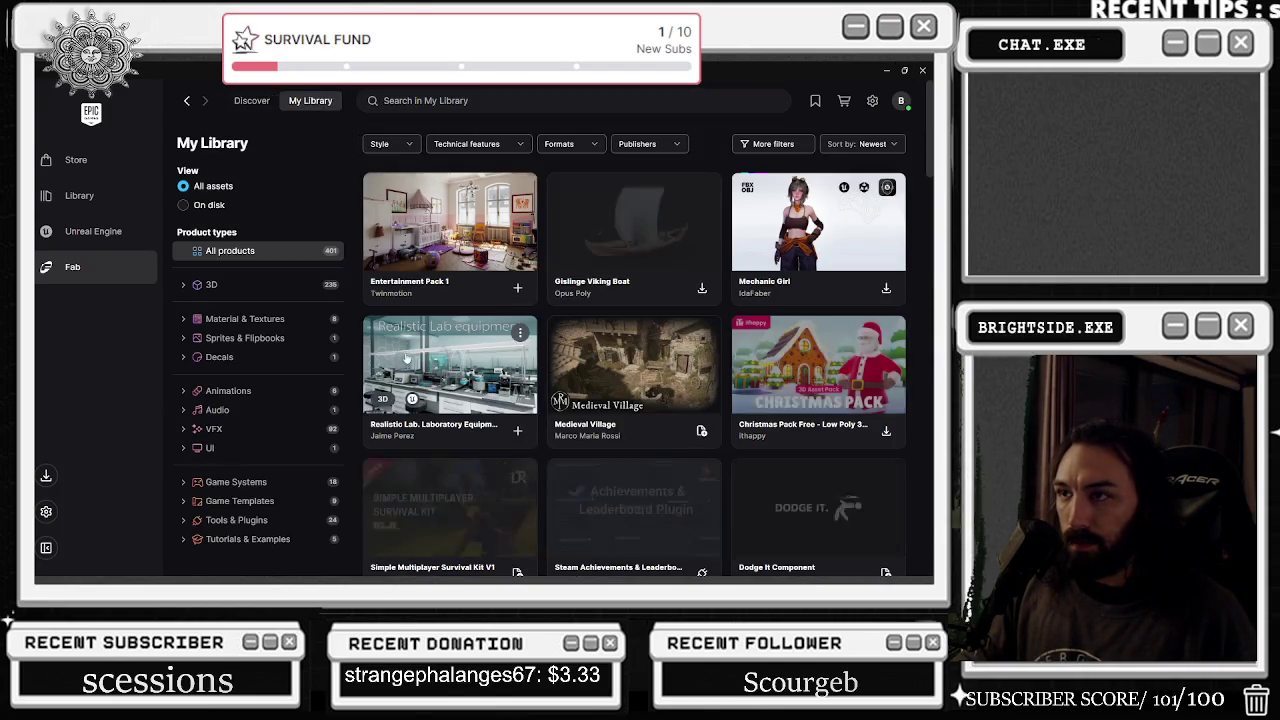
{"action": "left_click", "coordinate": [251, 101]}
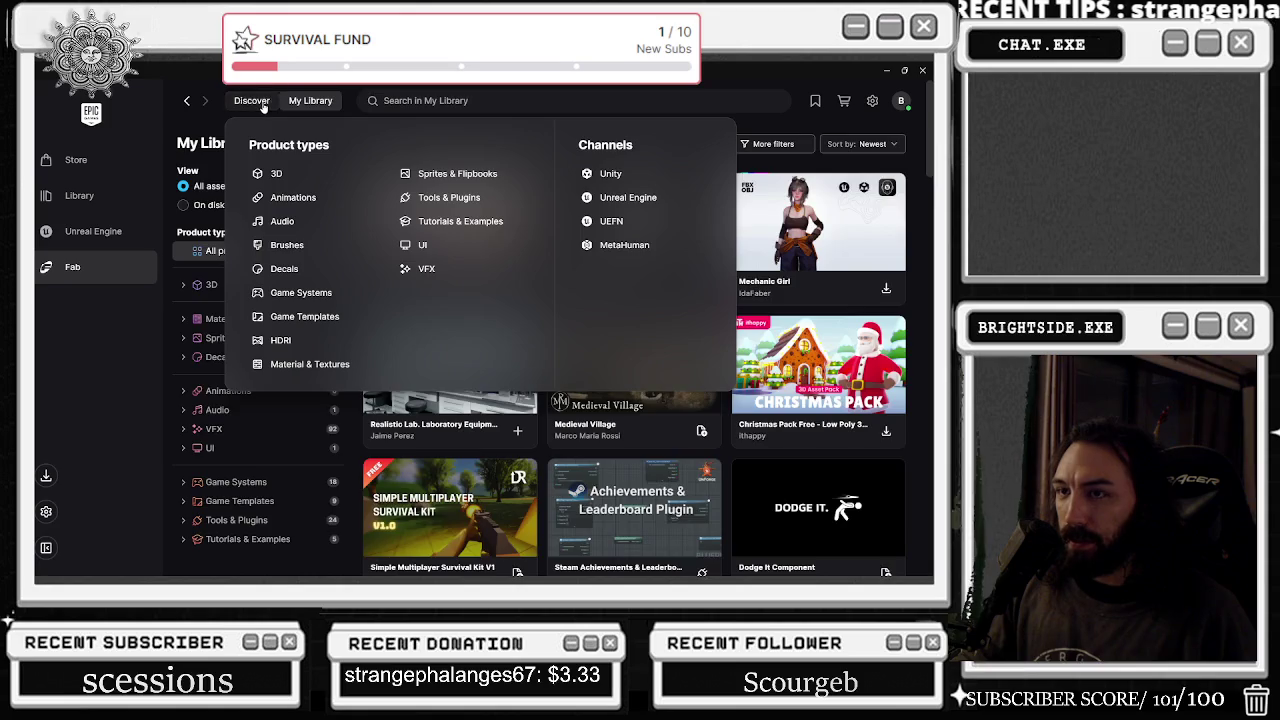
{"action": "scroll", "coordinate": [564, 419], "scroll_direction": "down", "scroll_amount": 5}
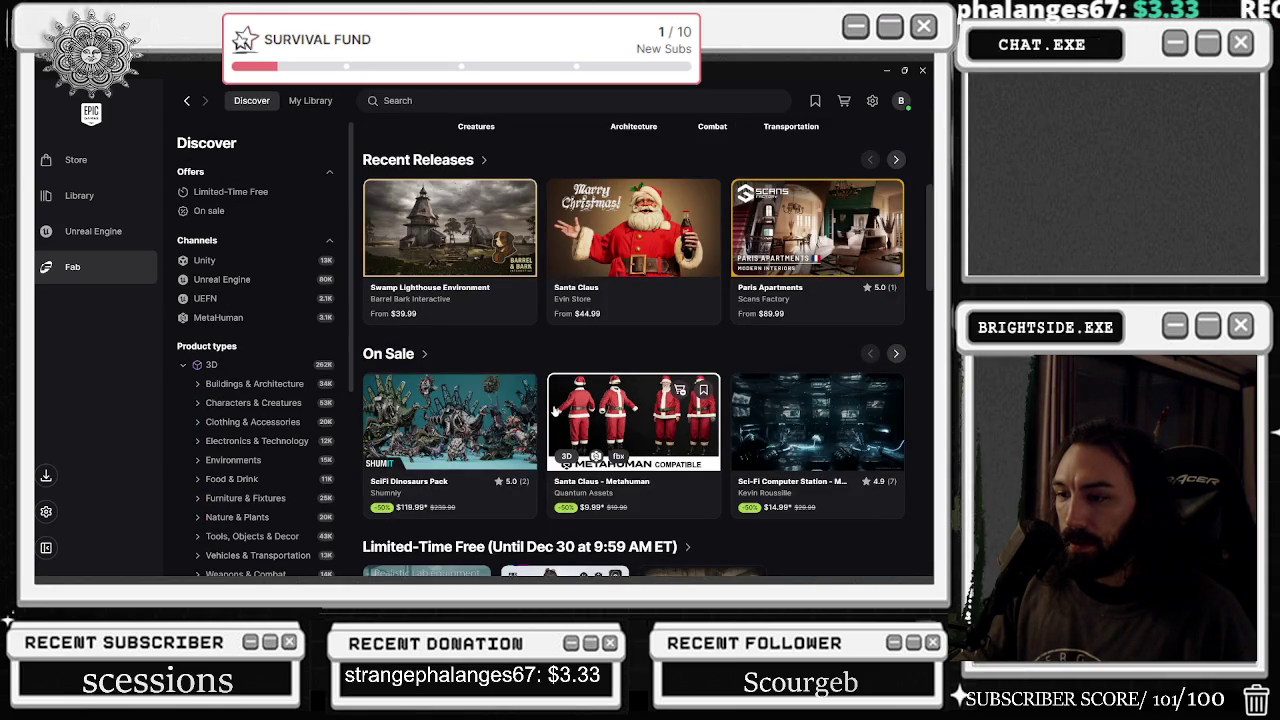
{"action": "scroll", "coordinate": [555, 409], "scroll_direction": "up", "scroll_amount": 1}
{"action": "scroll", "coordinate": [476, 327], "scroll_direction": "down", "scroll_amount": 3}
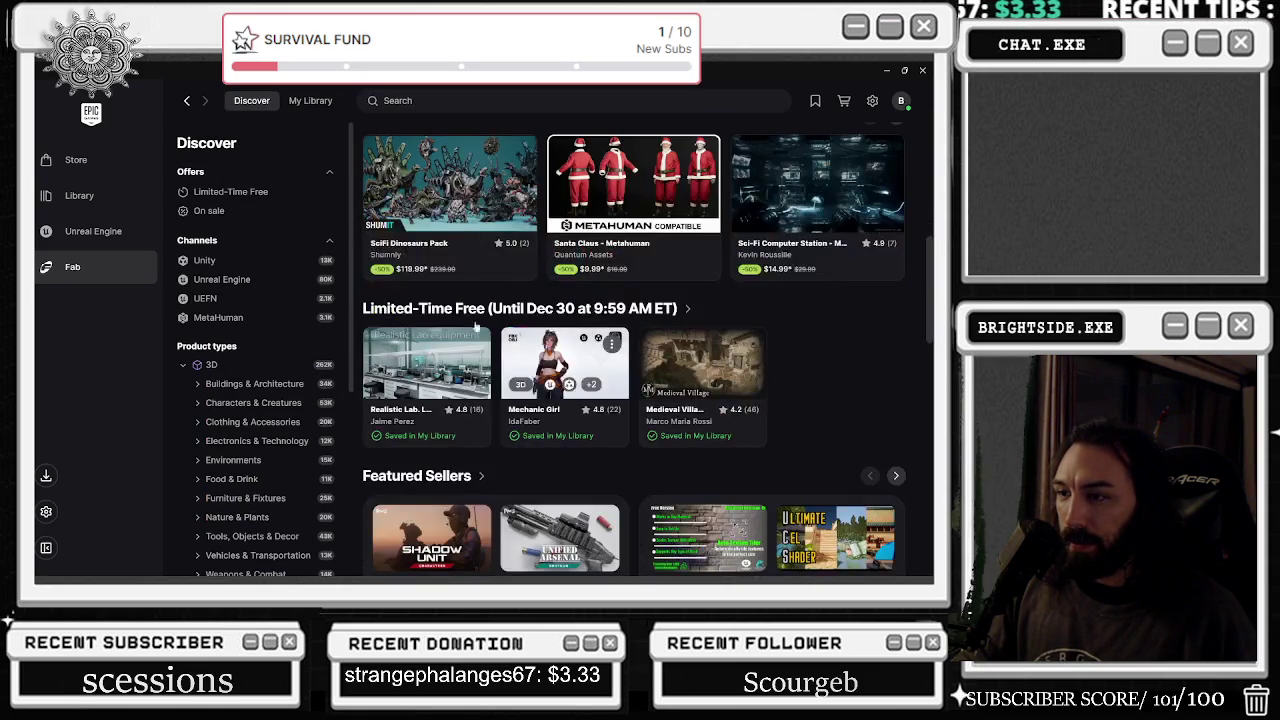
{"action": "scroll", "coordinate": [474, 327], "scroll_direction": "up", "scroll_amount": 2}
- Open the SciFi Dinosaurs Pack details and step through its preview images
{"action": "left_click", "coordinate": [456, 305]}
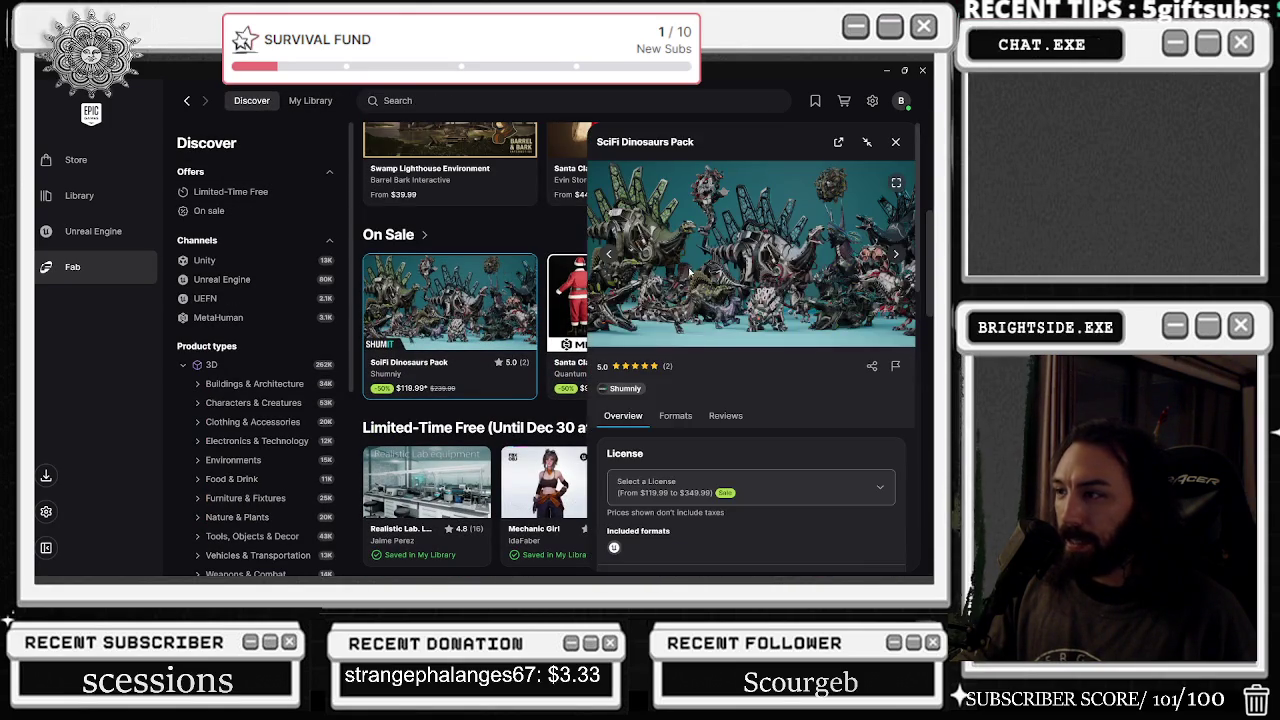
{"action": "left_click", "coordinate": [896, 256]}
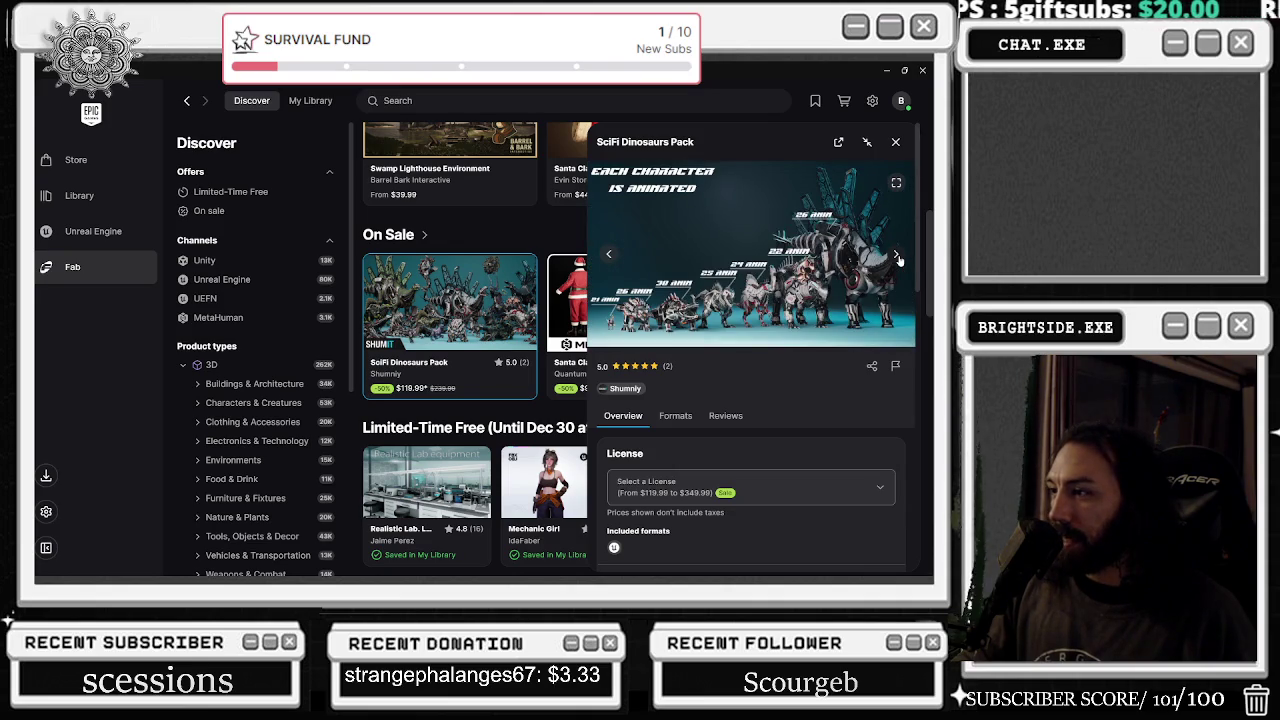
{"action": "left_click", "coordinate": [897, 257]}
{"action": "left_click", "coordinate": [897, 257]}
{"action": "left_click", "coordinate": [896, 257]}
{"action": "left_click", "coordinate": [895, 257]}
{"action": "left_click", "coordinate": [895, 257]}
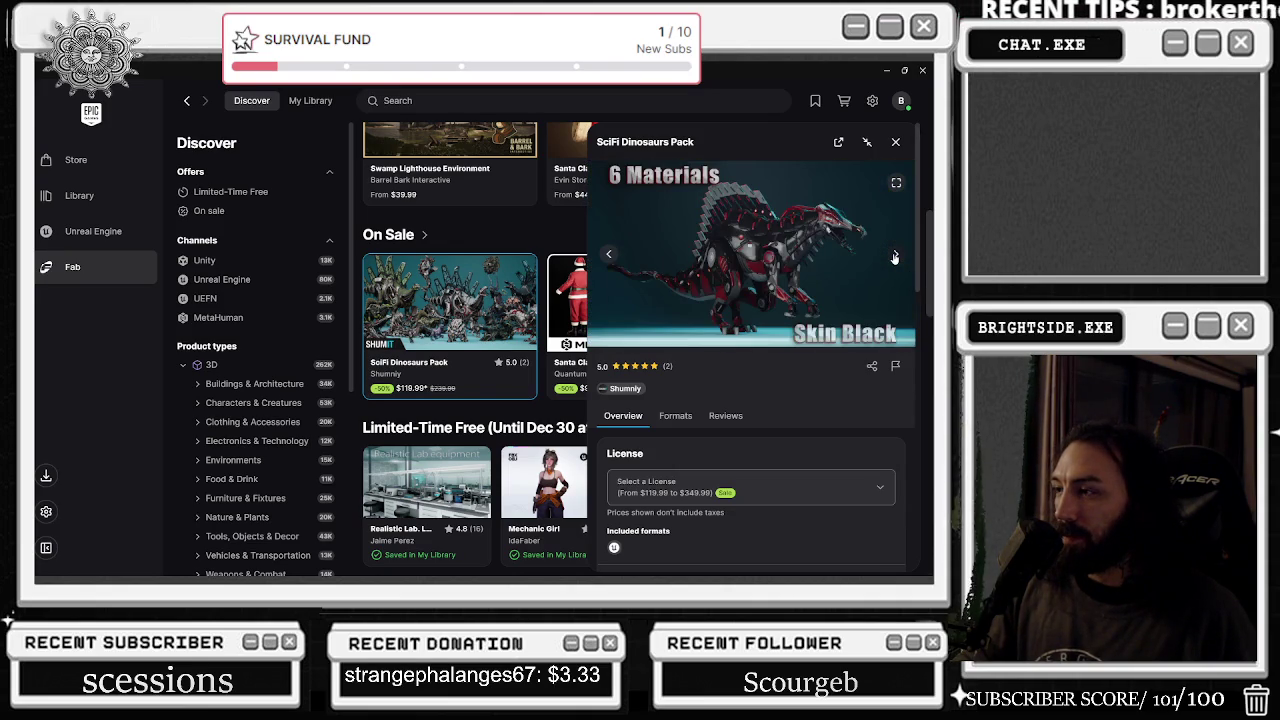
{"action": "left_click", "coordinate": [895, 257]}
{"action": "left_click", "coordinate": [895, 257]}
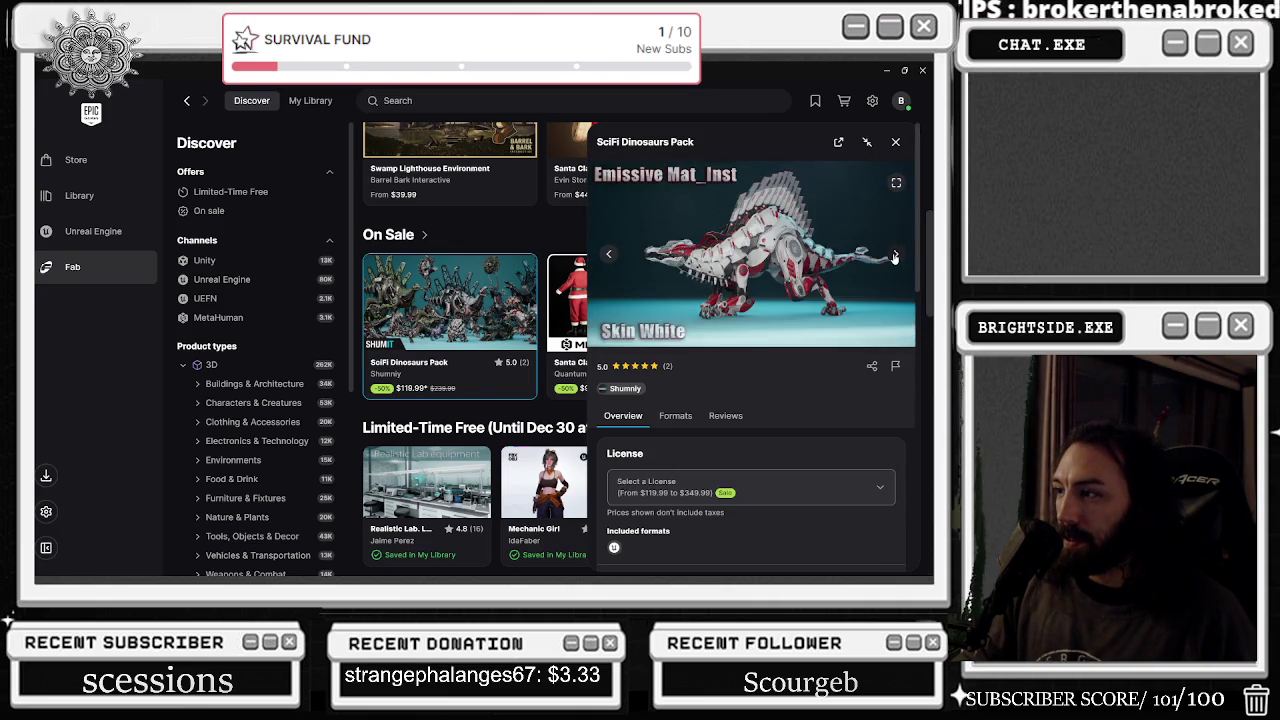
{"action": "left_click", "coordinate": [895, 257]}
{"action": "left_click", "coordinate": [895, 257]}
{"action": "left_click", "coordinate": [895, 257]}
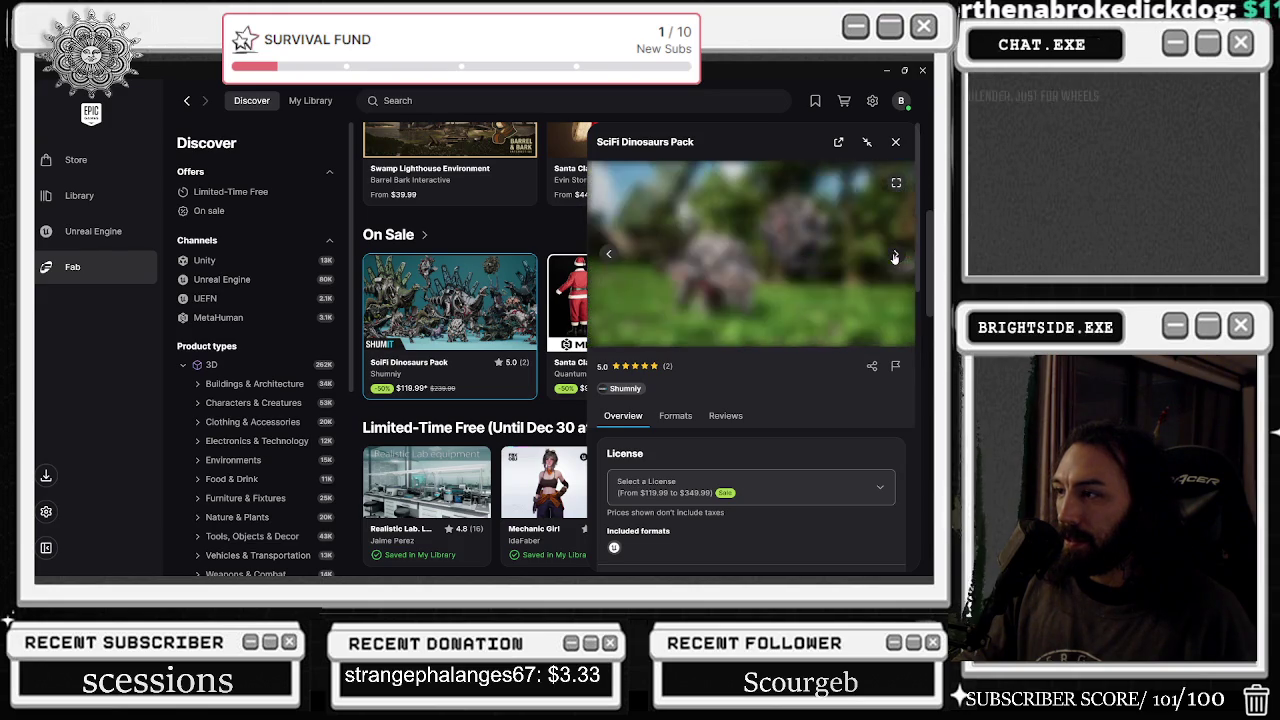
{"action": "left_click", "coordinate": [895, 257]}
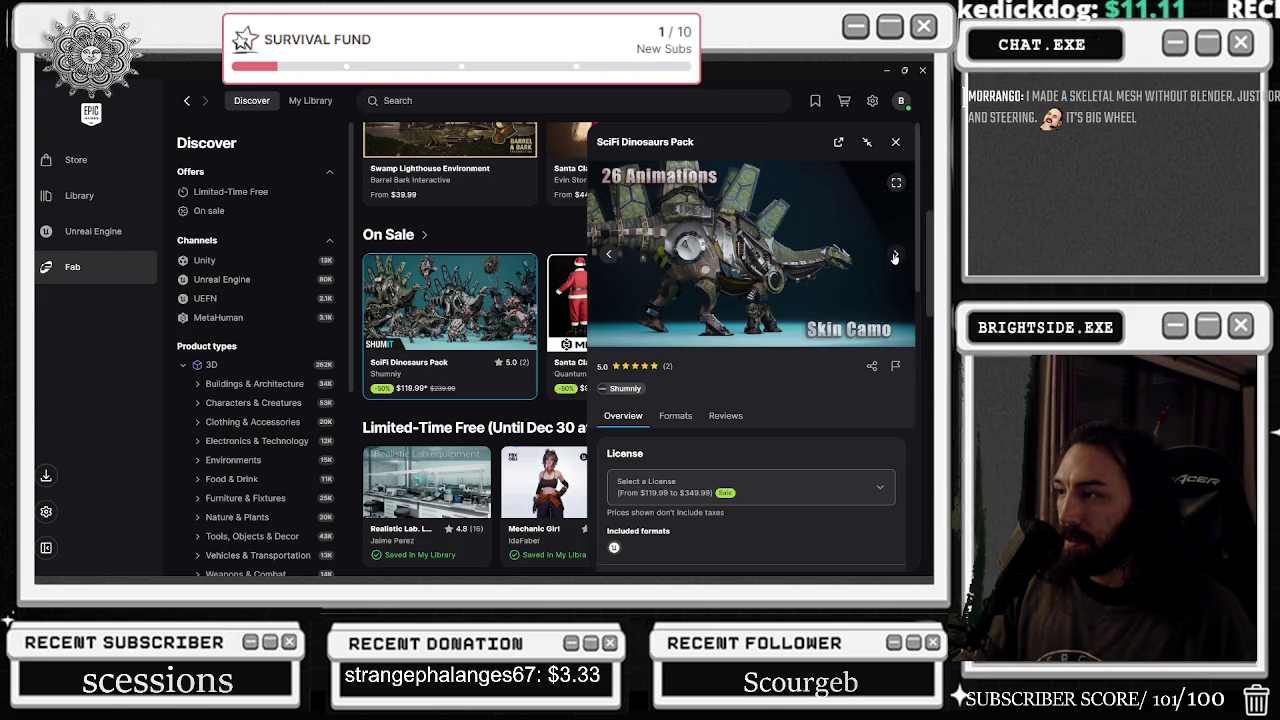
{"action": "left_click", "coordinate": [895, 257]}
{"action": "left_click", "coordinate": [895, 257]}
{"action": "left_click", "coordinate": [895, 257]}
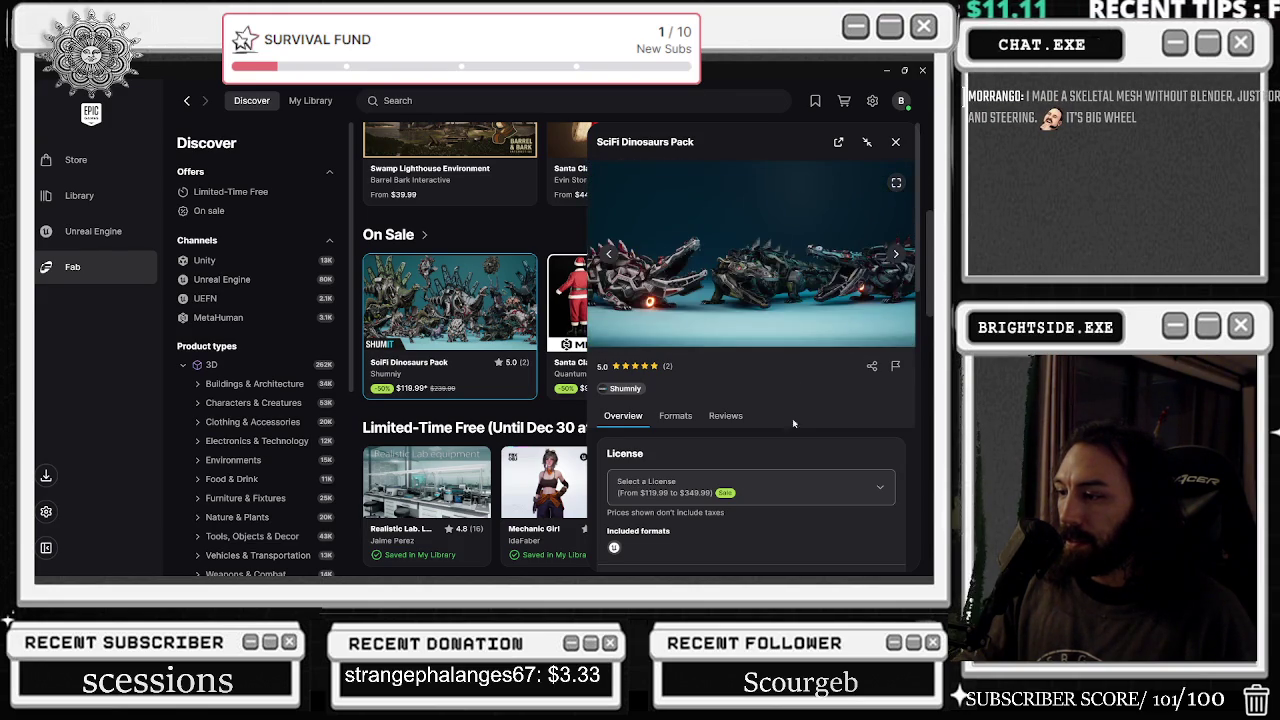
- Scroll the SciFi Dinosaurs Pack panel, then close it to return to Discover
{"action": "scroll", "coordinate": [793, 423], "scroll_direction": "down", "scroll_amount": 2}
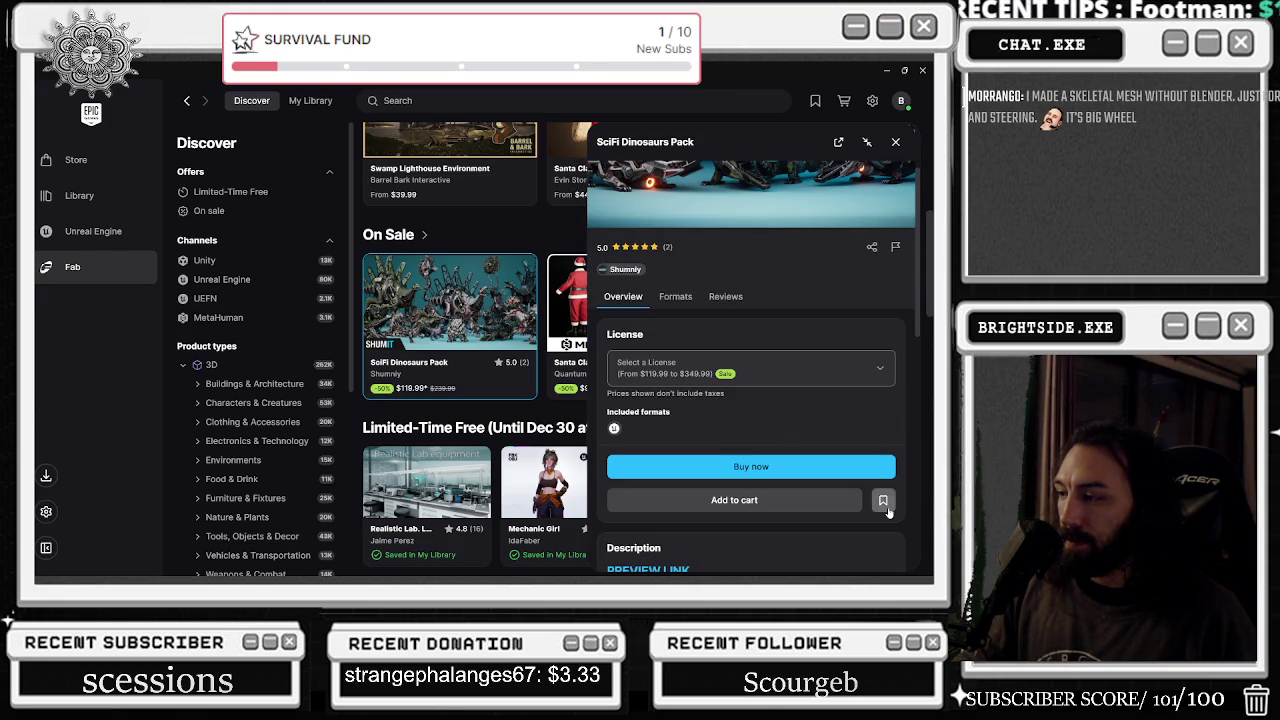
{"action": "scroll", "coordinate": [903, 169], "scroll_direction": "up", "scroll_amount": 2}
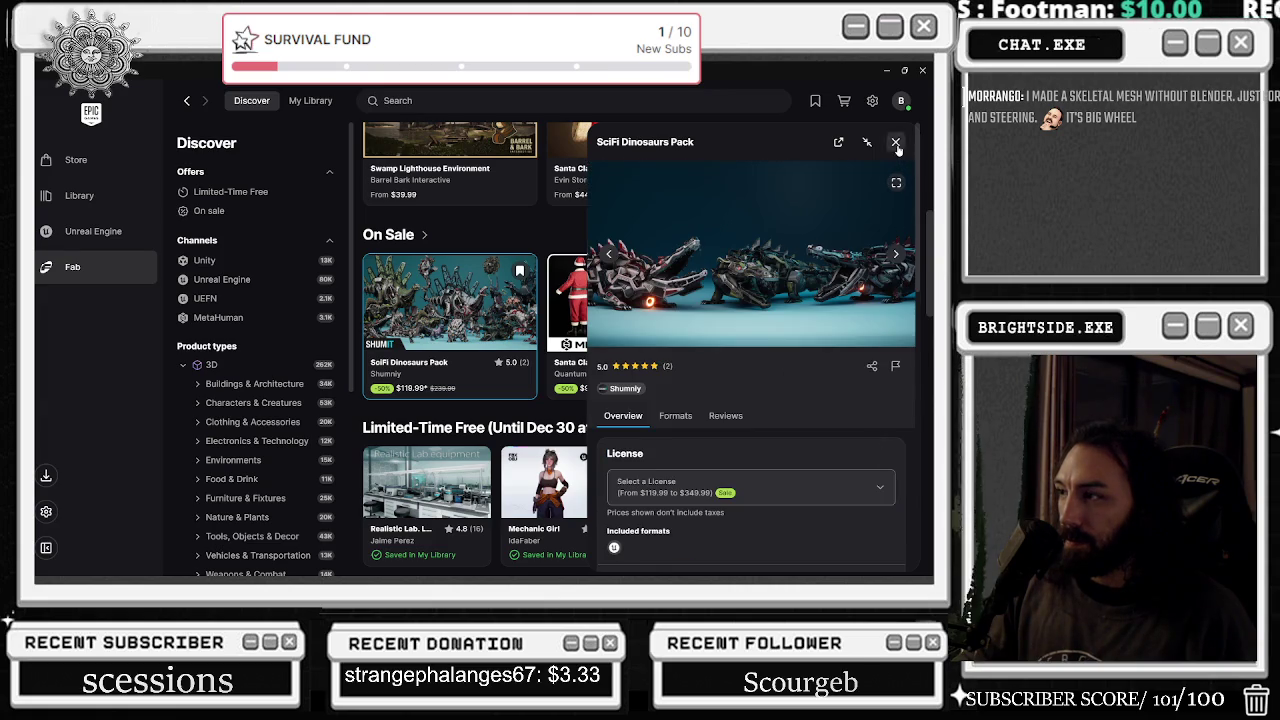
{"action": "left_click", "coordinate": [895, 141]}
{"action": "scroll", "coordinate": [828, 477], "scroll_direction": "up", "scroll_amount": 5}
{"action": "scroll", "coordinate": [828, 477], "scroll_direction": "up", "scroll_amount": 2}
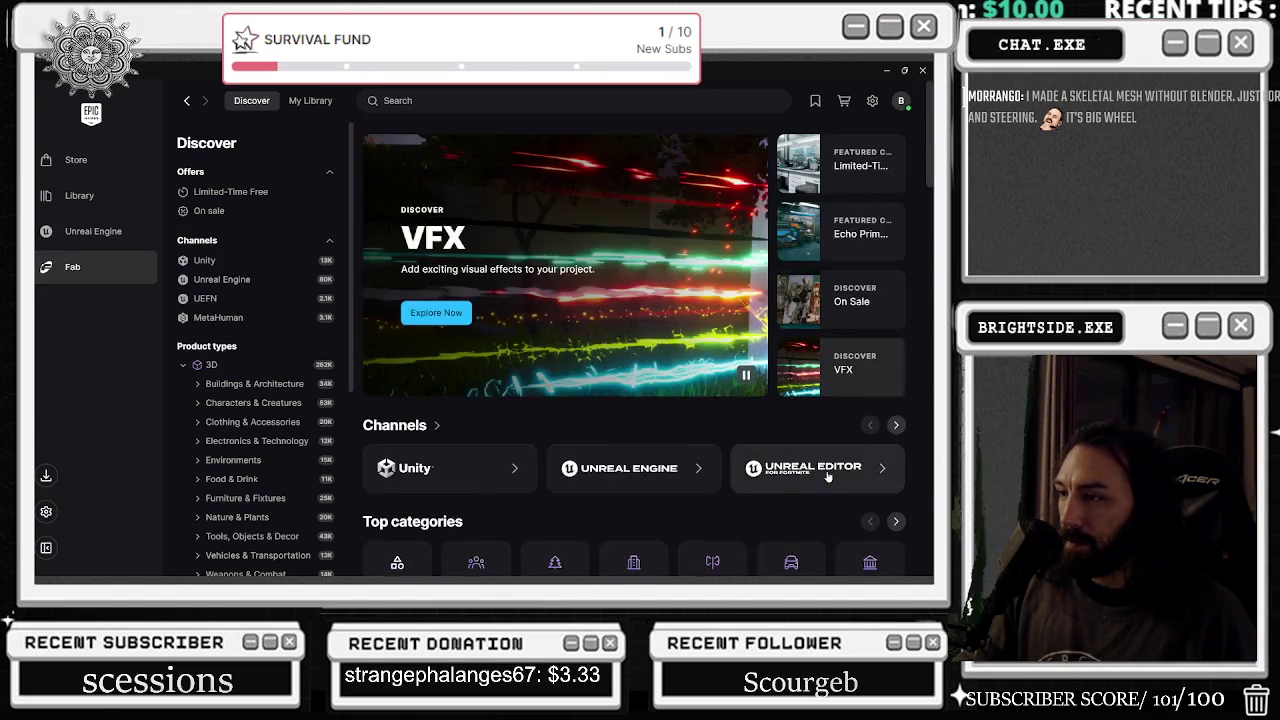
- Look at the VFX category listing, then switch to My Library's 401 owned assets
{"action": "left_click", "coordinate": [860, 368]}
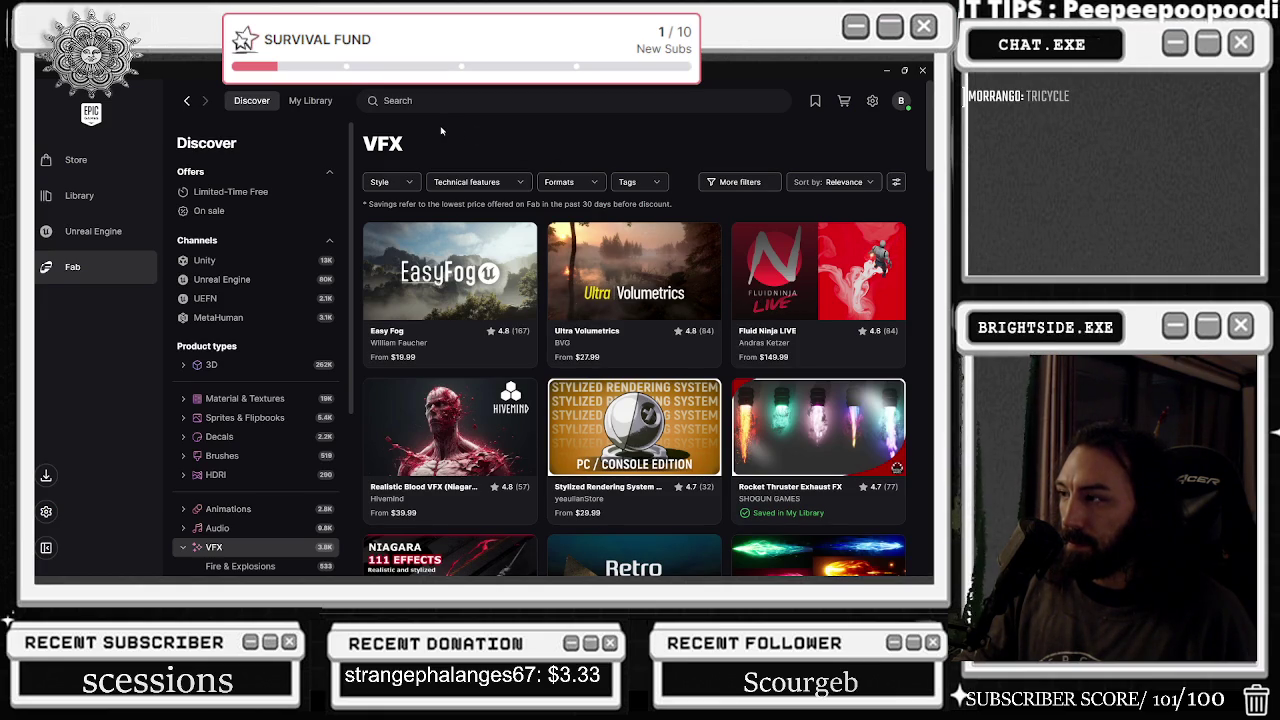
{"action": "left_click", "coordinate": [310, 100]}
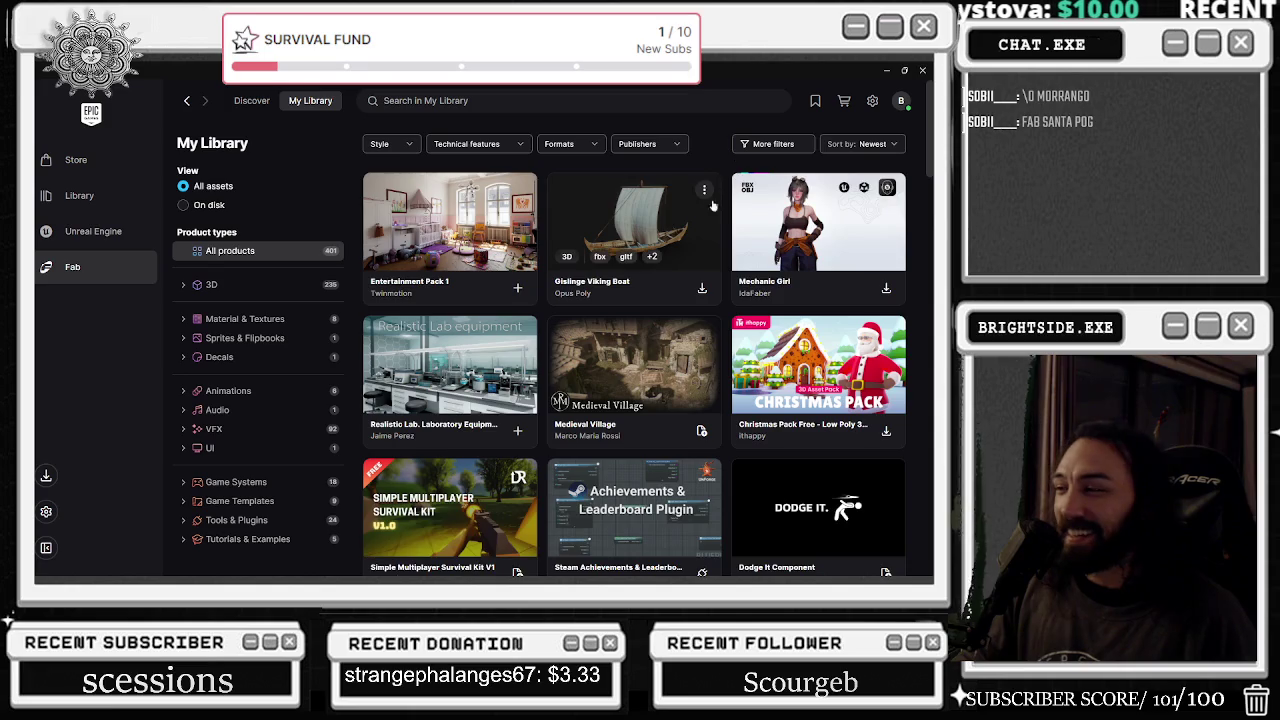
- Scroll My Library down to SHOGUN GAMES' Sky Beams, Protection FX and Fire Tornado FX VDB
{"action": "scroll", "coordinate": [712, 205], "scroll_direction": "down", "scroll_amount": 3}
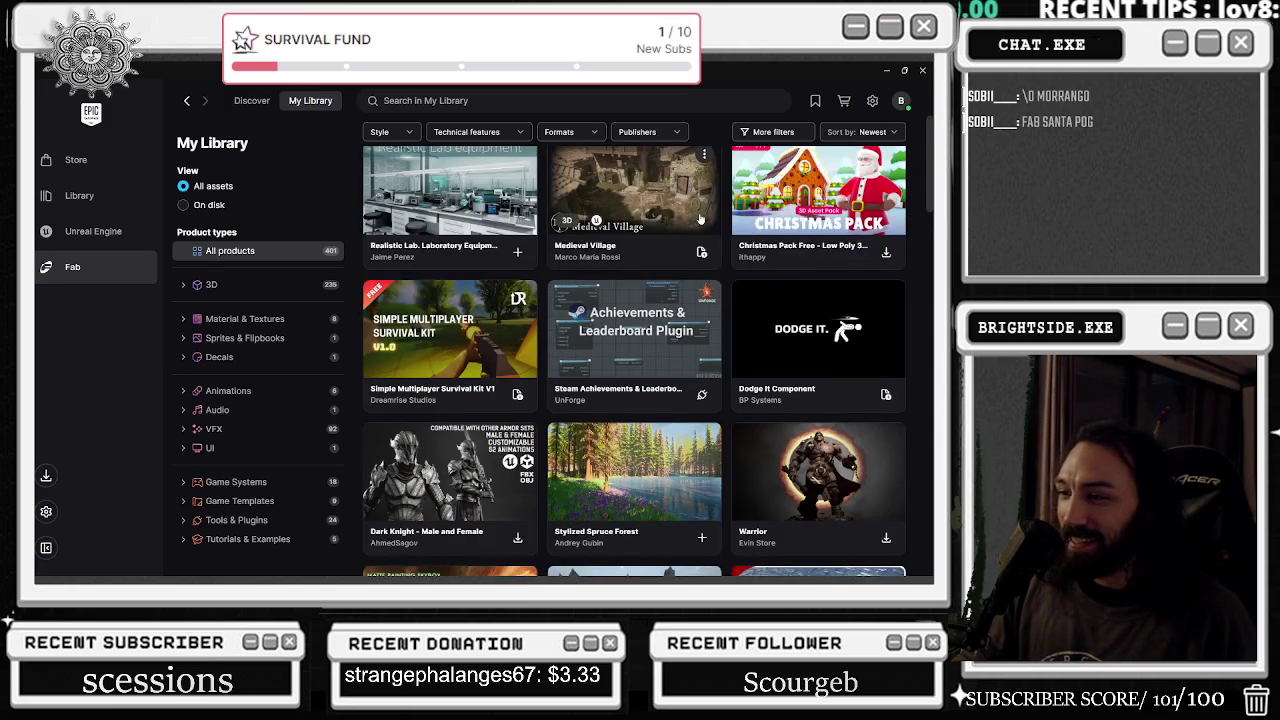
{"action": "scroll", "coordinate": [700, 218], "scroll_direction": "down", "scroll_amount": 1}
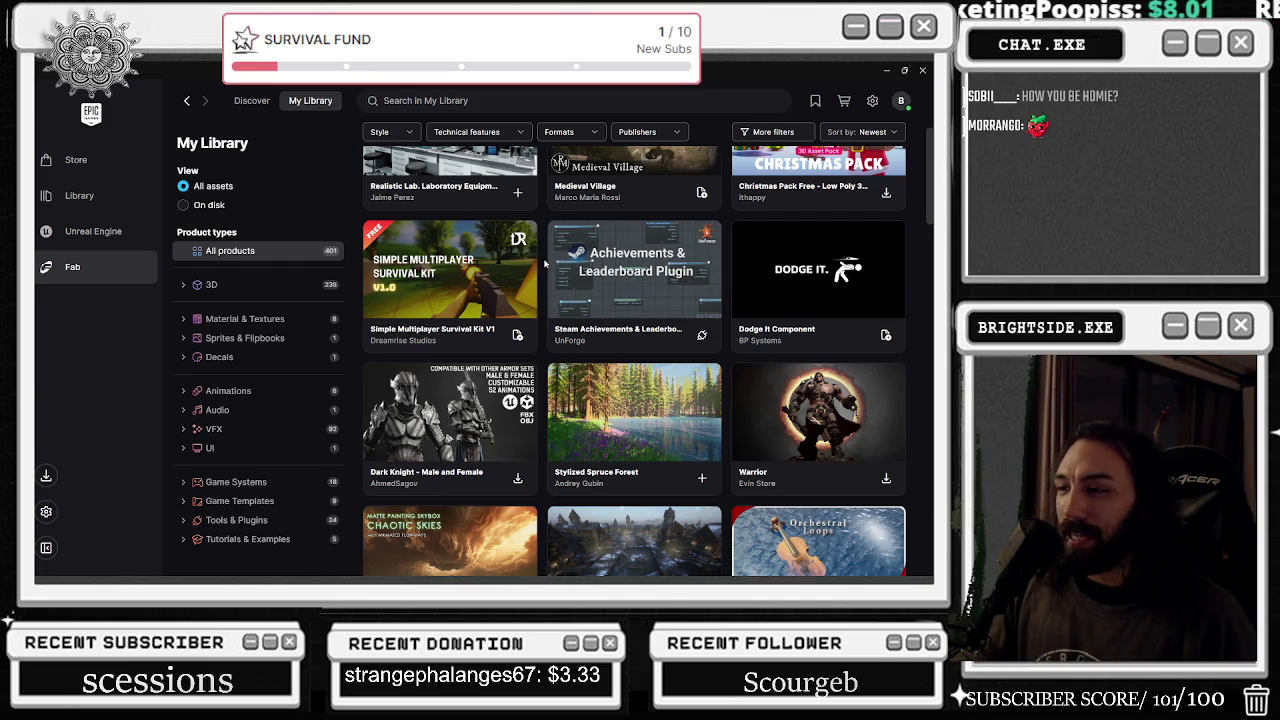
{"action": "scroll", "coordinate": [545, 263], "scroll_direction": "down", "scroll_amount": 1}
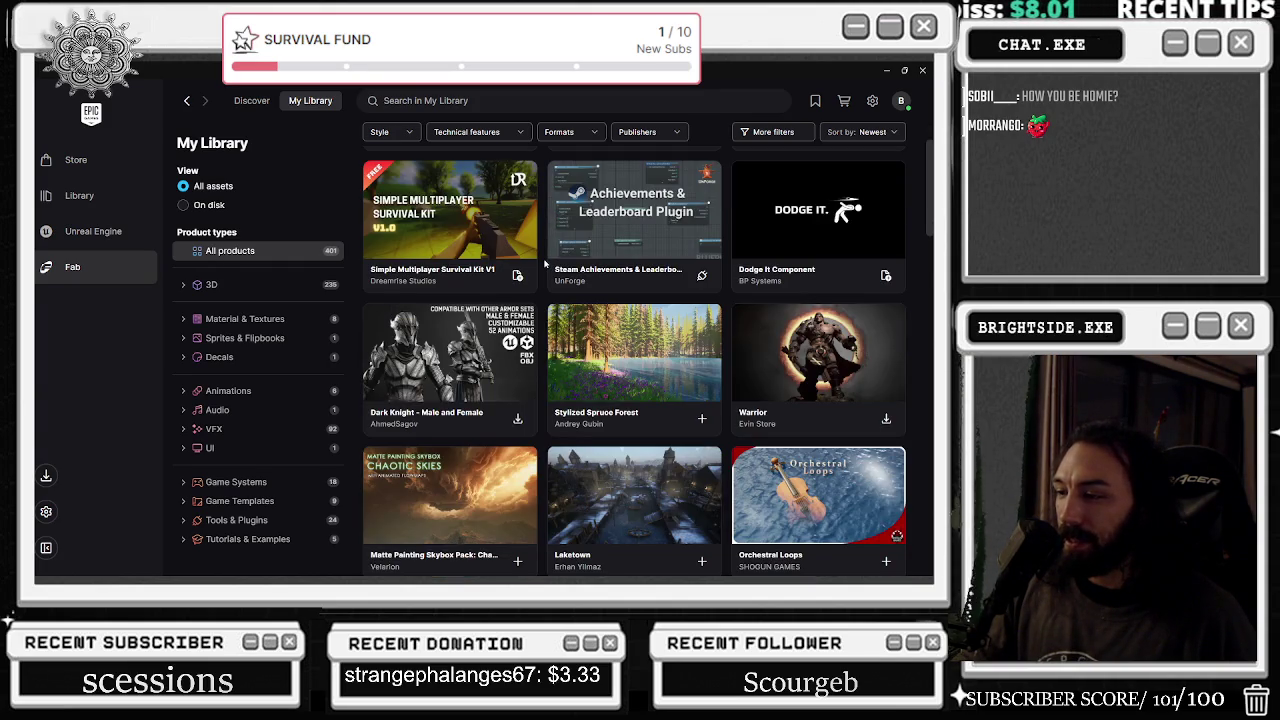
{"action": "scroll", "coordinate": [545, 263], "scroll_direction": "down", "scroll_amount": 4}
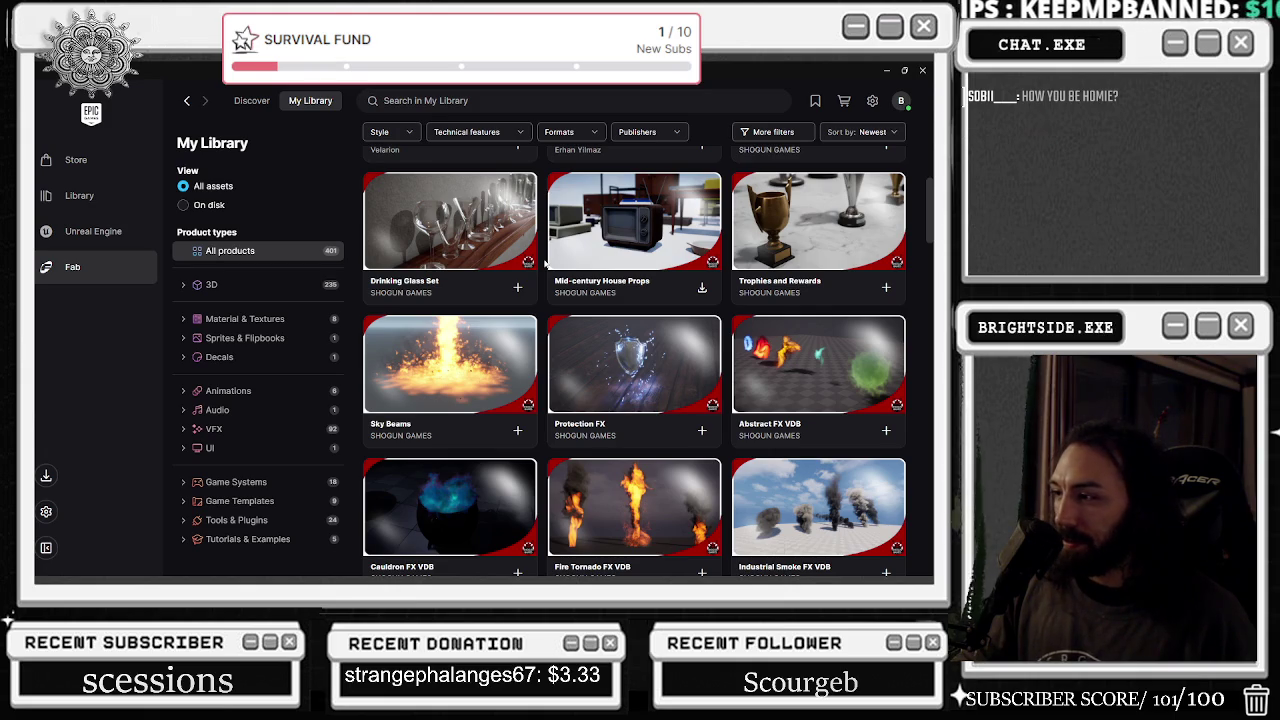
{"action": "scroll", "coordinate": [545, 263], "scroll_direction": "down", "scroll_amount": 1}
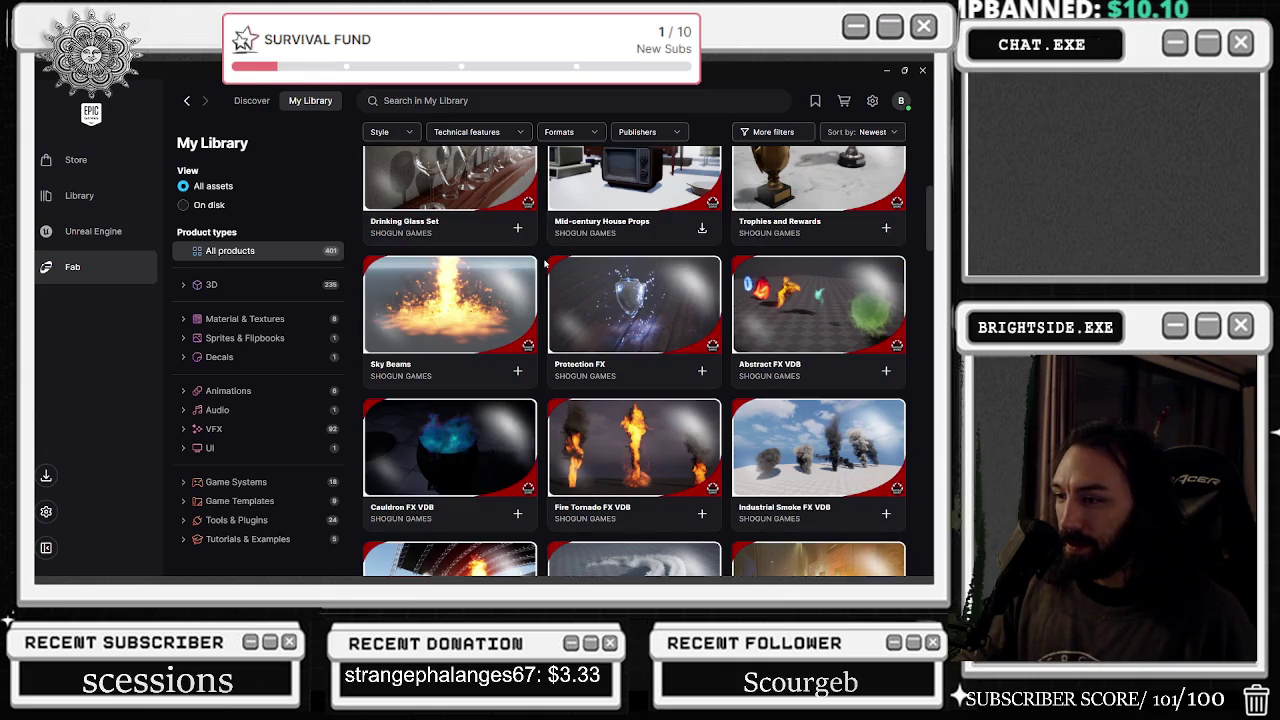
{"action": "scroll", "coordinate": [545, 263], "scroll_direction": "down", "scroll_amount": 1}
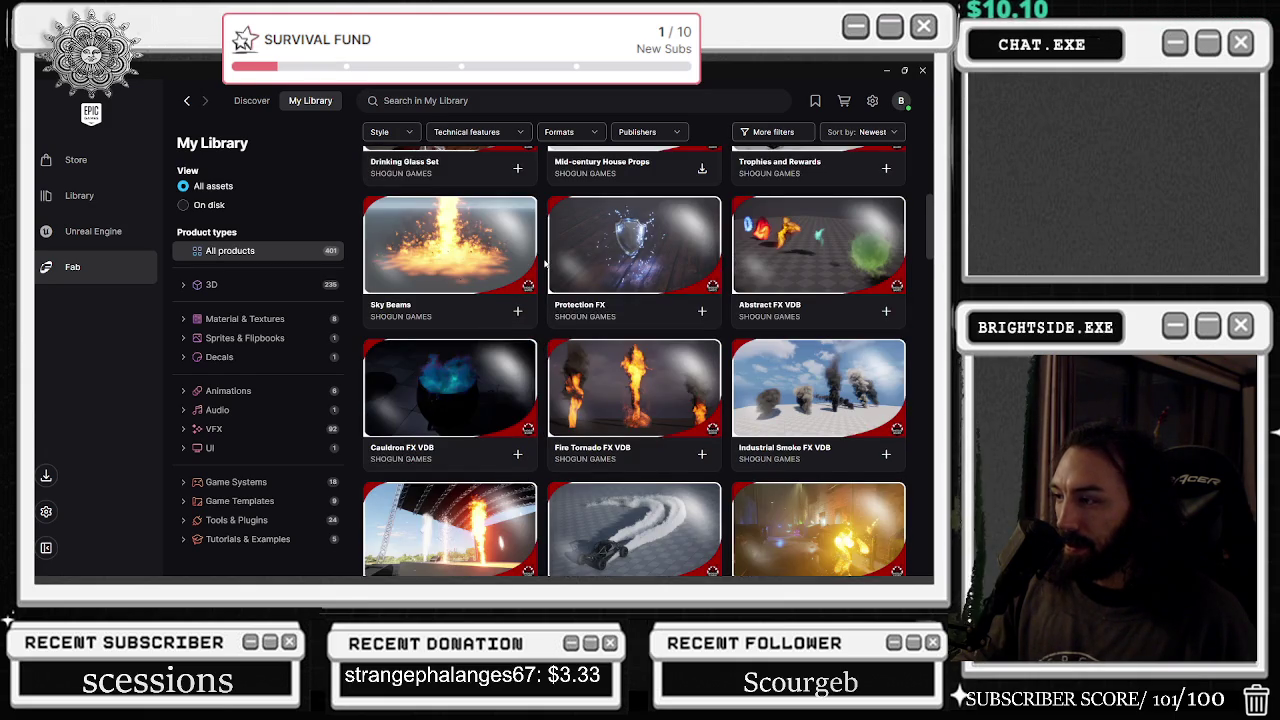
- Preview the Sky Beams pack's gallery images, then close its details
{"action": "left_click", "coordinate": [500, 260]}
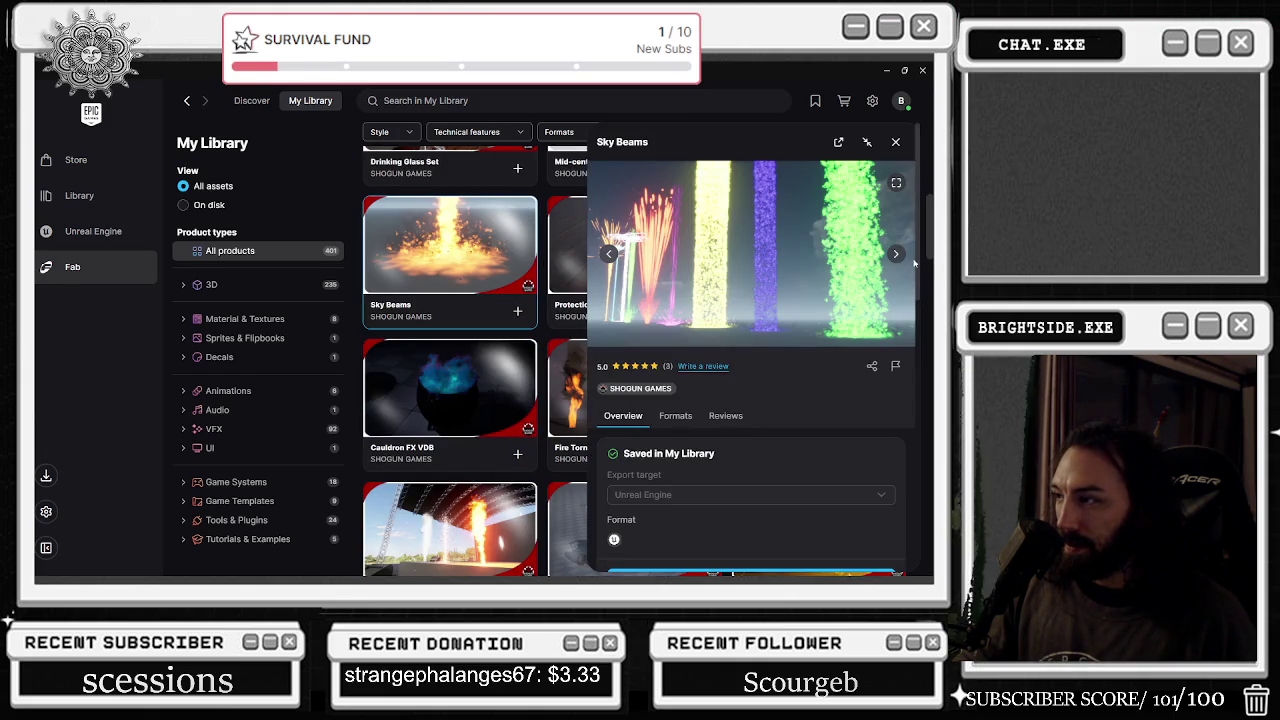
{"action": "left_click", "coordinate": [897, 255]}
{"action": "left_click", "coordinate": [897, 255]}
{"action": "left_click", "coordinate": [897, 255]}
{"action": "left_click", "coordinate": [897, 255]}
{"action": "left_click", "coordinate": [897, 255]}
{"action": "left_click", "coordinate": [897, 255]}
{"action": "left_click", "coordinate": [897, 255]}
{"action": "left_click", "coordinate": [897, 255]}
{"action": "left_click", "coordinate": [897, 255]}
{"action": "left_click", "coordinate": [897, 255]}
{"action": "left_click", "coordinate": [897, 255]}
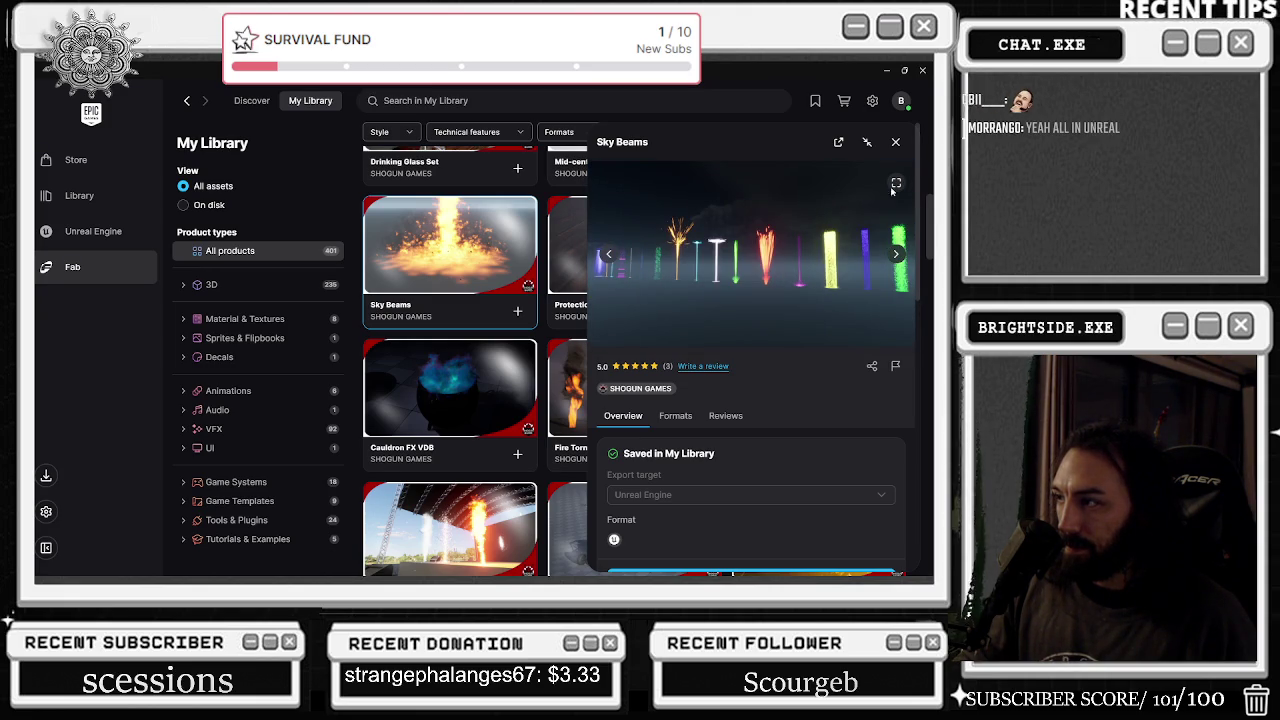
{"action": "left_click", "coordinate": [896, 142]}
- Scroll down to the Aura Niagara FX pack, browse its preview images, and close it
{"action": "scroll", "coordinate": [775, 300], "scroll_direction": "down", "scroll_amount": 1}
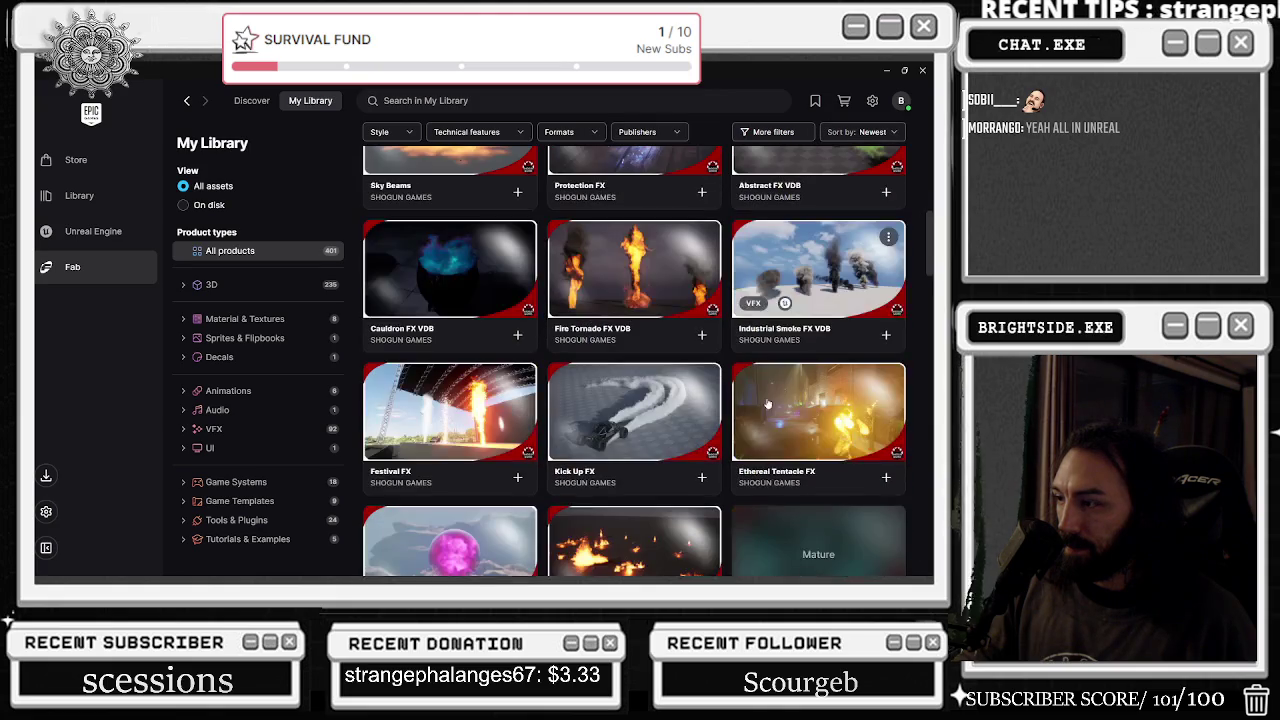
{"action": "scroll", "coordinate": [732, 346], "scroll_direction": "down", "scroll_amount": 2}
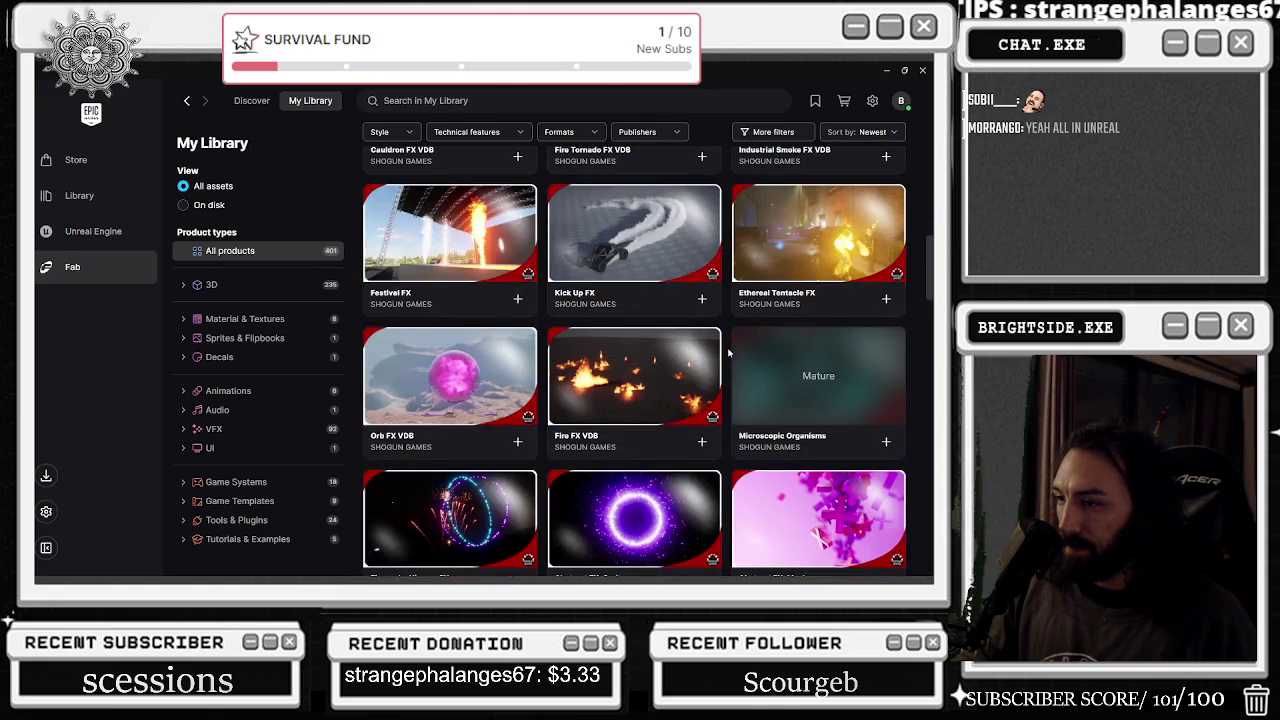
{"action": "scroll", "coordinate": [728, 352], "scroll_direction": "down", "scroll_amount": 2}
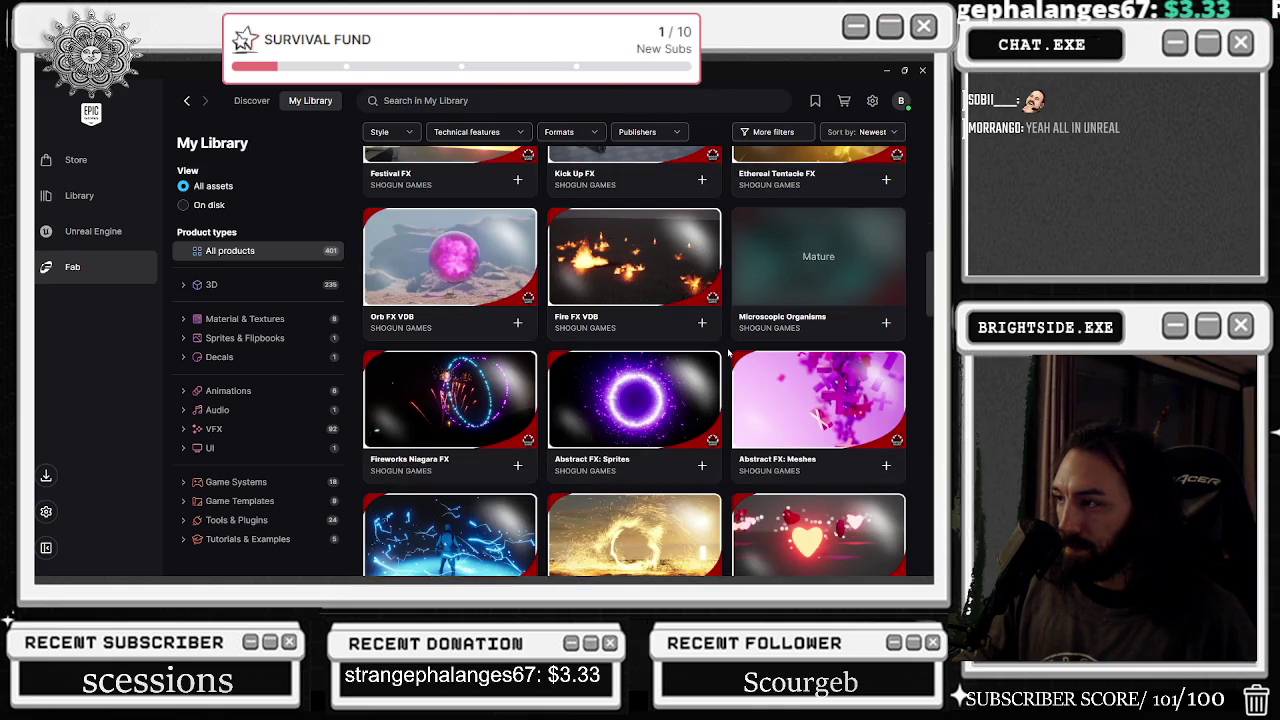
{"action": "scroll", "coordinate": [720, 356], "scroll_direction": "down", "scroll_amount": 2}
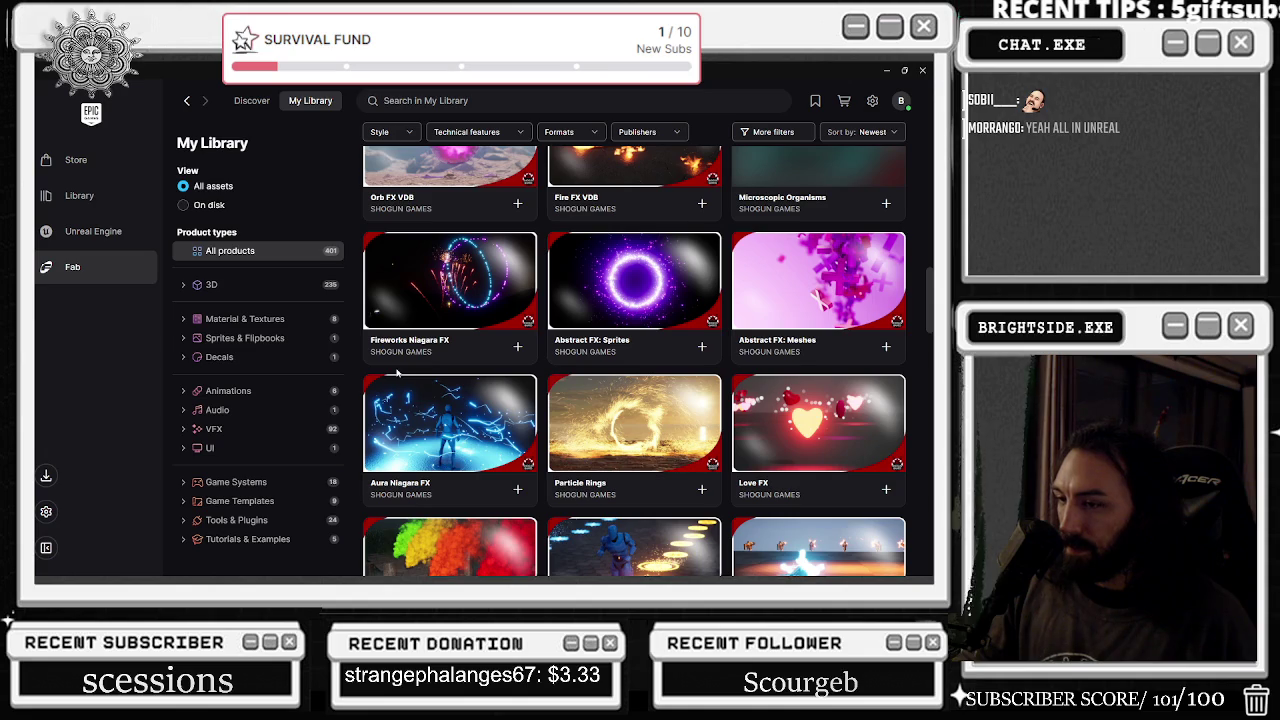
{"action": "left_click", "coordinate": [400, 430]}
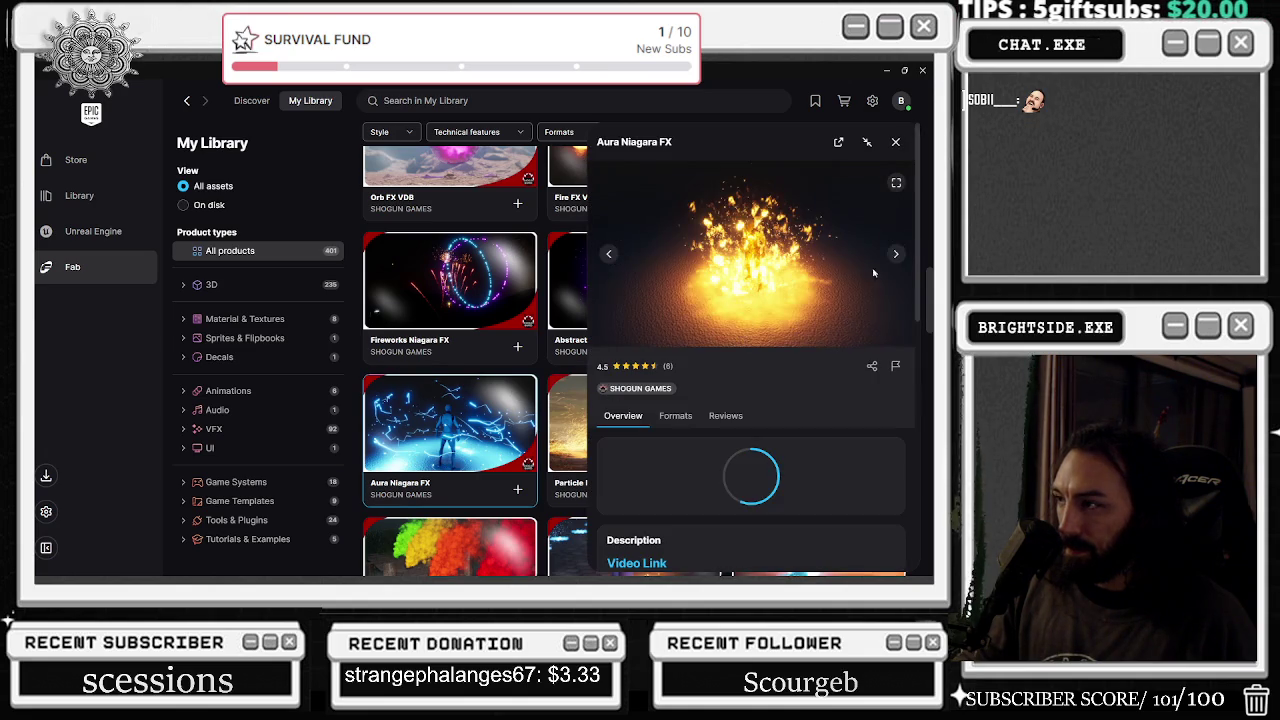
{"action": "left_click", "coordinate": [896, 254]}
{"action": "left_click", "coordinate": [896, 254]}
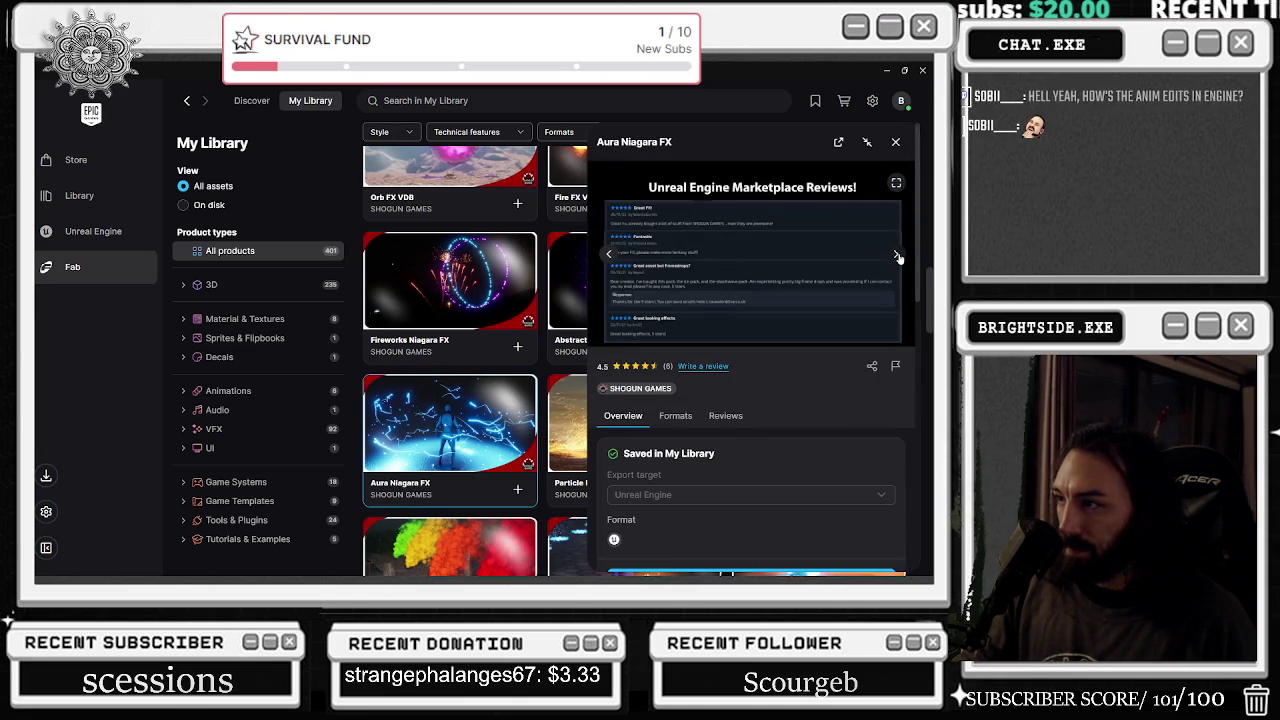
{"action": "left_click", "coordinate": [897, 255]}
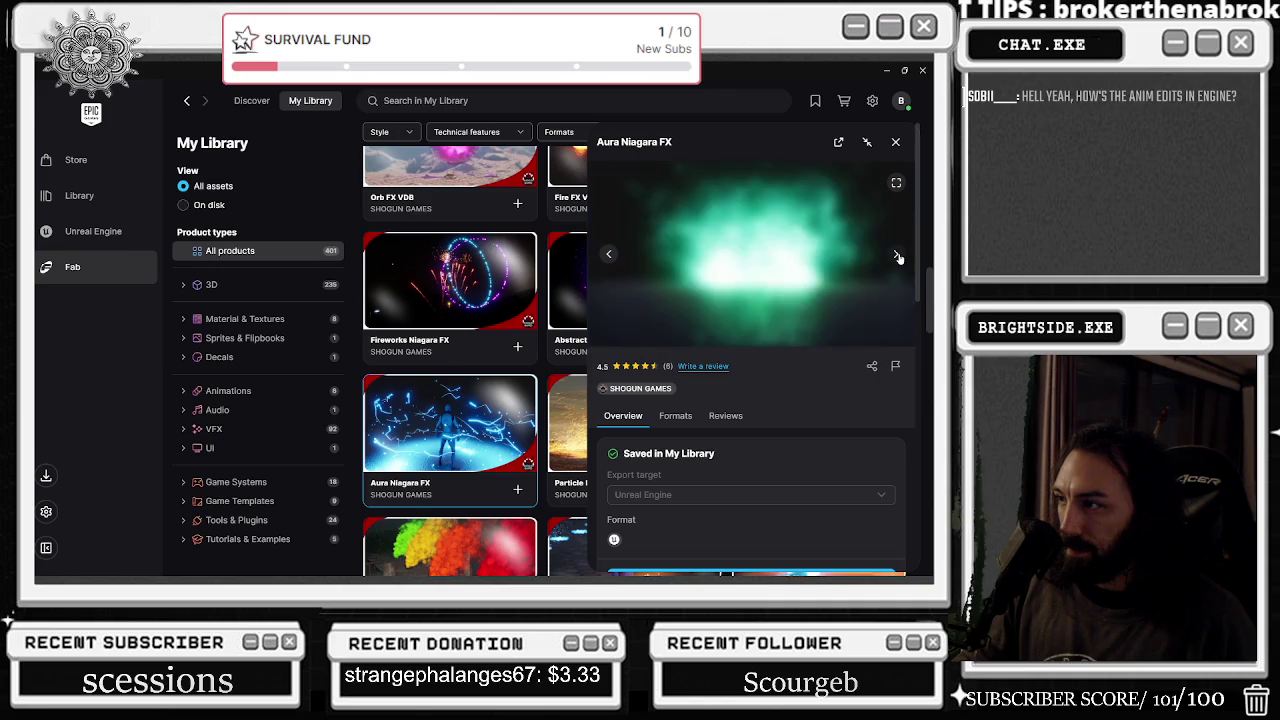
{"action": "left_click", "coordinate": [897, 255]}
{"action": "left_click", "coordinate": [897, 255]}
{"action": "left_click", "coordinate": [897, 255]}
{"action": "left_click", "coordinate": [897, 255]}
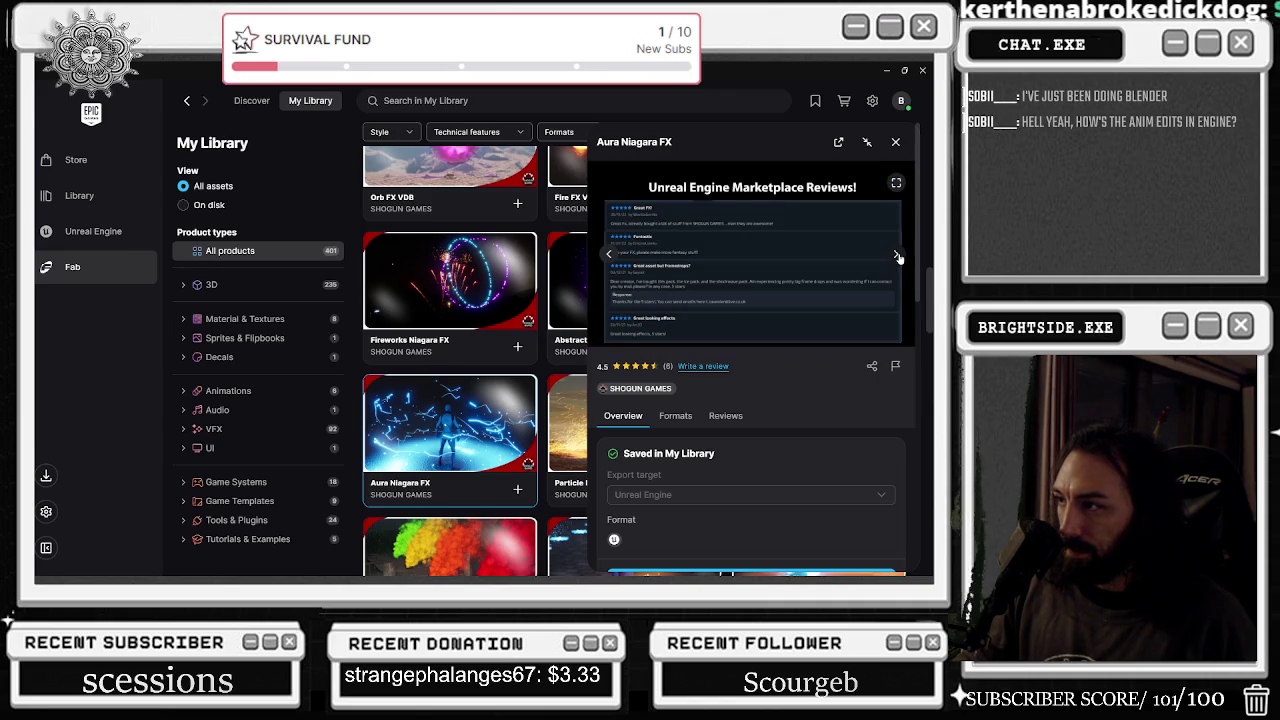
{"action": "left_click", "coordinate": [895, 142]}
- Scroll further and briefly check the Sci-fi Impacts pack details
{"action": "scroll", "coordinate": [743, 298], "scroll_direction": "down", "scroll_amount": 1}
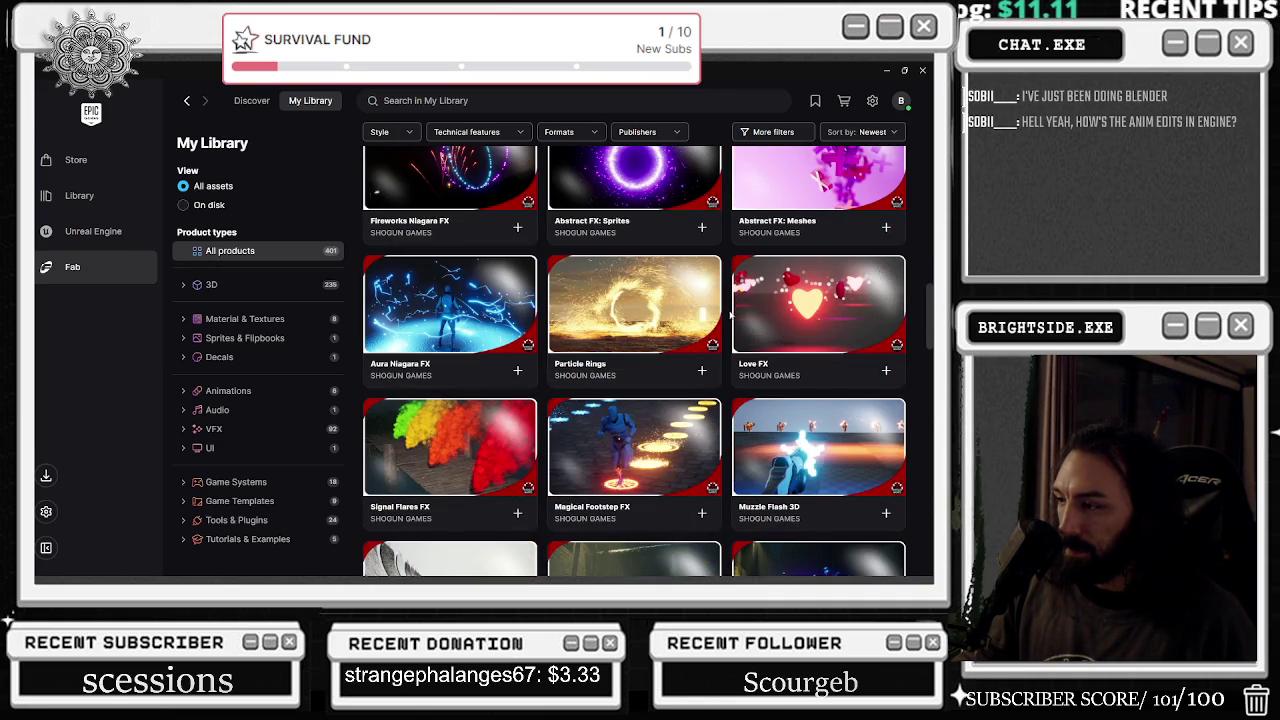
{"action": "scroll", "coordinate": [735, 312], "scroll_direction": "down", "scroll_amount": 1}
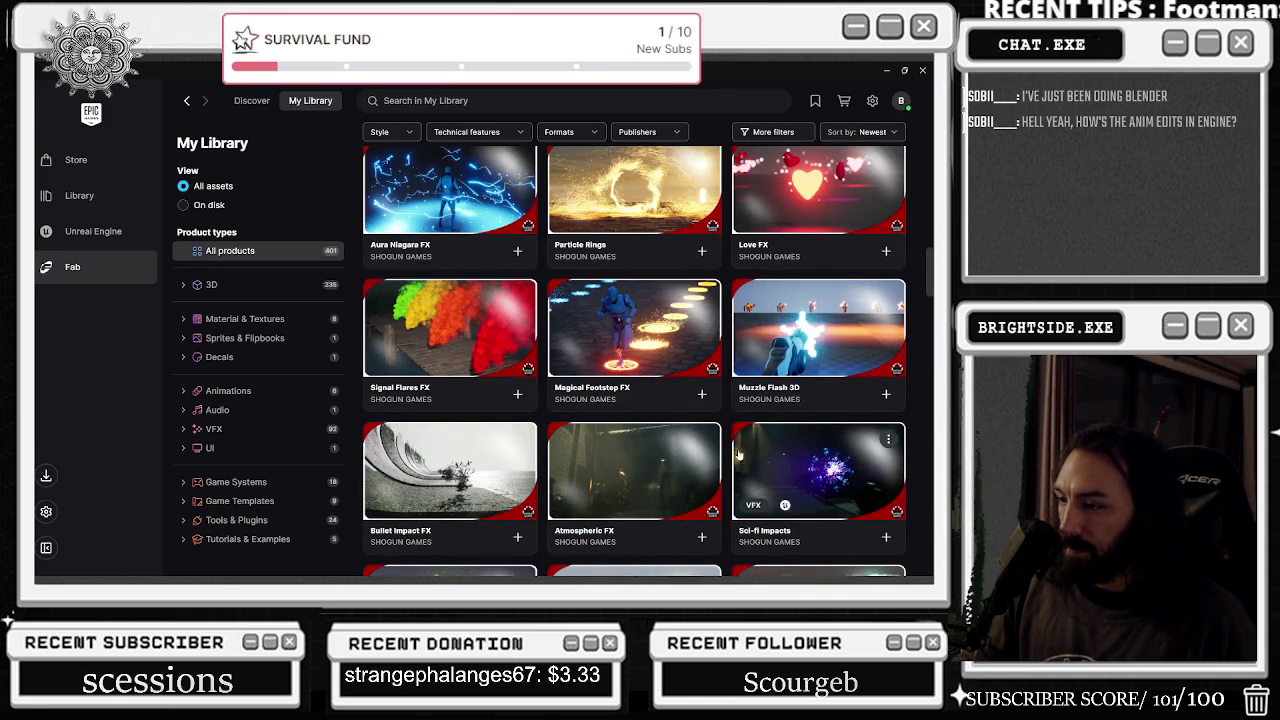
{"action": "left_click", "coordinate": [796, 444]}
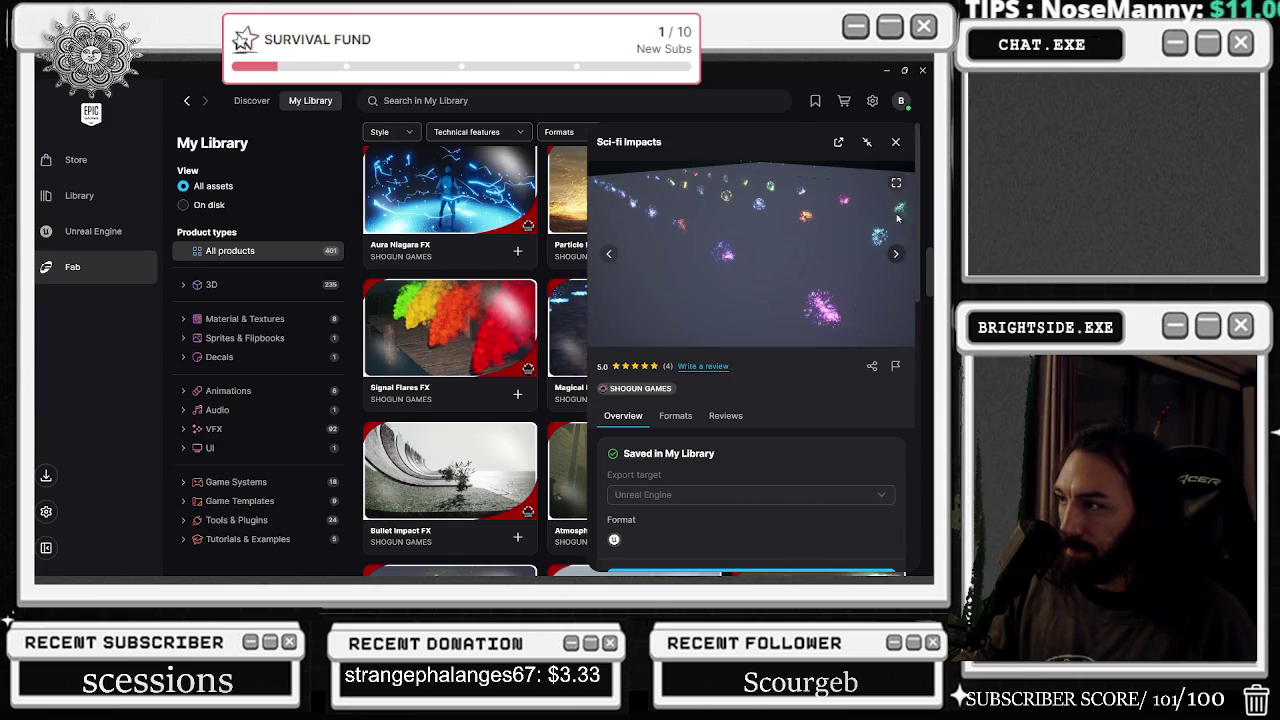
{"action": "left_click", "coordinate": [895, 142]}
- Scroll down to the Magic Spells packs and open the Dash FX details
{"action": "scroll", "coordinate": [620, 455], "scroll_direction": "down", "scroll_amount": 3}
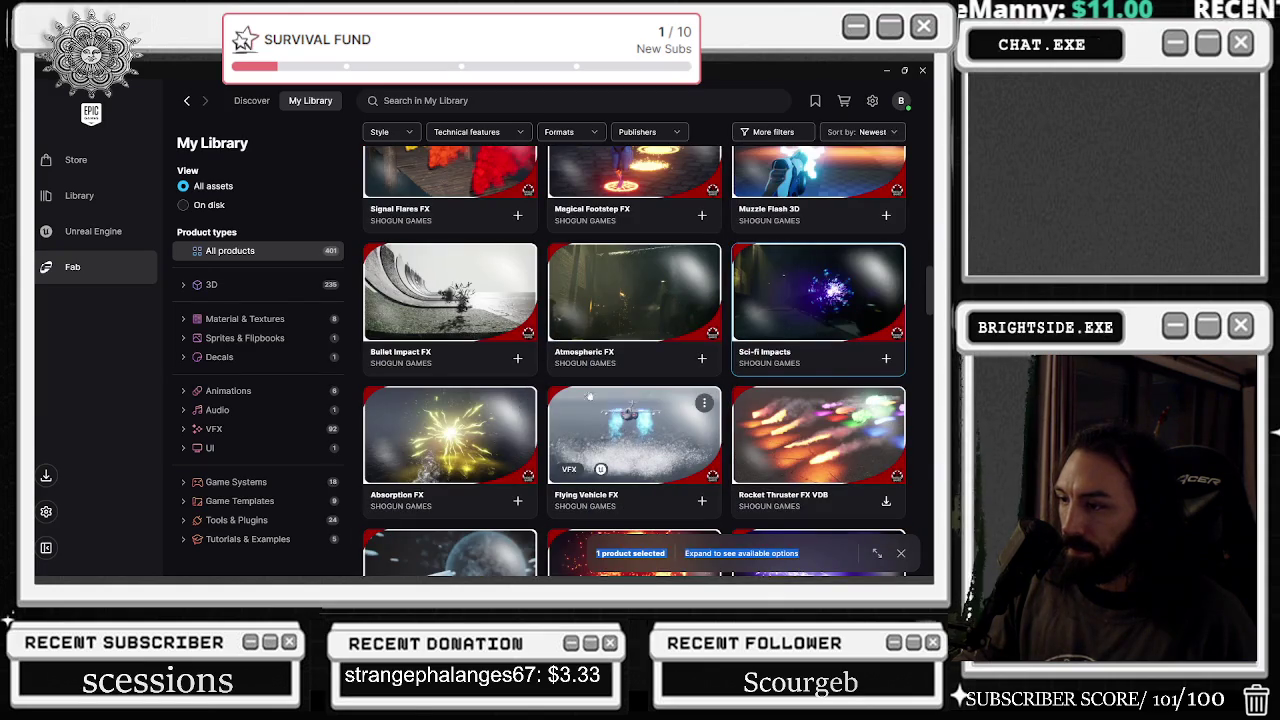
{"action": "scroll", "coordinate": [589, 397], "scroll_direction": "down", "scroll_amount": 3}
{"action": "scroll", "coordinate": [504, 396], "scroll_direction": "down", "scroll_amount": 3}
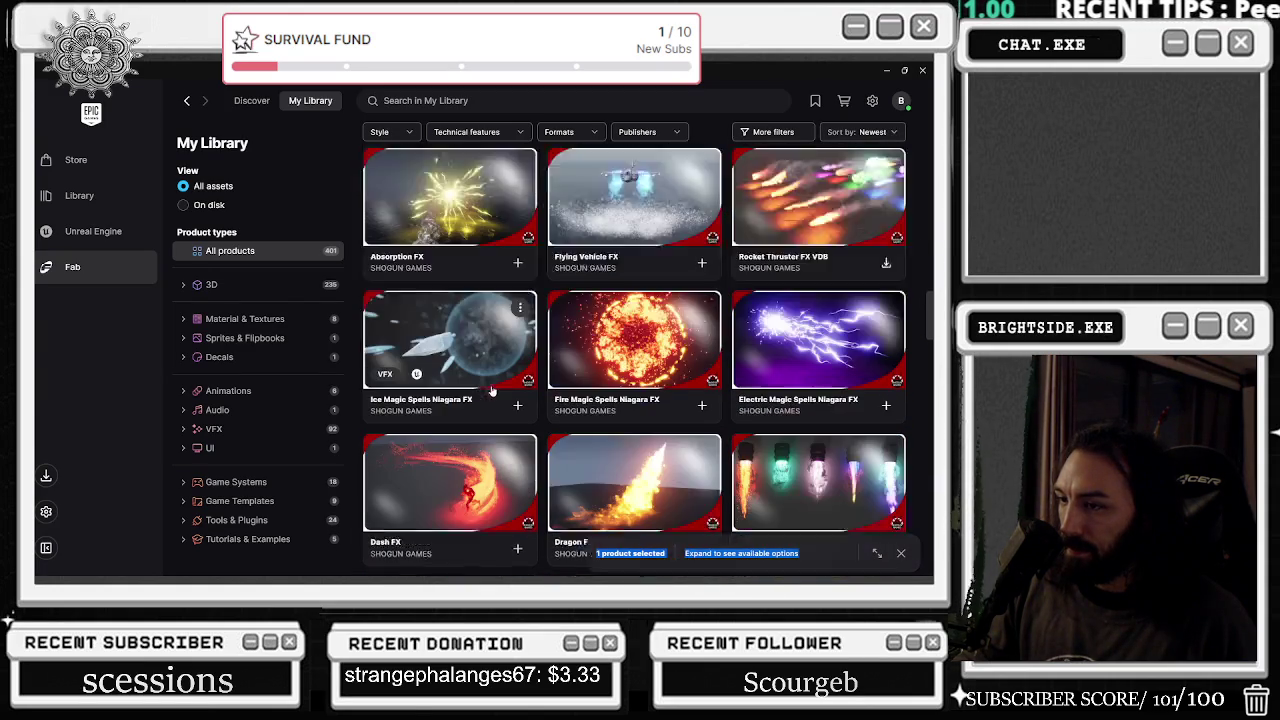
{"action": "scroll", "coordinate": [777, 363], "scroll_direction": "down", "scroll_amount": 3}
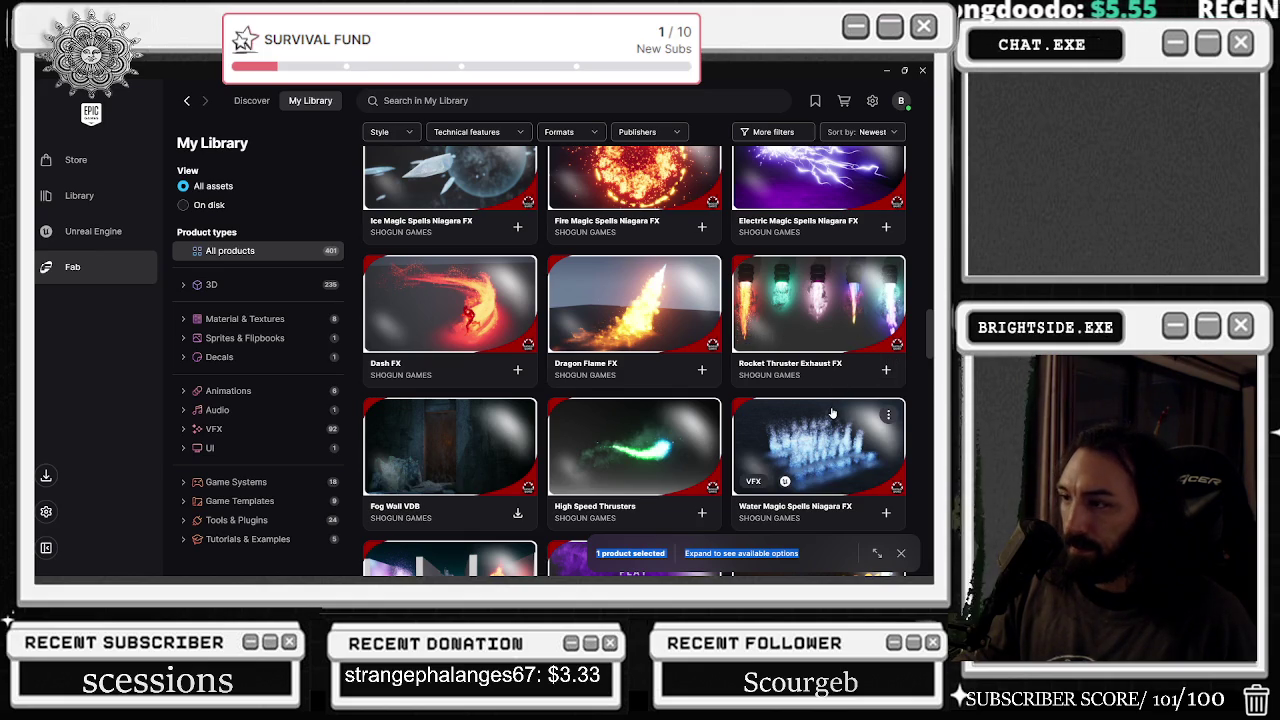
{"action": "left_click", "coordinate": [876, 553]}
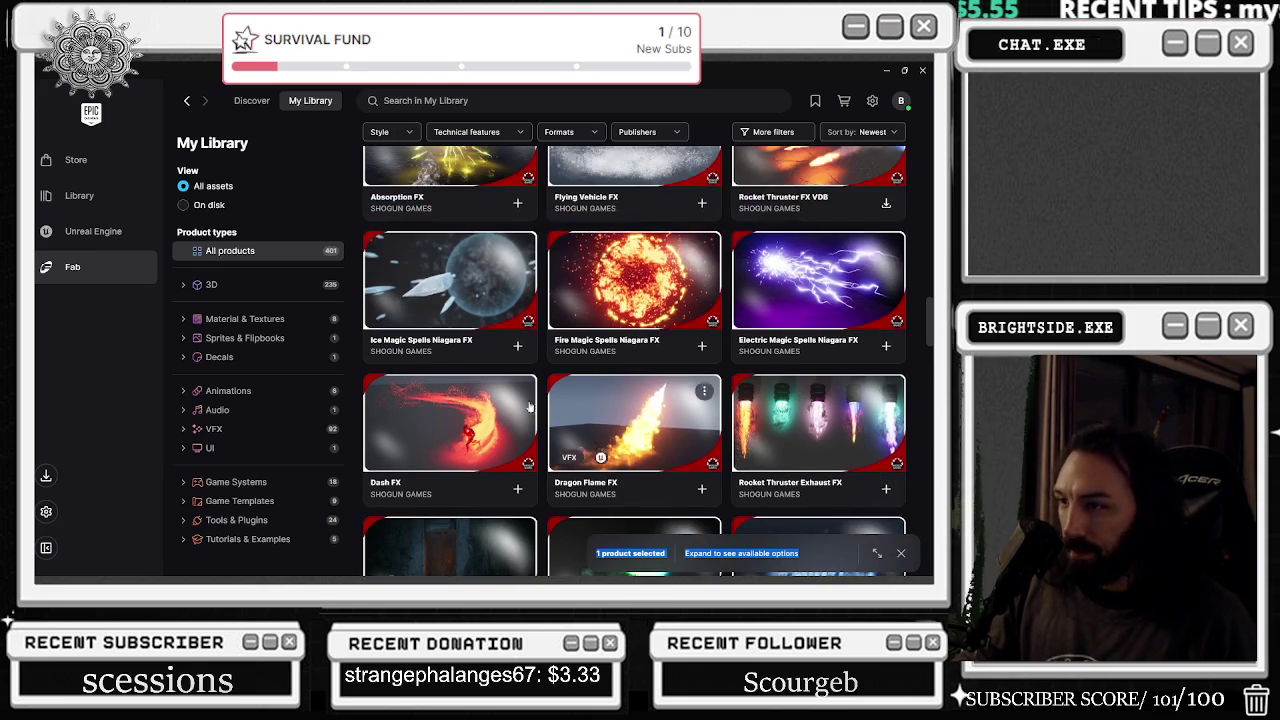
- Step through the Dash FX preview gallery, then close its details
{"action": "left_click", "coordinate": [899, 256]}
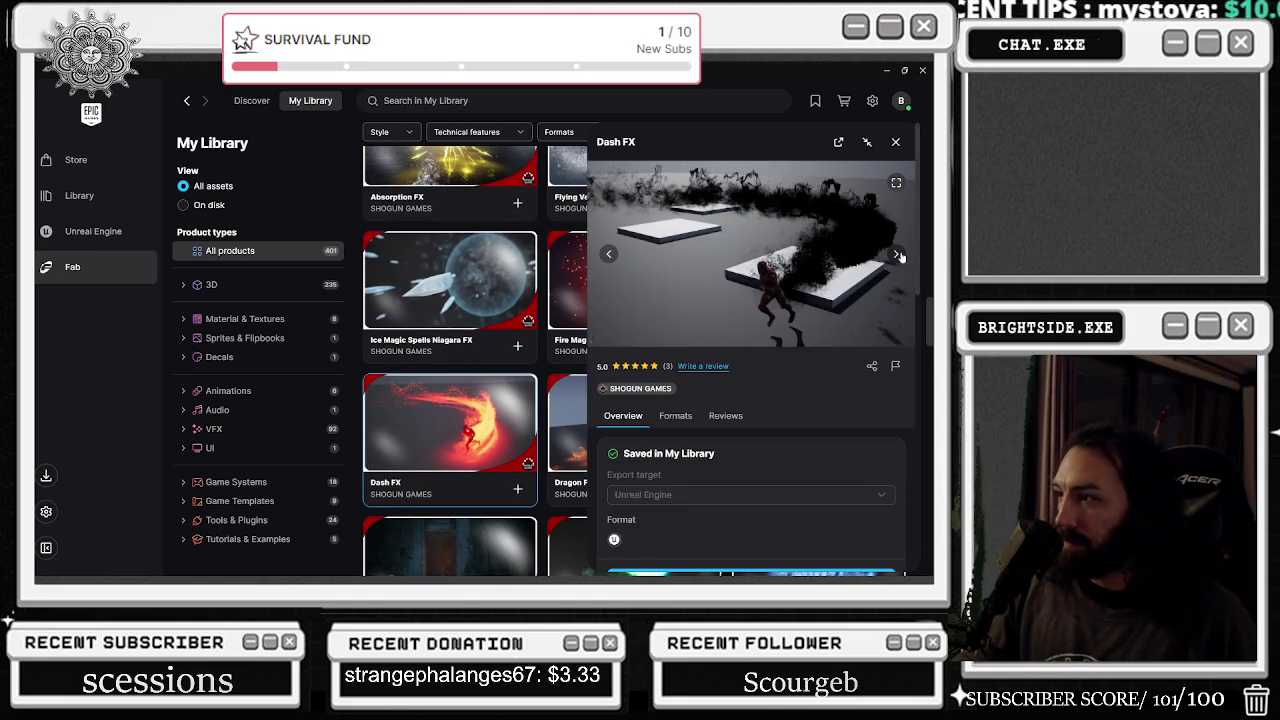
{"action": "left_click", "coordinate": [899, 256]}
{"action": "left_click", "coordinate": [899, 256]}
{"action": "left_click", "coordinate": [899, 256]}
{"action": "left_click", "coordinate": [899, 256]}
{"action": "left_click", "coordinate": [899, 256]}
{"action": "left_click", "coordinate": [899, 256]}
{"action": "left_click", "coordinate": [899, 256]}
{"action": "left_click", "coordinate": [899, 256]}
{"action": "left_click", "coordinate": [899, 256]}
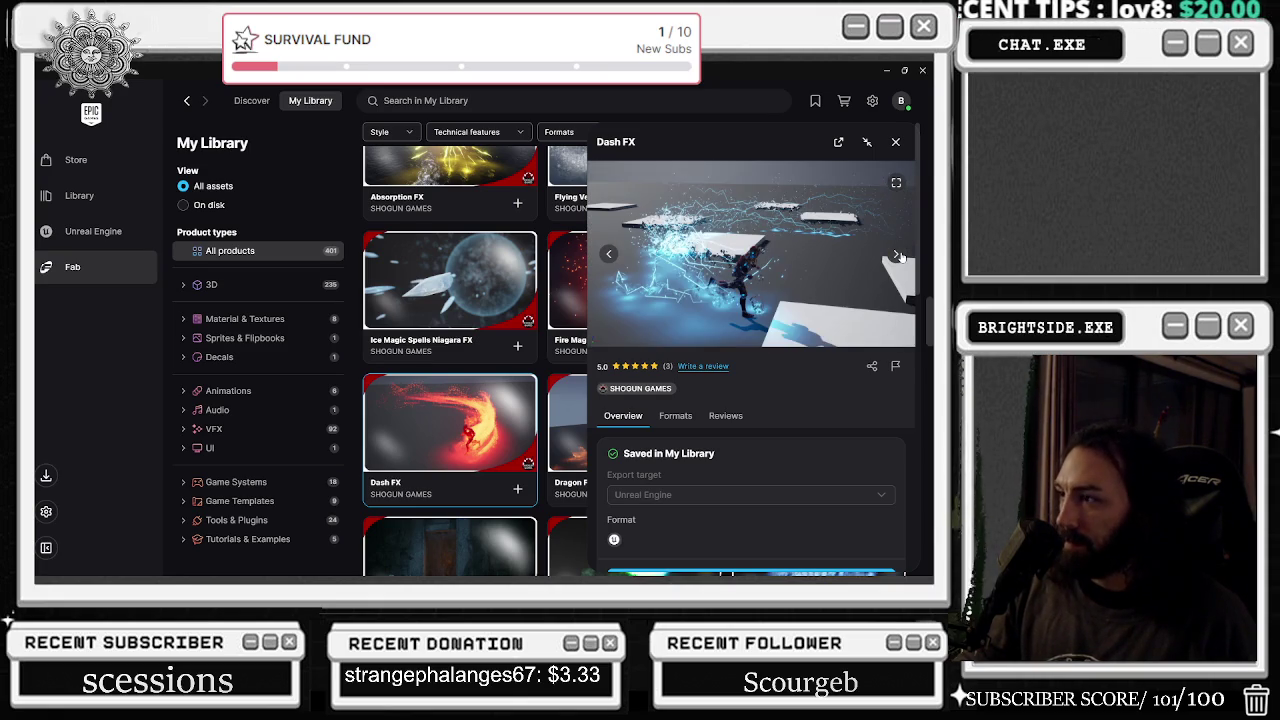
{"action": "left_click", "coordinate": [899, 256]}
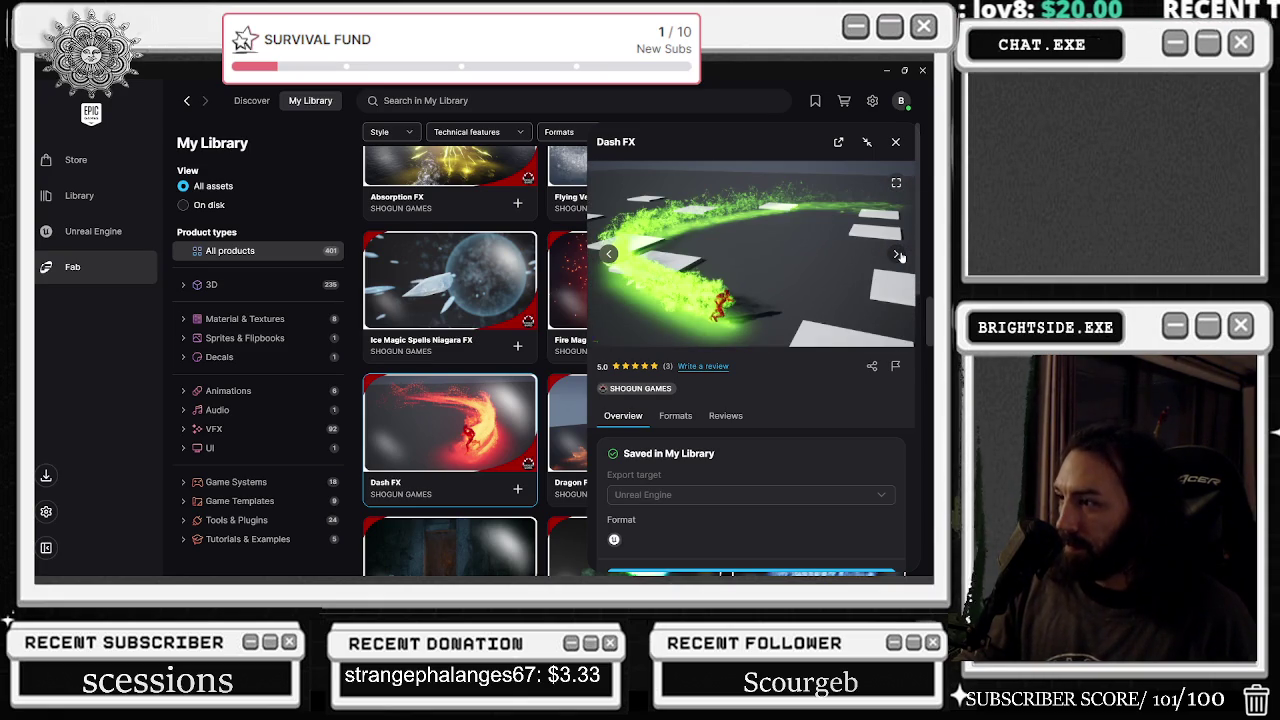
{"action": "left_click", "coordinate": [897, 254]}
{"action": "left_click", "coordinate": [897, 254]}
{"action": "left_click", "coordinate": [897, 142]}
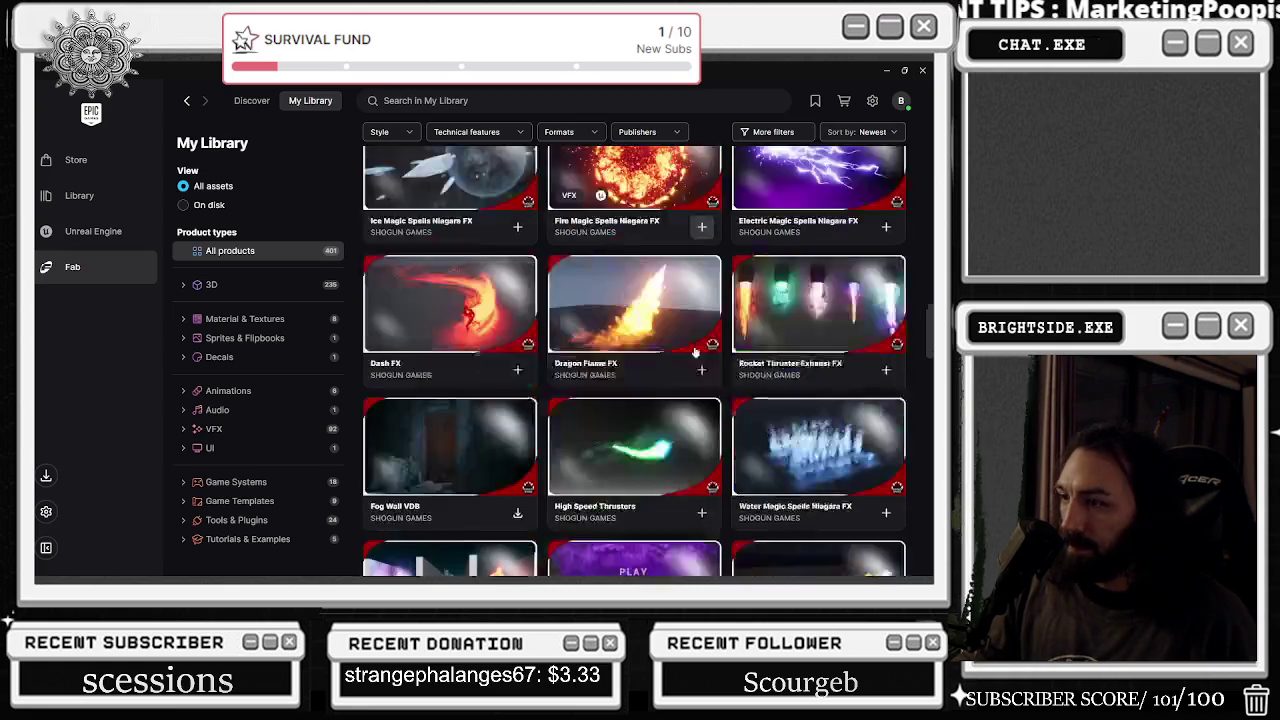
- Browse the Blazing Orbs VDB preview images and close the panel
{"action": "scroll", "coordinate": [697, 349], "scroll_direction": "down", "scroll_amount": 1}
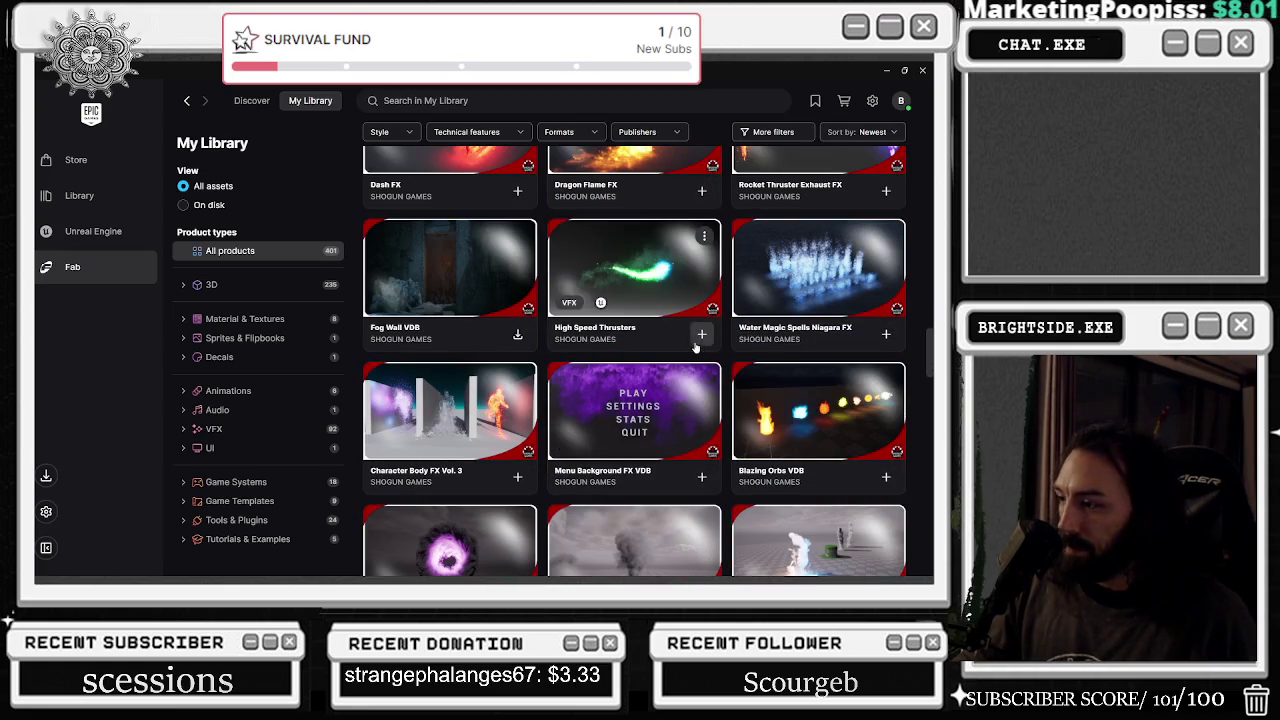
{"action": "left_click", "coordinate": [773, 384]}
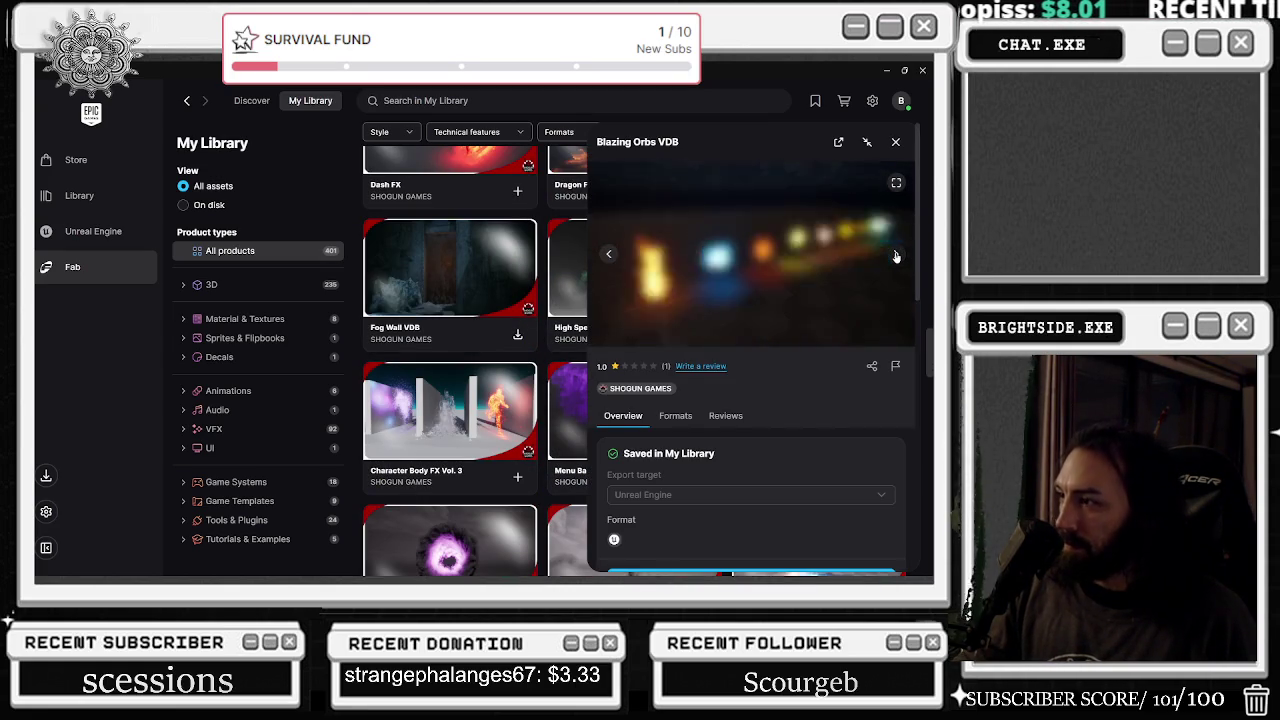
{"action": "left_click", "coordinate": [897, 256]}
{"action": "left_click", "coordinate": [897, 256]}
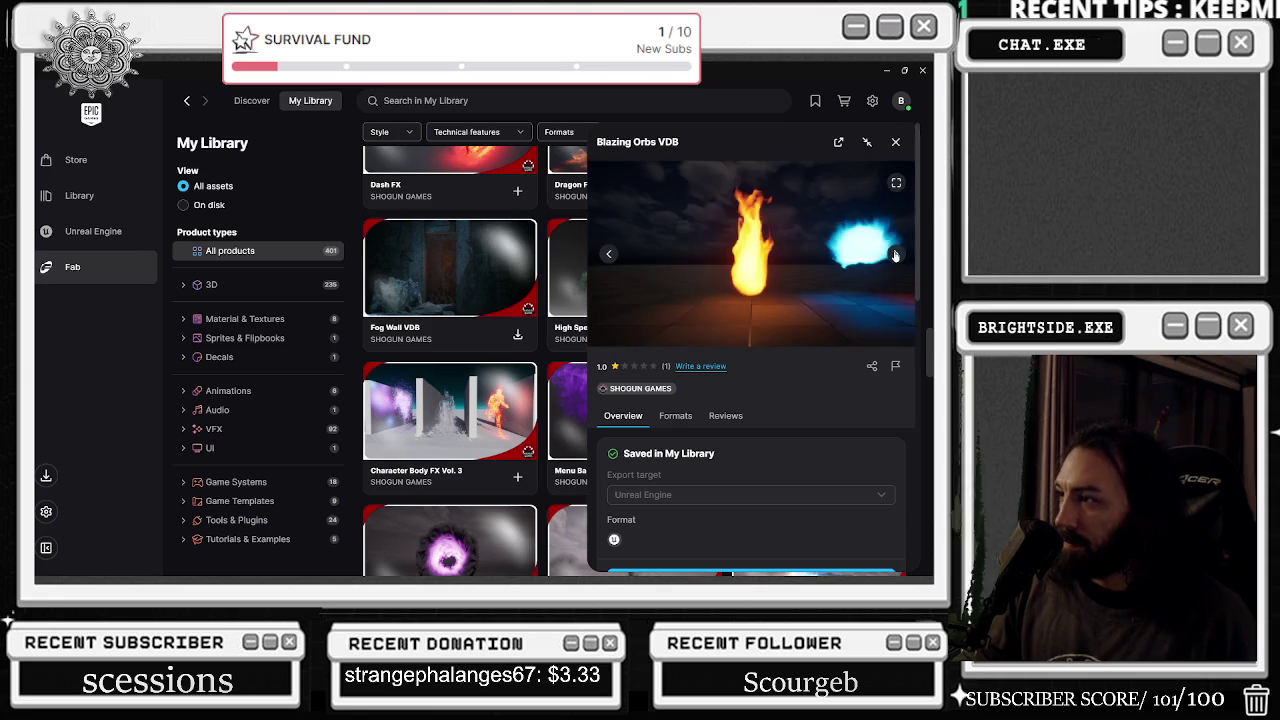
{"action": "left_click", "coordinate": [897, 256]}
{"action": "left_click", "coordinate": [897, 256]}
{"action": "left_click", "coordinate": [895, 142]}
- Browse the Character Body FX Vol. 3 preview images and close the panel
{"action": "scroll", "coordinate": [687, 422], "scroll_direction": "down", "scroll_amount": 1}
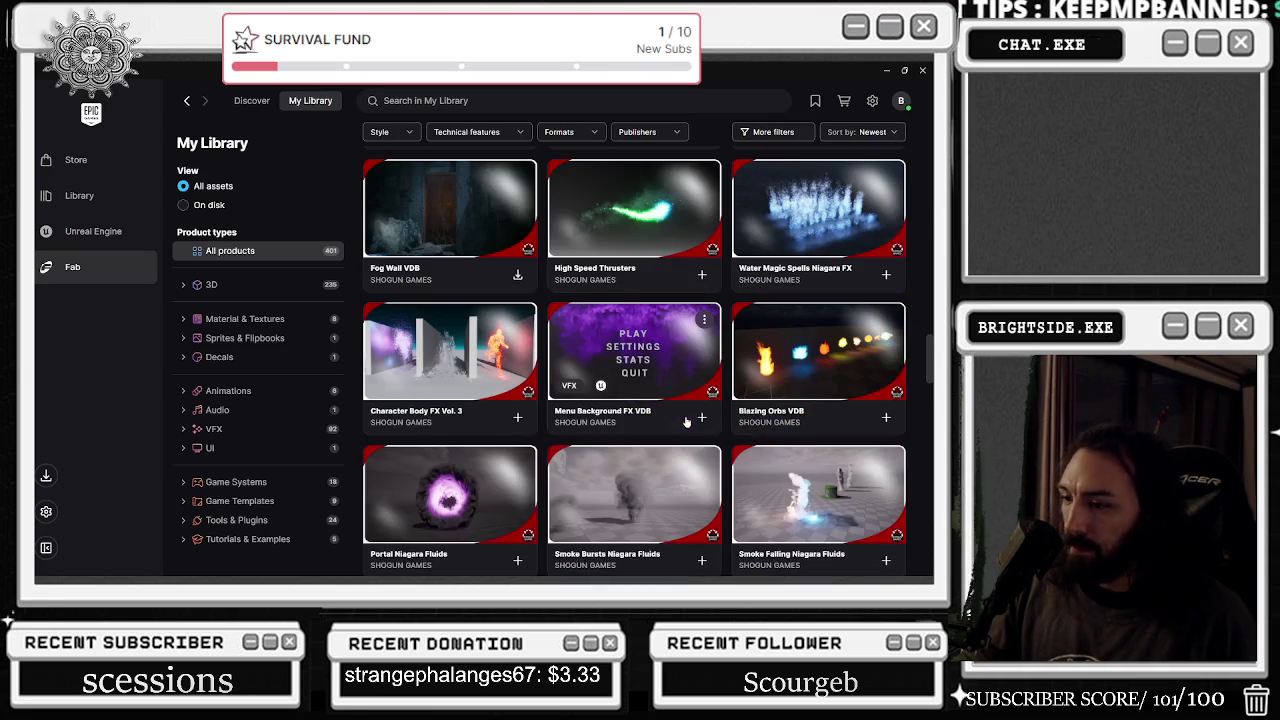
{"action": "left_click", "coordinate": [450, 355]}
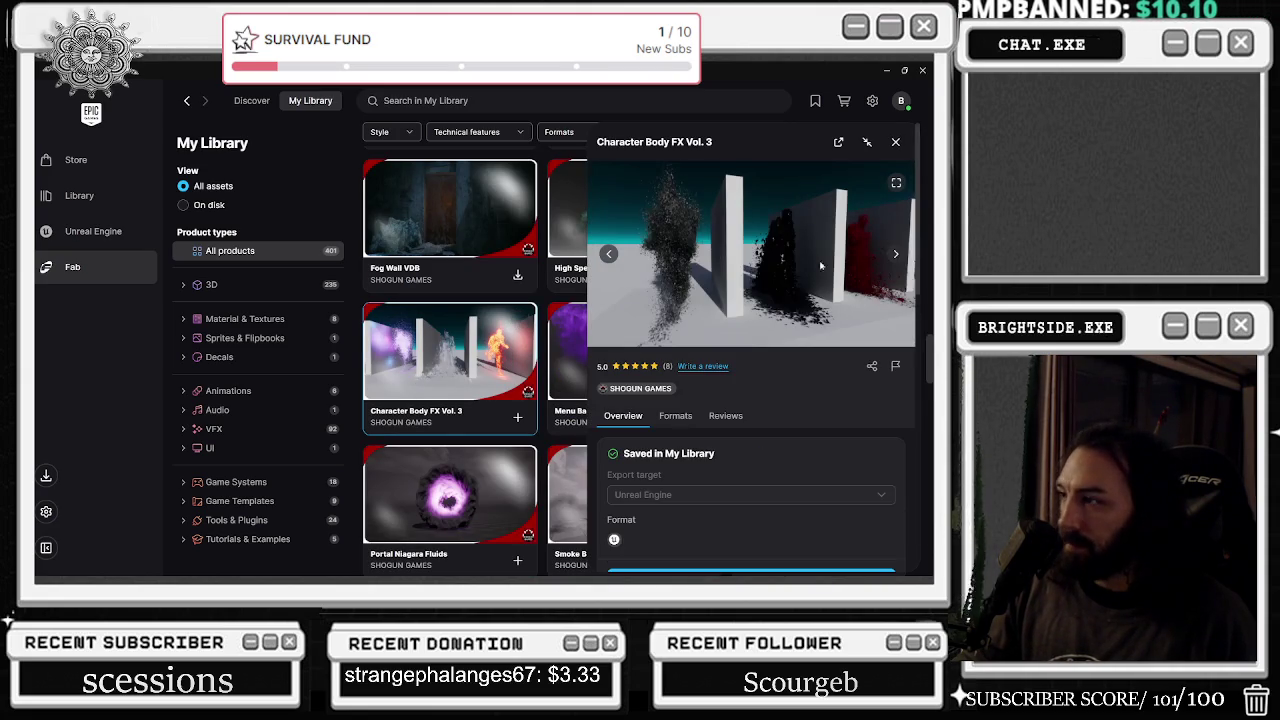
{"action": "left_click", "coordinate": [897, 256]}
{"action": "left_click", "coordinate": [897, 256]}
{"action": "left_click", "coordinate": [897, 256]}
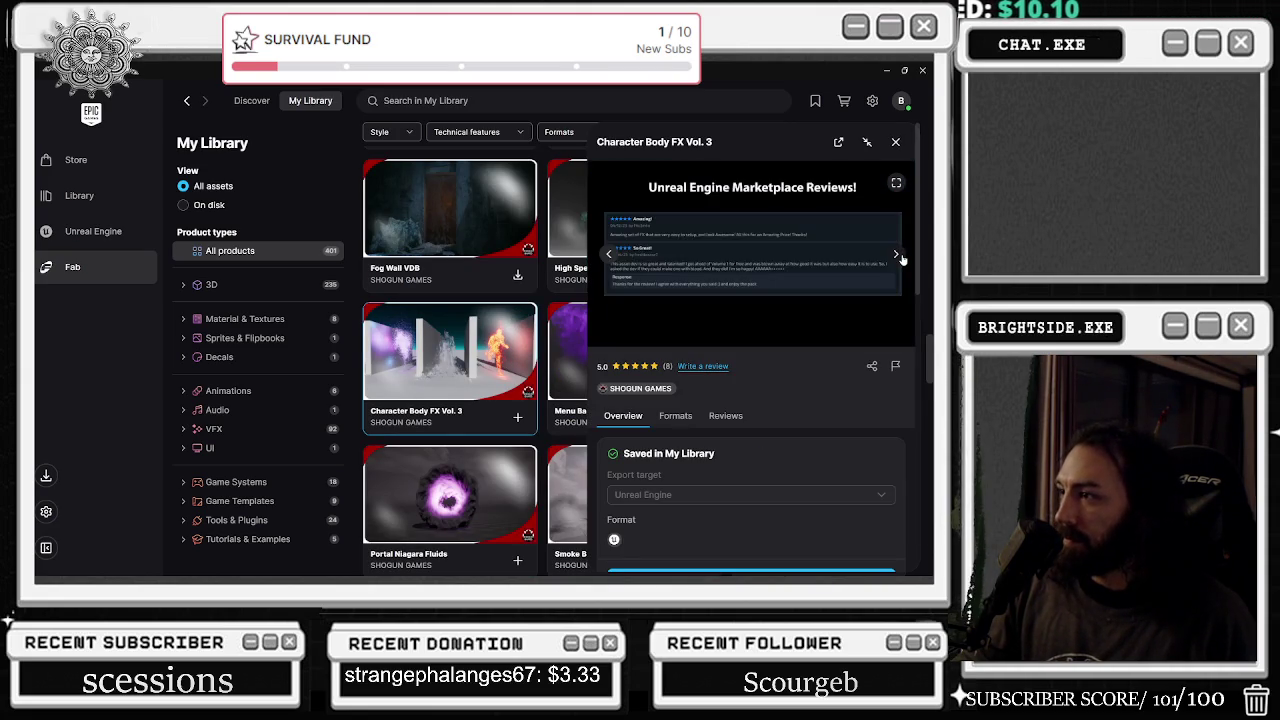
{"action": "left_click", "coordinate": [897, 256]}
{"action": "left_click", "coordinate": [897, 256]}
{"action": "left_click", "coordinate": [895, 142]}
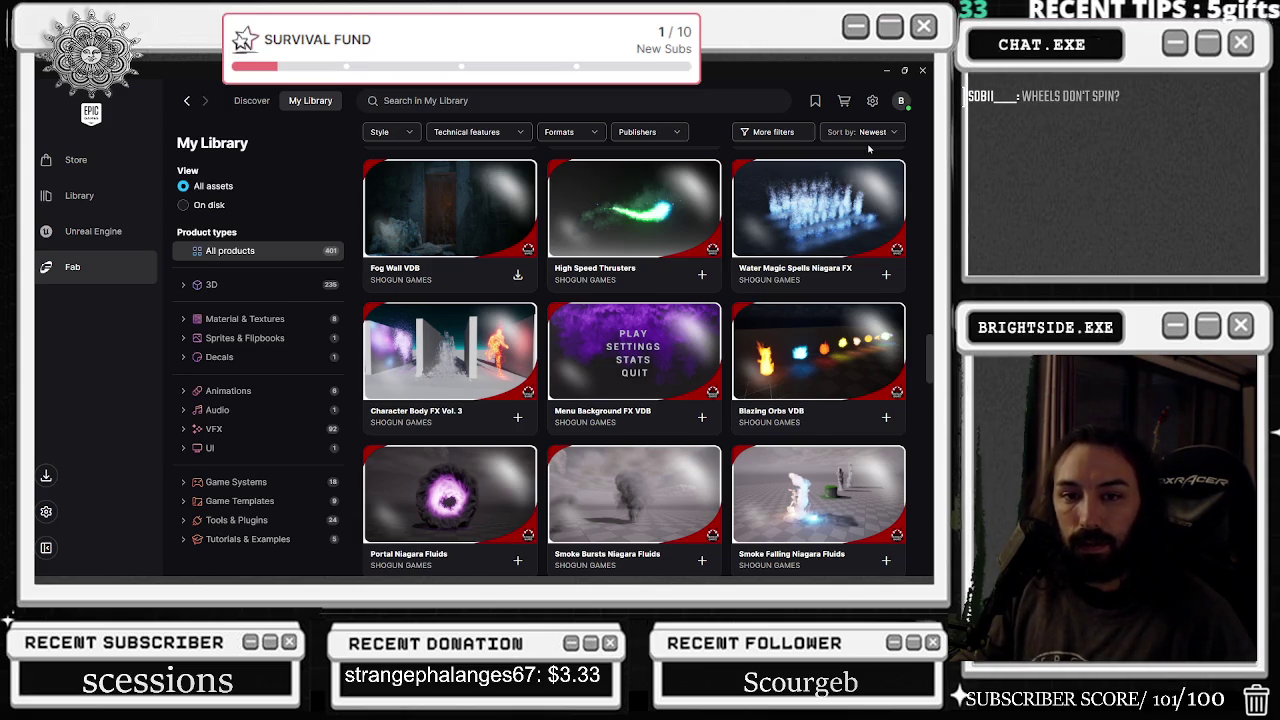
{"action": "scroll", "coordinate": [875, 362], "scroll_direction": "down", "scroll_amount": 2}
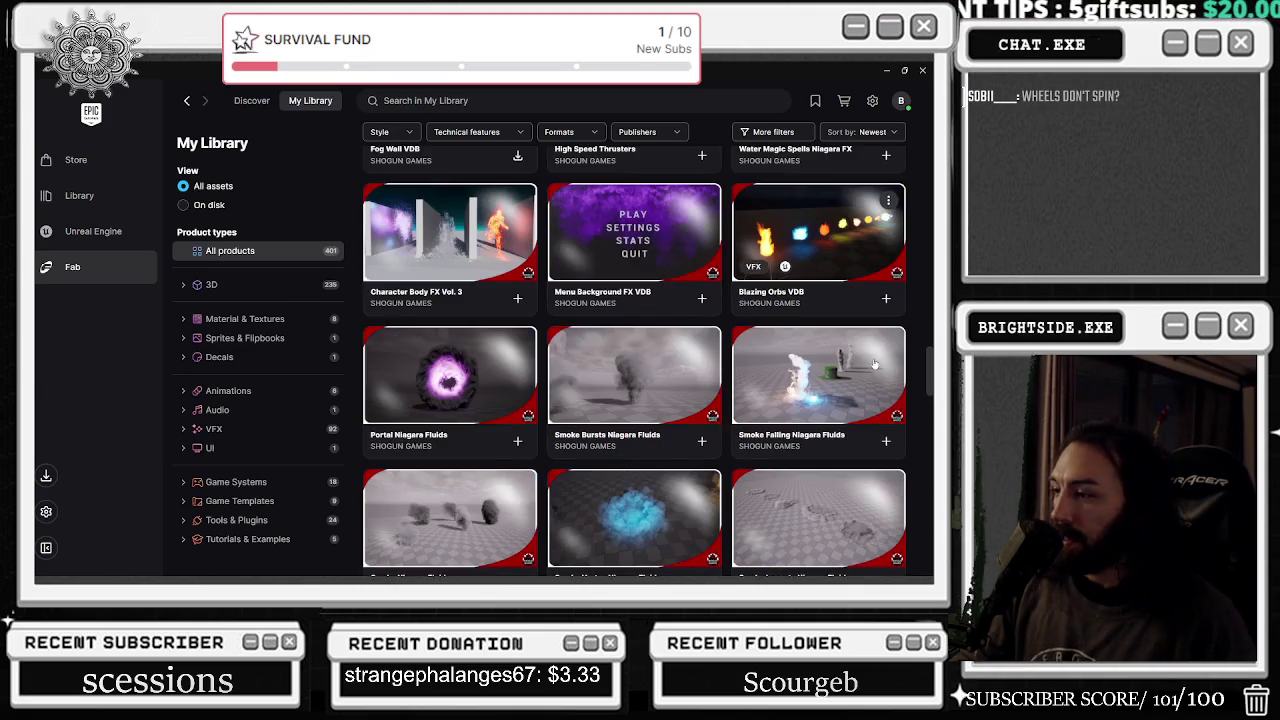
{"action": "scroll", "coordinate": [875, 362], "scroll_direction": "down", "scroll_amount": 1}
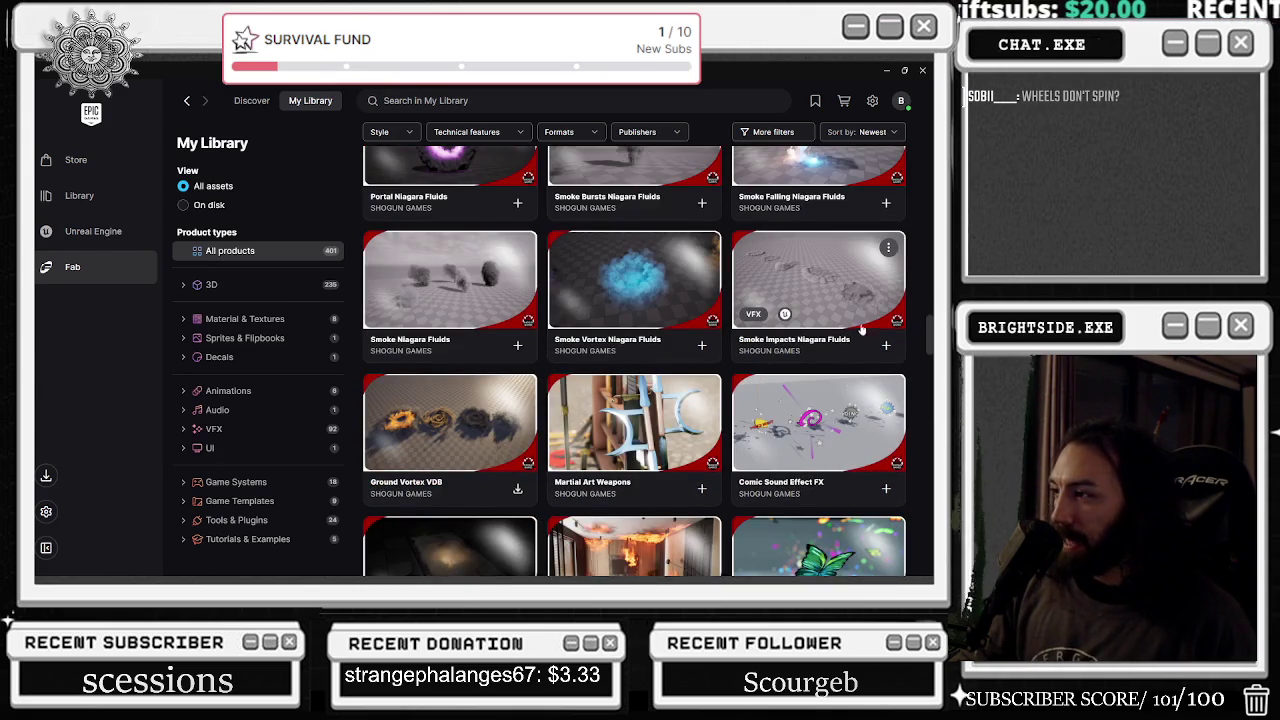
{"action": "left_click", "coordinate": [829, 309]}
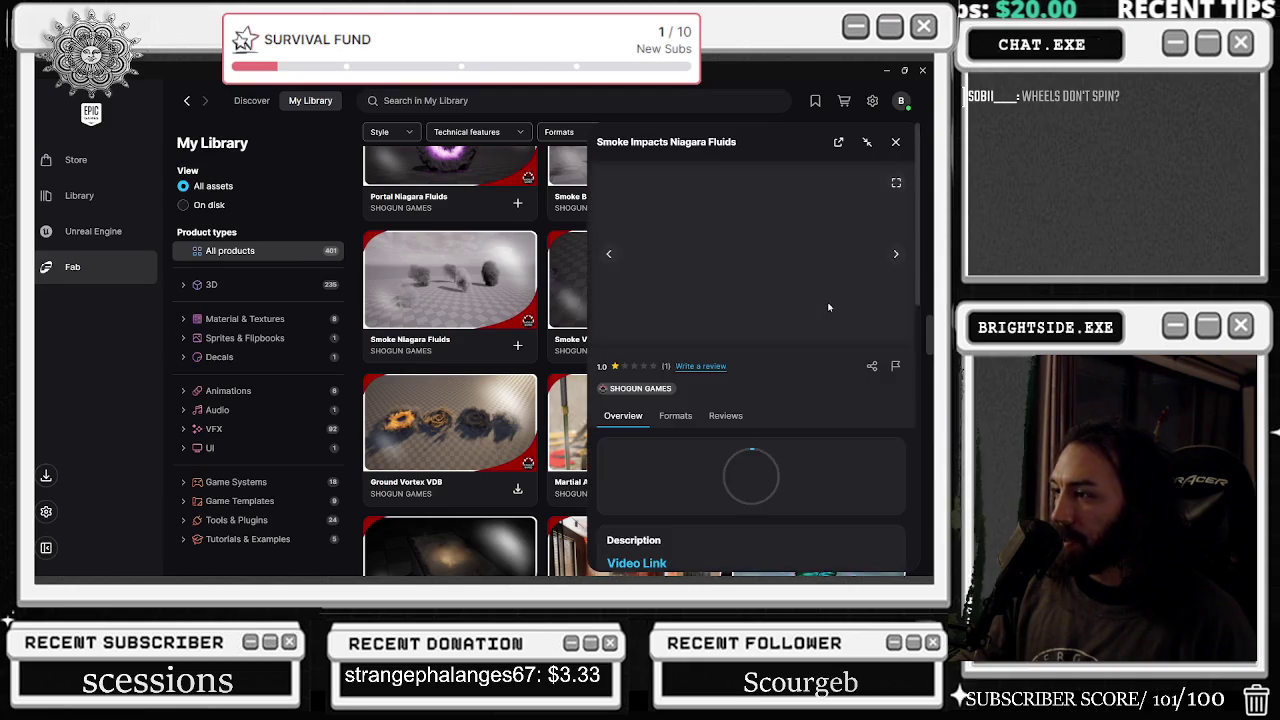
{"action": "left_click", "coordinate": [897, 255]}
{"action": "left_click", "coordinate": [897, 255]}
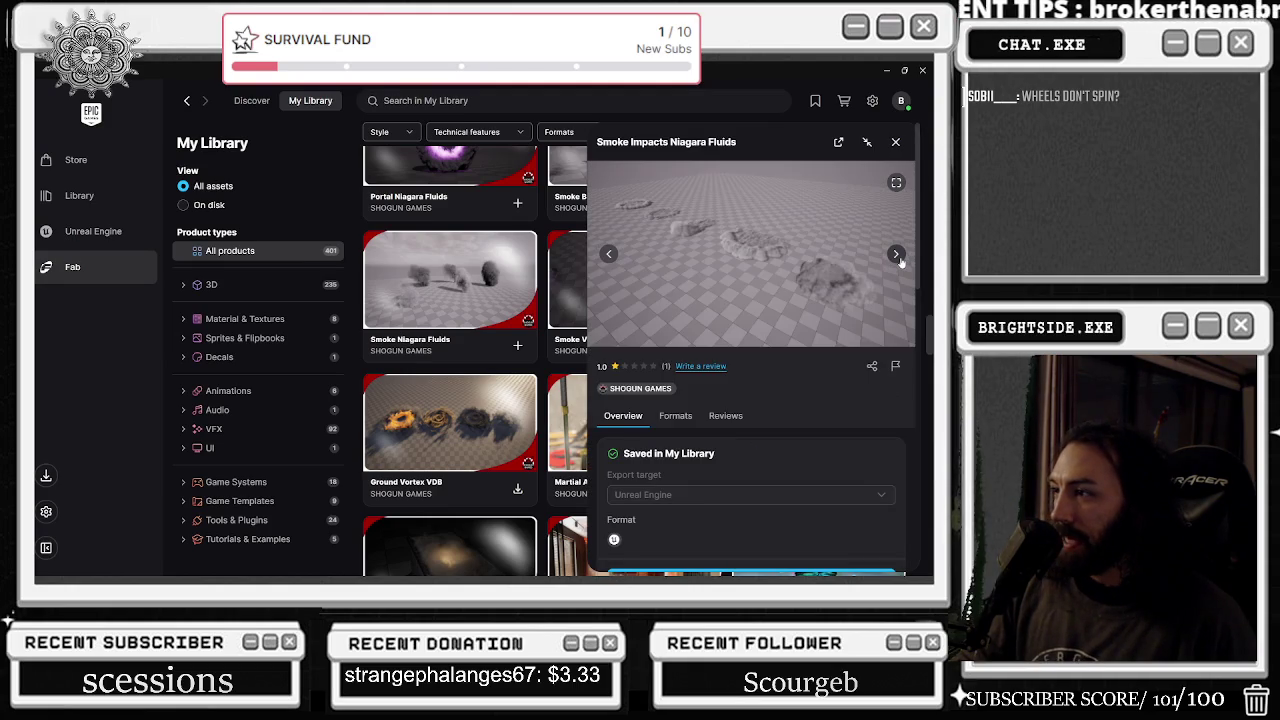
{"action": "left_click", "coordinate": [899, 257]}
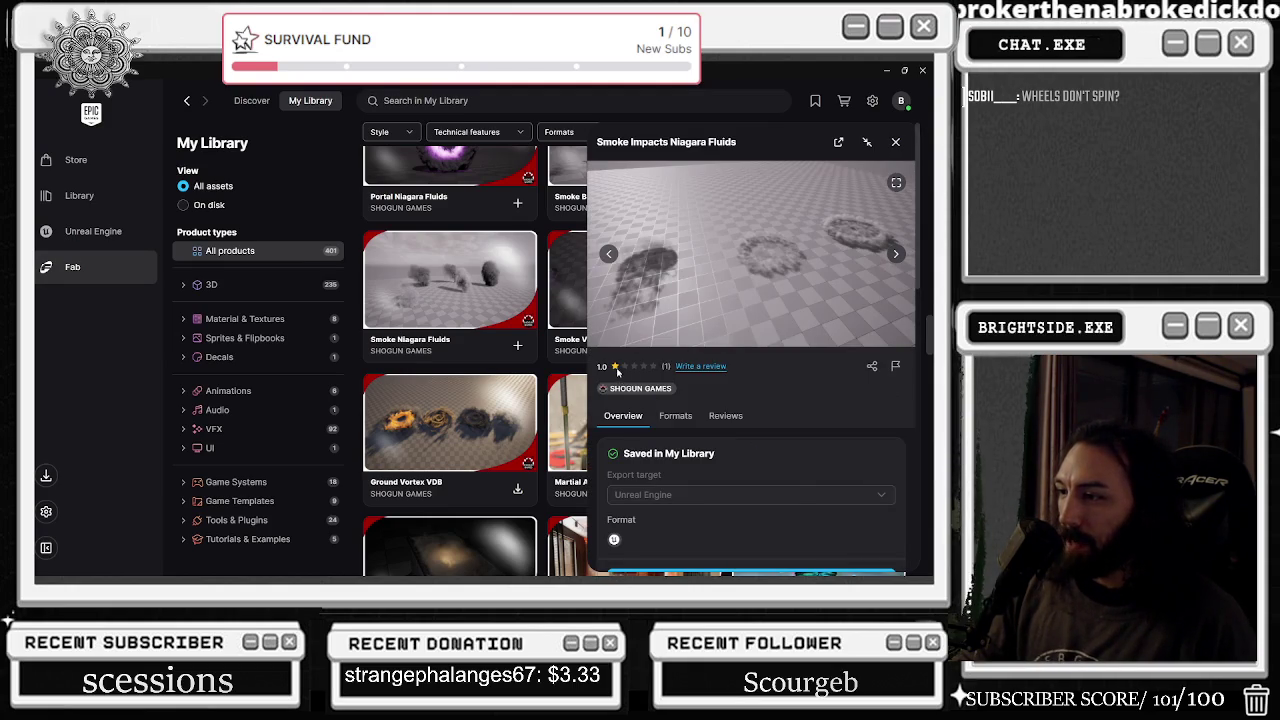
{"action": "left_click", "coordinate": [701, 367]}
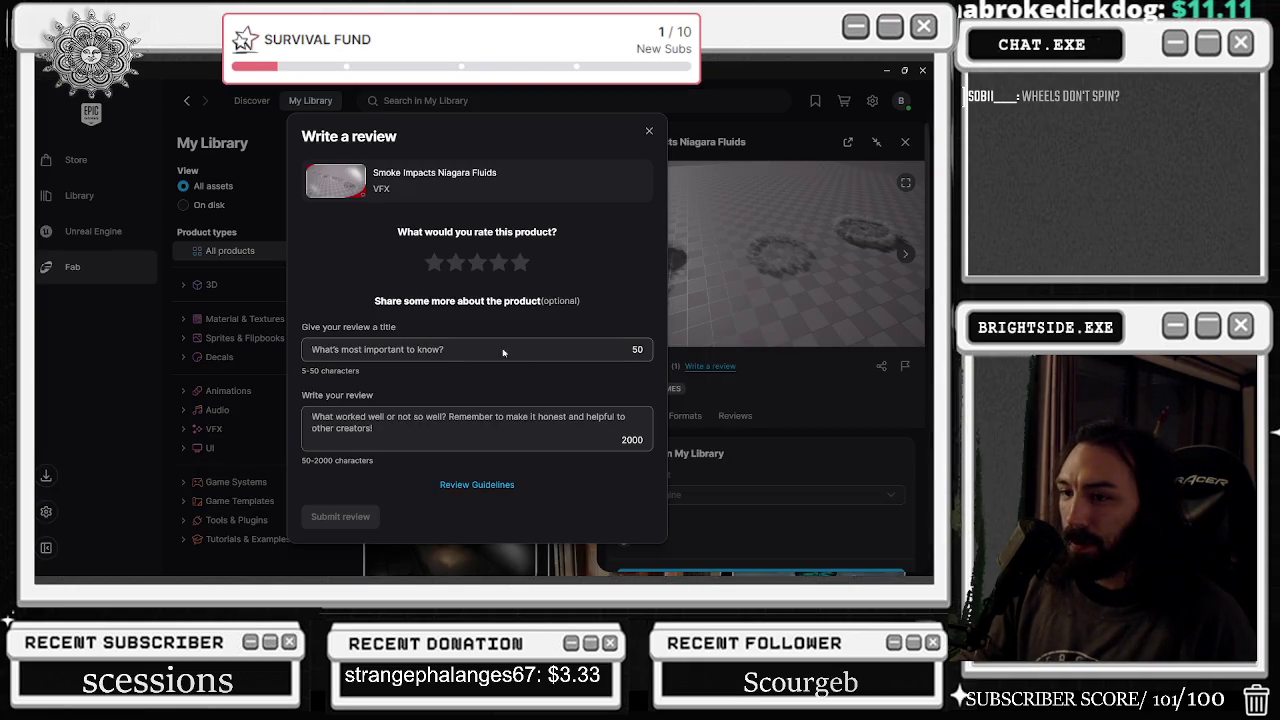
{"action": "left_click", "coordinate": [766, 283]}
{"action": "scroll", "coordinate": [737, 414], "scroll_direction": "down", "scroll_amount": 2}
{"action": "scroll", "coordinate": [737, 414], "scroll_direction": "down", "scroll_amount": 10}
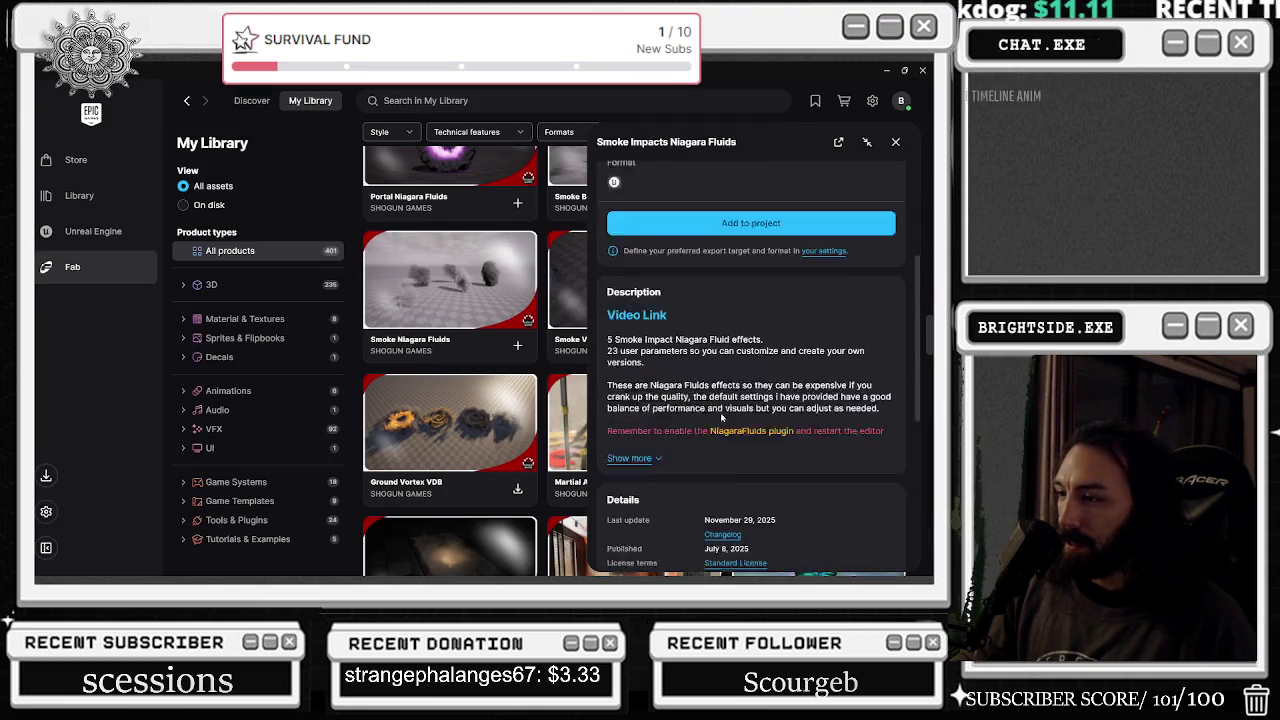
{"action": "scroll", "coordinate": [737, 445], "scroll_direction": "up", "scroll_amount": 10}
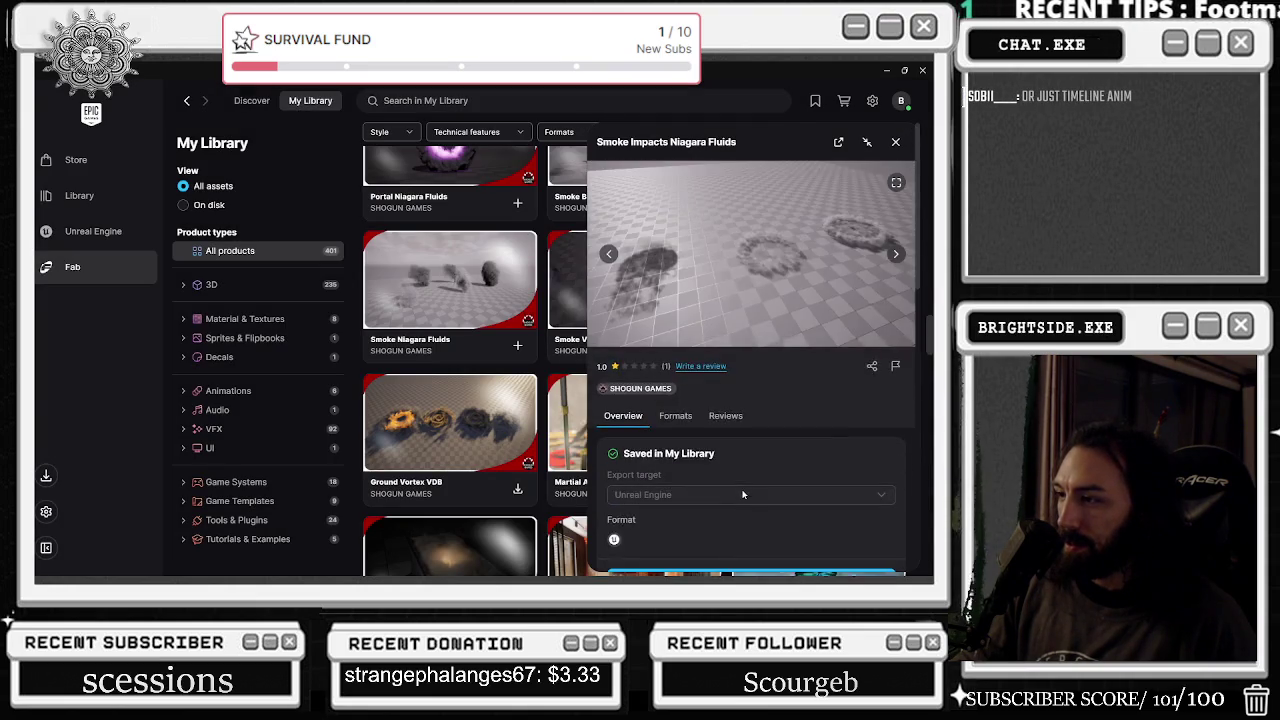
{"action": "scroll", "coordinate": [737, 445], "scroll_direction": "down", "scroll_amount": 10}
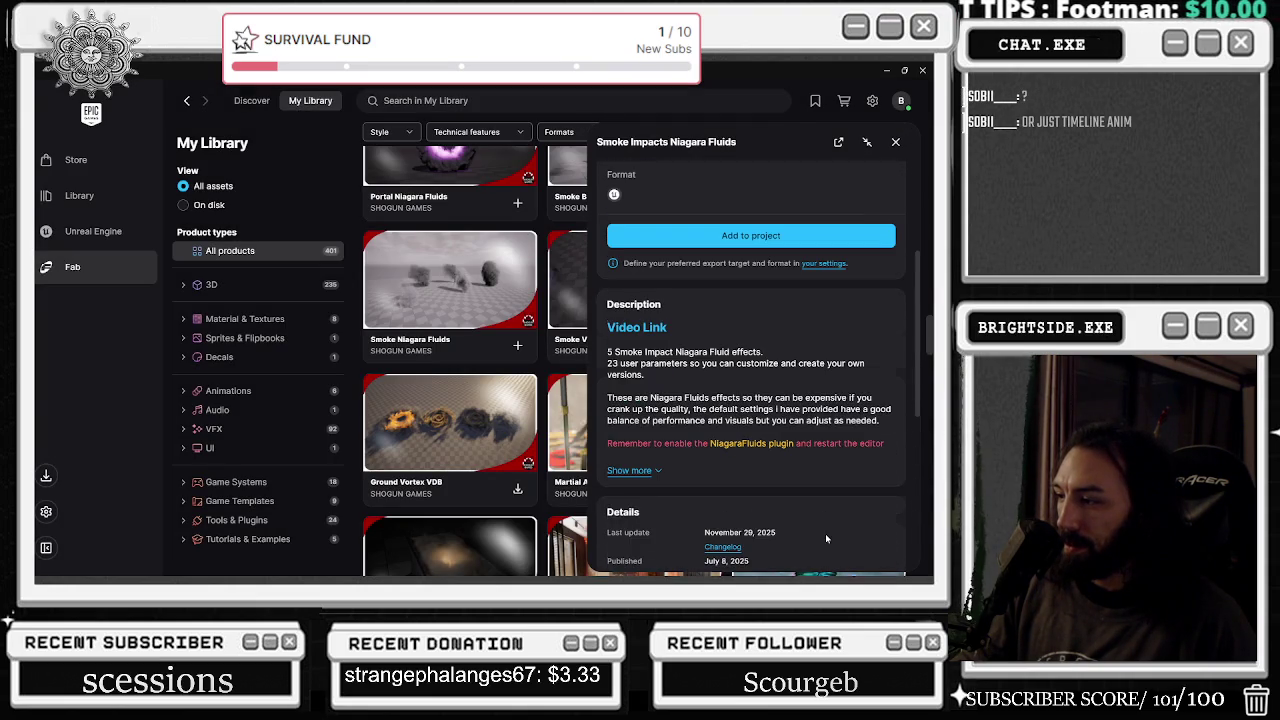
{"action": "scroll", "coordinate": [805, 460], "scroll_direction": "up", "scroll_amount": 5}
{"action": "left_click", "coordinate": [629, 470]}
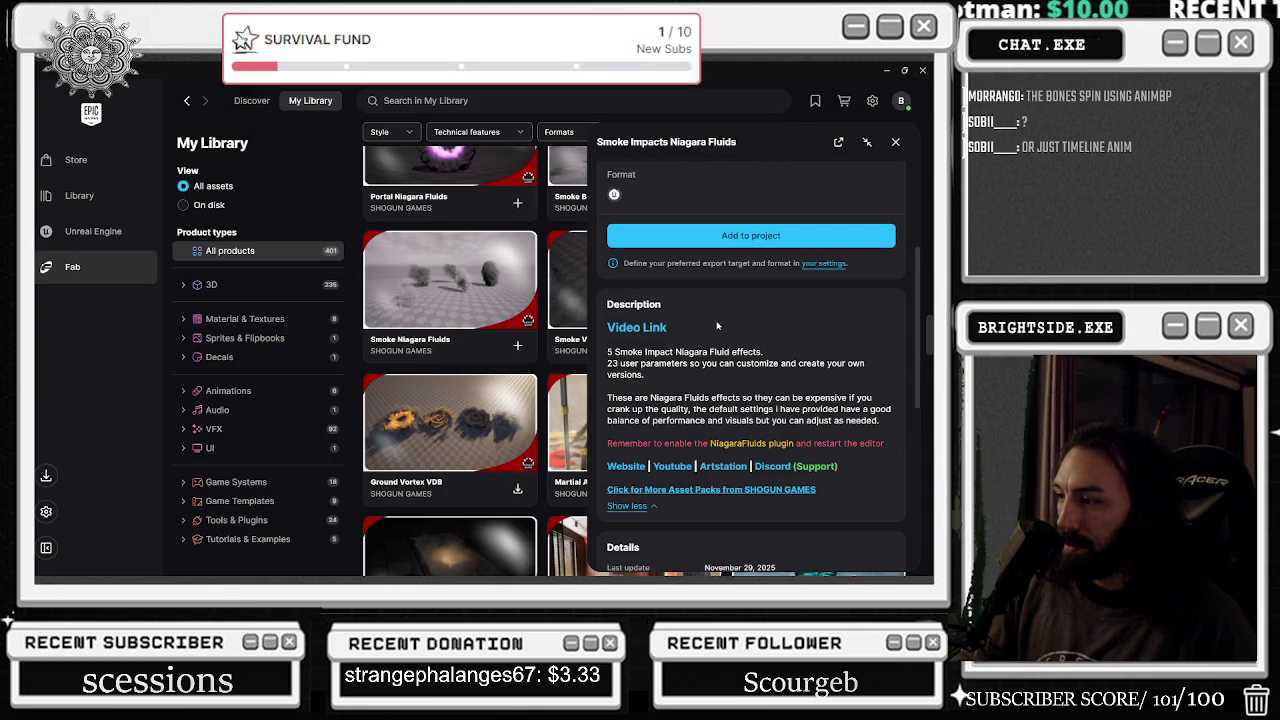
{"action": "scroll", "coordinate": [707, 405], "scroll_direction": "up", "scroll_amount": 3}
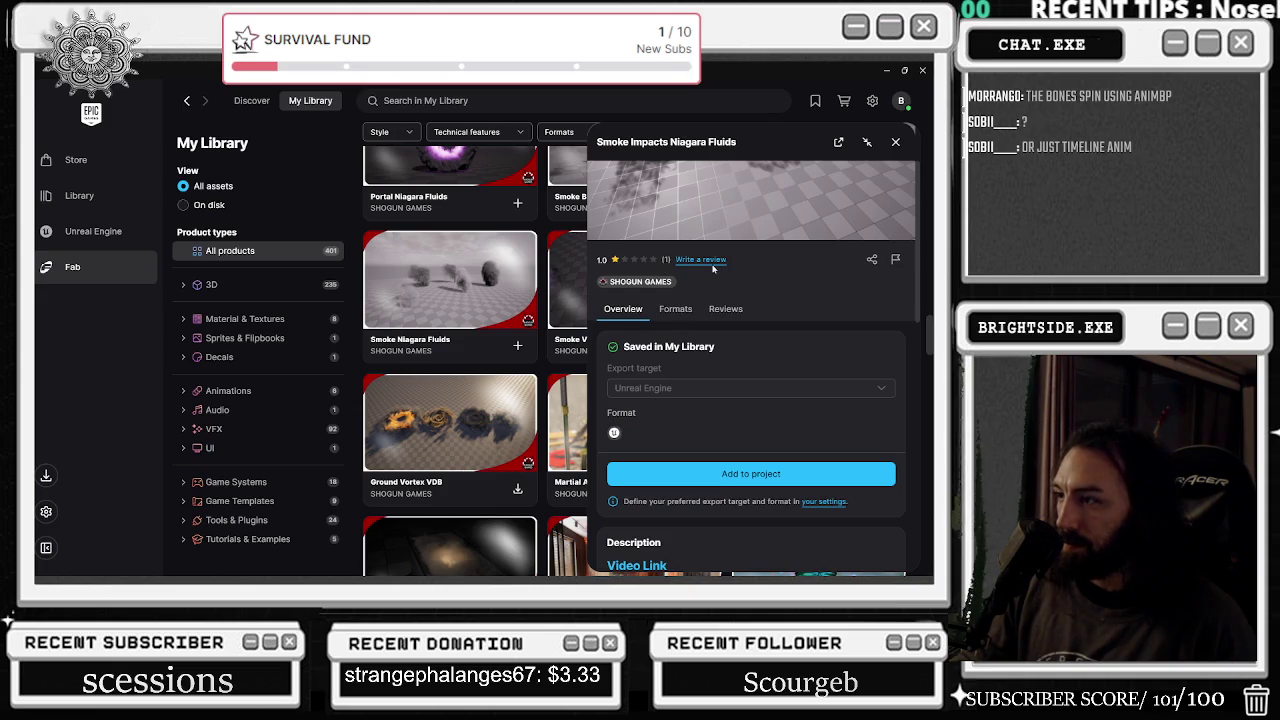
{"action": "left_click", "coordinate": [725, 308]}
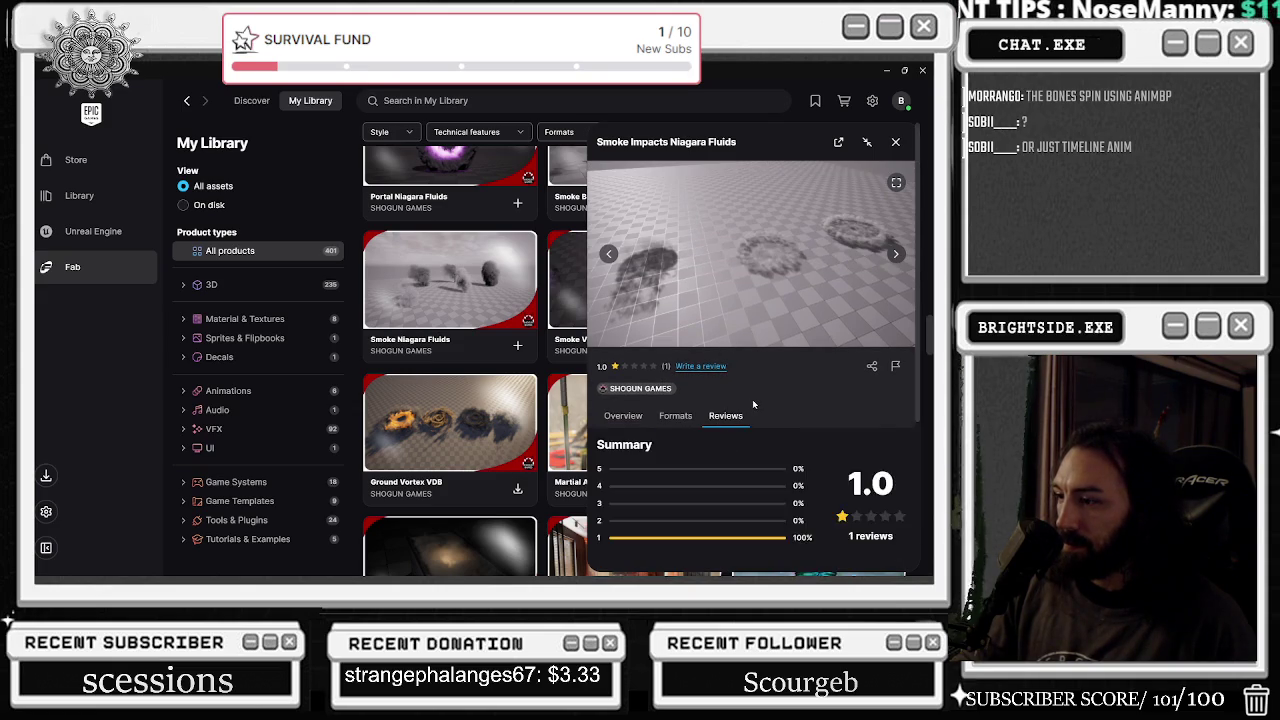
{"action": "scroll", "coordinate": [752, 399], "scroll_direction": "down", "scroll_amount": 2}
{"action": "mouse_move", "coordinate": [606, 449]}
{"action": "left_mouse_down"}
{"action": "mouse_move", "coordinate": [808, 450]}
{"action": "mouse_move", "coordinate": [656, 477]}
{"action": "left_mouse_up"}
{"action": "scroll", "coordinate": [742, 481], "scroll_direction": "up", "scroll_amount": 2}
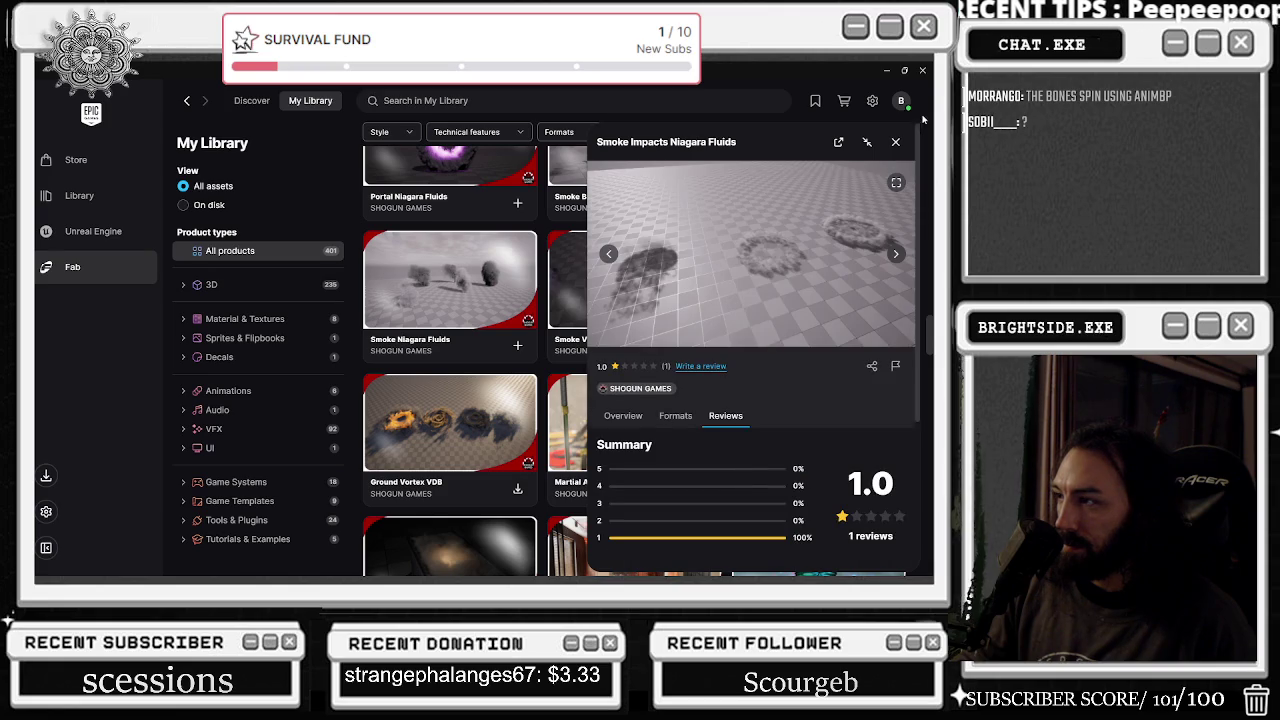
{"action": "left_click", "coordinate": [895, 142]}
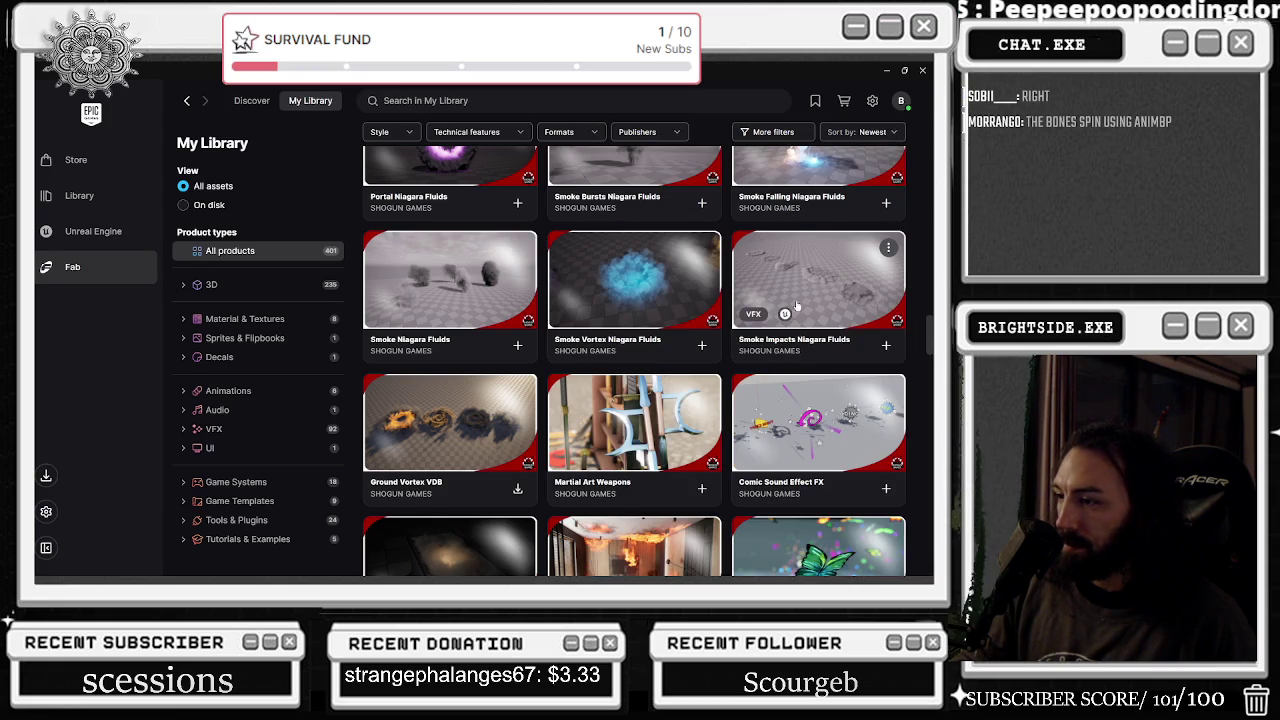
- Preview the Ground Vortex VDB pack's images, then close its details
{"action": "left_click", "coordinate": [450, 420]}
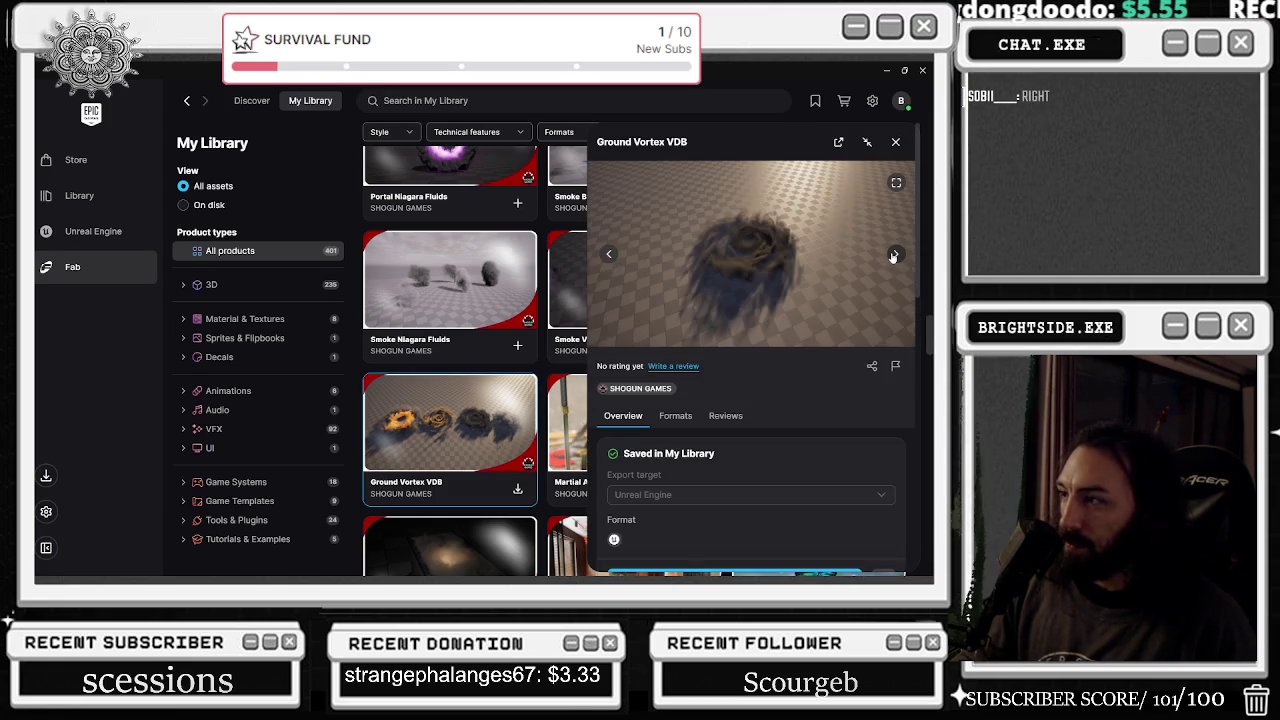
{"action": "scroll", "coordinate": [828, 333], "scroll_direction": "down", "scroll_amount": 3}
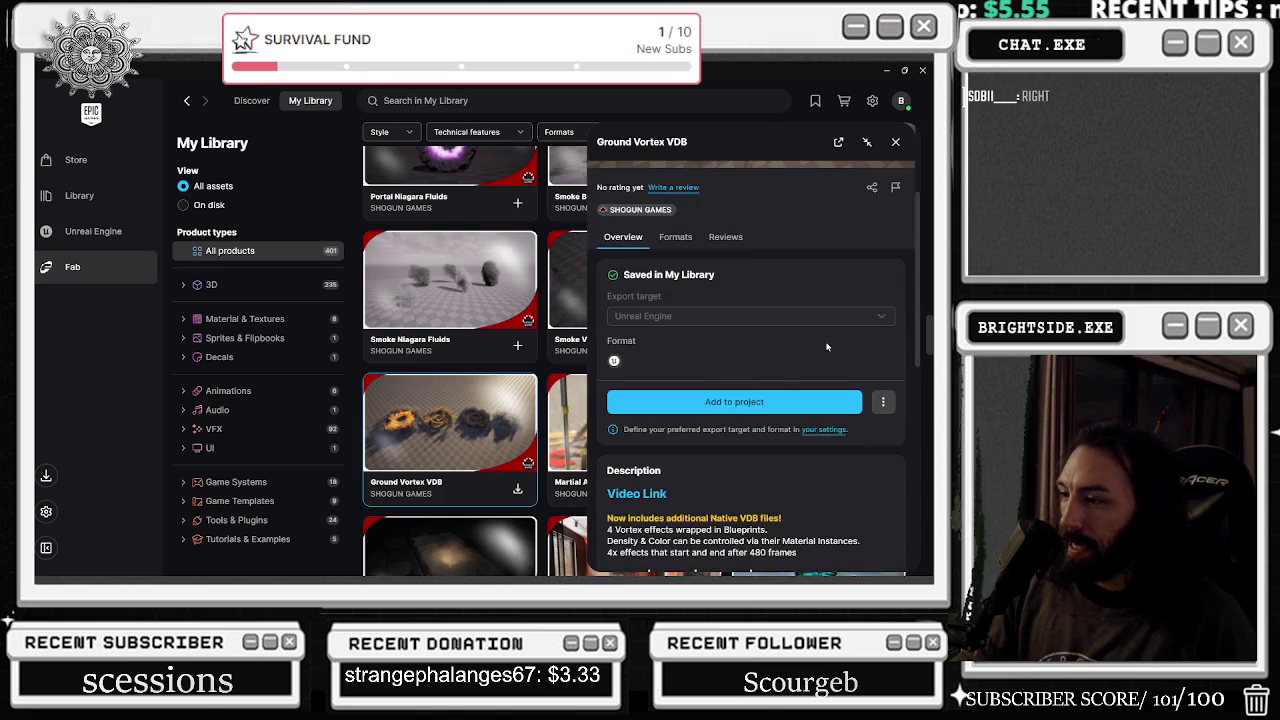
{"action": "scroll", "coordinate": [853, 300], "scroll_direction": "up", "scroll_amount": 3}
{"action": "left_click", "coordinate": [897, 250]}
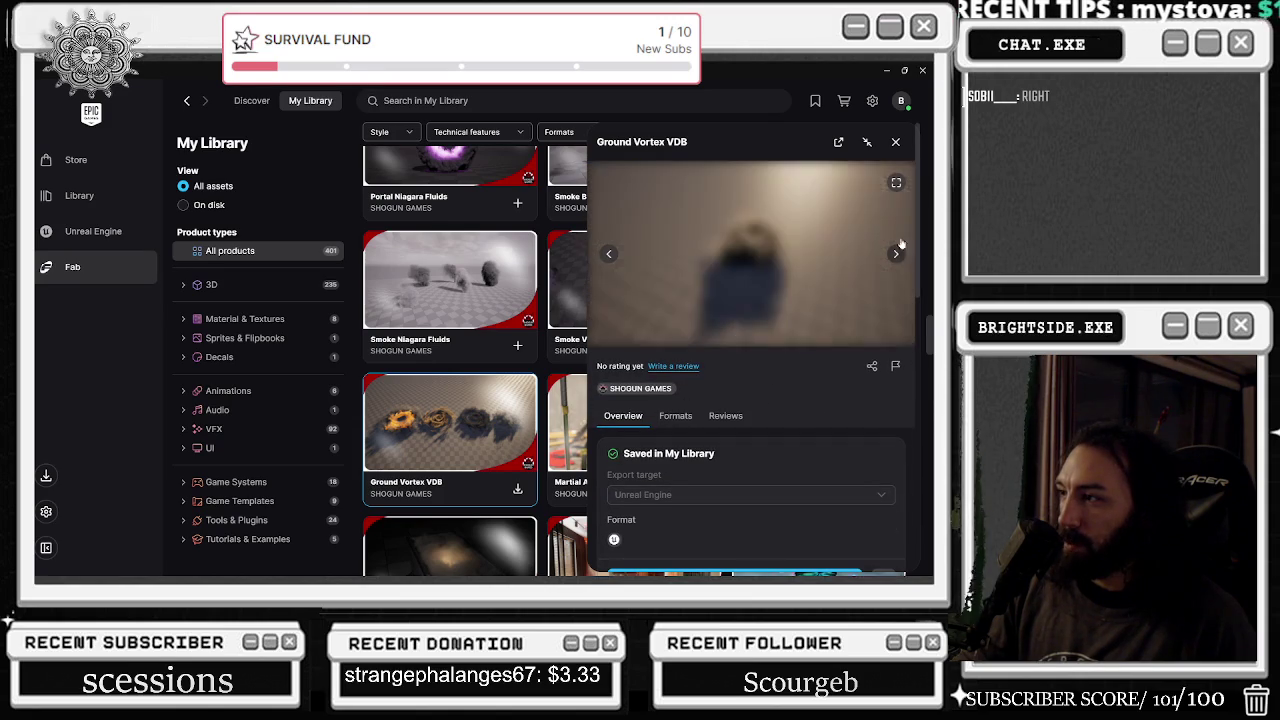
{"action": "left_click", "coordinate": [895, 142]}
- Page through the Smoke Falling and Portal Niagara Fluids previews, closing each panel
{"action": "scroll", "coordinate": [641, 294], "scroll_direction": "up", "scroll_amount": 2}
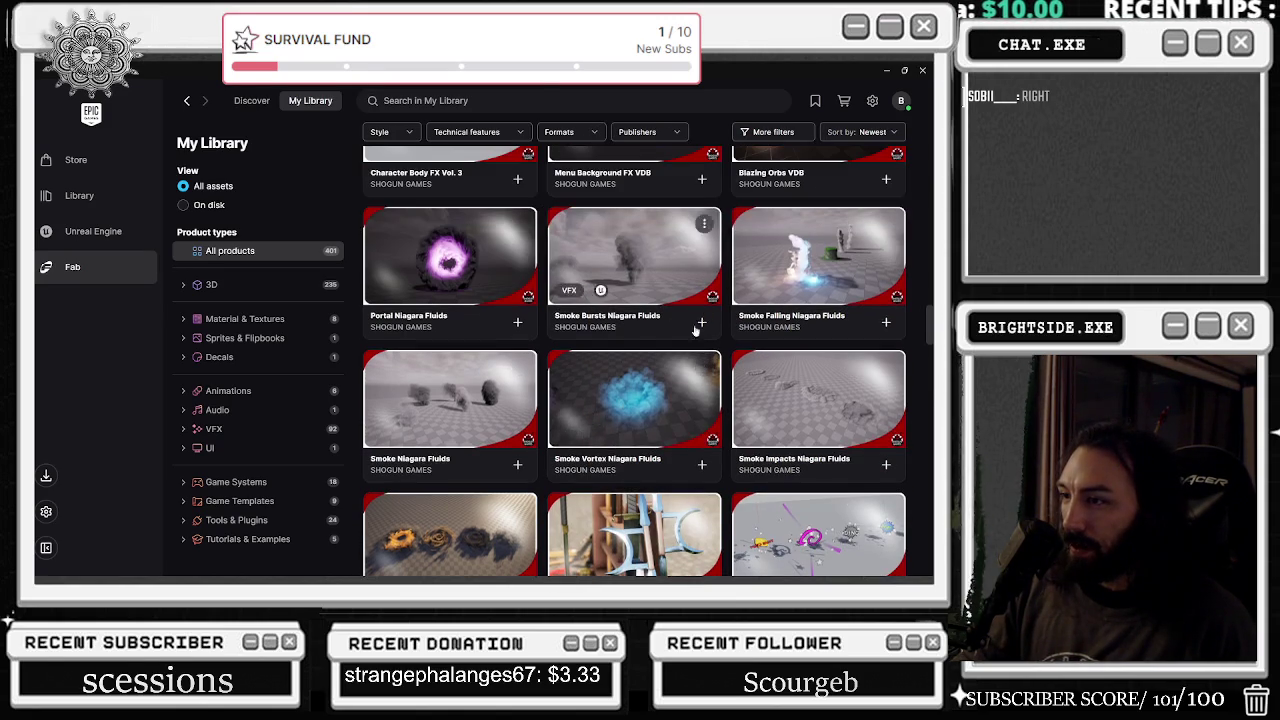
{"action": "left_click", "coordinate": [773, 271]}
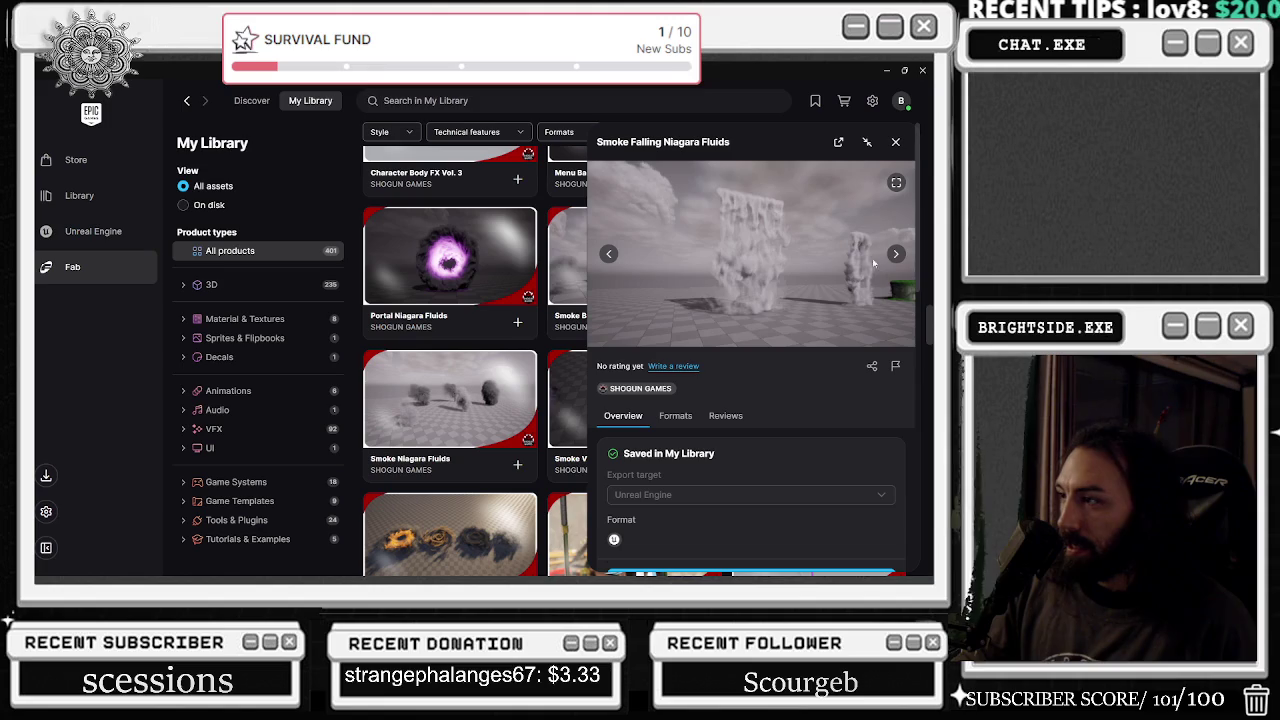
{"action": "left_click", "coordinate": [895, 255]}
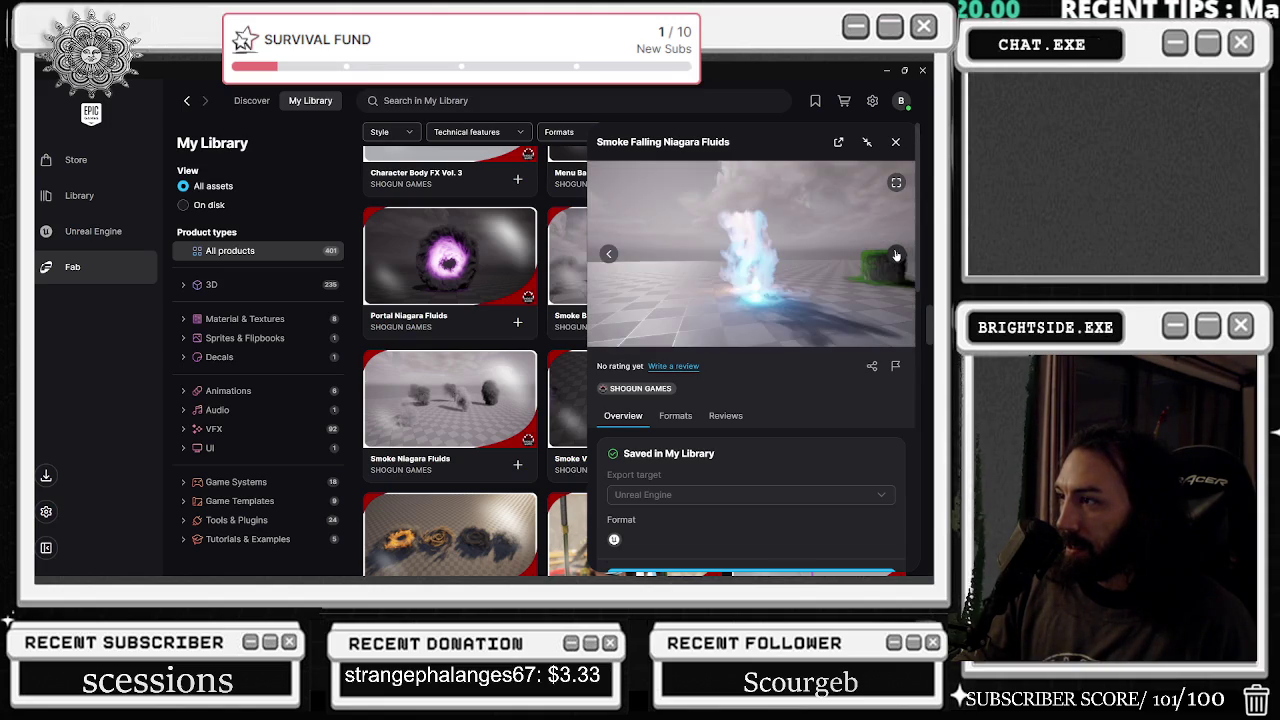
{"action": "left_click", "coordinate": [896, 142]}
{"action": "left_click", "coordinate": [400, 285]}
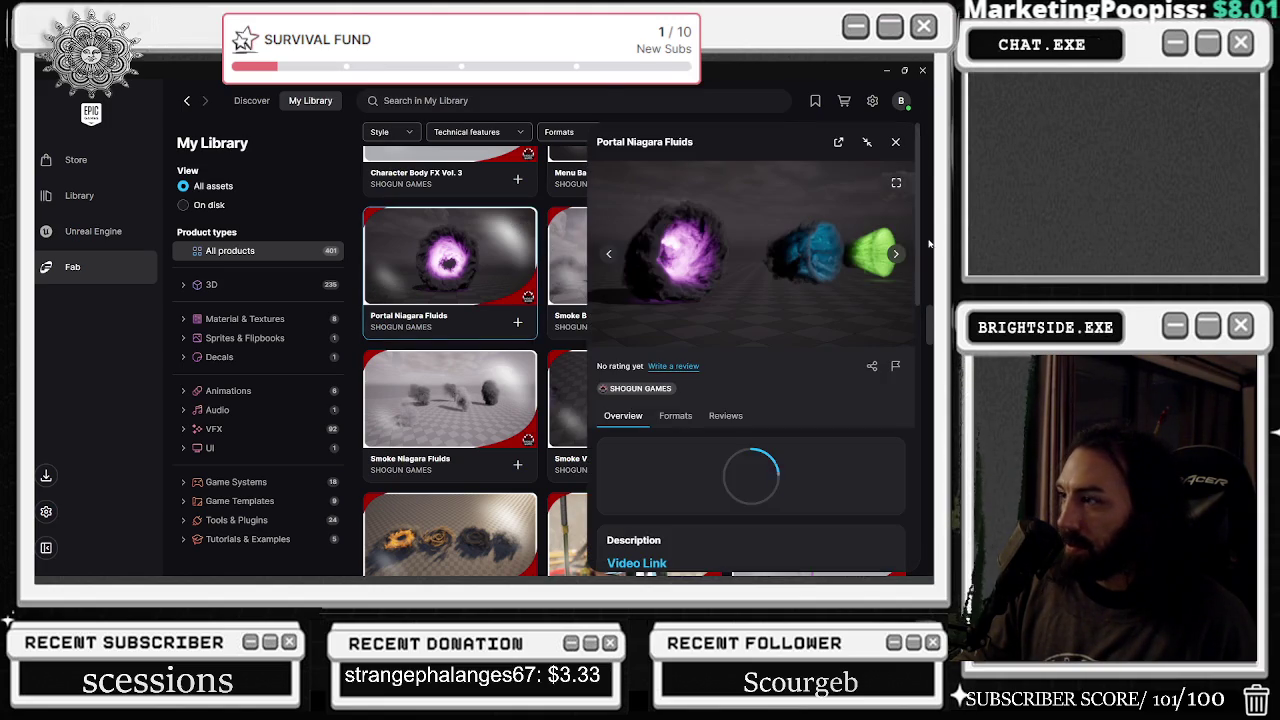
{"action": "left_click", "coordinate": [898, 253]}
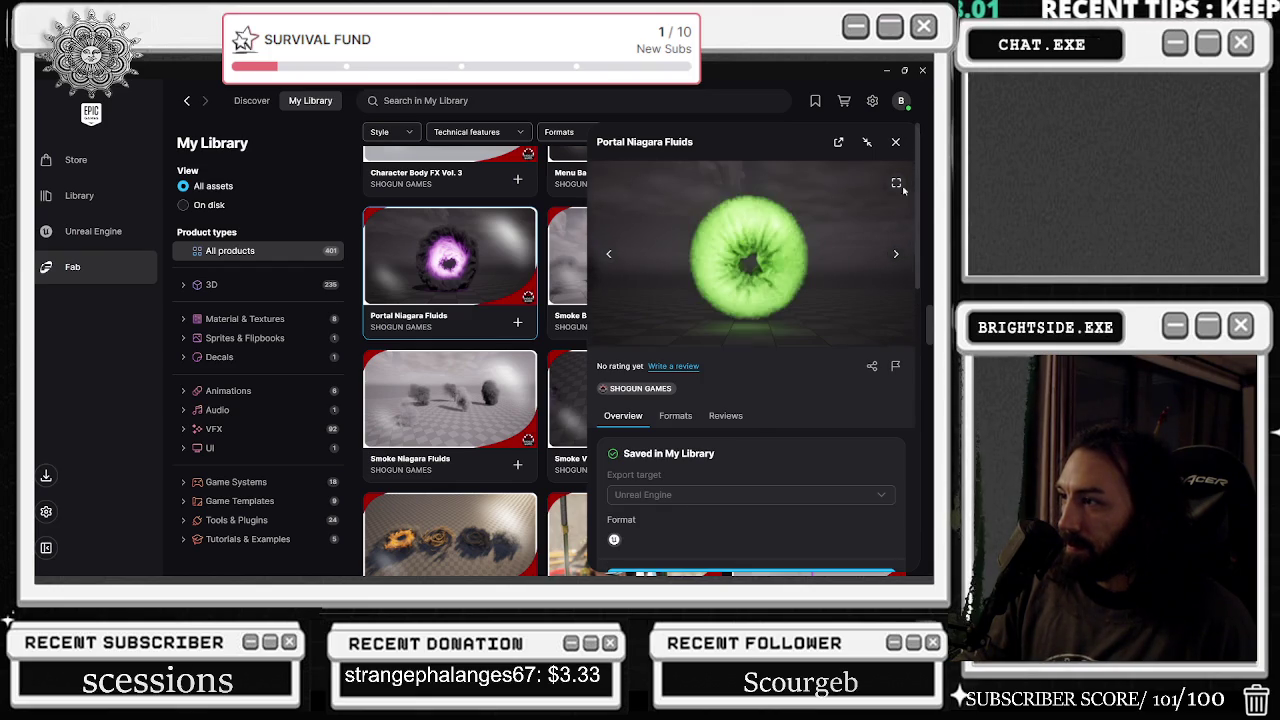
{"action": "left_click", "coordinate": [896, 142]}
- Browse all Abstract FX: Cores preview images, then close its details
{"action": "scroll", "coordinate": [563, 318], "scroll_direction": "down", "scroll_amount": 3}
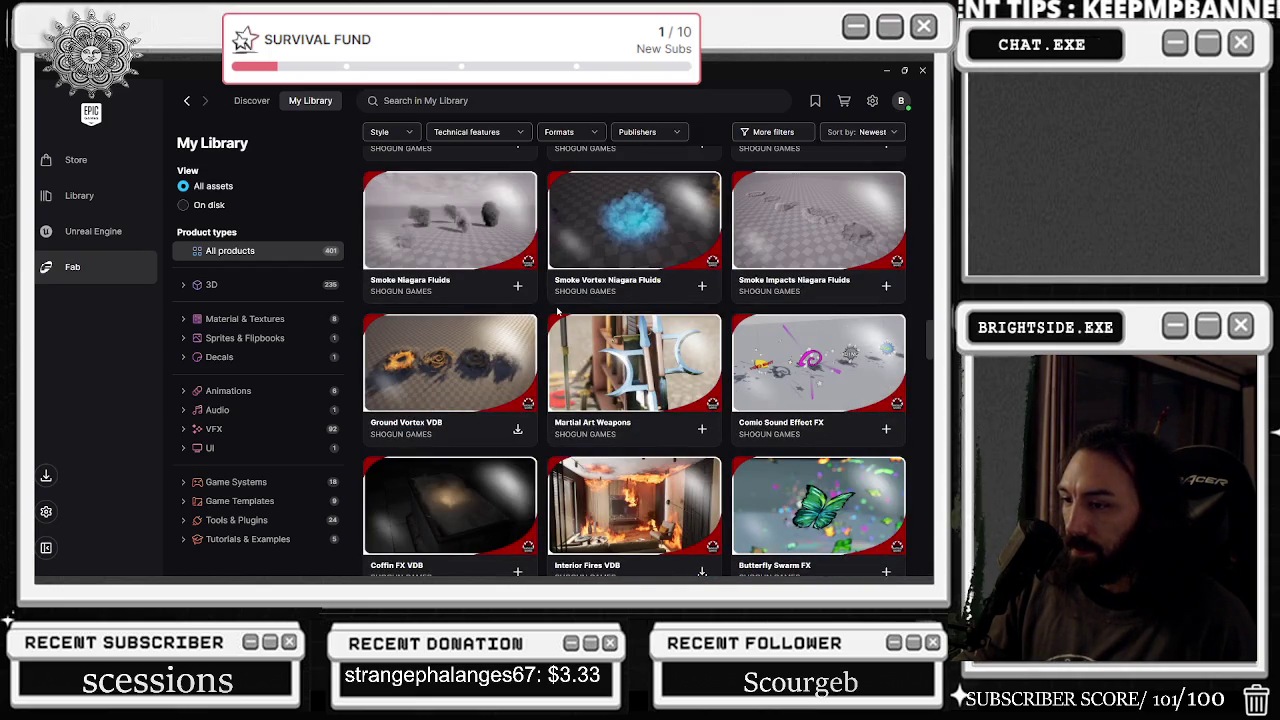
{"action": "scroll", "coordinate": [563, 318], "scroll_direction": "down", "scroll_amount": 2}
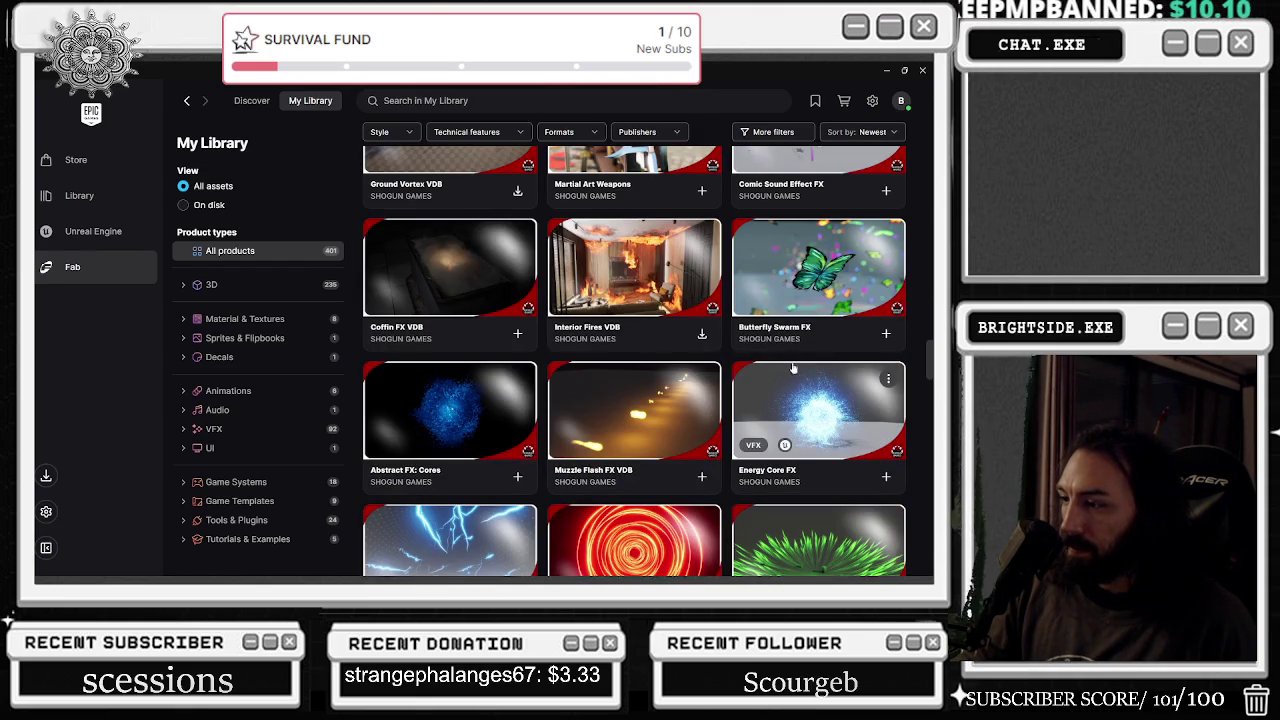
{"action": "left_click", "coordinate": [450, 410]}
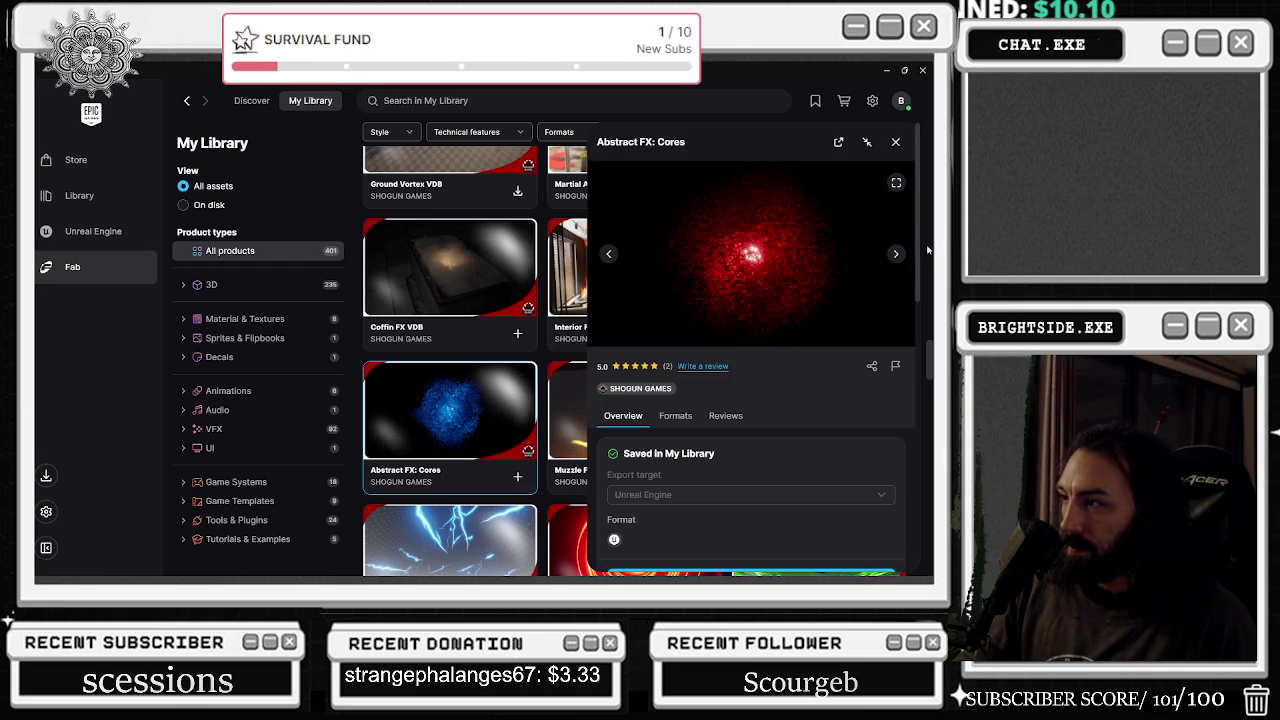
{"action": "left_click", "coordinate": [898, 254]}
{"action": "left_click", "coordinate": [898, 254]}
{"action": "left_click", "coordinate": [898, 254]}
{"action": "left_click", "coordinate": [898, 254]}
{"action": "left_click", "coordinate": [898, 254]}
{"action": "left_click", "coordinate": [898, 254]}
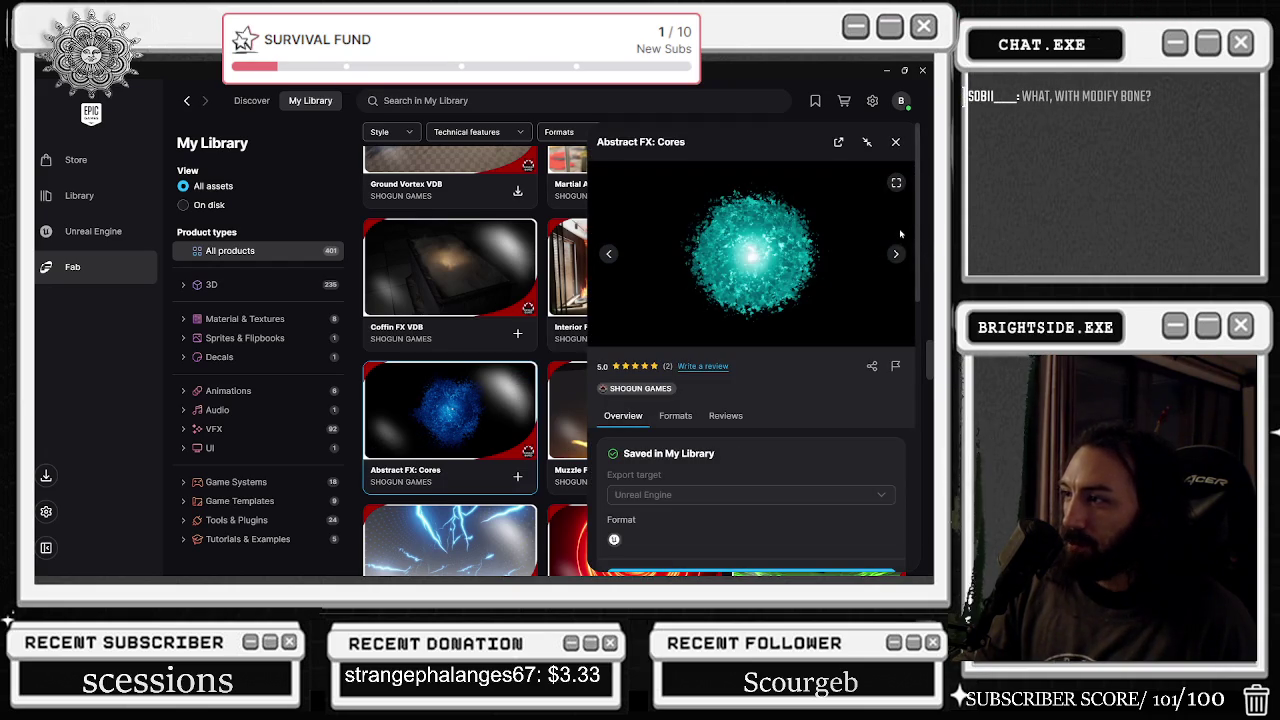
{"action": "left_click", "coordinate": [895, 143]}
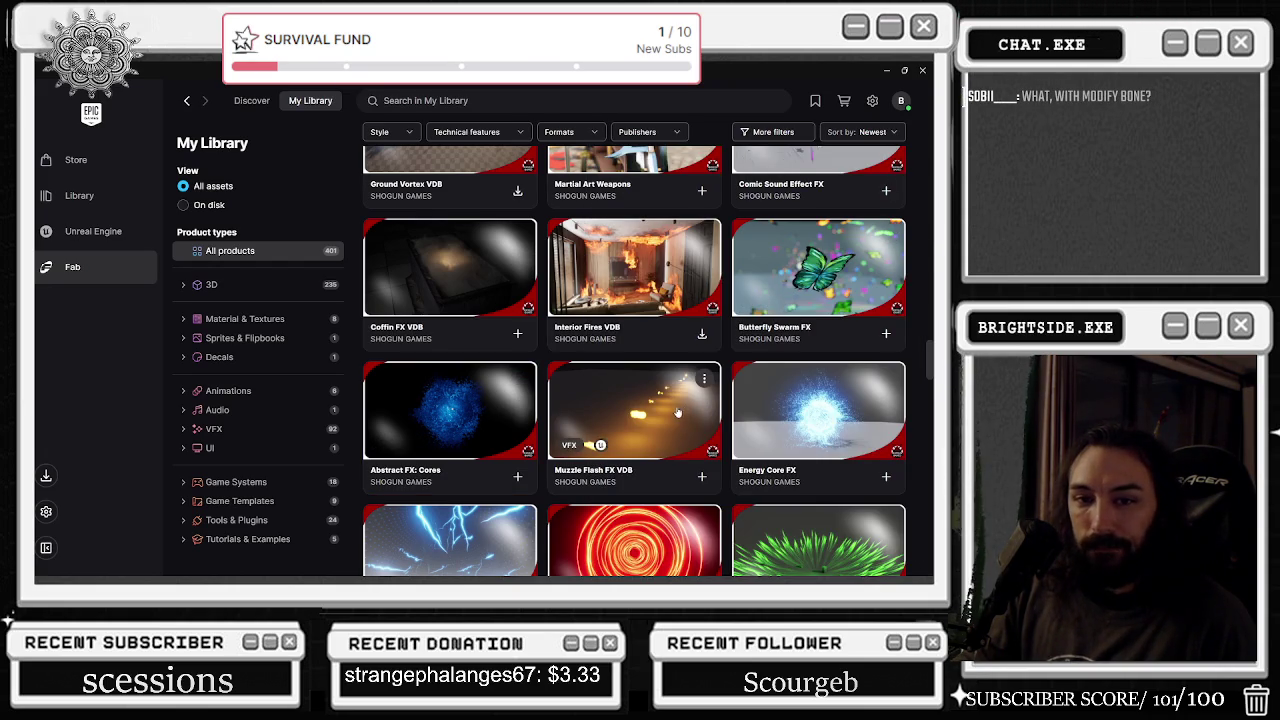
- Page through the Shockwave Niagara FX previews and close the panel
{"action": "scroll", "coordinate": [786, 342], "scroll_direction": "down", "scroll_amount": 2}
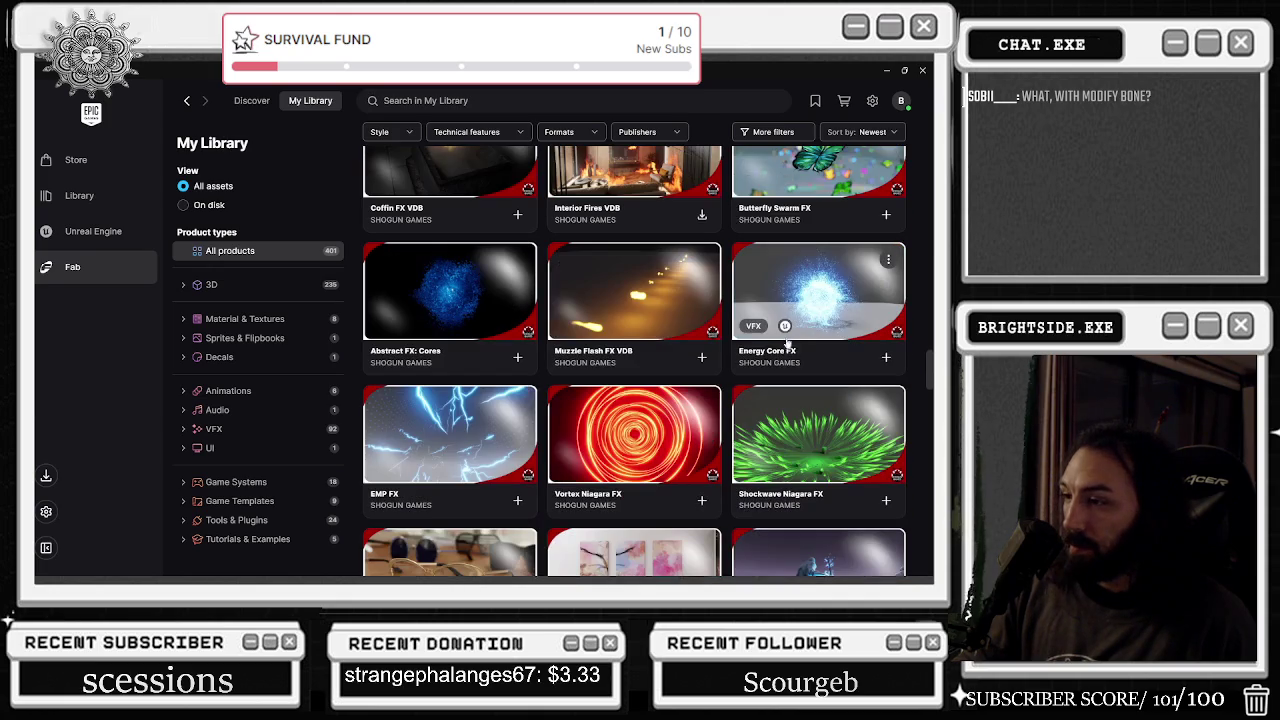
{"action": "left_click", "coordinate": [856, 435]}
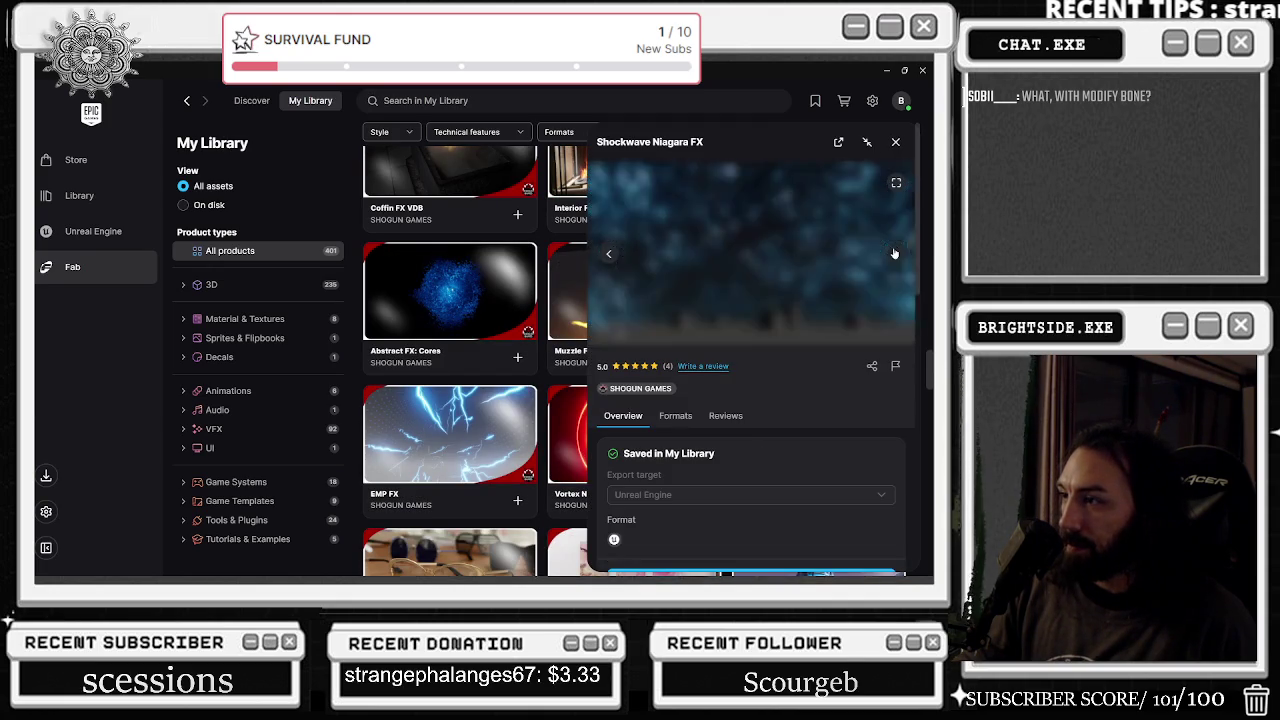
{"action": "left_click", "coordinate": [894, 253]}
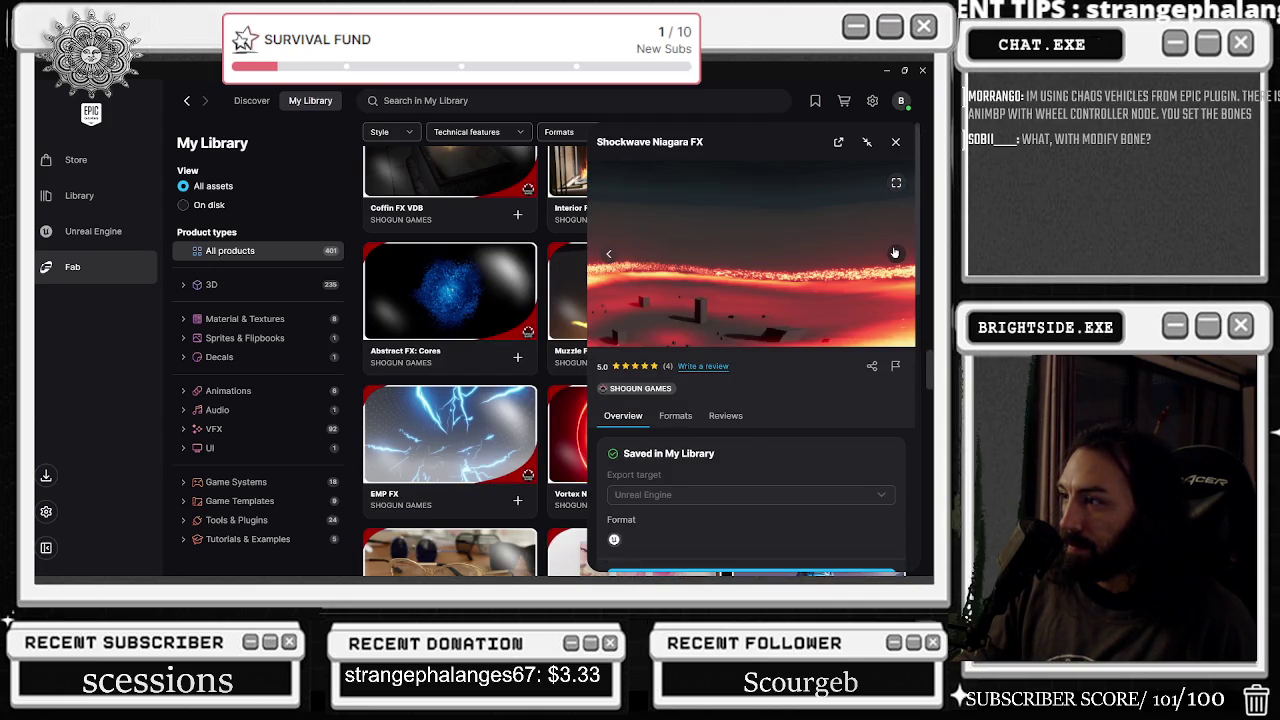
{"action": "left_click", "coordinate": [893, 252]}
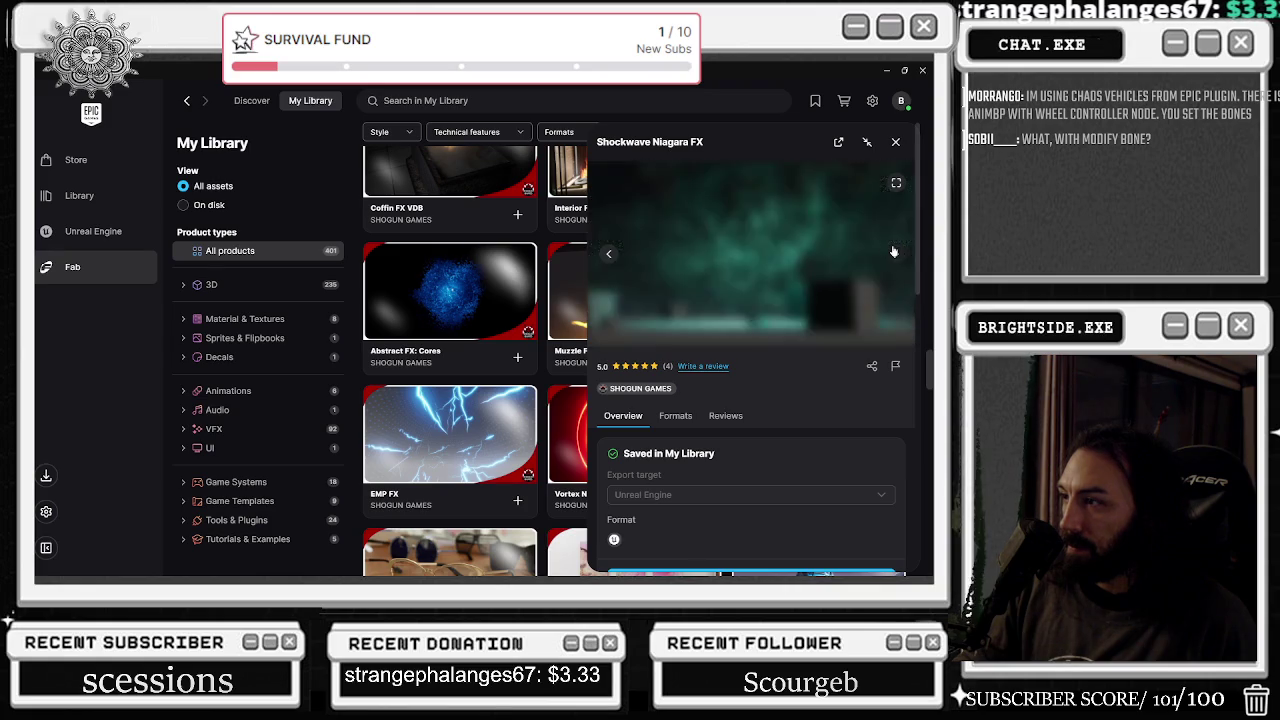
{"action": "left_click", "coordinate": [894, 252]}
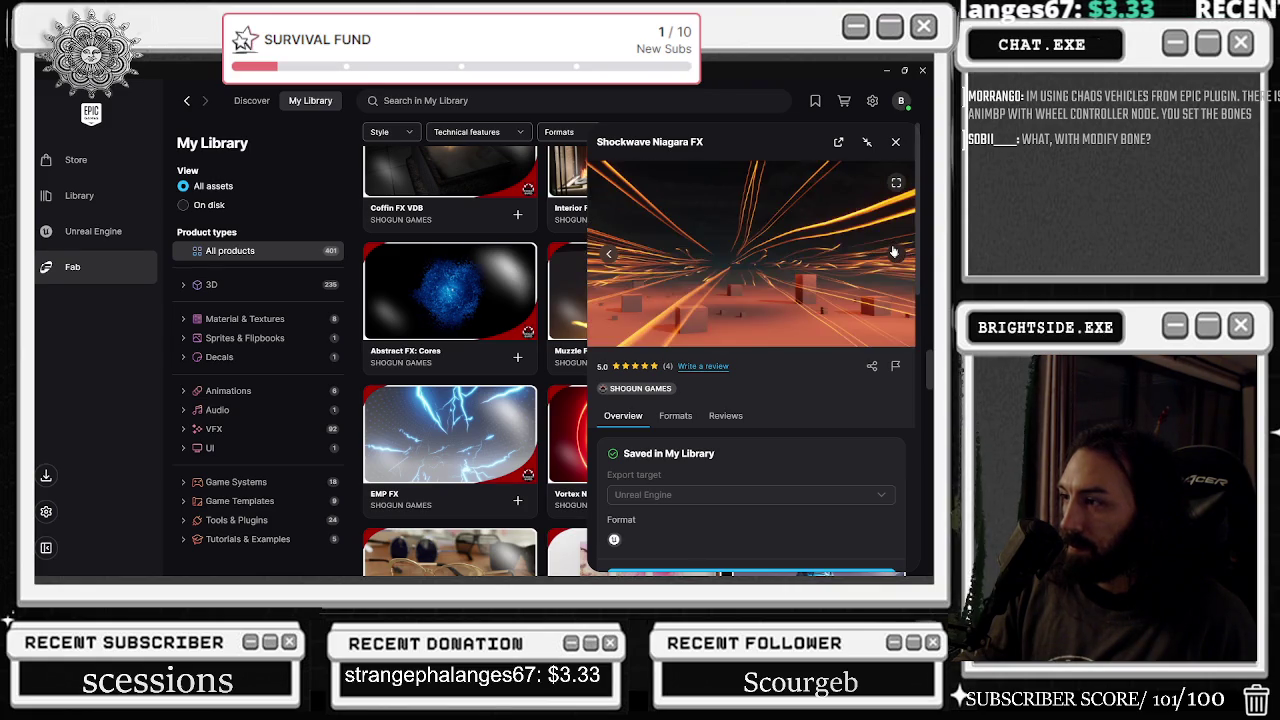
{"action": "left_click", "coordinate": [894, 252]}
{"action": "left_click", "coordinate": [894, 252]}
{"action": "left_click", "coordinate": [894, 252]}
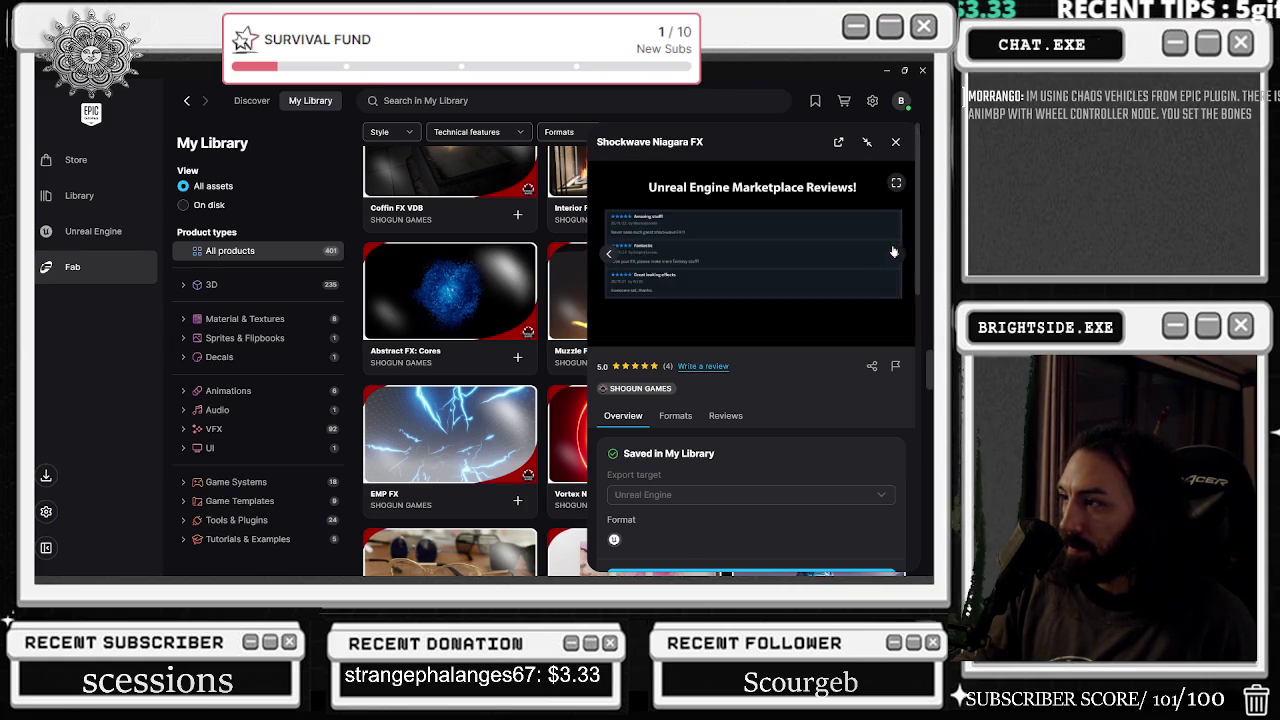
{"action": "left_click", "coordinate": [894, 252]}
{"action": "left_click", "coordinate": [895, 141]}
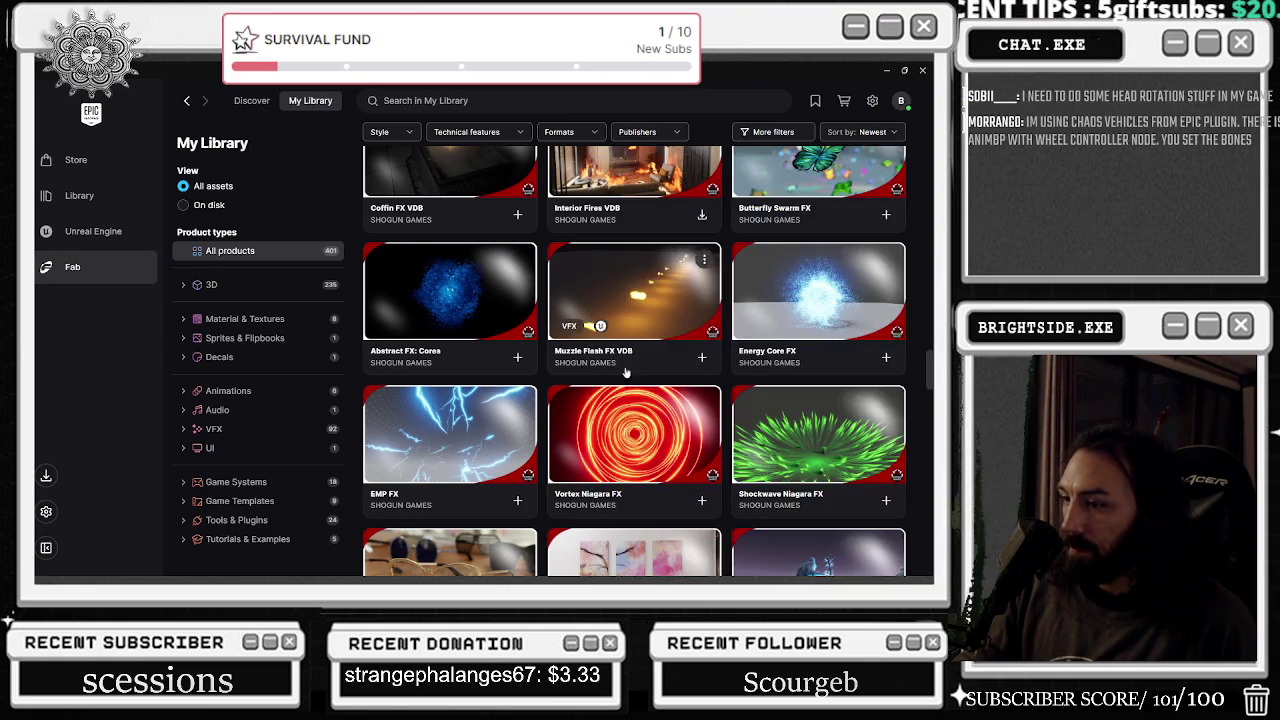
- Scroll down the library until Slime & Puke FX is in view
{"action": "scroll", "coordinate": [608, 368], "scroll_direction": "down", "scroll_amount": 1}
{"action": "scroll", "coordinate": [640, 348], "scroll_direction": "down", "scroll_amount": 1}
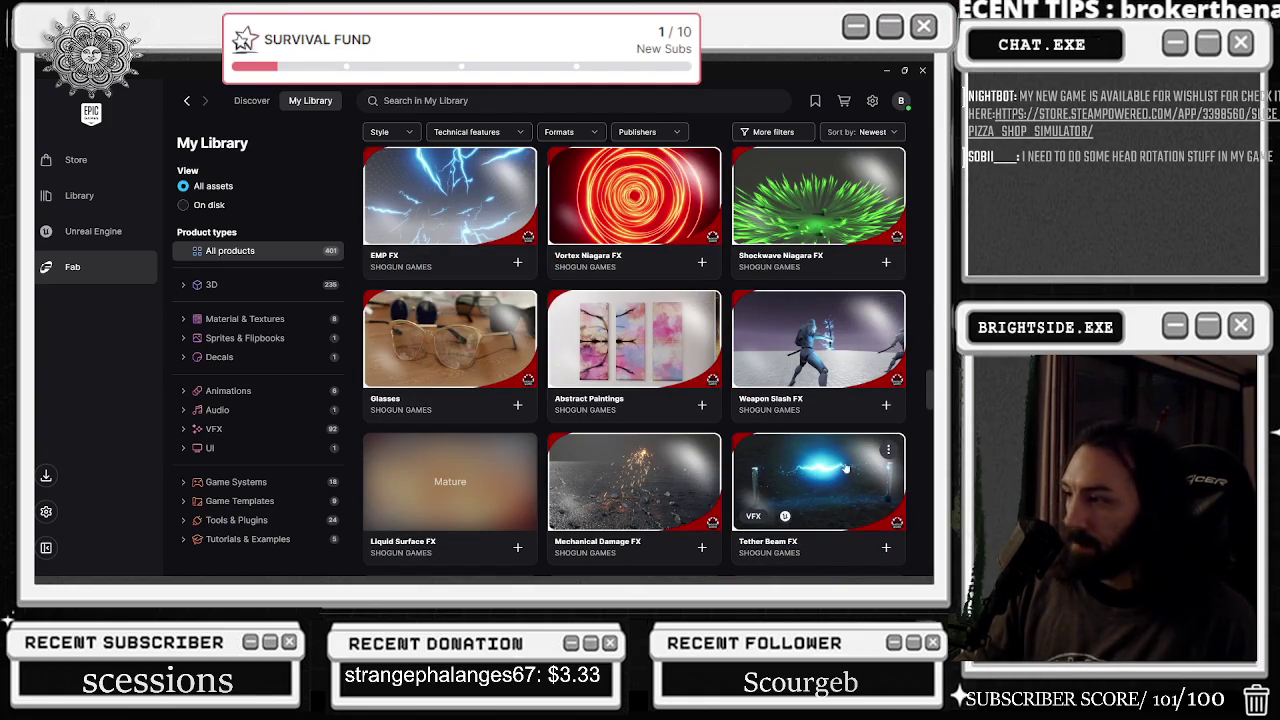
{"action": "scroll", "coordinate": [841, 456], "scroll_direction": "down", "scroll_amount": 2}
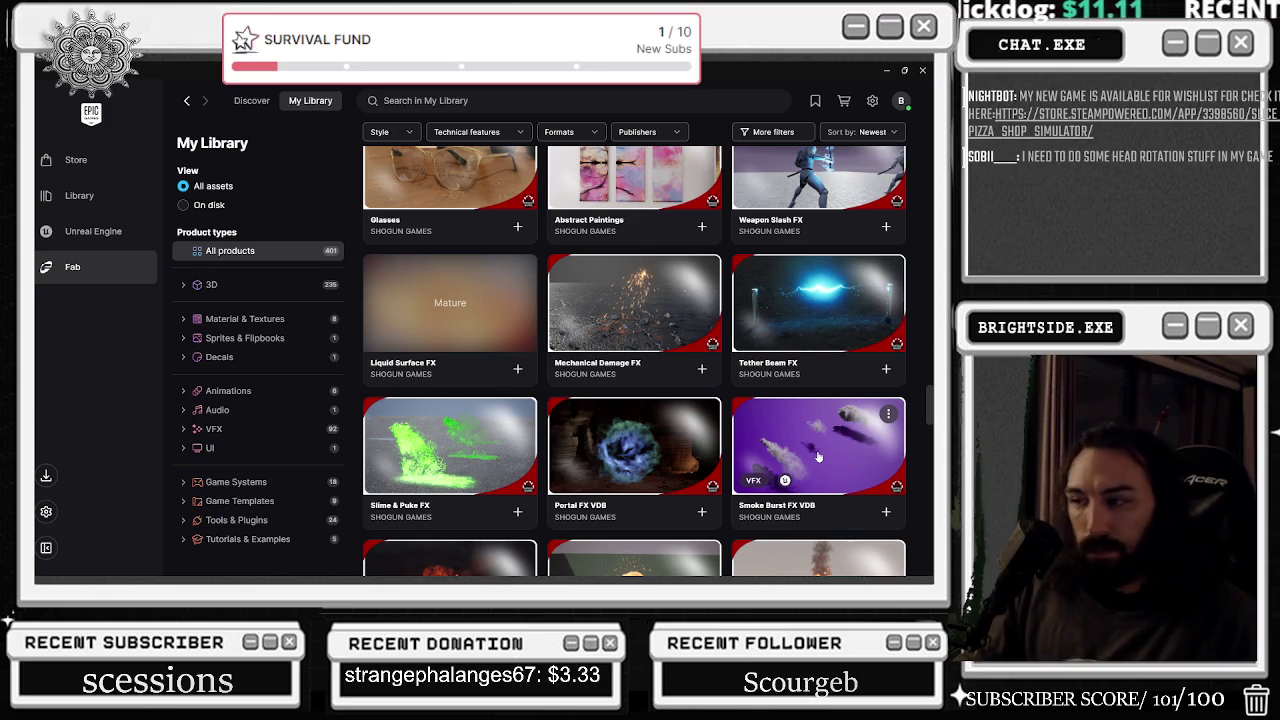
{"action": "scroll", "coordinate": [820, 456], "scroll_direction": "down", "scroll_amount": 2}
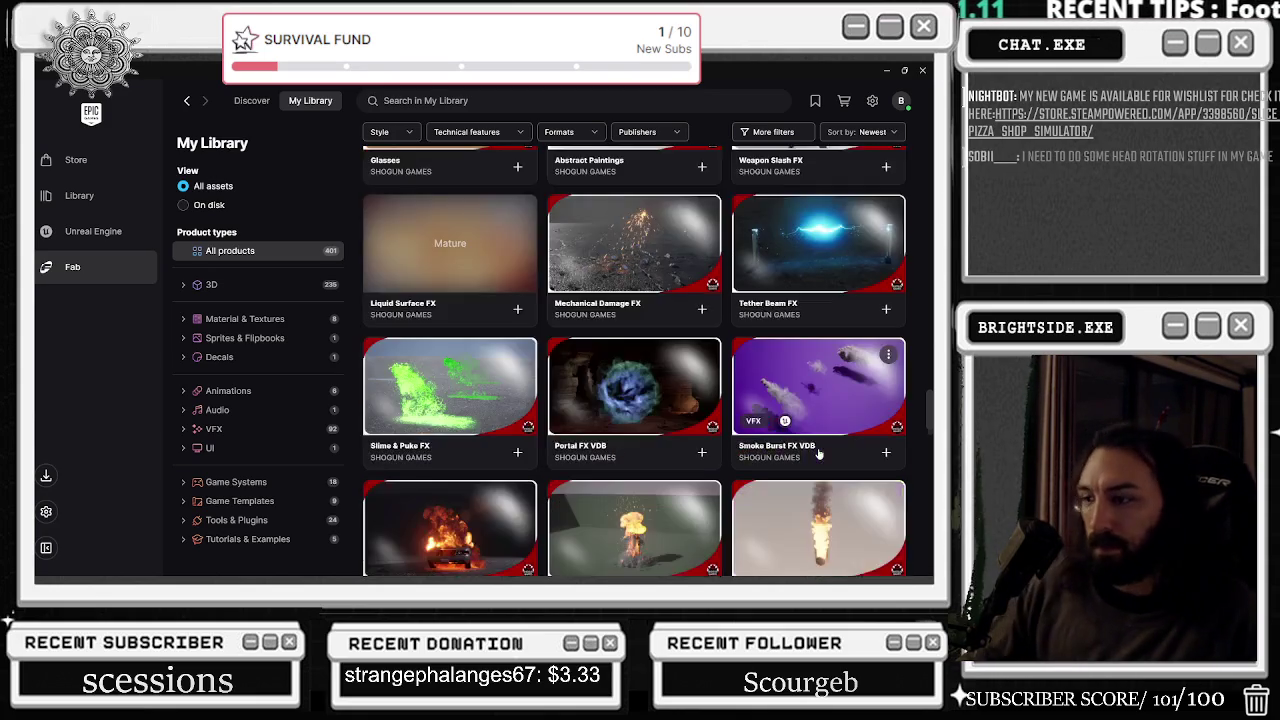
{"action": "scroll", "coordinate": [822, 450], "scroll_direction": "down", "scroll_amount": 2}
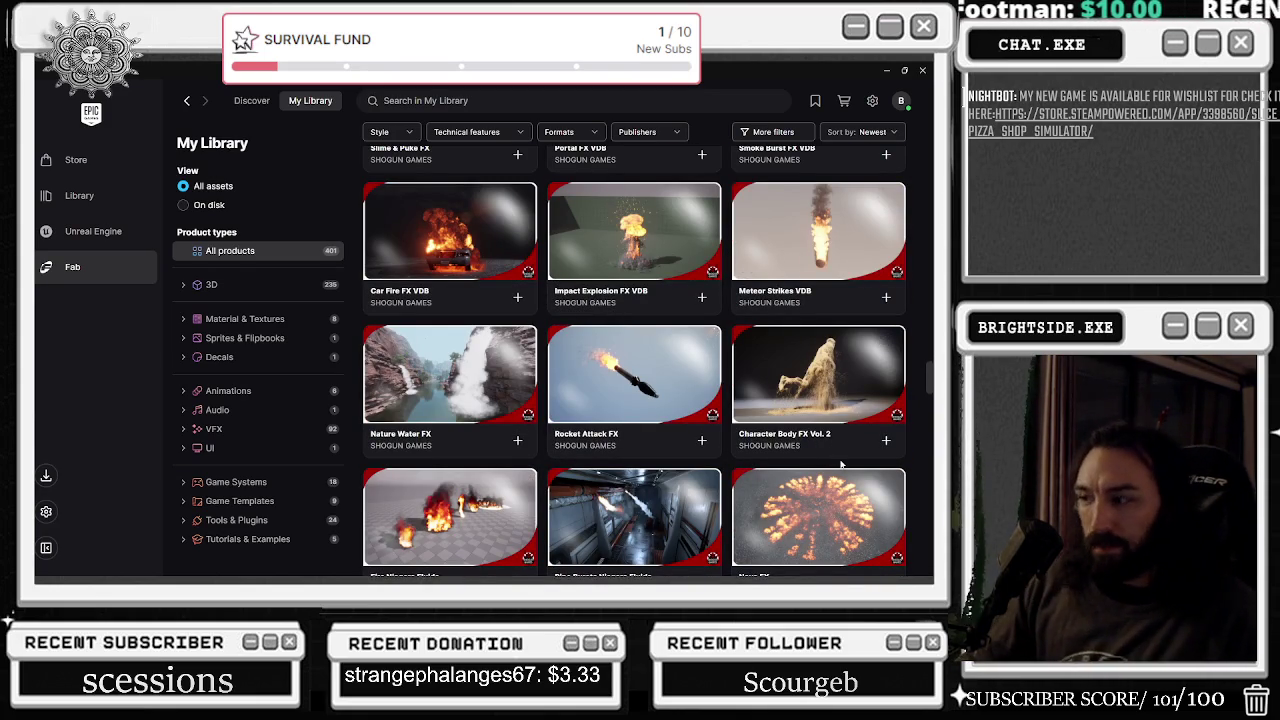
{"action": "scroll", "coordinate": [836, 464], "scroll_direction": "up", "scroll_amount": 3}
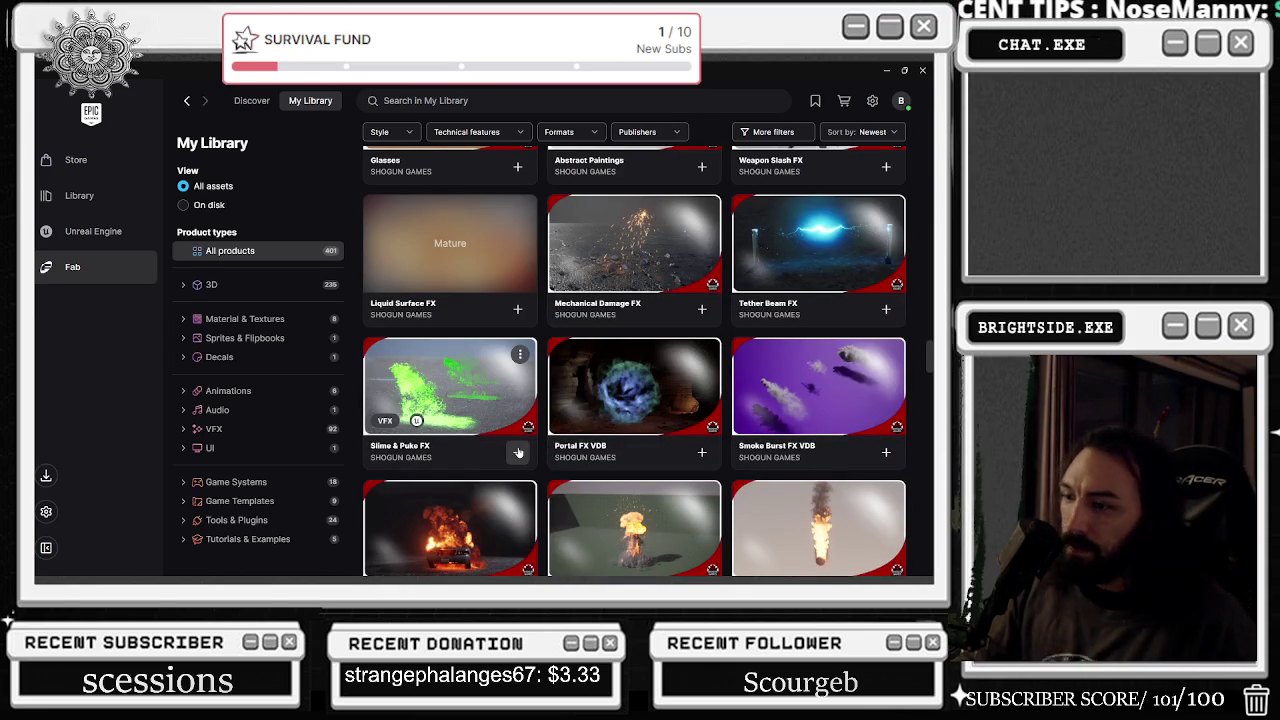
- Add the Slime & Puke FX pack to the Badaboom_Pizza_sim project
{"action": "left_click", "coordinate": [518, 453]}
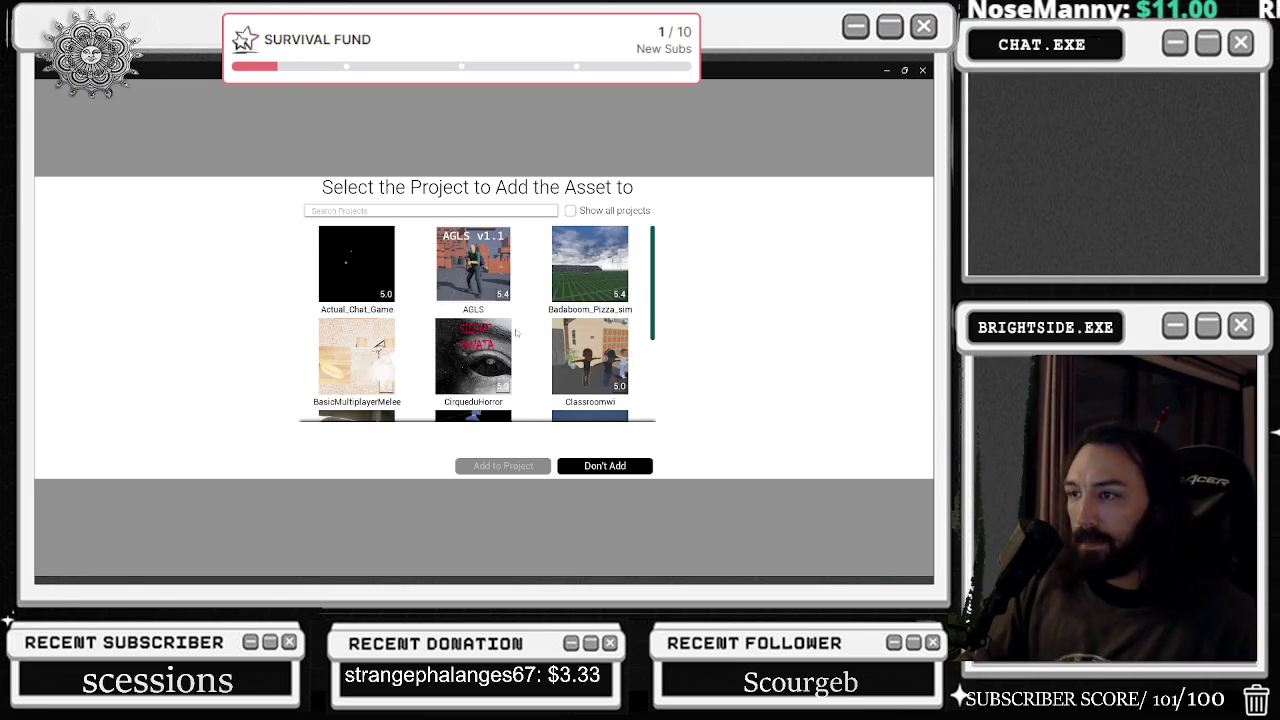
{"action": "left_click", "coordinate": [614, 262]}
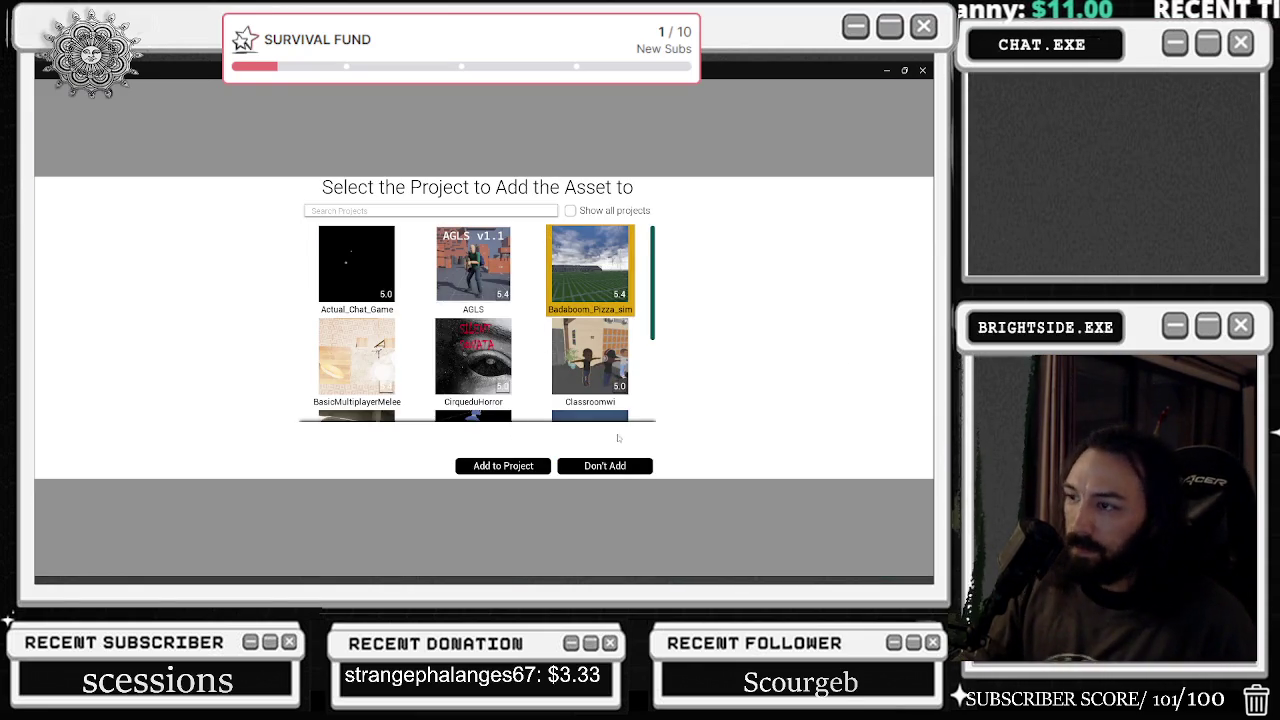
{"action": "left_click", "coordinate": [503, 470]}
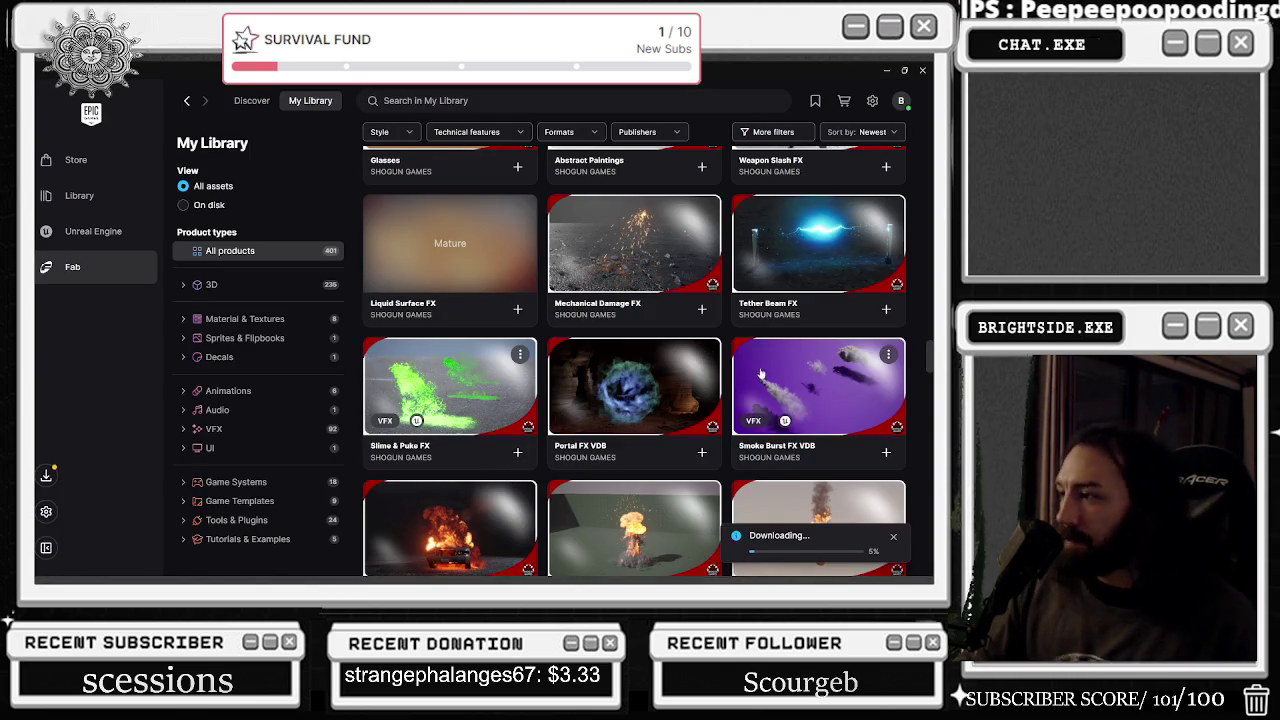
- Page through the Tether Beam FX preview images, then close its details
{"action": "left_click", "coordinate": [826, 246]}
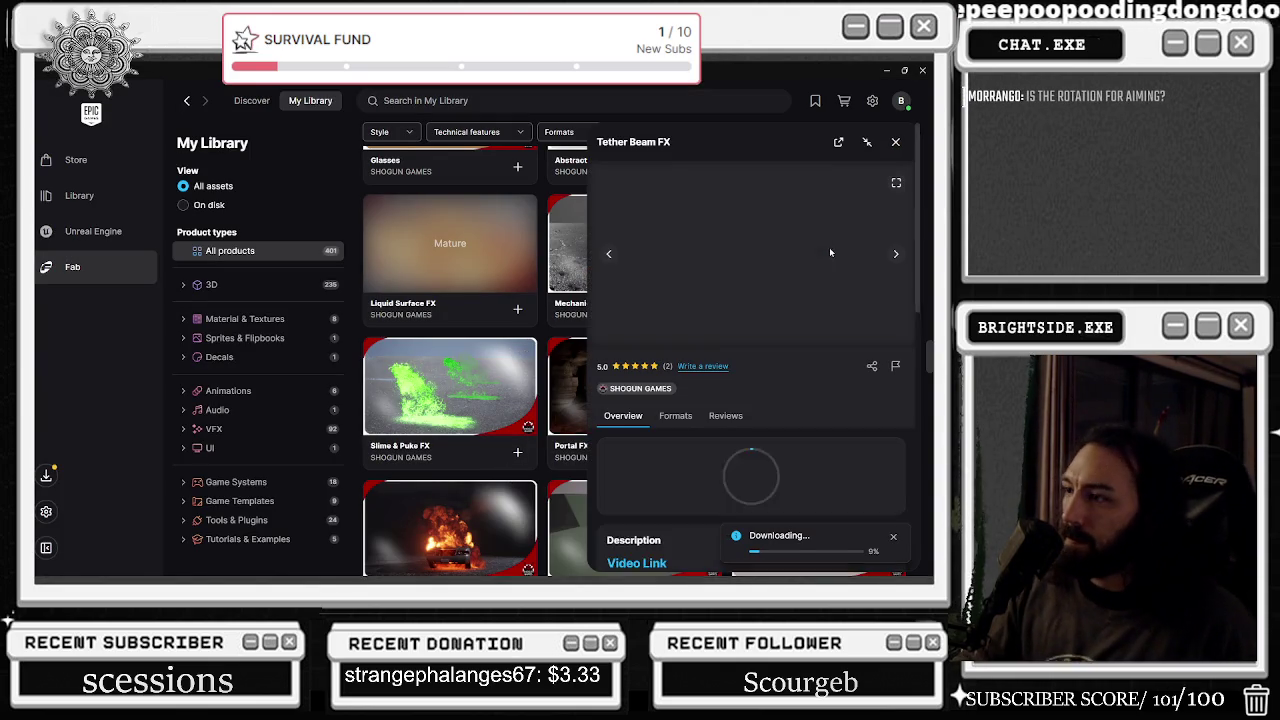
{"action": "left_click", "coordinate": [896, 259]}
{"action": "left_click", "coordinate": [896, 259]}
{"action": "left_click", "coordinate": [896, 259]}
{"action": "left_click", "coordinate": [896, 259]}
{"action": "left_click", "coordinate": [896, 259]}
{"action": "left_click", "coordinate": [896, 259]}
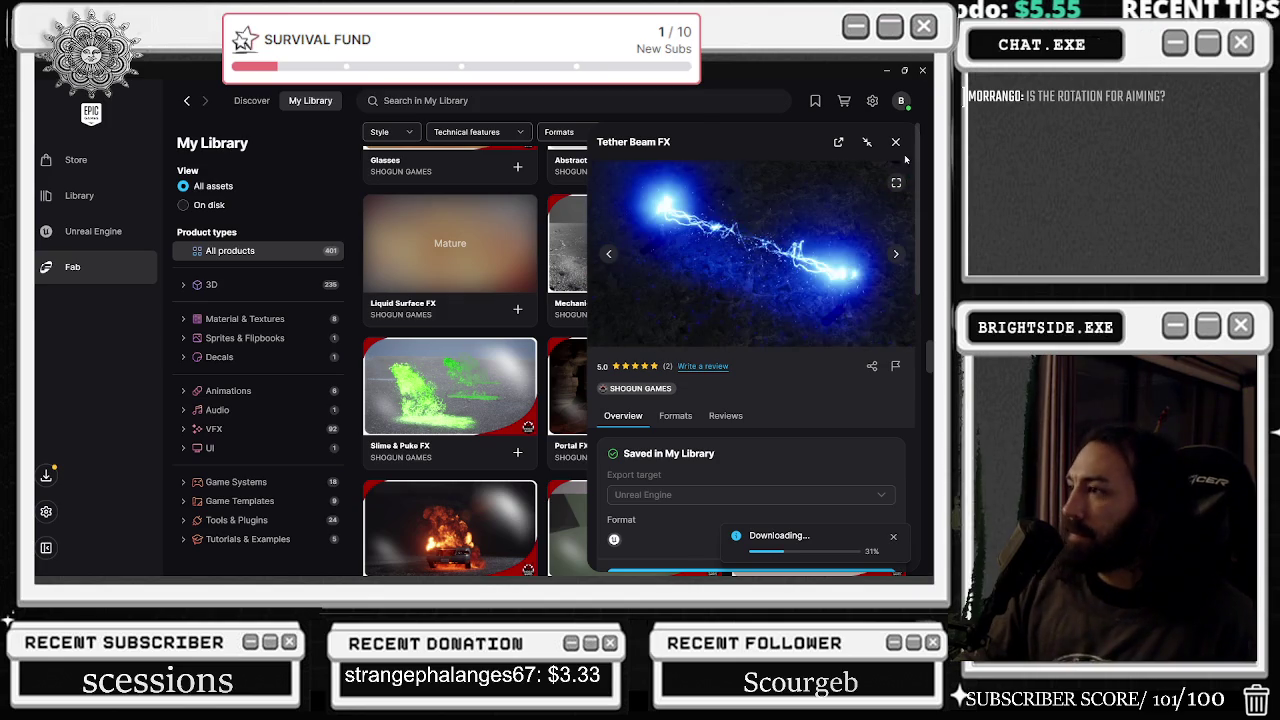
{"action": "left_click", "coordinate": [895, 142]}
- Scroll to Character Body FX Vol. 2, view all its previews, and close the panel
{"action": "scroll", "coordinate": [831, 284], "scroll_direction": "down", "scroll_amount": 2}
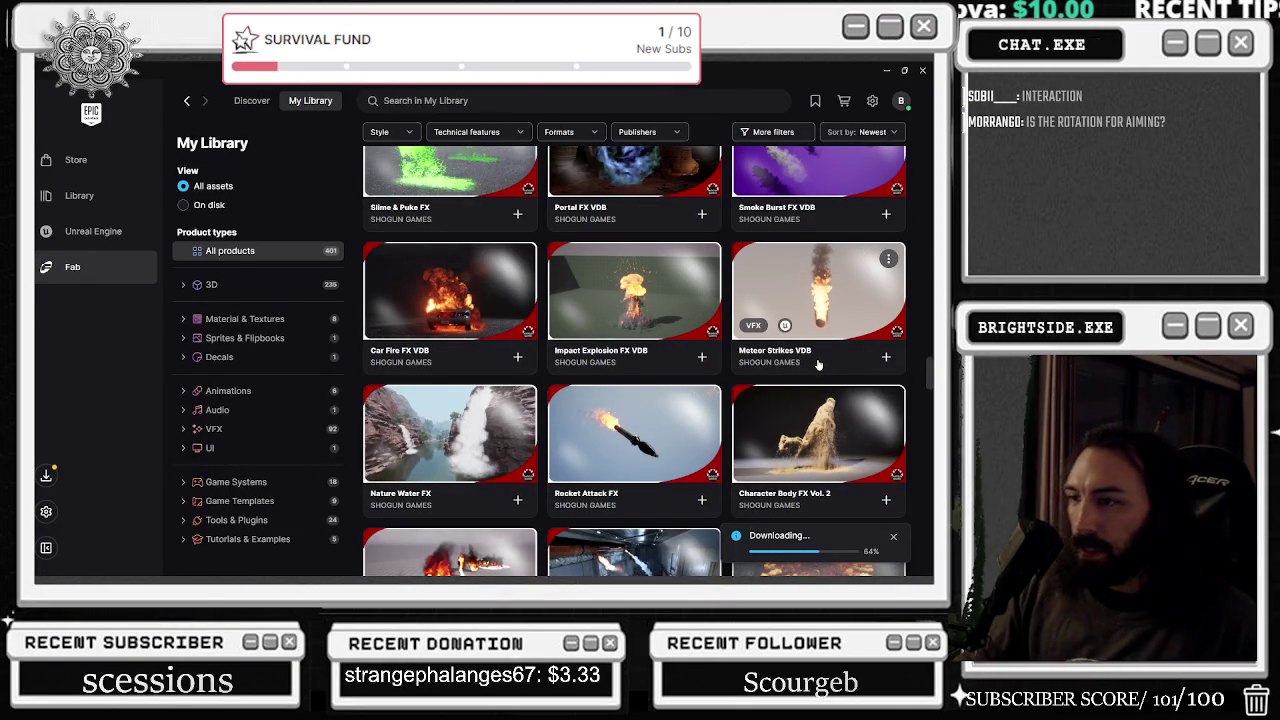
{"action": "scroll", "coordinate": [817, 370], "scroll_direction": "down", "scroll_amount": 1}
{"action": "scroll", "coordinate": [853, 338], "scroll_direction": "down", "scroll_amount": 1}
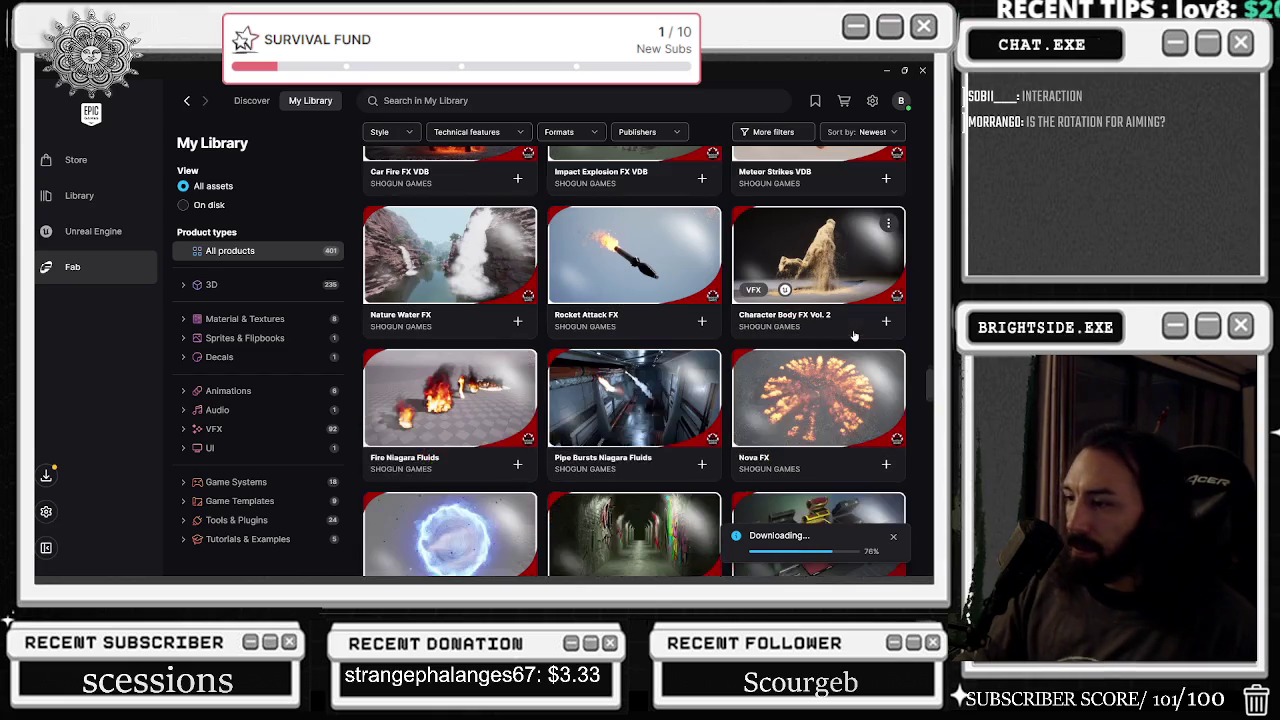
{"action": "left_click", "coordinate": [840, 271]}
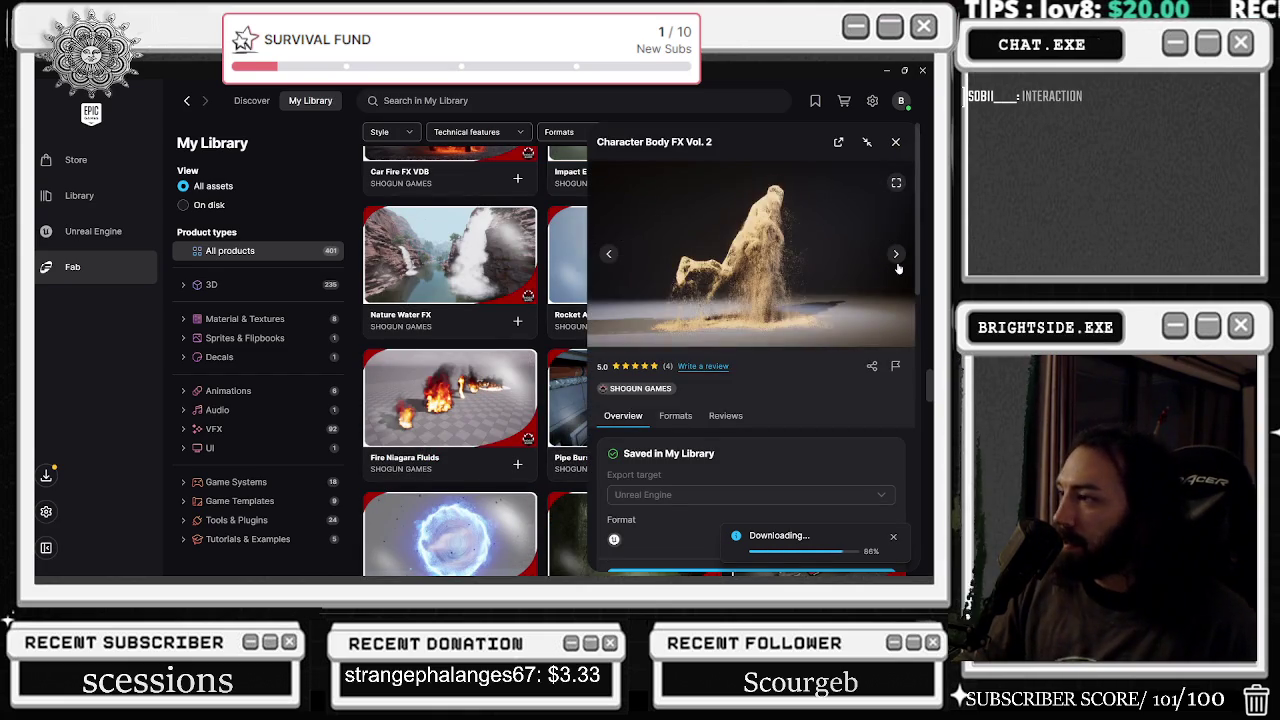
{"action": "left_click", "coordinate": [896, 257]}
{"action": "left_click", "coordinate": [898, 258]}
{"action": "left_click", "coordinate": [899, 257]}
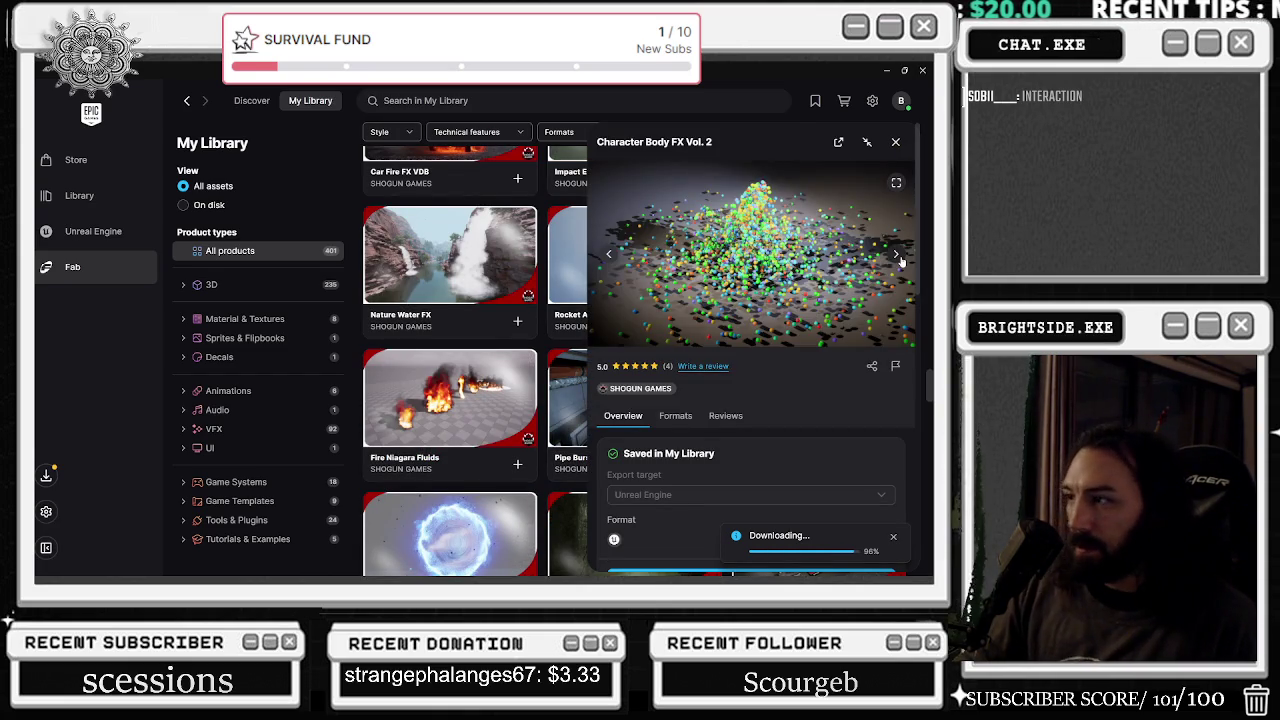
{"action": "left_click", "coordinate": [899, 257]}
{"action": "left_click", "coordinate": [899, 258]}
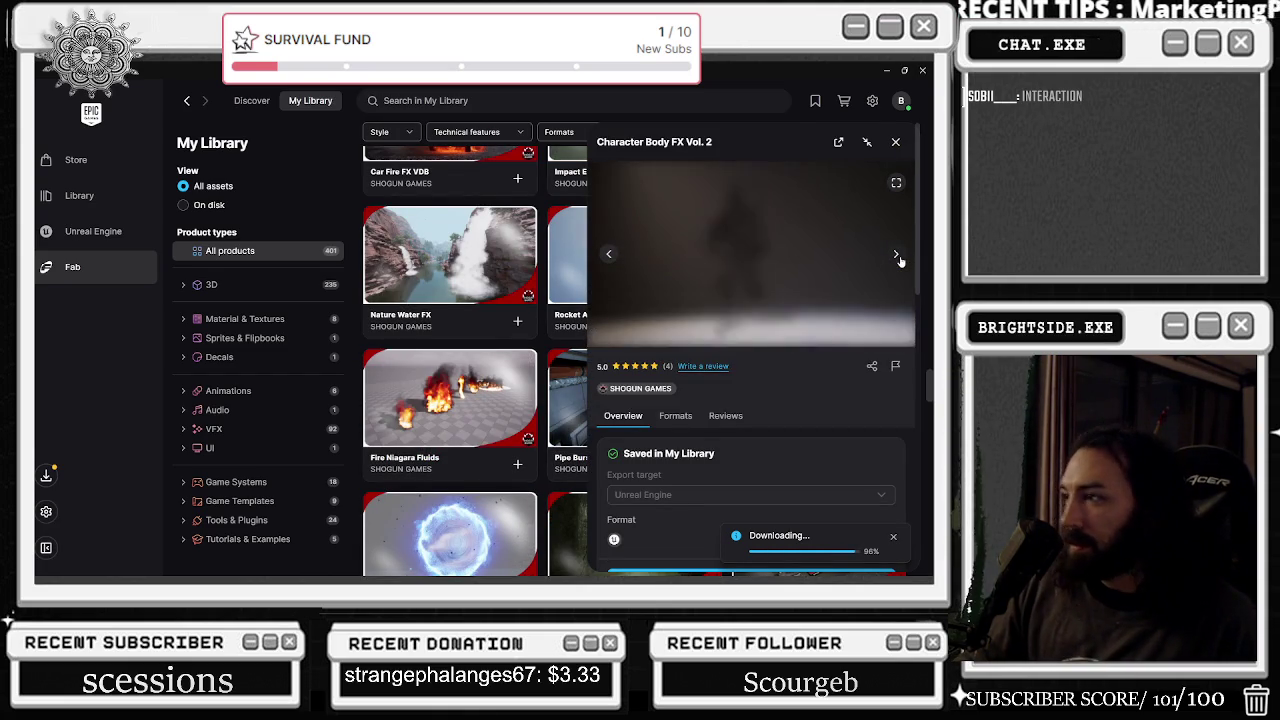
{"action": "left_click", "coordinate": [899, 258]}
{"action": "left_click", "coordinate": [899, 258]}
{"action": "left_click", "coordinate": [899, 258]}
{"action": "left_click", "coordinate": [899, 258]}
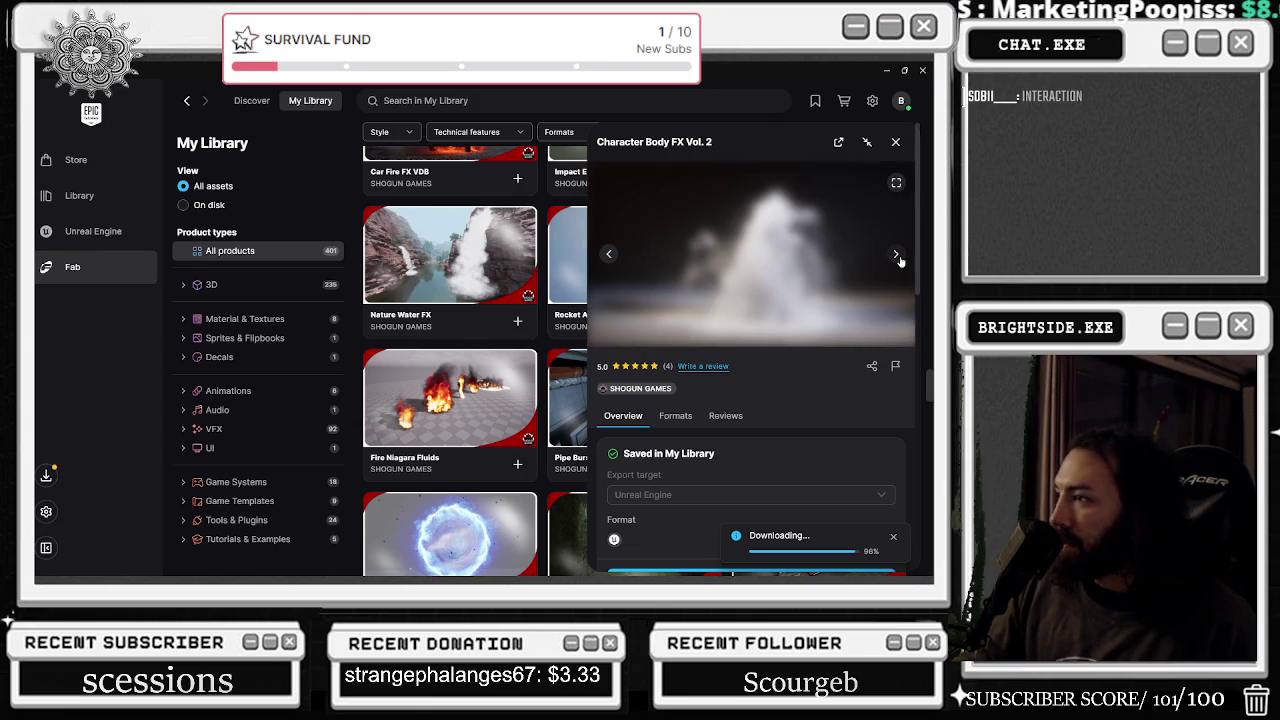
{"action": "left_click", "coordinate": [899, 258]}
{"action": "left_click", "coordinate": [899, 258]}
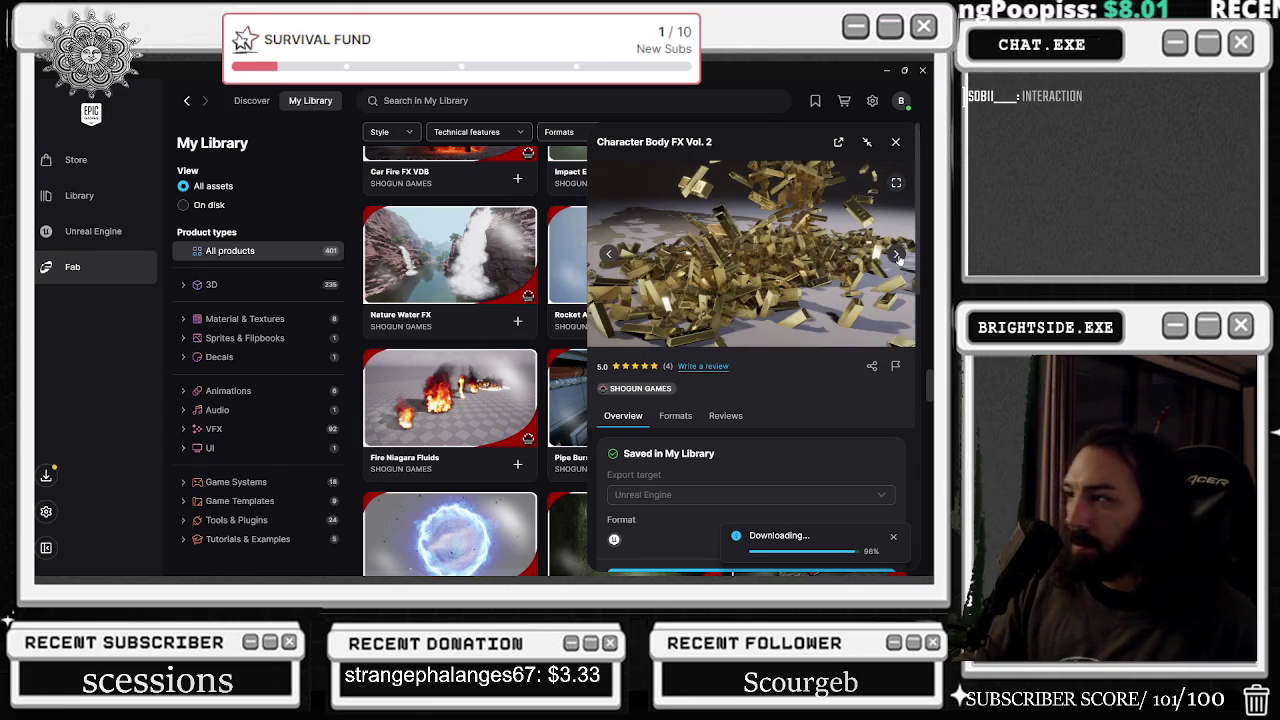
{"action": "left_click", "coordinate": [899, 258]}
{"action": "left_click", "coordinate": [897, 258]}
{"action": "left_click", "coordinate": [897, 258]}
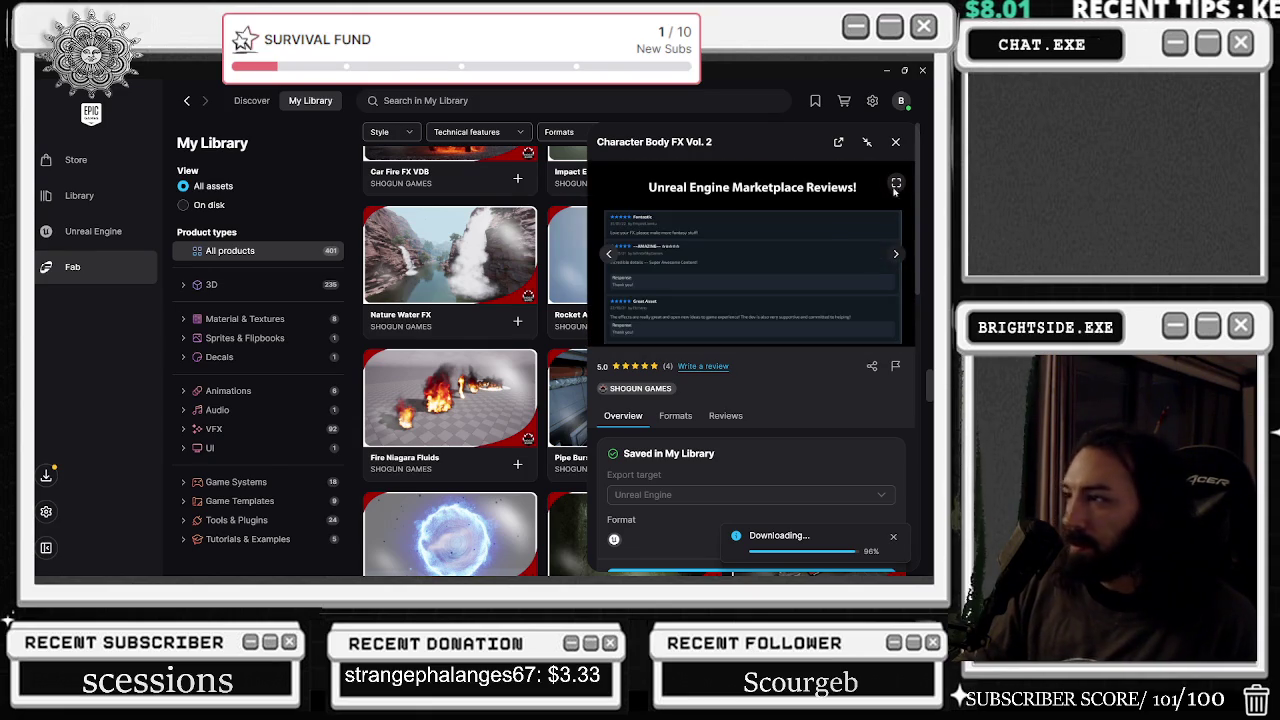
{"action": "left_click", "coordinate": [895, 142]}
{"action": "scroll", "coordinate": [780, 337], "scroll_direction": "down", "scroll_amount": 1}
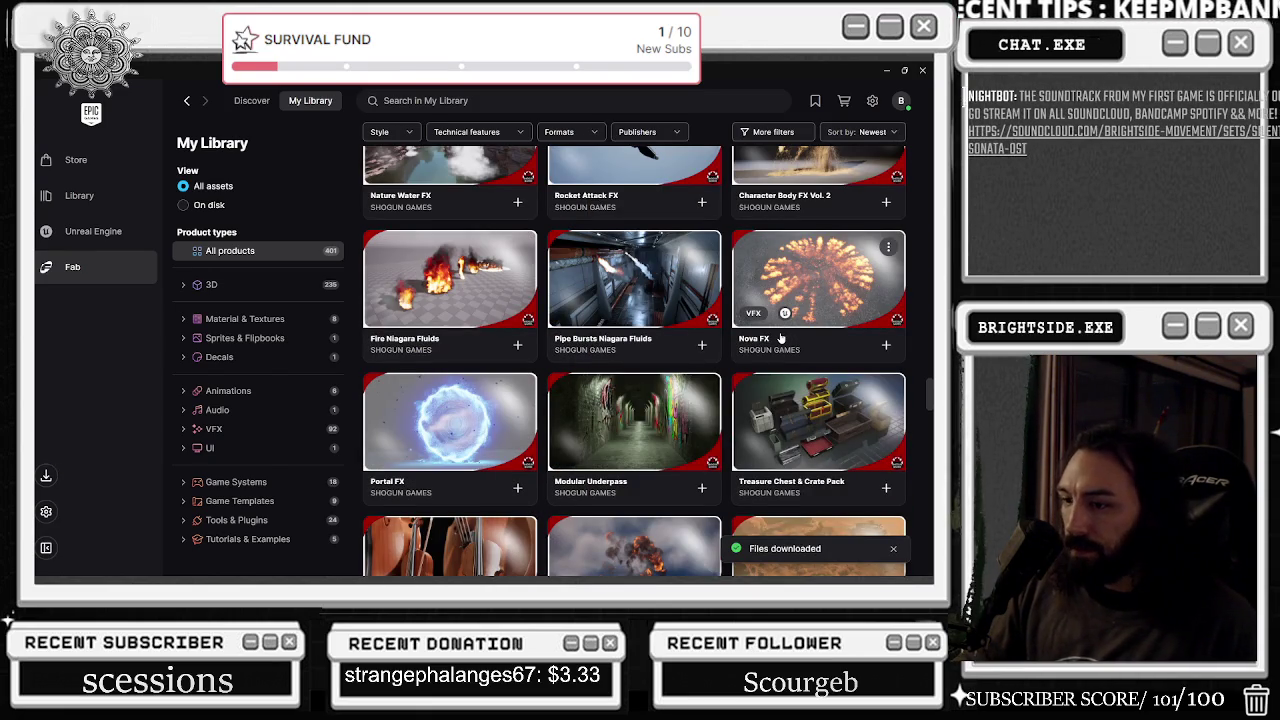
{"action": "left_click", "coordinate": [810, 270]}
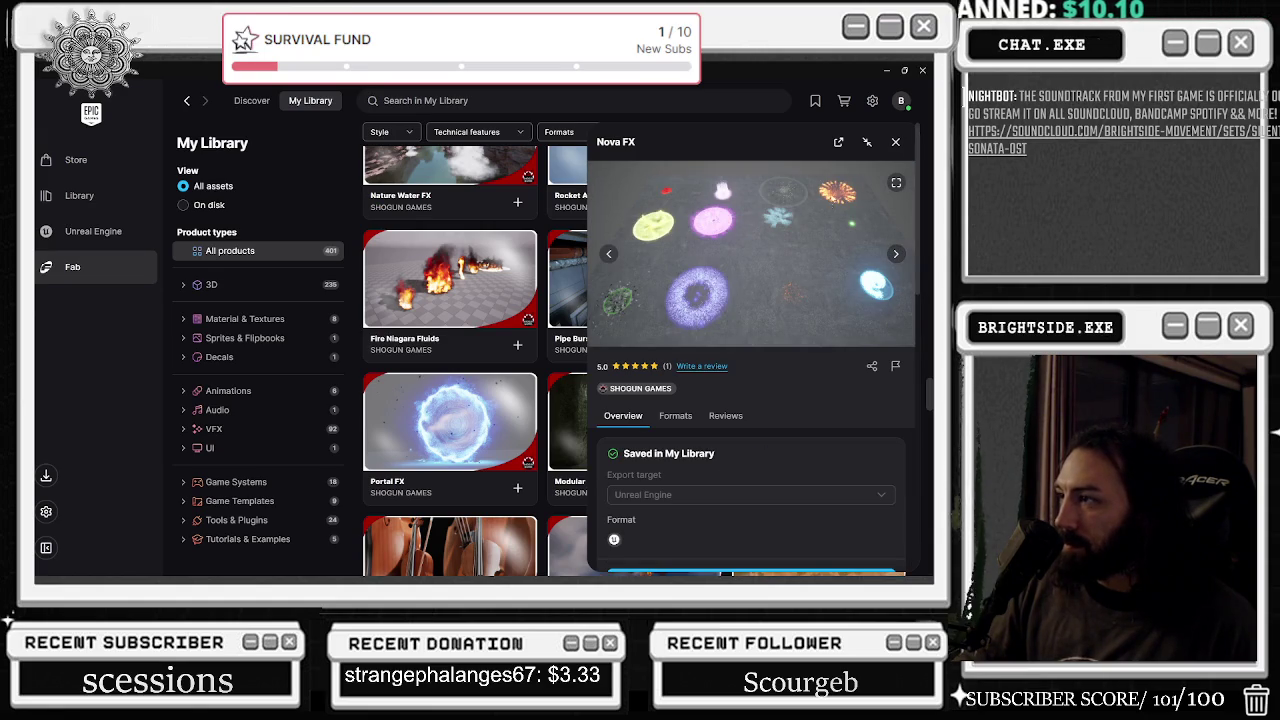
{"action": "left_click", "coordinate": [895, 142]}
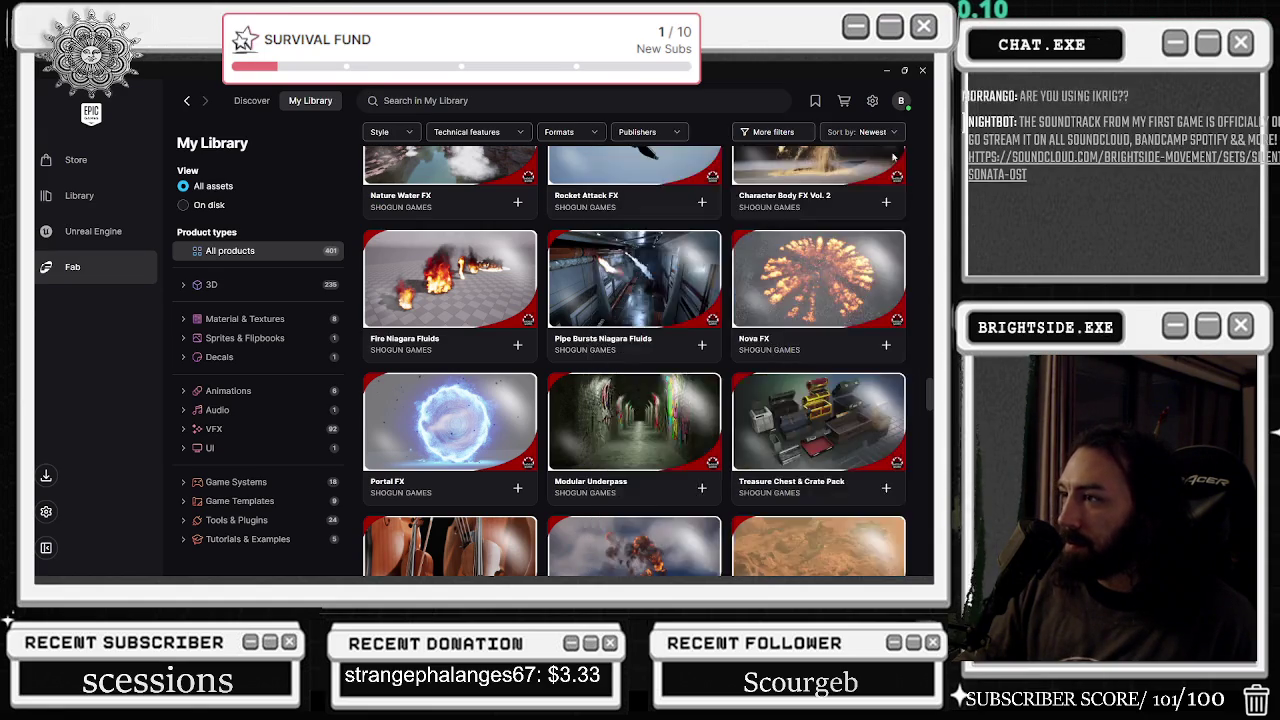
{"action": "scroll", "coordinate": [903, 198], "scroll_direction": "down", "scroll_amount": 3}
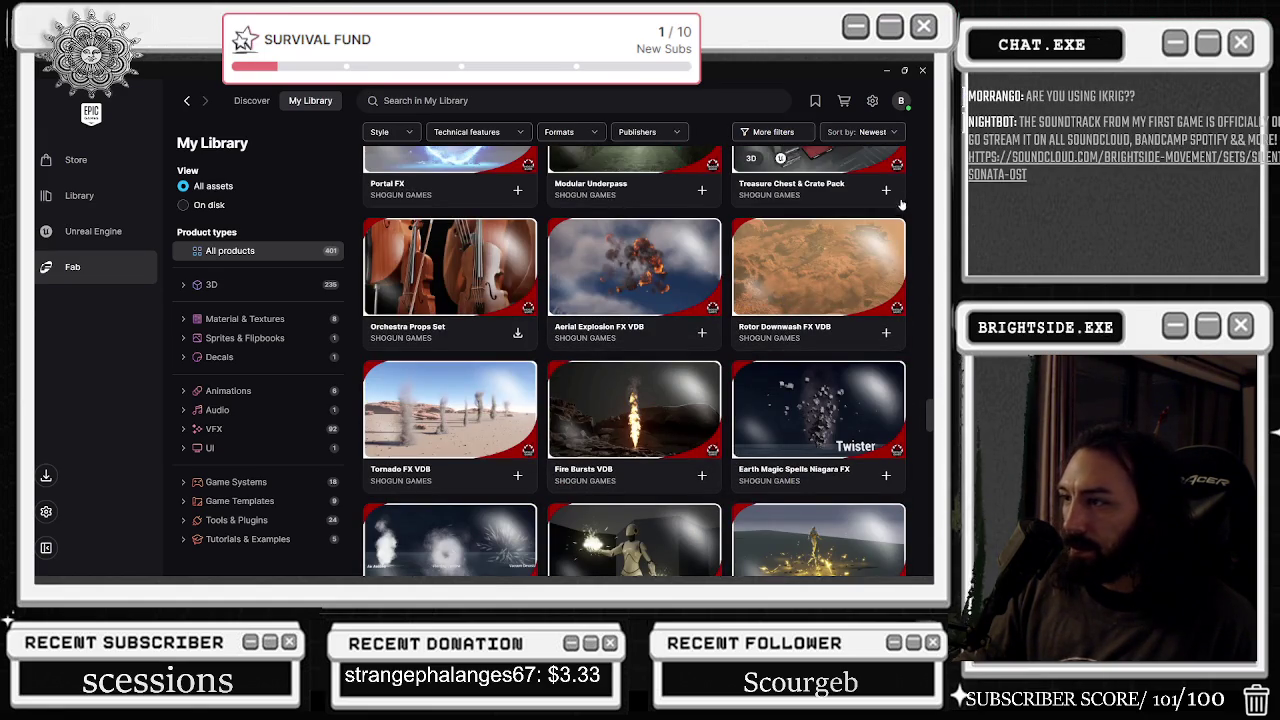
{"action": "scroll", "coordinate": [882, 285], "scroll_direction": "down", "scroll_amount": 1}
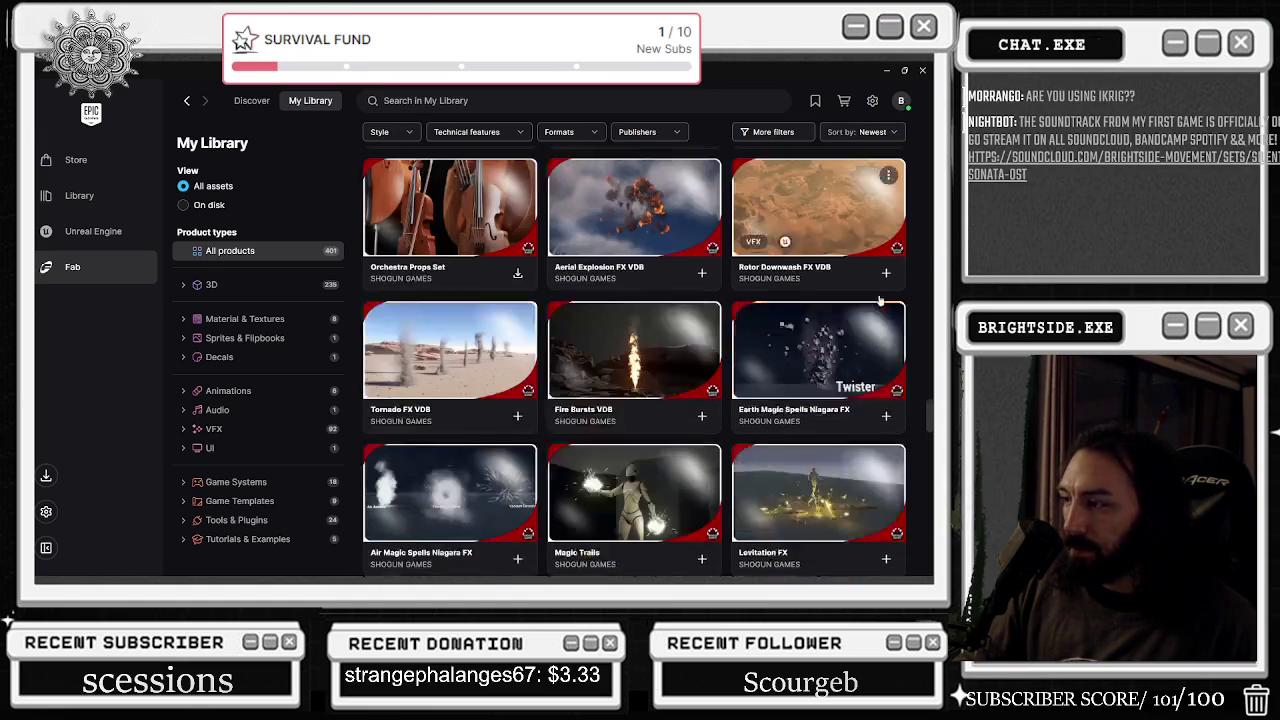
{"action": "left_click", "coordinate": [872, 270]}
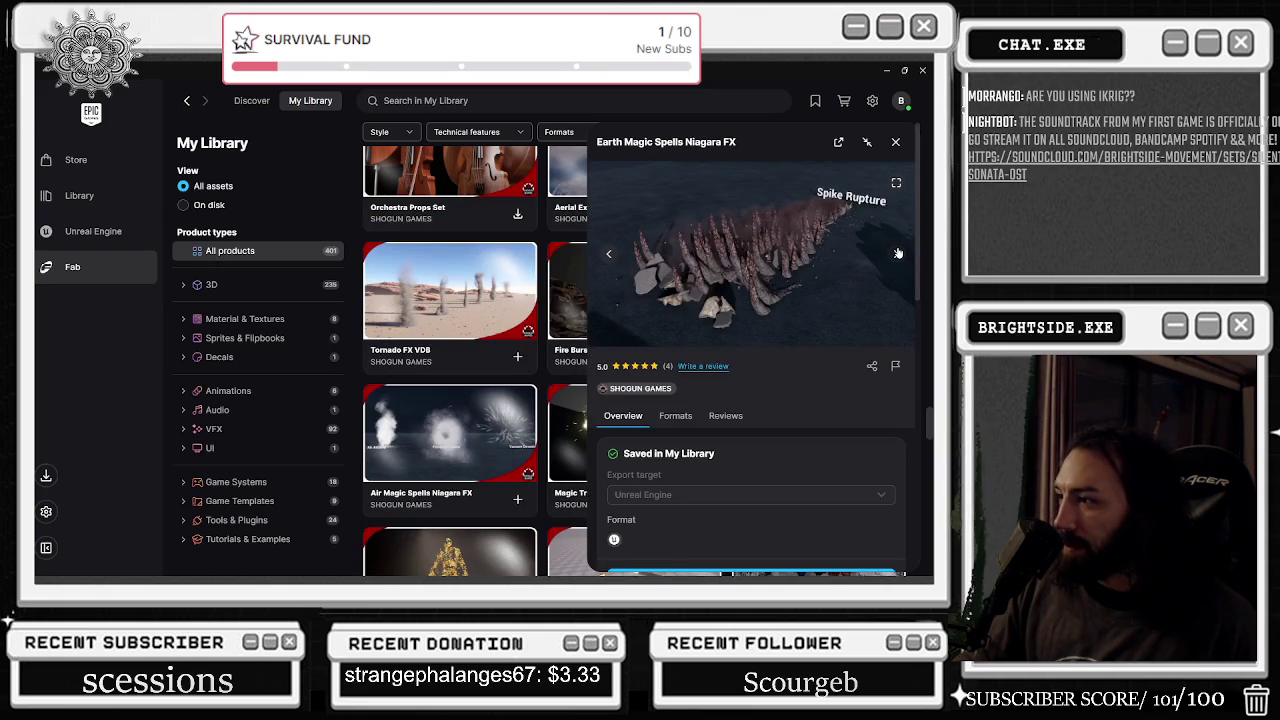
{"action": "left_click", "coordinate": [898, 253]}
{"action": "left_click", "coordinate": [898, 253]}
{"action": "left_click", "coordinate": [898, 253]}
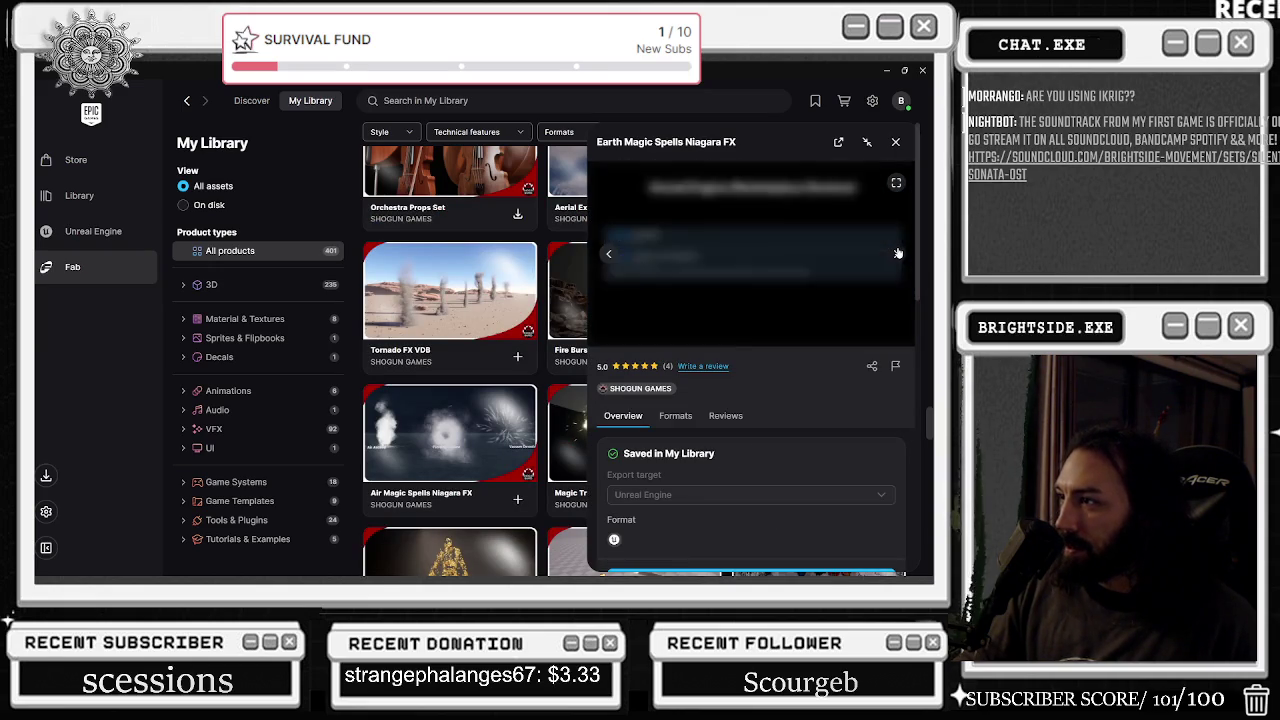
{"action": "left_click", "coordinate": [898, 253]}
{"action": "left_click", "coordinate": [898, 253]}
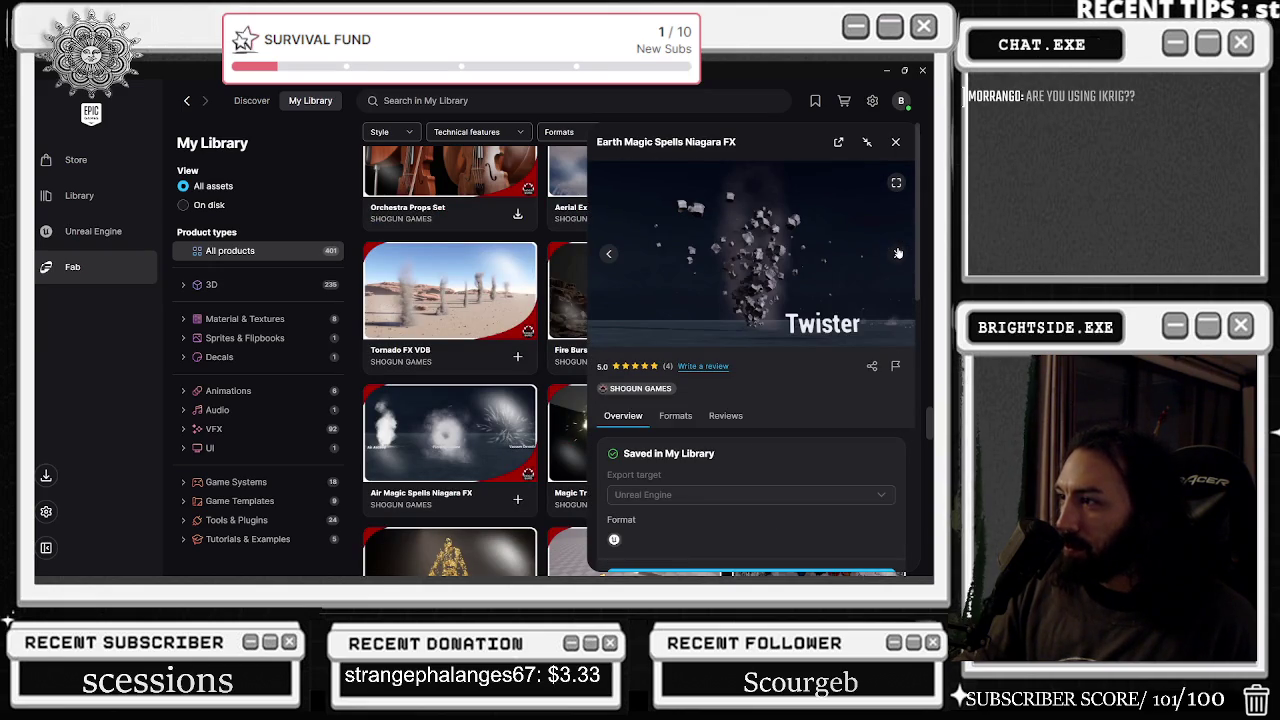
{"action": "left_click", "coordinate": [898, 253]}
{"action": "left_click", "coordinate": [898, 253]}
{"action": "left_click", "coordinate": [898, 253]}
{"action": "left_click", "coordinate": [898, 253]}
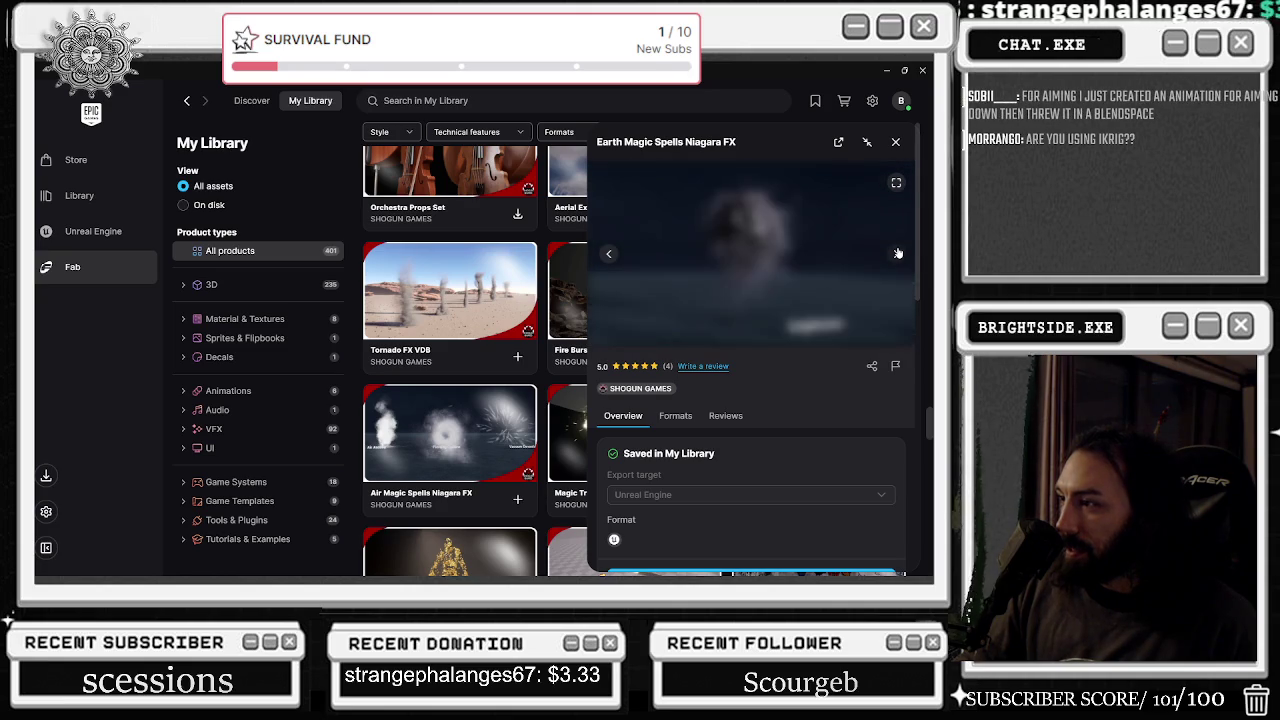
{"action": "left_click", "coordinate": [896, 142]}
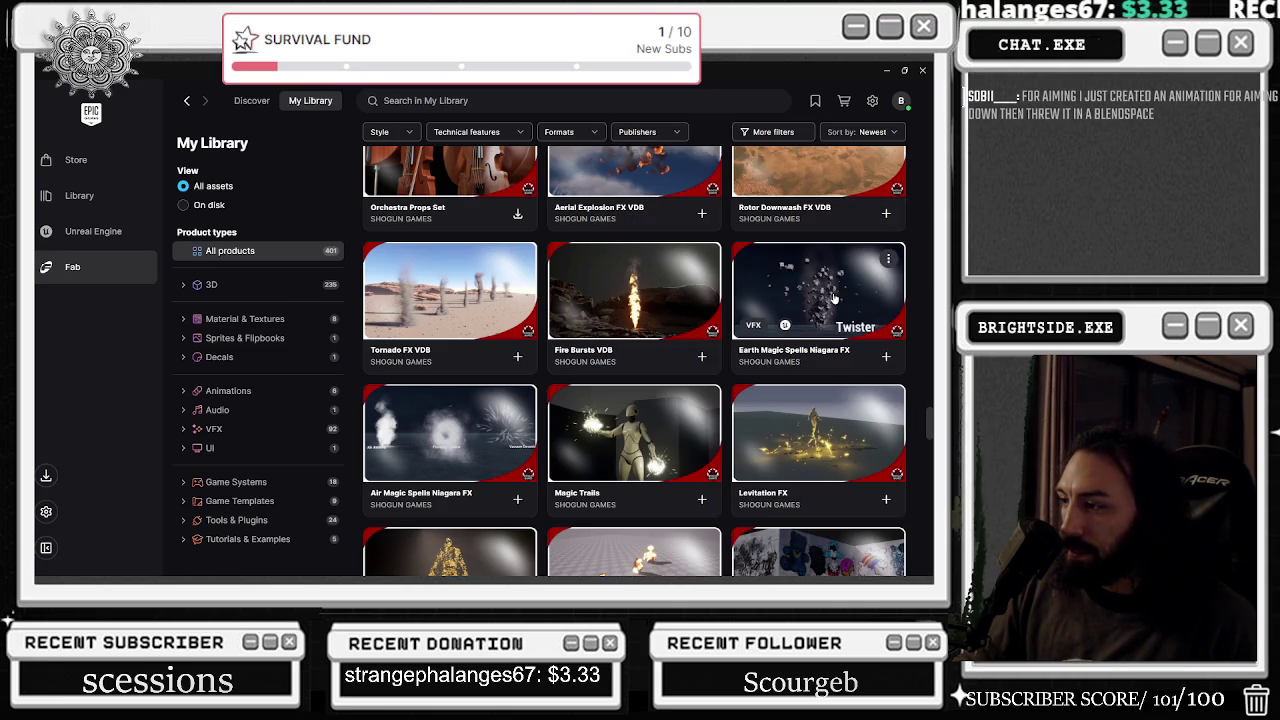
{"action": "scroll", "coordinate": [835, 305], "scroll_direction": "down", "scroll_amount": 1}
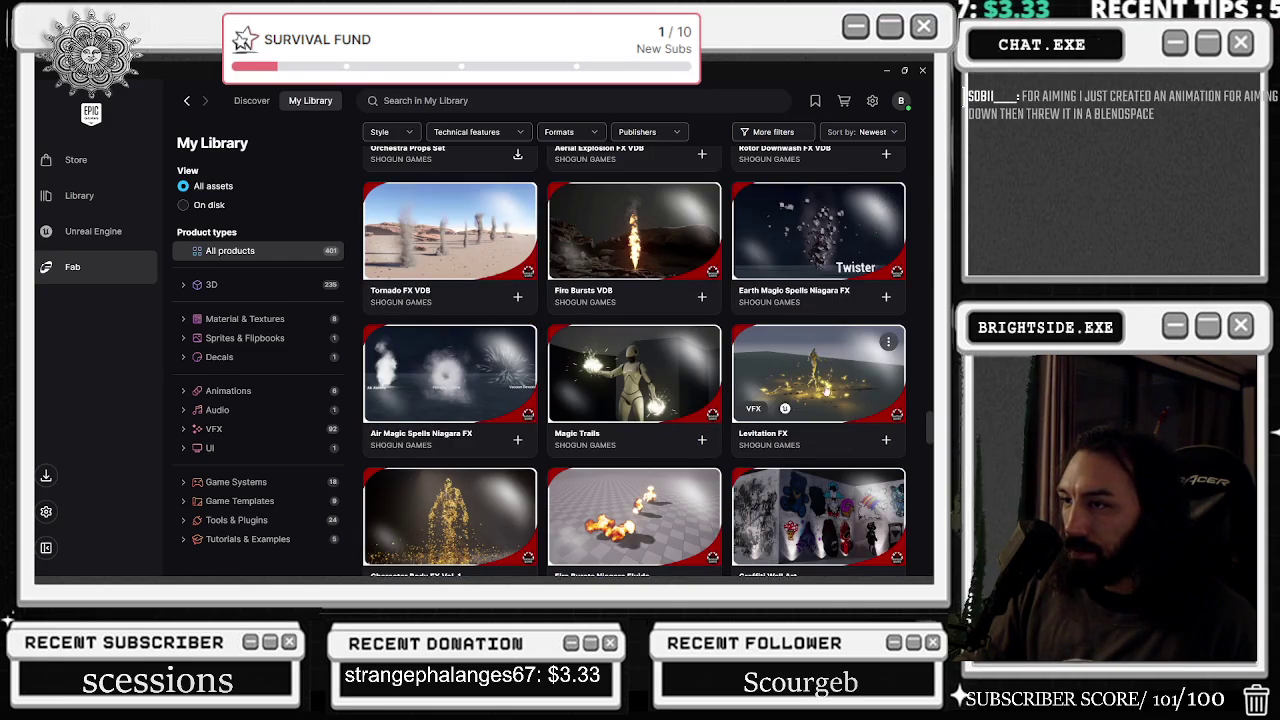
{"action": "left_click", "coordinate": [825, 392]}
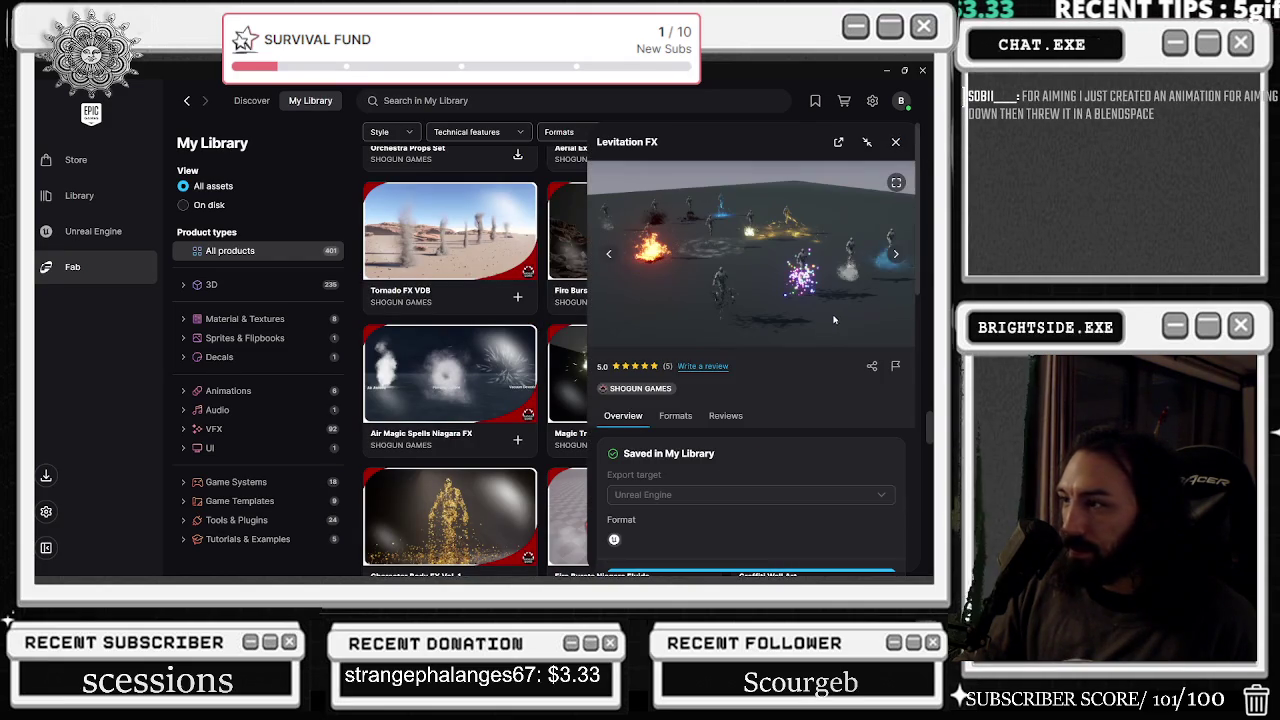
{"action": "left_click", "coordinate": [896, 256]}
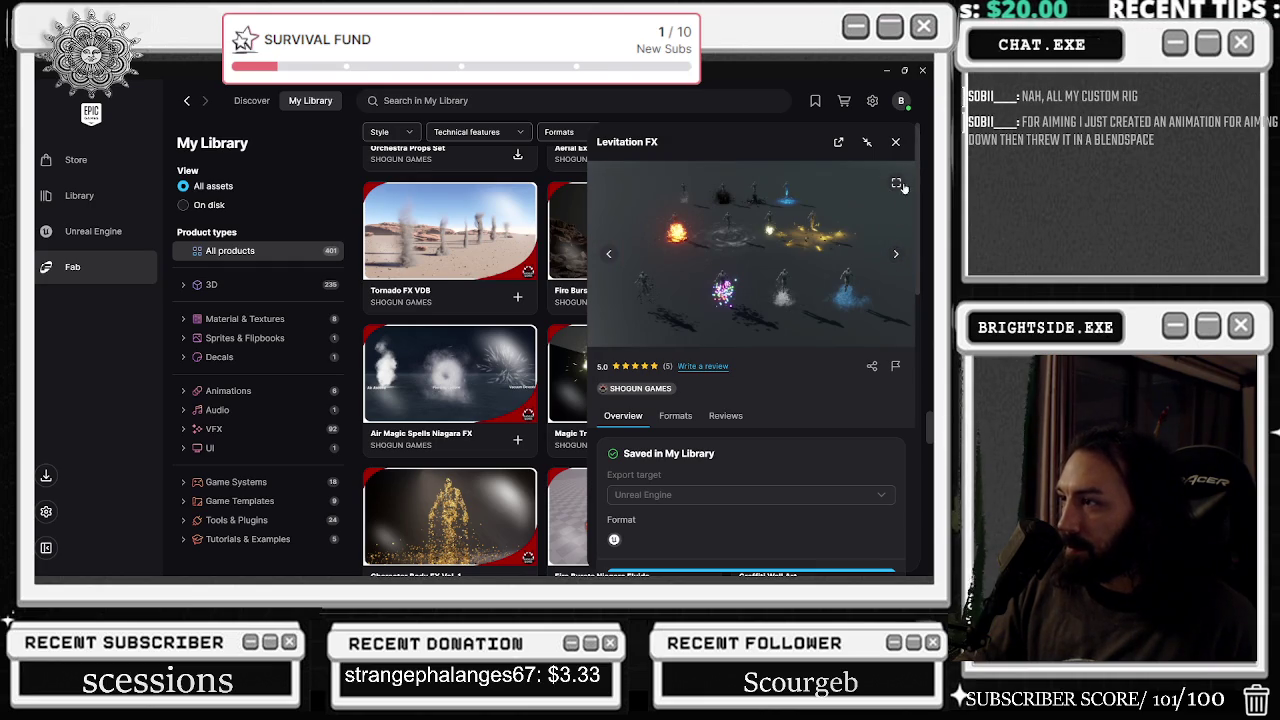
{"action": "left_click", "coordinate": [897, 143]}
{"action": "scroll", "coordinate": [784, 337], "scroll_direction": "down", "scroll_amount": 1}
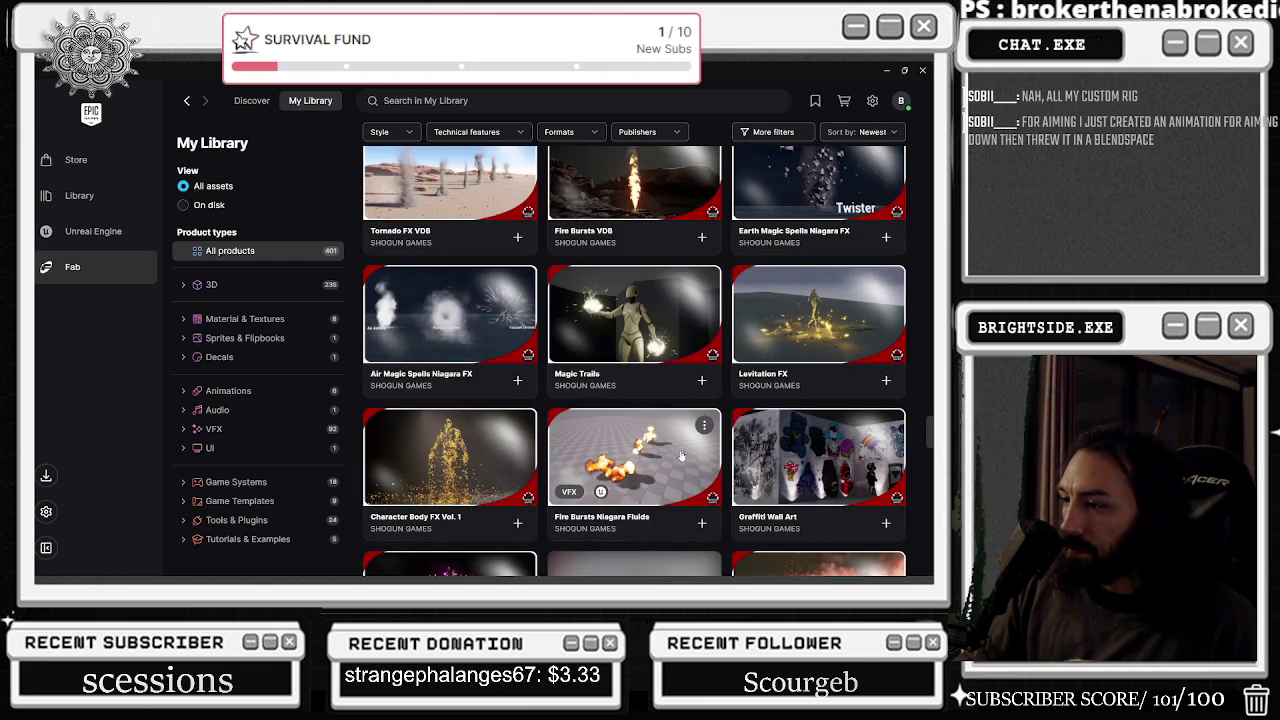
{"action": "left_click", "coordinate": [634, 460]}
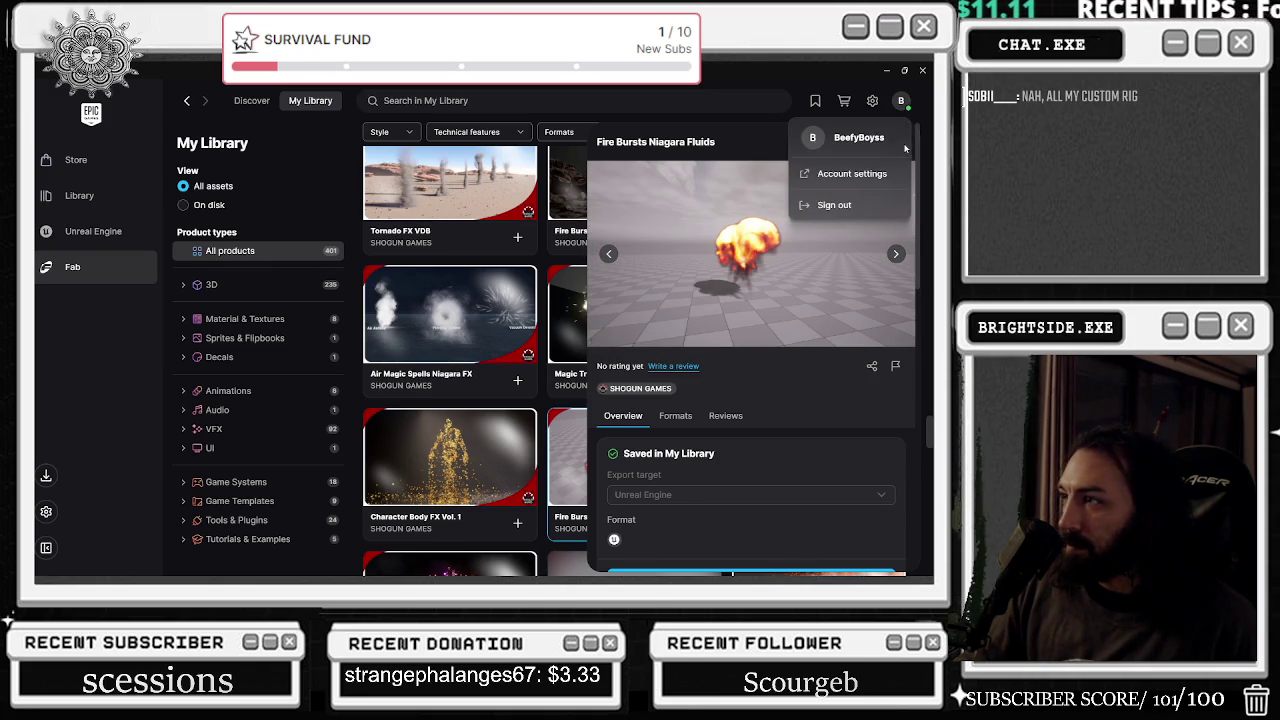
{"action": "left_click", "coordinate": [896, 141]}
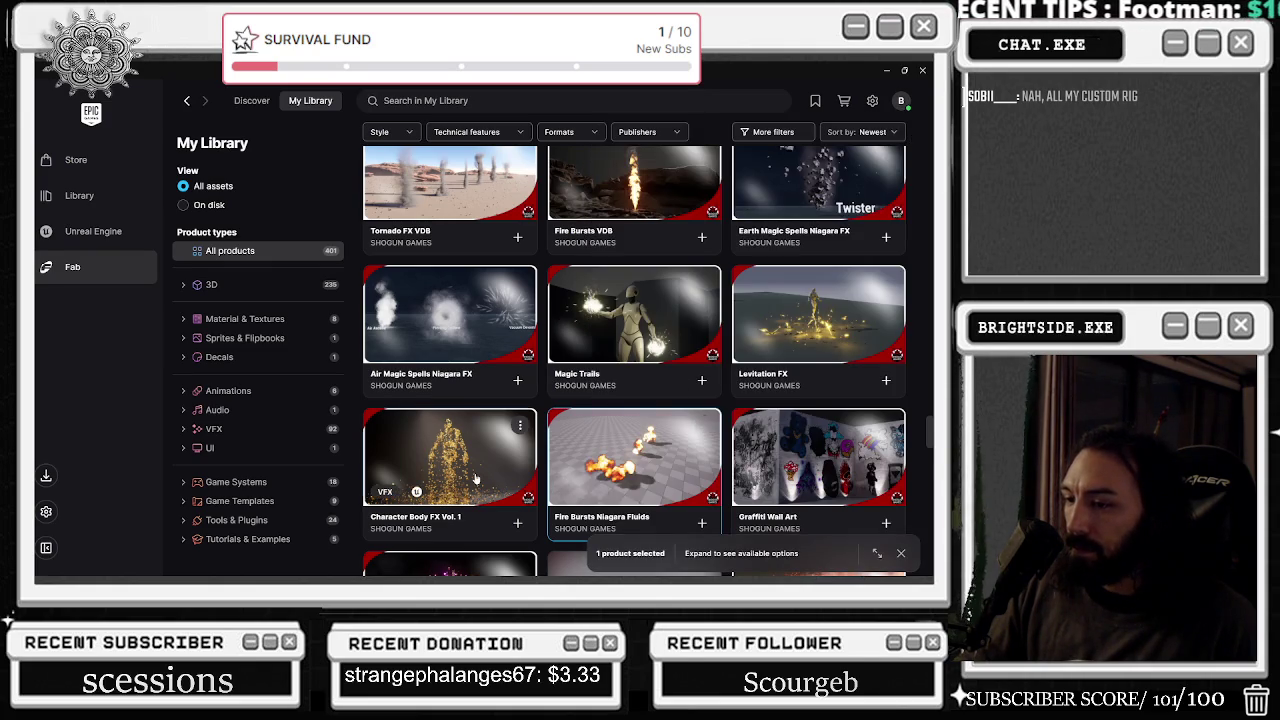
{"action": "left_click", "coordinate": [497, 466]}
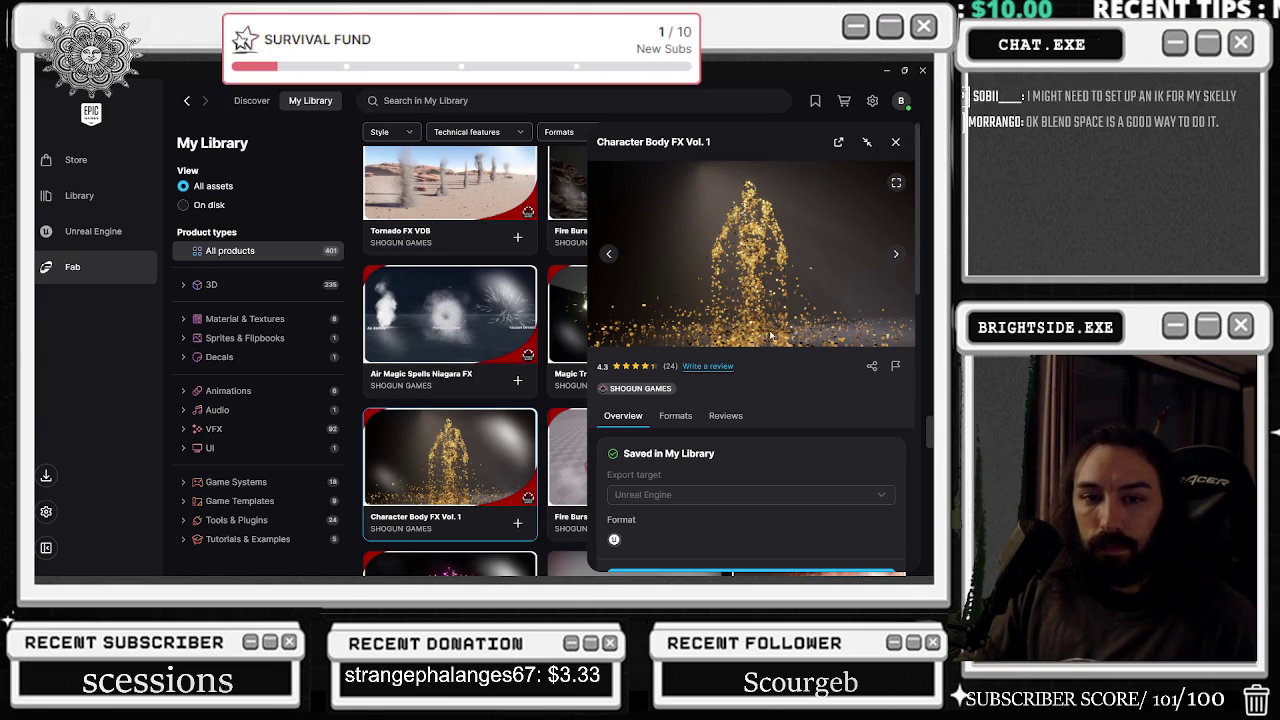
{"action": "left_click", "coordinate": [898, 254]}
{"action": "left_click", "coordinate": [897, 255]}
{"action": "left_click", "coordinate": [896, 257]}
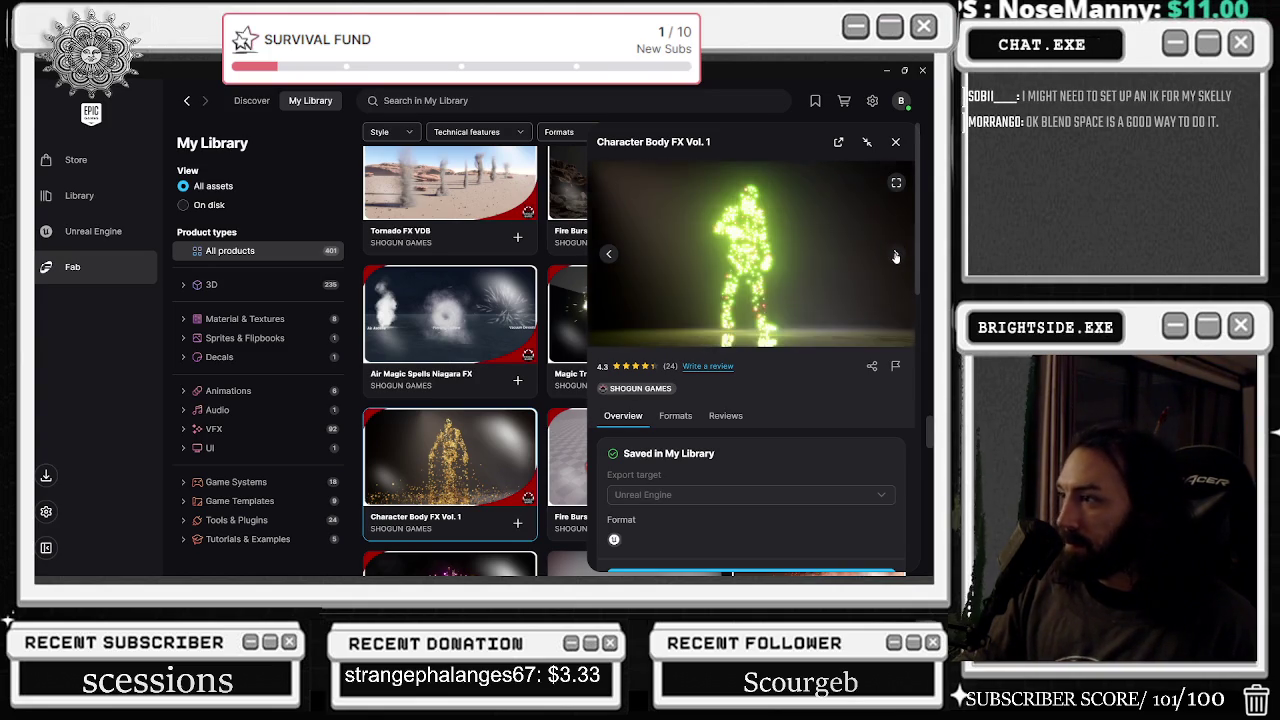
{"action": "left_click", "coordinate": [896, 257]}
{"action": "left_click", "coordinate": [896, 257]}
{"action": "left_click", "coordinate": [895, 257]}
{"action": "left_click", "coordinate": [895, 257]}
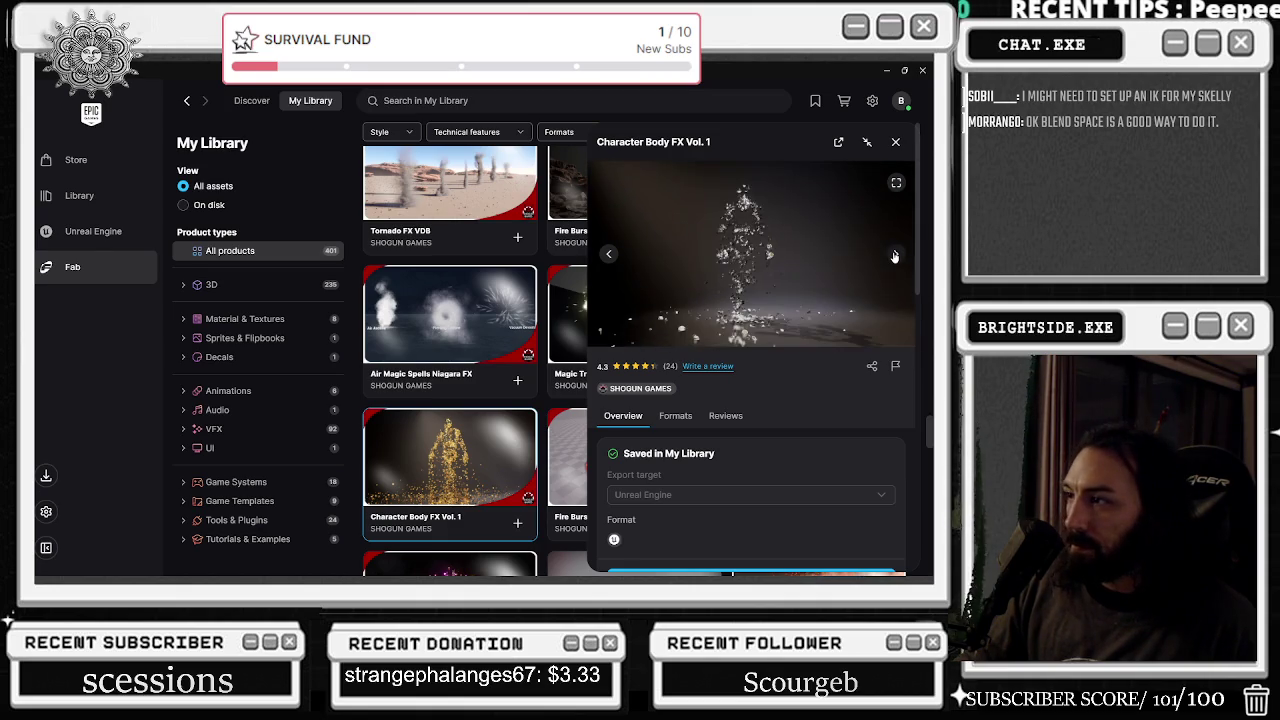
{"action": "left_click", "coordinate": [895, 257]}
{"action": "left_click", "coordinate": [895, 257]}
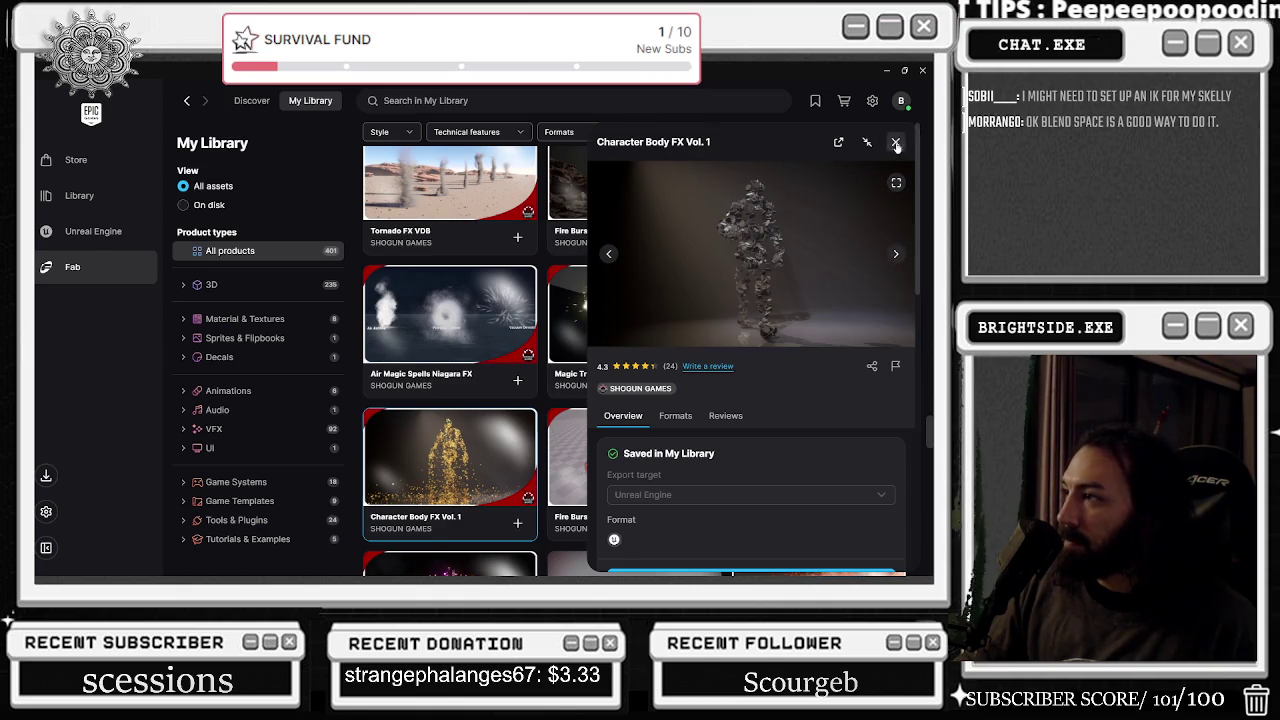
{"action": "left_click", "coordinate": [896, 143]}
{"action": "scroll", "coordinate": [736, 342], "scroll_direction": "down", "scroll_amount": 2}
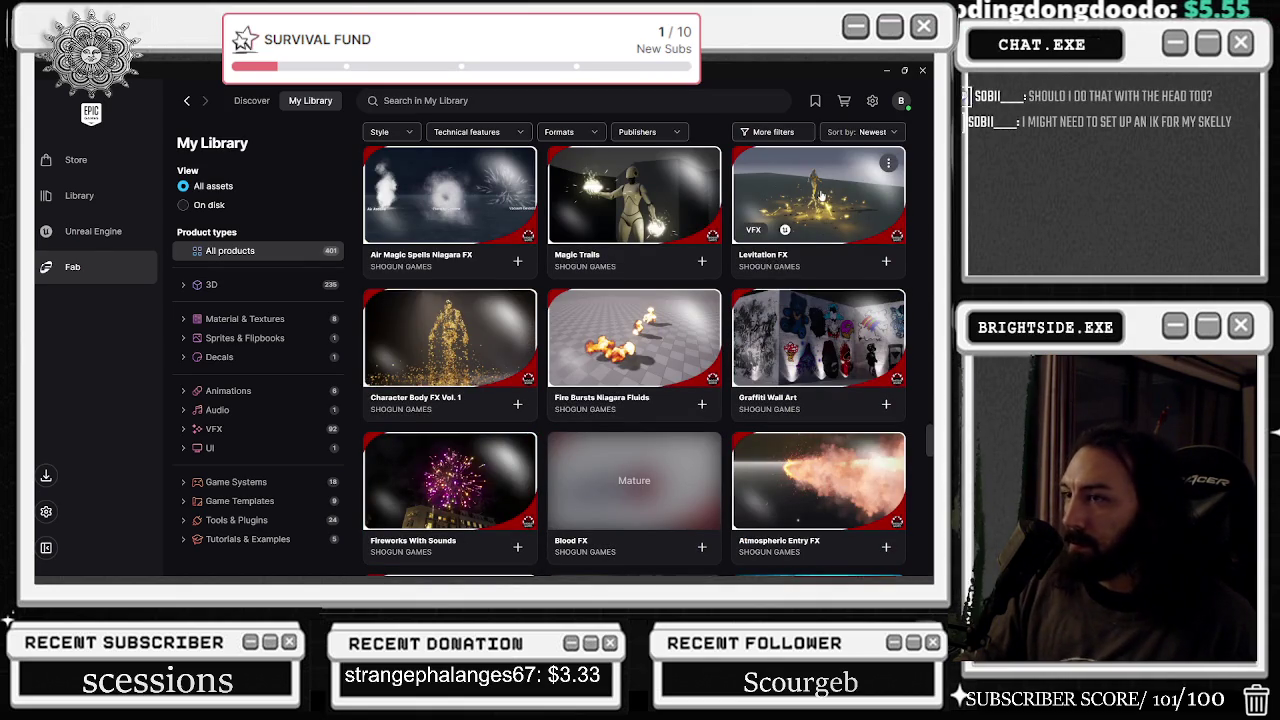
- Page through the Air Magic Spells Niagara FX previews, then close its details
{"action": "left_click", "coordinate": [472, 205]}
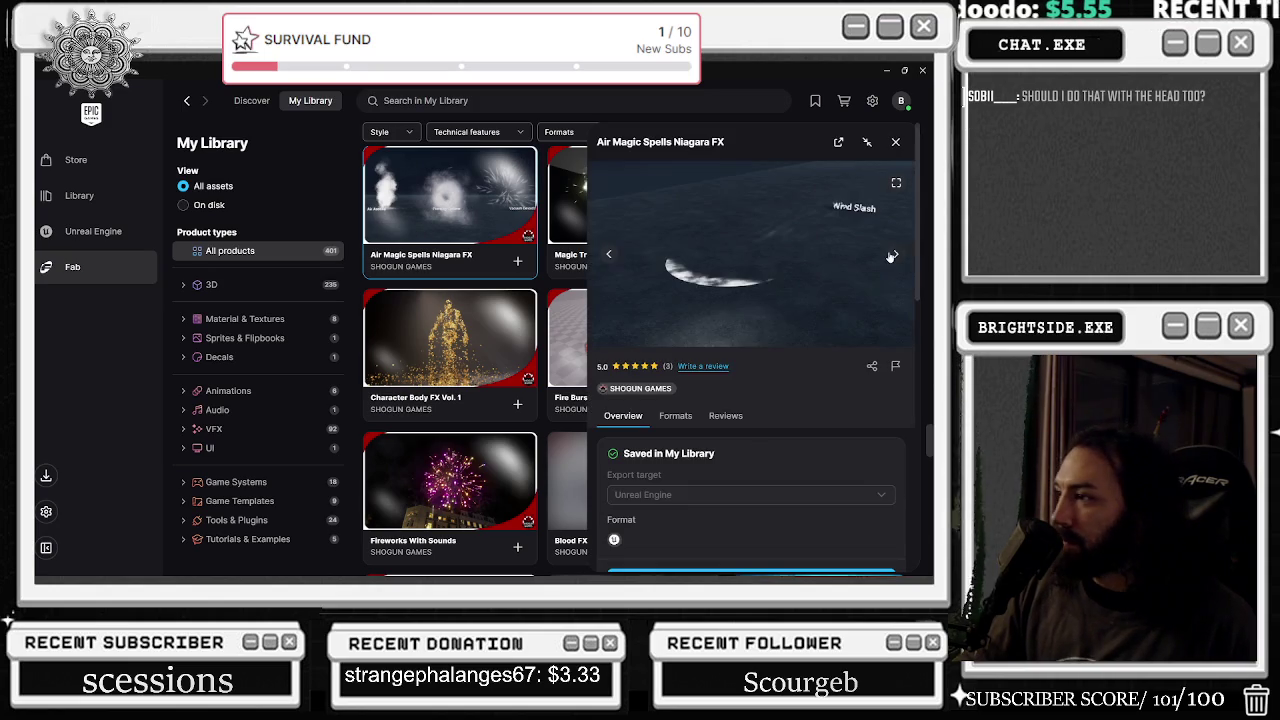
{"action": "left_click", "coordinate": [895, 256]}
{"action": "left_click", "coordinate": [895, 256]}
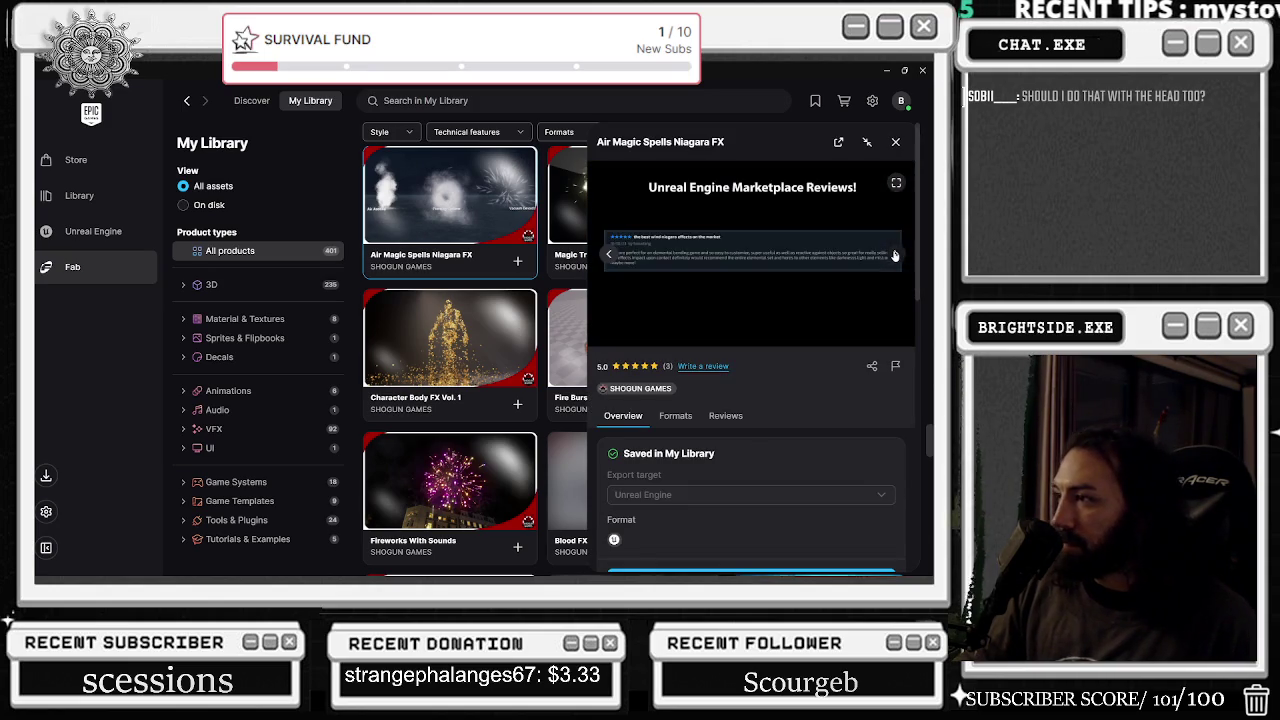
{"action": "left_click", "coordinate": [896, 256]}
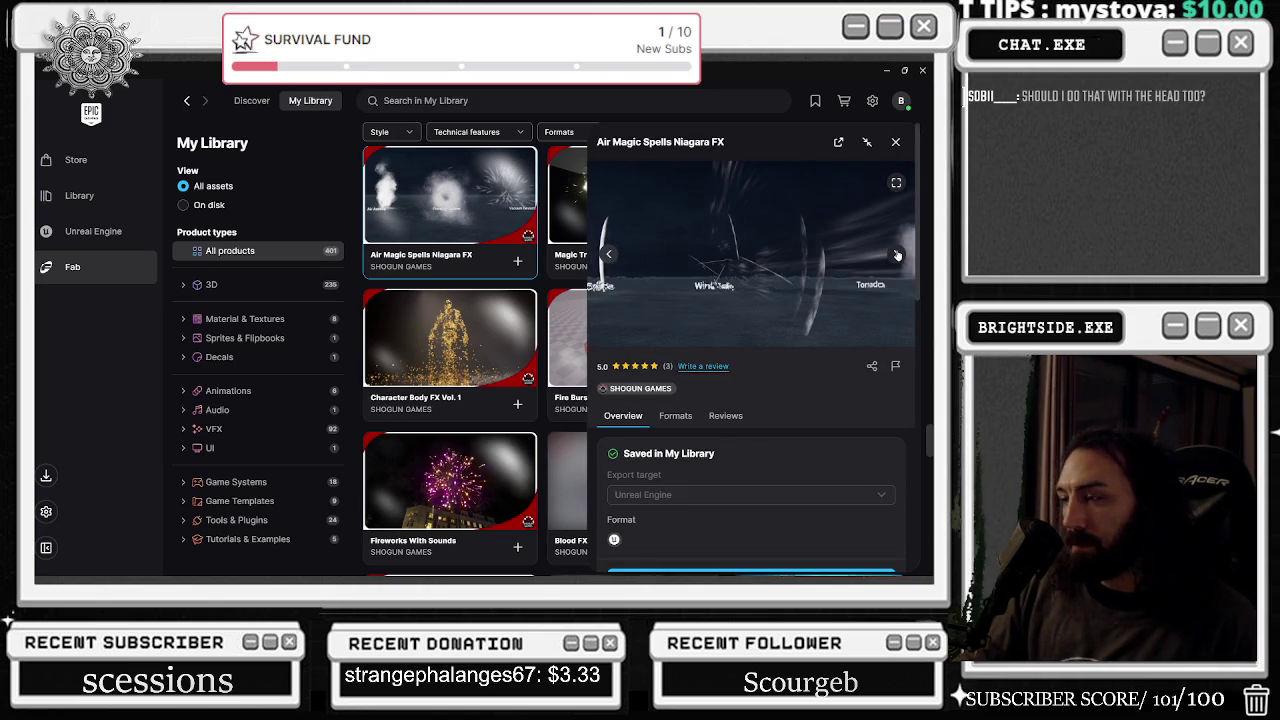
{"action": "left_click", "coordinate": [897, 256]}
{"action": "left_click", "coordinate": [898, 255]}
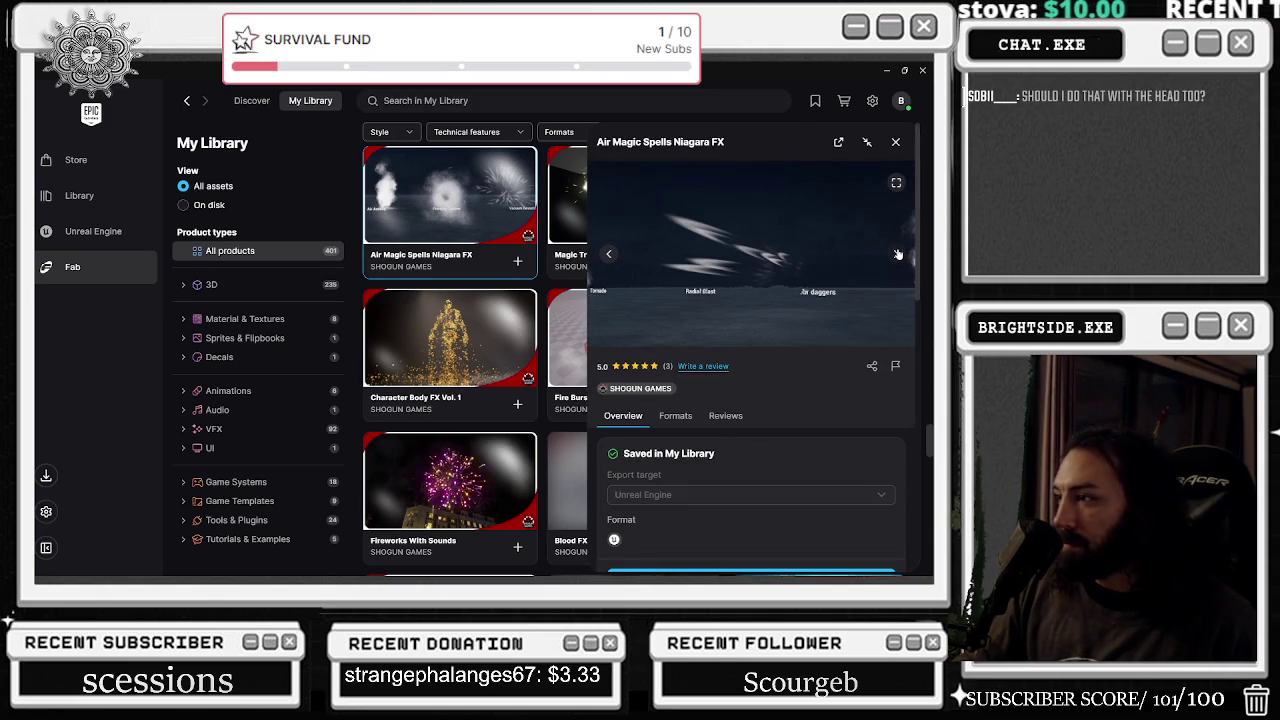
{"action": "left_click", "coordinate": [898, 254]}
{"action": "left_click", "coordinate": [898, 254]}
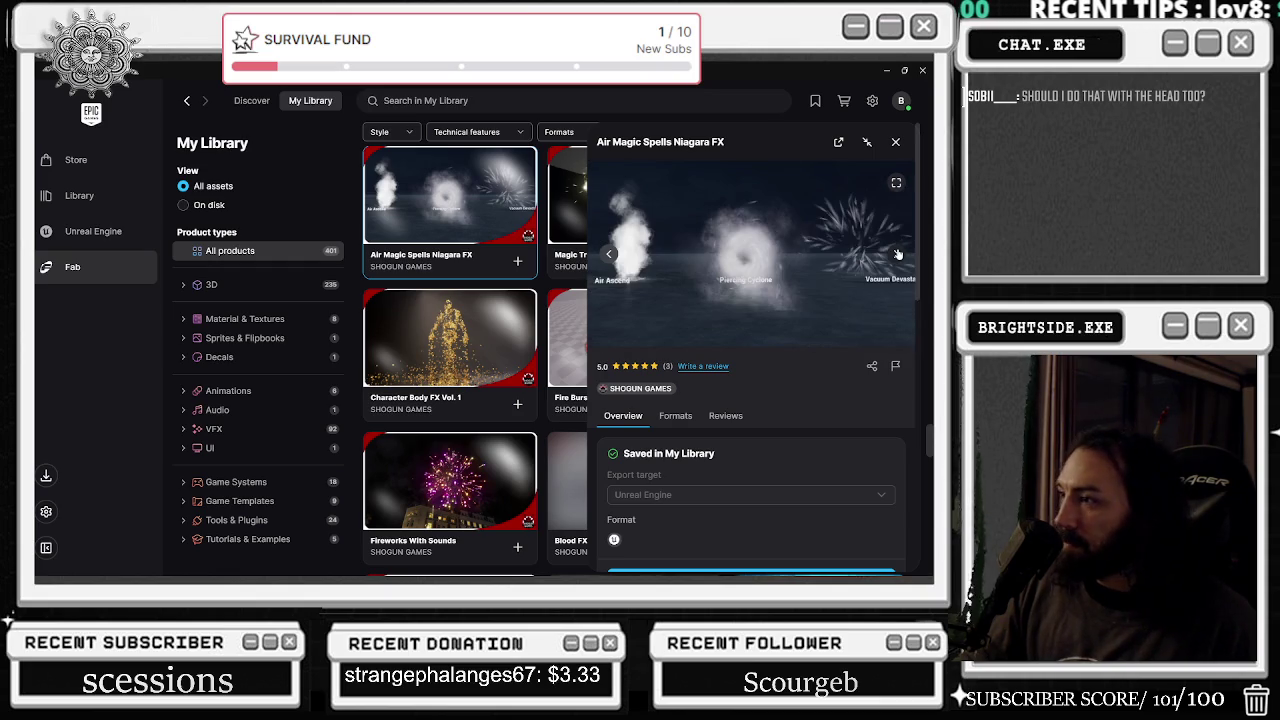
{"action": "left_click", "coordinate": [895, 142]}
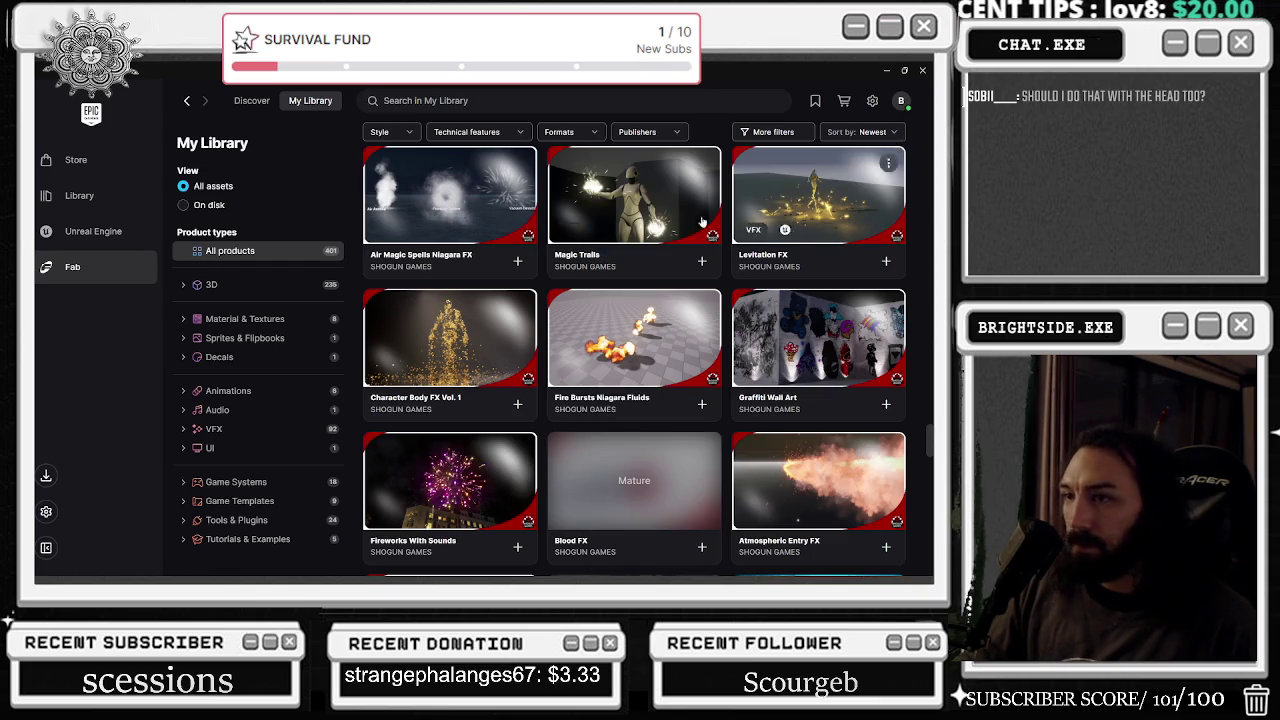
- Add Air Magic Spells Niagara FX to the Badaboom_Pizza_sim project
{"action": "left_click", "coordinate": [517, 261]}
{"action": "left_click", "coordinate": [588, 276]}
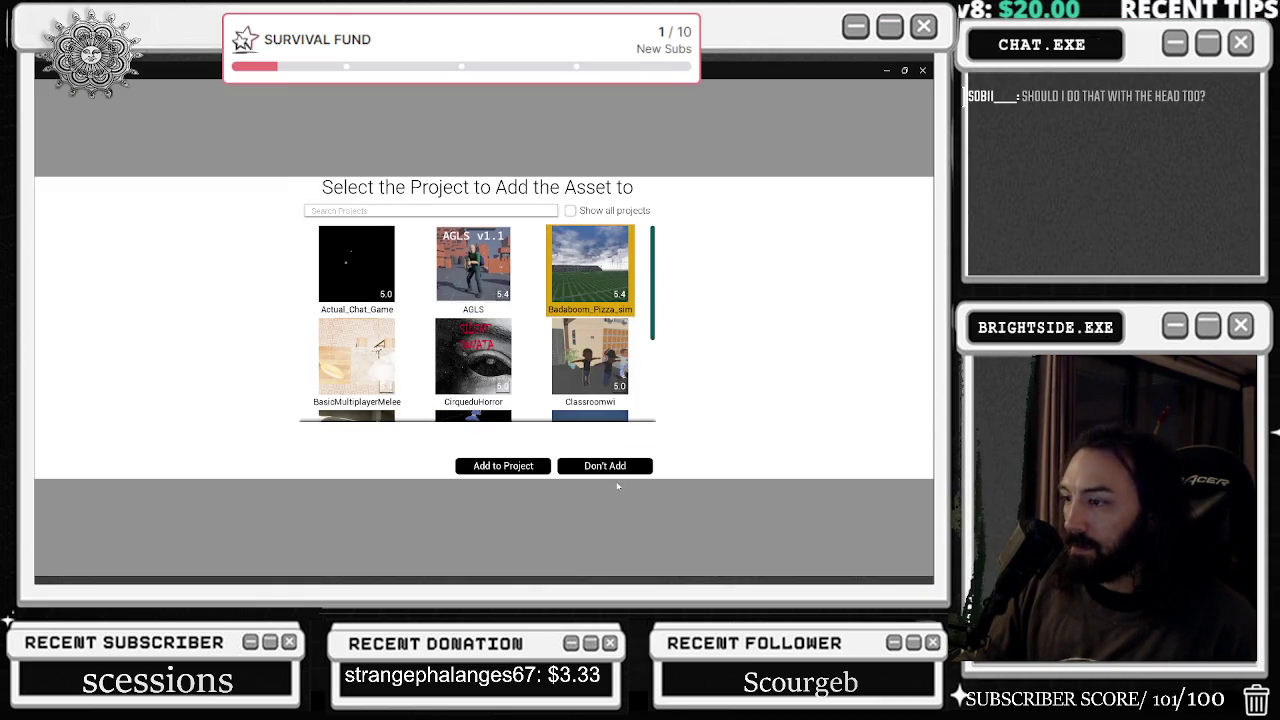
{"action": "left_click", "coordinate": [503, 466]}
{"action": "scroll", "coordinate": [789, 363], "scroll_direction": "down", "scroll_amount": 1}
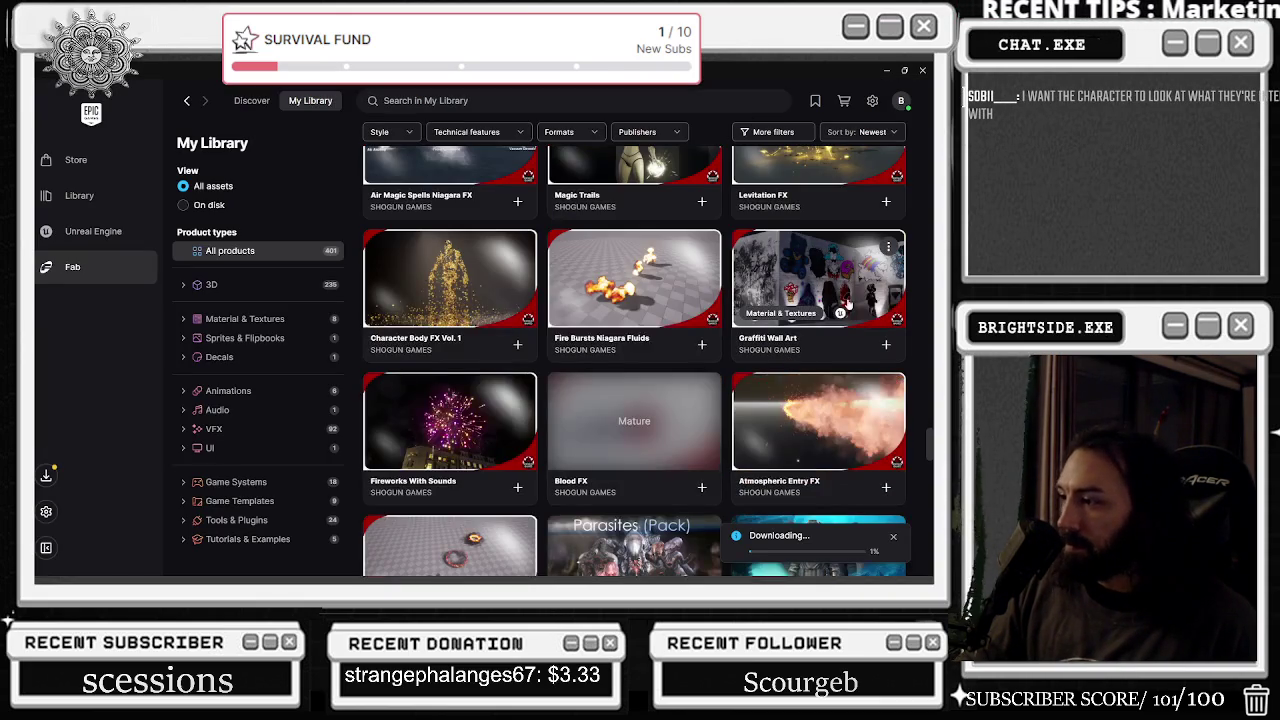
- Open Blood FX, reveal its mature content, and page through its previews
{"action": "scroll", "coordinate": [851, 312], "scroll_direction": "down", "scroll_amount": 2}
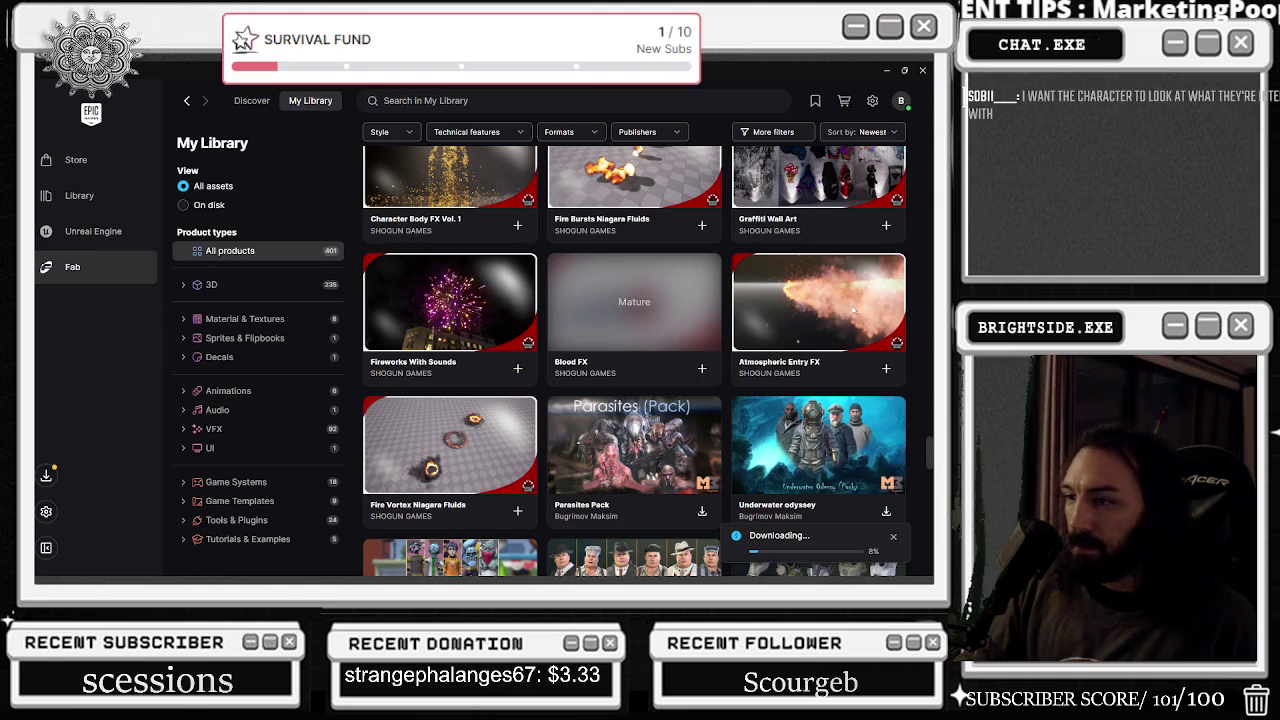
{"action": "left_click", "coordinate": [657, 302]}
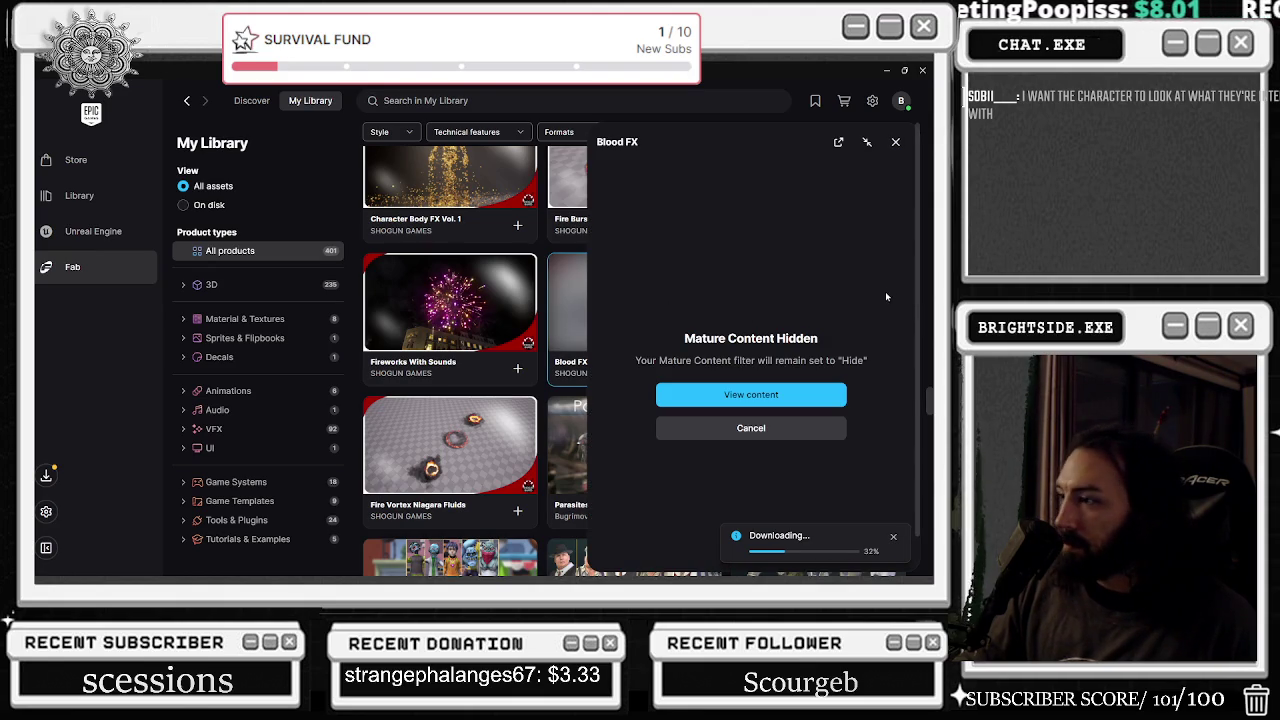
{"action": "left_click", "coordinate": [816, 388]}
{"action": "left_click", "coordinate": [898, 253]}
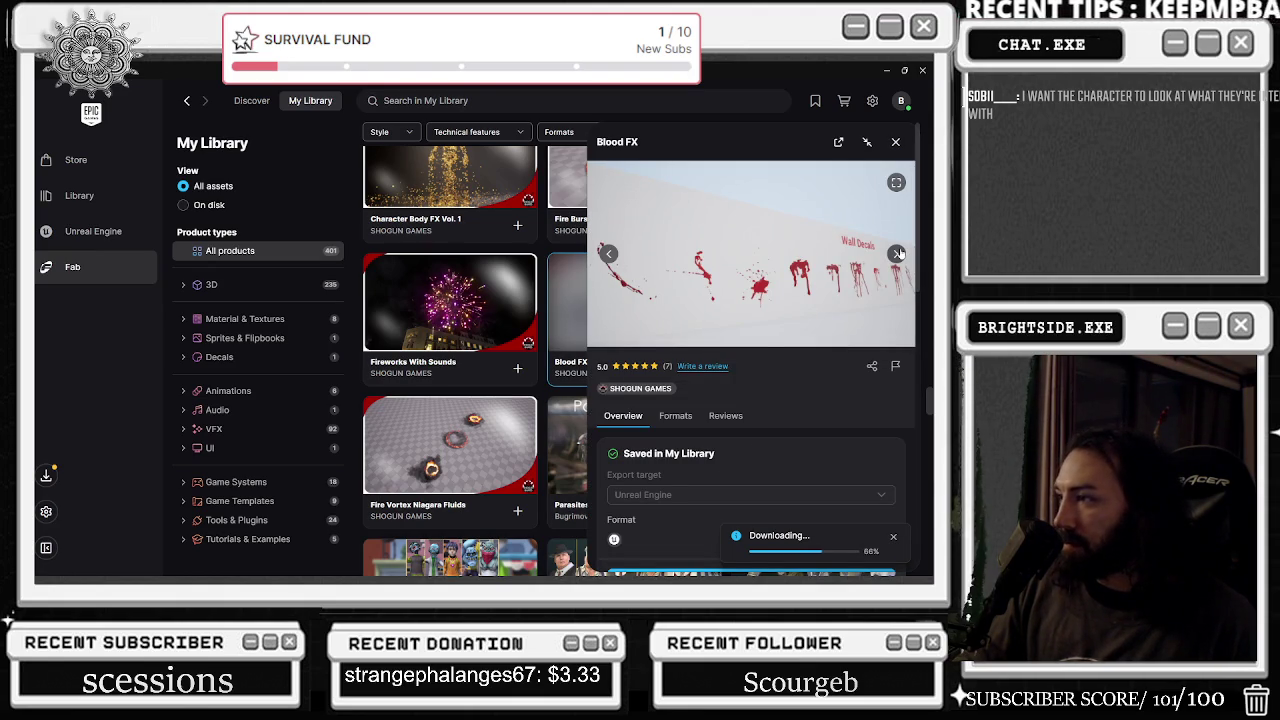
{"action": "left_click", "coordinate": [898, 253]}
{"action": "left_click", "coordinate": [898, 253]}
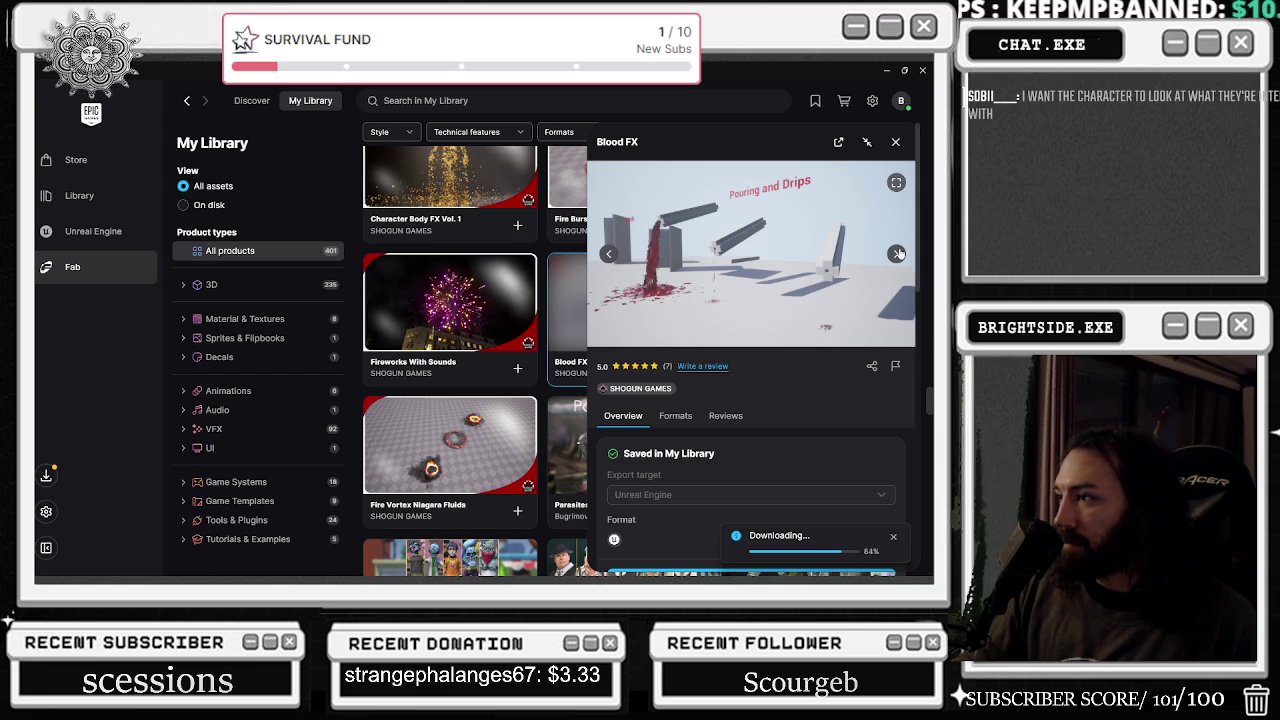
{"action": "left_click", "coordinate": [898, 253]}
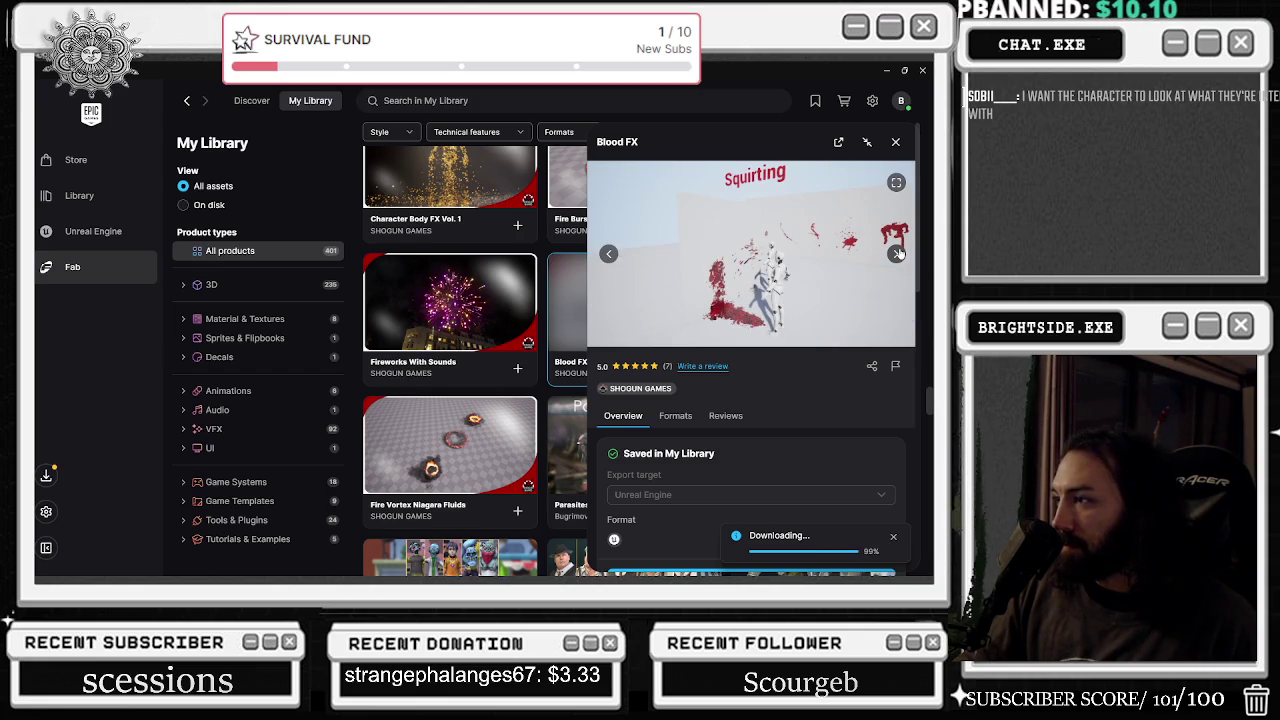
{"action": "left_click", "coordinate": [898, 253]}
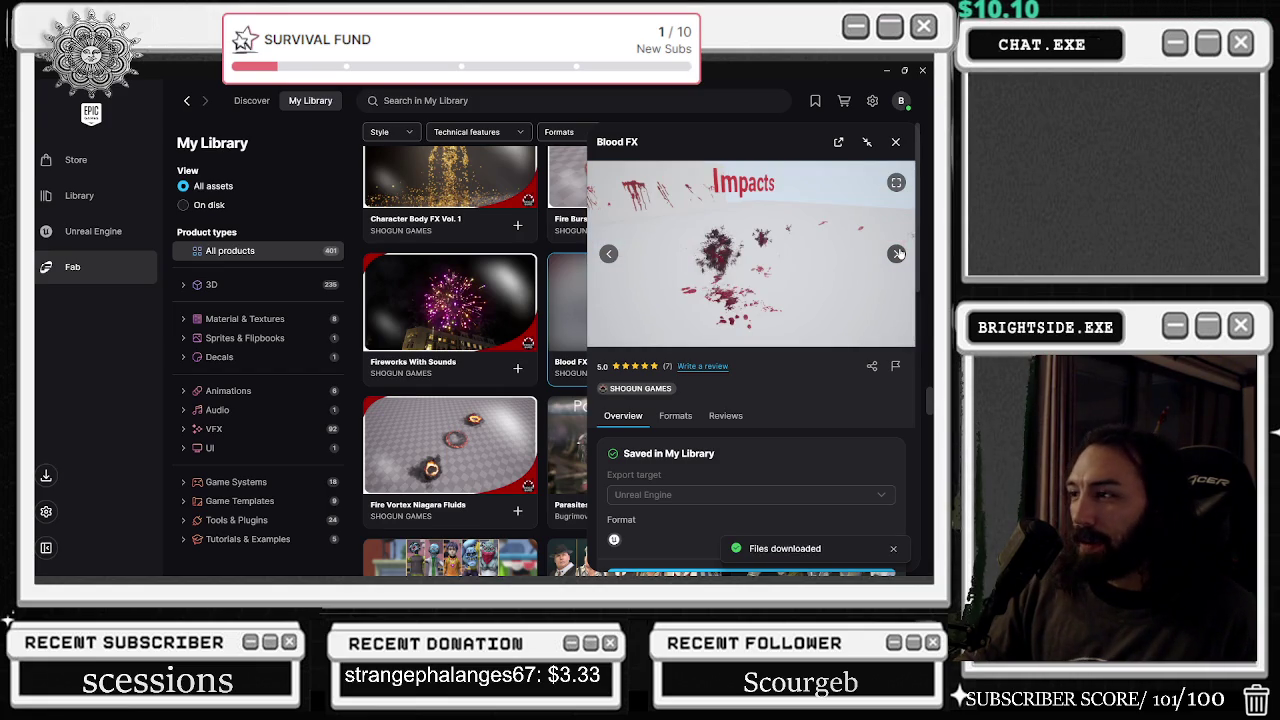
{"action": "left_click", "coordinate": [898, 253]}
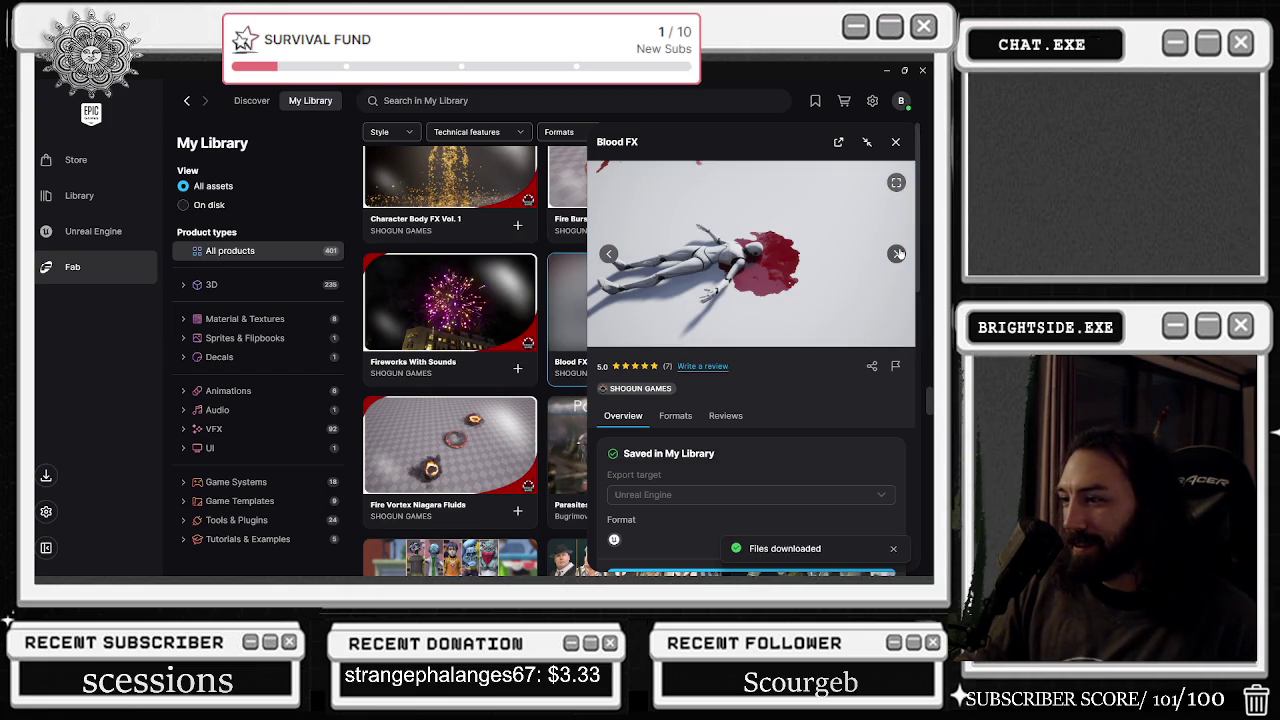
{"action": "left_click", "coordinate": [898, 253]}
{"action": "left_click", "coordinate": [898, 253]}
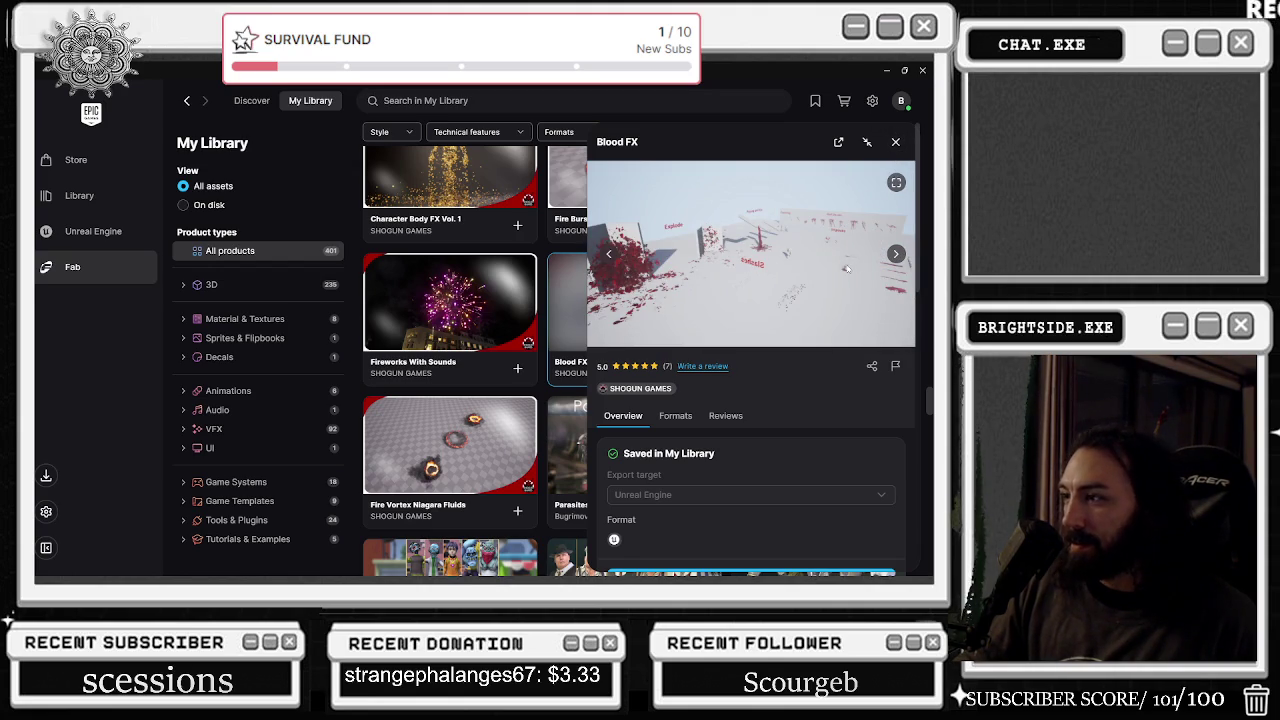
- Add Blood FX to the Badaboom_Pizza_sim project
{"action": "scroll", "coordinate": [826, 395], "scroll_direction": "down", "scroll_amount": 3}
{"action": "scroll", "coordinate": [827, 406], "scroll_direction": "down", "scroll_amount": 2}
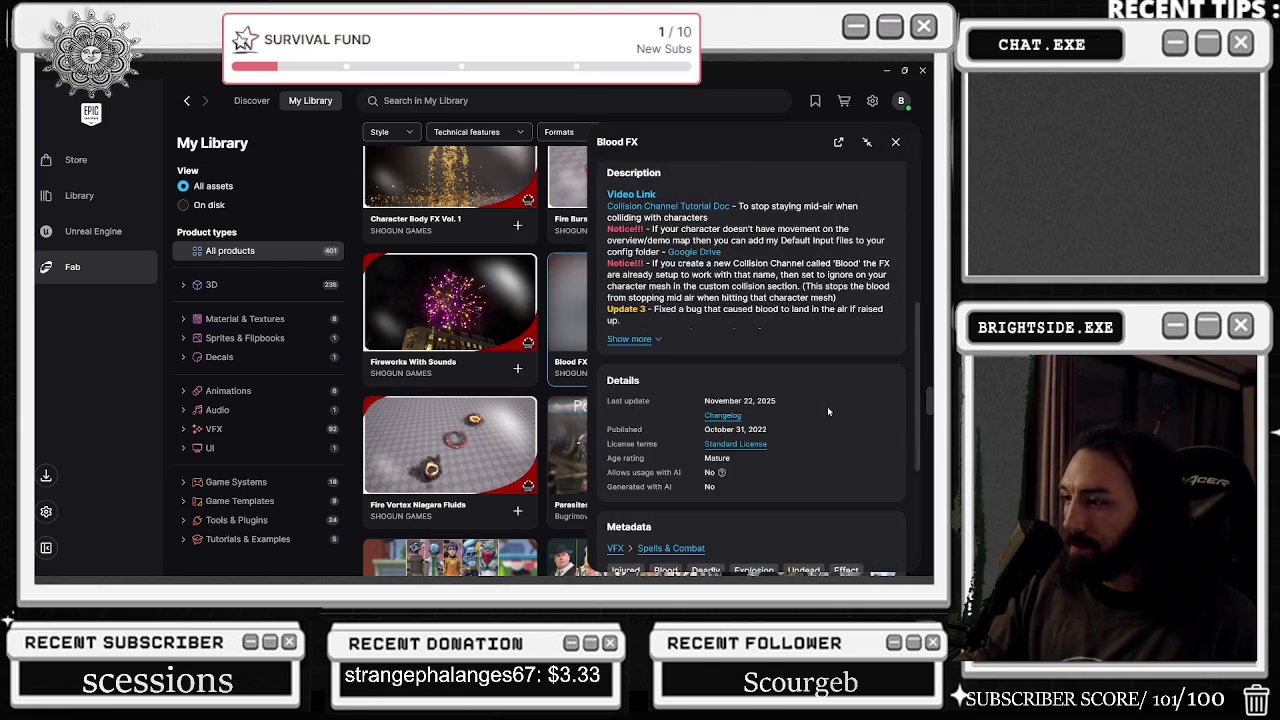
{"action": "scroll", "coordinate": [827, 406], "scroll_direction": "up", "scroll_amount": 4}
{"action": "left_click", "coordinate": [757, 470]}
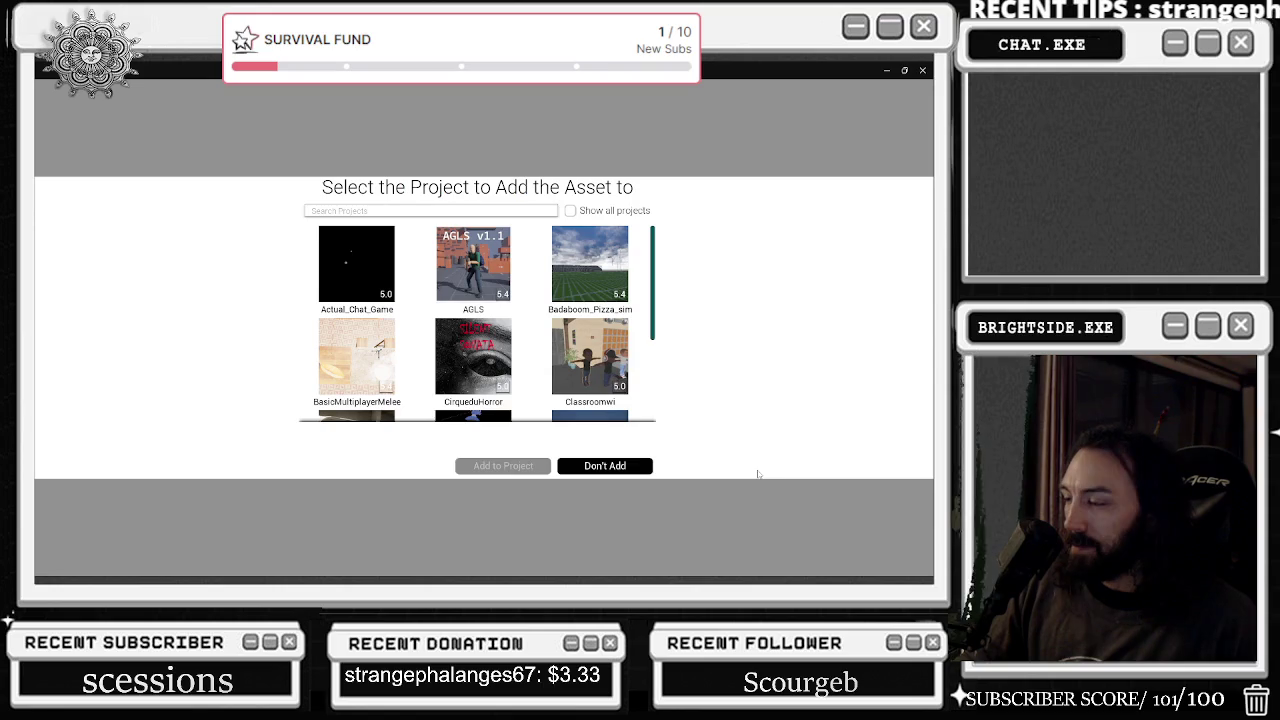
{"action": "left_click", "coordinate": [600, 280]}
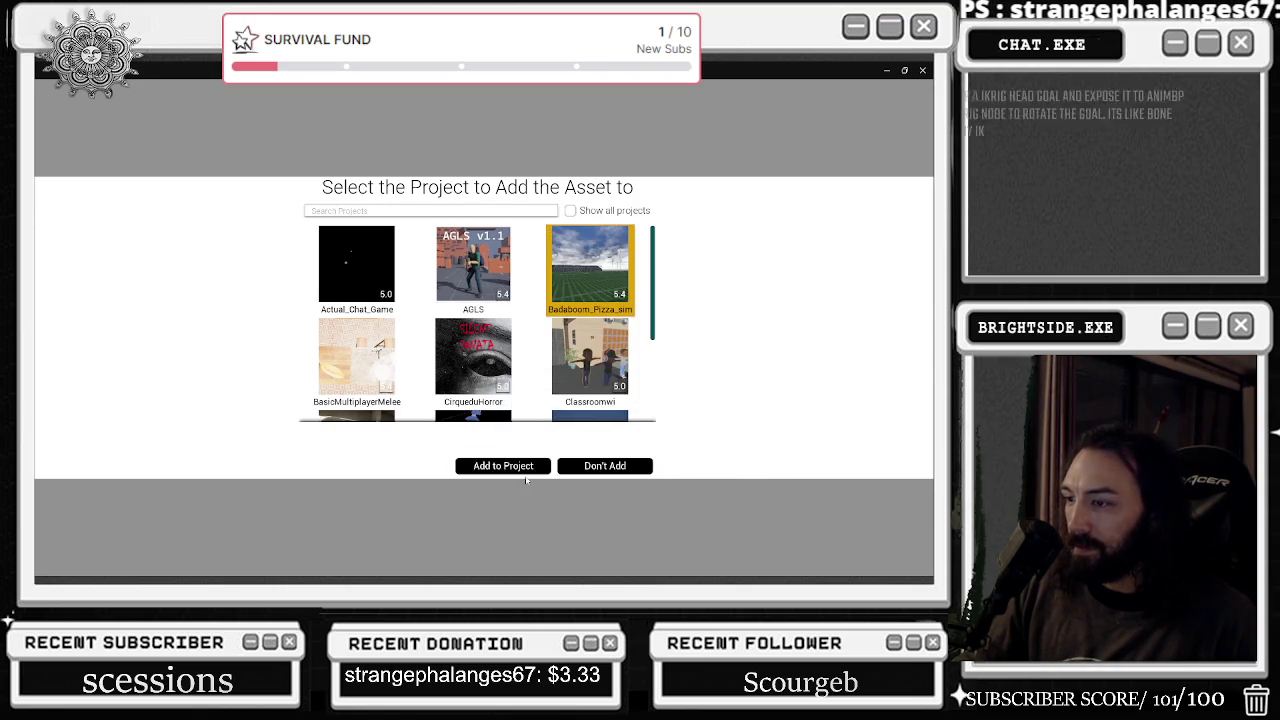
{"action": "left_click", "coordinate": [550, 466]}
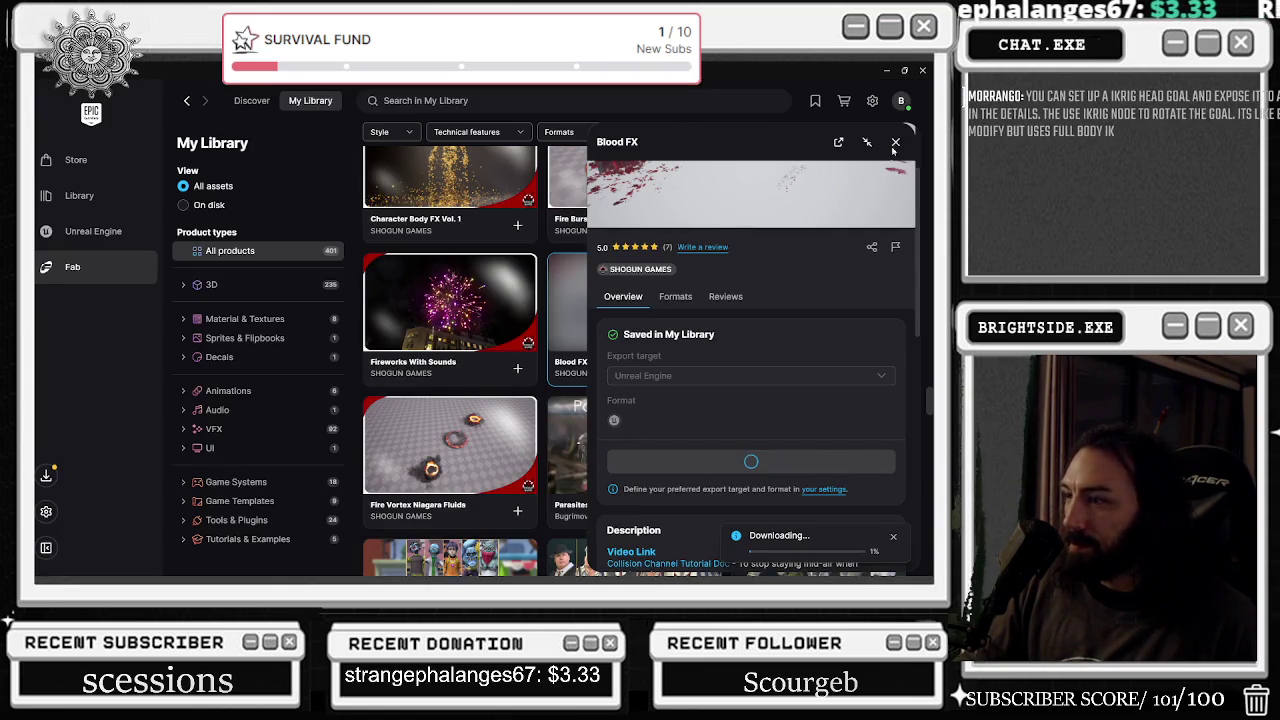
- Close Blood FX, briefly view Fire Vortex Niagara Fluids, then scroll further down the library
{"action": "left_click", "coordinate": [894, 145]}
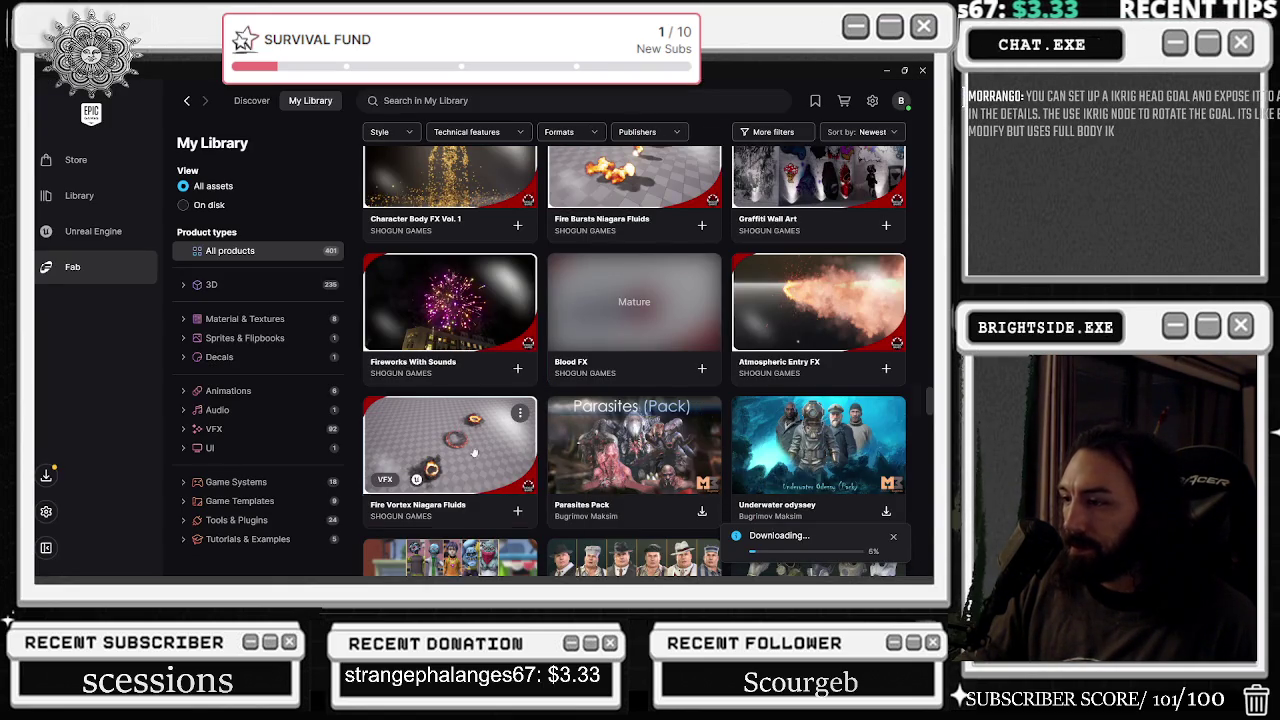
{"action": "left_click", "coordinate": [474, 453]}
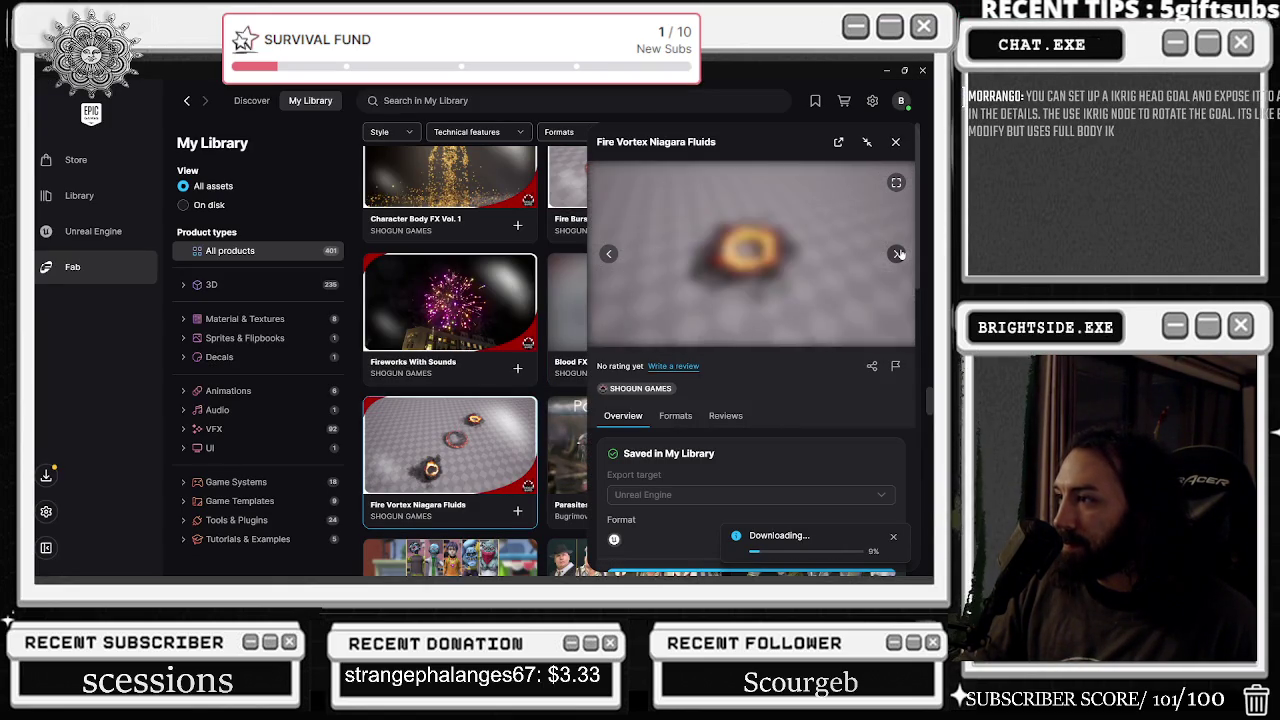
{"action": "left_click", "coordinate": [895, 141]}
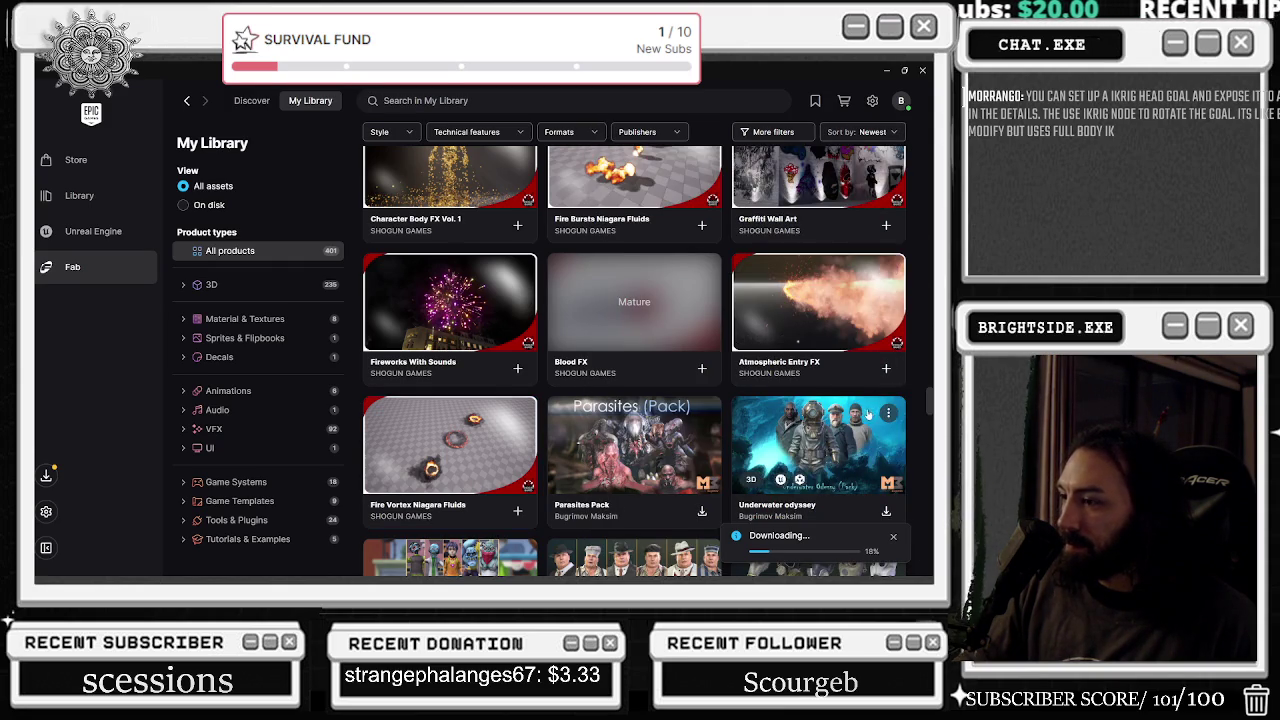
{"action": "scroll", "coordinate": [866, 410], "scroll_direction": "down", "scroll_amount": 3}
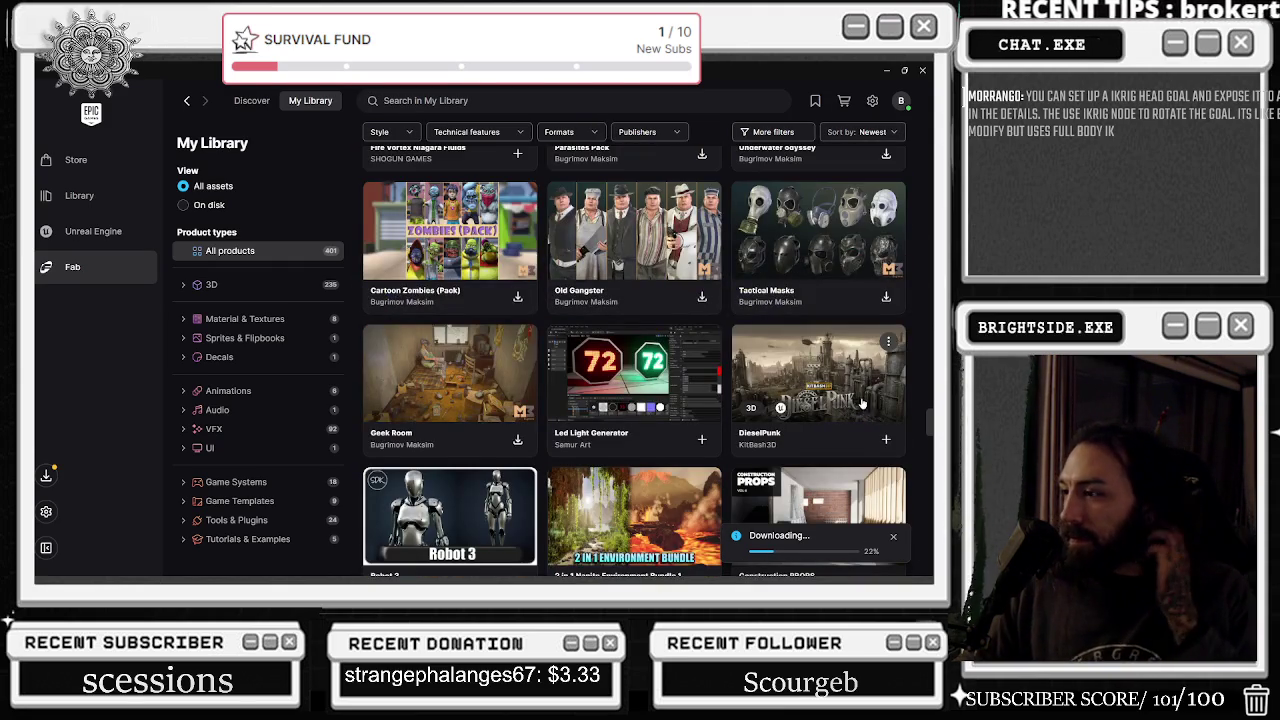
{"action": "scroll", "coordinate": [862, 403], "scroll_direction": "down", "scroll_amount": 1}
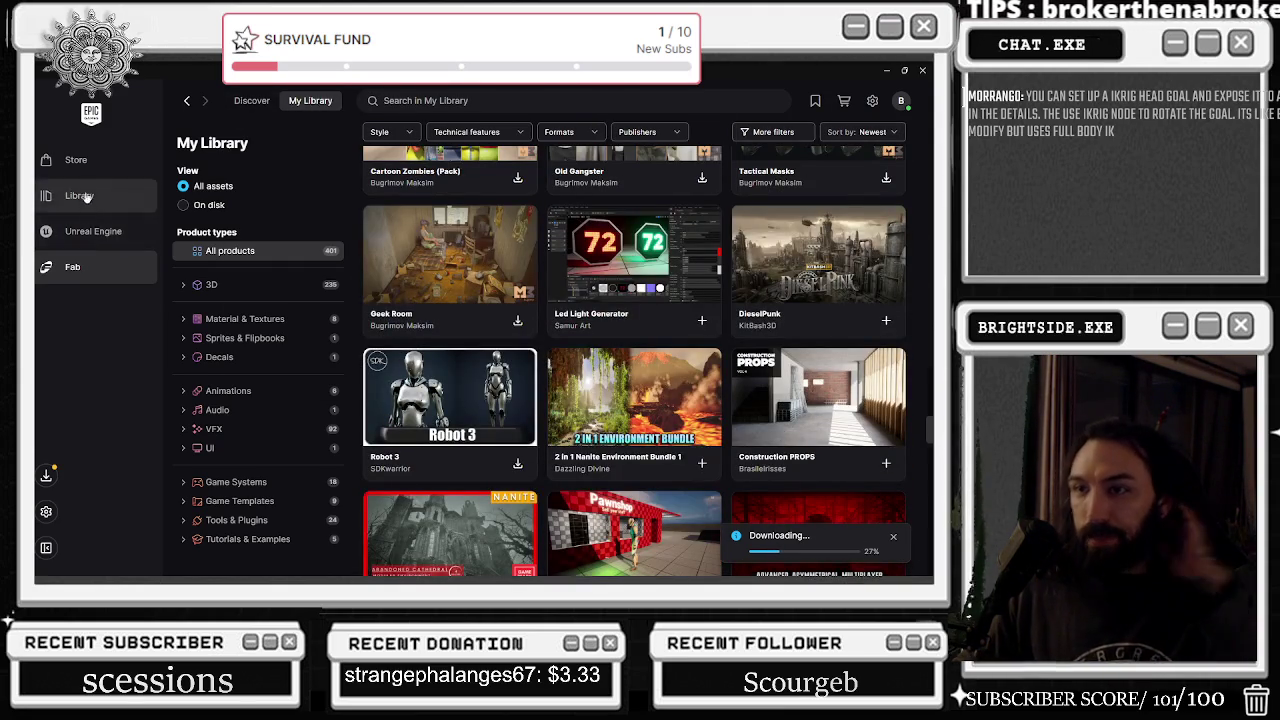
- Launch the Badaboom project from the Unreal Engine library and minimize the launcher
{"action": "left_click", "coordinate": [86, 197]}
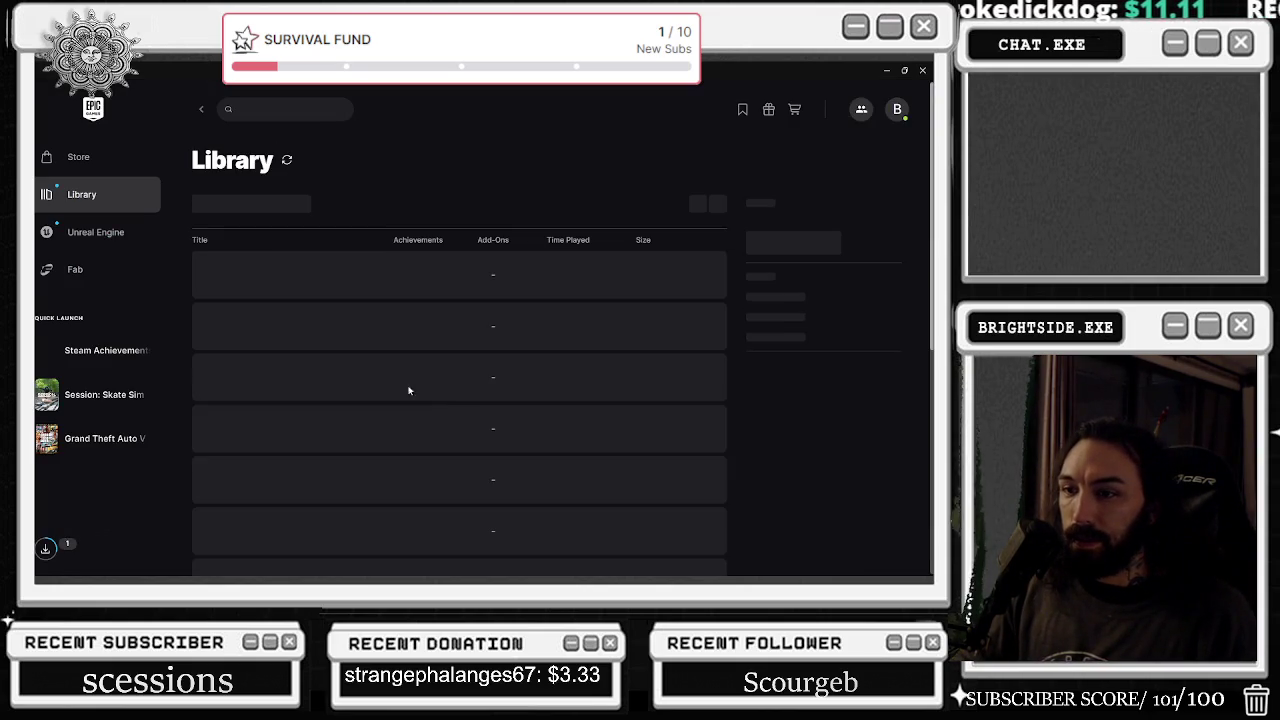
{"action": "left_click", "coordinate": [115, 245]}
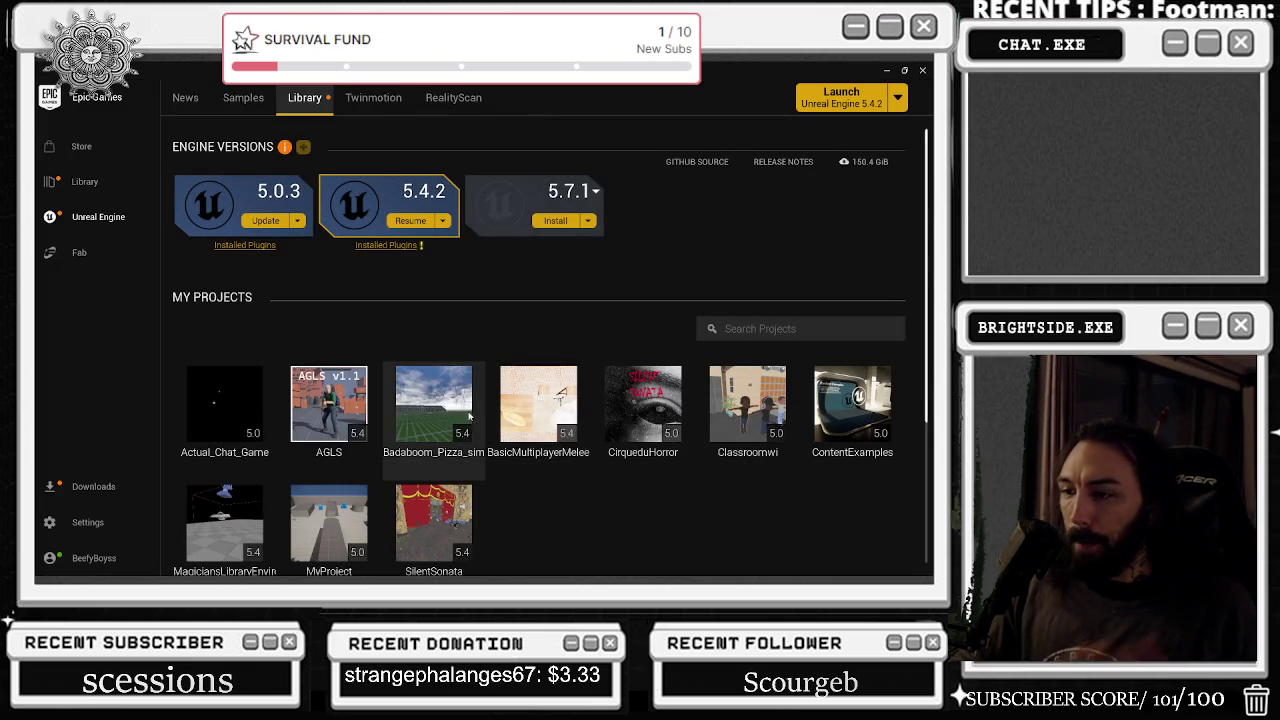
{"action": "double_click", "coordinate": [469, 416]}
{"action": "left_click", "coordinate": [886, 70]}
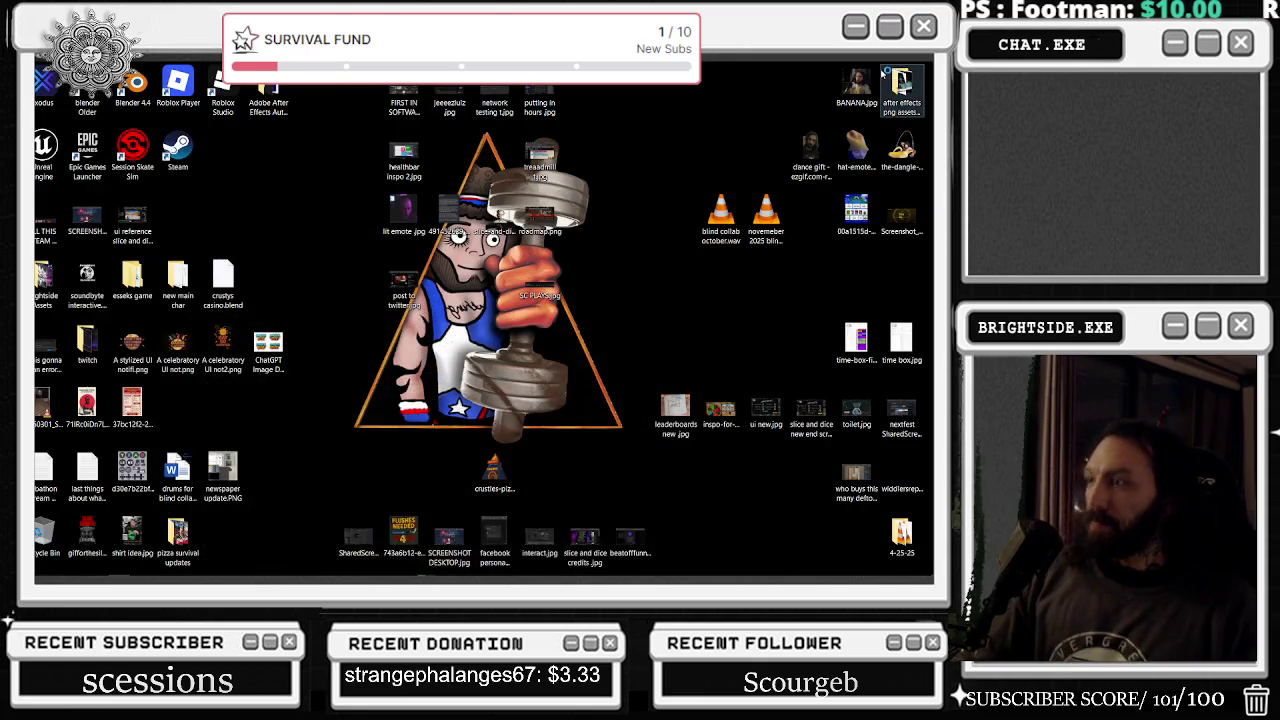
{"action": "mouse_move", "coordinate": [99, 578]}
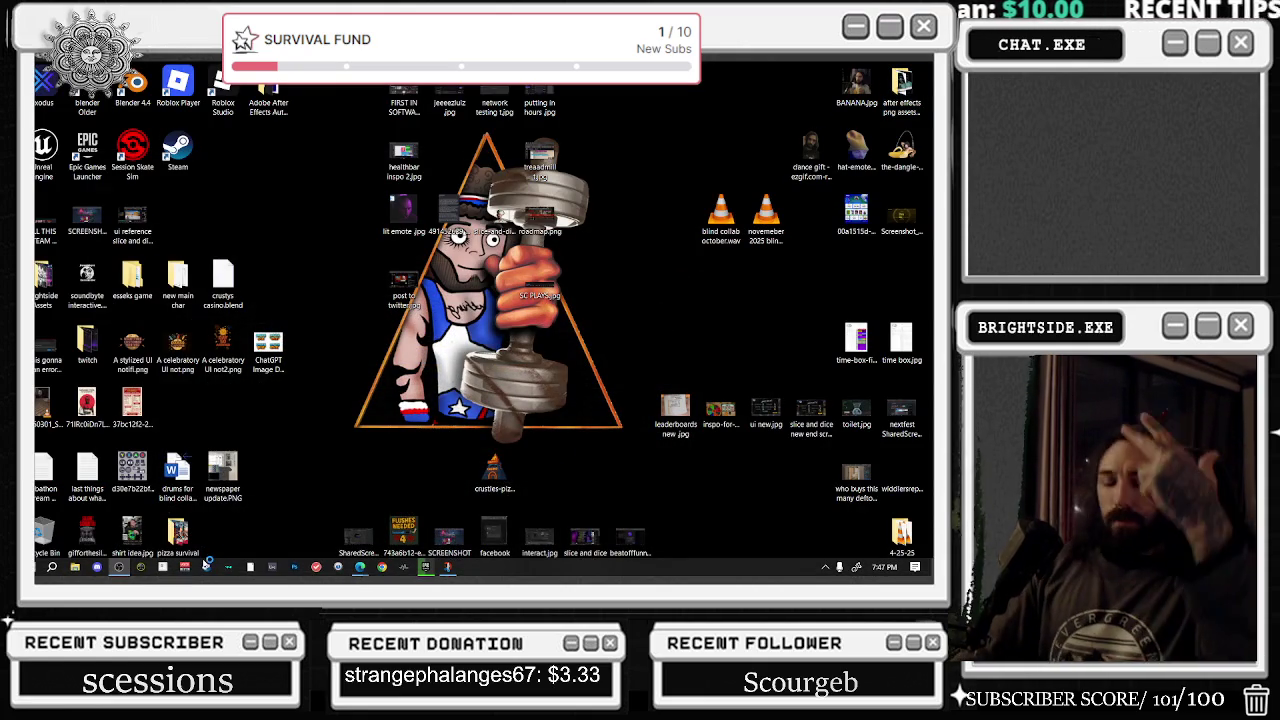
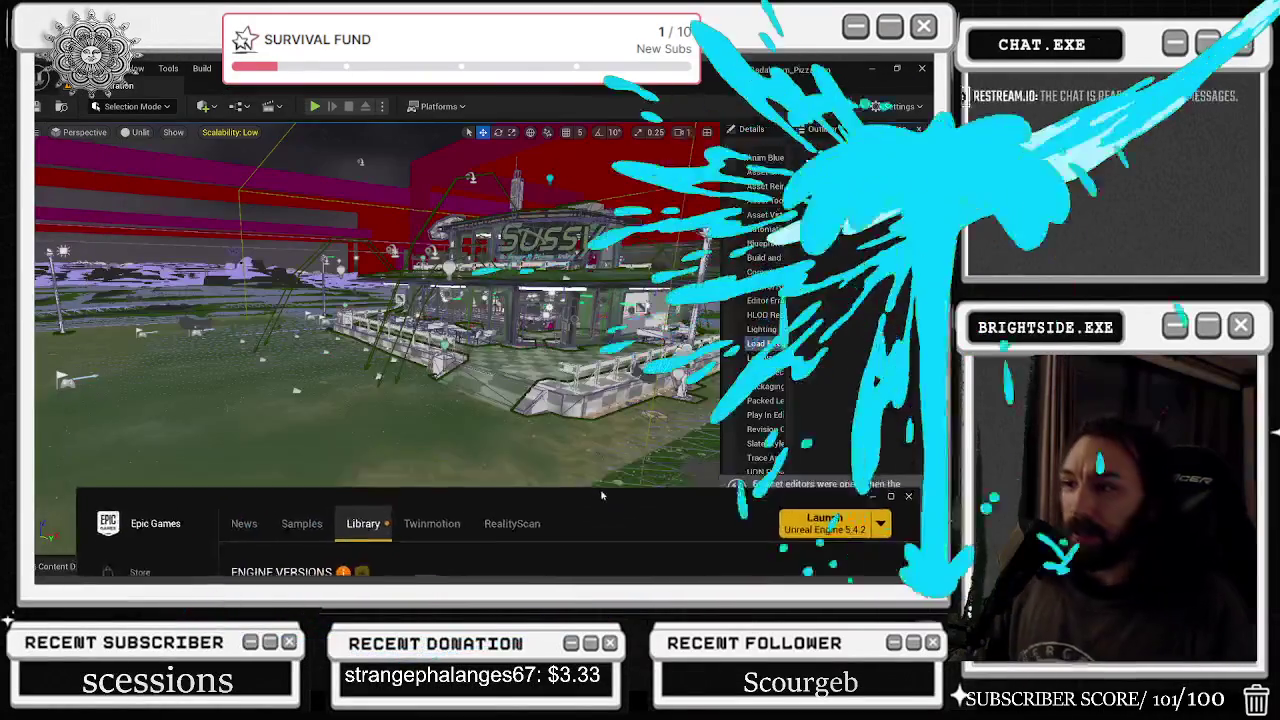
- Close the Epic Games launcher and go back to the Badaboom_Pizza_sim level tab, dismissing the wall's context menu
{"action": "left_click", "coordinate": [826, 334]}
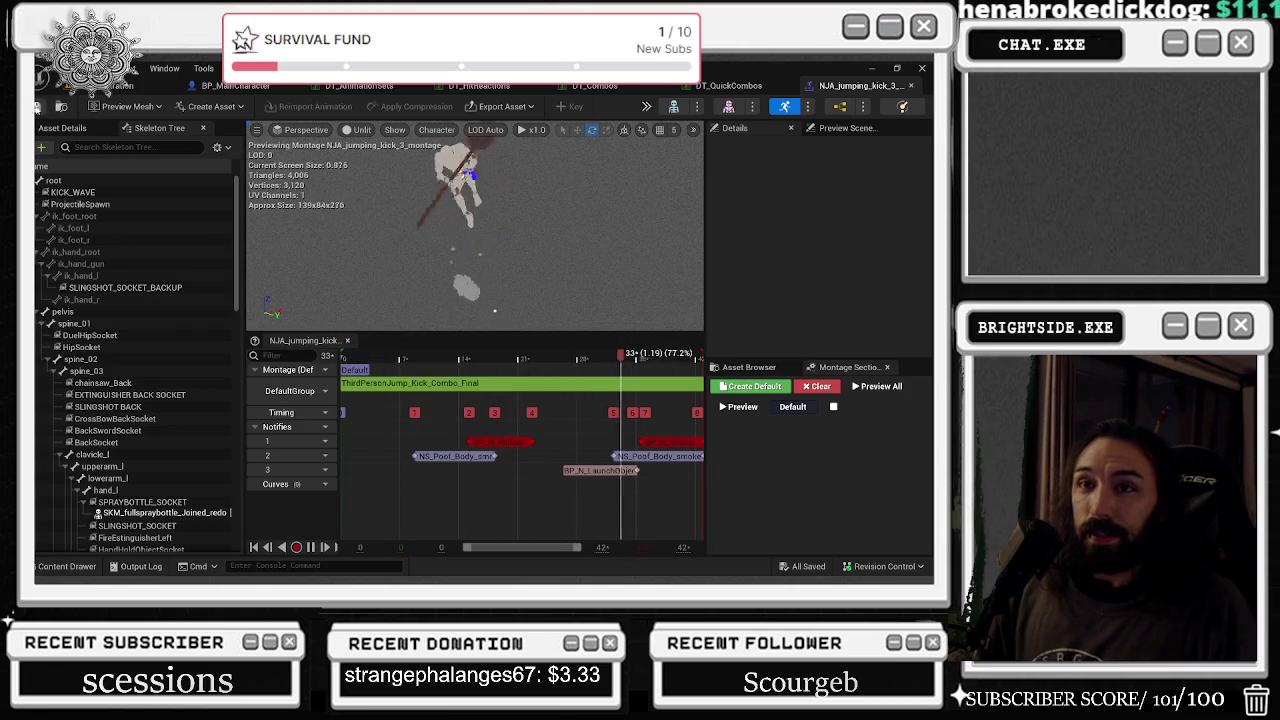
{"action": "left_click", "coordinate": [62, 106]}
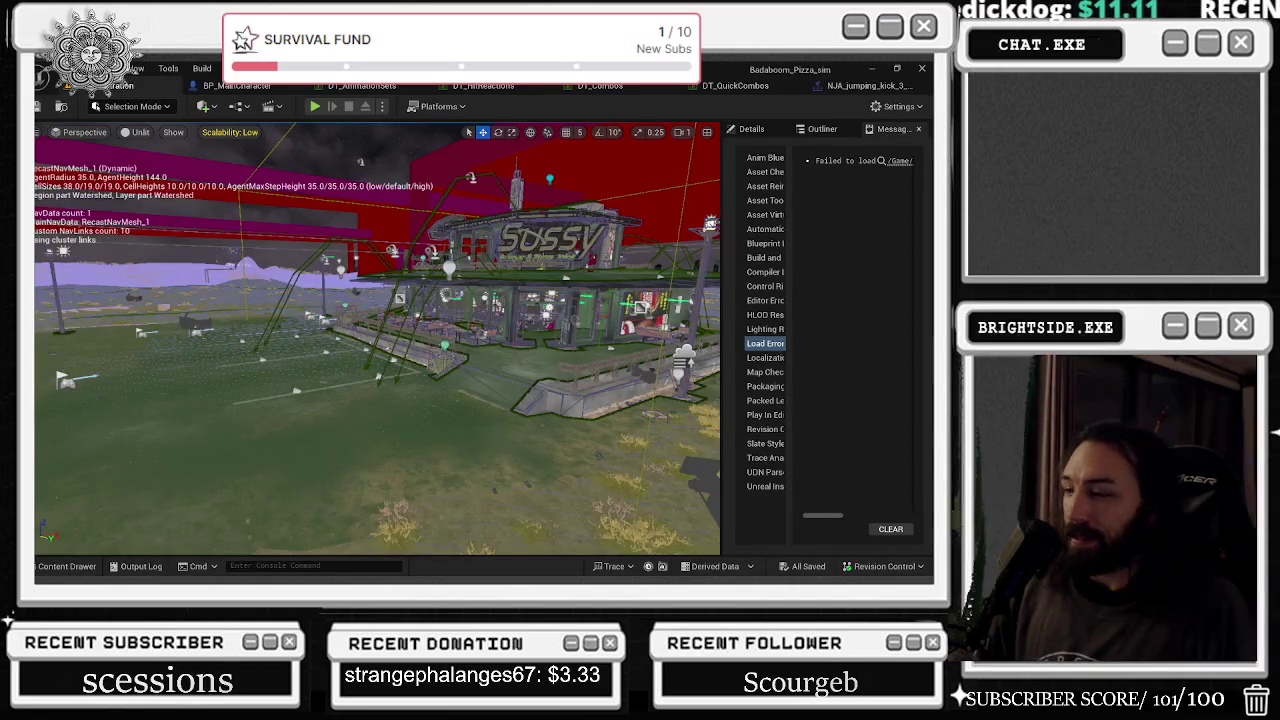
{"action": "right_click", "coordinate": [430, 250]}
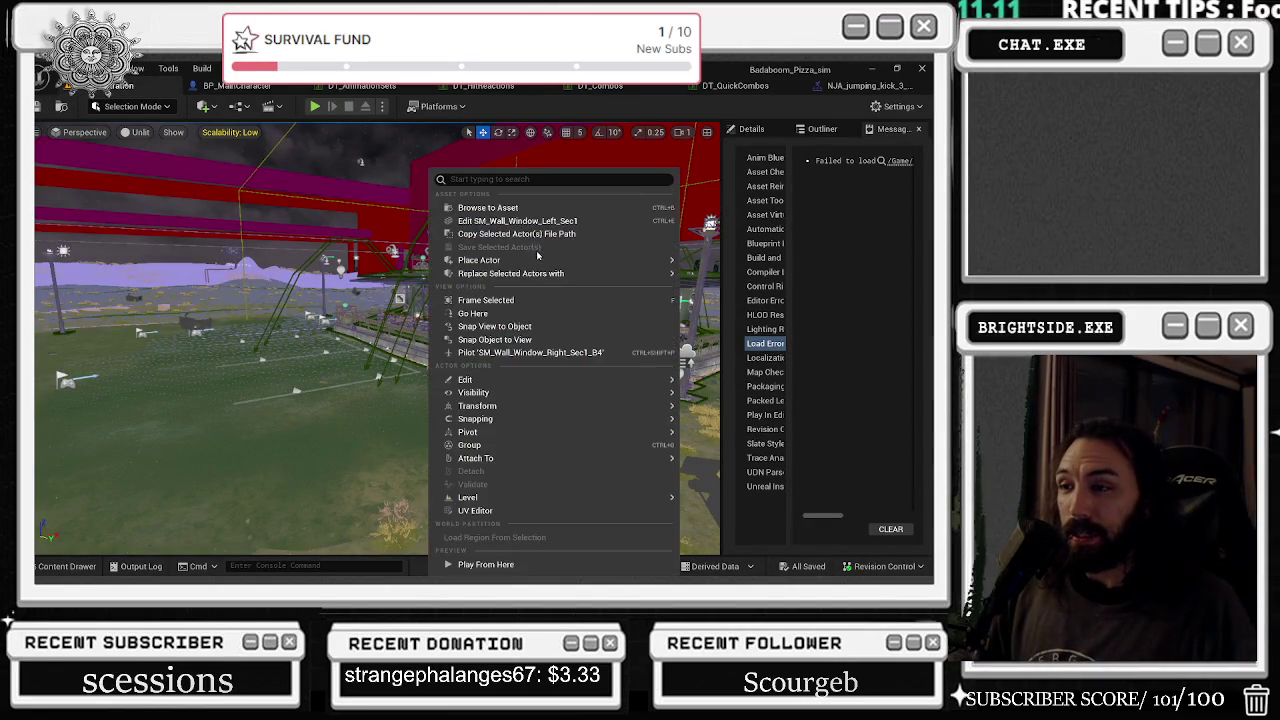
{"action": "left_click", "coordinate": [486, 300]}
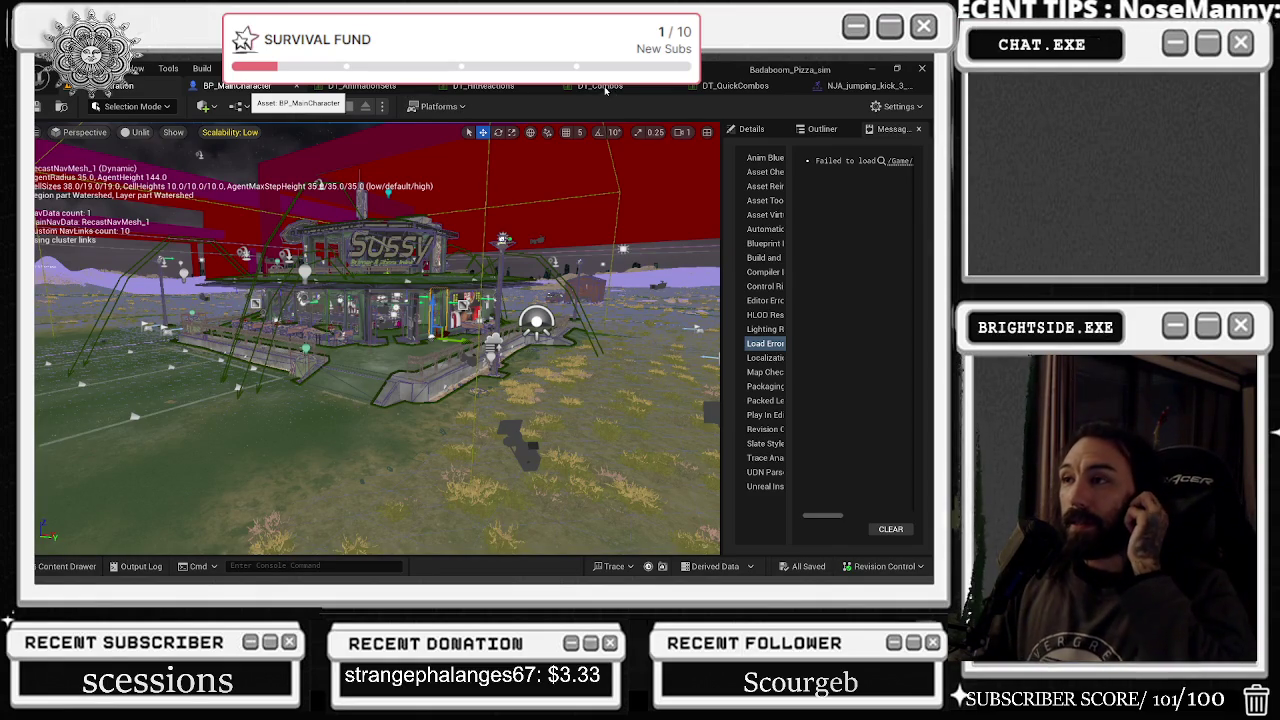
- In DT_Combos, check the Kick row, then expand ForwardCombo's BasicSwordAndShield Combo to its four entries
{"action": "left_click", "coordinate": [237, 86]}
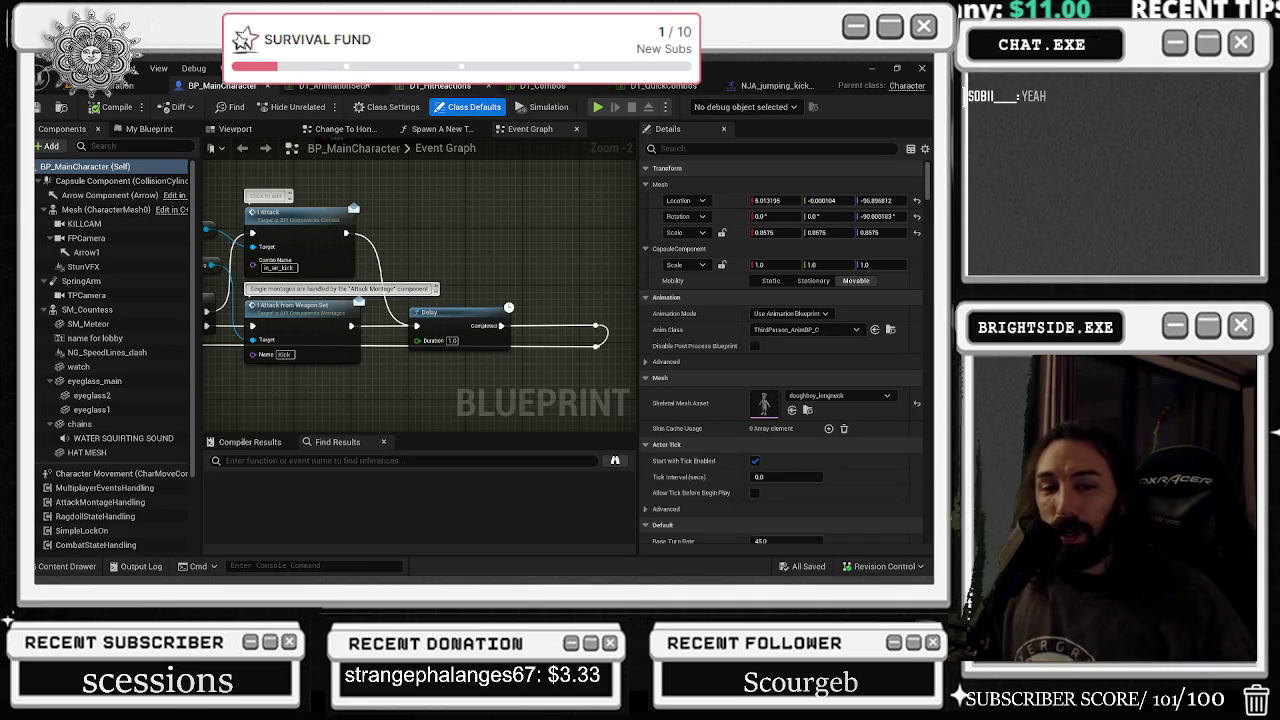
{"action": "left_click", "coordinate": [546, 88]}
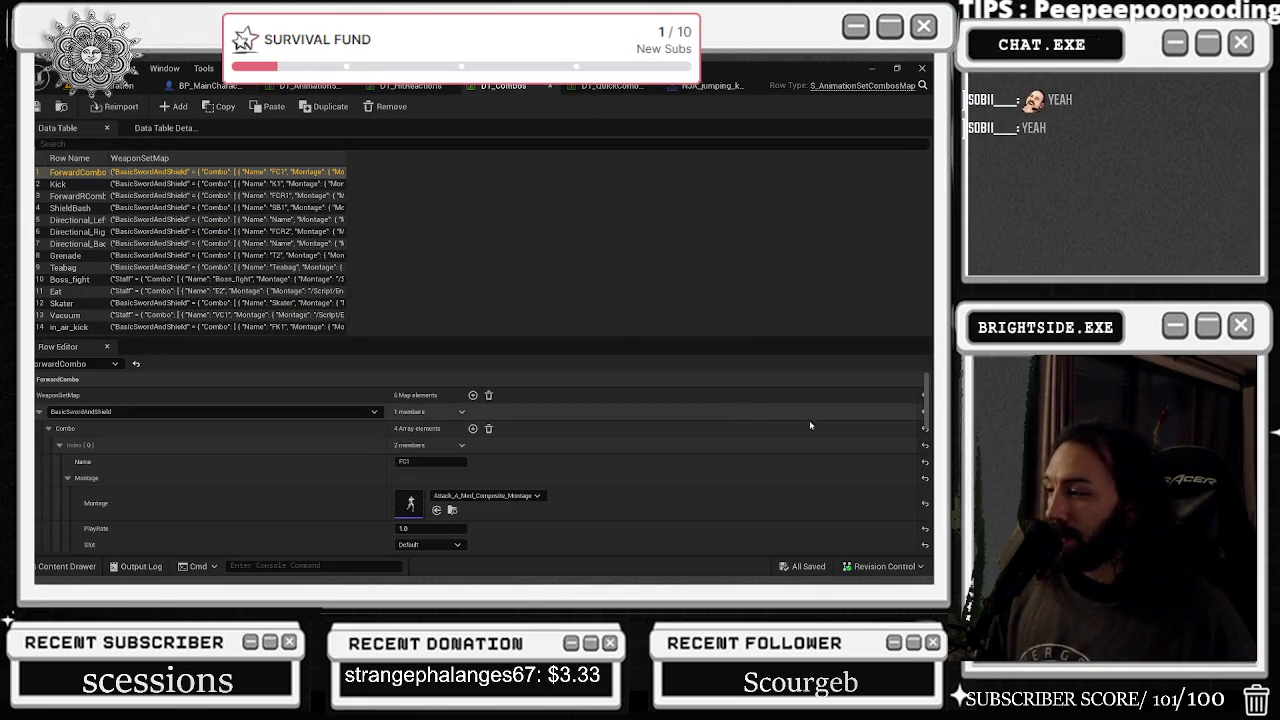
{"action": "left_click", "coordinate": [39, 411]}
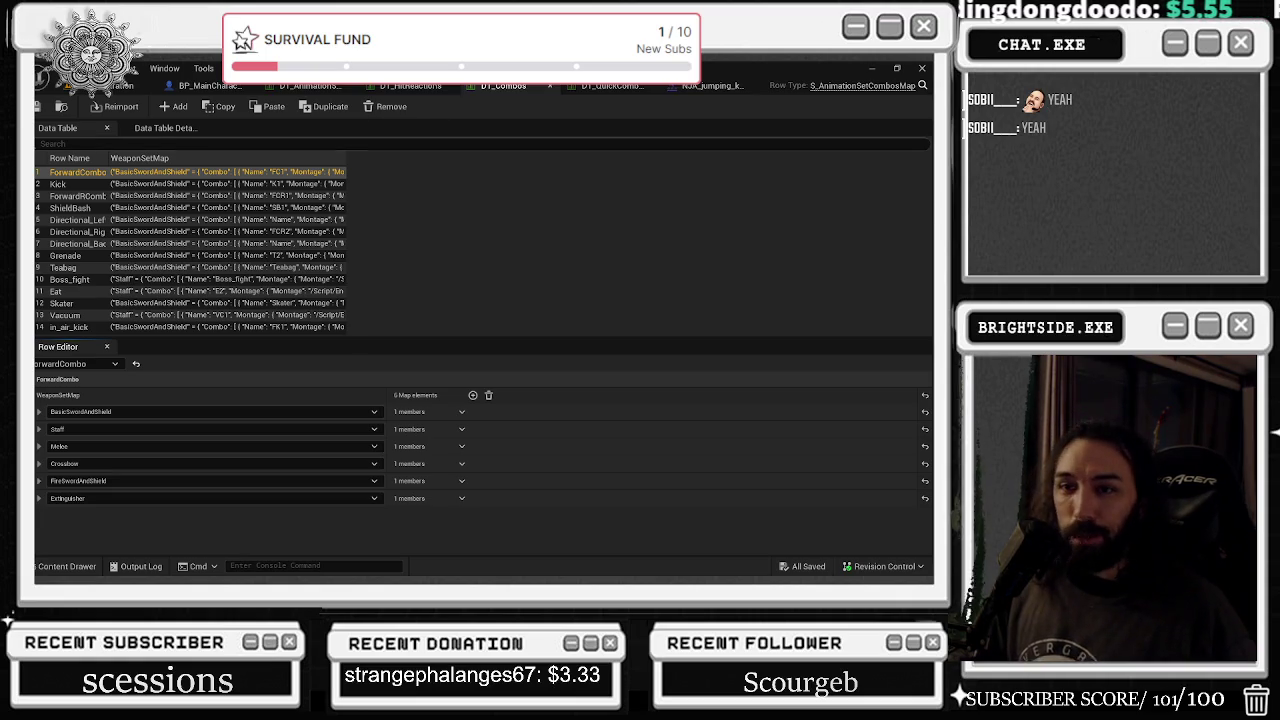
{"action": "left_click", "coordinate": [57, 184]}
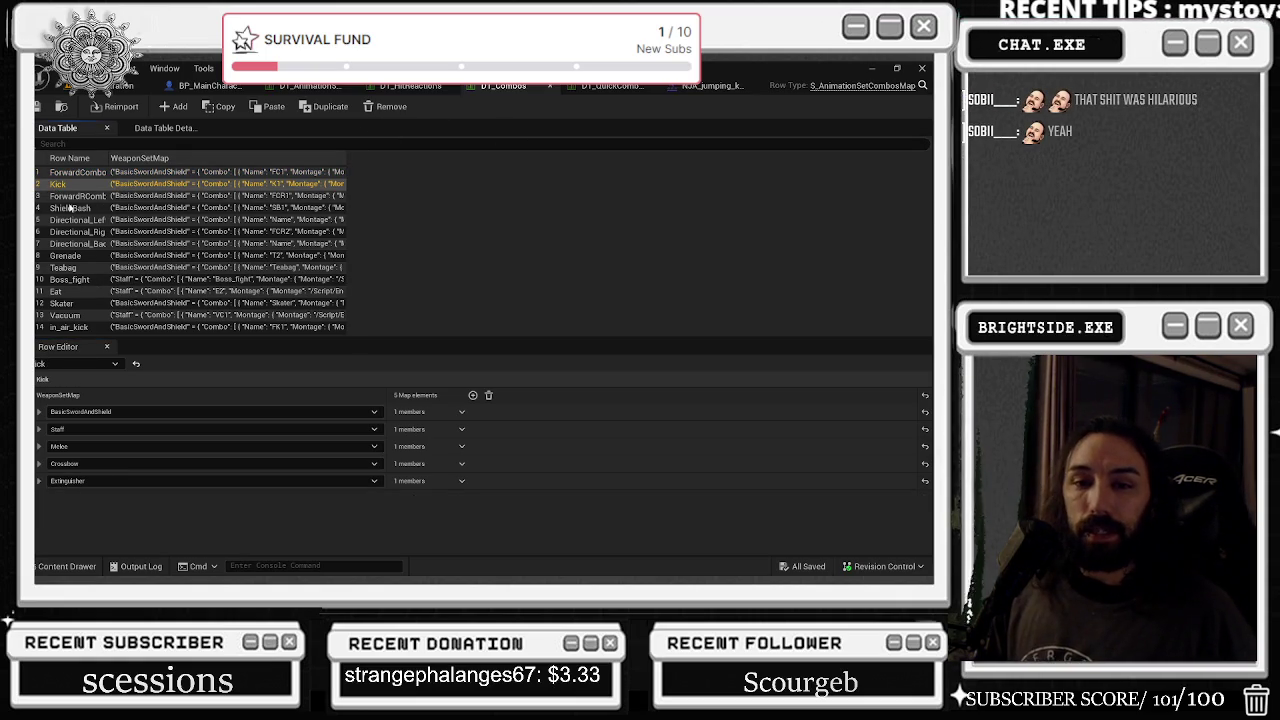
{"action": "left_click", "coordinate": [74, 173]}
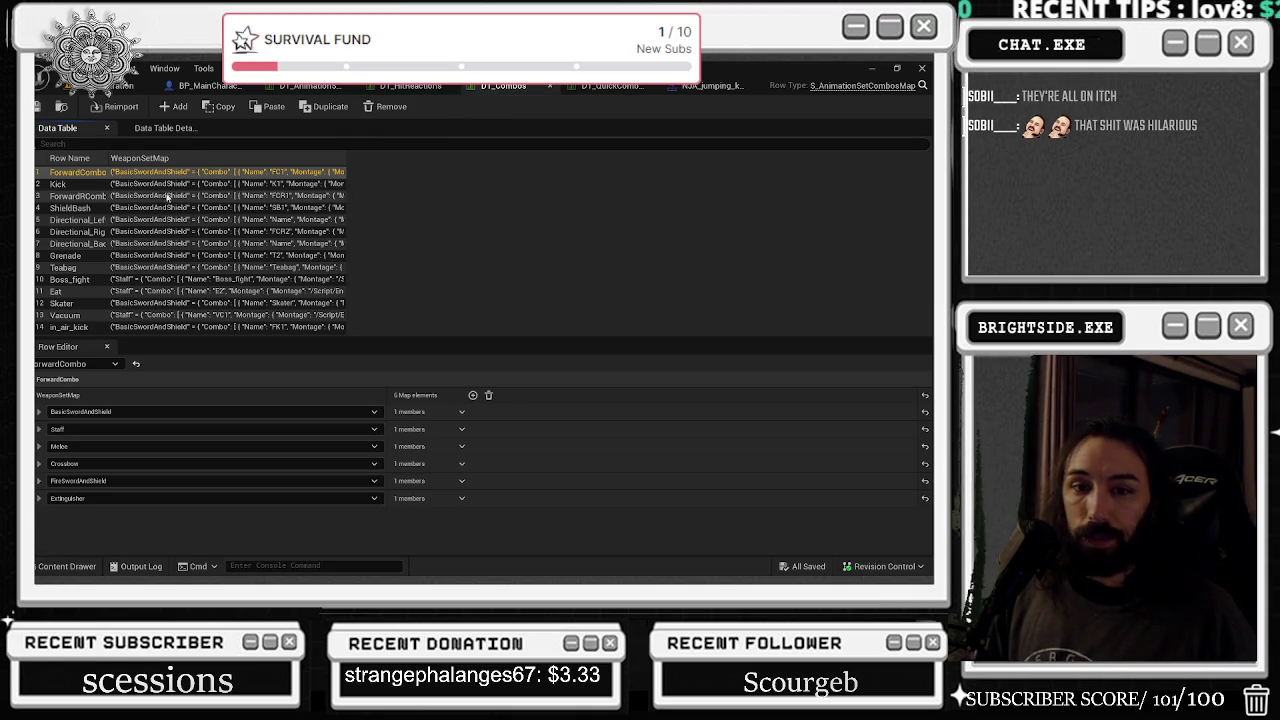
{"action": "left_click", "coordinate": [38, 411]}
{"action": "left_click", "coordinate": [48, 428]}
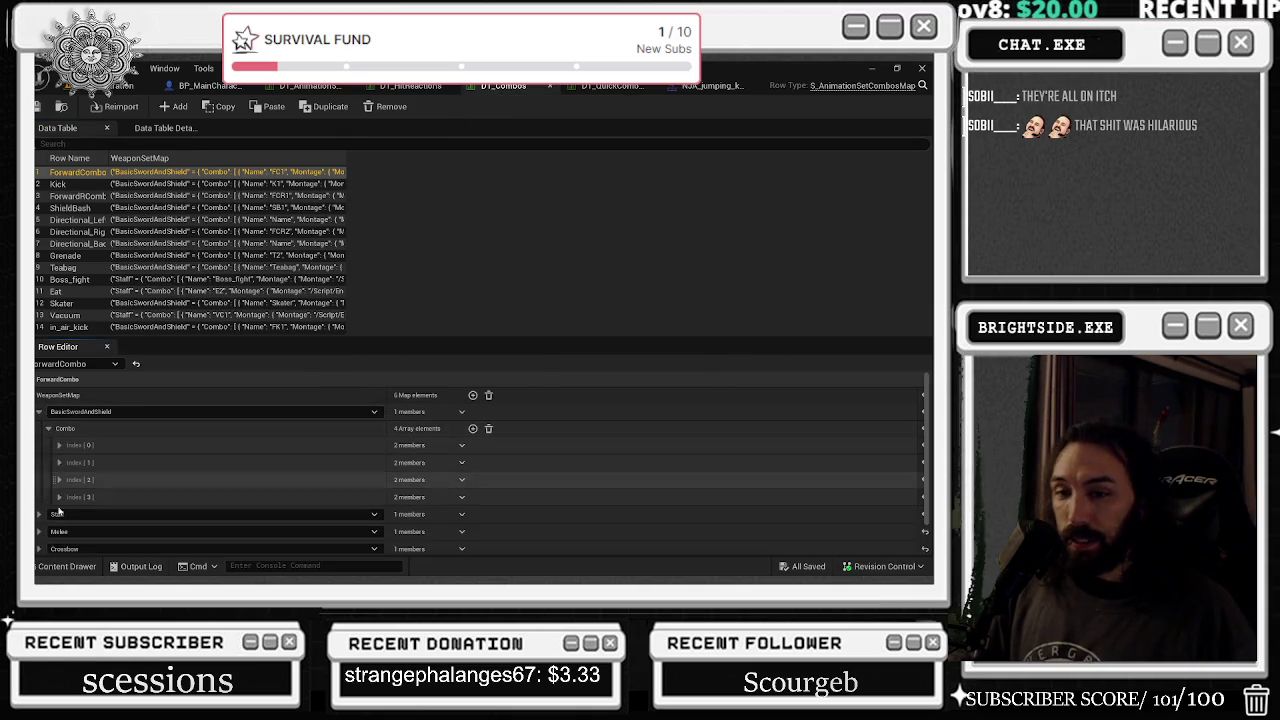
{"action": "left_click", "coordinate": [64, 566]}
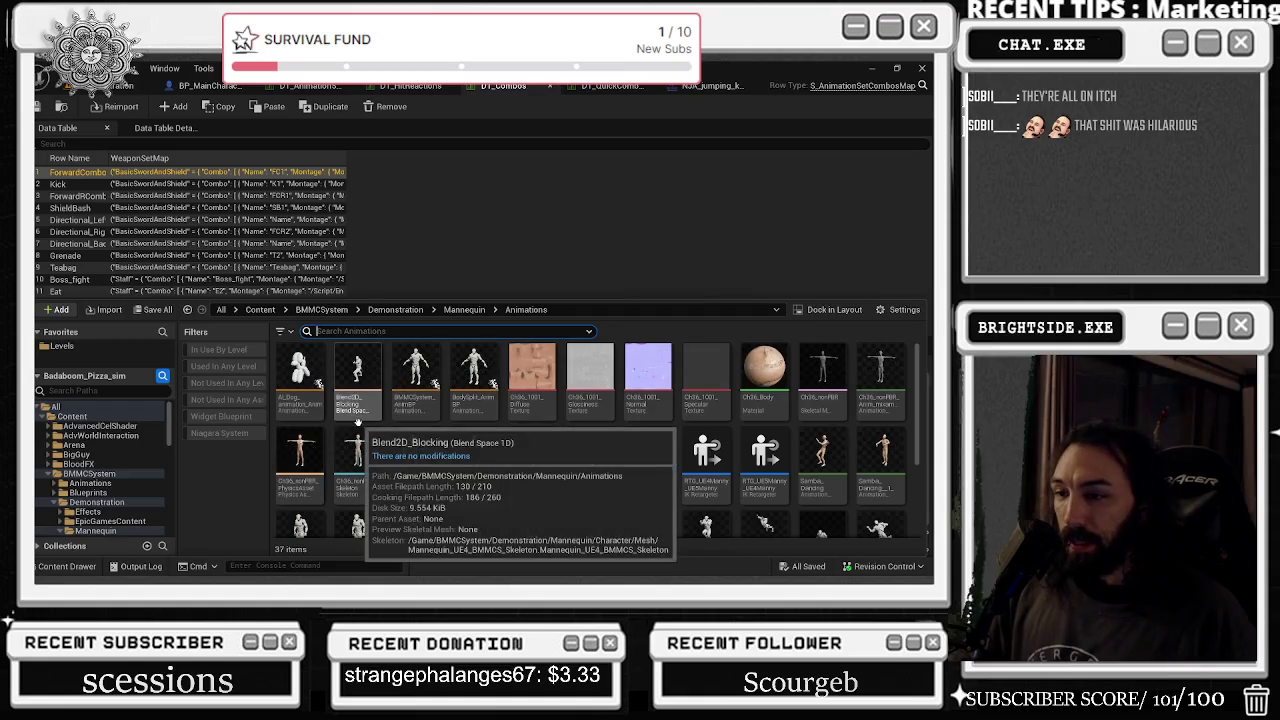
- In the Content Drawer, open the Demonstration and then the BMMCSystem folders
{"action": "scroll", "coordinate": [119, 445], "scroll_direction": "down", "scroll_amount": 3}
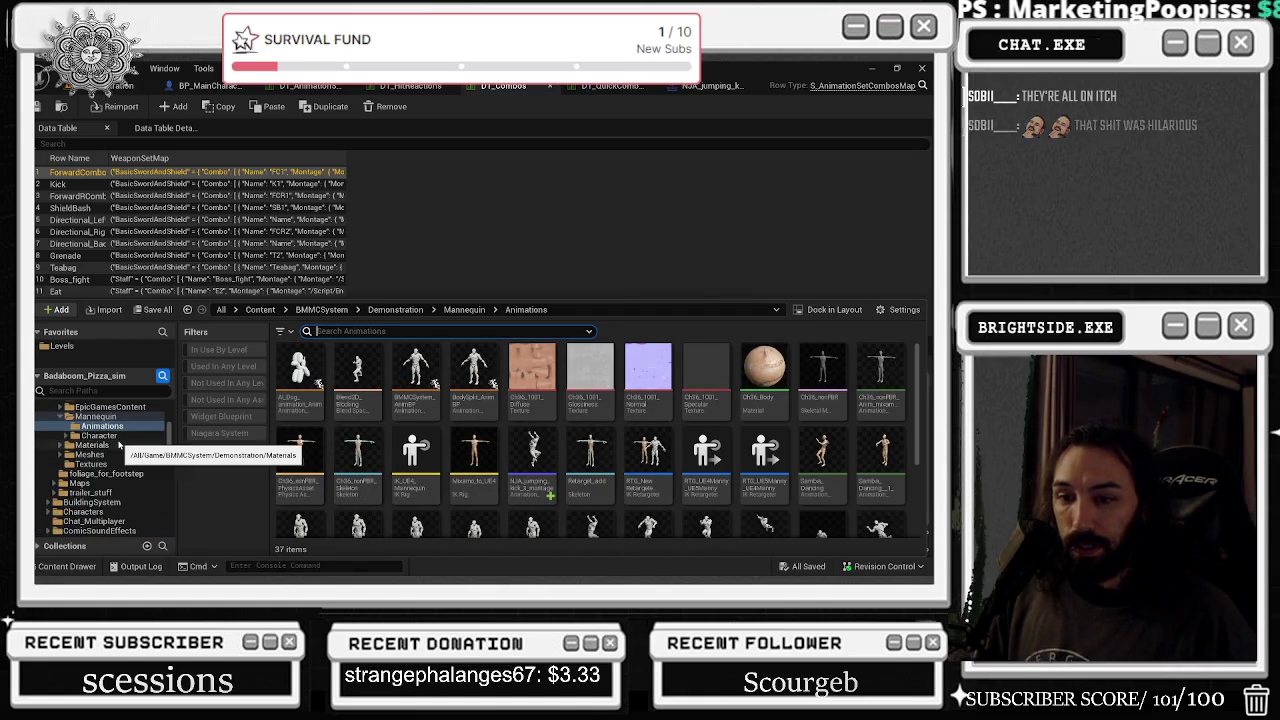
{"action": "scroll", "coordinate": [119, 445], "scroll_direction": "up", "scroll_amount": 2}
{"action": "left_click", "coordinate": [60, 444]}
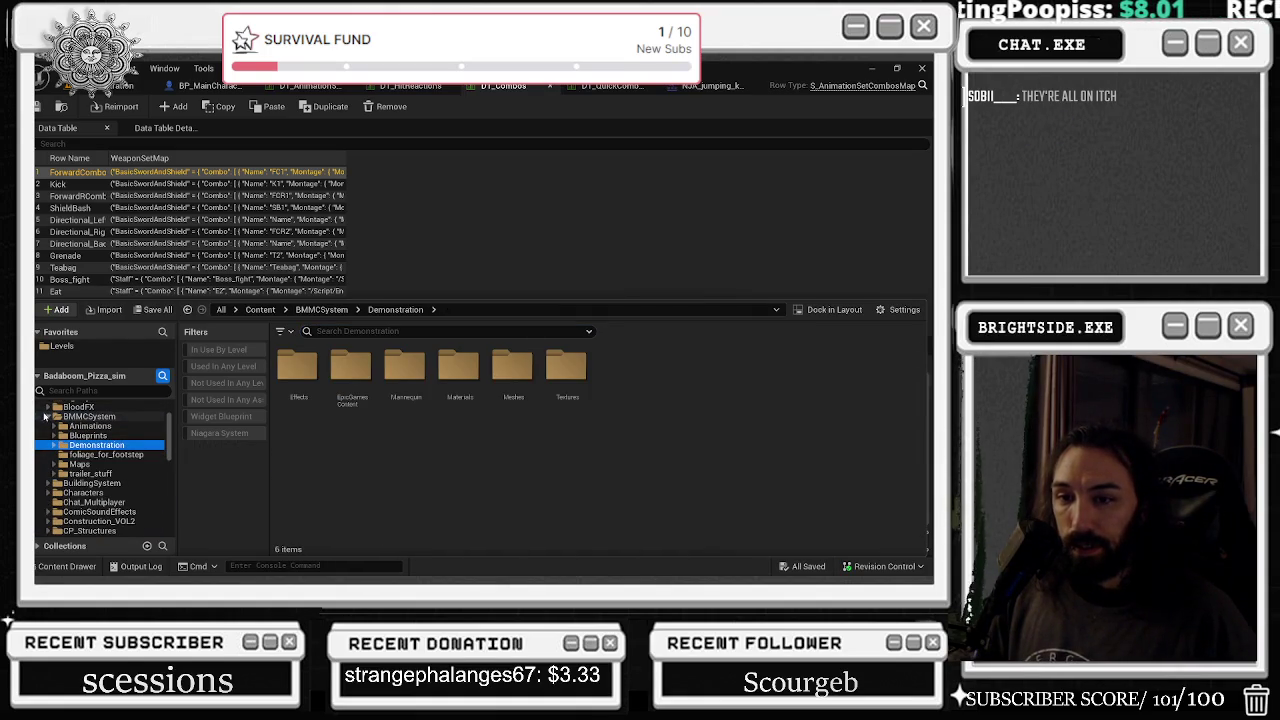
{"action": "left_click", "coordinate": [85, 416]}
- Scroll the folder tree to BloodFX, open it, and drag it onto ComicSoundEffects
{"action": "scroll", "coordinate": [140, 460], "scroll_direction": "down", "scroll_amount": 3}
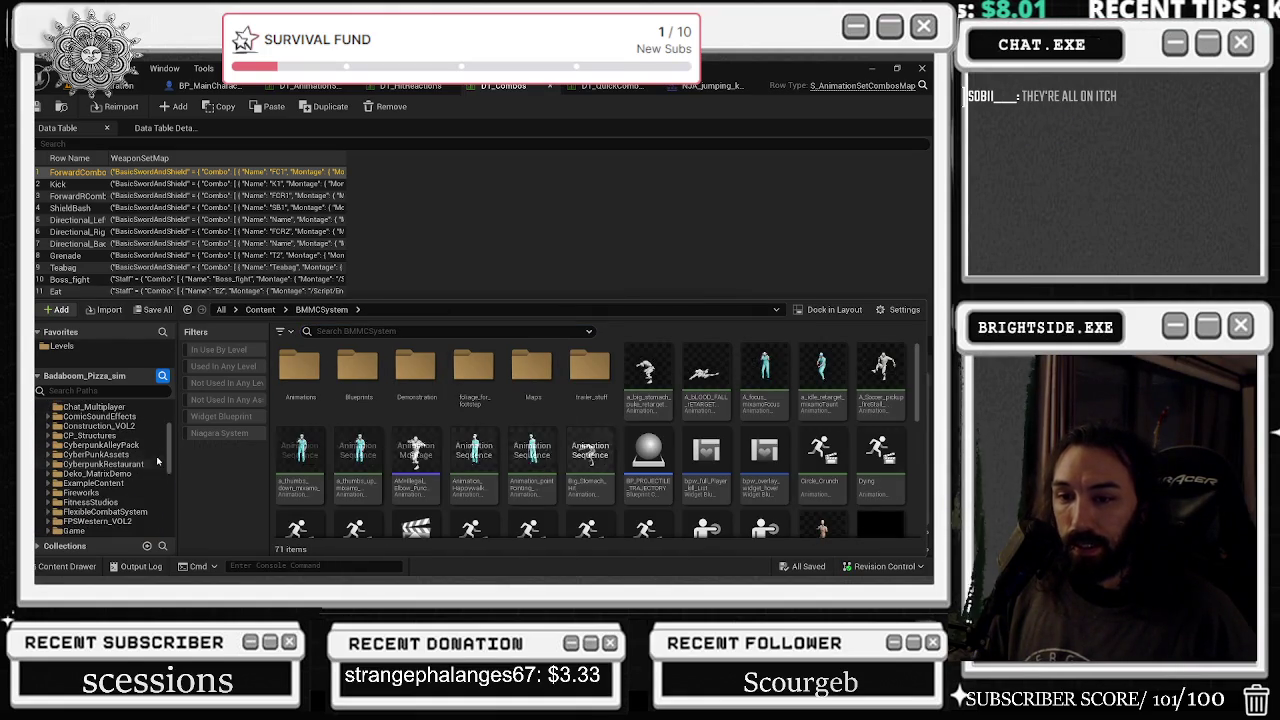
{"action": "scroll", "coordinate": [147, 464], "scroll_direction": "down", "scroll_amount": 4}
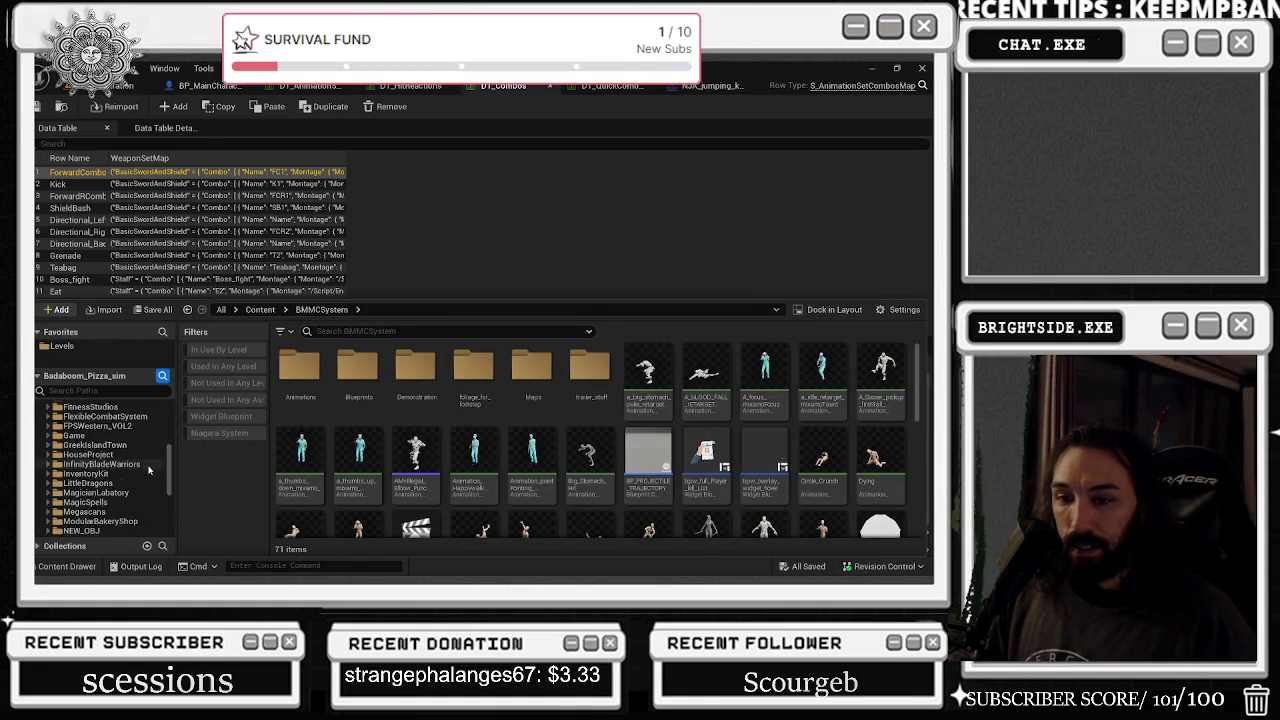
{"action": "scroll", "coordinate": [151, 469], "scroll_direction": "down", "scroll_amount": 4}
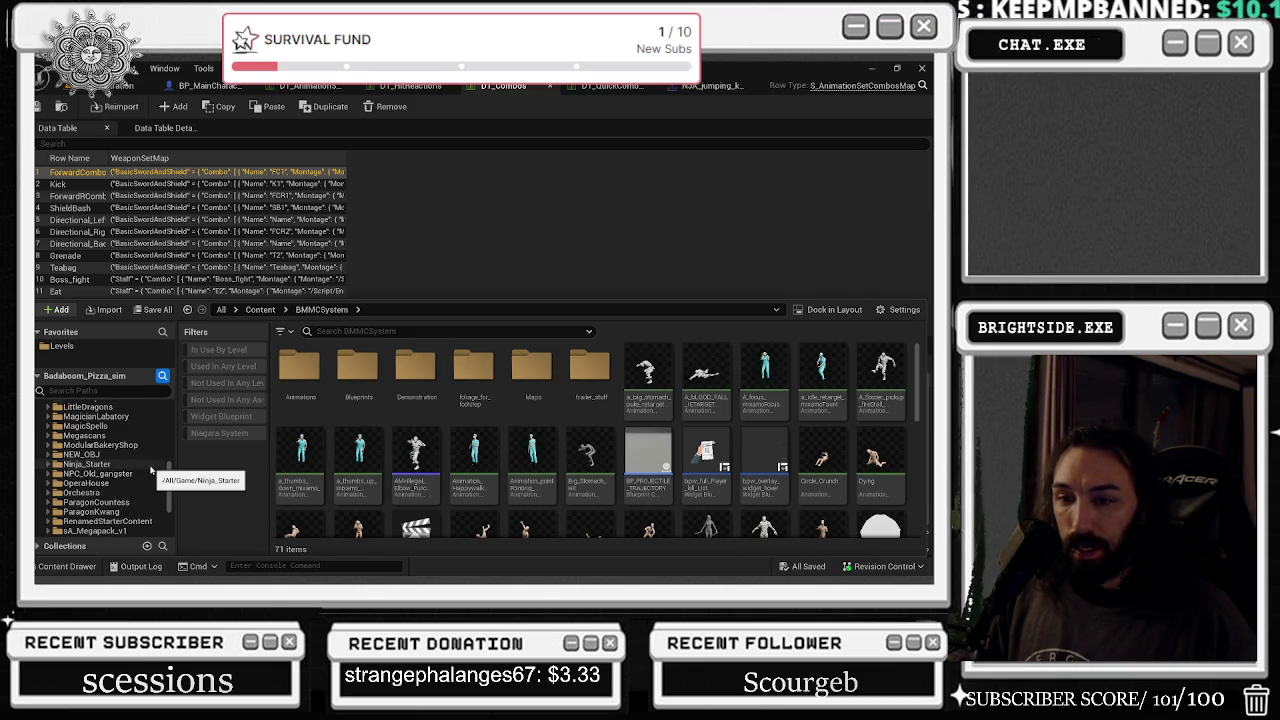
{"action": "scroll", "coordinate": [151, 469], "scroll_direction": "up", "scroll_amount": 3}
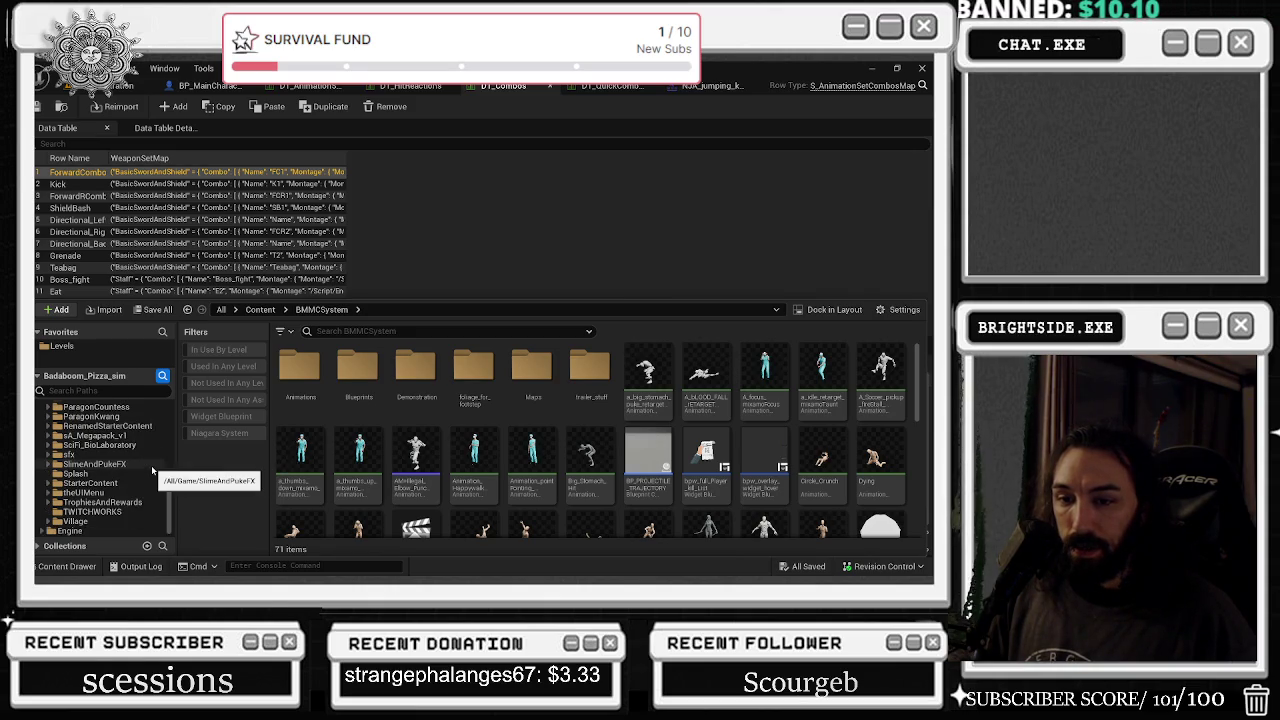
{"action": "scroll", "coordinate": [152, 470], "scroll_direction": "up", "scroll_amount": 5}
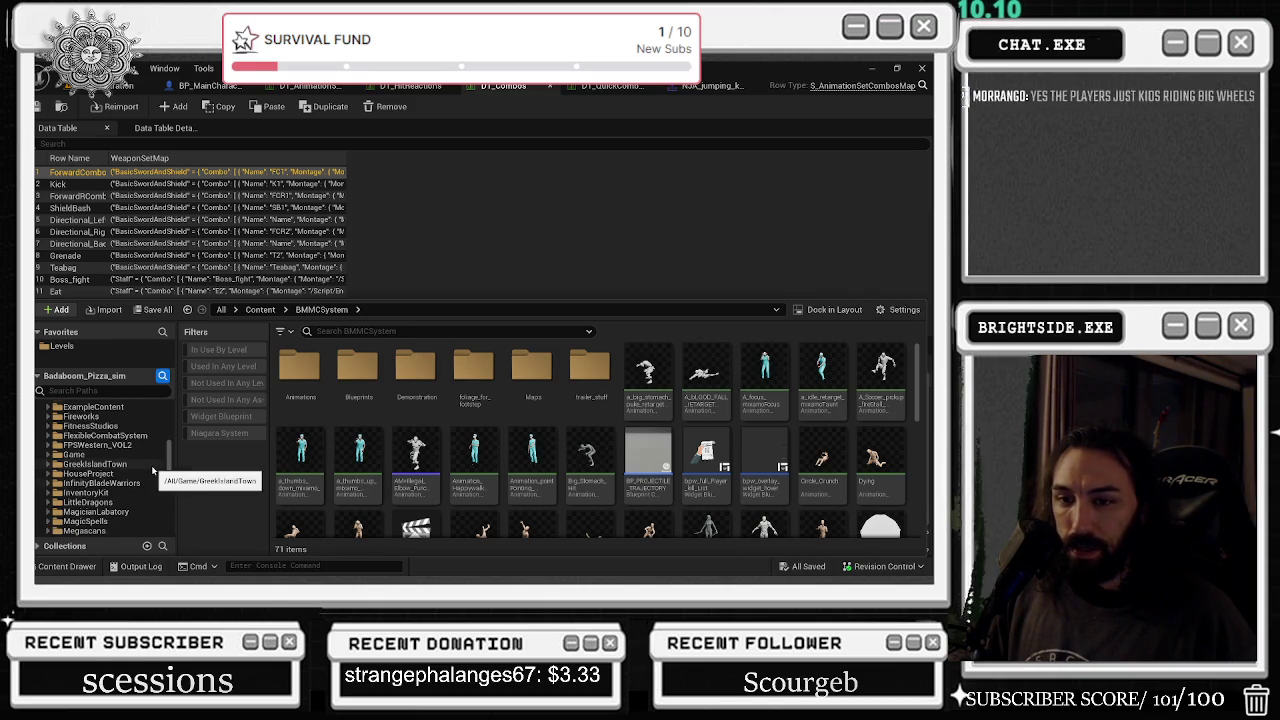
{"action": "scroll", "coordinate": [150, 472], "scroll_direction": "down", "scroll_amount": 1}
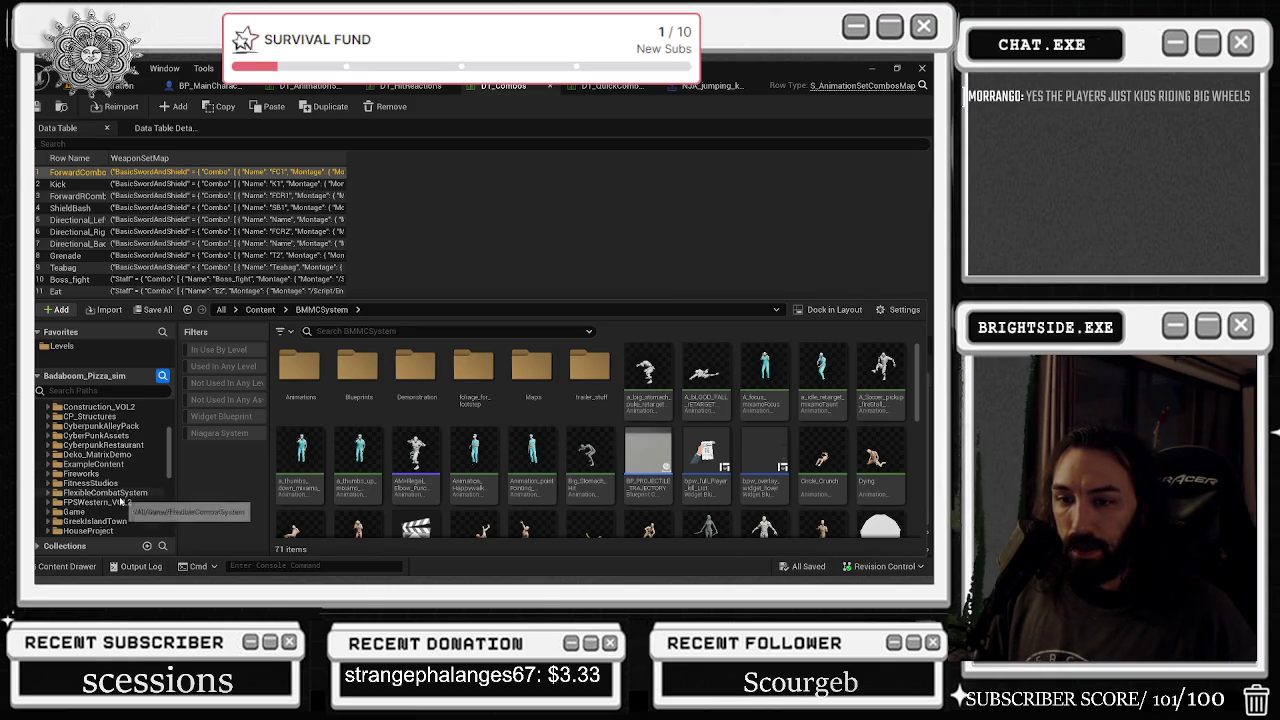
{"action": "scroll", "coordinate": [108, 452], "scroll_direction": "up", "scroll_amount": 1}
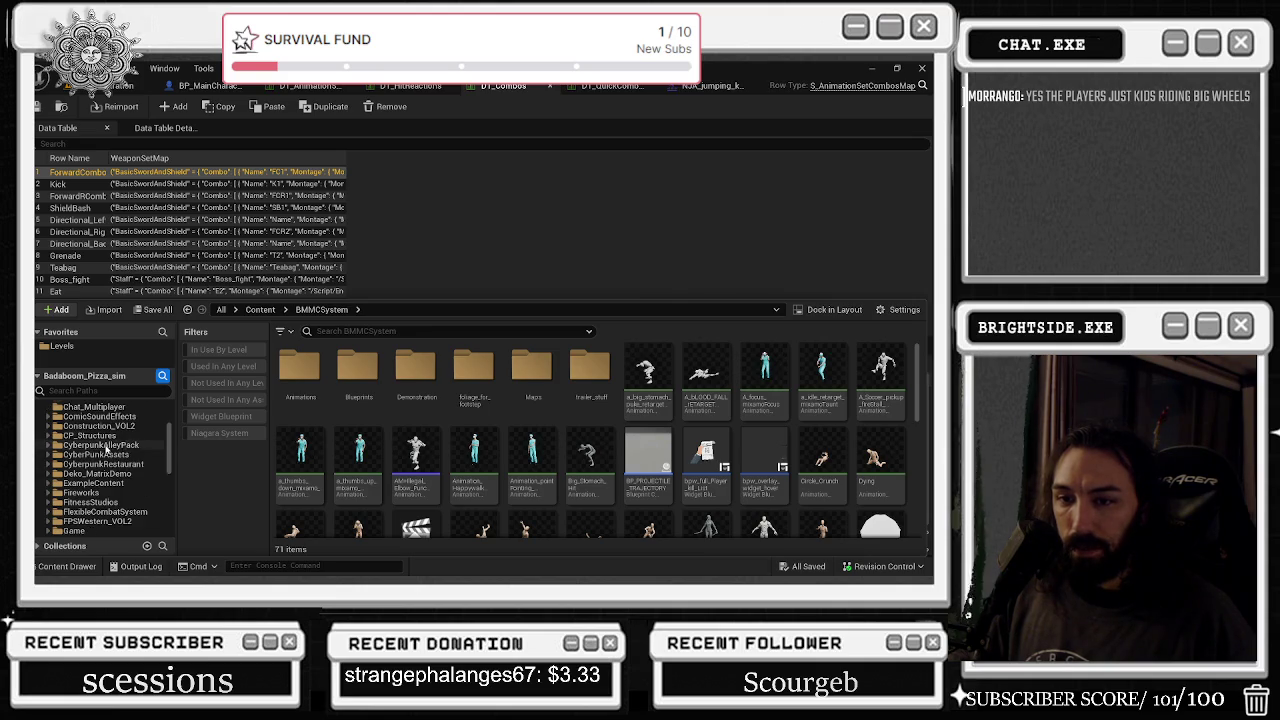
{"action": "scroll", "coordinate": [108, 452], "scroll_direction": "up", "scroll_amount": 1}
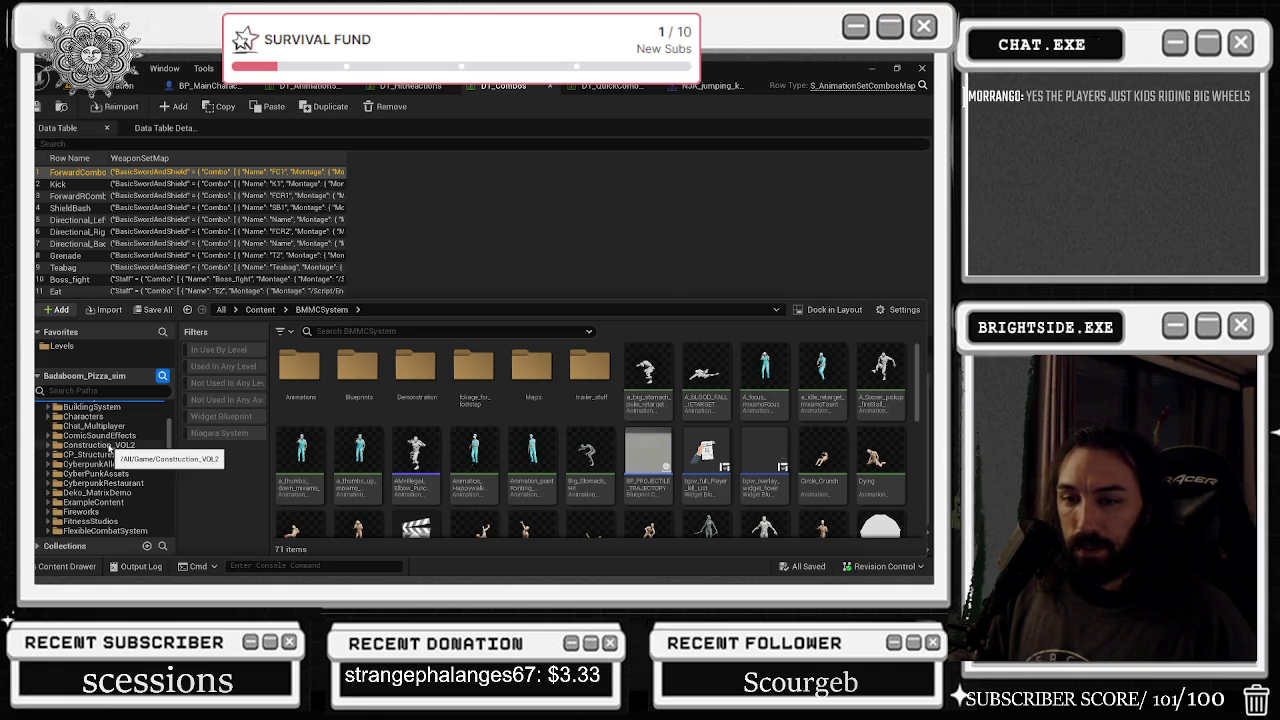
{"action": "scroll", "coordinate": [114, 446], "scroll_direction": "up", "scroll_amount": 2}
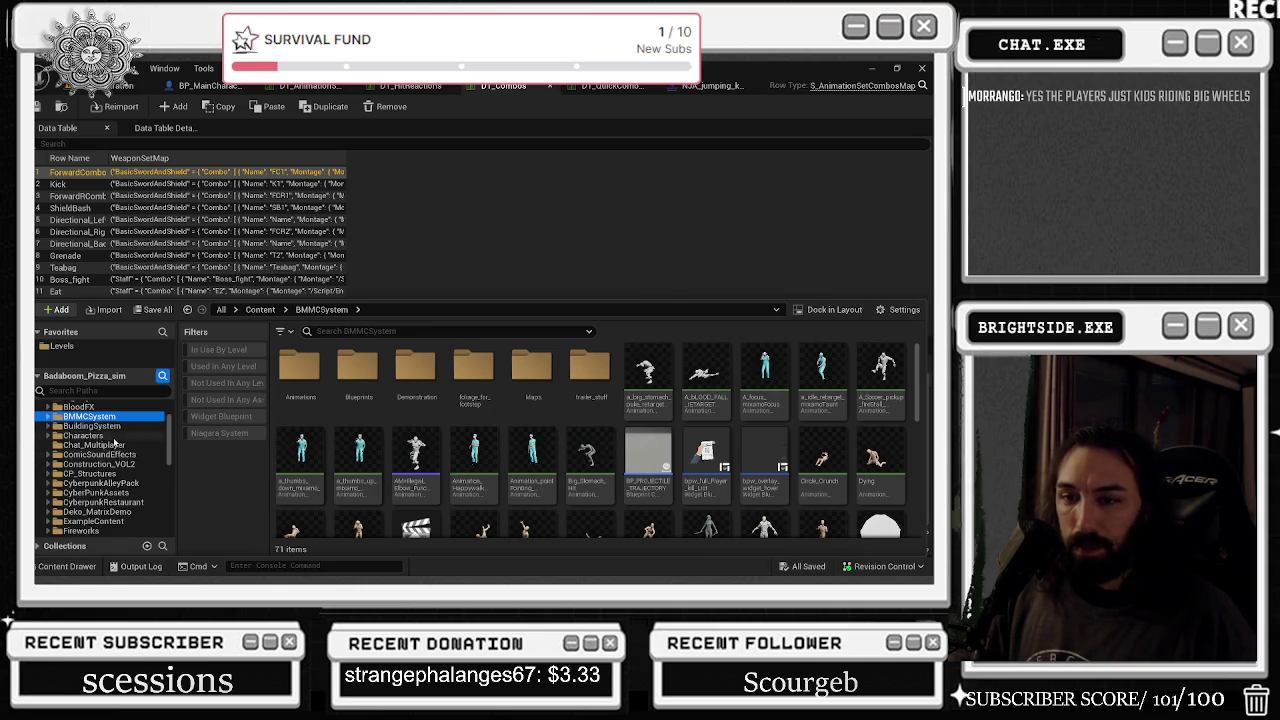
{"action": "left_click", "coordinate": [95, 426]}
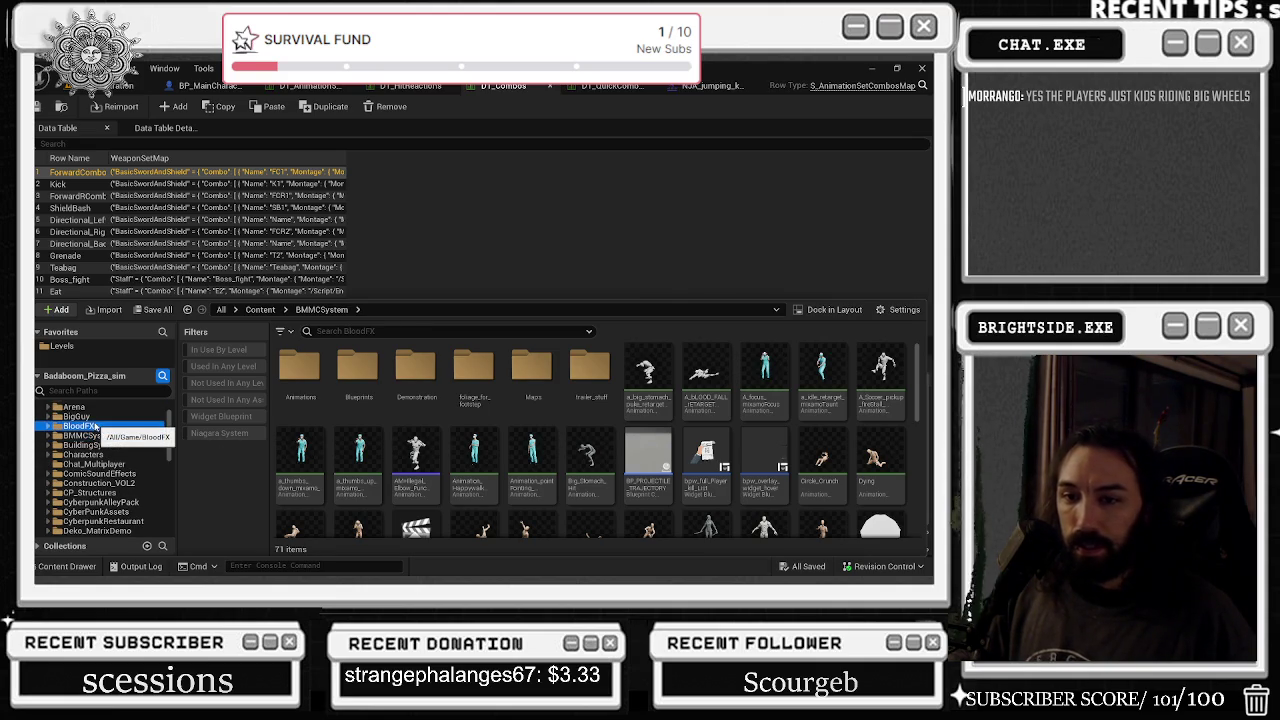
{"action": "mouse_move", "coordinate": [95, 427]}
{"action": "left_mouse_down"}
{"action": "mouse_move", "coordinate": [128, 482]}
{"action": "mouse_move", "coordinate": [128, 455]}
{"action": "mouse_move", "coordinate": [130, 483]}
{"action": "left_mouse_up"}
- Drop BloodFX into ComicSoundEffects, confirm loading its assets, and wait for saving to finish
{"action": "left_click", "coordinate": [175, 513]}
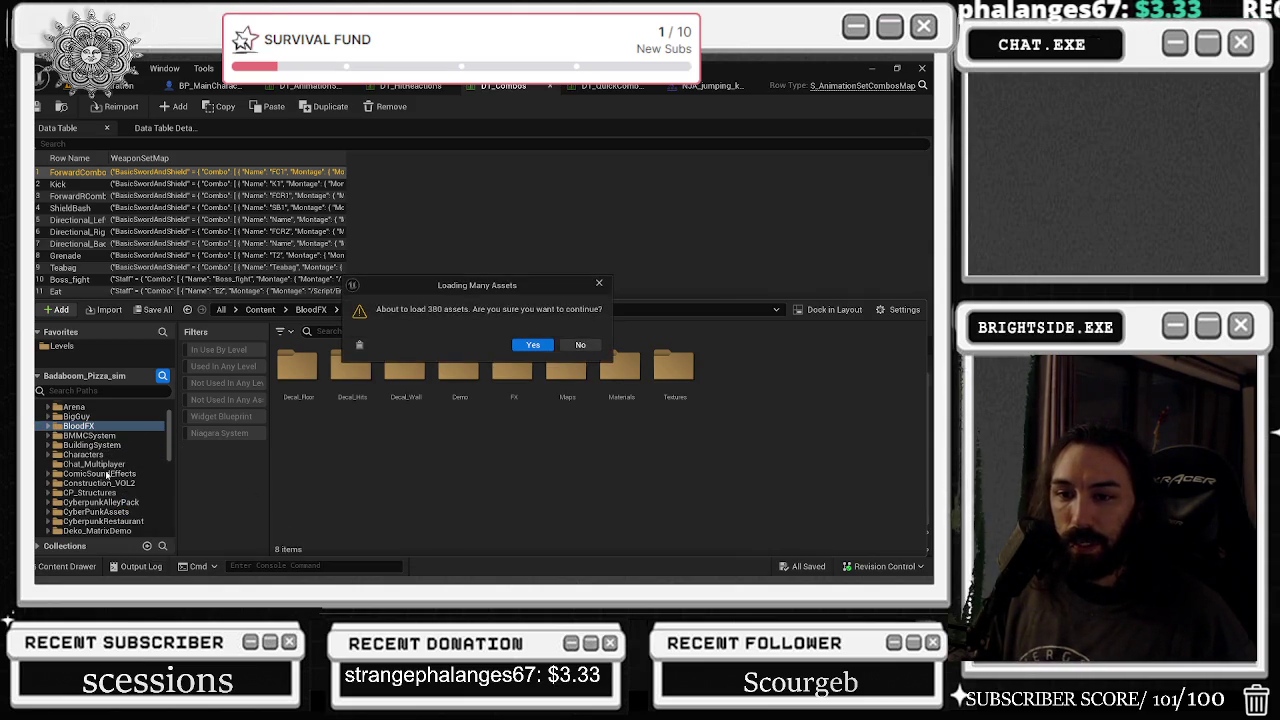
{"action": "left_click", "coordinate": [531, 345]}
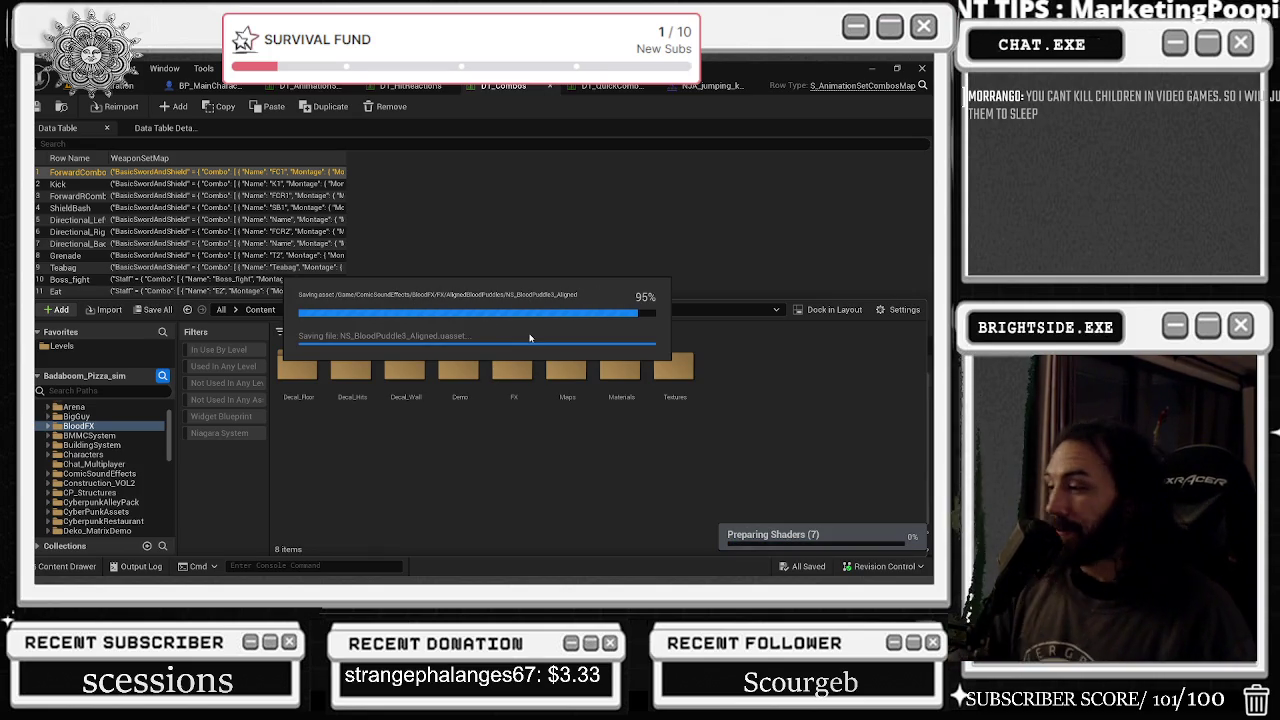
{"action": "key", "text": "alt+Tab"}
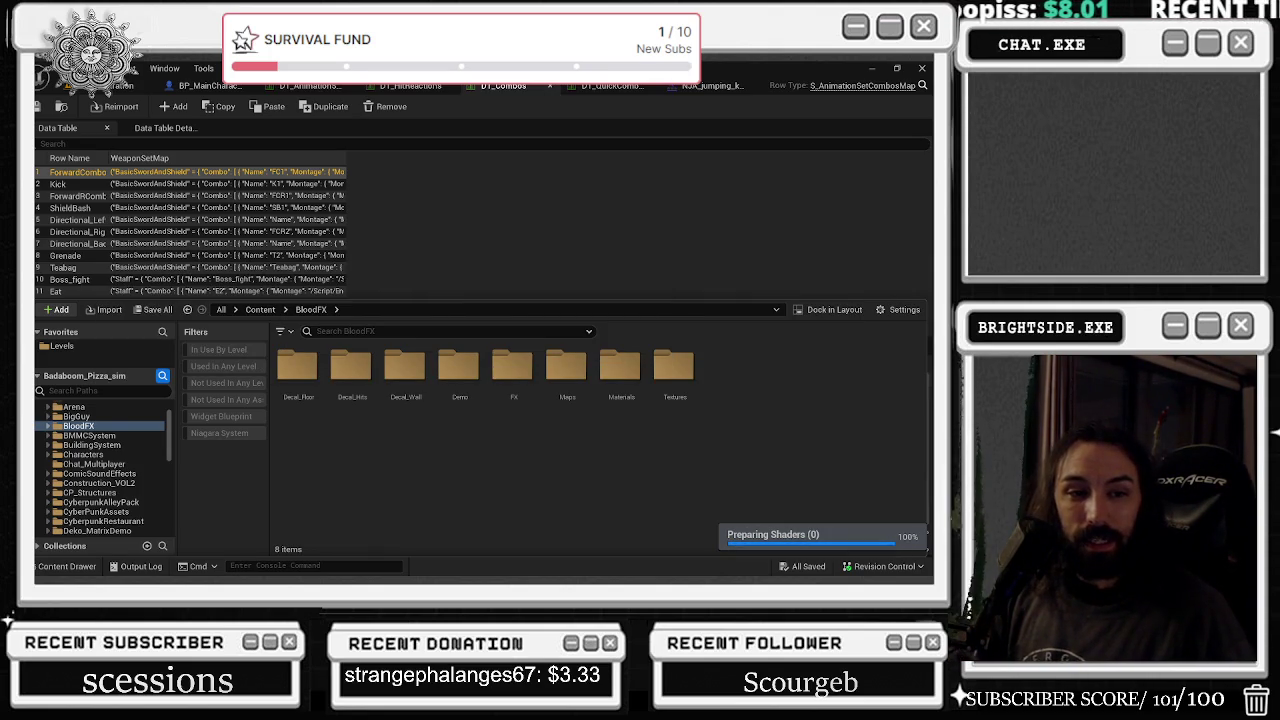
{"action": "key", "text": "alt+Tab"}
{"action": "mouse_move", "coordinate": [420, 80]}
{"action": "left_mouse_down"}
{"action": "mouse_move", "coordinate": [421, 548]}
{"action": "mouse_move", "coordinate": [461, 143]}
{"action": "left_mouse_up"}
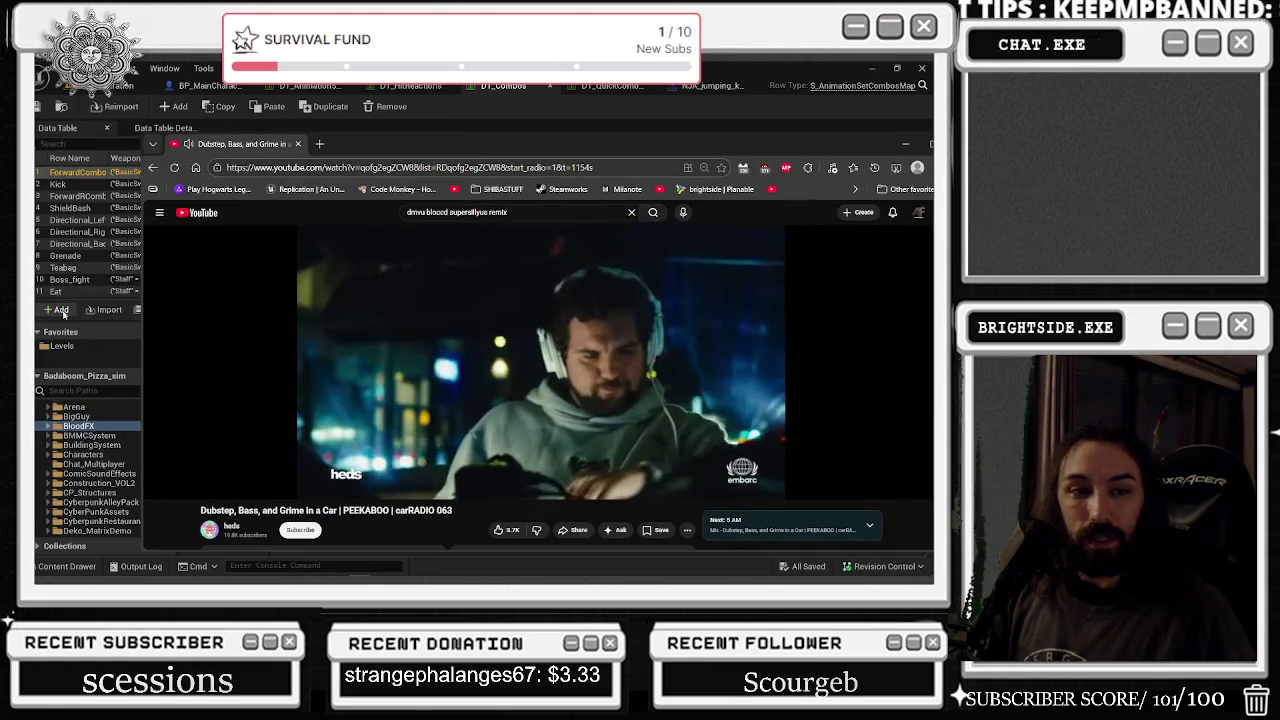
{"action": "key", "text": "alt+Tab"}
{"action": "key", "text": "Escape"}
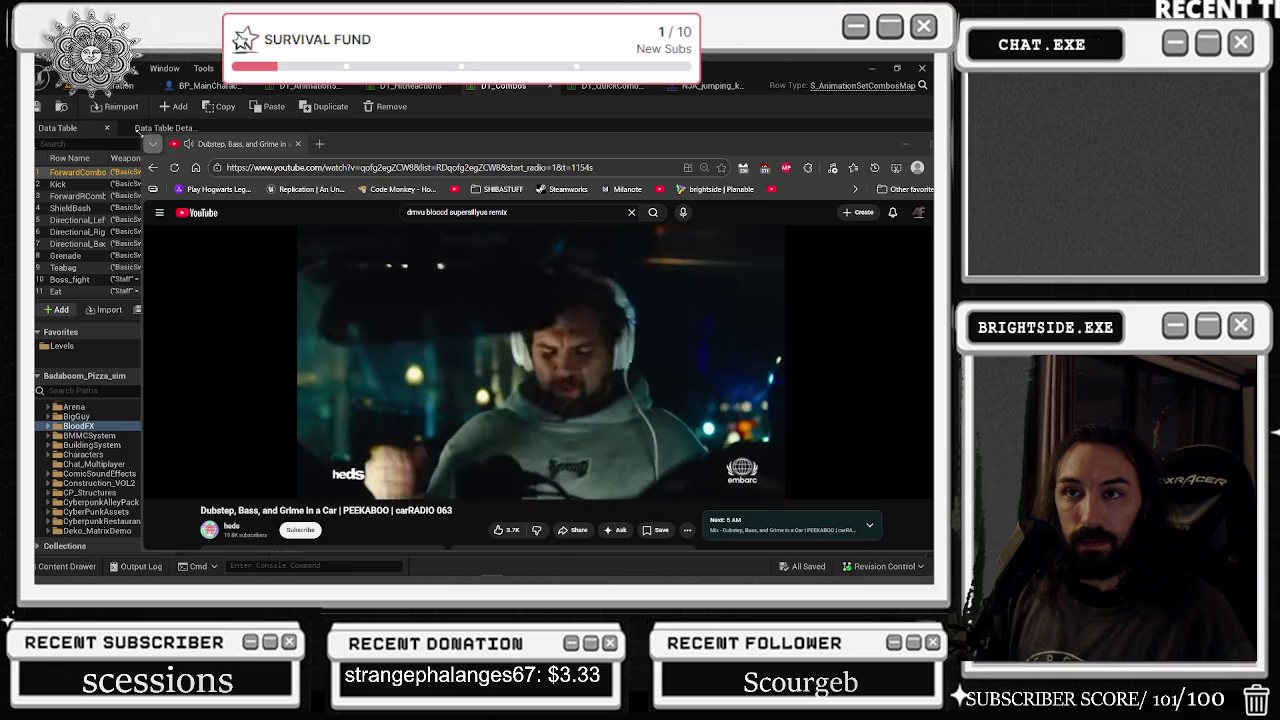
{"action": "key", "text": "super+Down"}
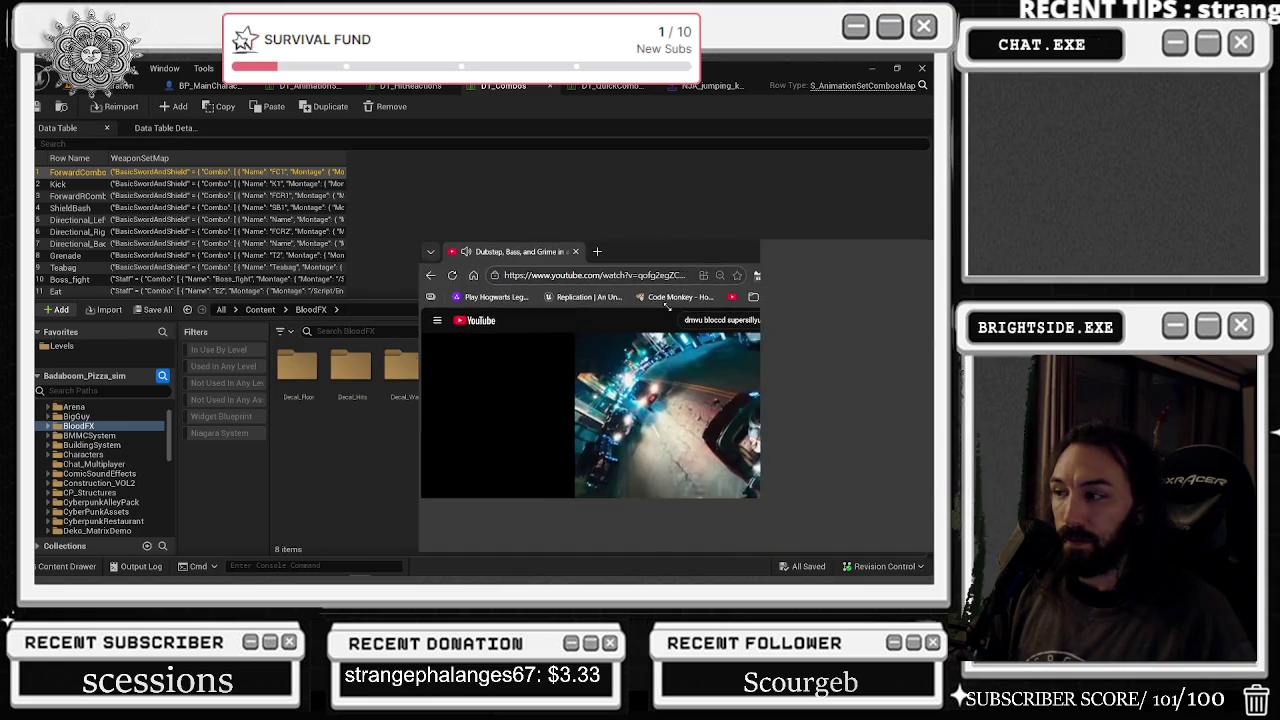
{"action": "key", "text": "super+Down"}
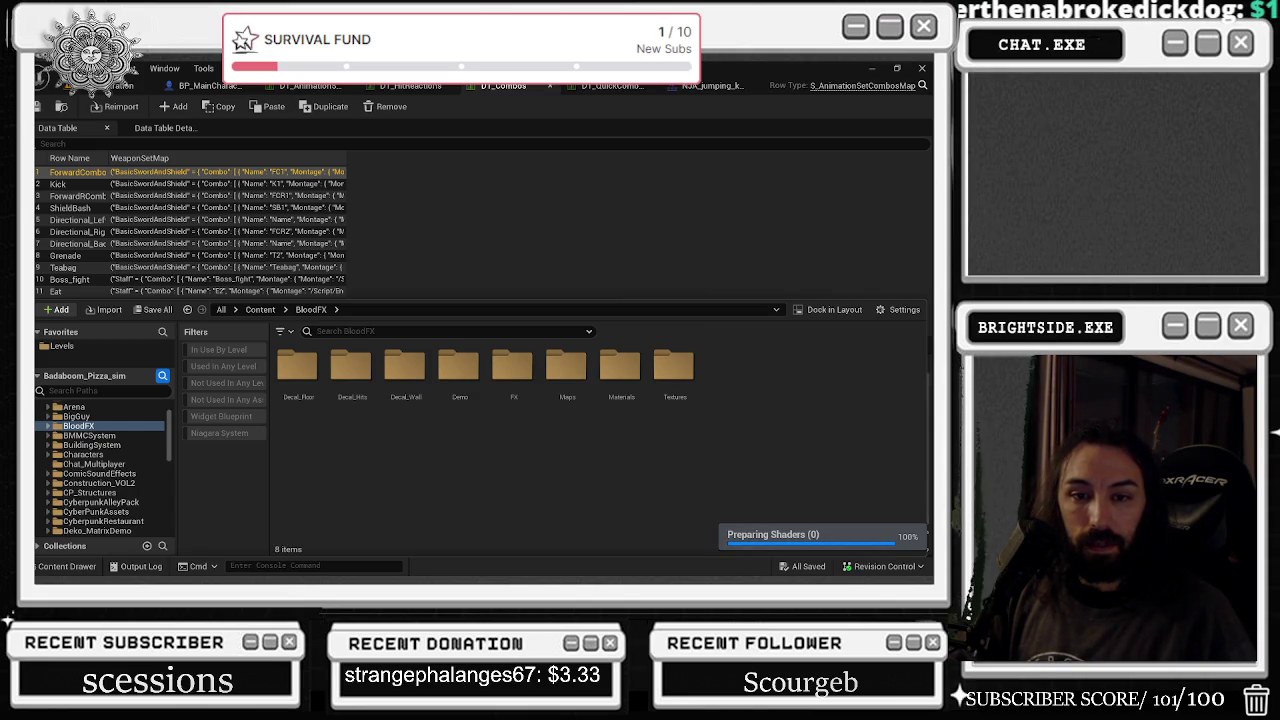
- Switch from the browser back to the Unreal Editor window showing DT_Combos and BloodFX
{"action": "key", "text": "alt+Tab"}
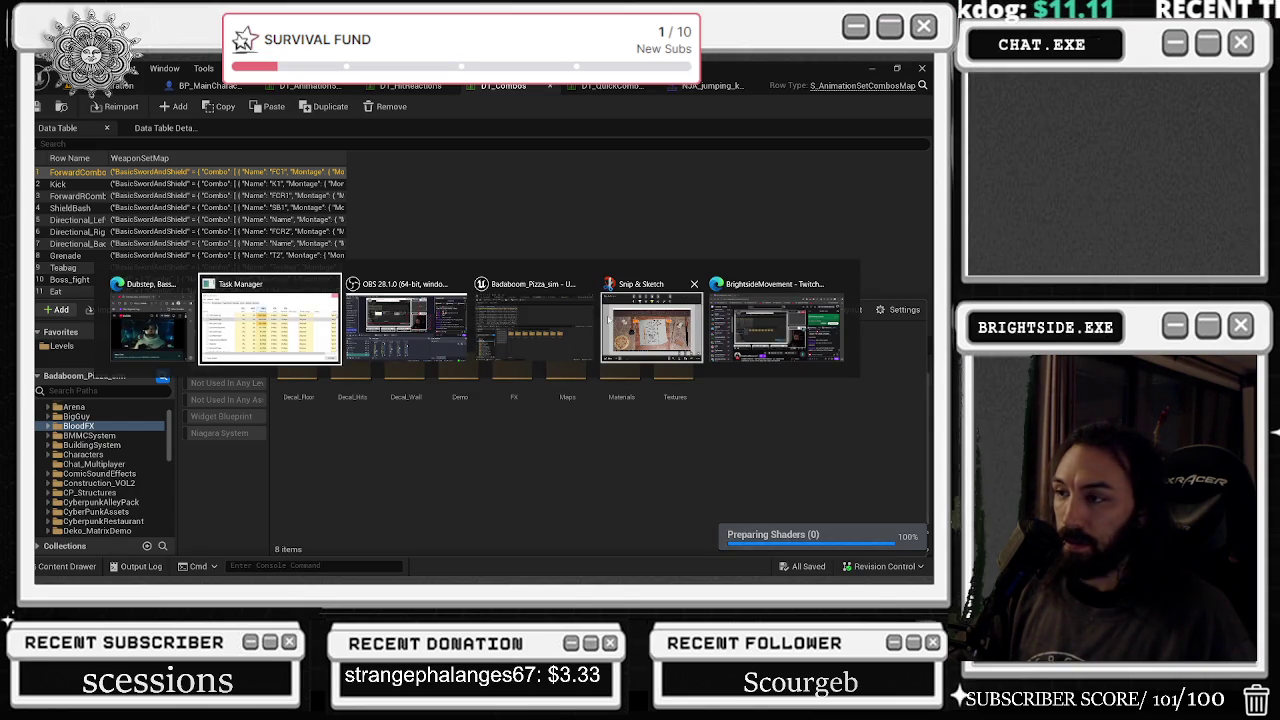
{"action": "left_click", "coordinate": [797, 325]}
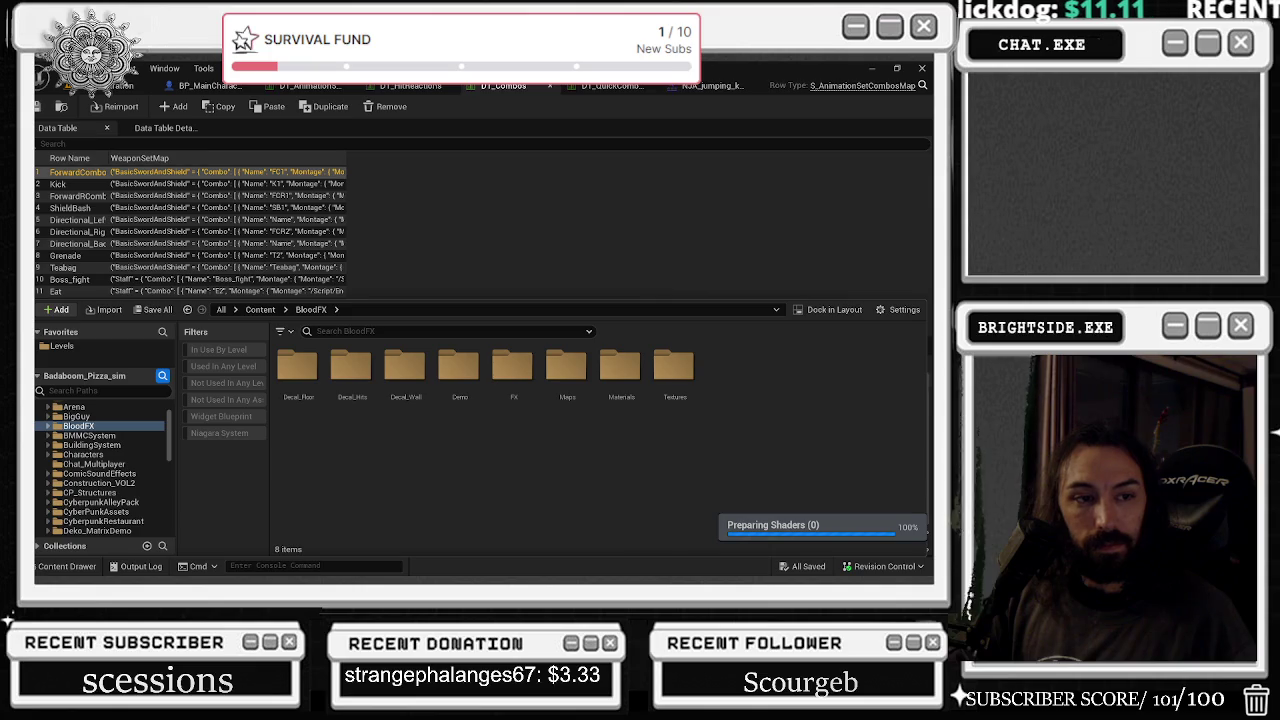
- Switch to the level view and orbit from the pizza building toward the open ground
{"action": "left_click", "coordinate": [105, 85]}
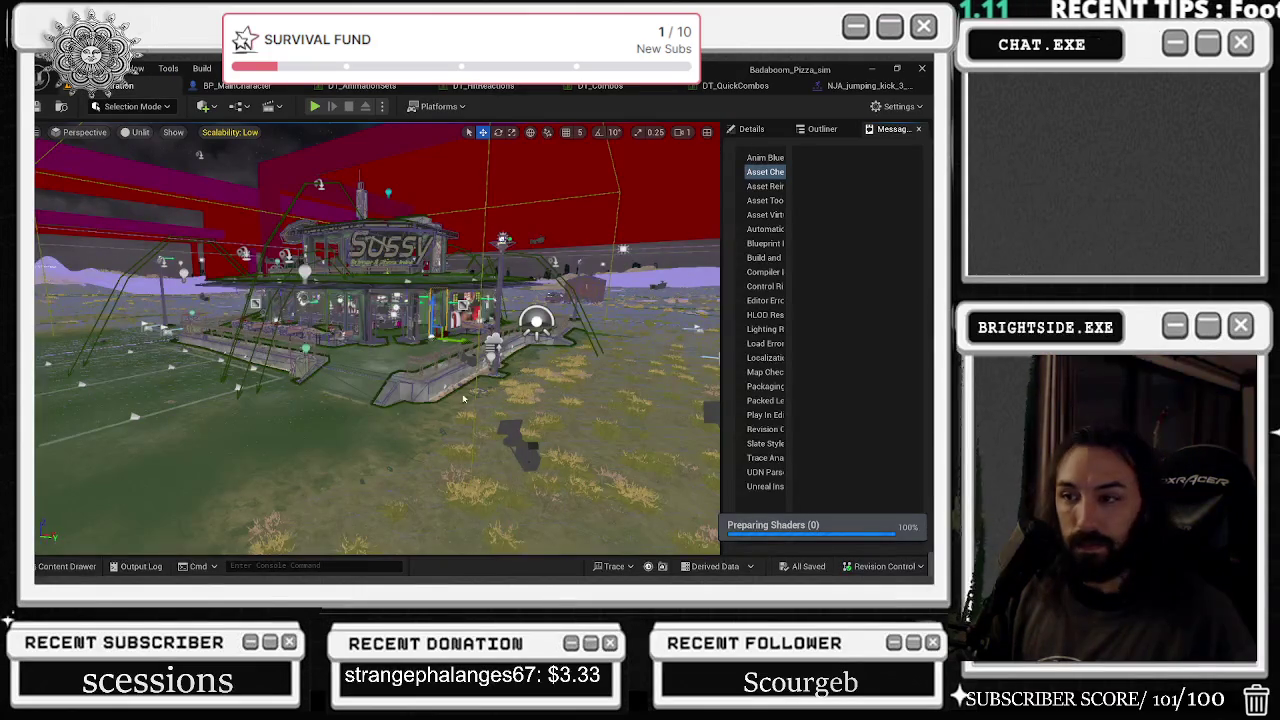
{"action": "key", "text": "alt+Tab"}
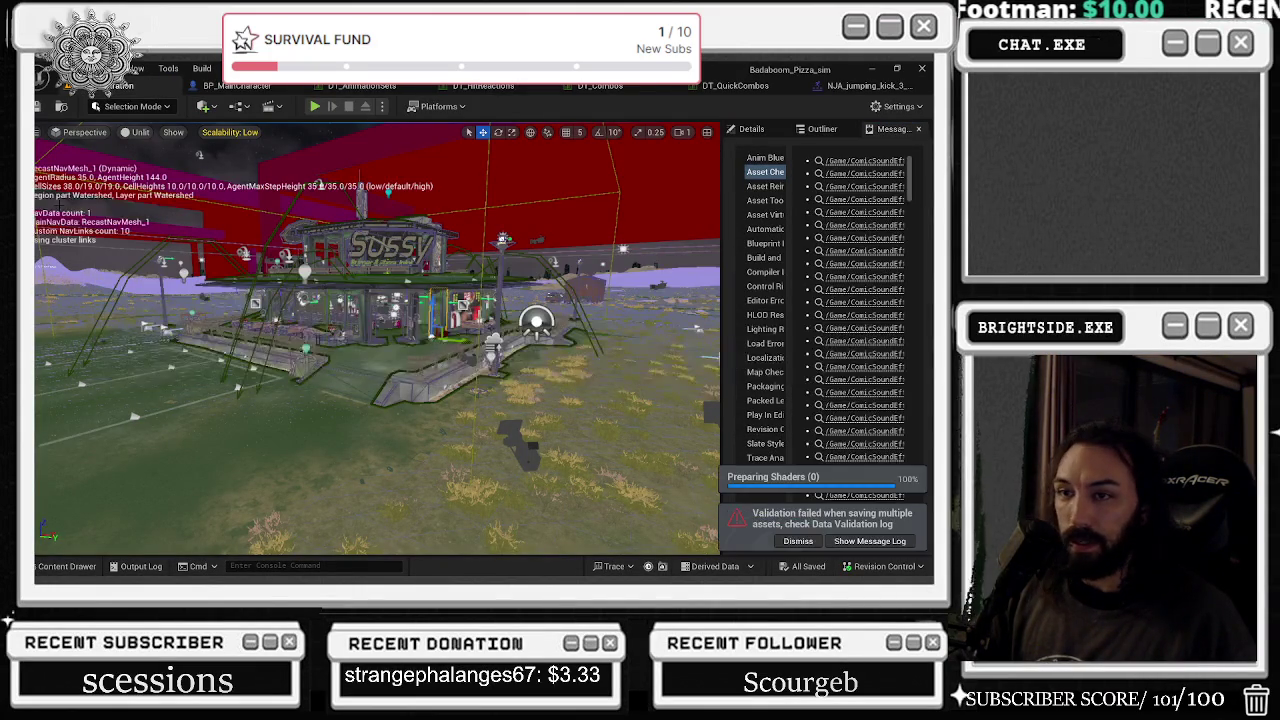
{"action": "left_click_drag", "start_coordinate": [300, 370], "coordinate": [325, 336]}
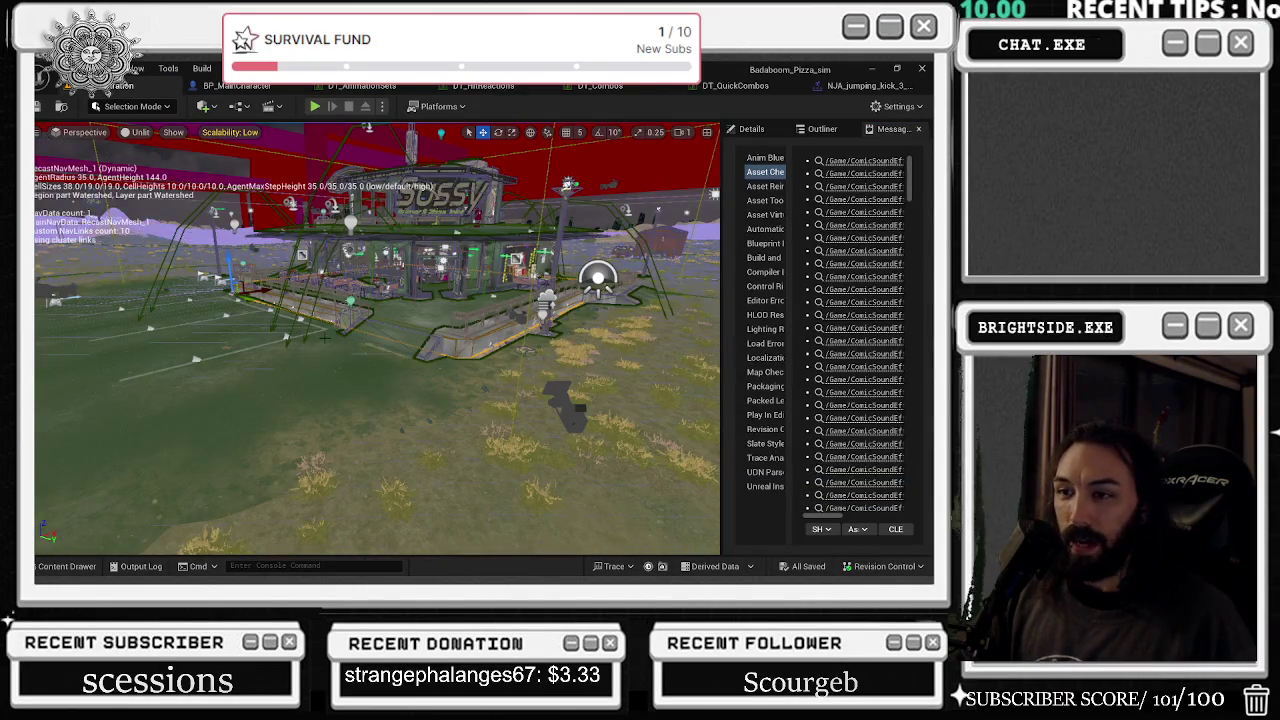
{"action": "left_click_drag", "start_coordinate": [177, 392], "coordinate": [418, 324]}
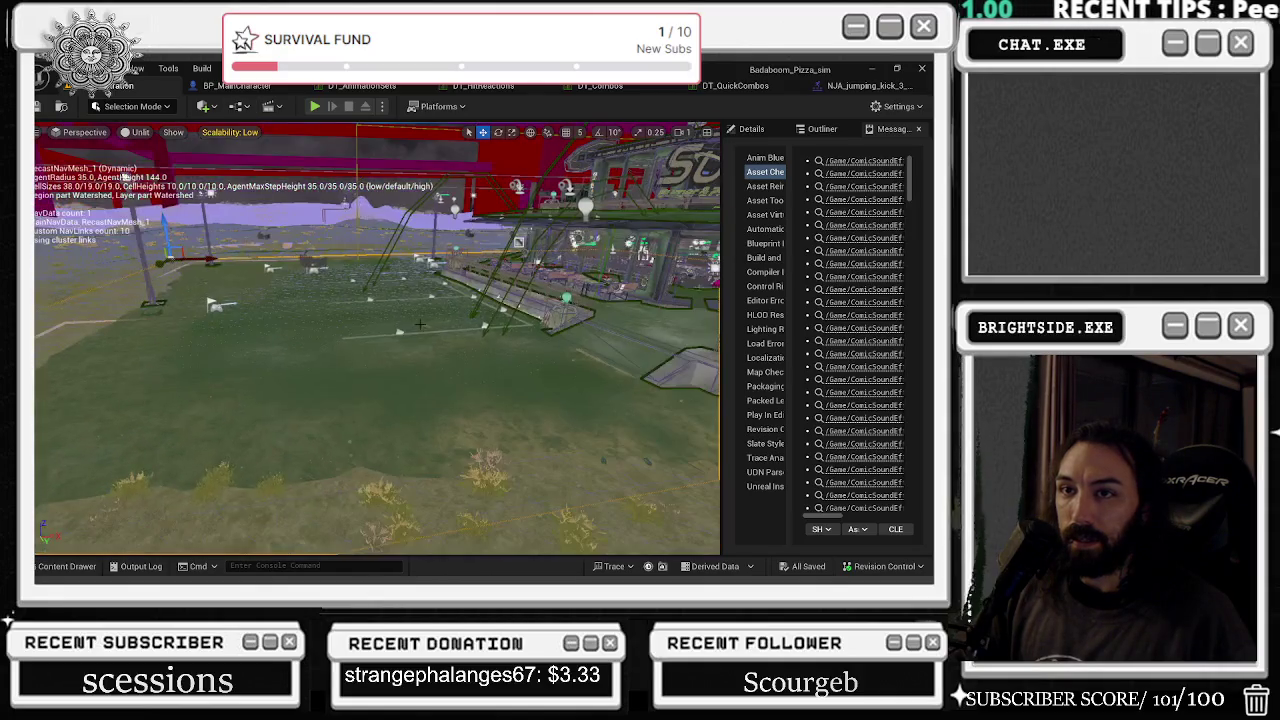
- In the Content Drawer, move past ComicSoundEffects and select the CP_Structures folder
{"action": "left_click", "coordinate": [90, 576]}
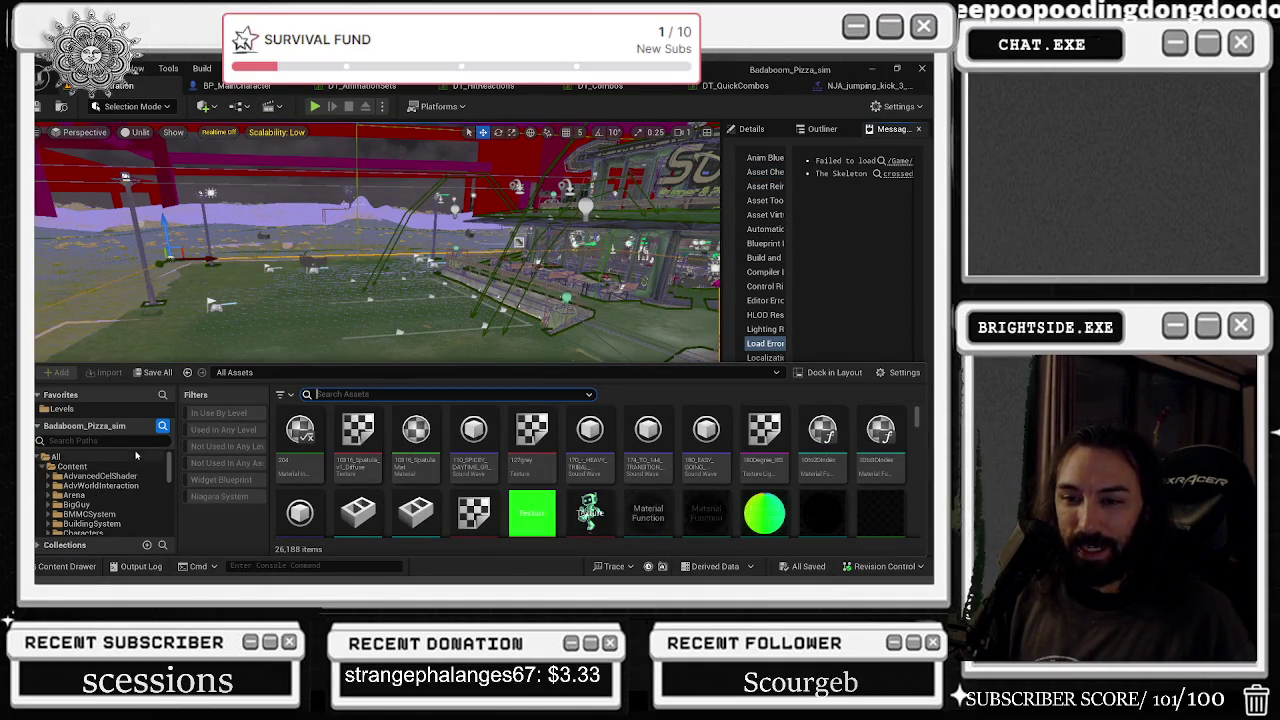
{"action": "scroll", "coordinate": [133, 494], "scroll_direction": "down", "scroll_amount": 3}
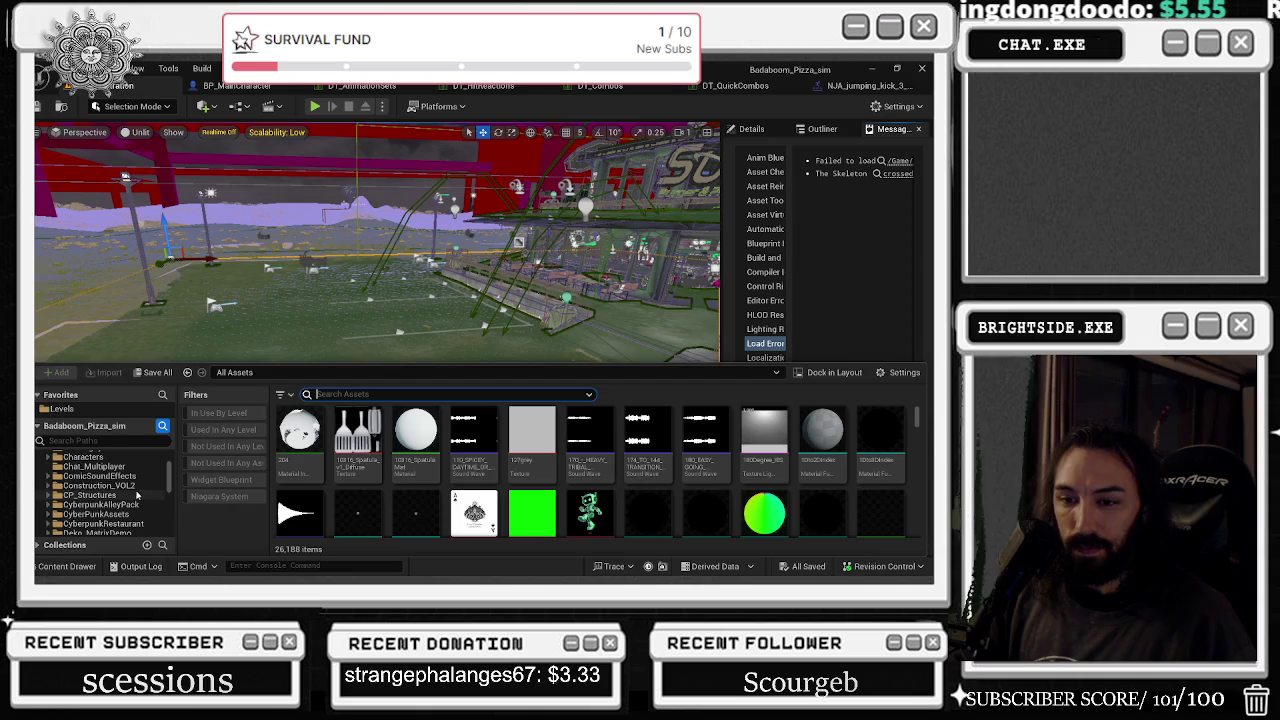
{"action": "left_click", "coordinate": [126, 478]}
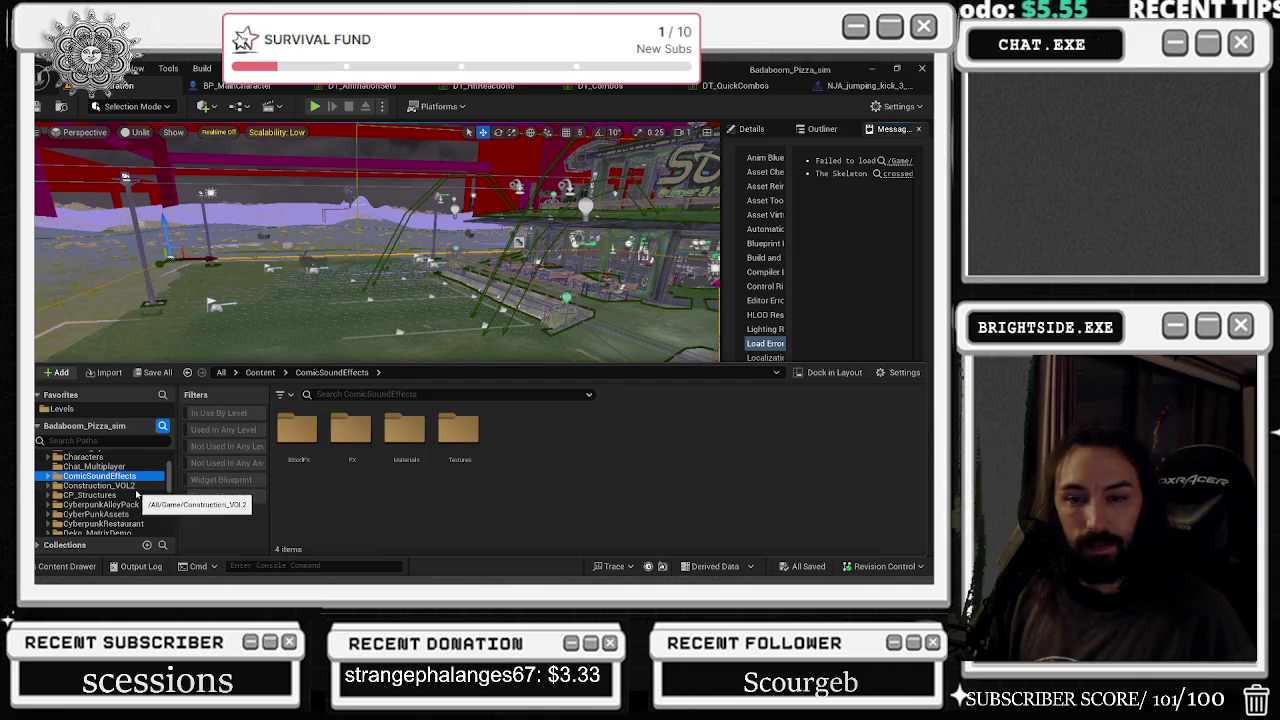
{"action": "scroll", "coordinate": [128, 484], "scroll_direction": "down", "scroll_amount": 1}
{"action": "left_click", "coordinate": [128, 485]}
{"action": "key", "text": "Up"}
{"action": "key", "text": "Up"}
{"action": "key", "text": "Down"}
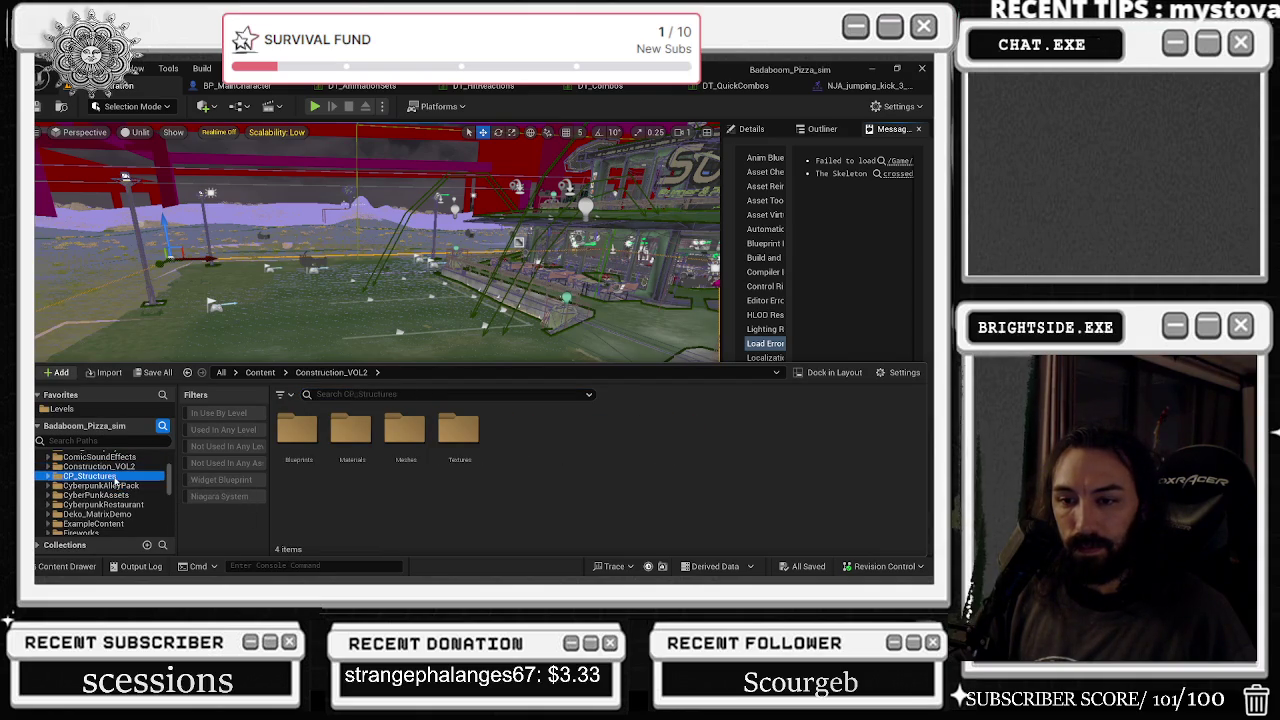
- Expand CP_Structures and look through its Maps, Materials, Meshes and Textures folders
{"action": "left_click", "coordinate": [48, 476]}
{"action": "left_click", "coordinate": [78, 485]}
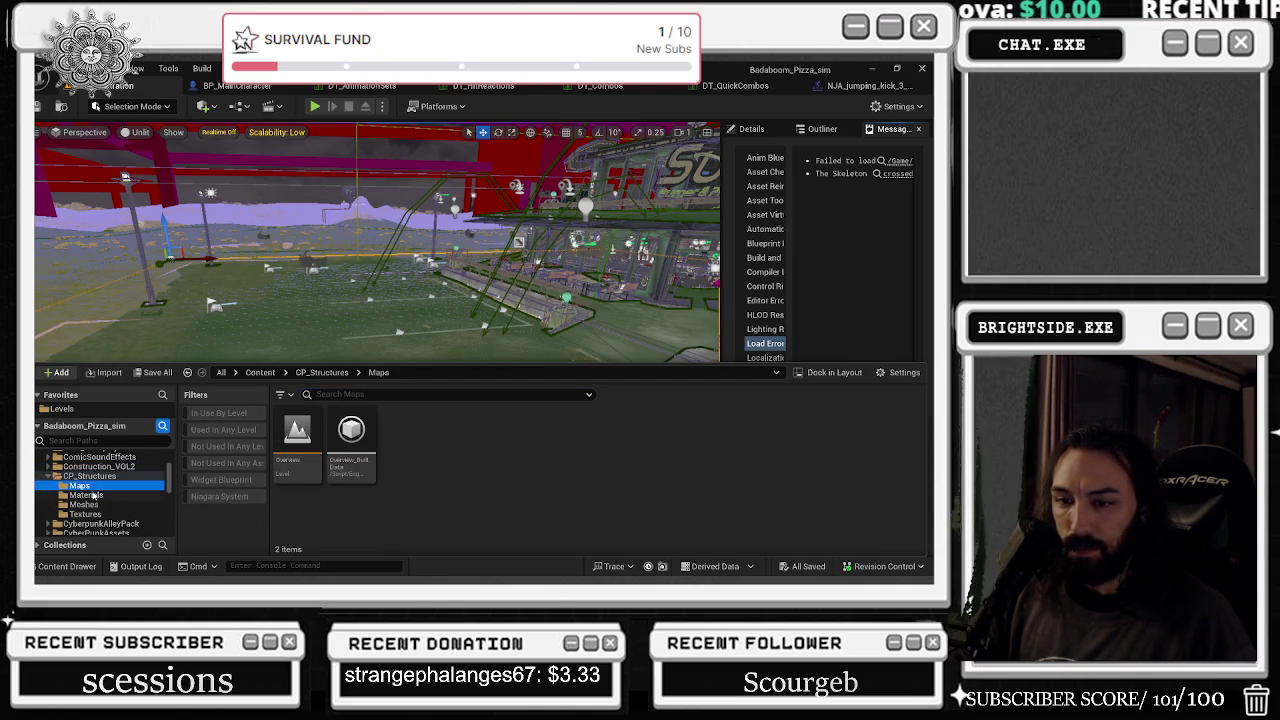
{"action": "left_click", "coordinate": [88, 495]}
{"action": "left_click", "coordinate": [108, 506]}
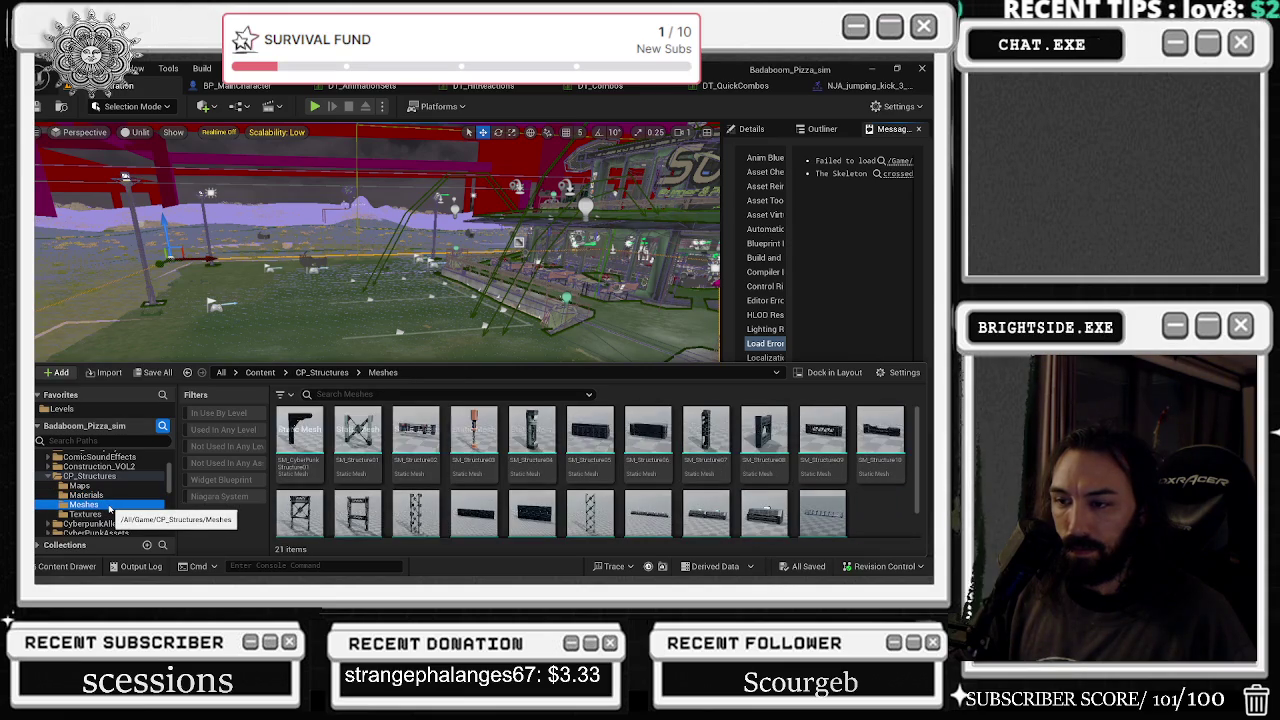
{"action": "left_click", "coordinate": [85, 514]}
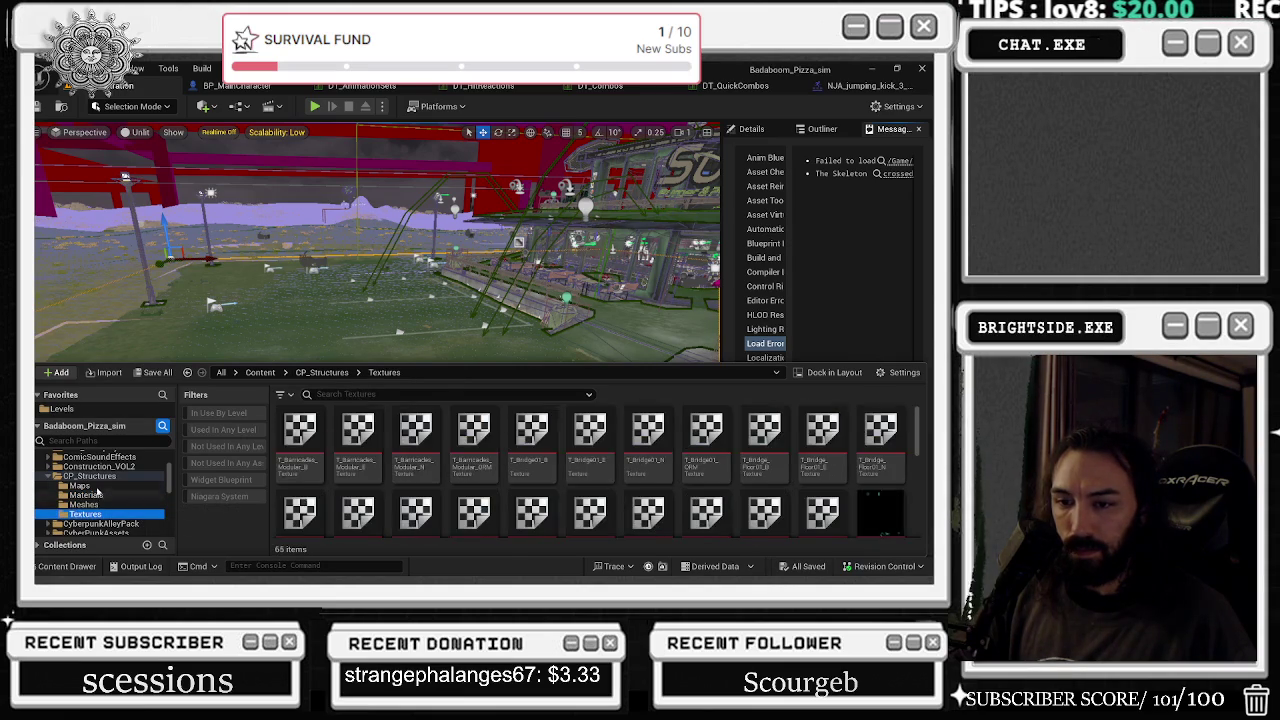
{"action": "left_click", "coordinate": [79, 485]}
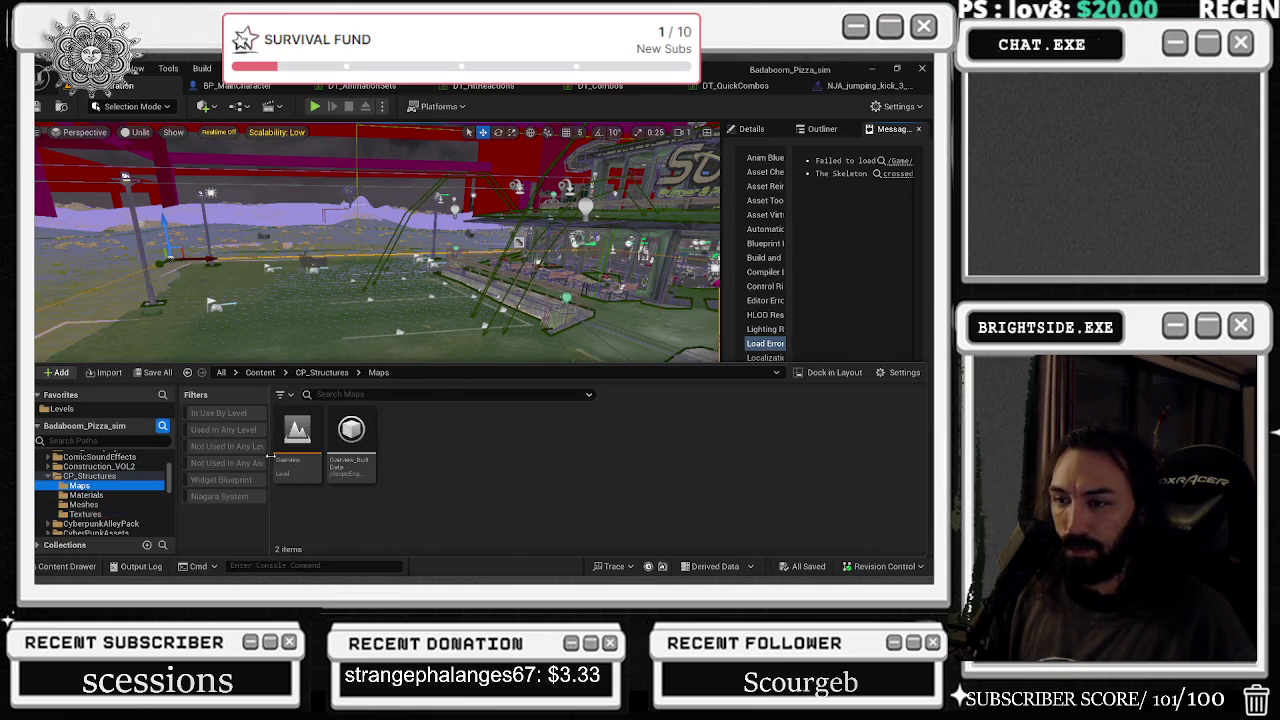
- Start deleting the CP_Structures Maps folder, then return to the NJA_jumping_kick_3 montage editor
{"action": "right_click", "coordinate": [127, 486]}
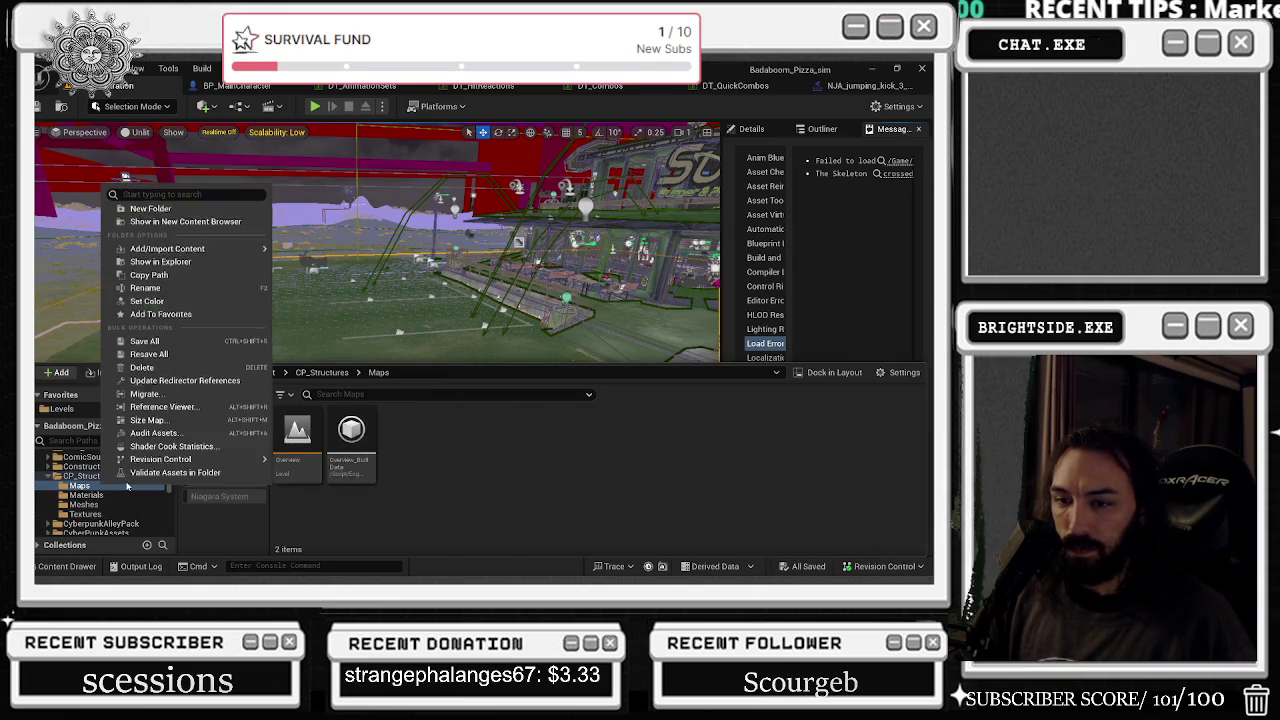
{"action": "left_click", "coordinate": [142, 367]}
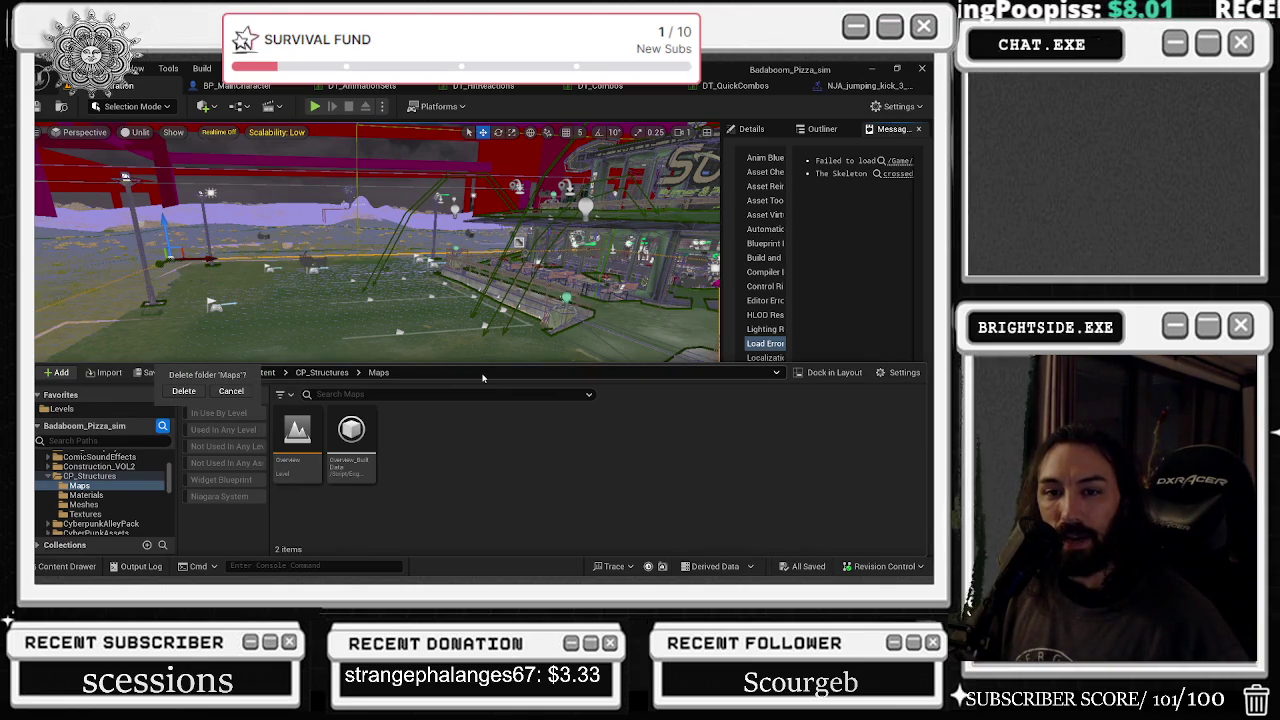
{"action": "left_click", "coordinate": [860, 85]}
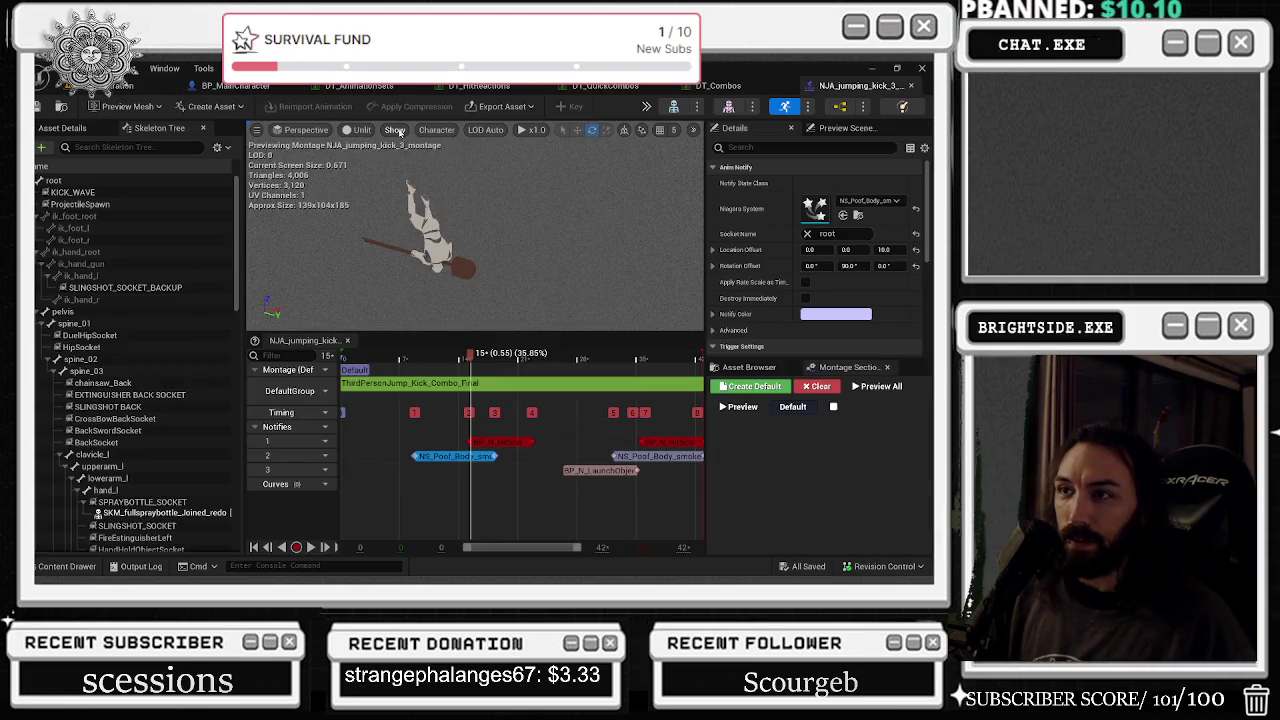
{"action": "left_click", "coordinate": [395, 130]}
{"action": "left_click", "coordinate": [398, 130]}
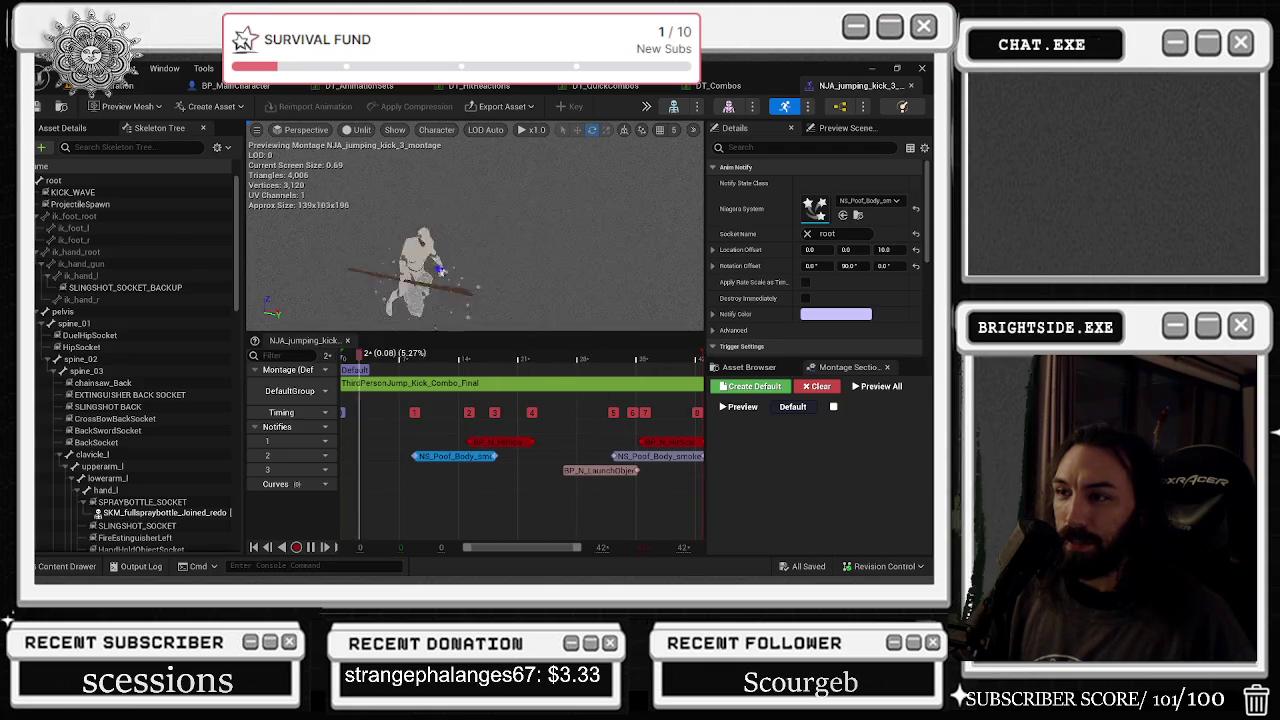
{"action": "left_click", "coordinate": [125, 85]}
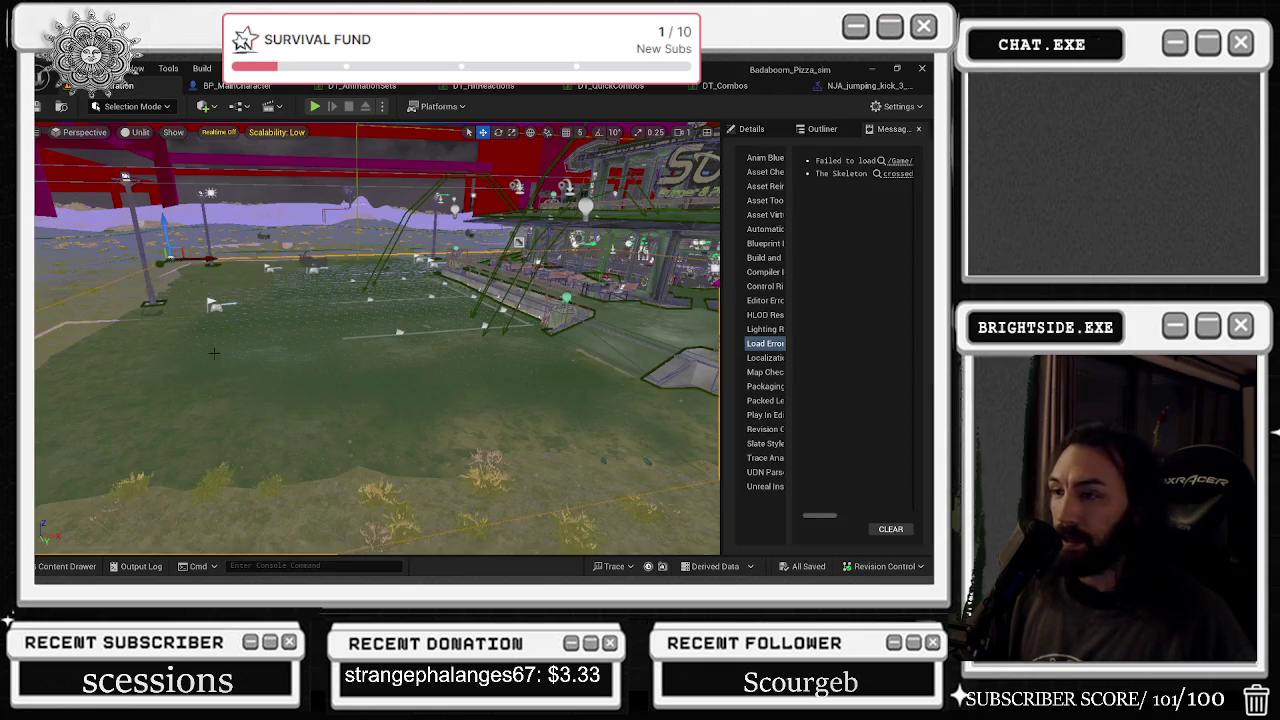
{"action": "left_click", "coordinate": [858, 86]}
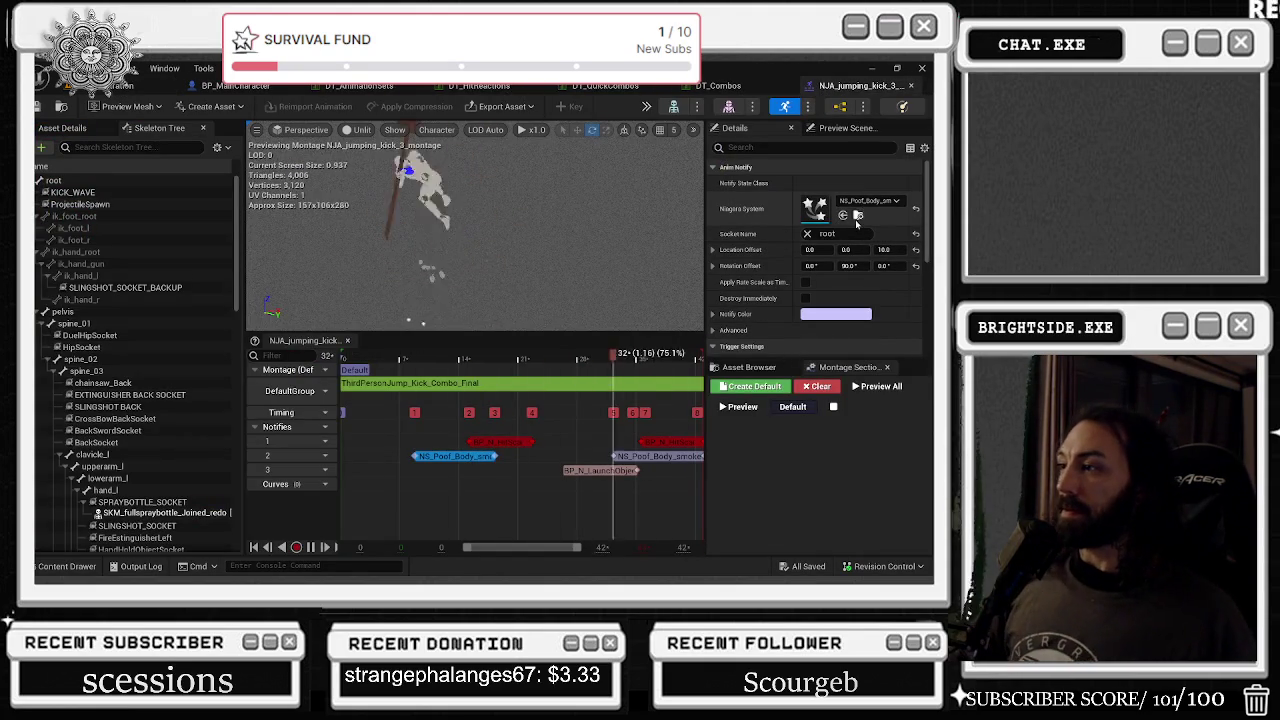
{"action": "key", "text": "ctrl+space"}
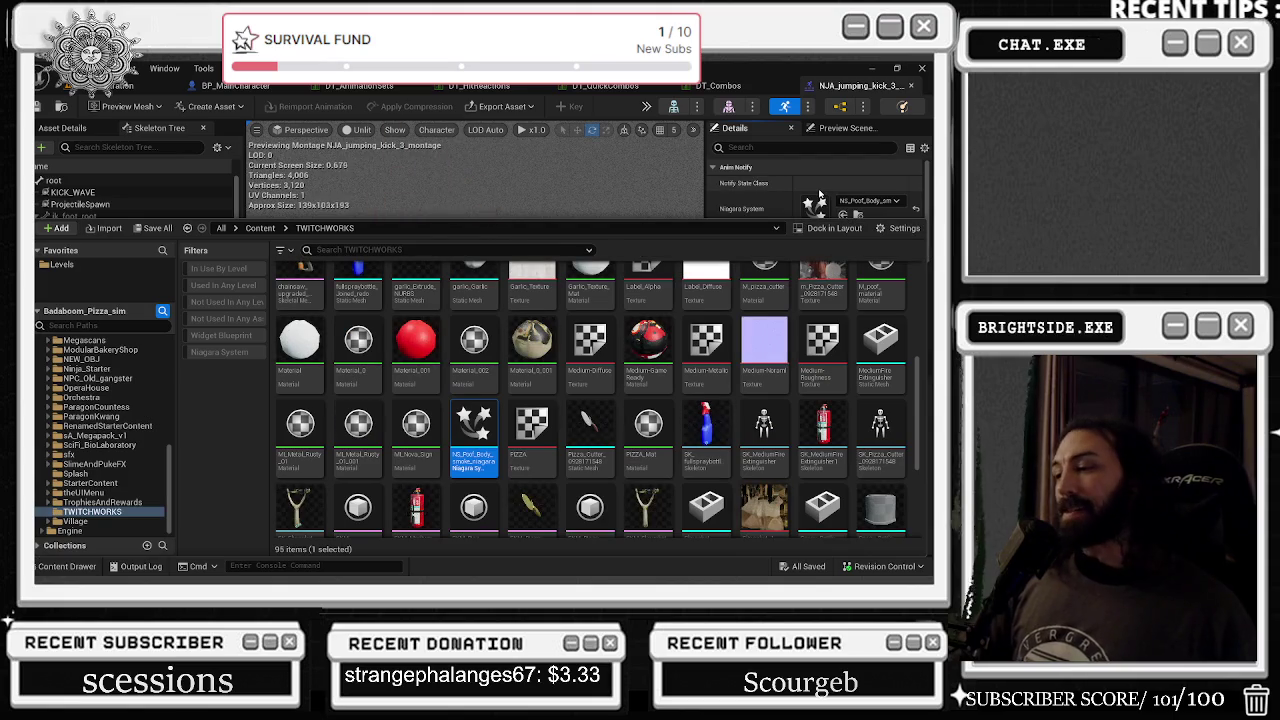
- Scroll through the 95 TWITCHWORKS assets, including NS_Poof_Body, then scroll the folder tree to the top
{"action": "mouse_move", "coordinate": [803, 268]}
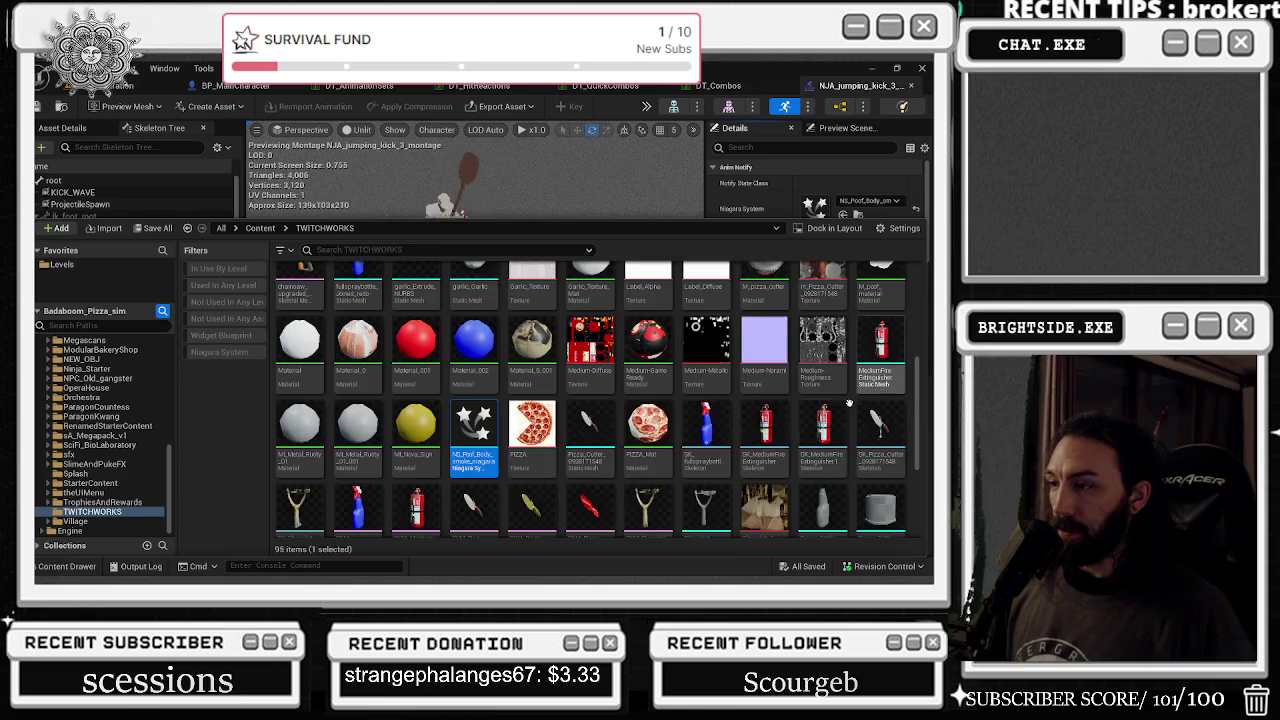
{"action": "scroll", "coordinate": [820, 330], "scroll_direction": "up", "scroll_amount": 2}
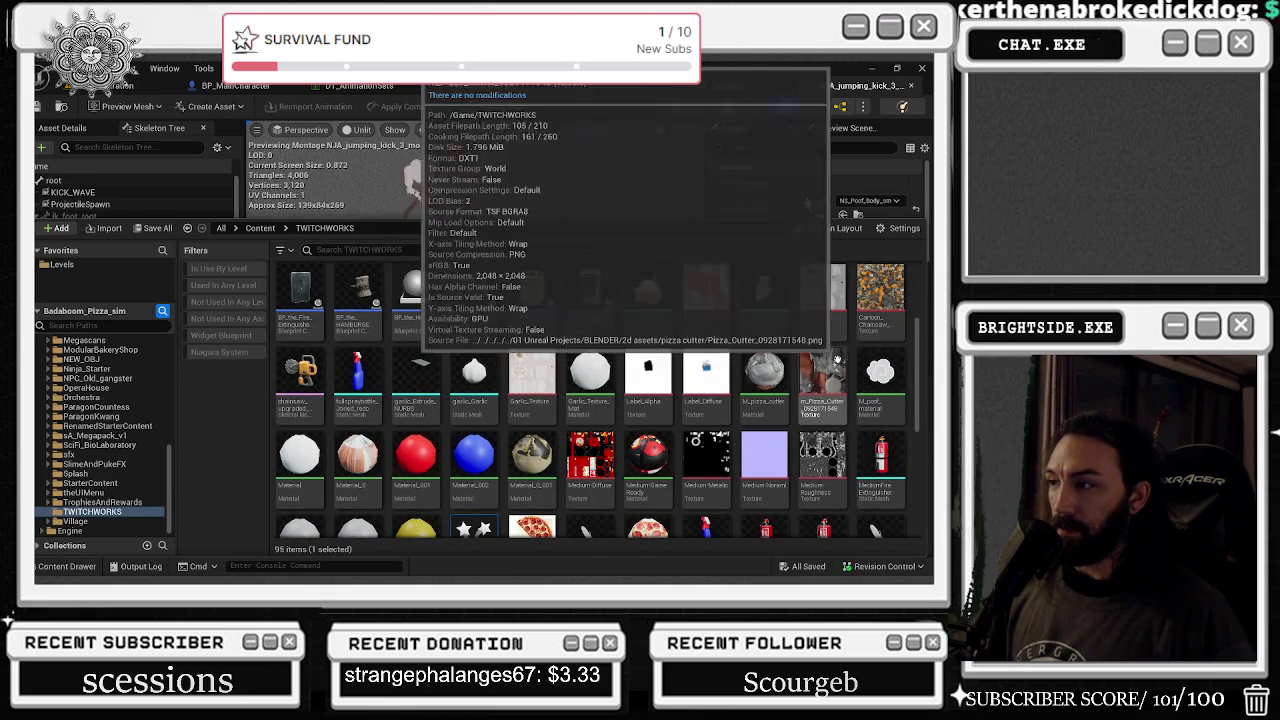
{"action": "scroll", "coordinate": [800, 327], "scroll_direction": "down", "scroll_amount": 3}
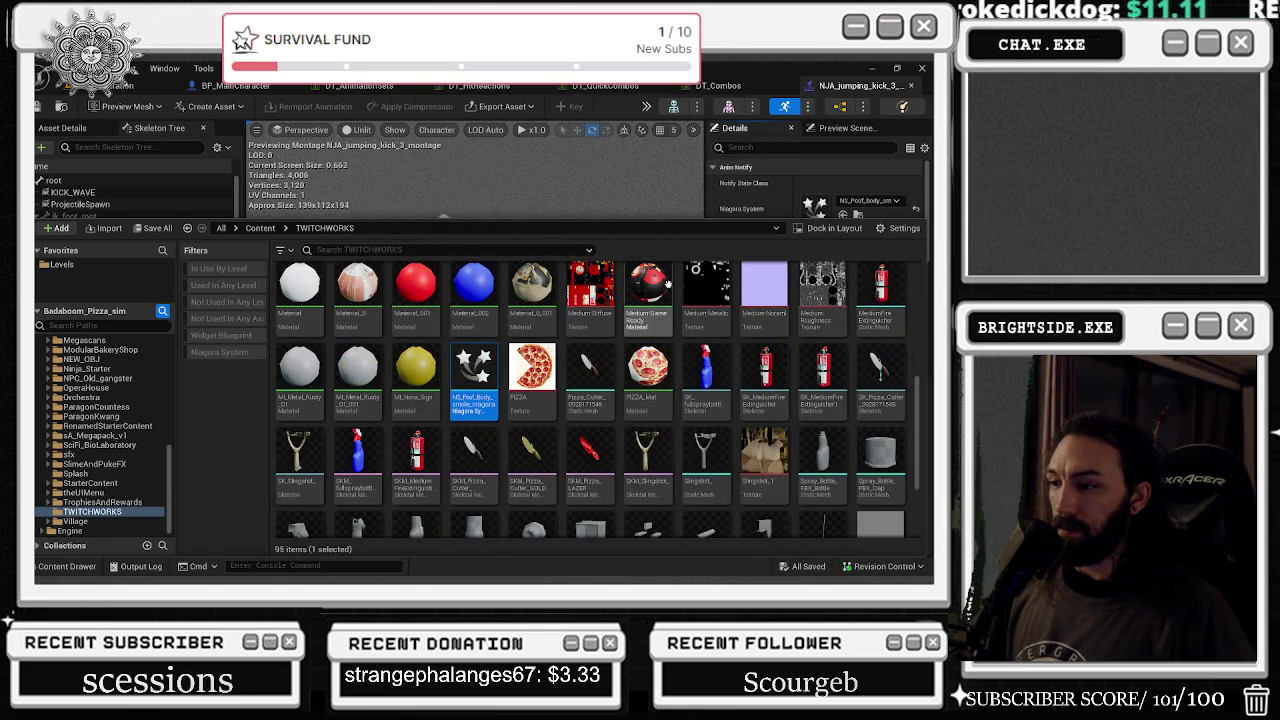
{"action": "scroll", "coordinate": [645, 262], "scroll_direction": "down", "scroll_amount": 3}
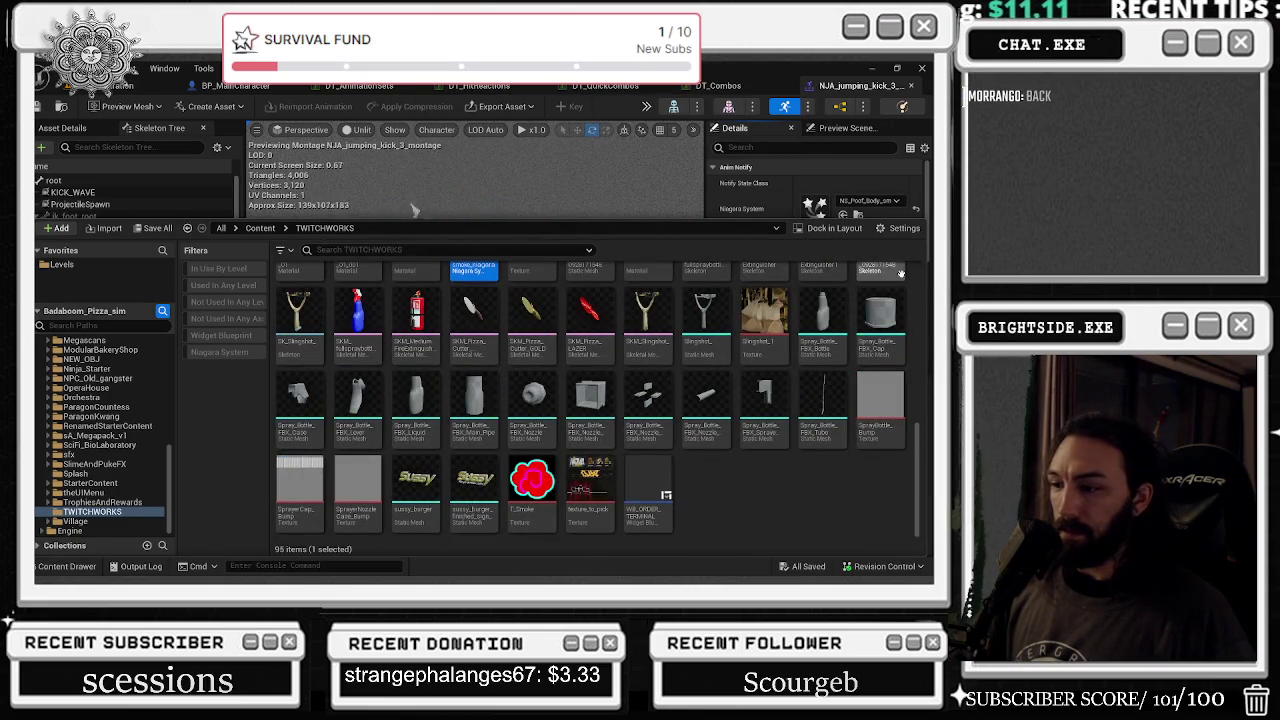
{"action": "scroll", "coordinate": [901, 273], "scroll_direction": "up", "scroll_amount": 10}
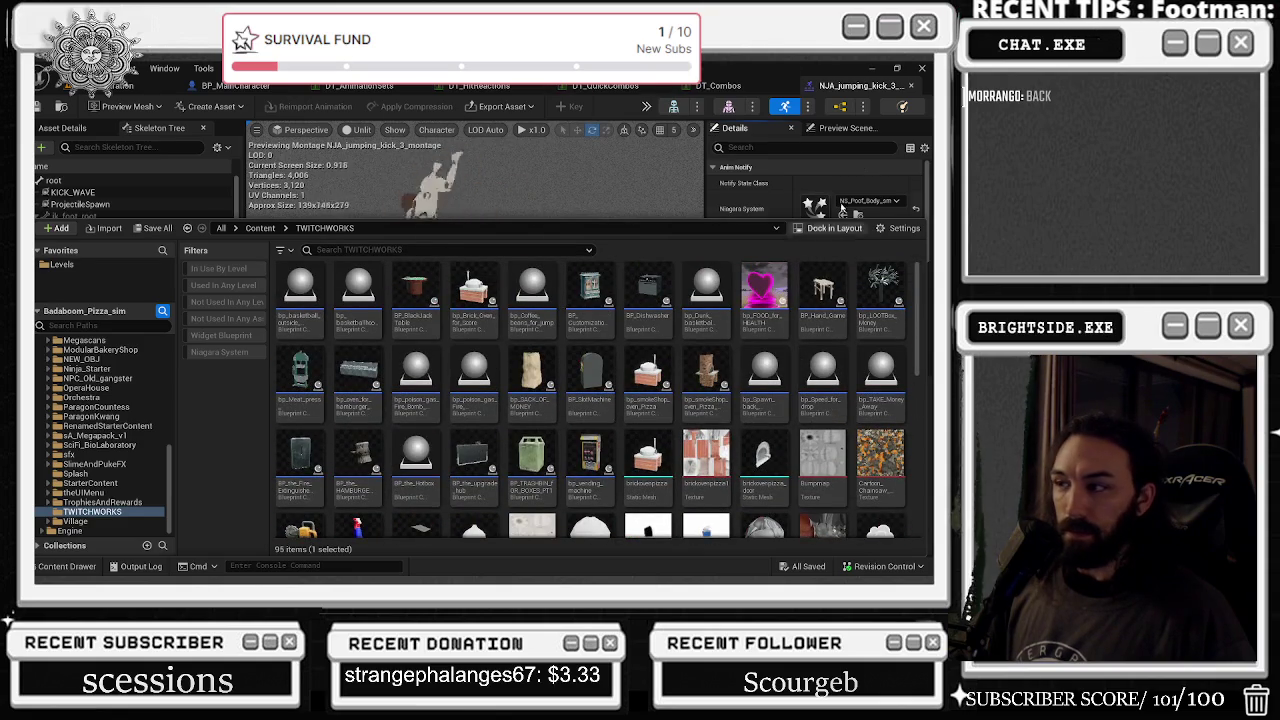
{"action": "scroll", "coordinate": [128, 348], "scroll_direction": "up", "scroll_amount": 10}
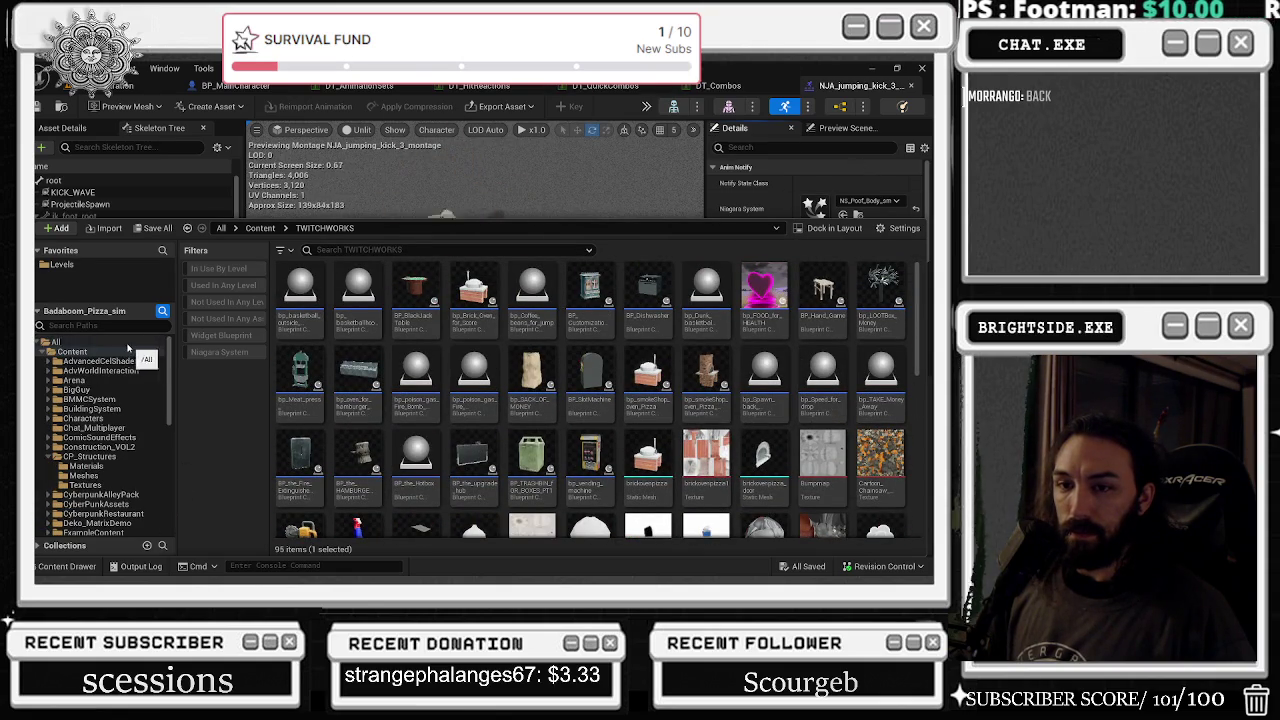
- Filter the whole project to Niagara systems and scroll through the 244 results
{"action": "left_click", "coordinate": [128, 345]}
{"action": "left_click", "coordinate": [219, 352]}
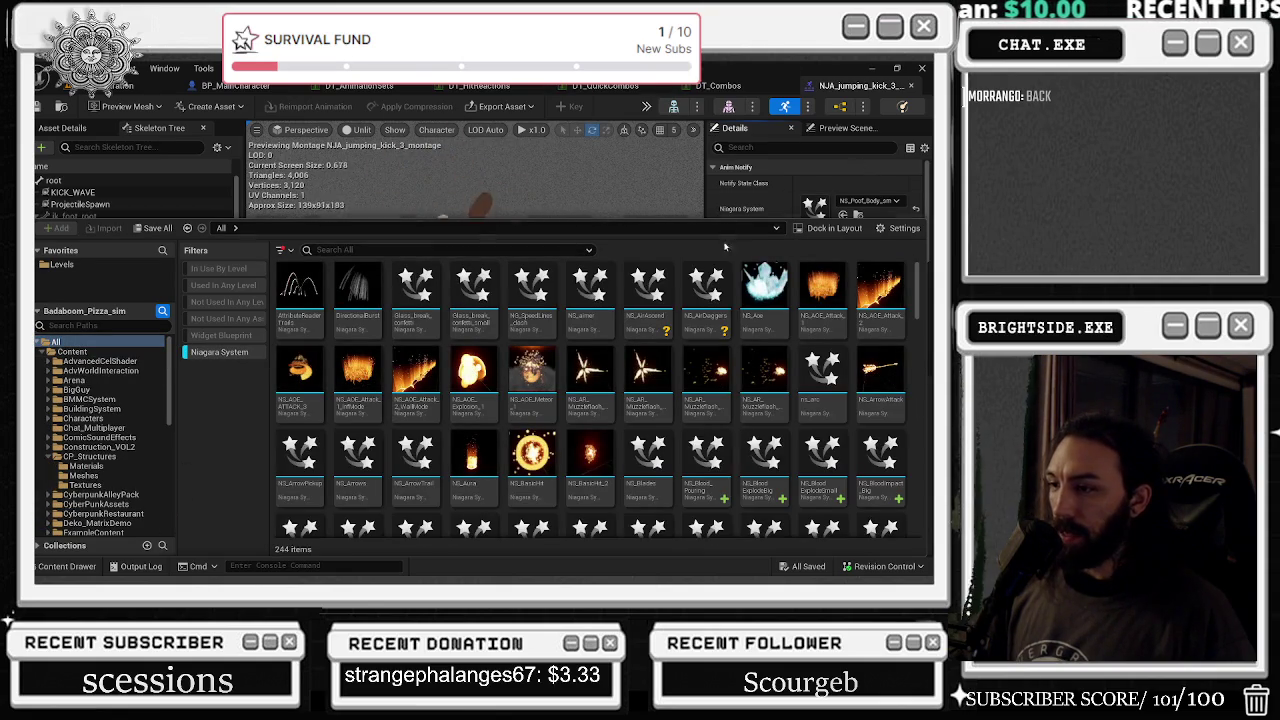
{"action": "scroll", "coordinate": [752, 398], "scroll_direction": "down", "scroll_amount": 4}
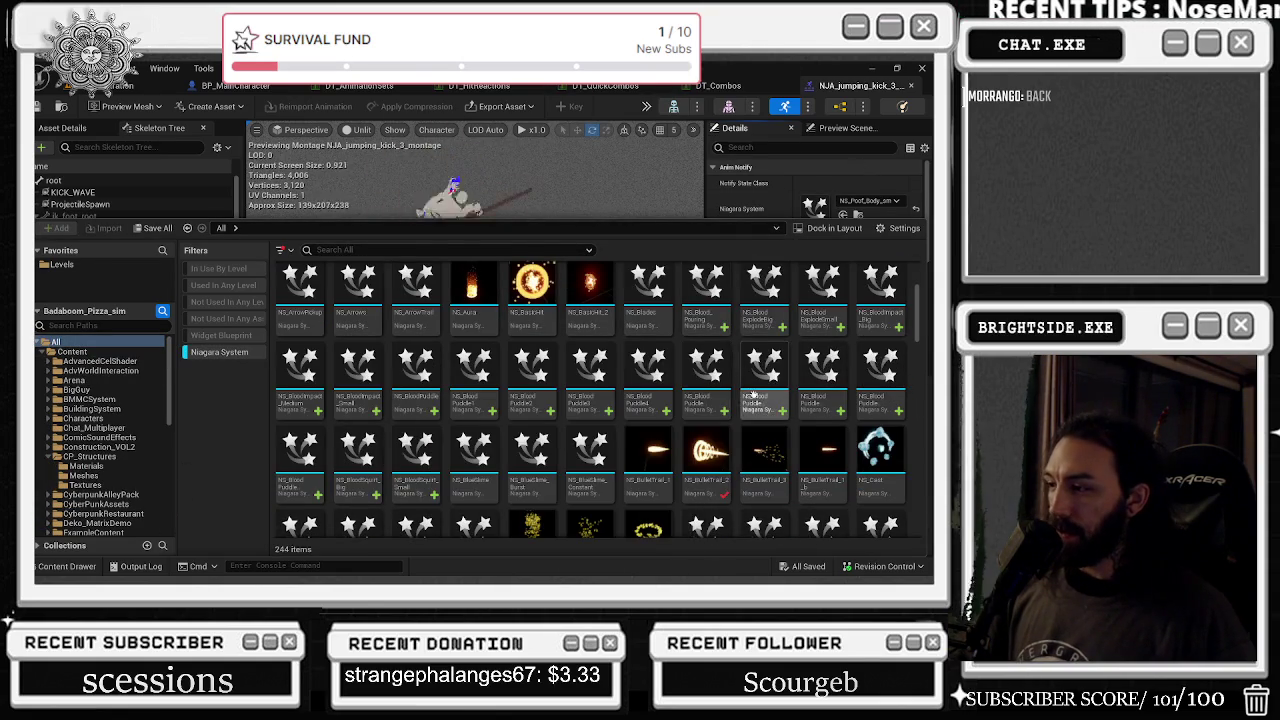
{"action": "scroll", "coordinate": [752, 396], "scroll_direction": "down", "scroll_amount": 3}
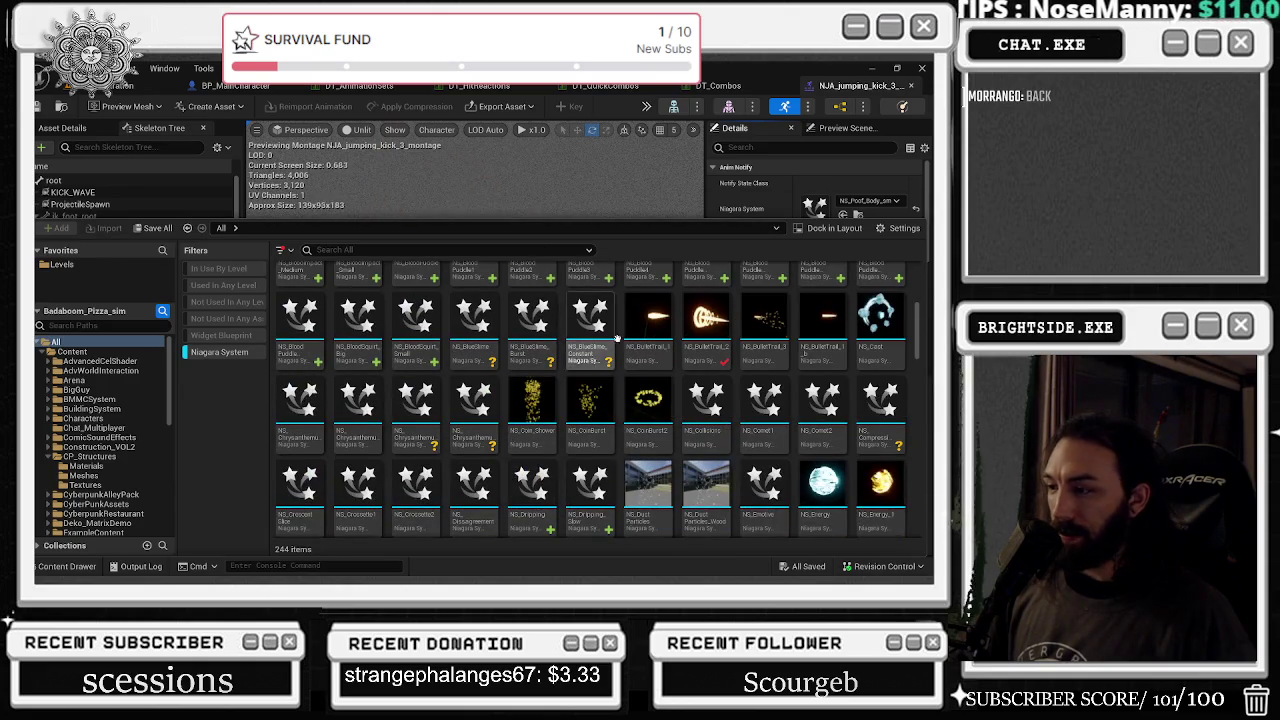
{"action": "scroll", "coordinate": [617, 338], "scroll_direction": "down", "scroll_amount": 6}
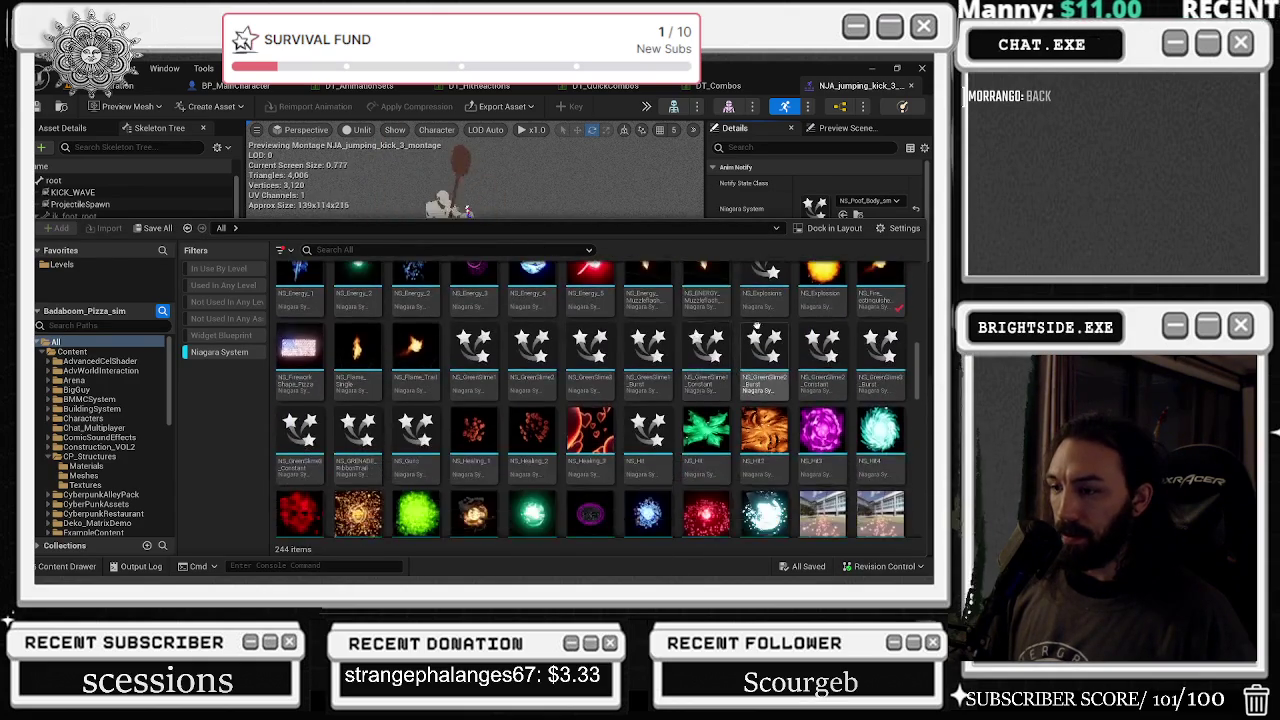
{"action": "scroll", "coordinate": [757, 326], "scroll_direction": "down", "scroll_amount": 10}
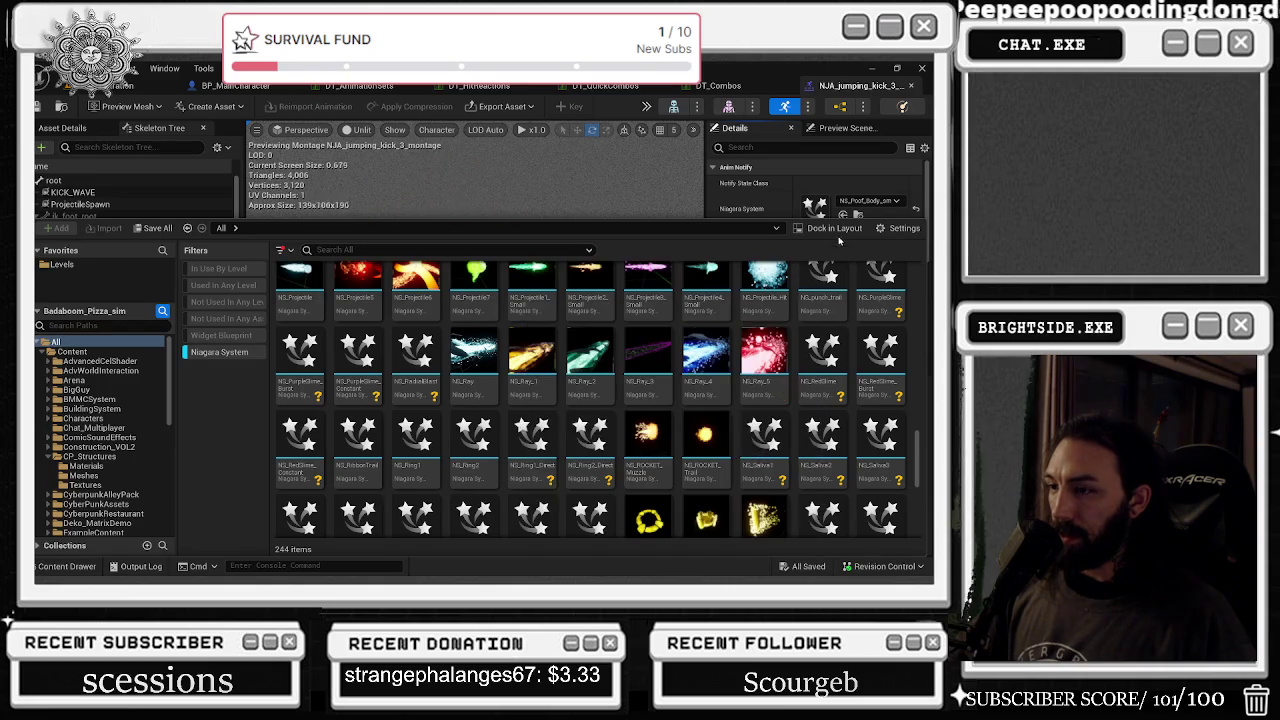
{"action": "scroll", "coordinate": [840, 290], "scroll_direction": "down", "scroll_amount": 1}
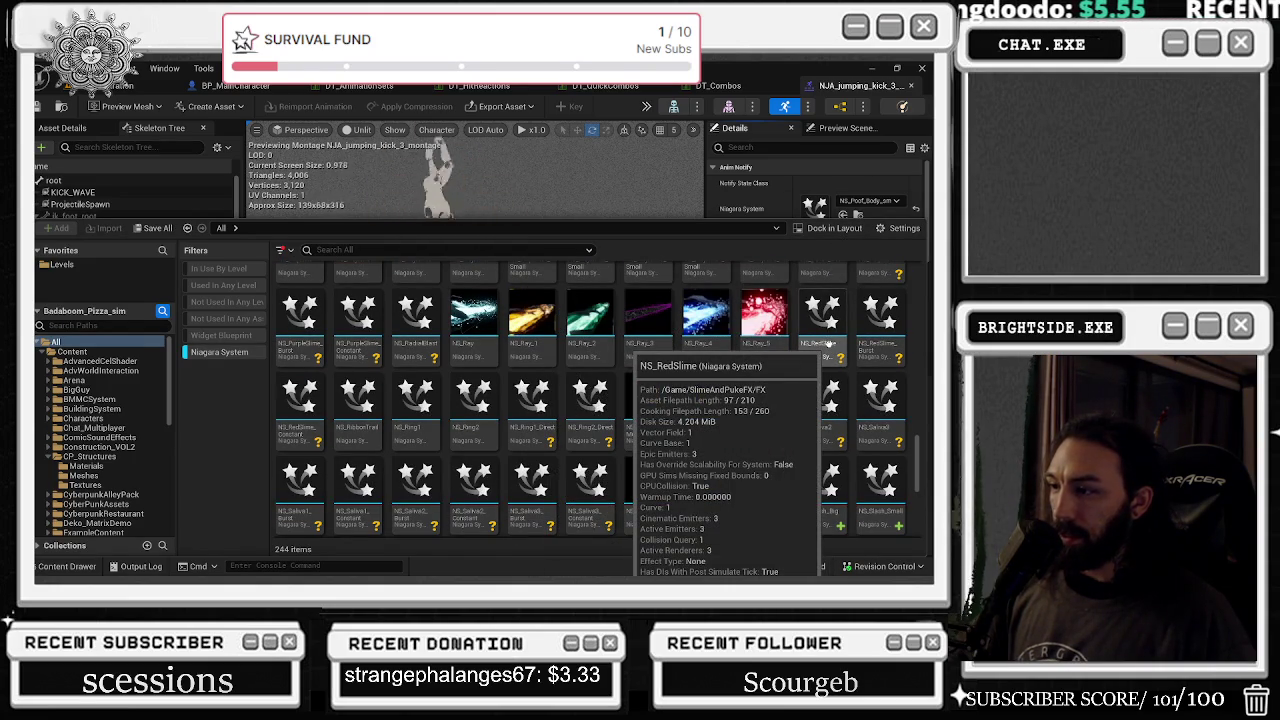
- Collapse CP_Structures and open SlimeAndPukeFX to list its 45 Niagara systems
{"action": "left_click", "coordinate": [52, 461]}
{"action": "scroll", "coordinate": [110, 480], "scroll_direction": "down", "scroll_amount": 3}
{"action": "scroll", "coordinate": [131, 495], "scroll_direction": "down", "scroll_amount": 7}
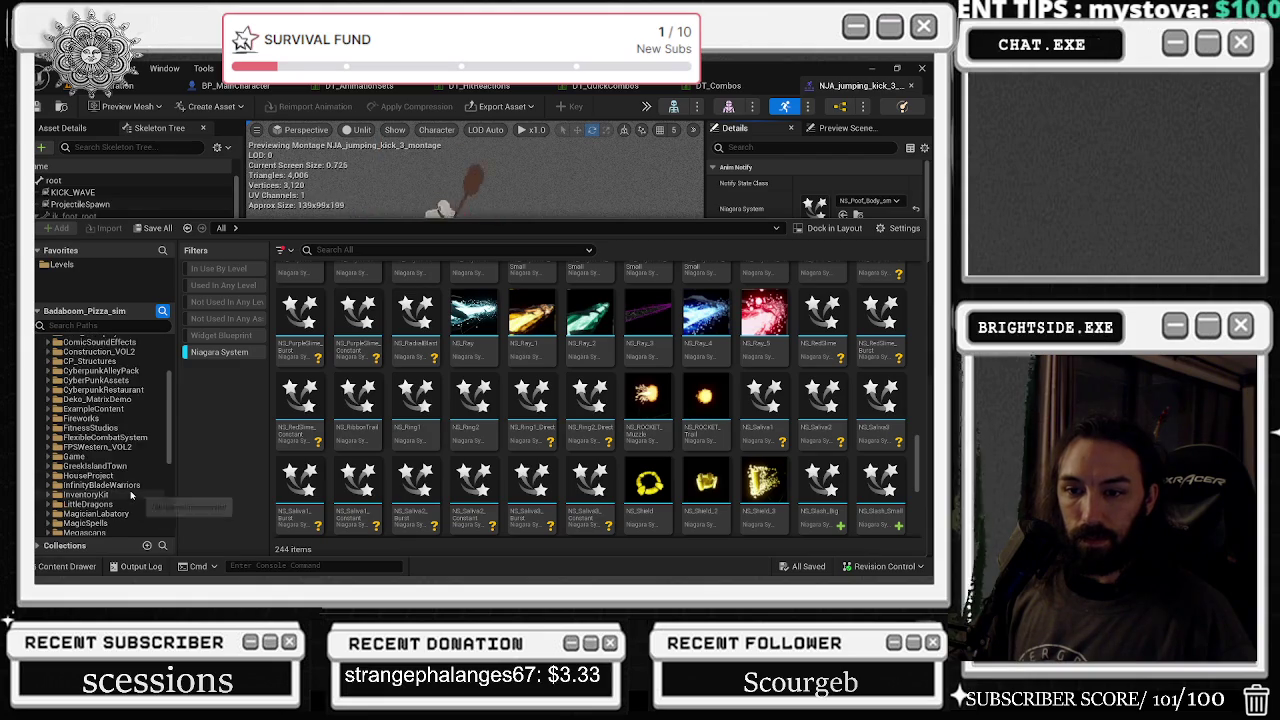
{"action": "scroll", "coordinate": [131, 495], "scroll_direction": "down", "scroll_amount": 3}
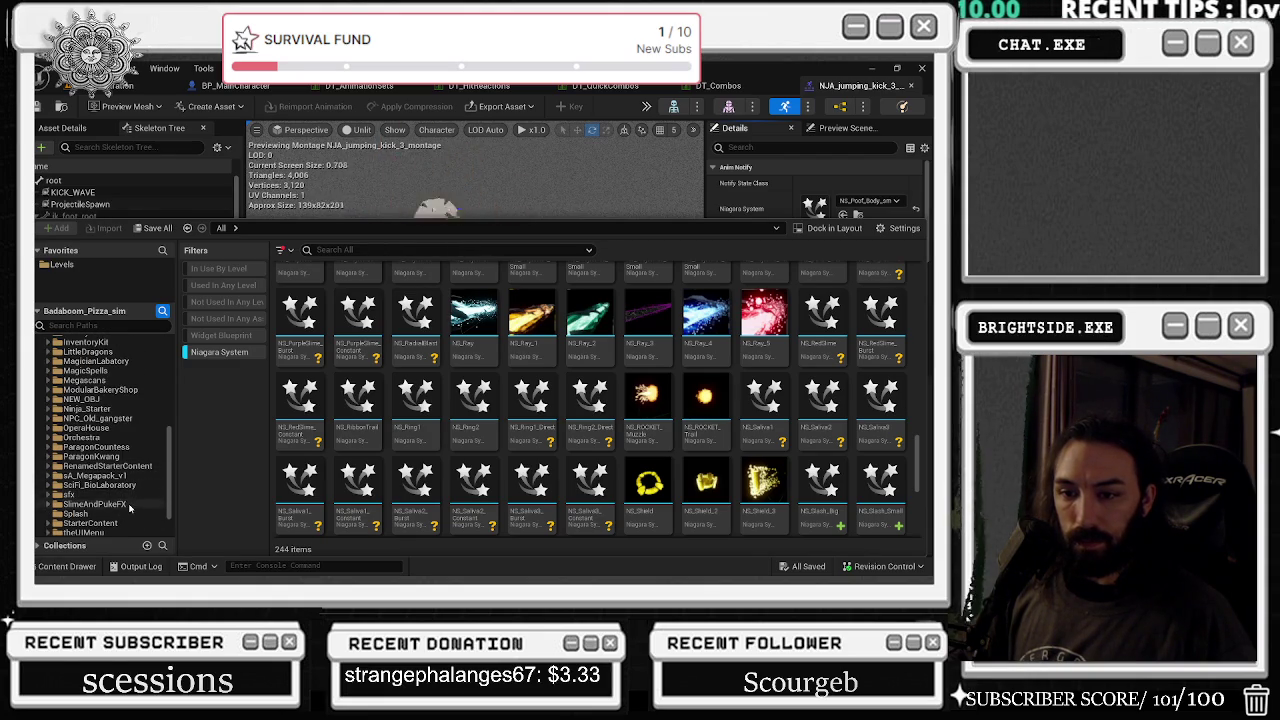
{"action": "left_click", "coordinate": [125, 504]}
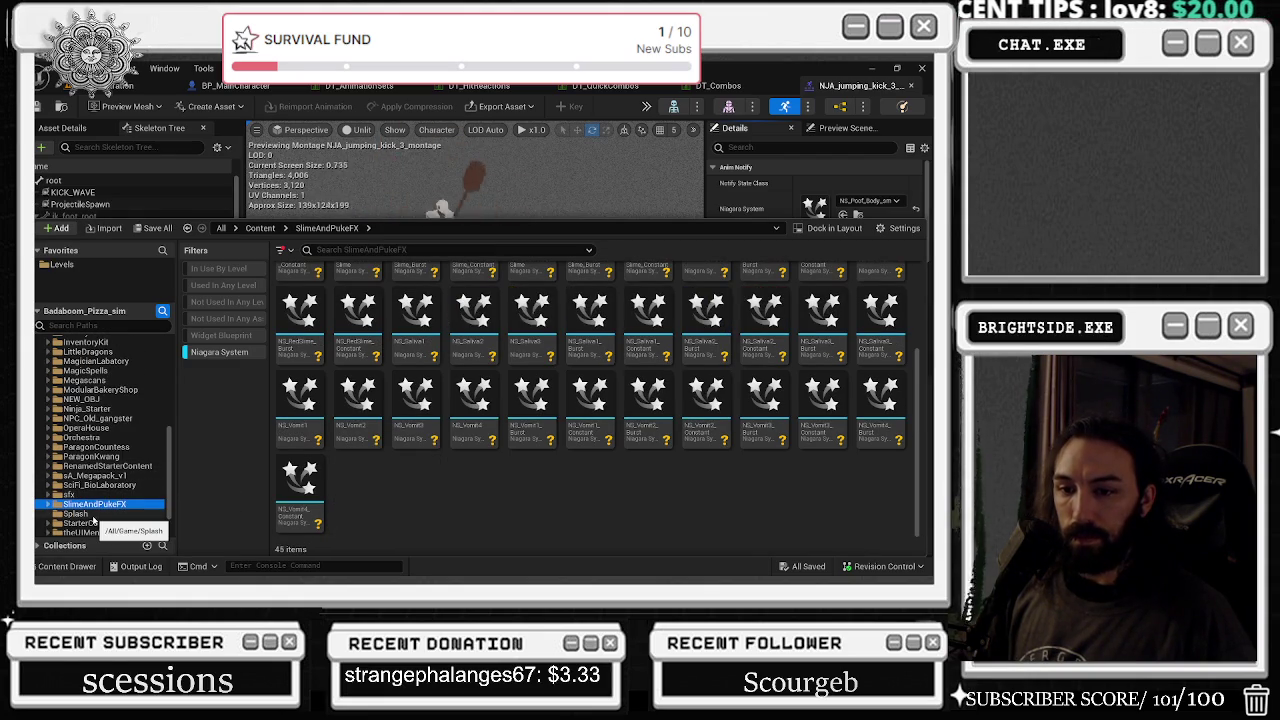
- Browse the Splash, UIMenu and Village folders, turning off the Niagara System filter to see Village Meshes
{"action": "scroll", "coordinate": [93, 519], "scroll_direction": "down", "scroll_amount": 2}
{"action": "left_click", "coordinate": [113, 476]}
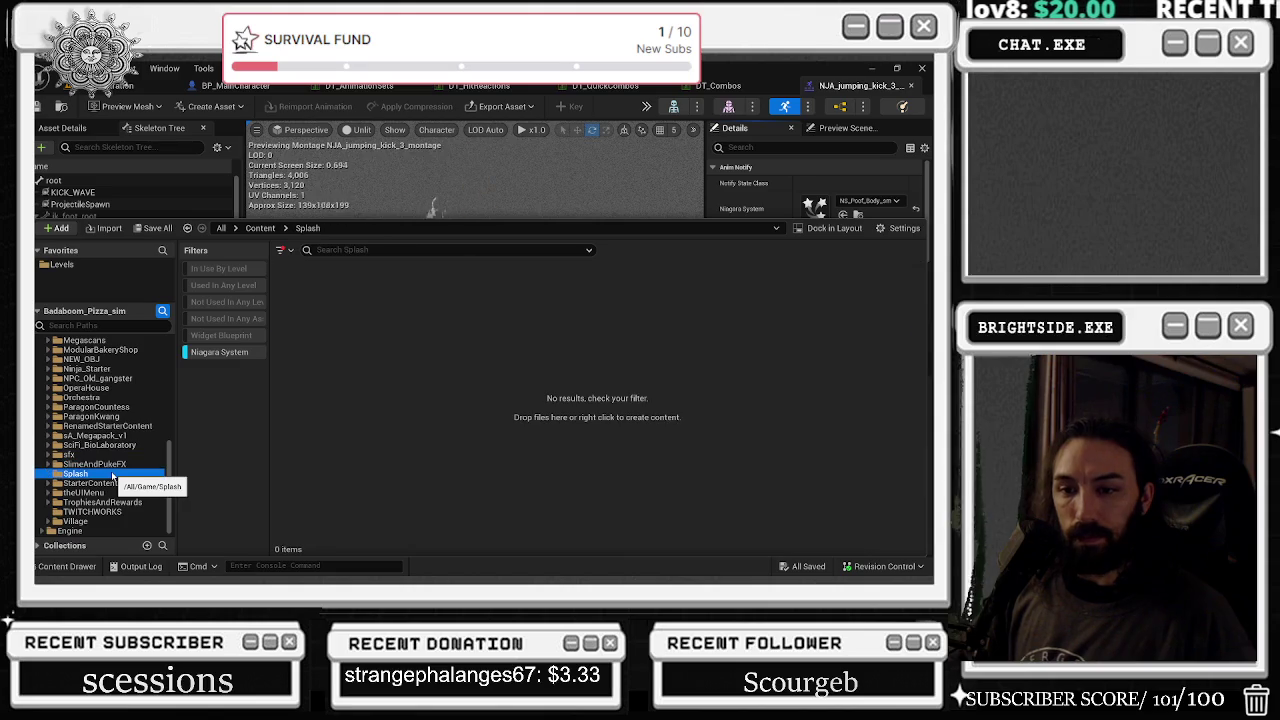
{"action": "left_click", "coordinate": [120, 492]}
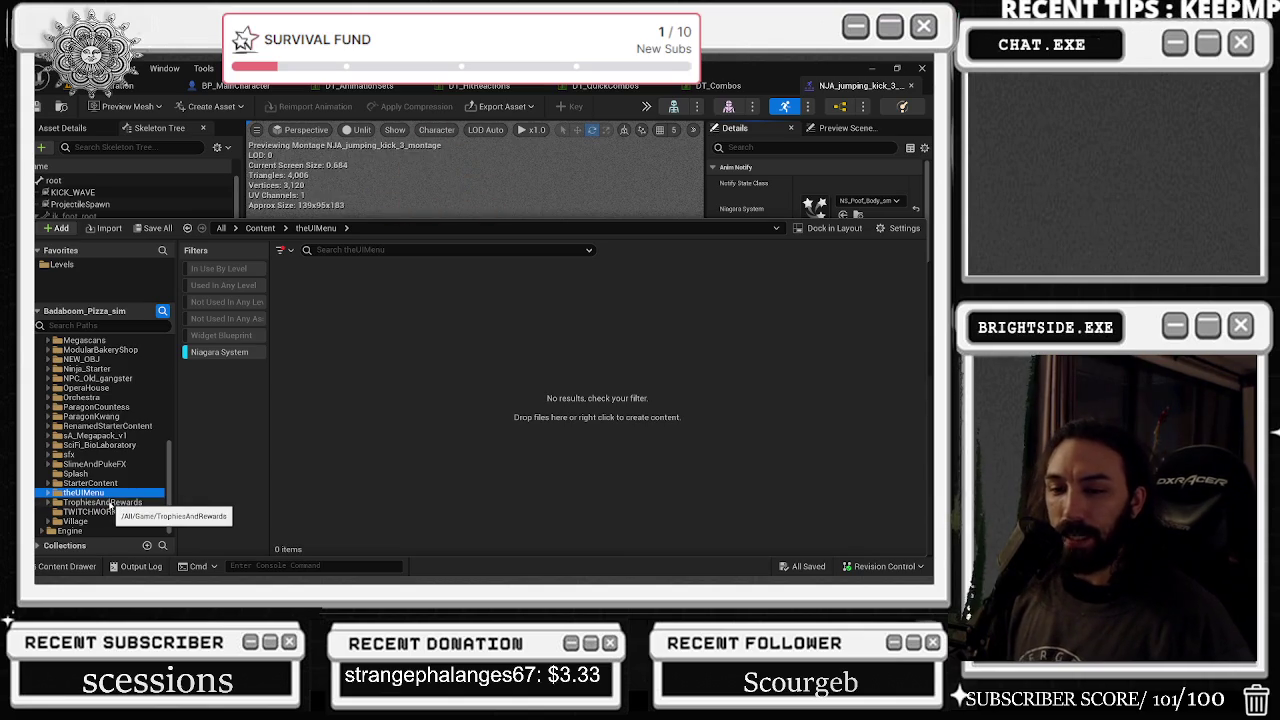
{"action": "left_click", "coordinate": [76, 521]}
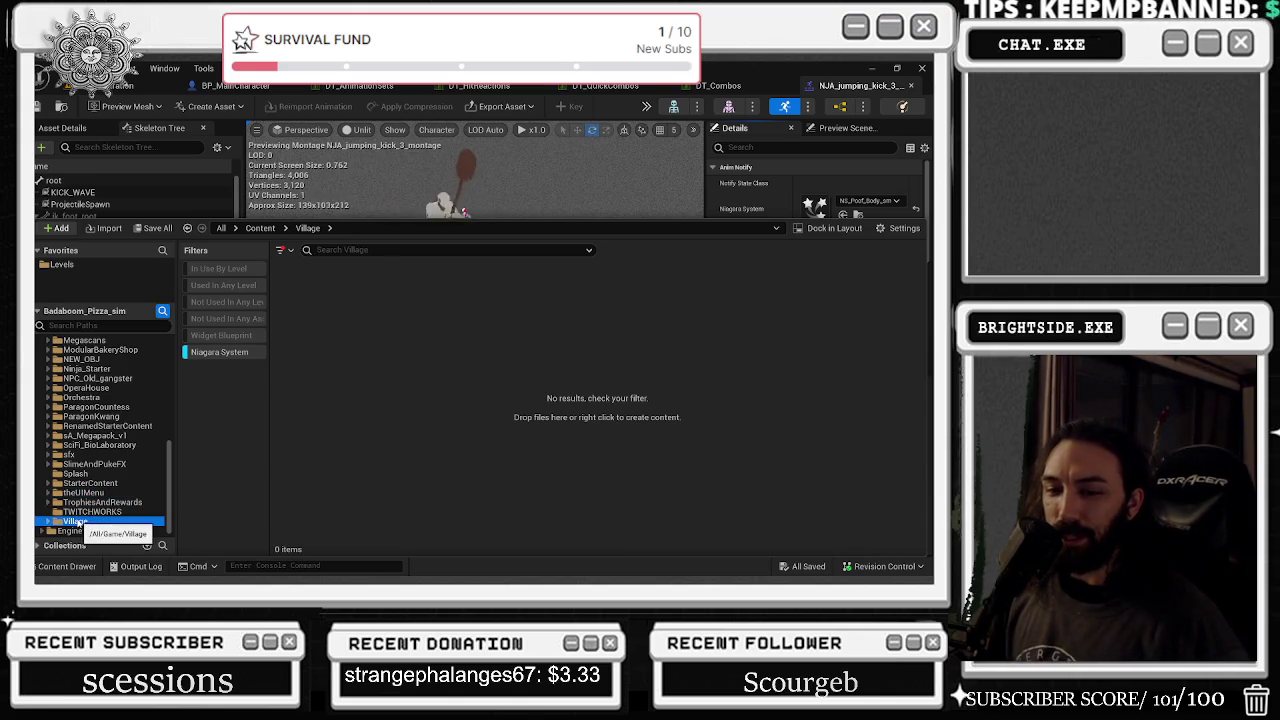
{"action": "left_click", "coordinate": [210, 353]}
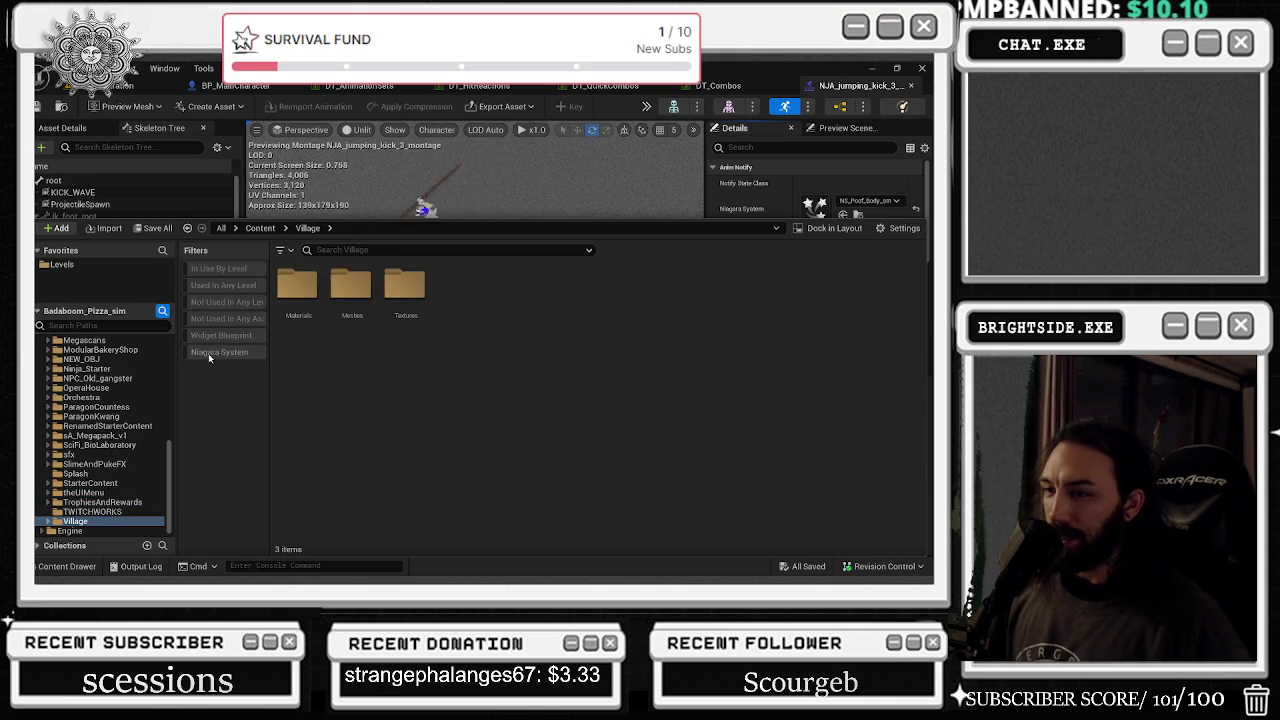
{"action": "double_click", "coordinate": [349, 284]}
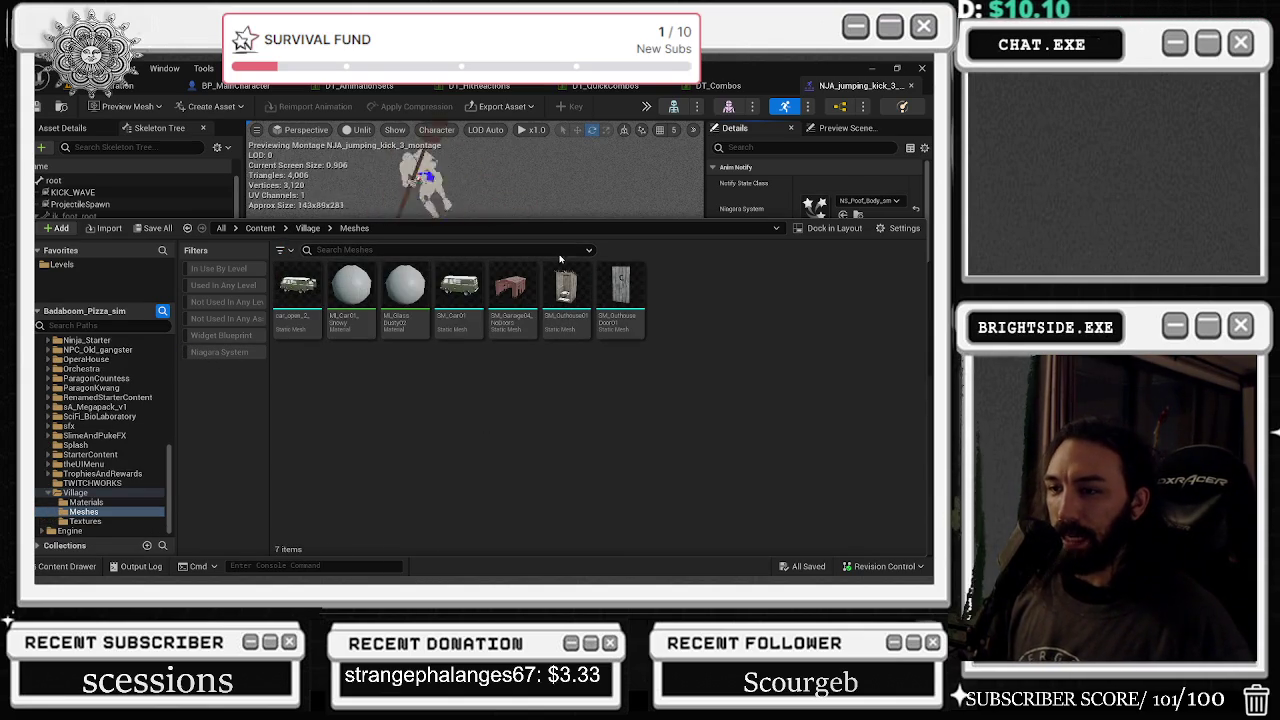
{"action": "left_click", "coordinate": [70, 530]}
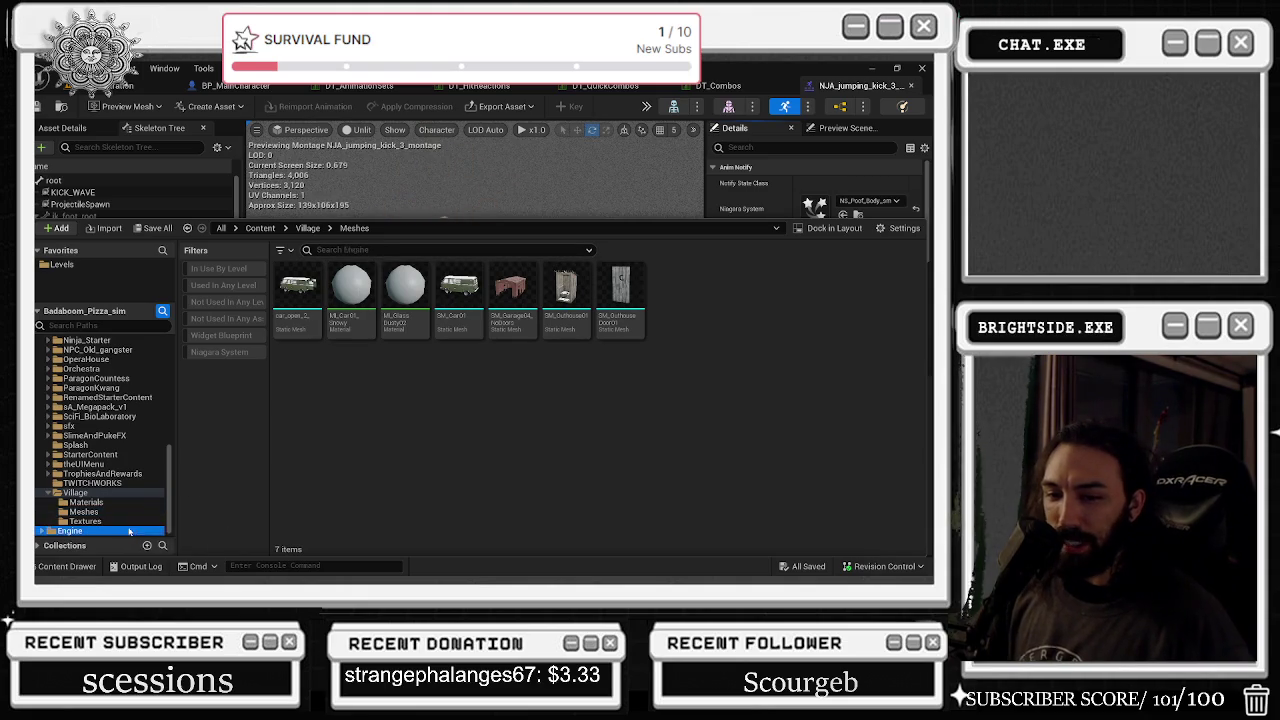
- Step through the AdvancedCelShader, AdvWorldInteraction, Characters, Chat_Multiplayer, ComicSoundEffects, Construction_VOL2 and CyberpunkAlleyPack folders
{"action": "scroll", "coordinate": [57, 436], "scroll_direction": "up", "scroll_amount": 6}
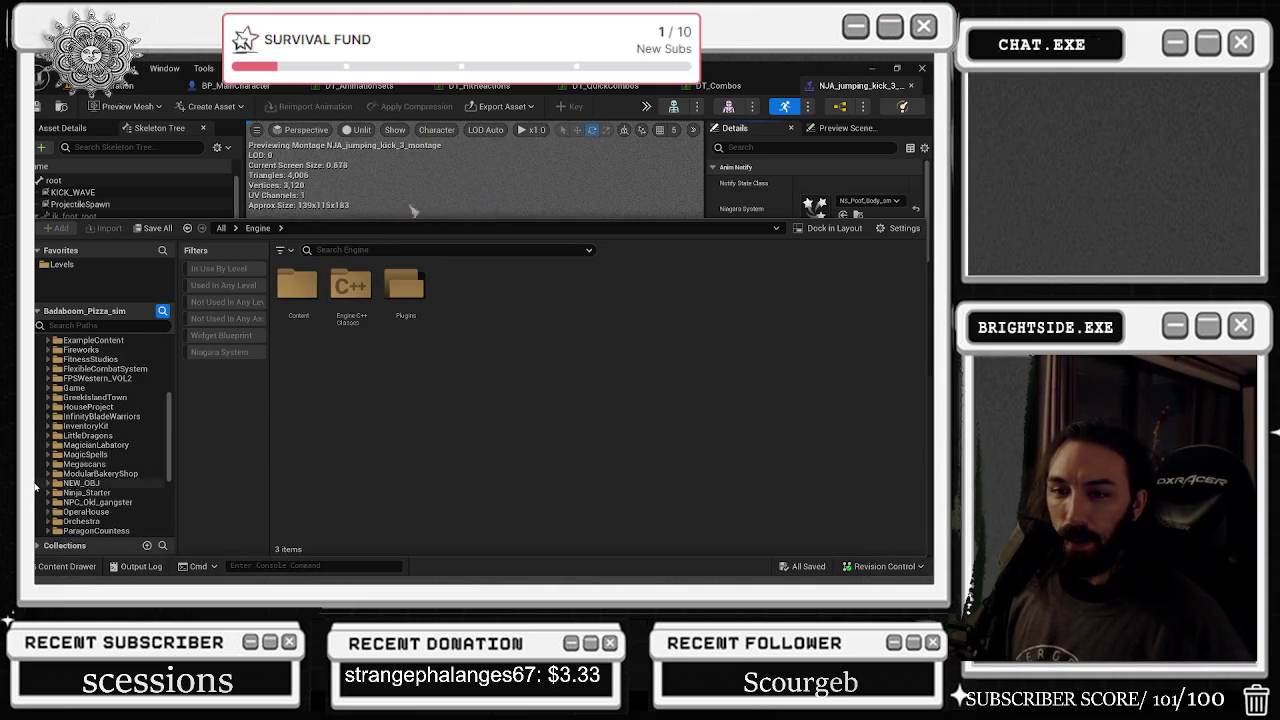
{"action": "scroll", "coordinate": [57, 436], "scroll_direction": "up", "scroll_amount": 3}
{"action": "left_click", "coordinate": [100, 349]}
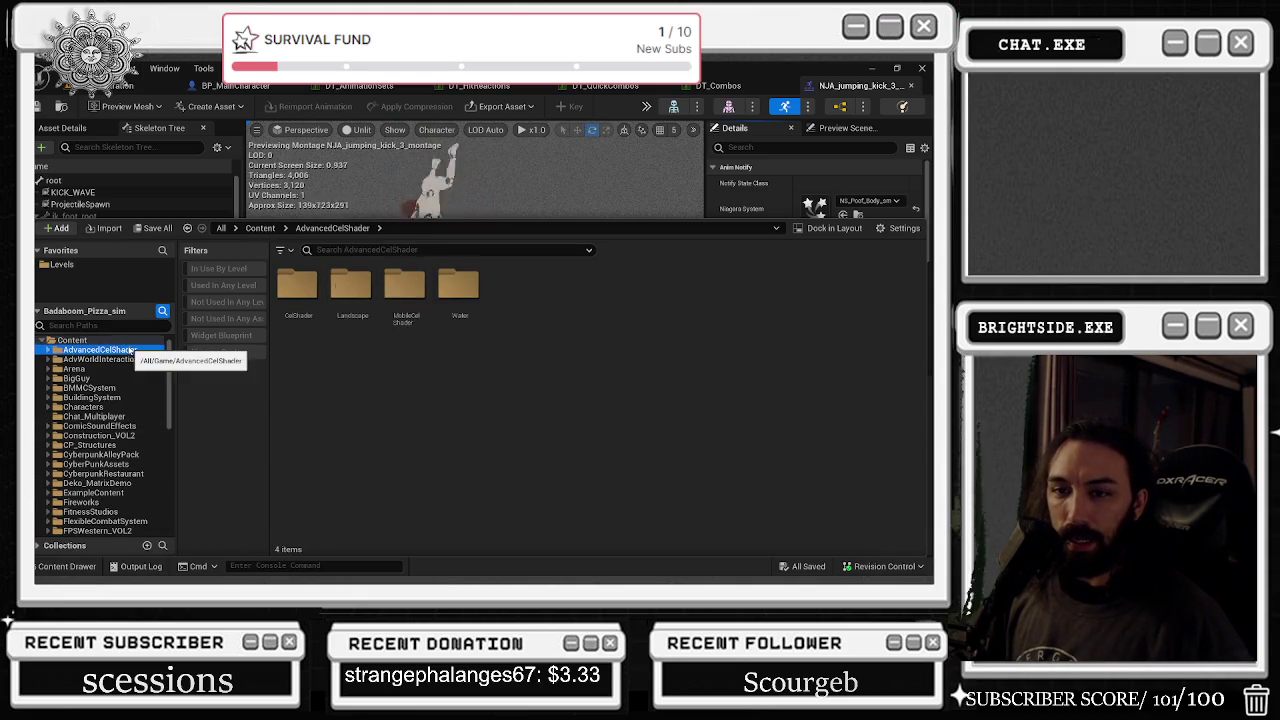
{"action": "left_click", "coordinate": [100, 359]}
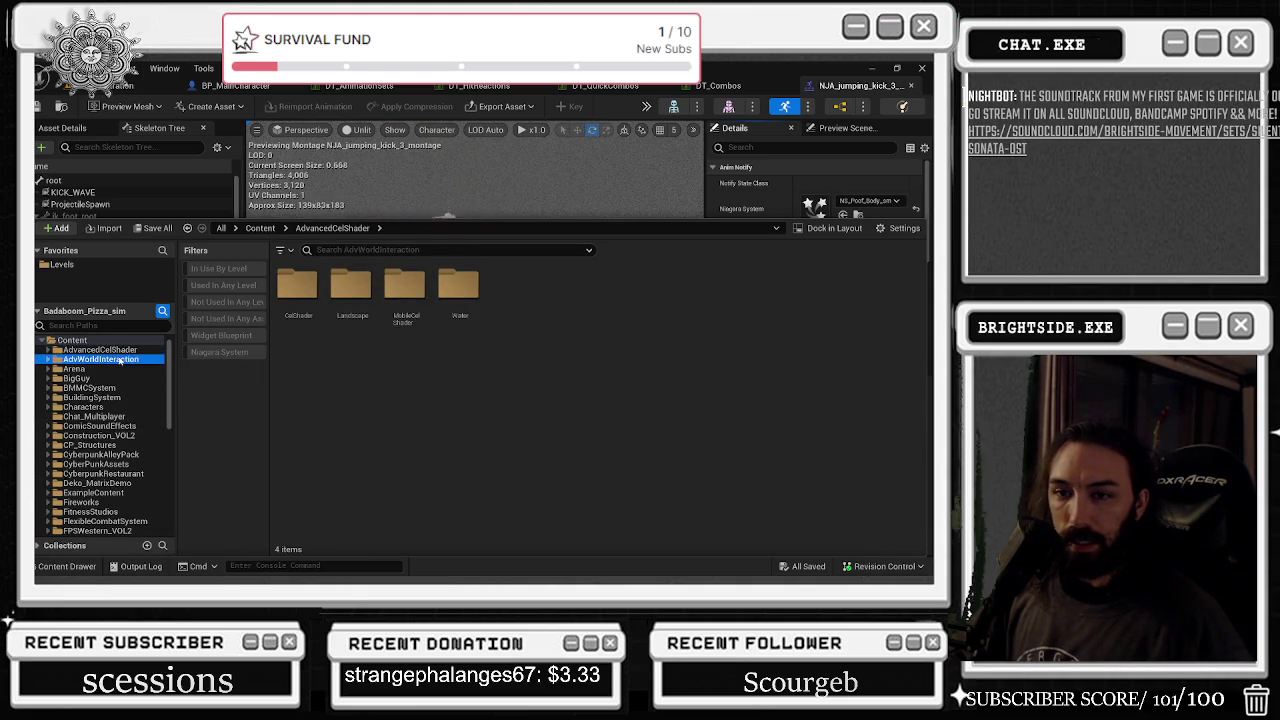
{"action": "left_click", "coordinate": [138, 407]}
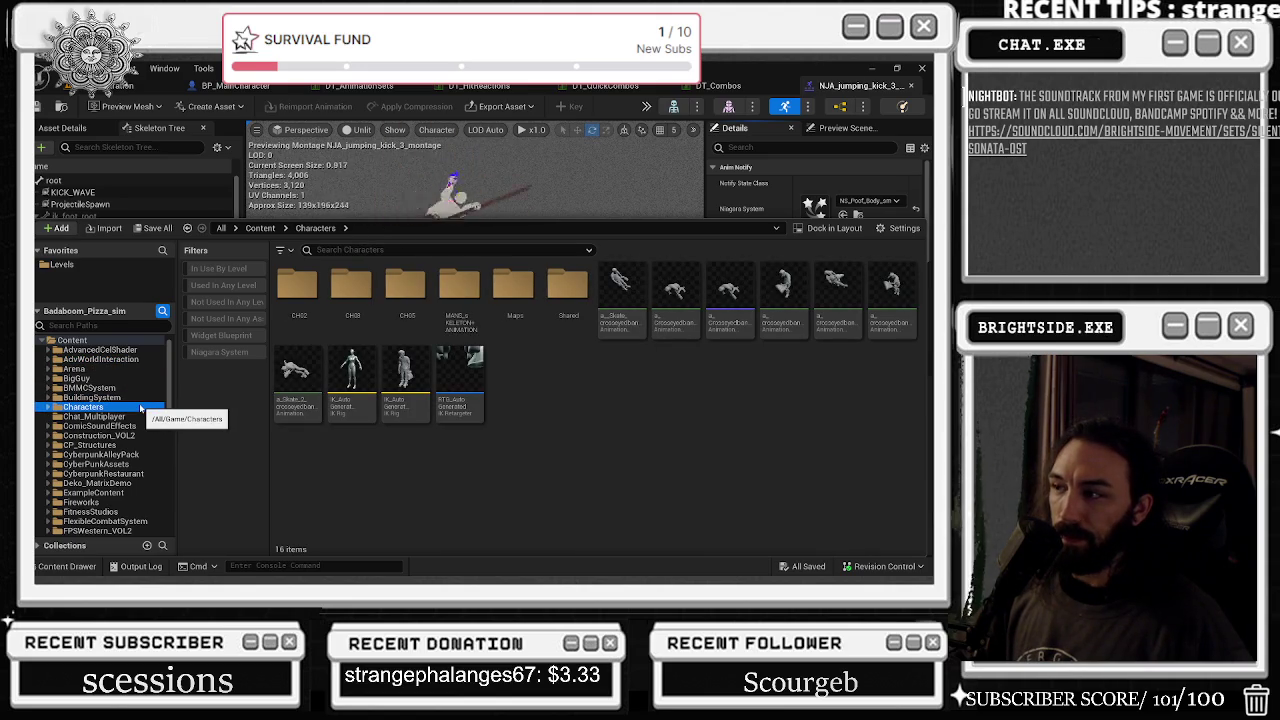
{"action": "left_click", "coordinate": [143, 417]}
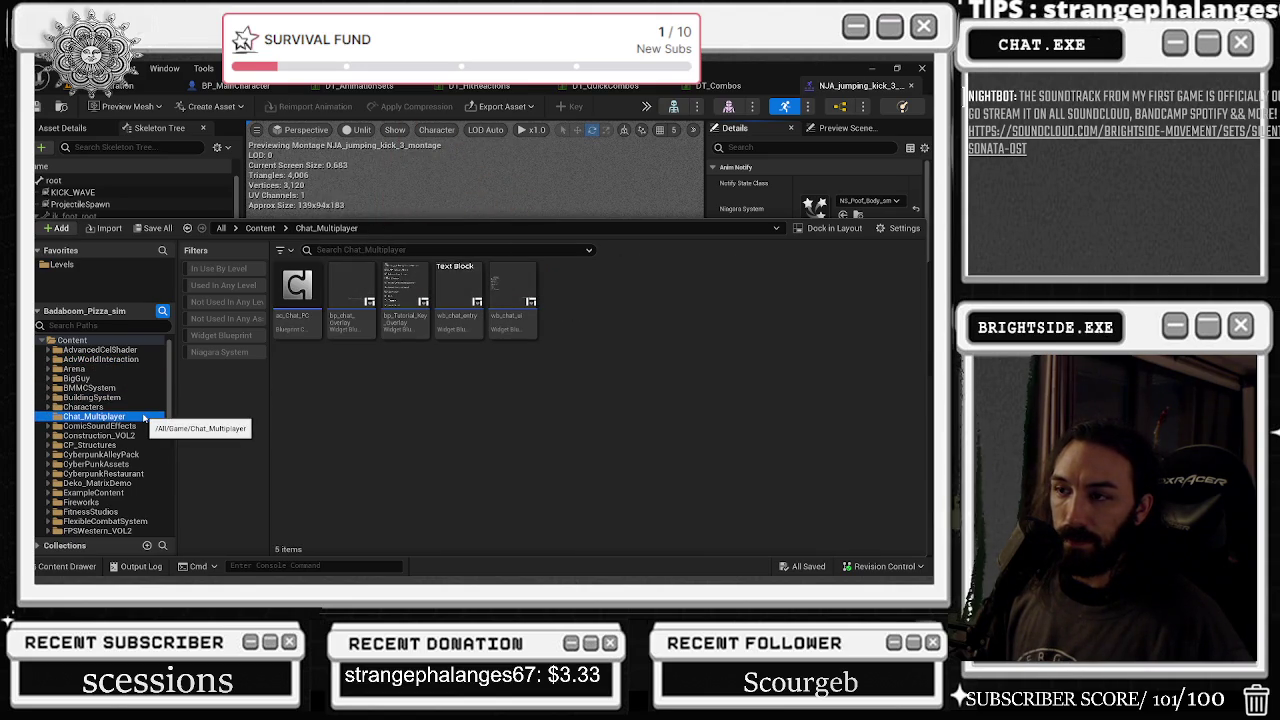
{"action": "left_click", "coordinate": [138, 427]}
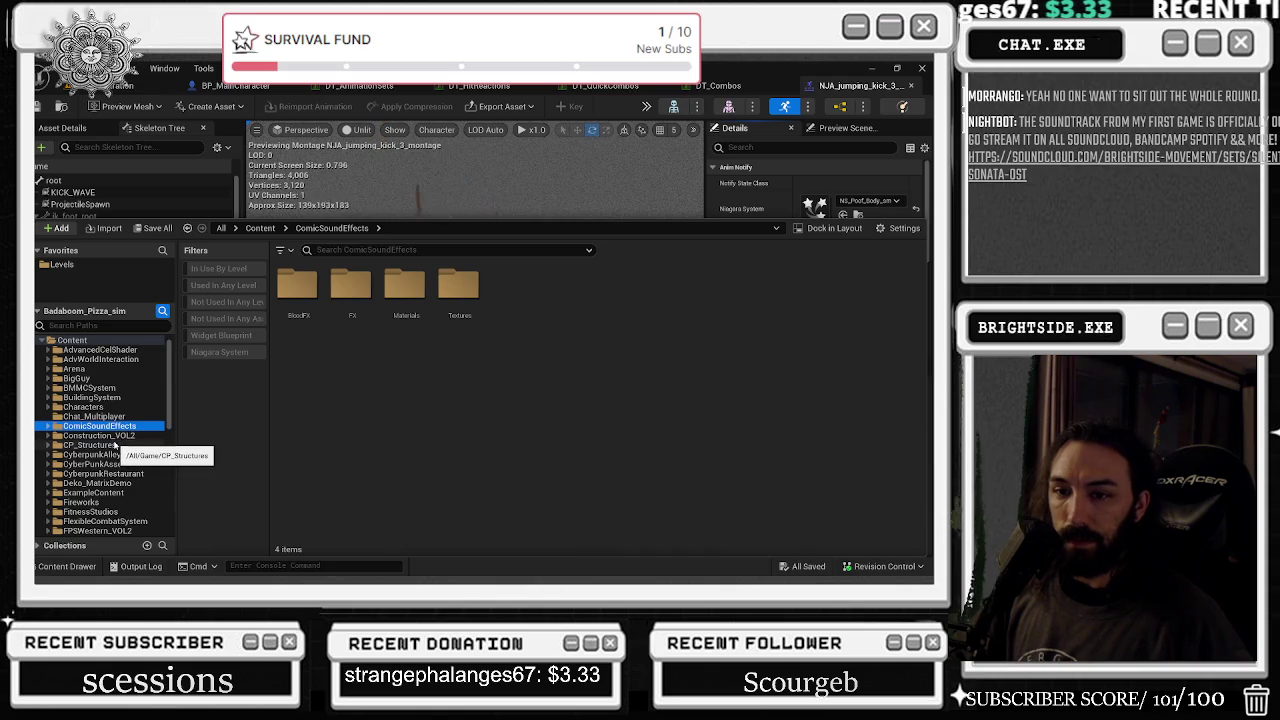
{"action": "left_click", "coordinate": [104, 437]}
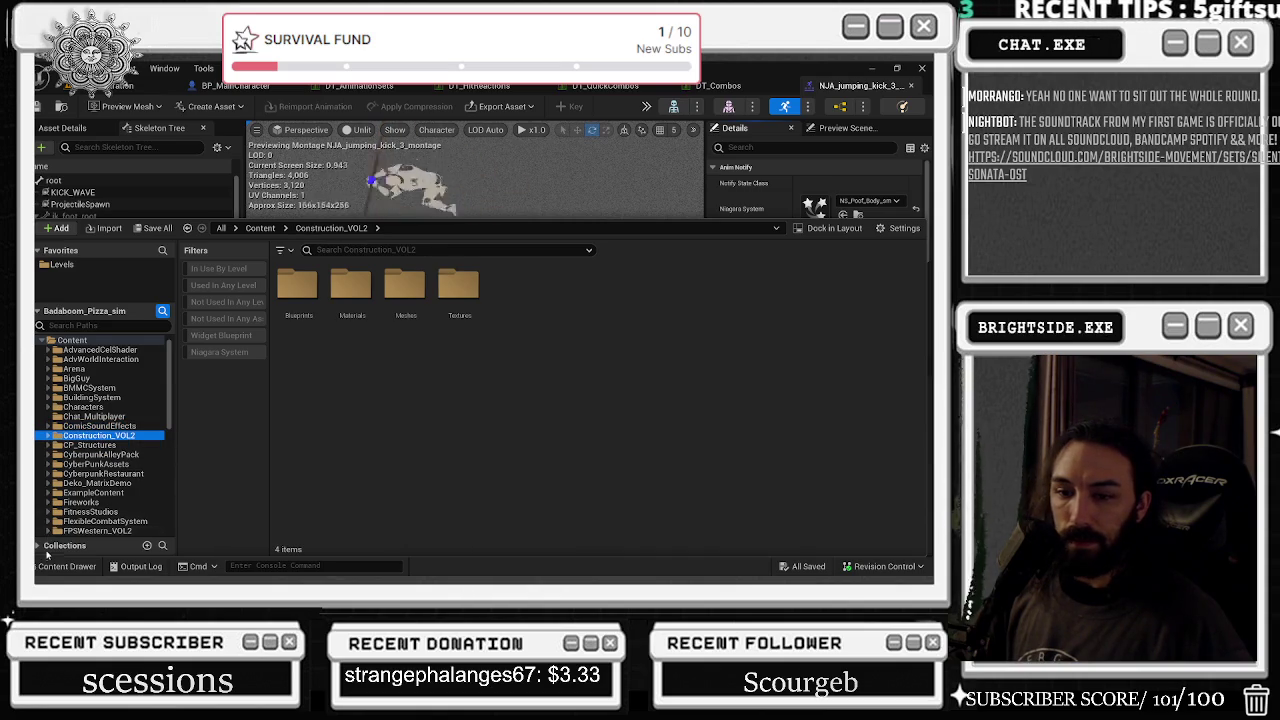
{"action": "left_click", "coordinate": [74, 455]}
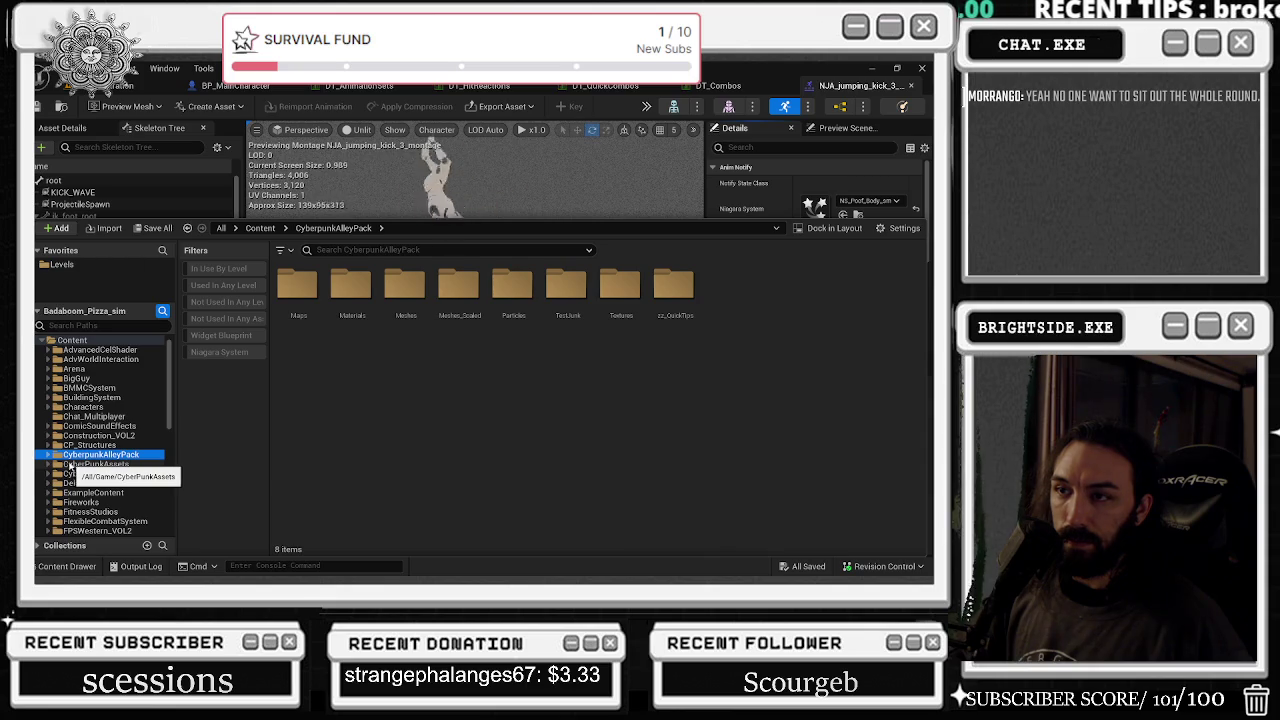
{"action": "scroll", "coordinate": [57, 464], "scroll_direction": "down", "scroll_amount": 1}
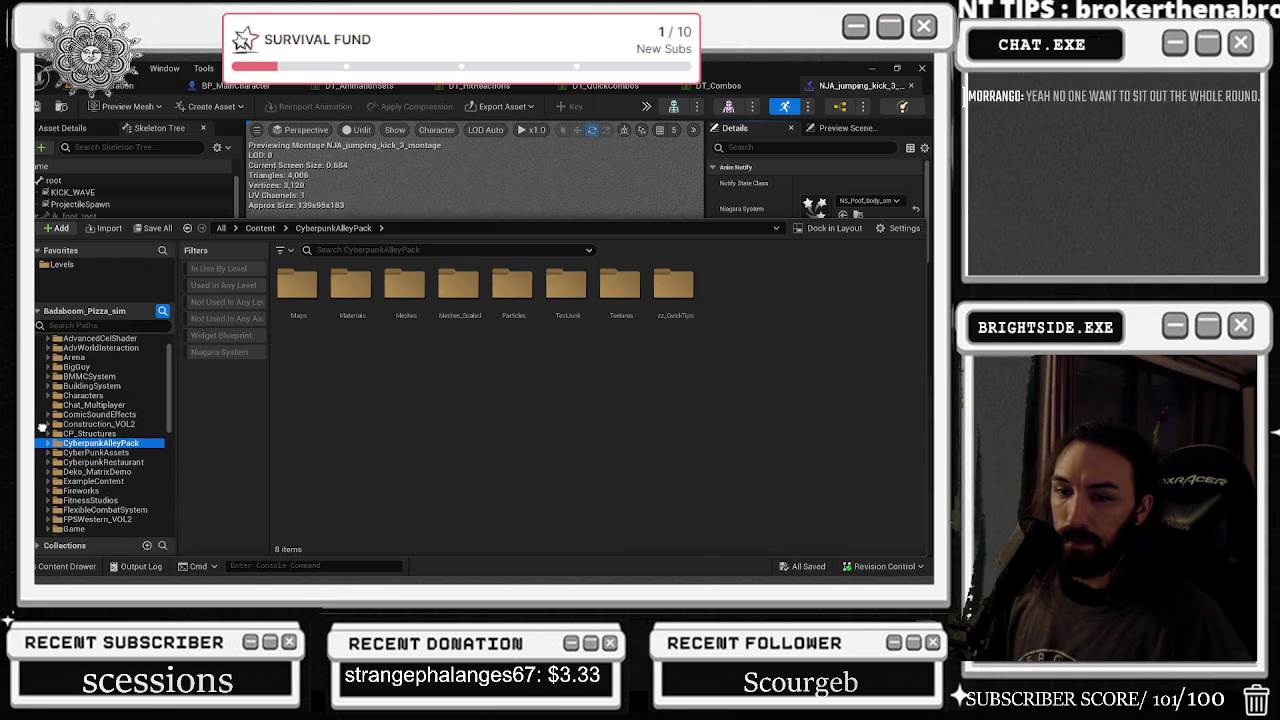
{"action": "scroll", "coordinate": [58, 450], "scroll_direction": "up", "scroll_amount": 1}
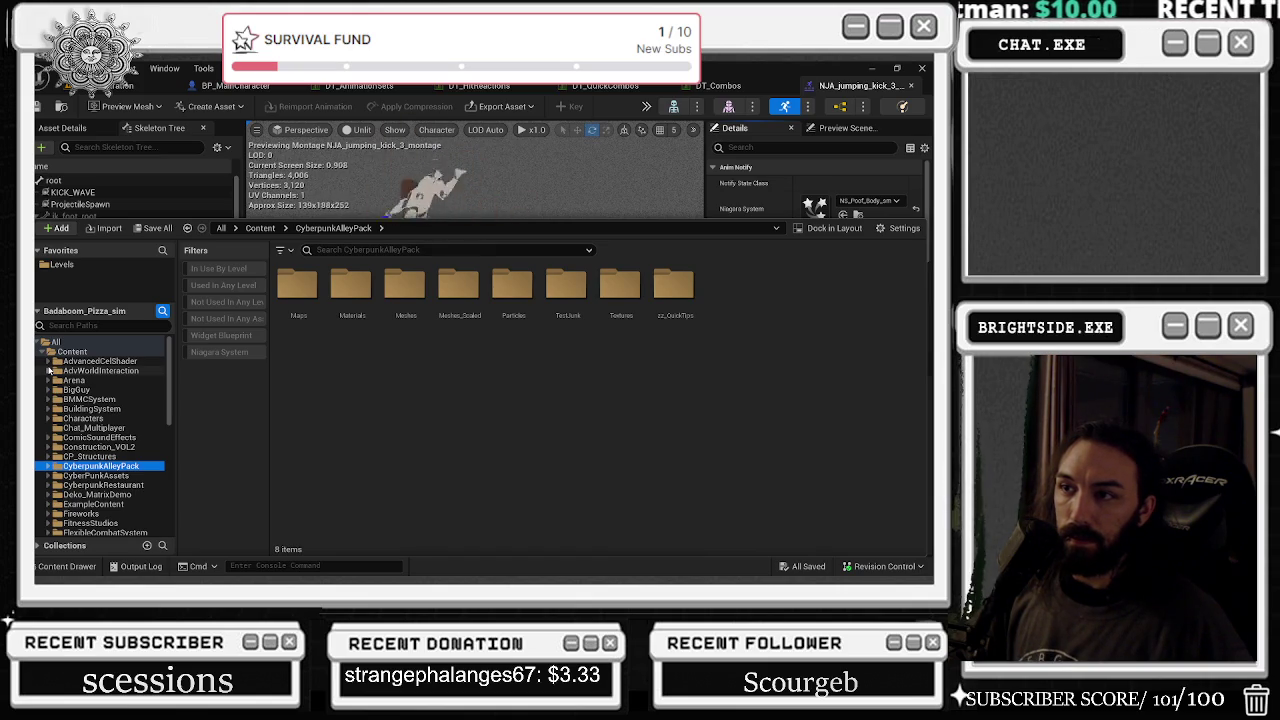
- Open MagicSpells > Air, go back to MagicSpells, and add SlimeAndPukeFX to the selection
{"action": "left_click", "coordinate": [88, 566]}
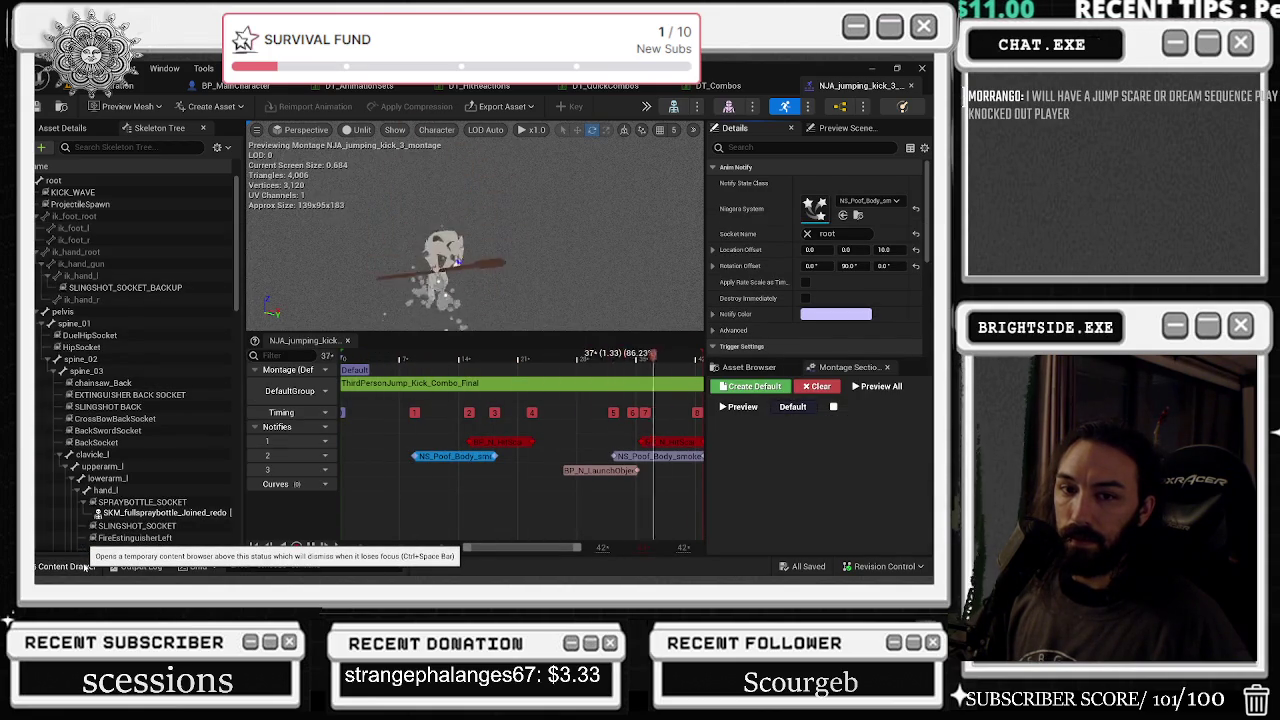
{"action": "left_click", "coordinate": [88, 566]}
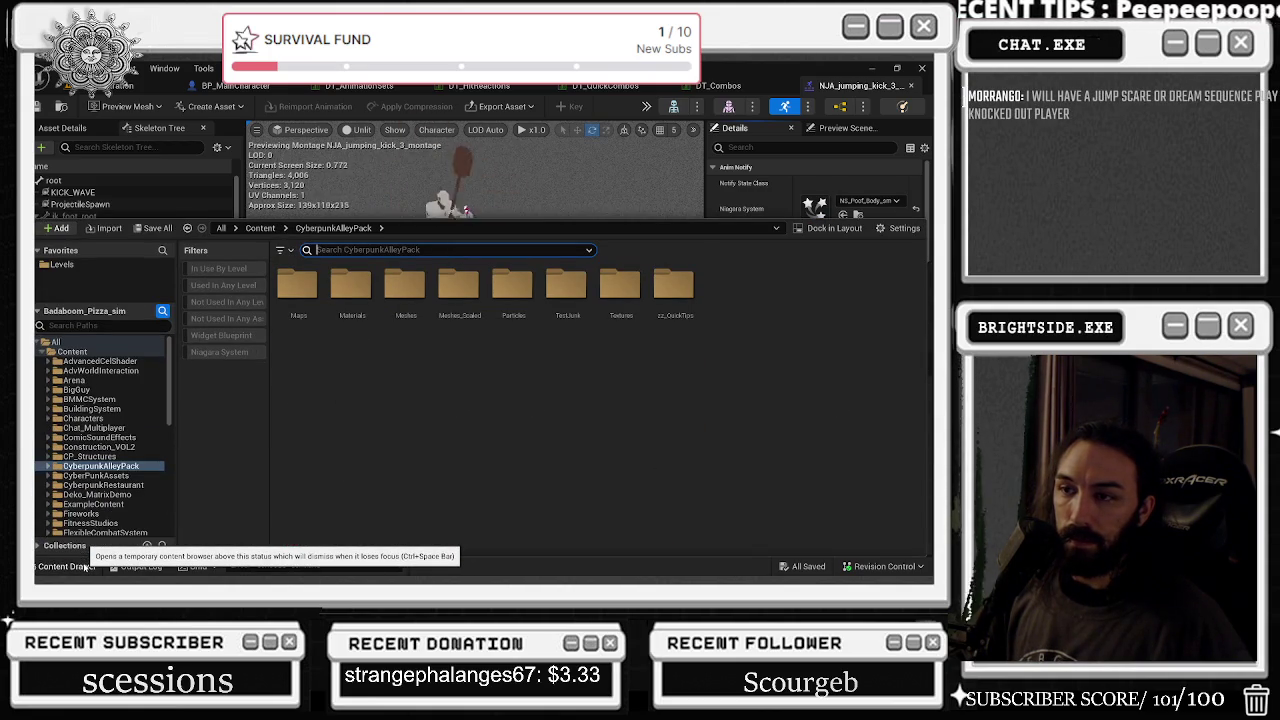
{"action": "left_click", "coordinate": [101, 344]}
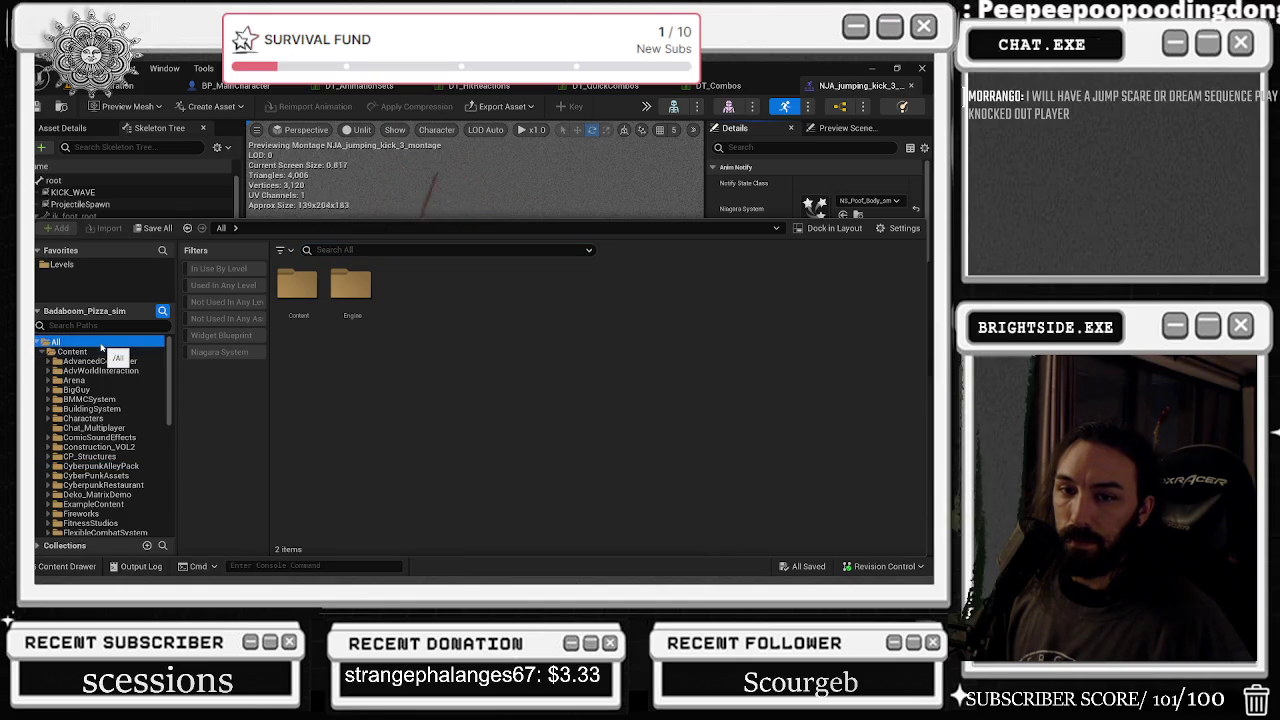
{"action": "scroll", "coordinate": [138, 386], "scroll_direction": "down", "scroll_amount": 10}
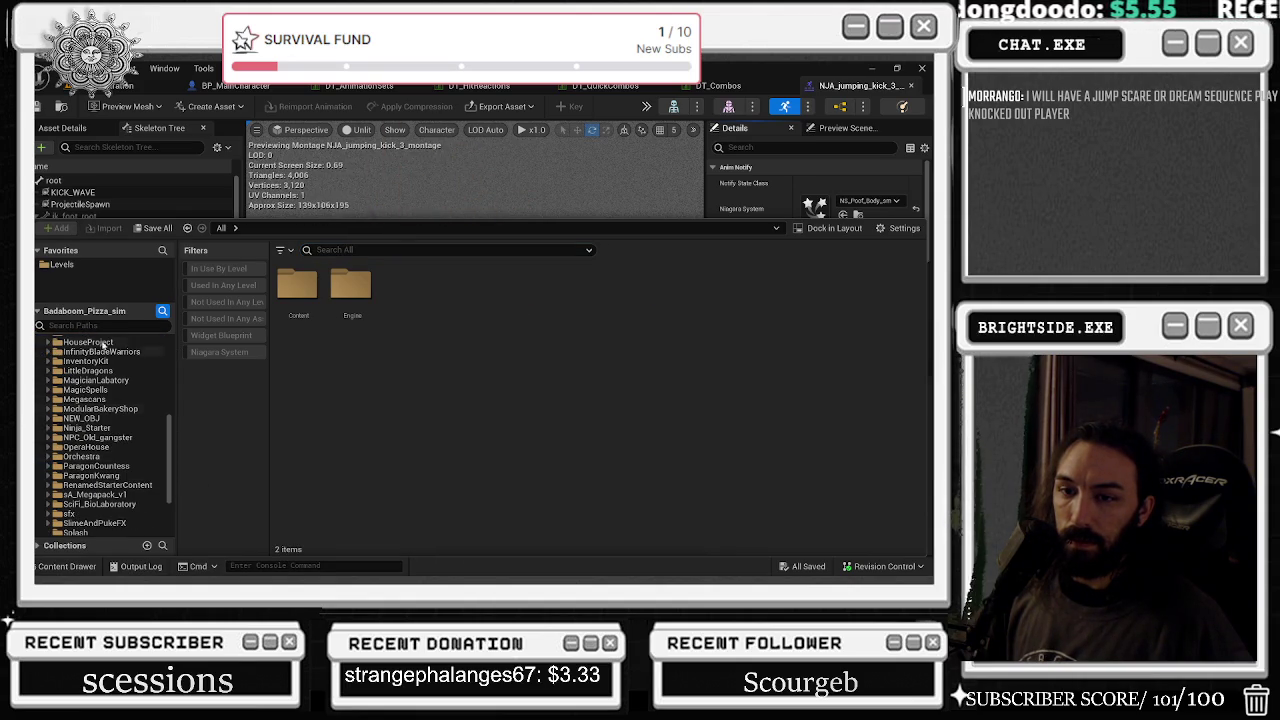
{"action": "left_click", "coordinate": [90, 390]}
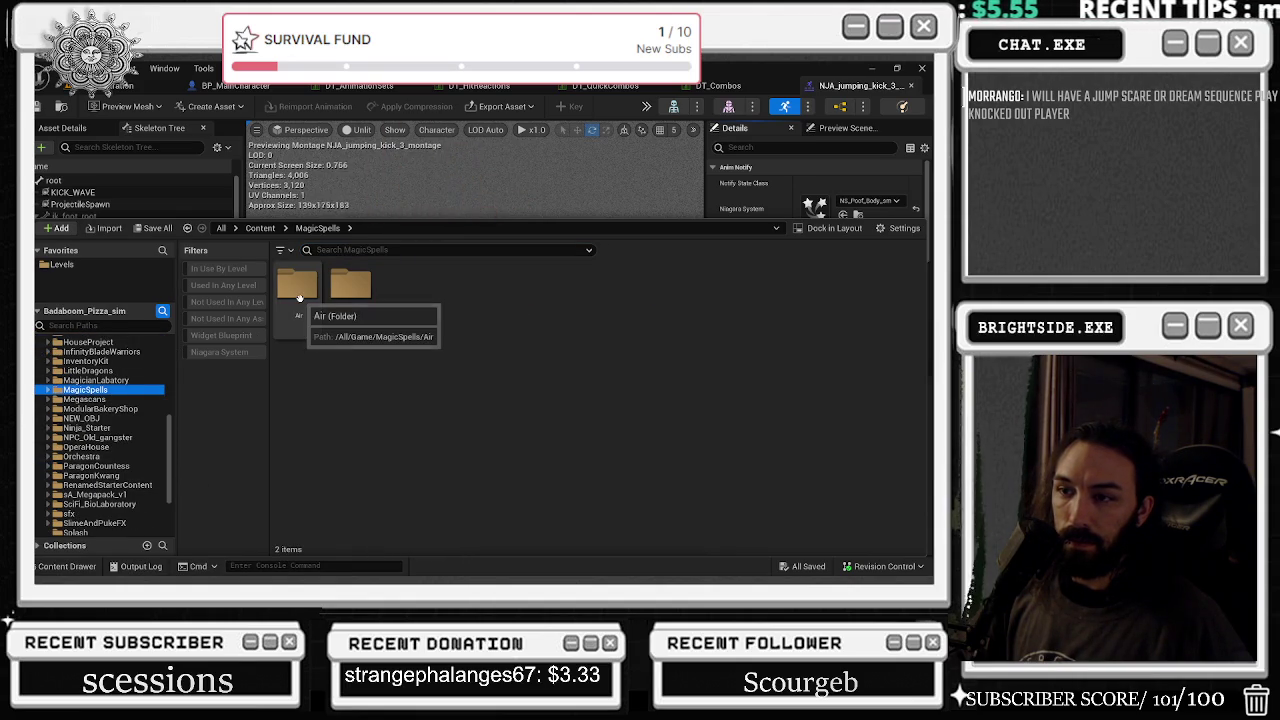
{"action": "double_click", "coordinate": [297, 287]}
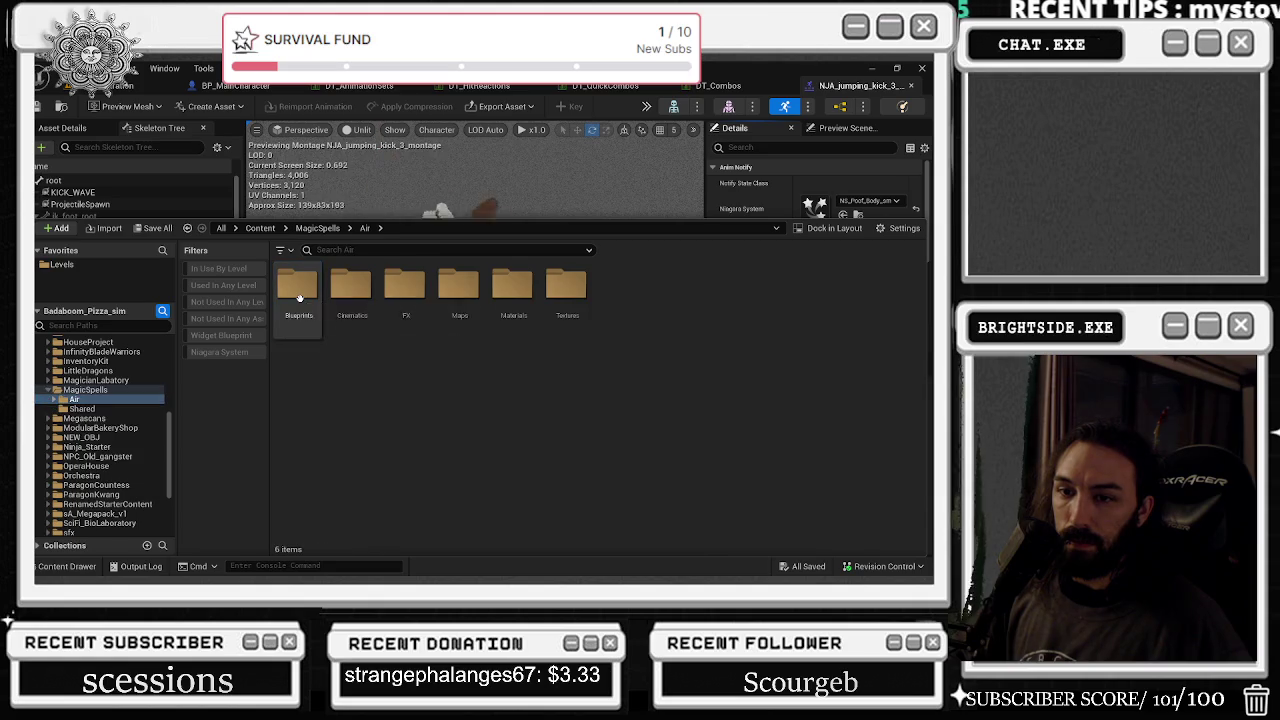
{"action": "left_click", "coordinate": [49, 392]}
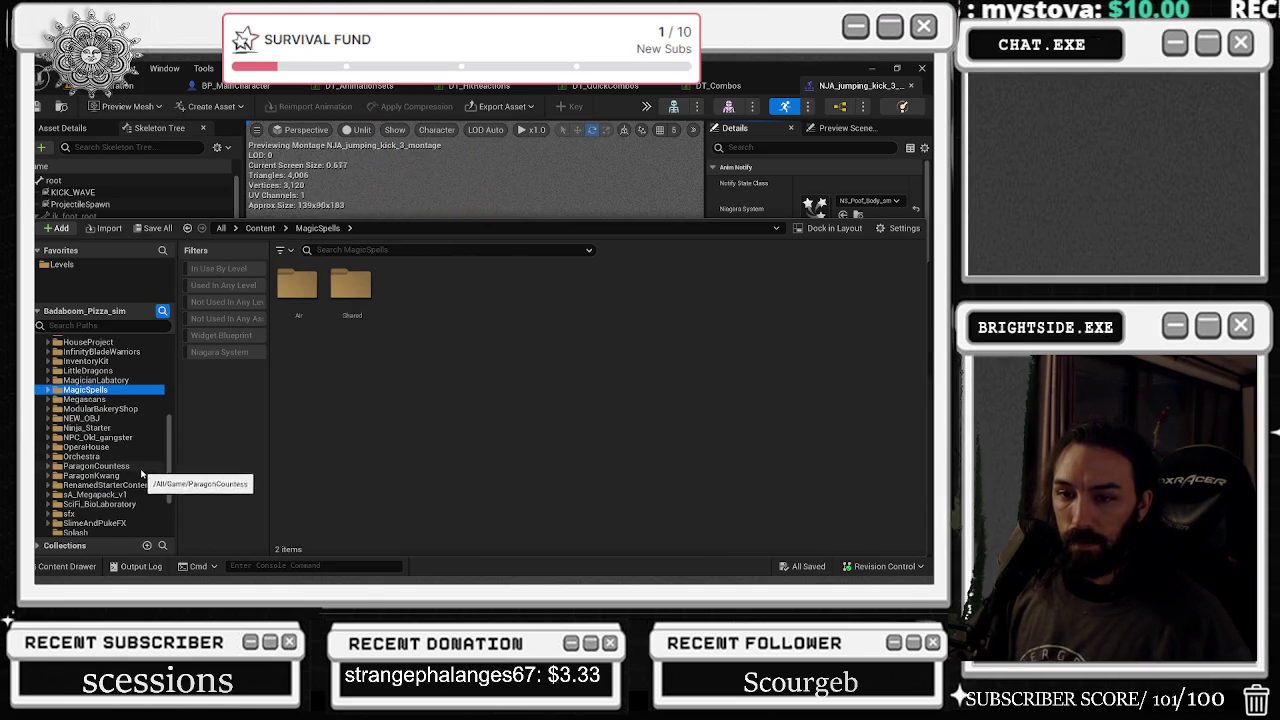
{"action": "left_click", "coordinate": [128, 524], "text": "ctrl"}
{"action": "scroll", "coordinate": [100, 480], "scroll_direction": "up", "scroll_amount": 5}
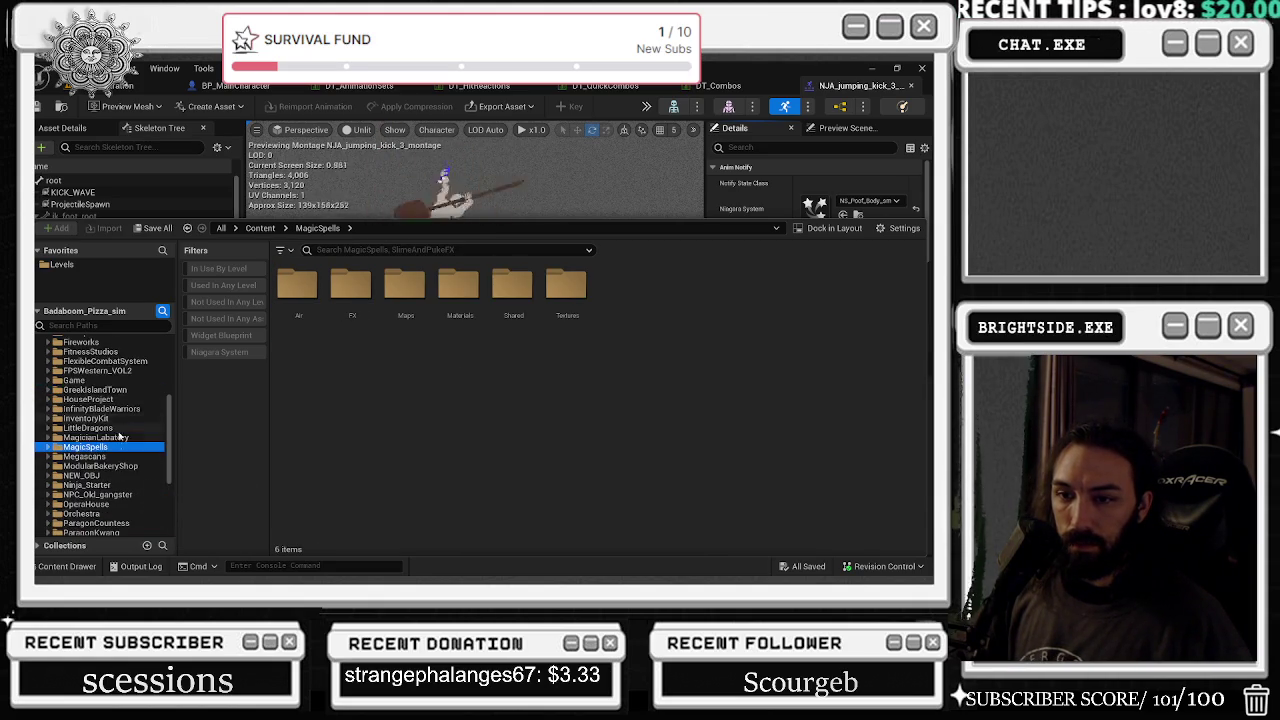
- Drag the selected folders onto ComicSoundEffects, move them, and confirm loading the 101 assets
{"action": "mouse_move", "coordinate": [87, 528]}
{"action": "left_mouse_down"}
{"action": "mouse_move", "coordinate": [118, 352]}
{"action": "mouse_move", "coordinate": [103, 424]}
{"action": "left_mouse_up"}
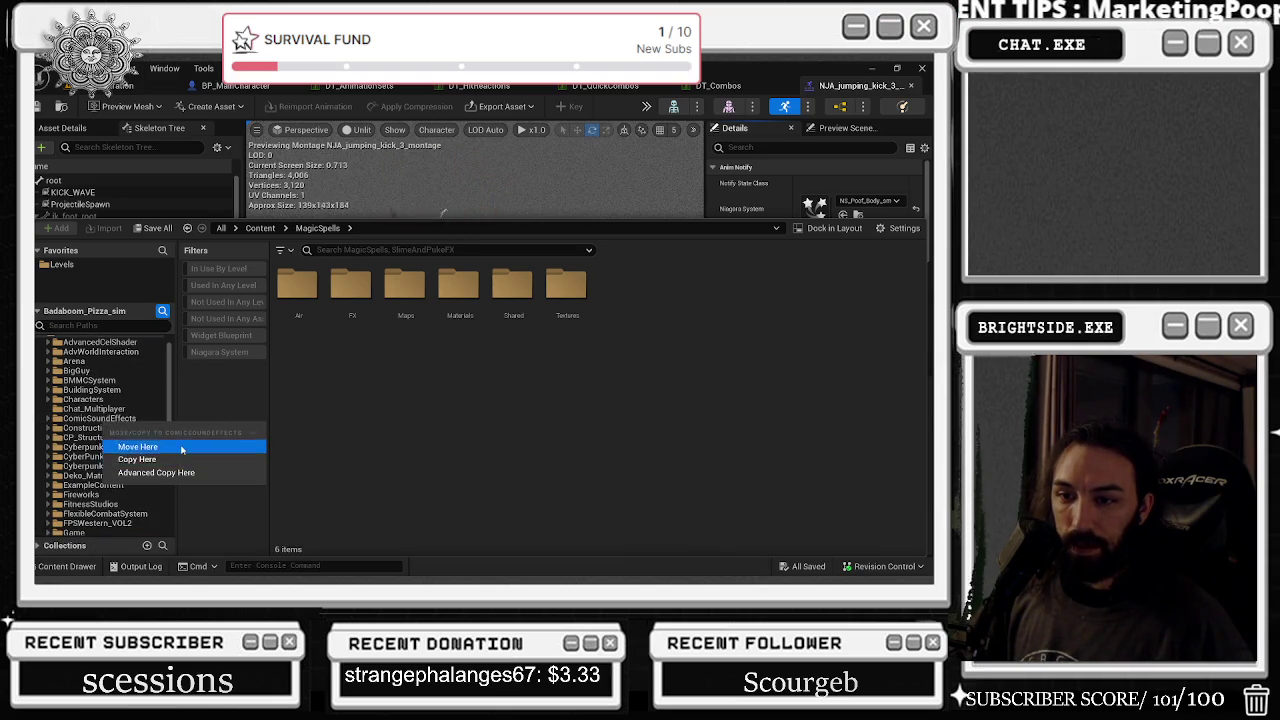
{"action": "left_click", "coordinate": [178, 447]}
{"action": "left_click", "coordinate": [522, 344]}
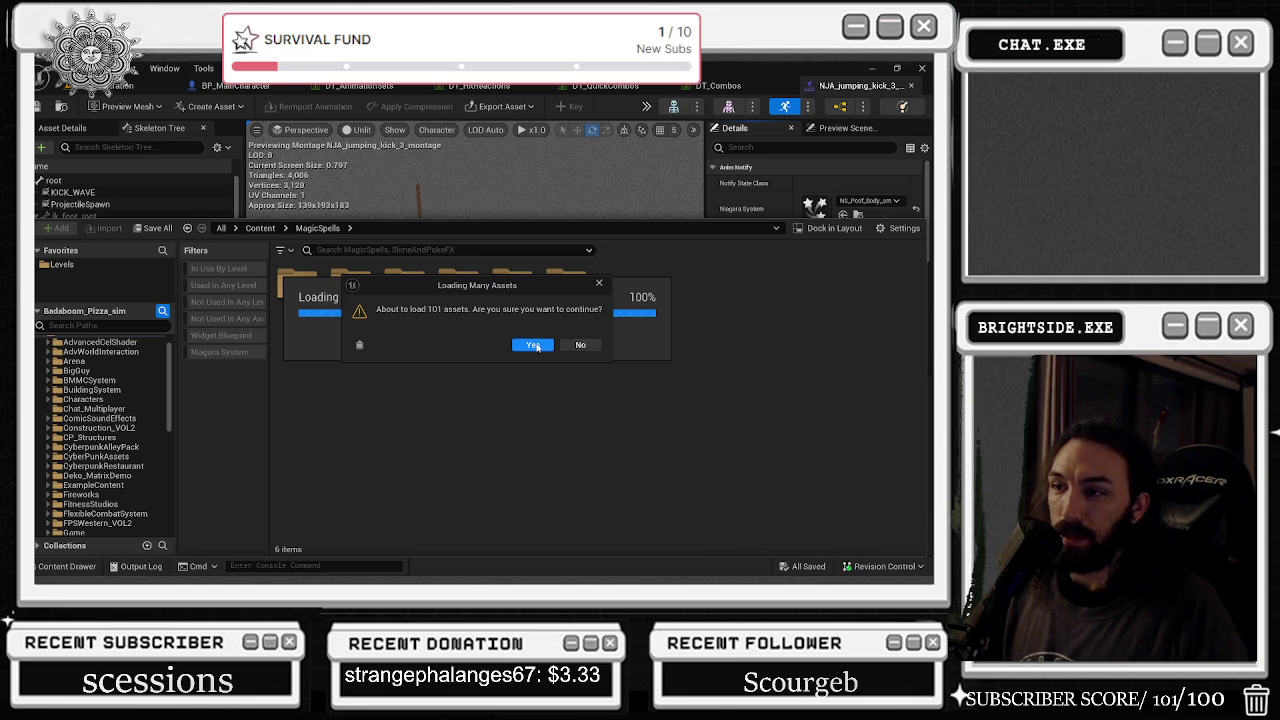
{"action": "left_click", "coordinate": [545, 347]}
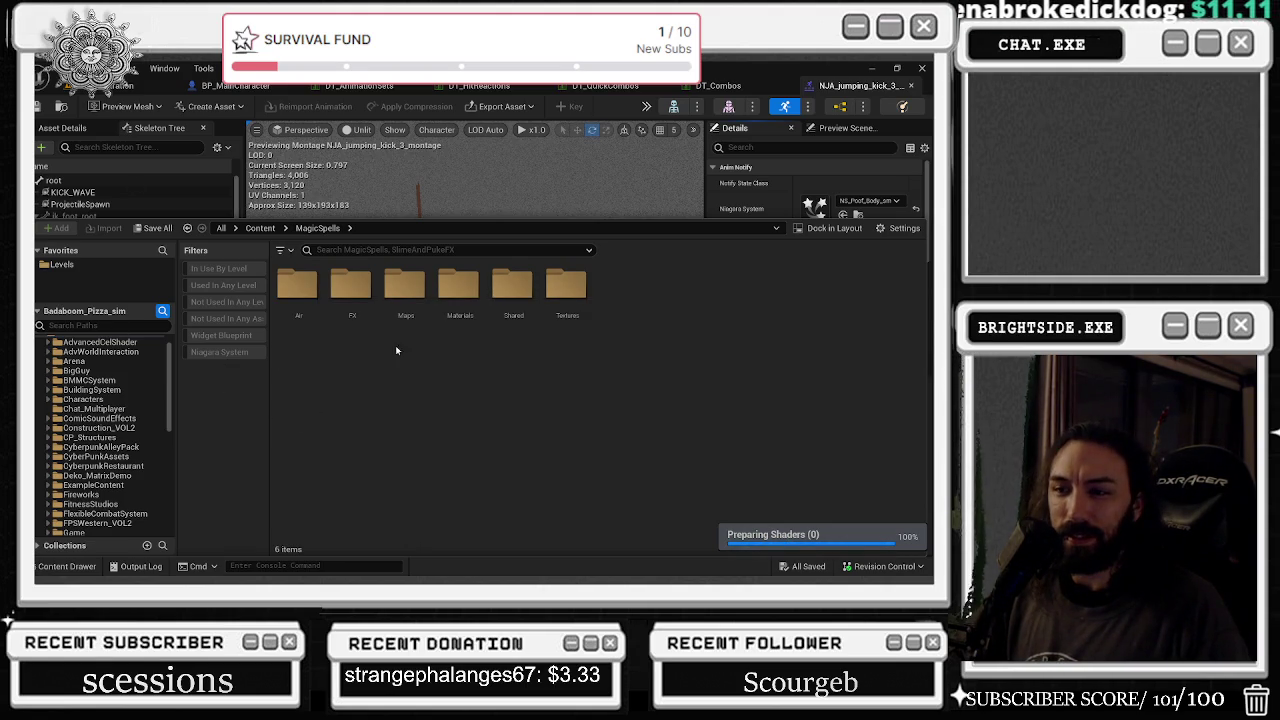
- Drag SlimeAndPukeFX onto ComicSoundEffects again, confirm the load, and select its Maps folder
{"action": "scroll", "coordinate": [73, 460], "scroll_direction": "down", "scroll_amount": 3}
{"action": "scroll", "coordinate": [73, 460], "scroll_direction": "down", "scroll_amount": 5}
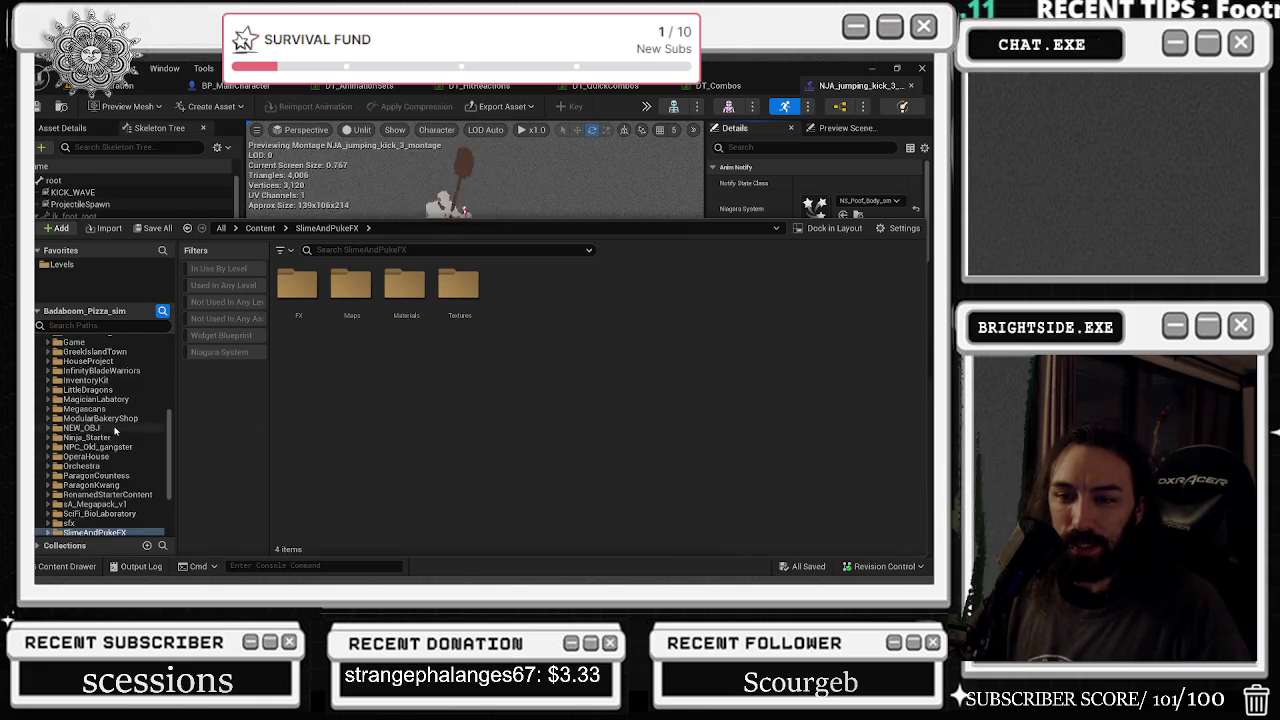
{"action": "scroll", "coordinate": [115, 430], "scroll_direction": "down", "scroll_amount": 4}
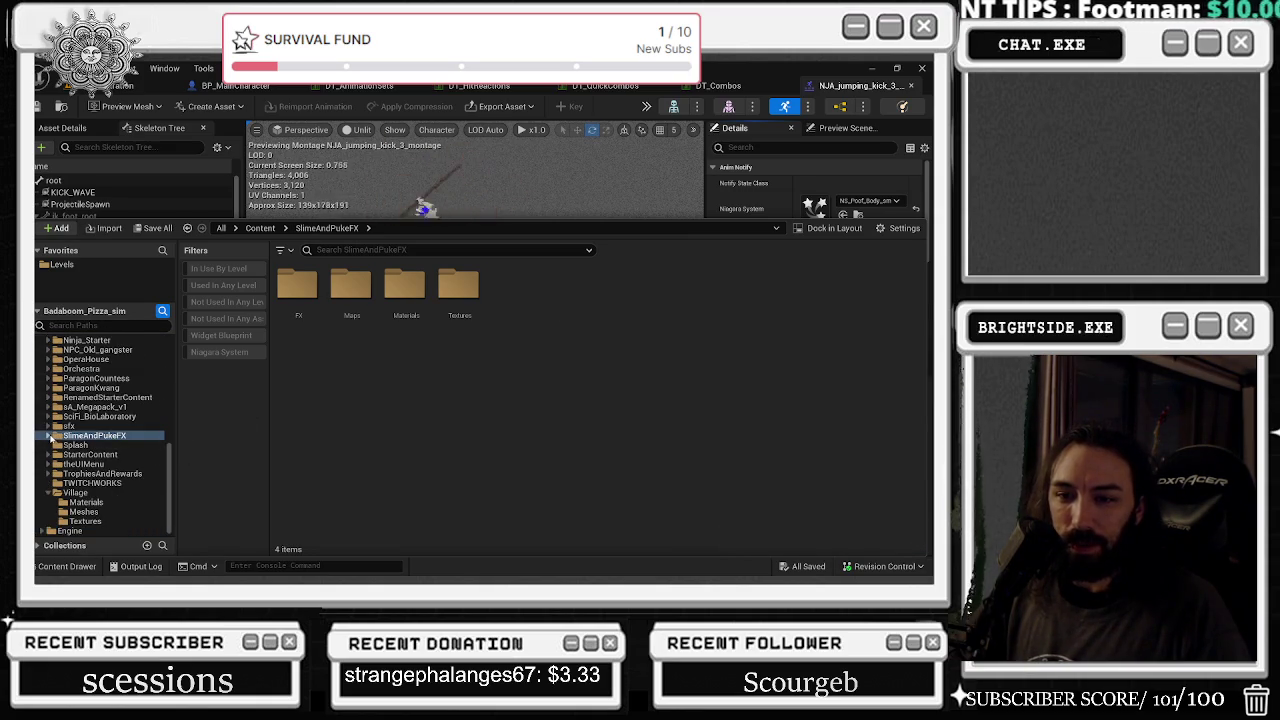
{"action": "mouse_move", "coordinate": [90, 436]}
{"action": "left_mouse_down"}
{"action": "mouse_move", "coordinate": [112, 425]}
{"action": "mouse_move", "coordinate": [128, 336]}
{"action": "mouse_move", "coordinate": [137, 350]}
{"action": "left_mouse_up"}
{"action": "mouse_move", "coordinate": [131, 352]}
{"action": "left_mouse_down"}
{"action": "mouse_move", "coordinate": [125, 384]}
{"action": "mouse_move", "coordinate": [110, 380]}
{"action": "left_mouse_up"}
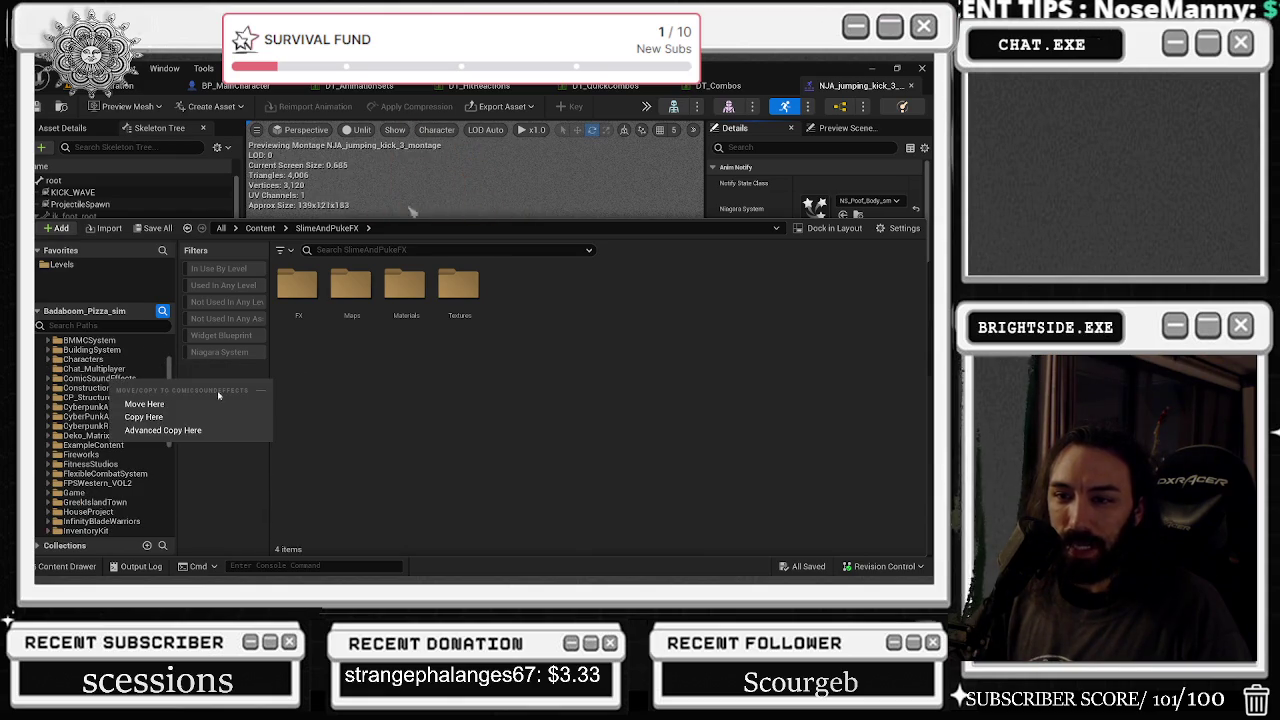
{"action": "left_click", "coordinate": [160, 402]}
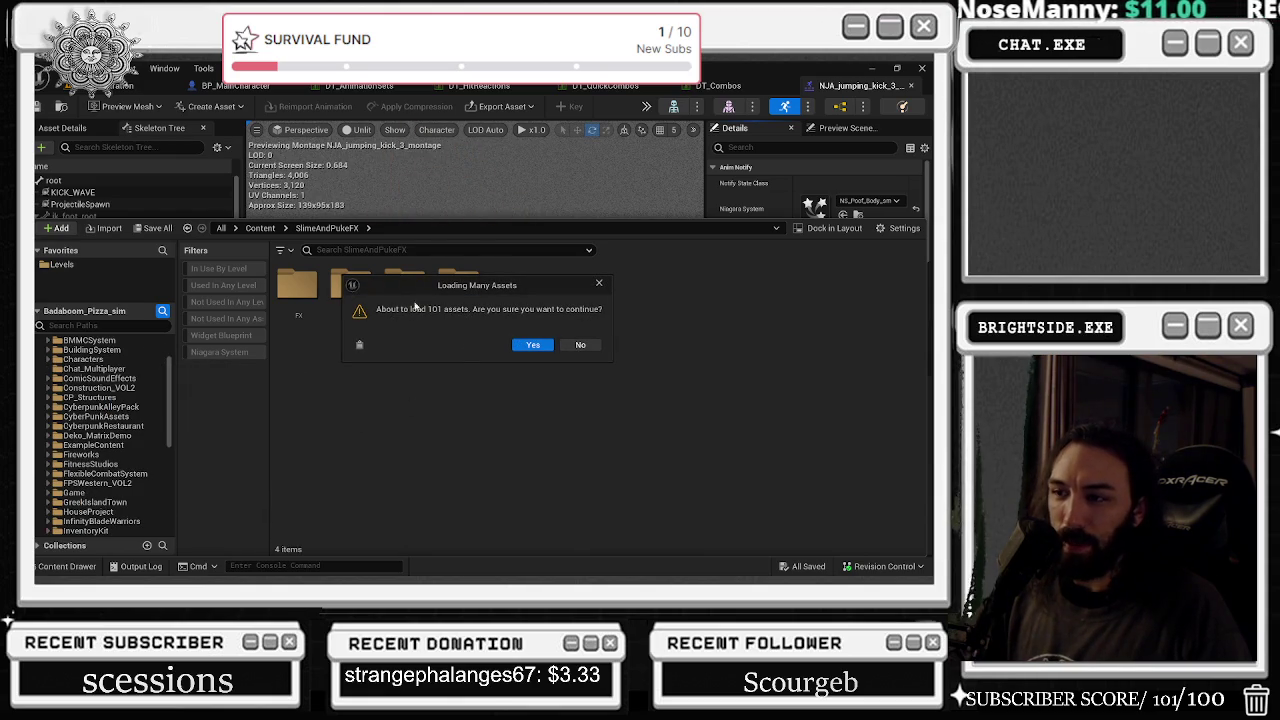
{"action": "left_click", "coordinate": [580, 345]}
{"action": "scroll", "coordinate": [133, 470], "scroll_direction": "down", "scroll_amount": 10}
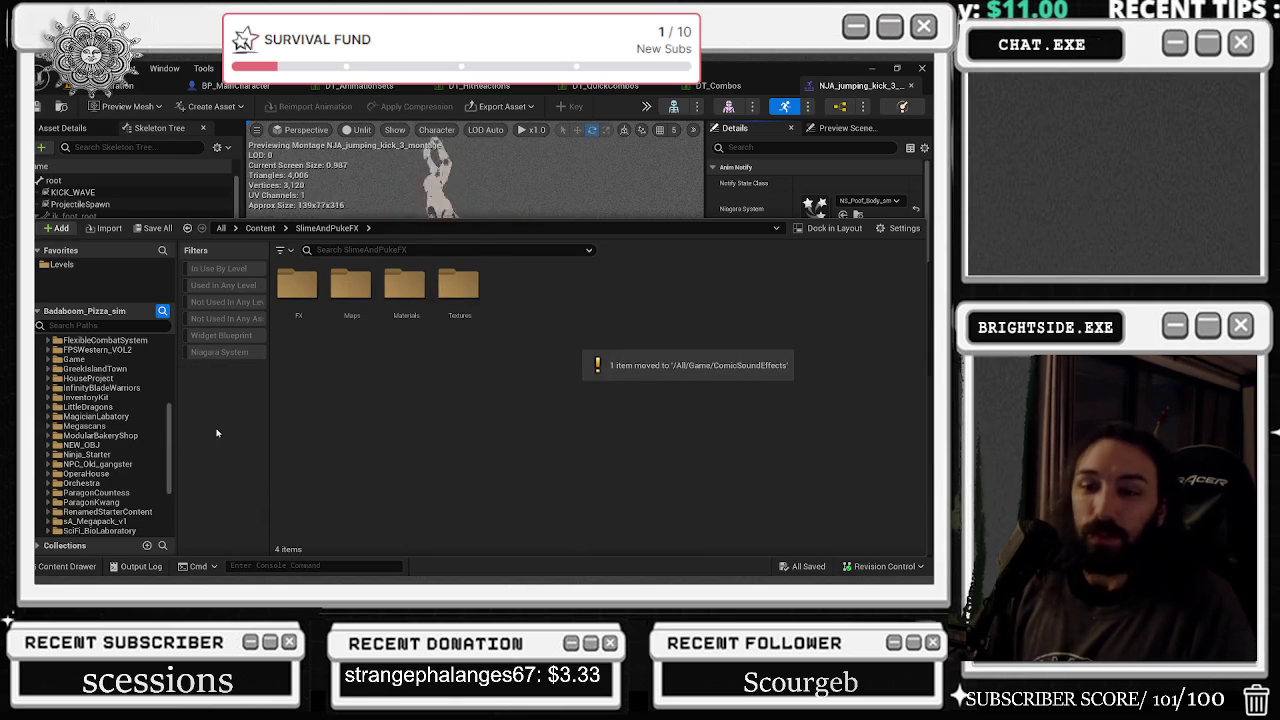
{"action": "left_click", "coordinate": [352, 285]}
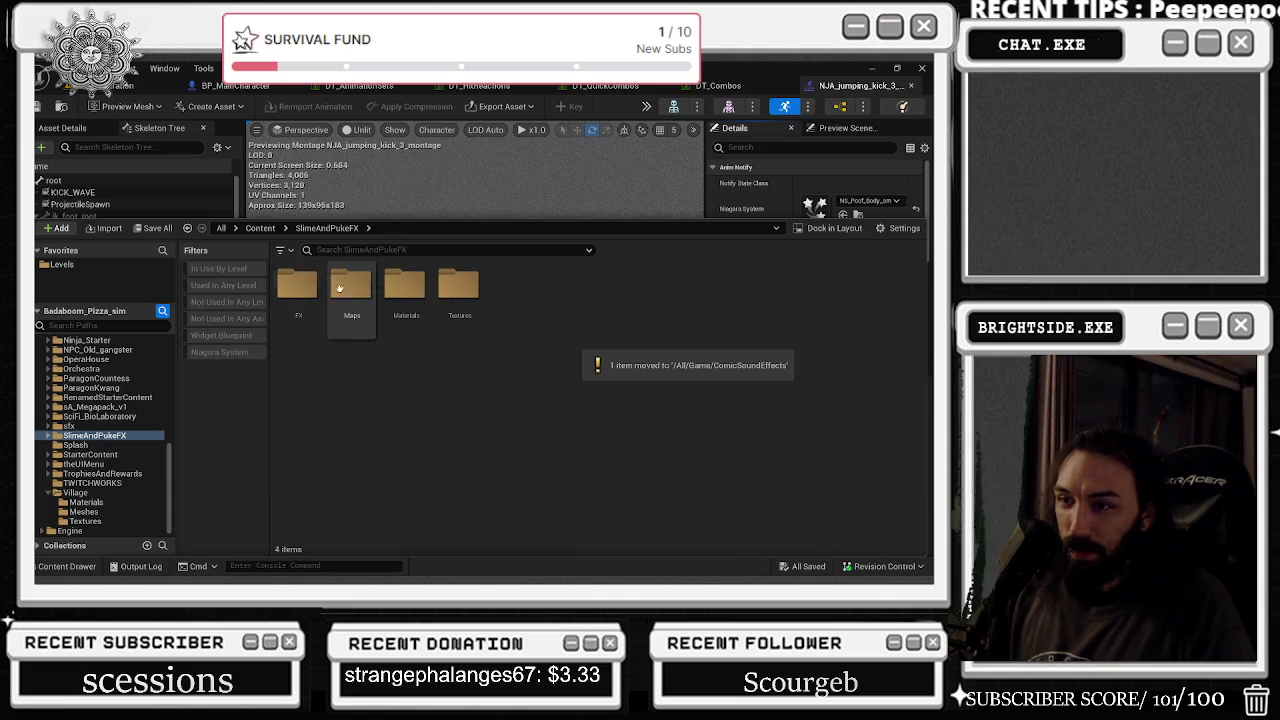
- Browse the slime pack's Materials and Textures folders, then open the FX folder
{"action": "left_click", "coordinate": [405, 285]}
{"action": "left_click", "coordinate": [480, 292]}
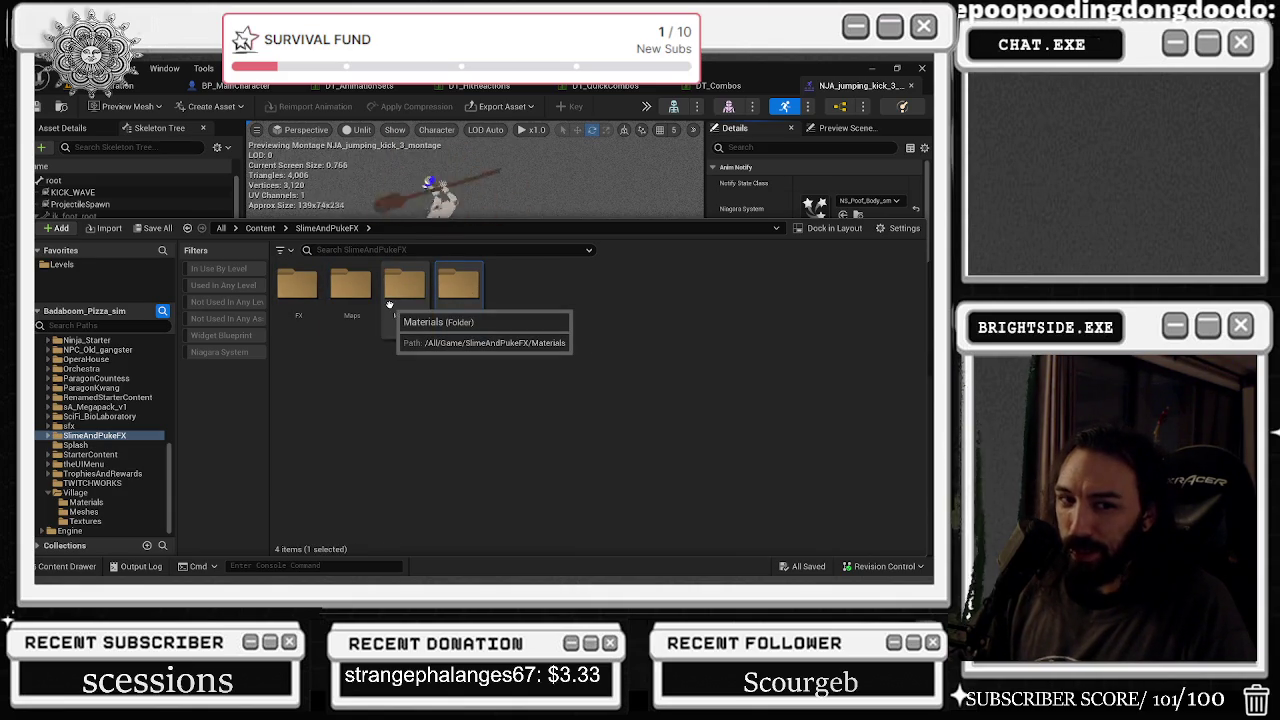
{"action": "left_click", "coordinate": [302, 290]}
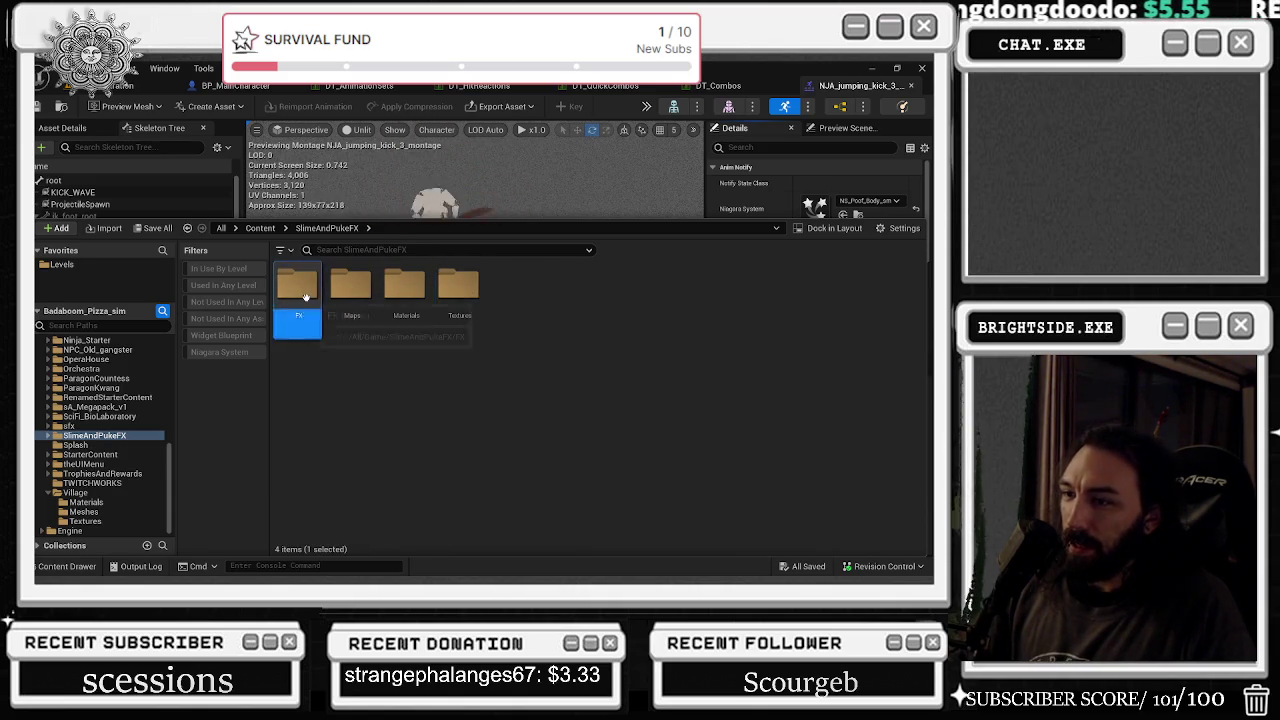
{"action": "double_click", "coordinate": [305, 290]}
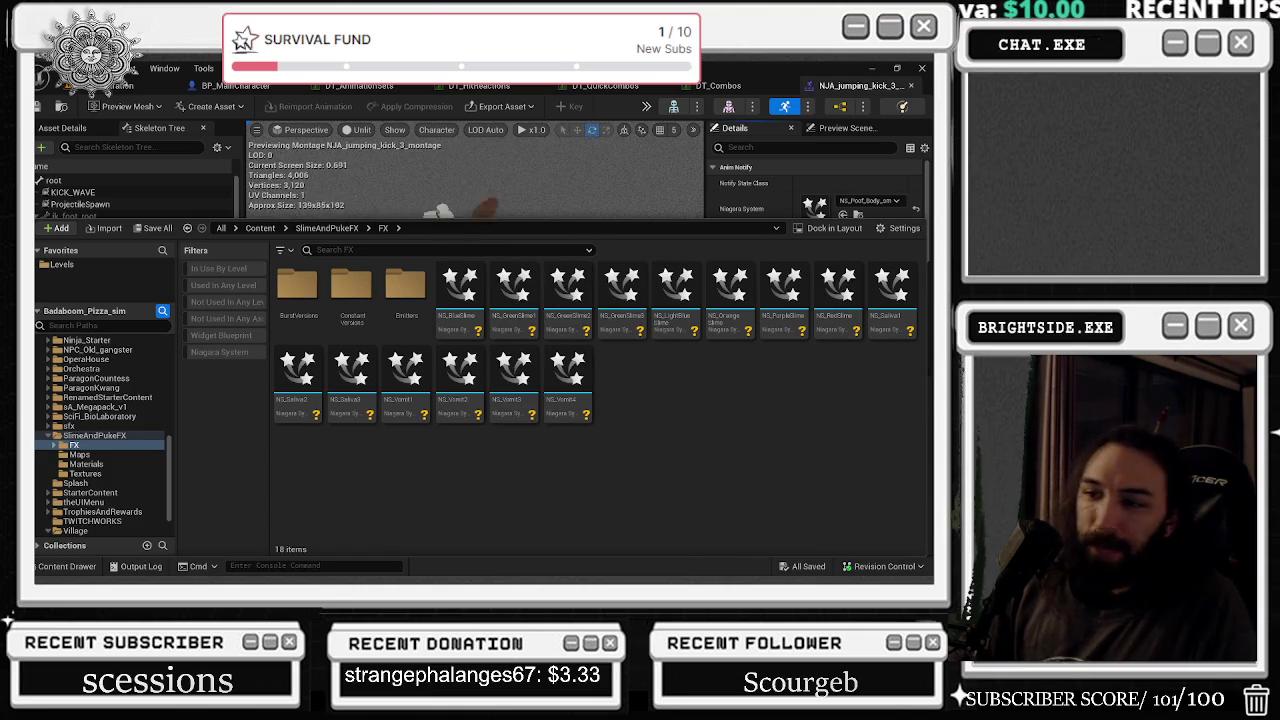
- Open NS_Saliva3 in its own editor, pause the preview, and toggle the Content Drawer
{"action": "double_click", "coordinate": [351, 378]}
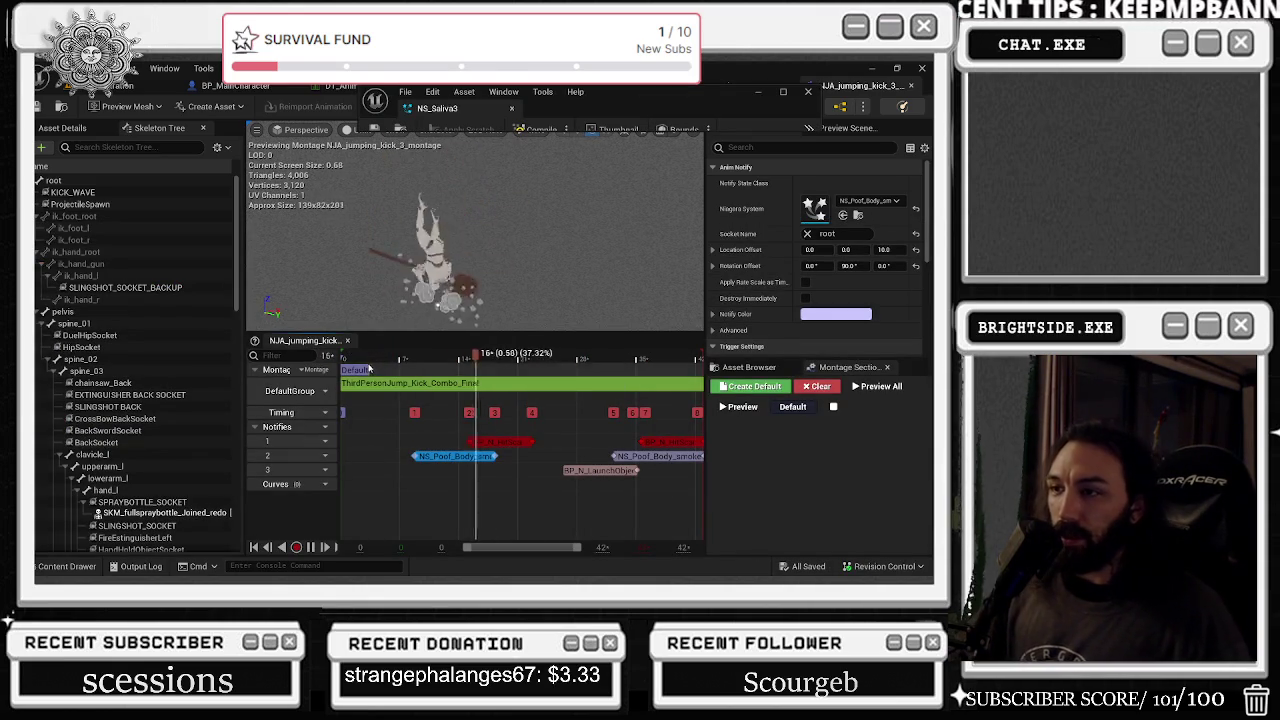
{"action": "key", "text": "space"}
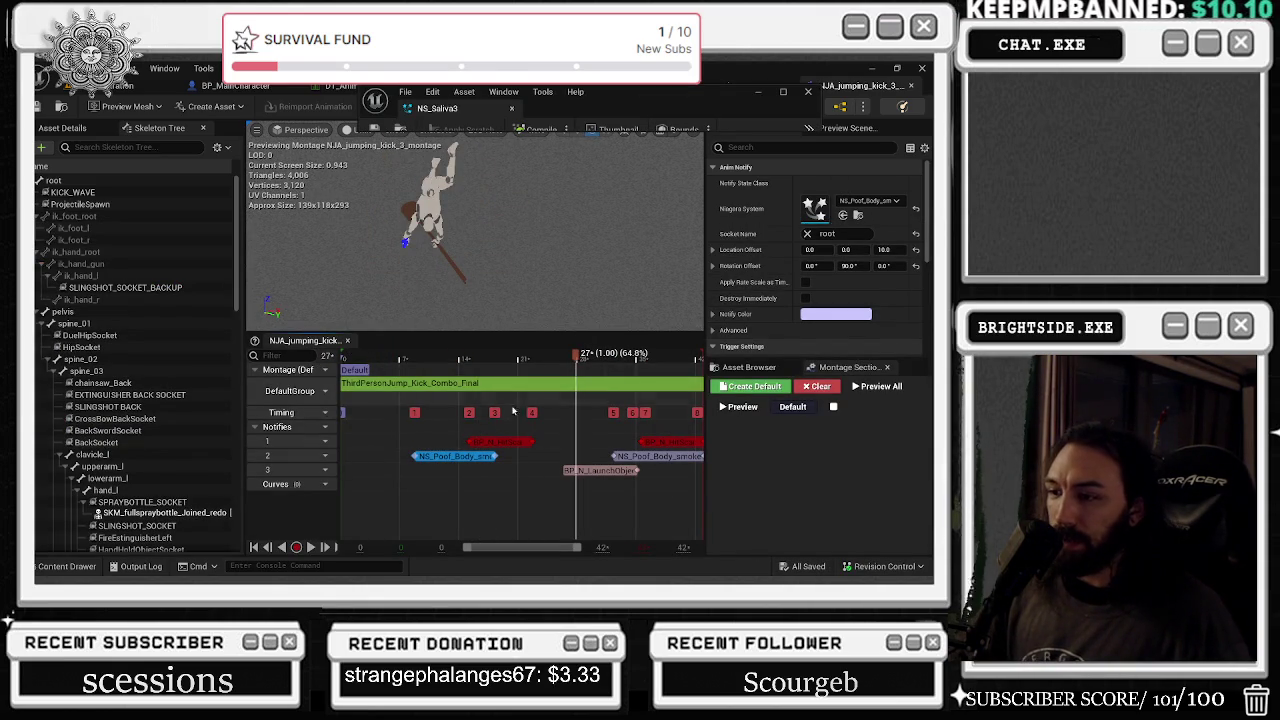
{"action": "left_click", "coordinate": [62, 566]}
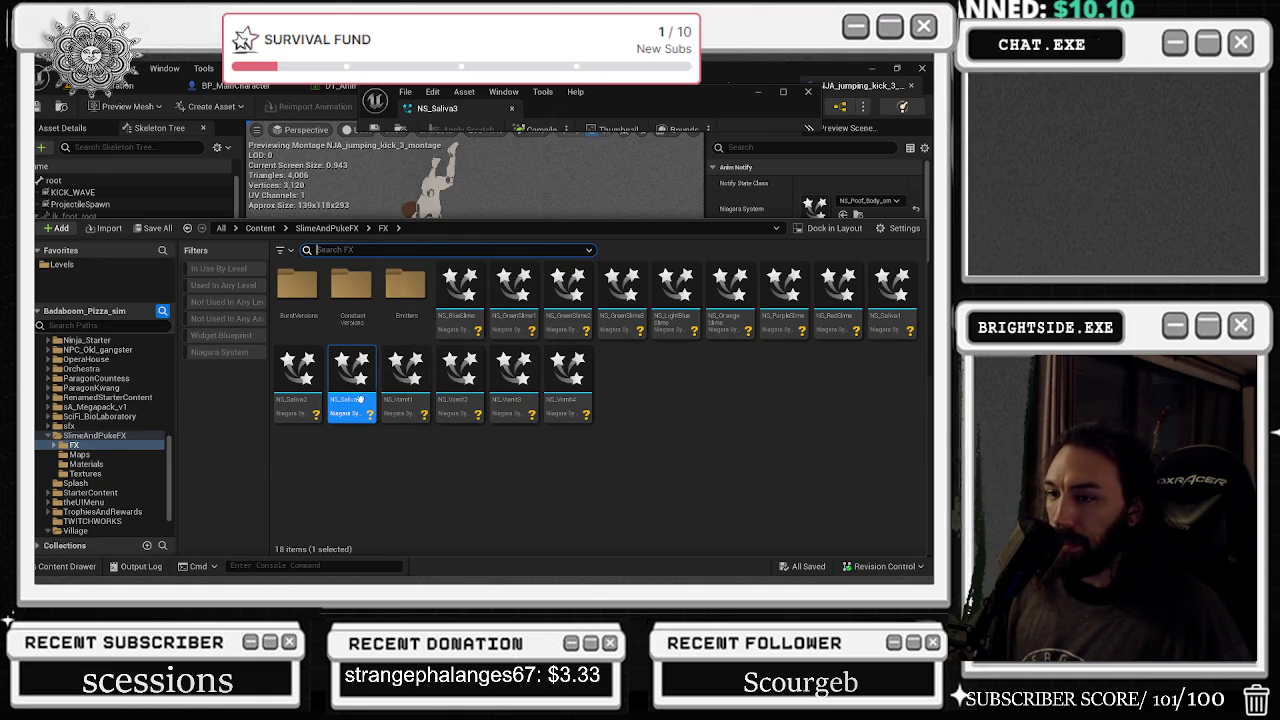
{"action": "mouse_move", "coordinate": [339, 390]}
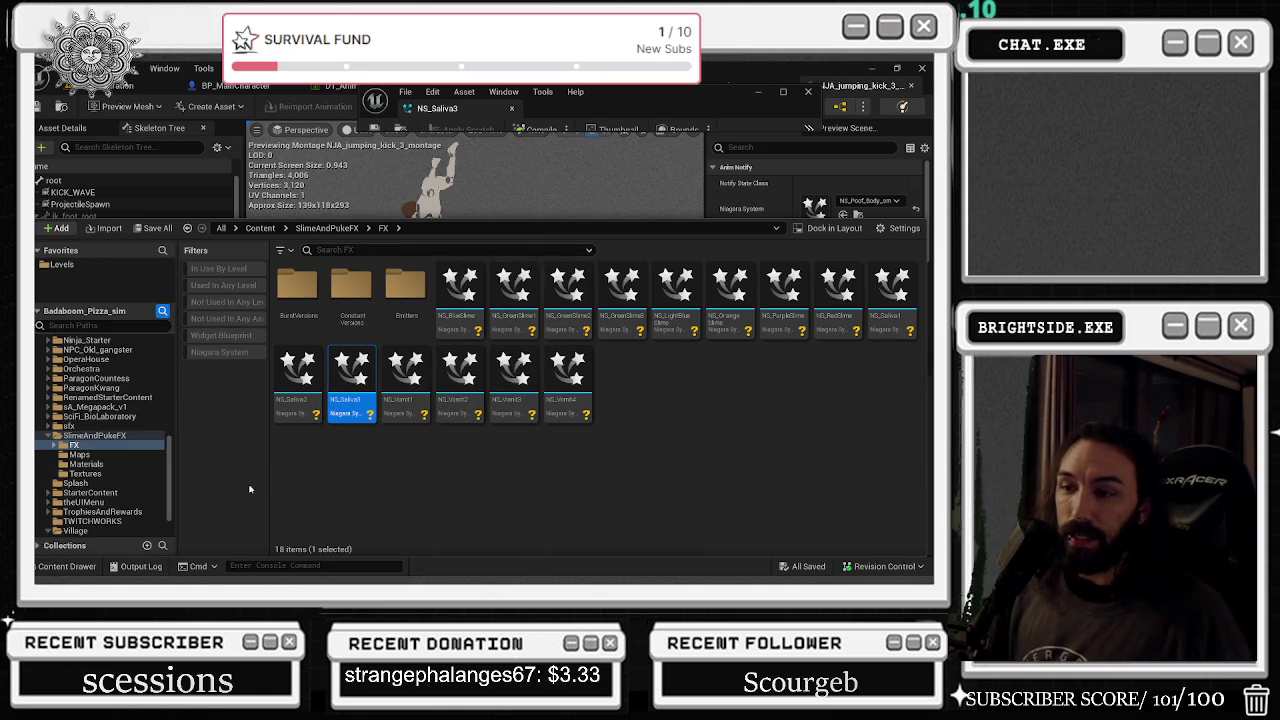
{"action": "left_click", "coordinate": [80, 571]}
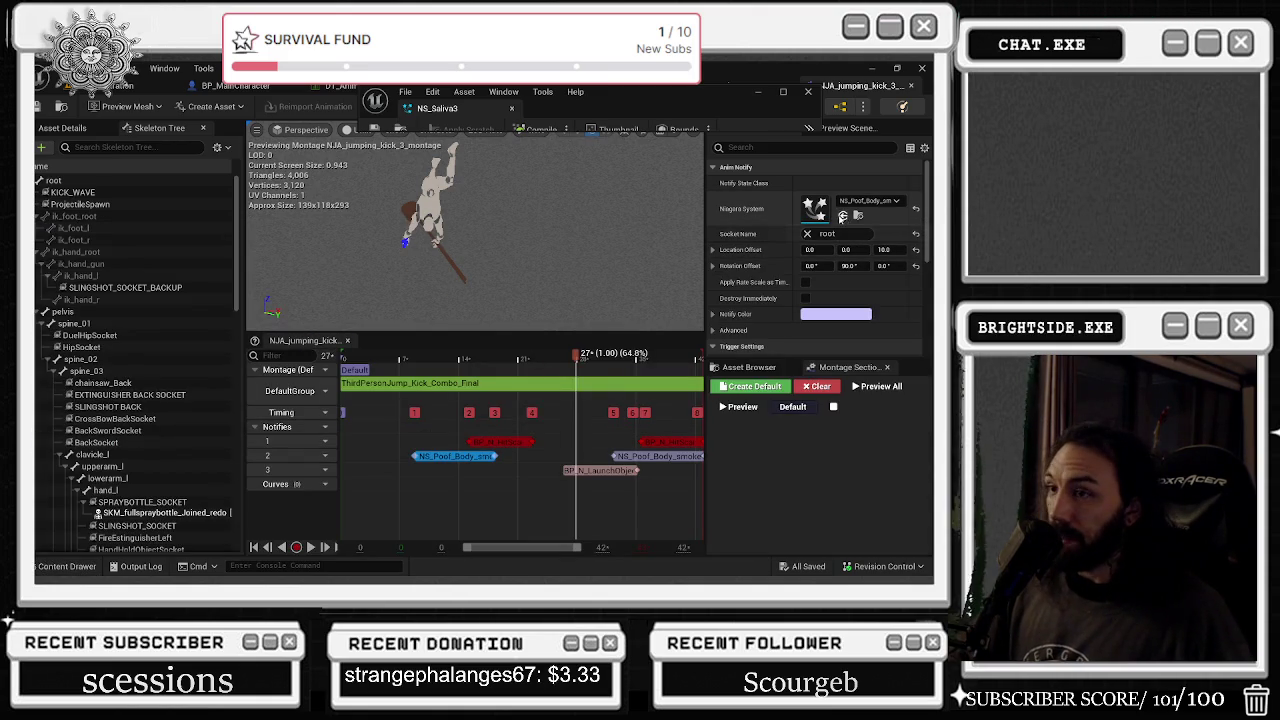
- Assign NS_Saliva3 to the Niagara notify, lengthen the notify, and check the preview
{"action": "left_click", "coordinate": [843, 215]}
{"action": "left_click_drag", "start_coordinate": [497, 456], "coordinate": [578, 456]}
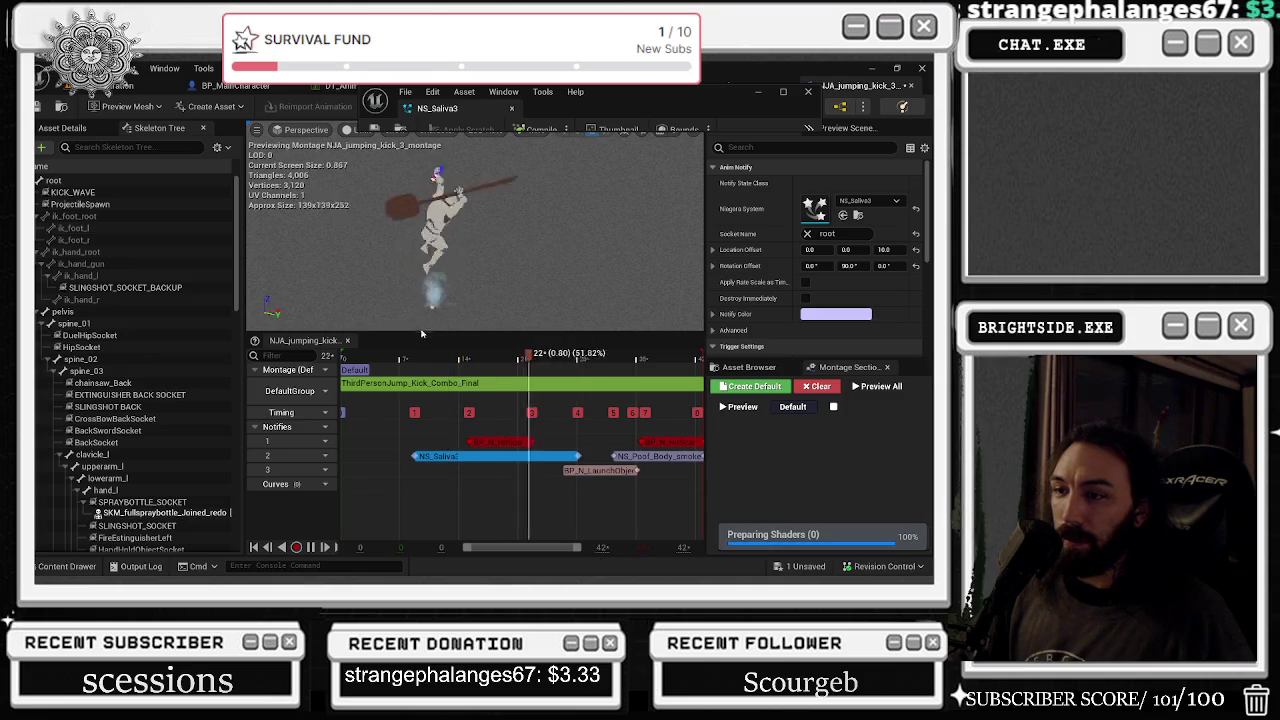
{"action": "key", "text": "space"}
{"action": "key", "text": "space"}
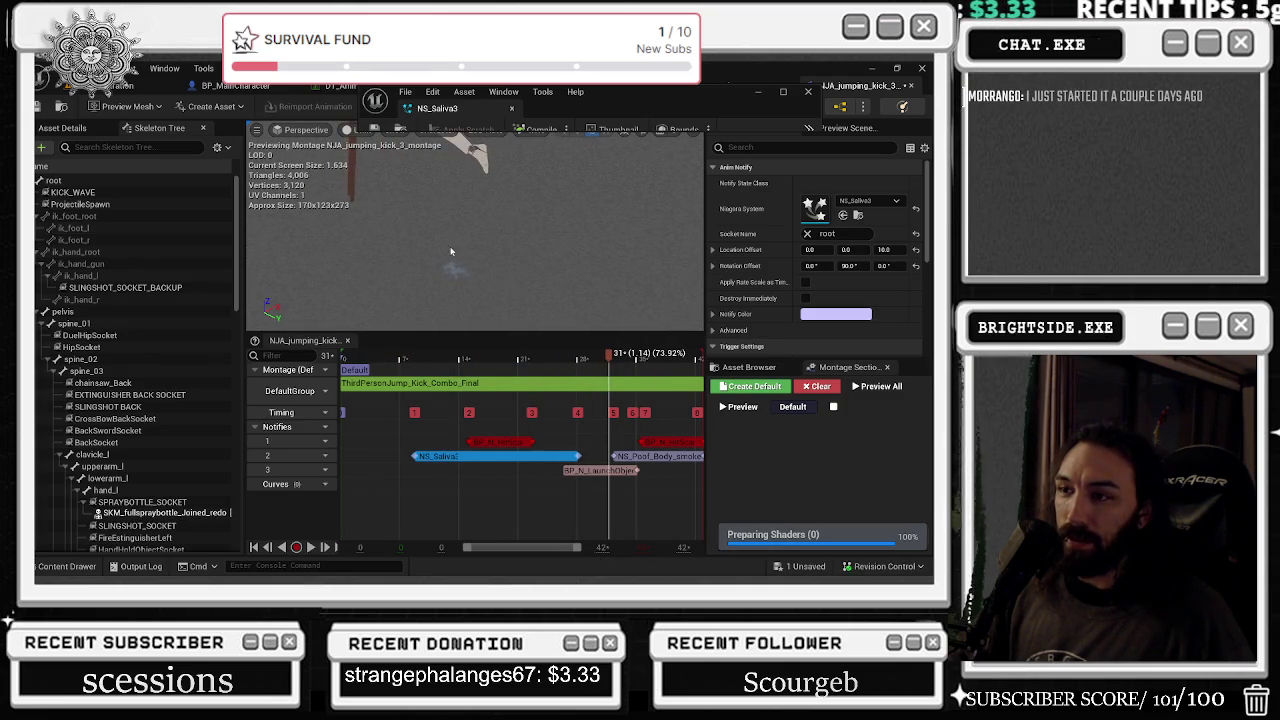
{"action": "key", "text": "space"}
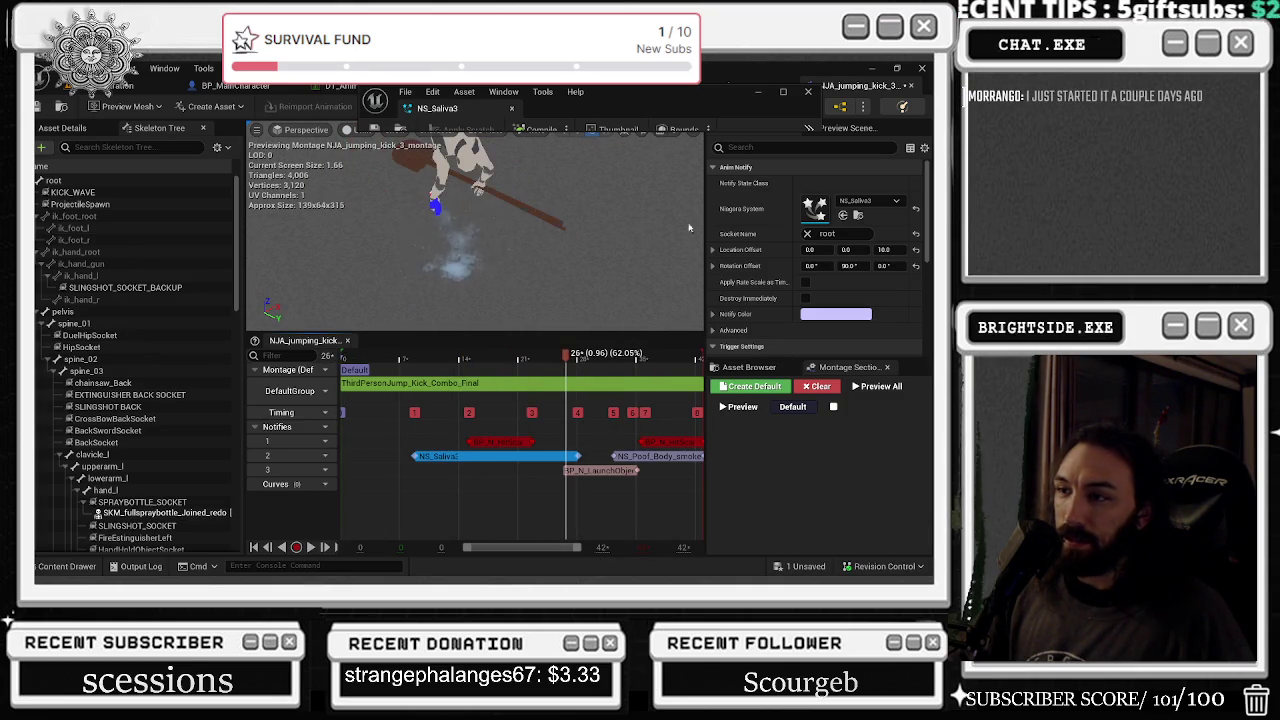
- Set the notify's Socket Name to head and replay the montage
{"action": "type", "text": "head"}
{"action": "left_click", "coordinate": [818, 247]}
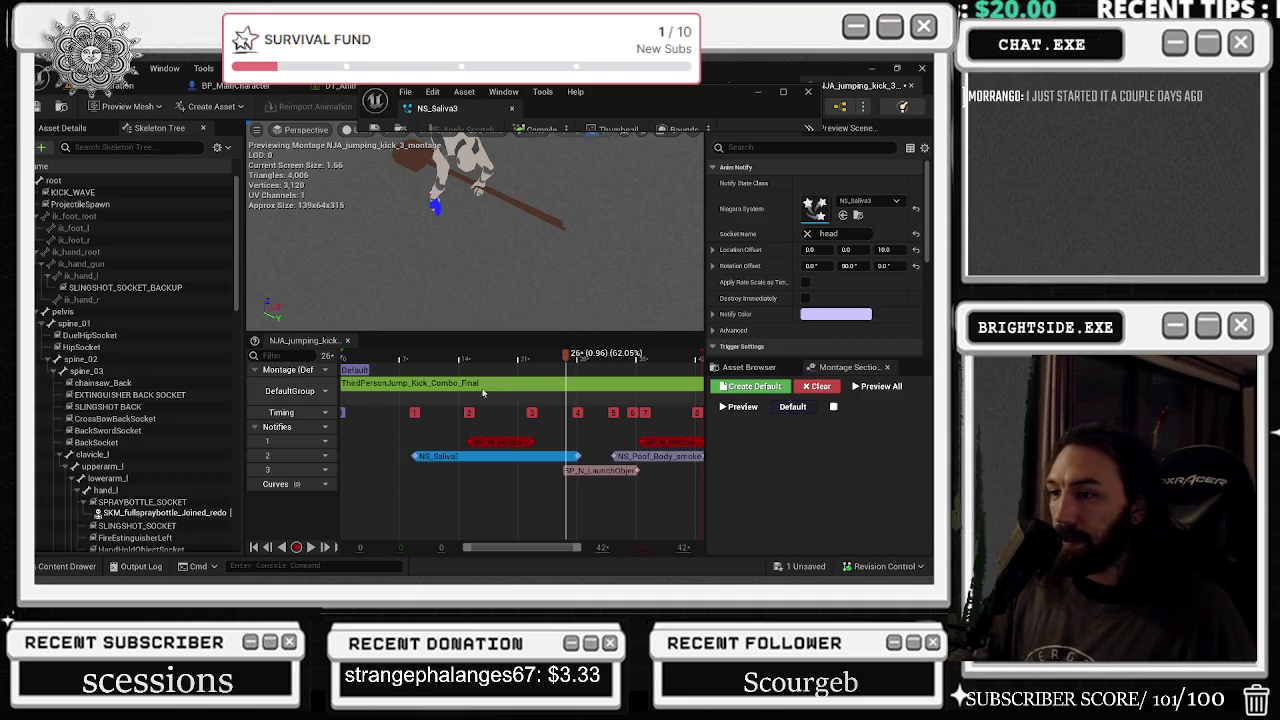
{"action": "key", "text": "space"}
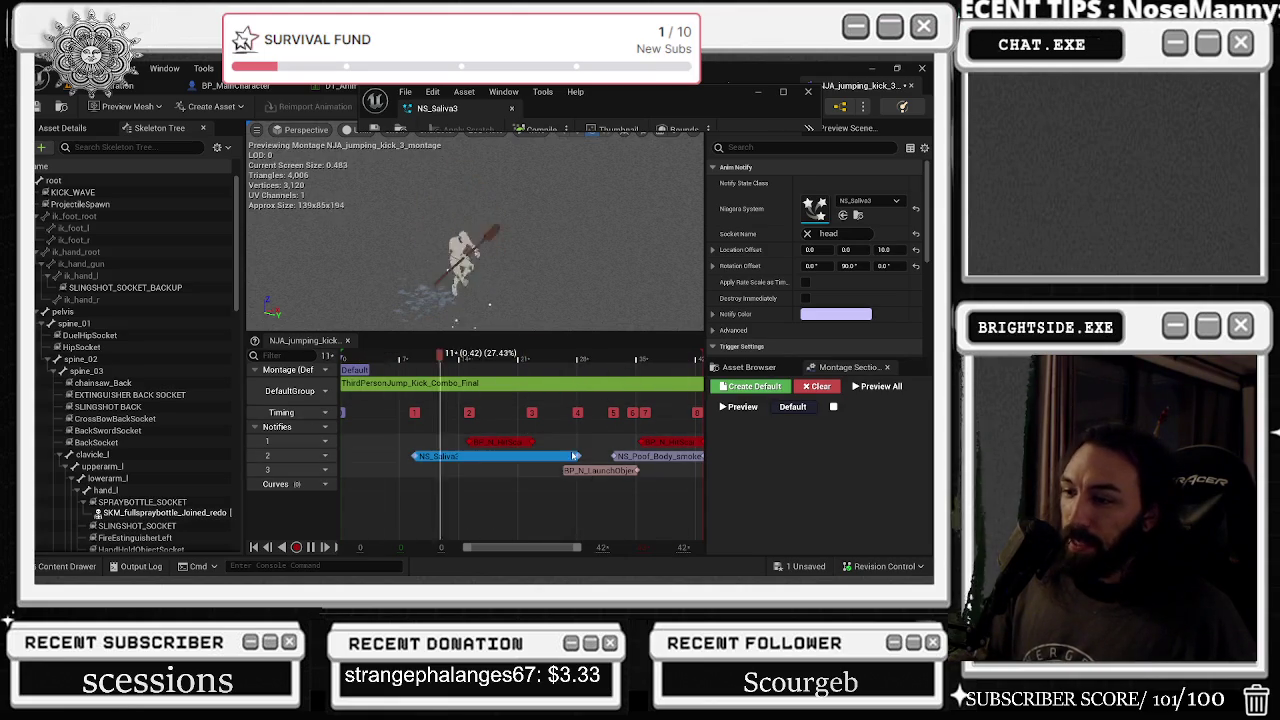
{"action": "left_click", "coordinate": [52, 566]}
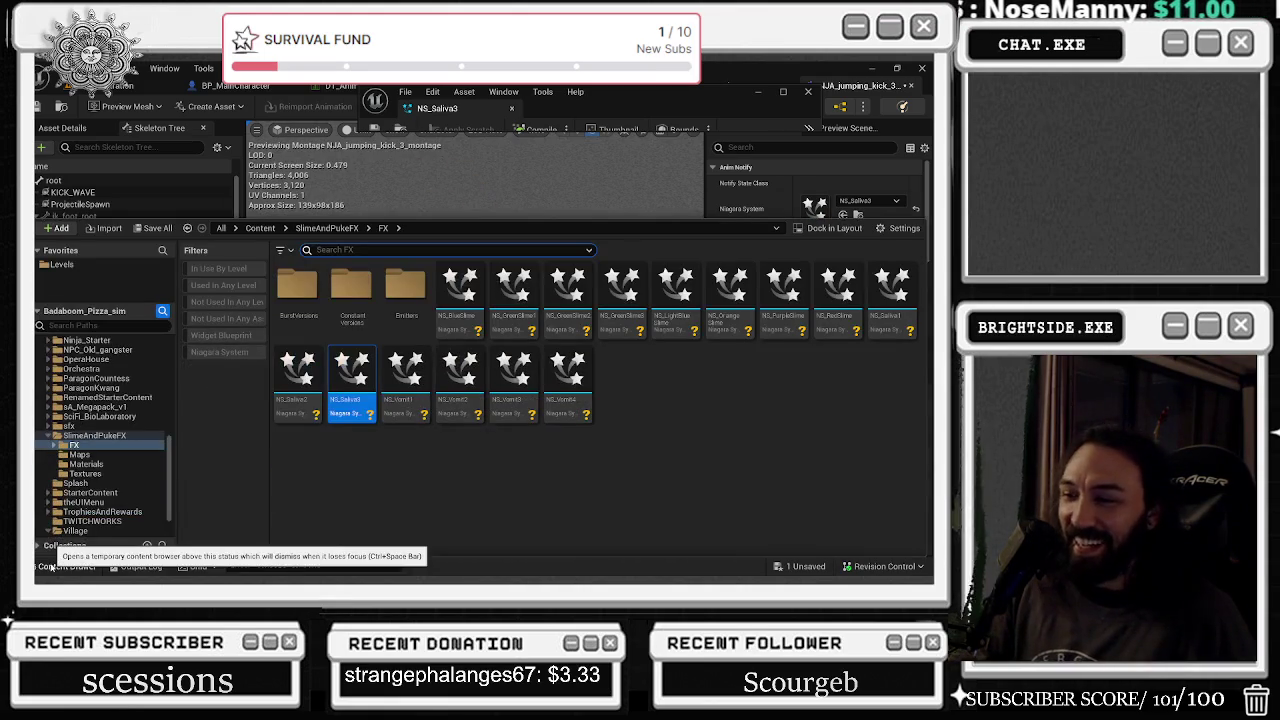
- Assign NS_BlueSlime to the notify and replay the montage preview
{"action": "left_click", "coordinate": [462, 290]}
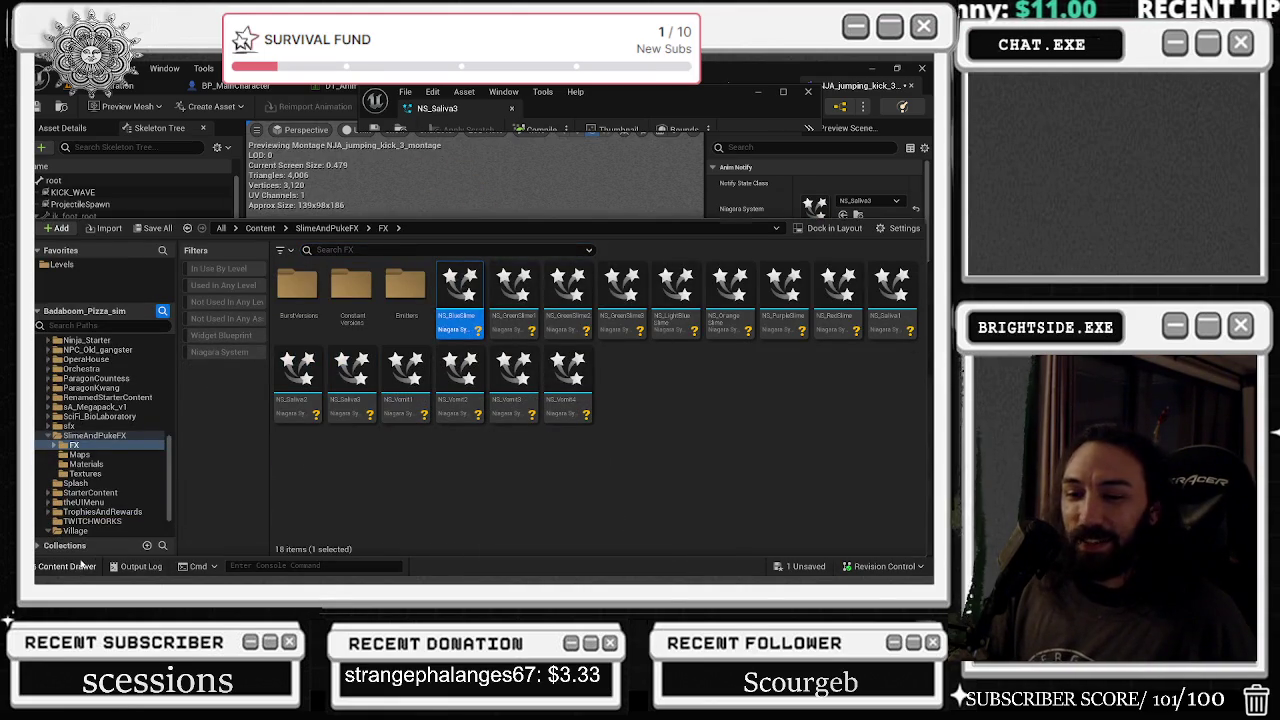
{"action": "left_click", "coordinate": [84, 566]}
{"action": "left_click", "coordinate": [842, 214]}
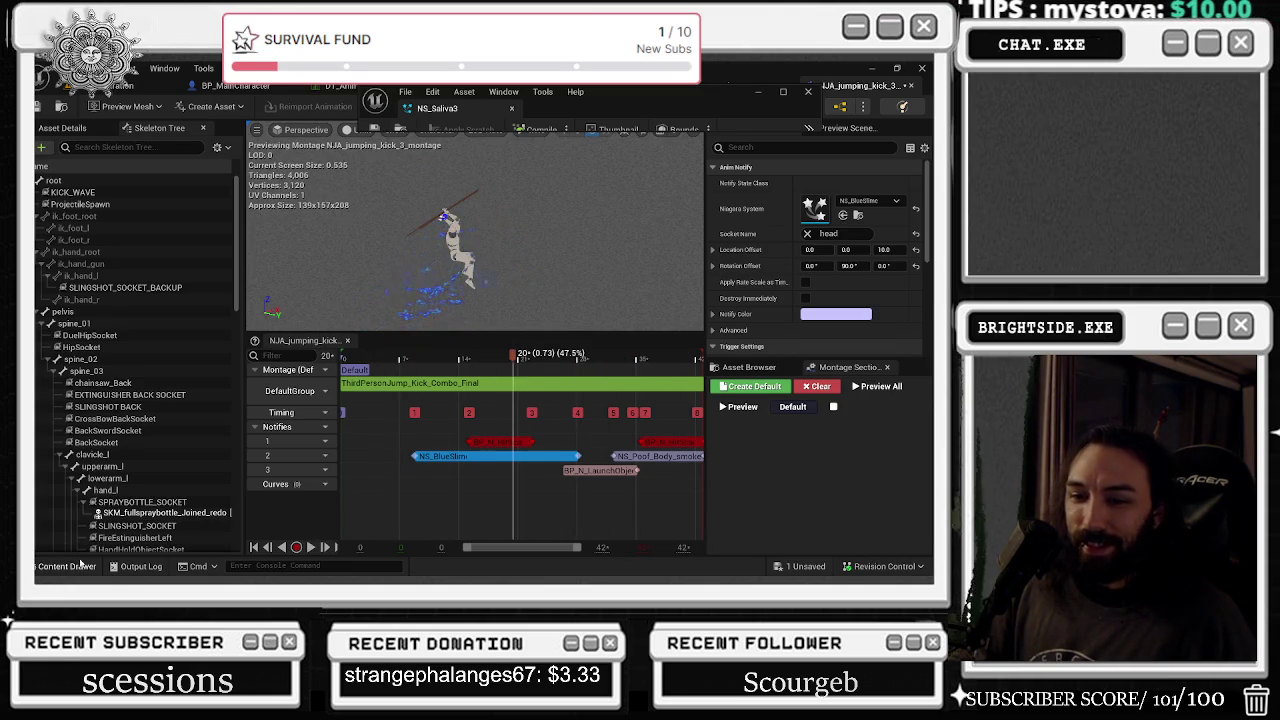
{"action": "left_click", "coordinate": [67, 566]}
{"action": "left_click", "coordinate": [67, 566]}
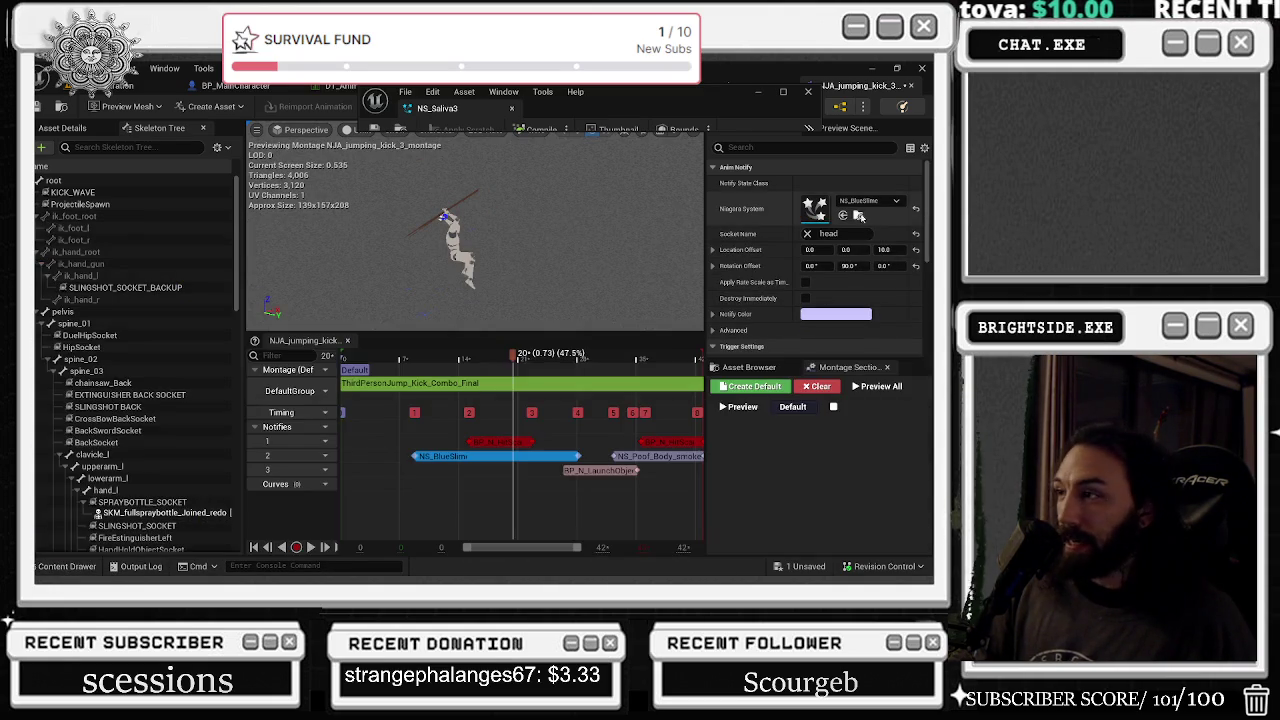
{"action": "key", "text": "space"}
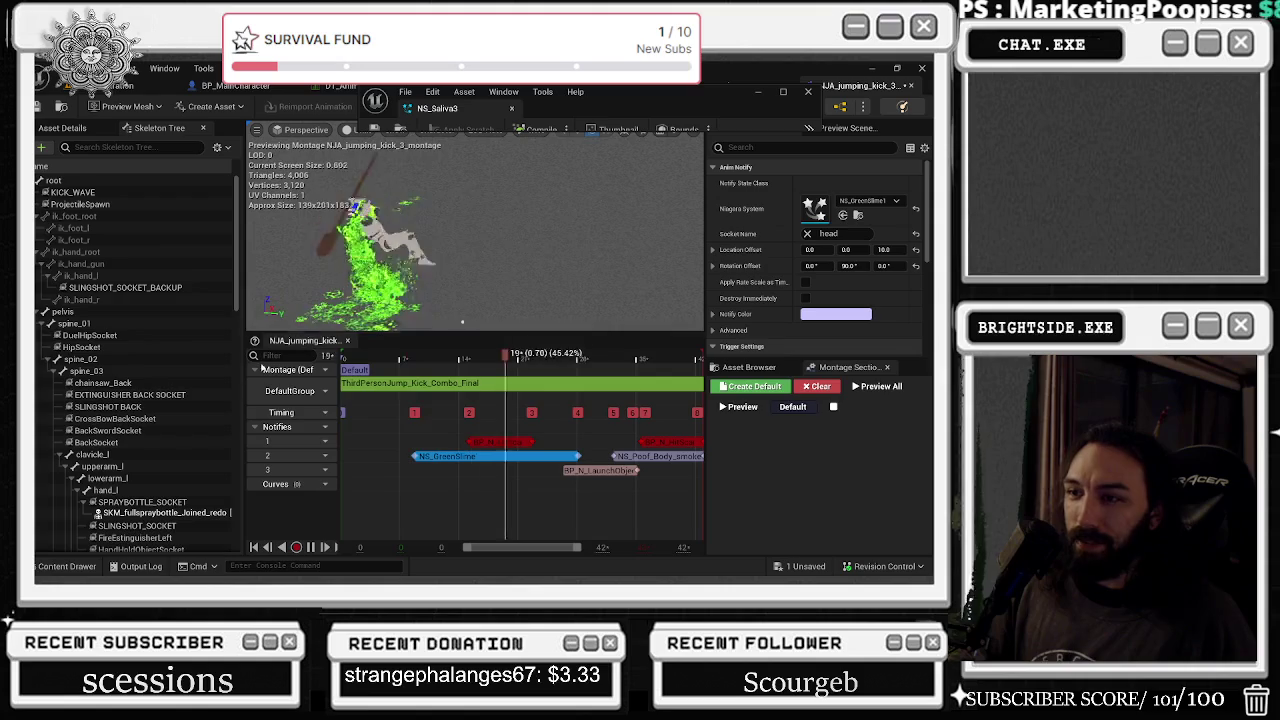
- Swap the notify's effect to NS_GreenSlime2, then to NS_LightBlueSlime
{"action": "key", "text": "ctrl+space"}
{"action": "left_click", "coordinate": [570, 321]}
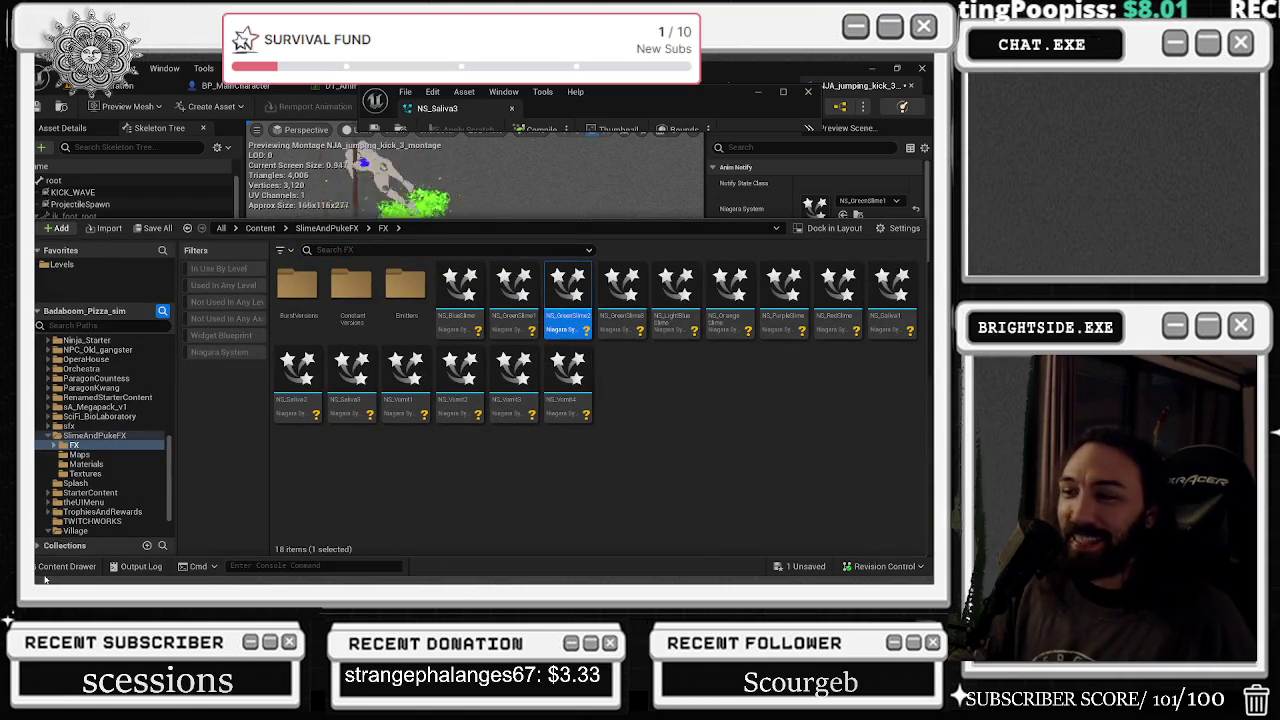
{"action": "left_click", "coordinate": [843, 215]}
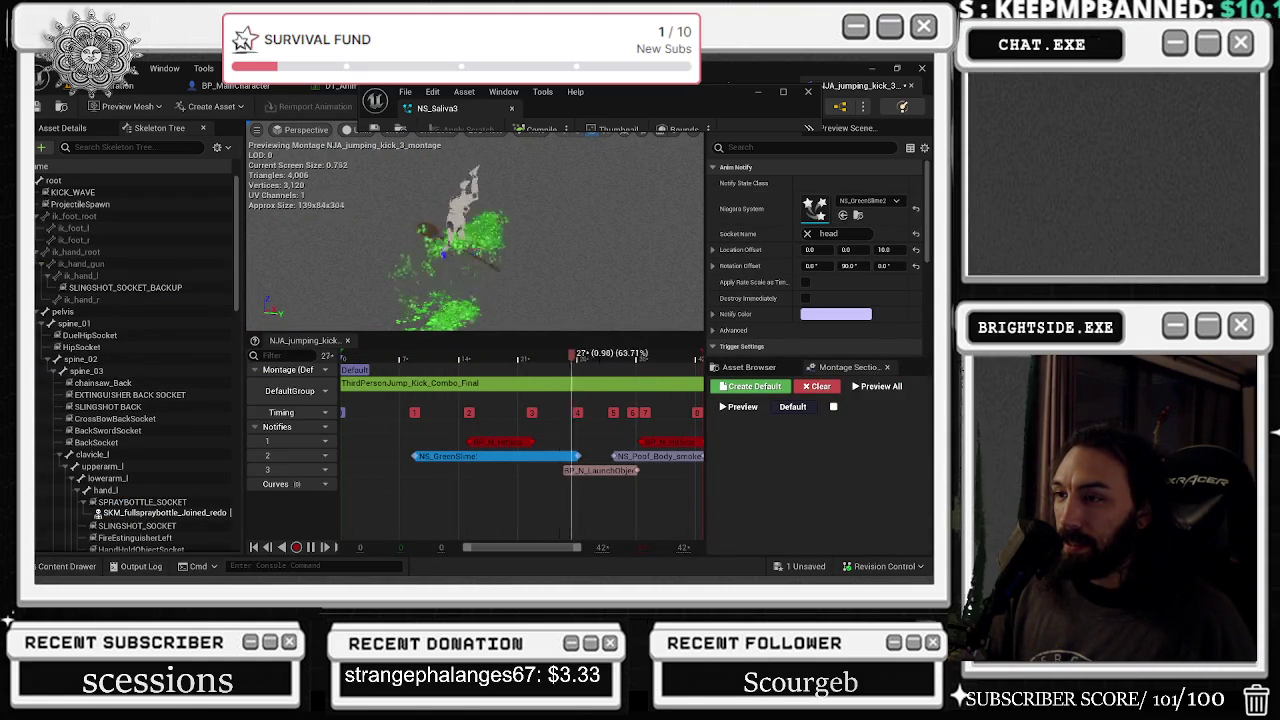
{"action": "key", "text": "ctrl+space"}
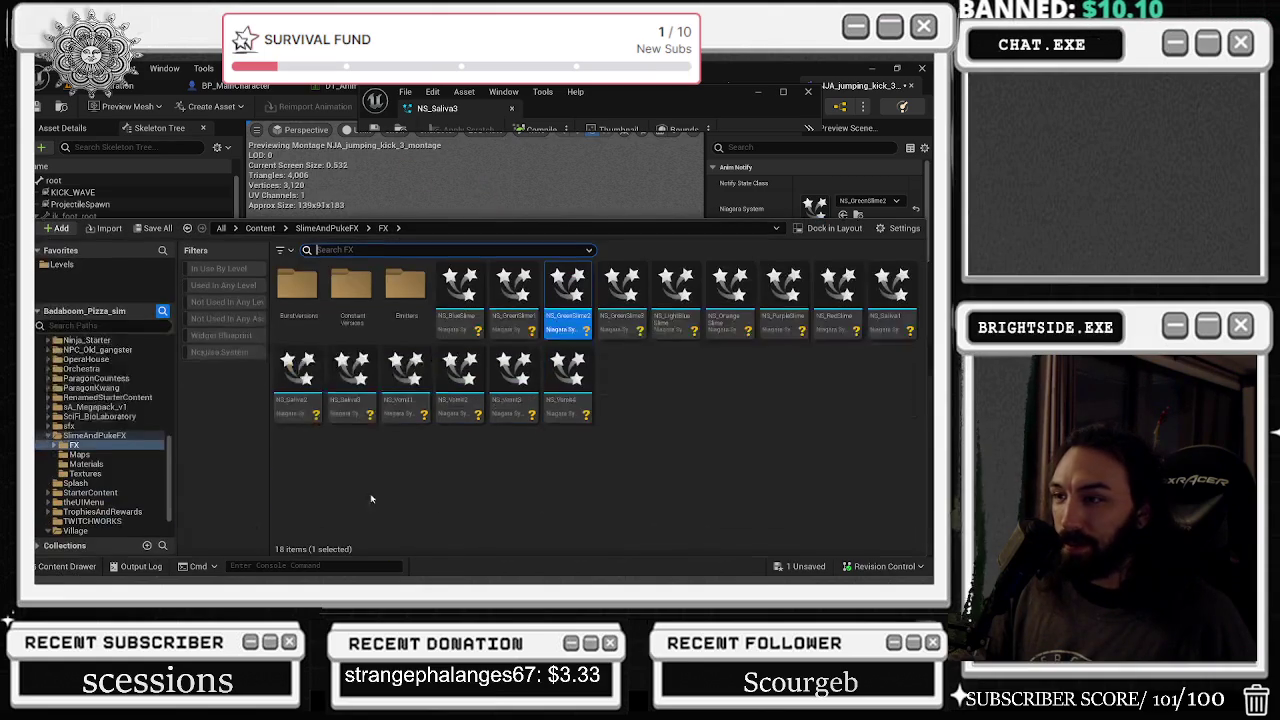
{"action": "left_click", "coordinate": [675, 300]}
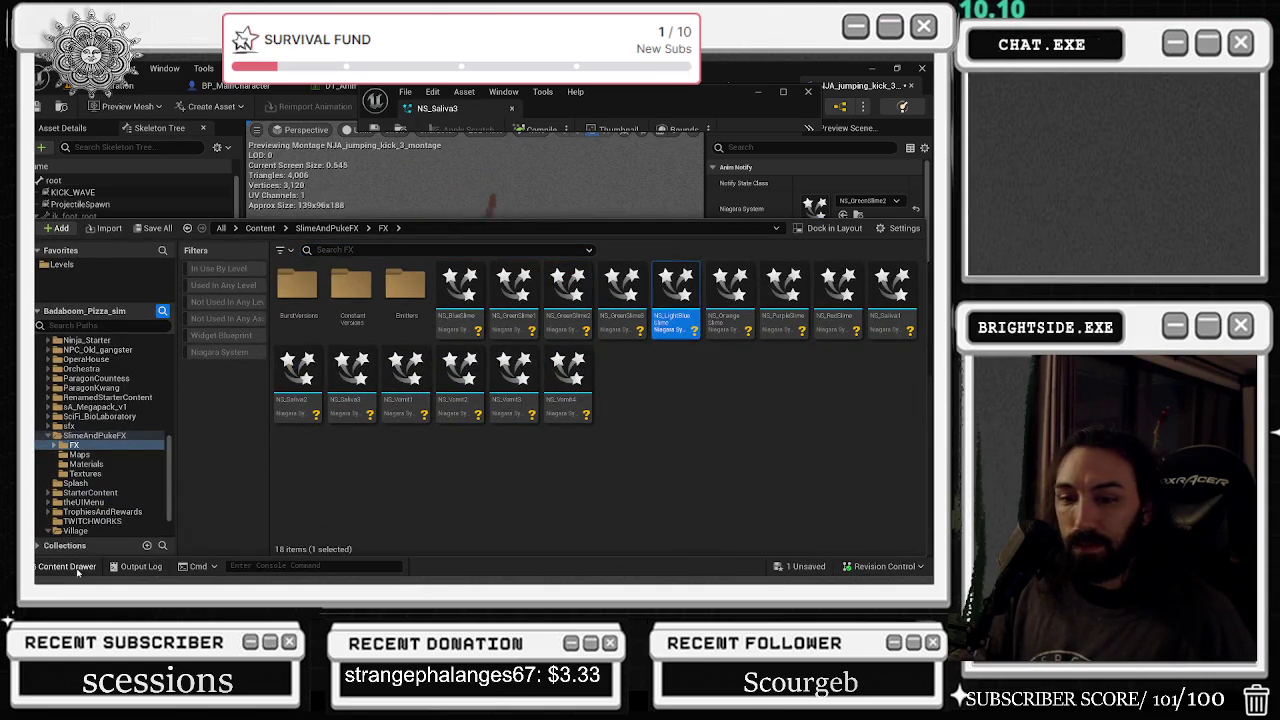
{"action": "left_click", "coordinate": [70, 566]}
{"action": "left_click", "coordinate": [843, 215]}
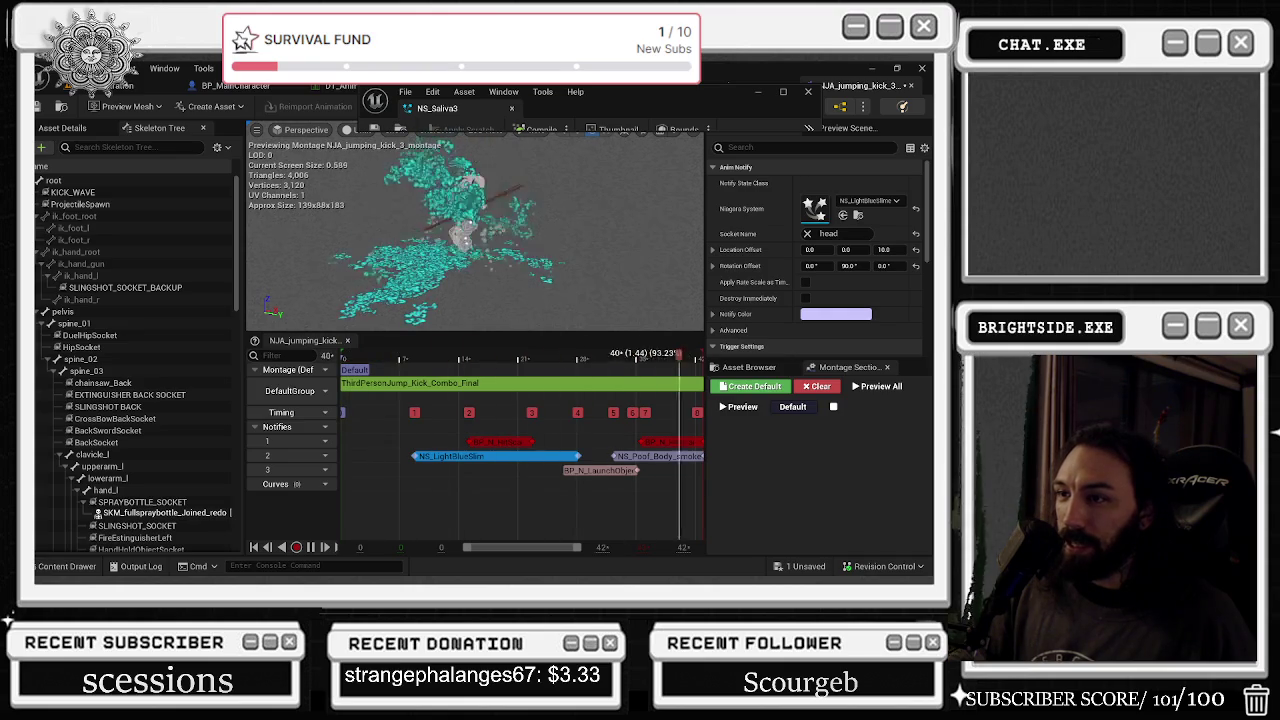
{"action": "left_click", "coordinate": [55, 567]}
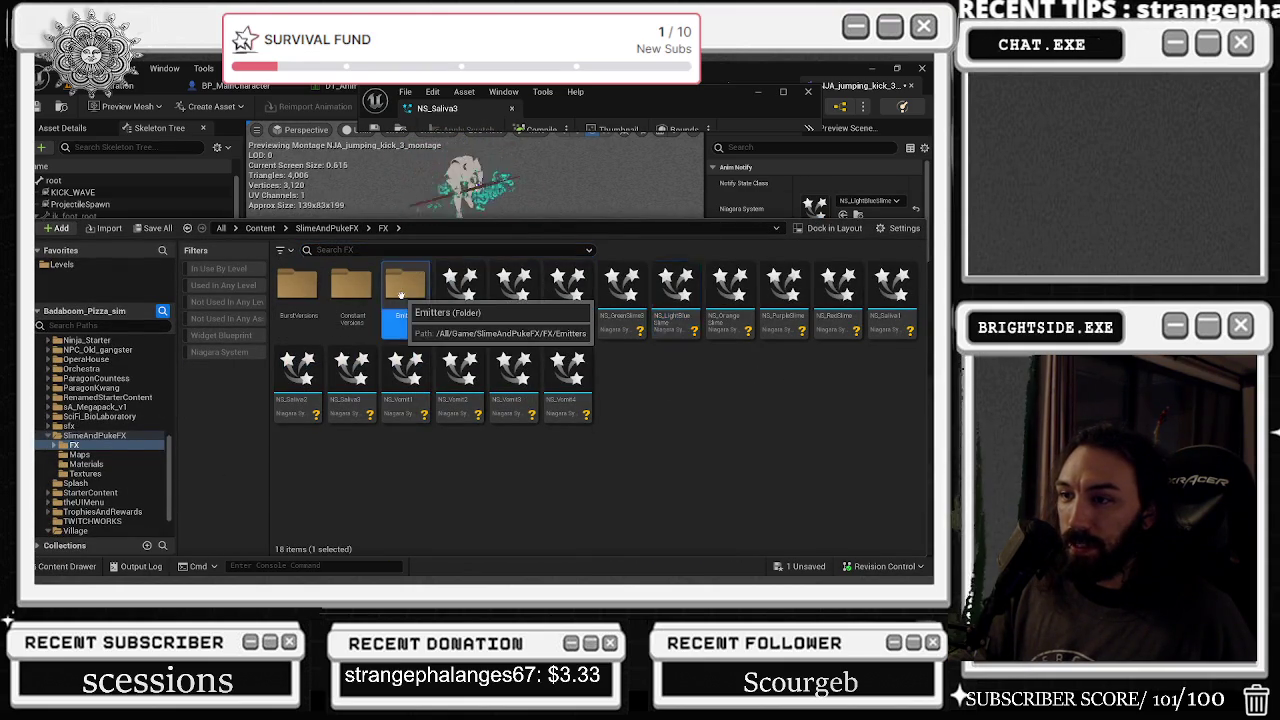
- From Emitters' ConstantVersions folder, assign NS_Vomit3 and then NS_Vomit4 to the notify
{"action": "double_click", "coordinate": [405, 288]}
{"action": "left_click", "coordinate": [397, 228]}
{"action": "left_click", "coordinate": [430, 262]}
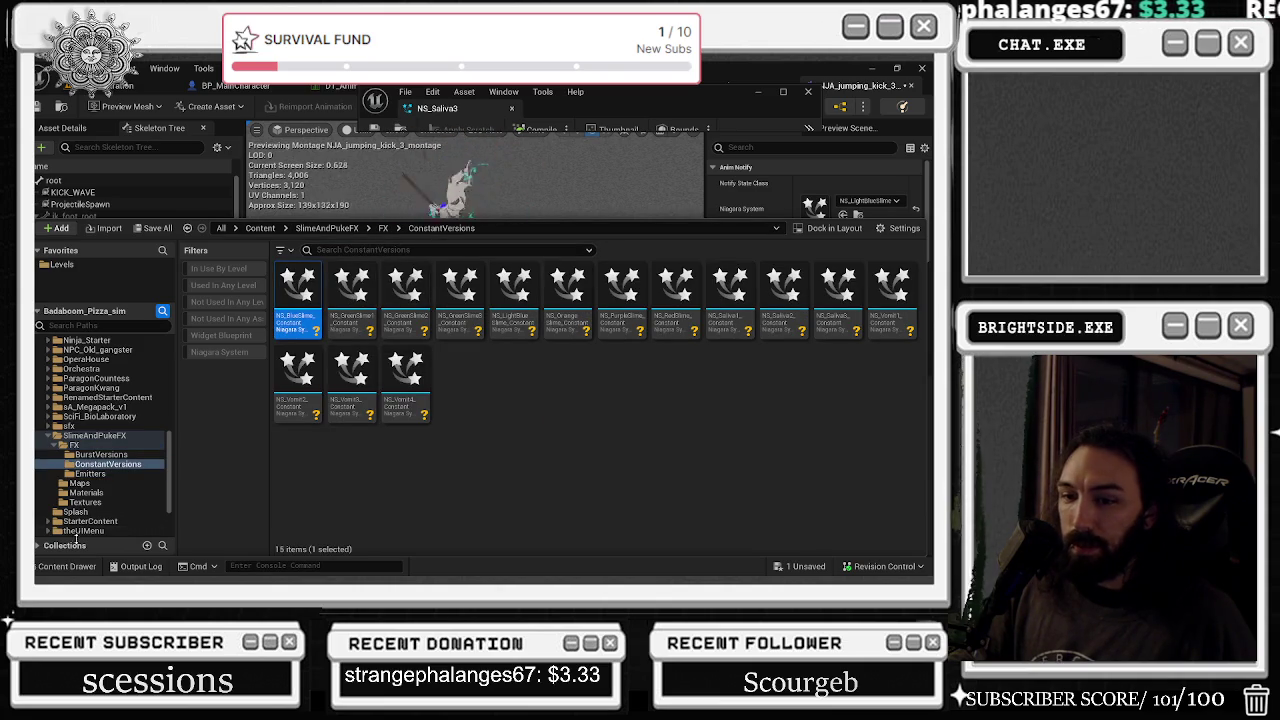
{"action": "left_click", "coordinate": [365, 413]}
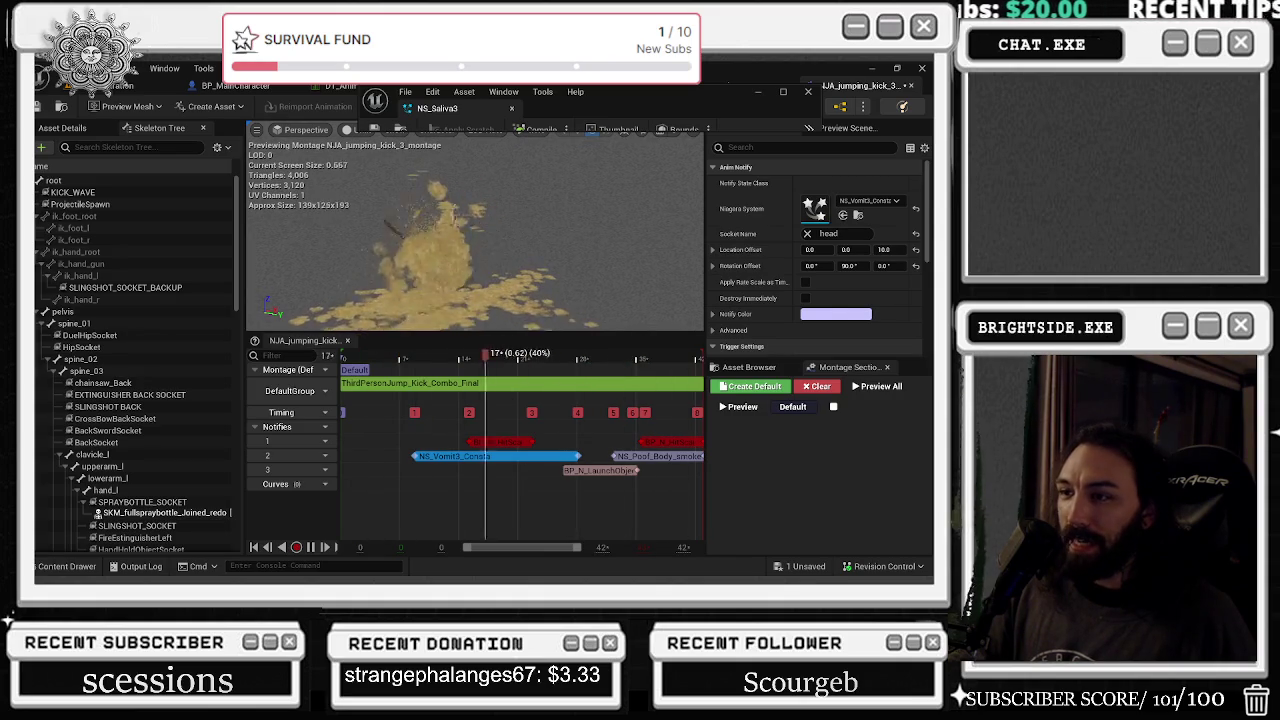
{"action": "left_click", "coordinate": [67, 566]}
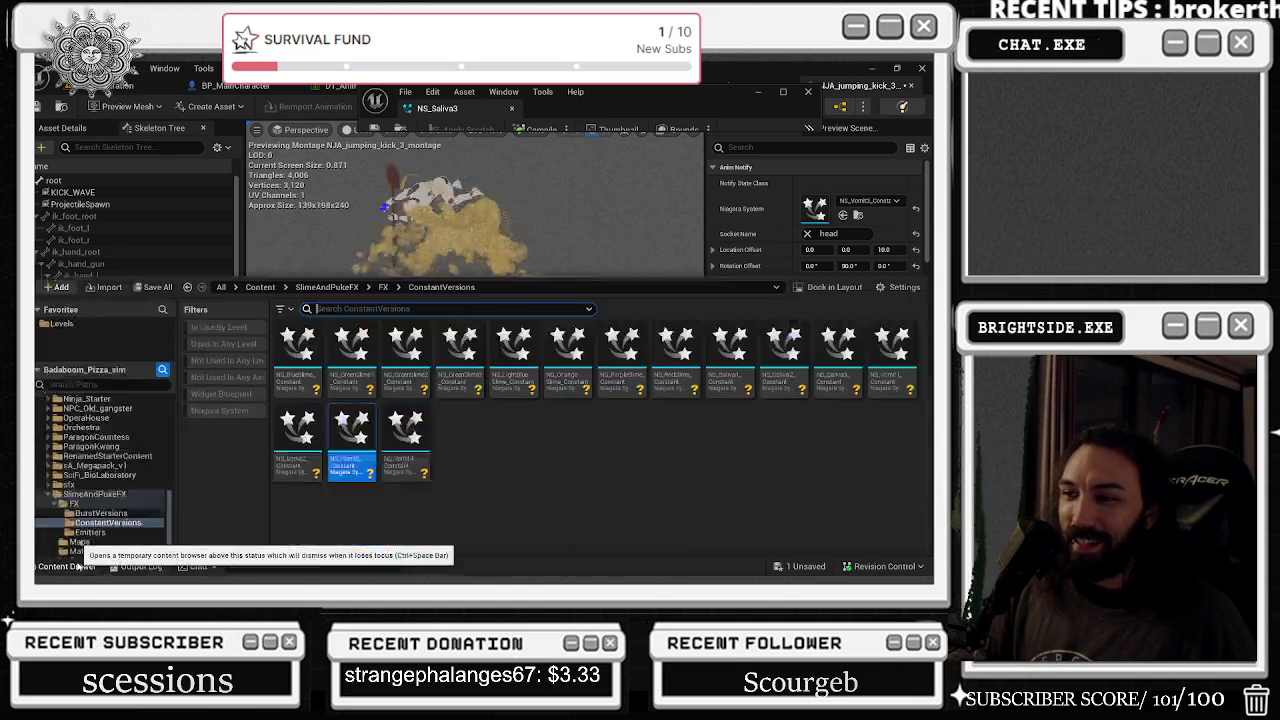
{"action": "left_click", "coordinate": [67, 566]}
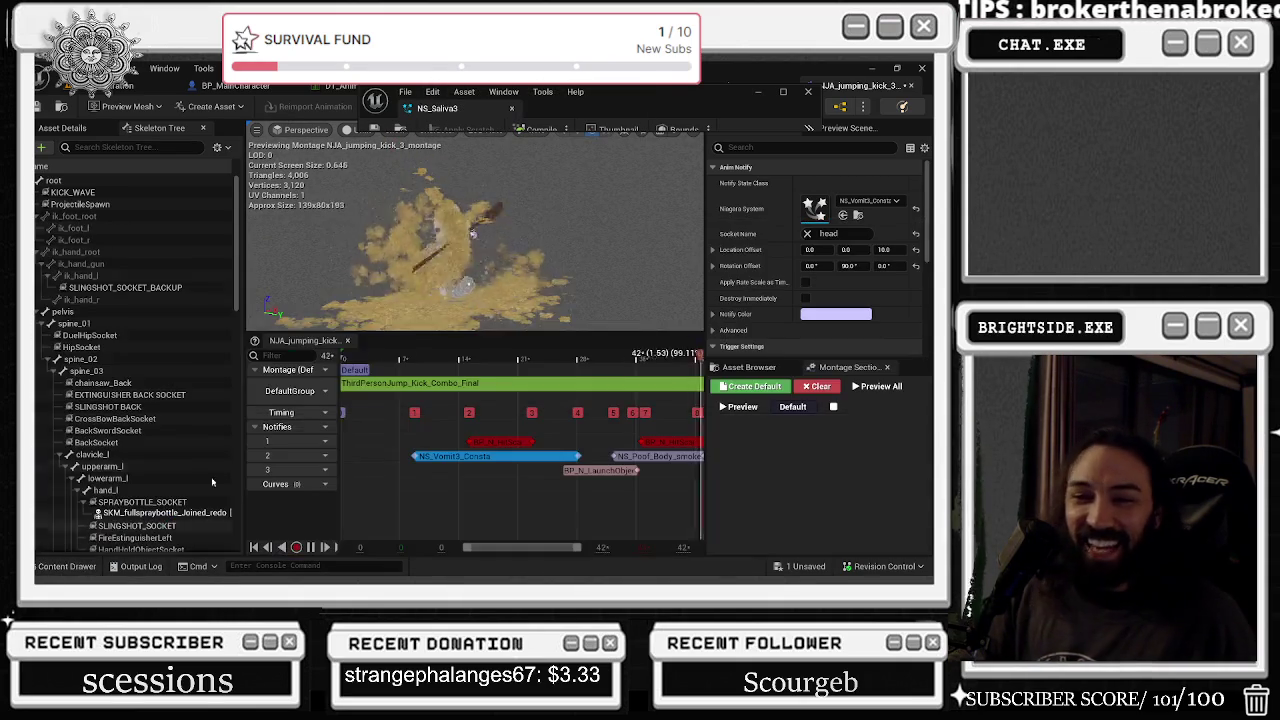
{"action": "left_click", "coordinate": [843, 216]}
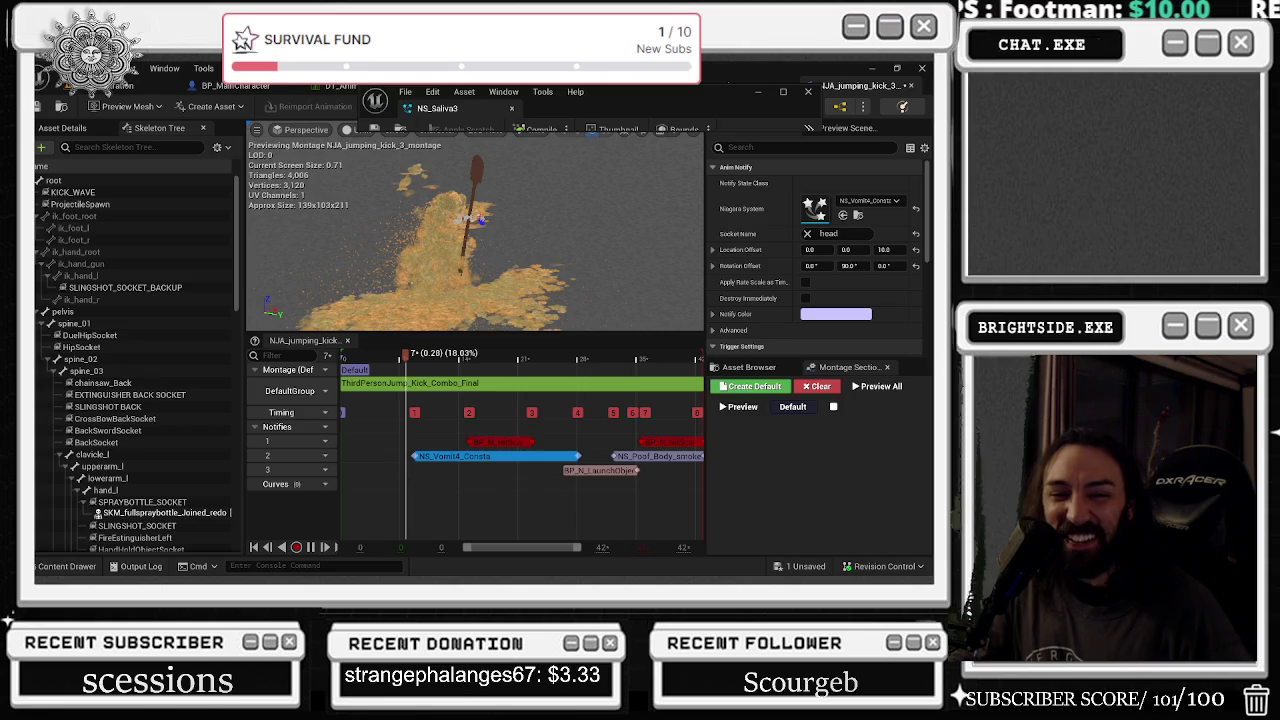
{"action": "left_click_drag", "start_coordinate": [503, 218], "coordinate": [540, 218]}
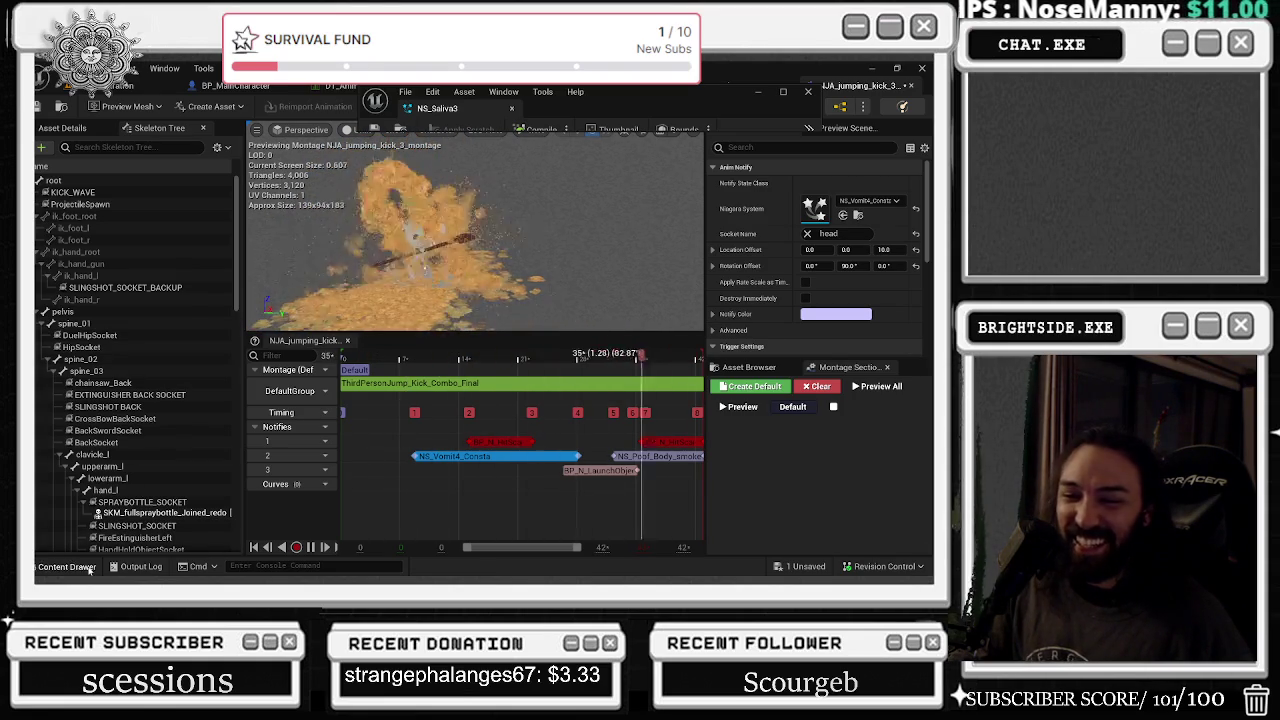
- Assign NS_Vomit1 Constant and inspect it at frame 5 from a top-down view
{"action": "key", "text": "ctrl+space"}
{"action": "left_click", "coordinate": [843, 215]}
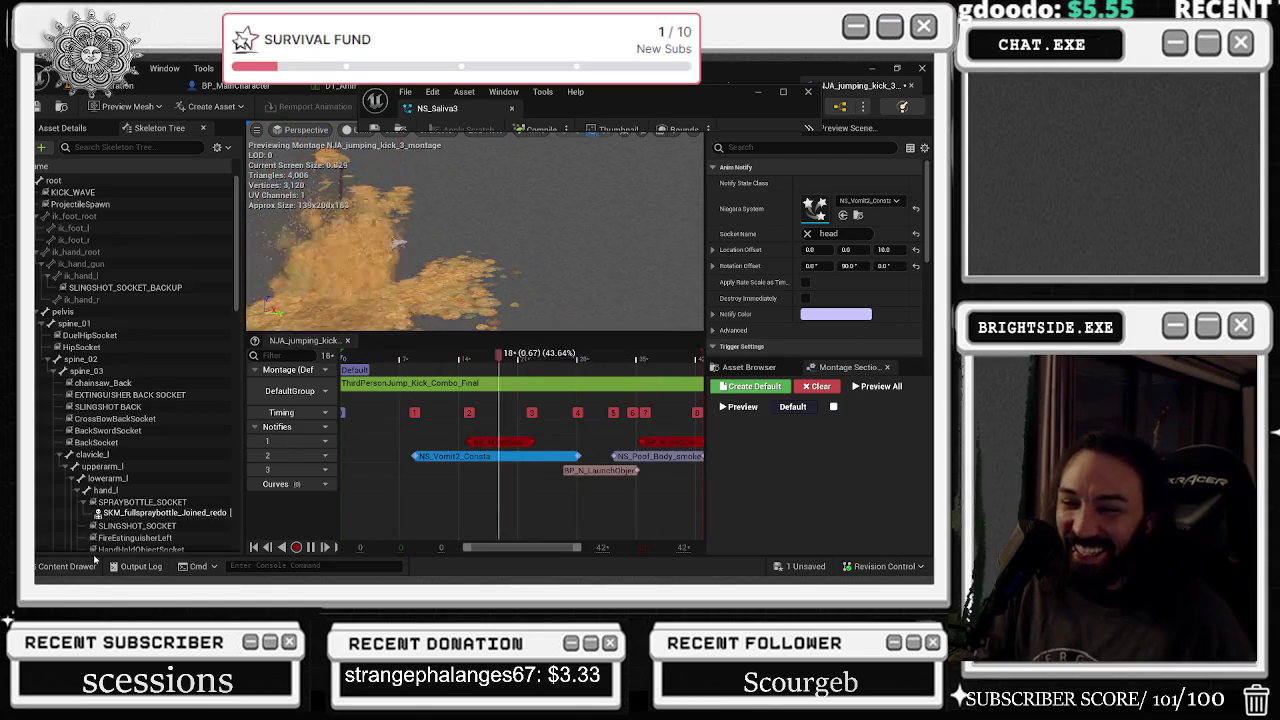
{"action": "left_click", "coordinate": [90, 566]}
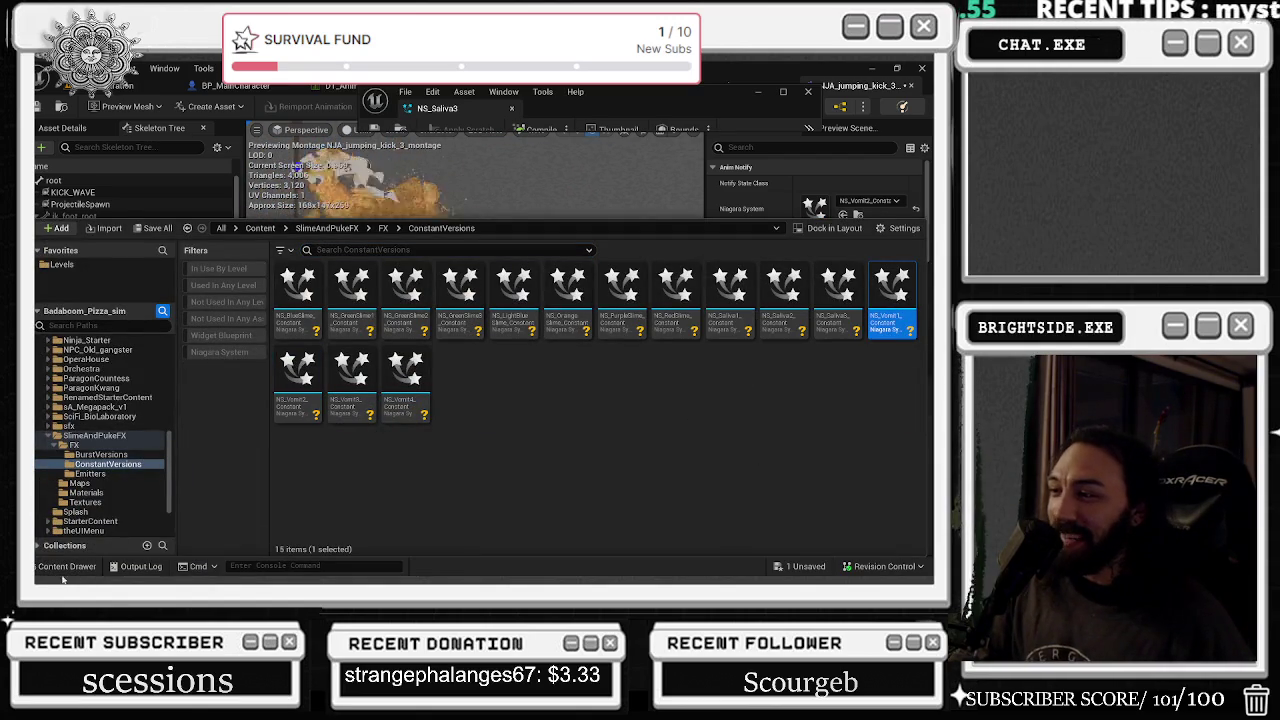
{"action": "left_click", "coordinate": [62, 566]}
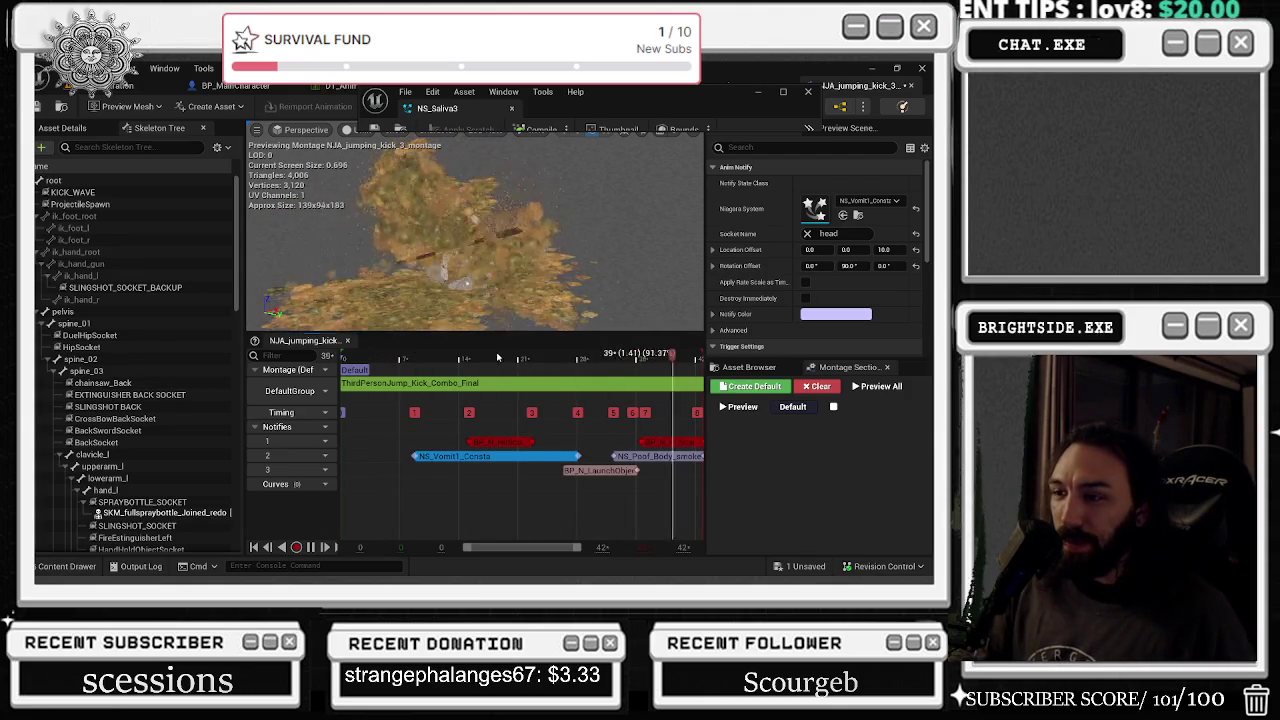
{"action": "left_click", "coordinate": [381, 369]}
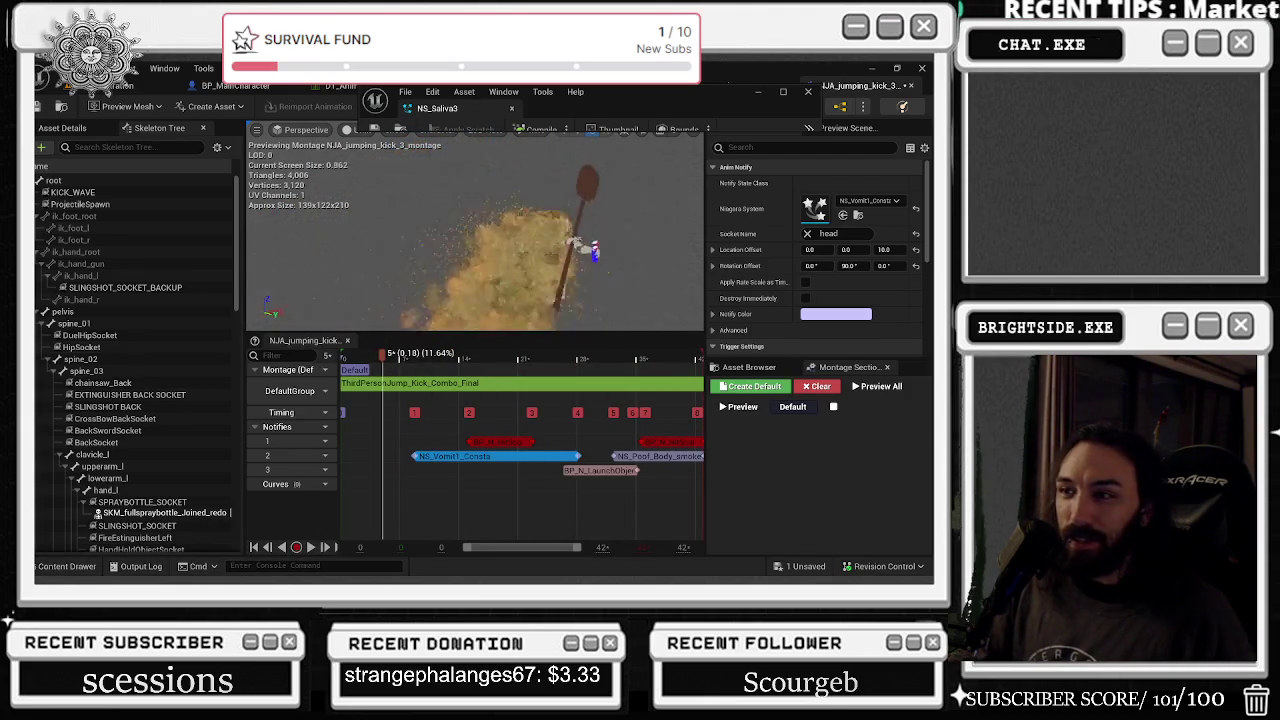
{"action": "left_click_drag", "start_coordinate": [470, 230], "coordinate": [440, 250]}
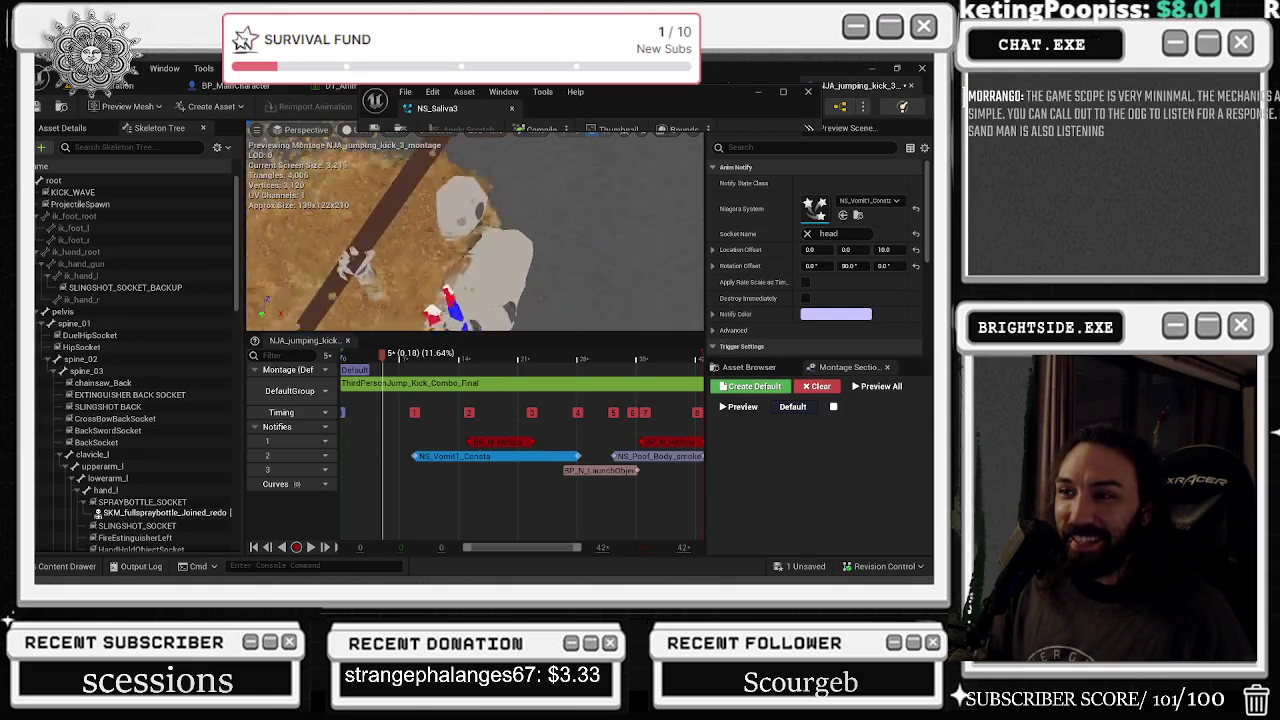
{"action": "scroll", "coordinate": [344, 224], "scroll_direction": "up", "scroll_amount": 3}
{"action": "scroll", "coordinate": [344, 224], "scroll_direction": "down", "scroll_amount": 5}
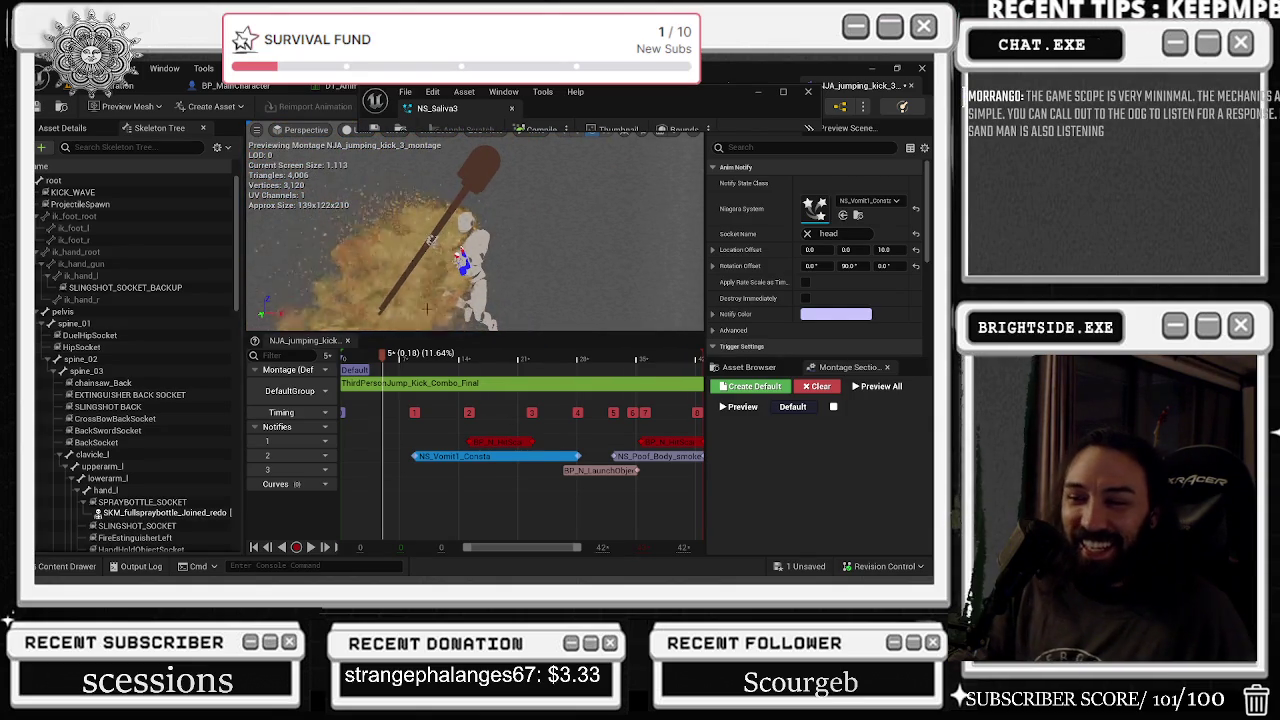
{"action": "left_click", "coordinate": [55, 568]}
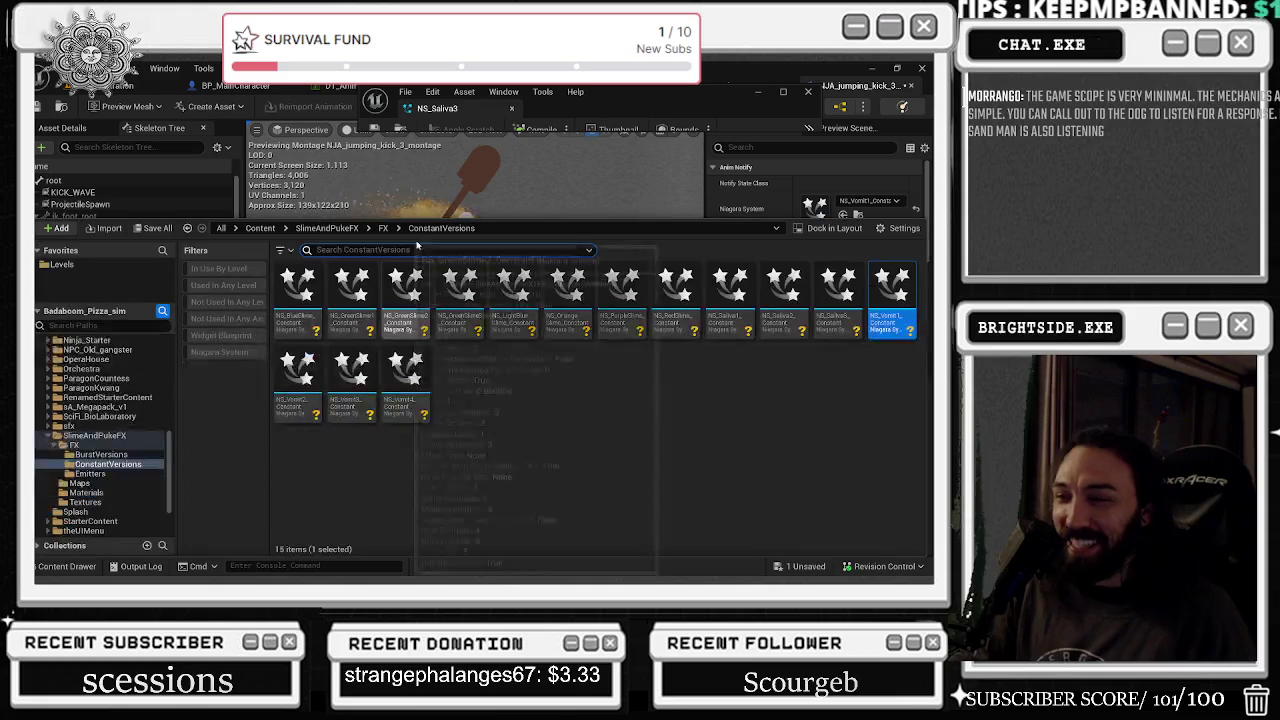
- Assign NS_Saliva2 to the notify, tick Destroy Immediately, and save the montage
{"action": "left_click", "coordinate": [350, 375]}
{"action": "left_click", "coordinate": [297, 375]}
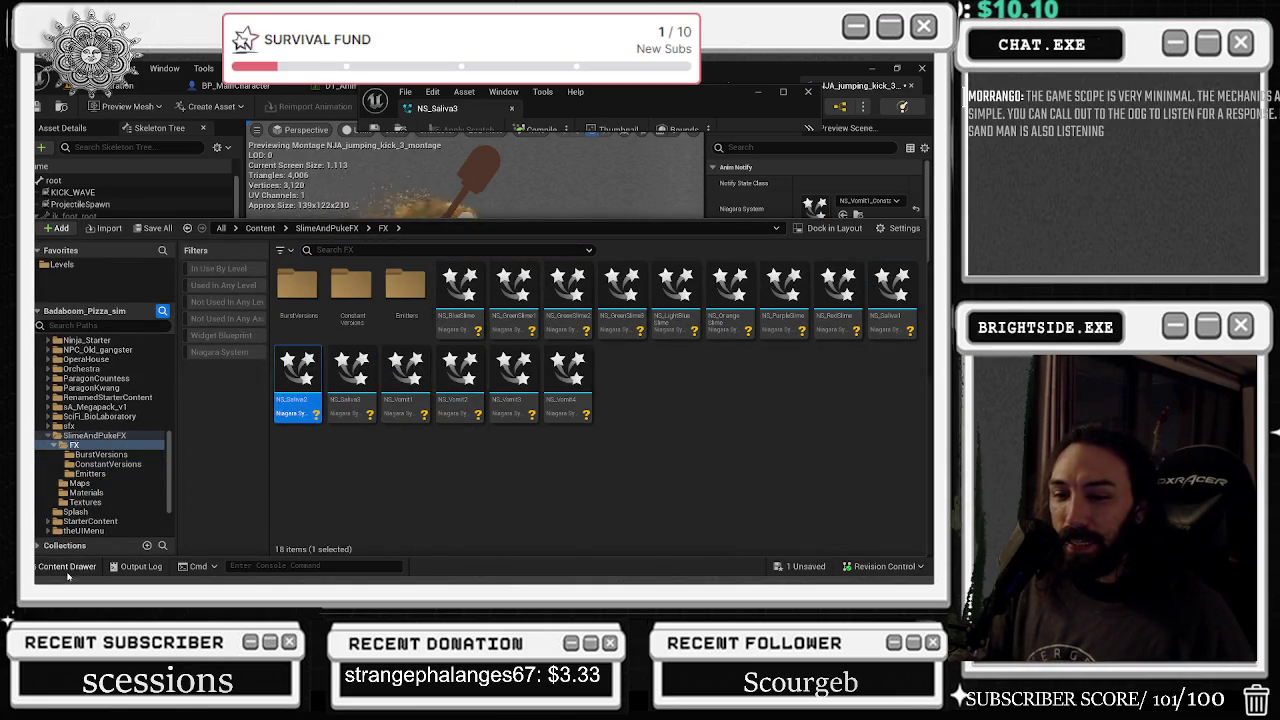
{"action": "left_click", "coordinate": [843, 214]}
{"action": "key", "text": "space"}
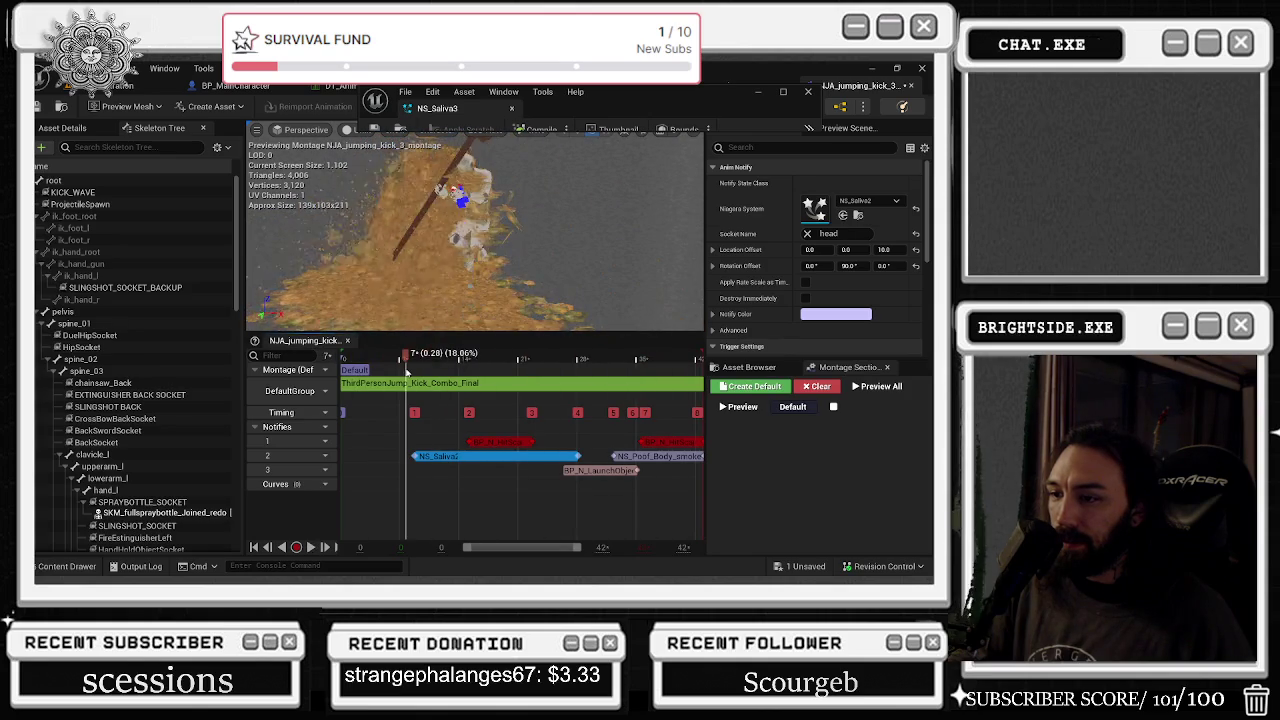
{"action": "left_click", "coordinate": [478, 459]}
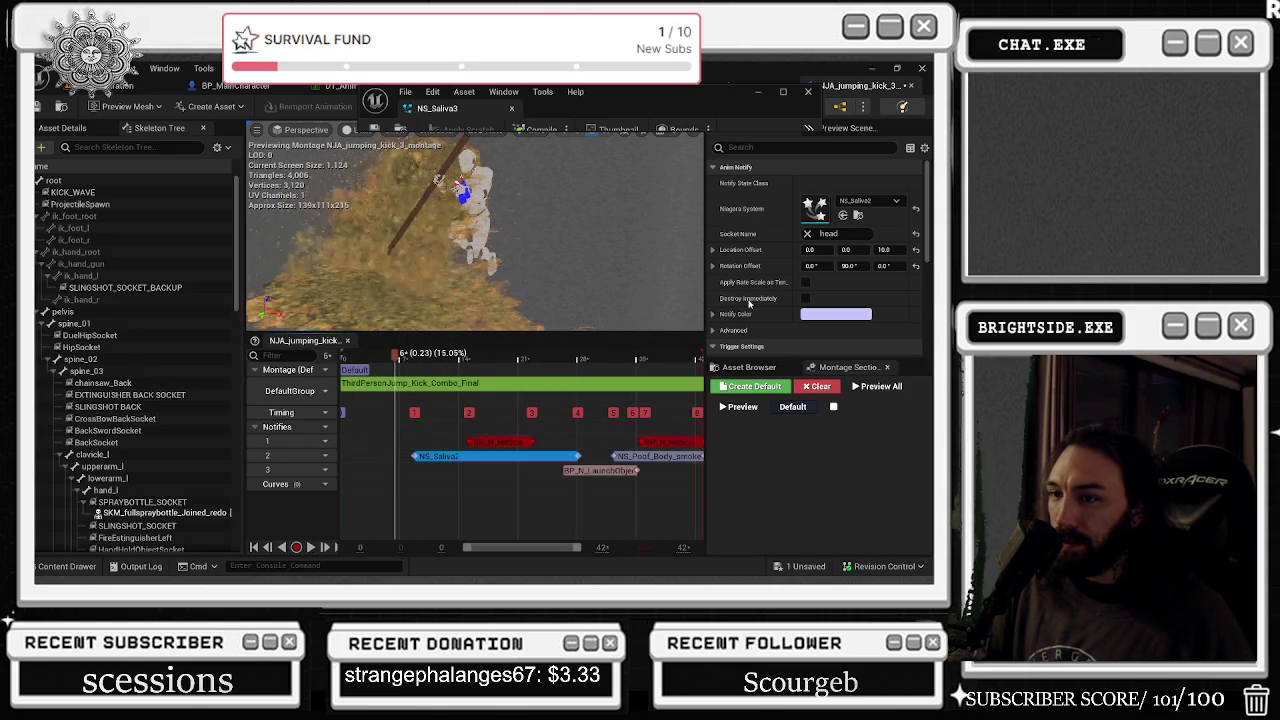
{"action": "left_click", "coordinate": [806, 299]}
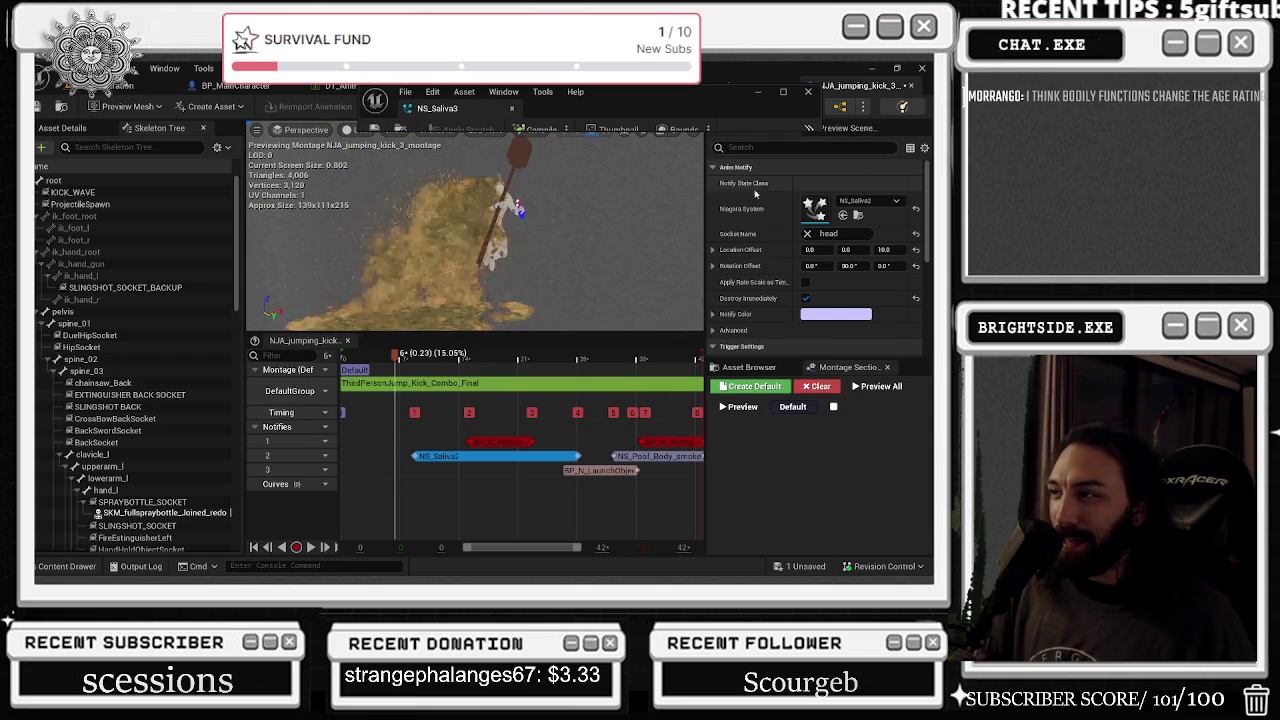
{"action": "scroll", "coordinate": [830, 270], "scroll_direction": "down", "scroll_amount": 2}
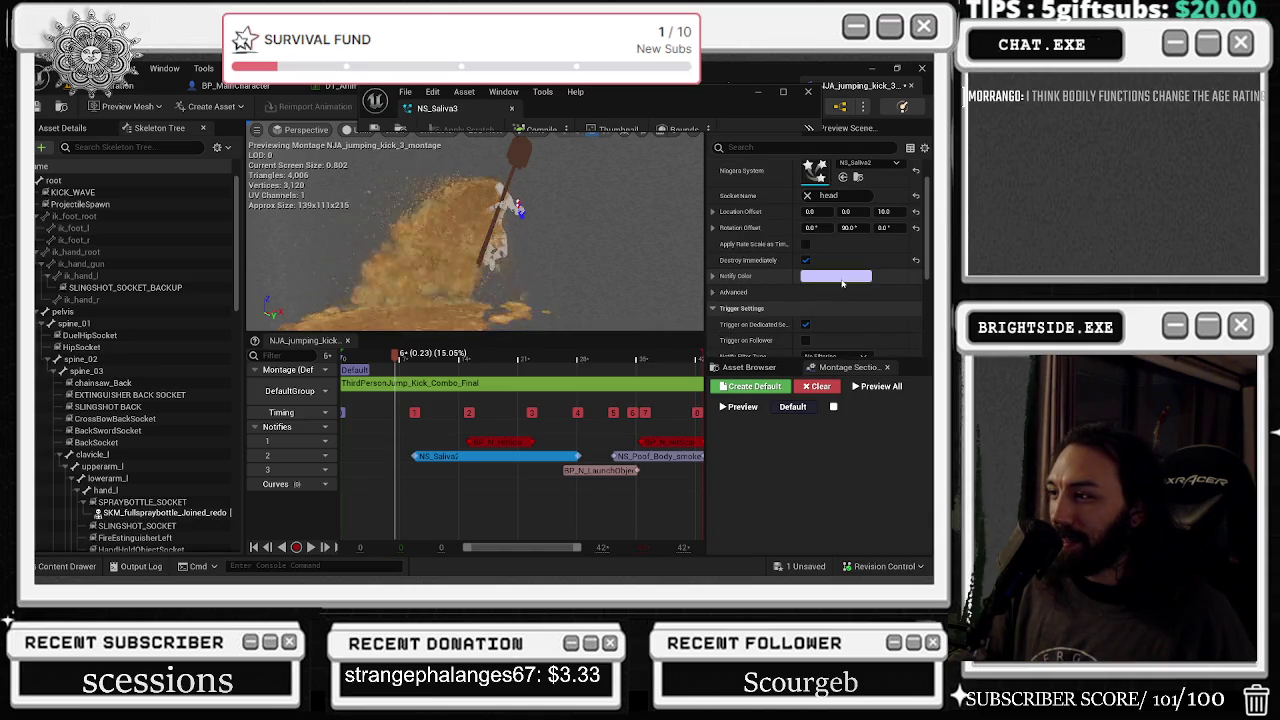
{"action": "scroll", "coordinate": [842, 284], "scroll_direction": "down", "scroll_amount": 2}
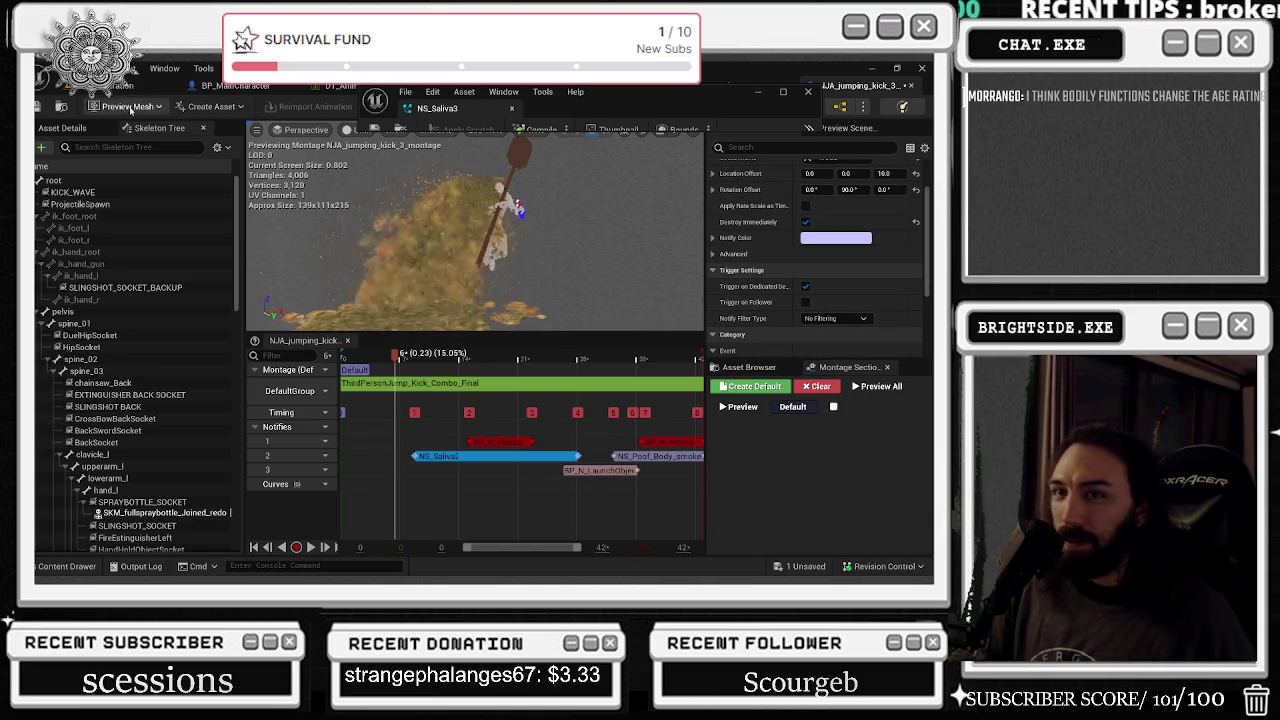
{"action": "key", "text": "ctrl+s"}
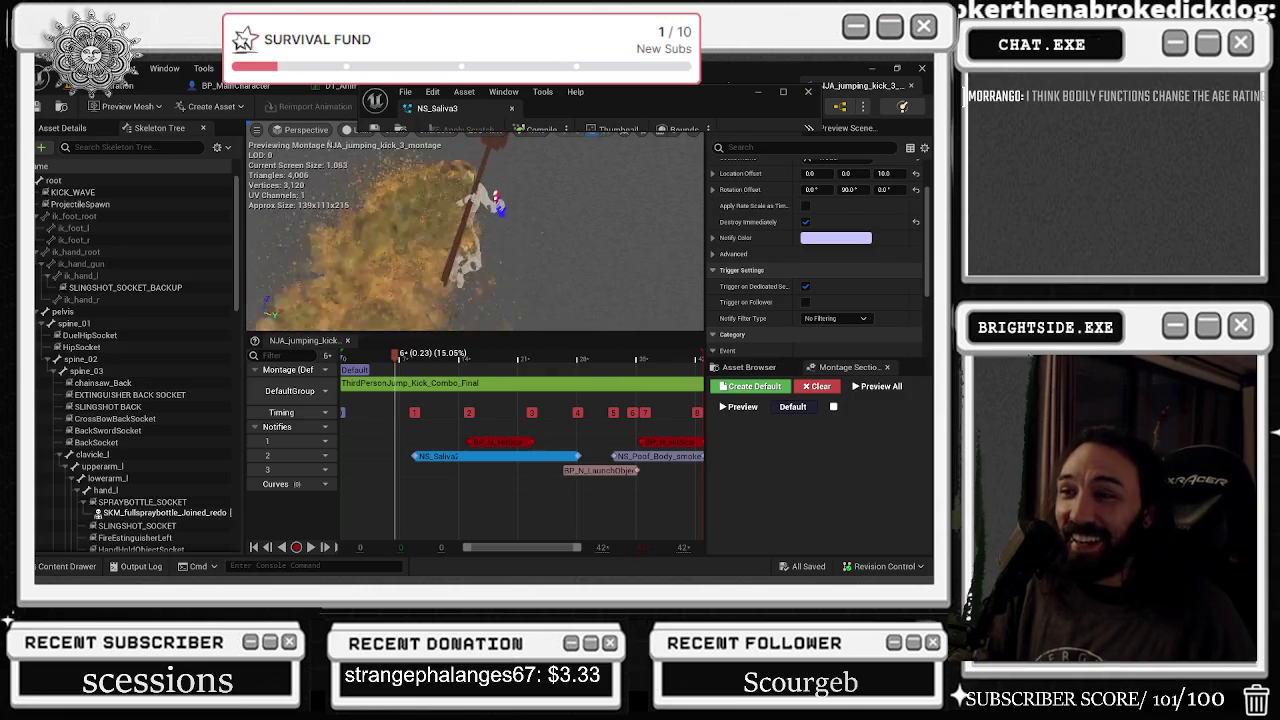
- Switch the notify to NS_Saliva3, save, and play the montage preview
{"action": "left_click", "coordinate": [62, 566]}
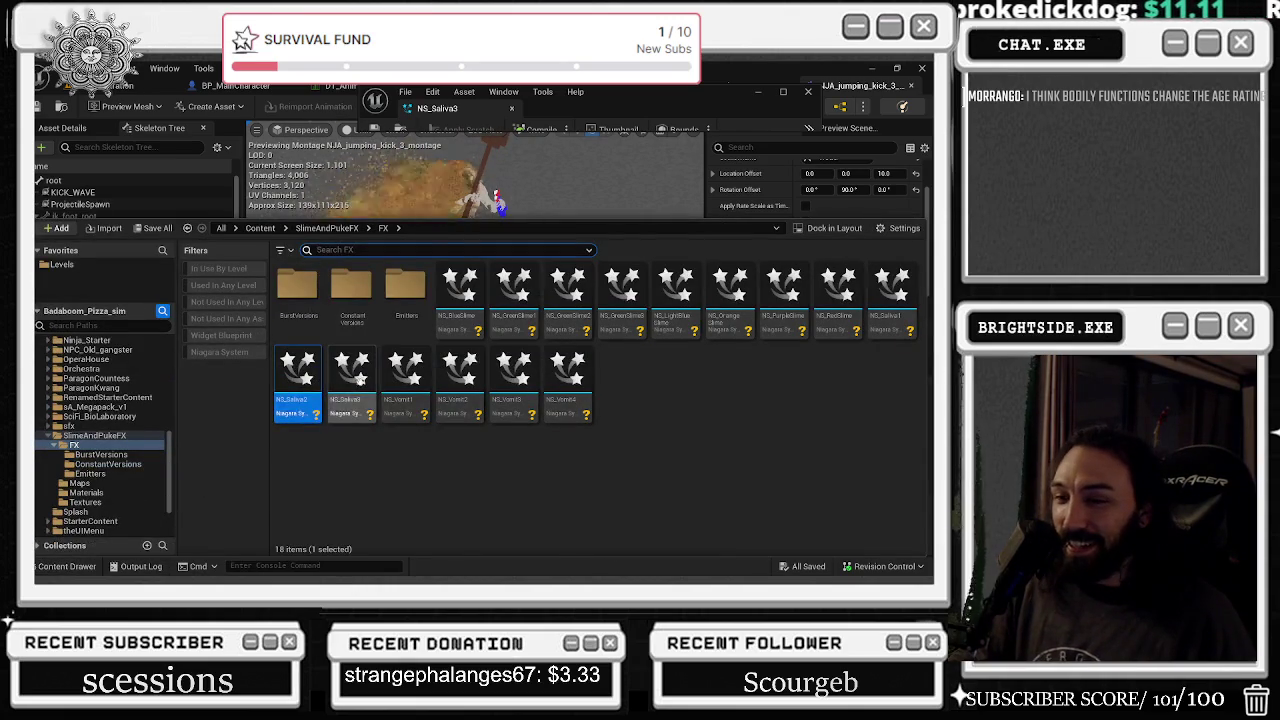
{"action": "left_click", "coordinate": [78, 570]}
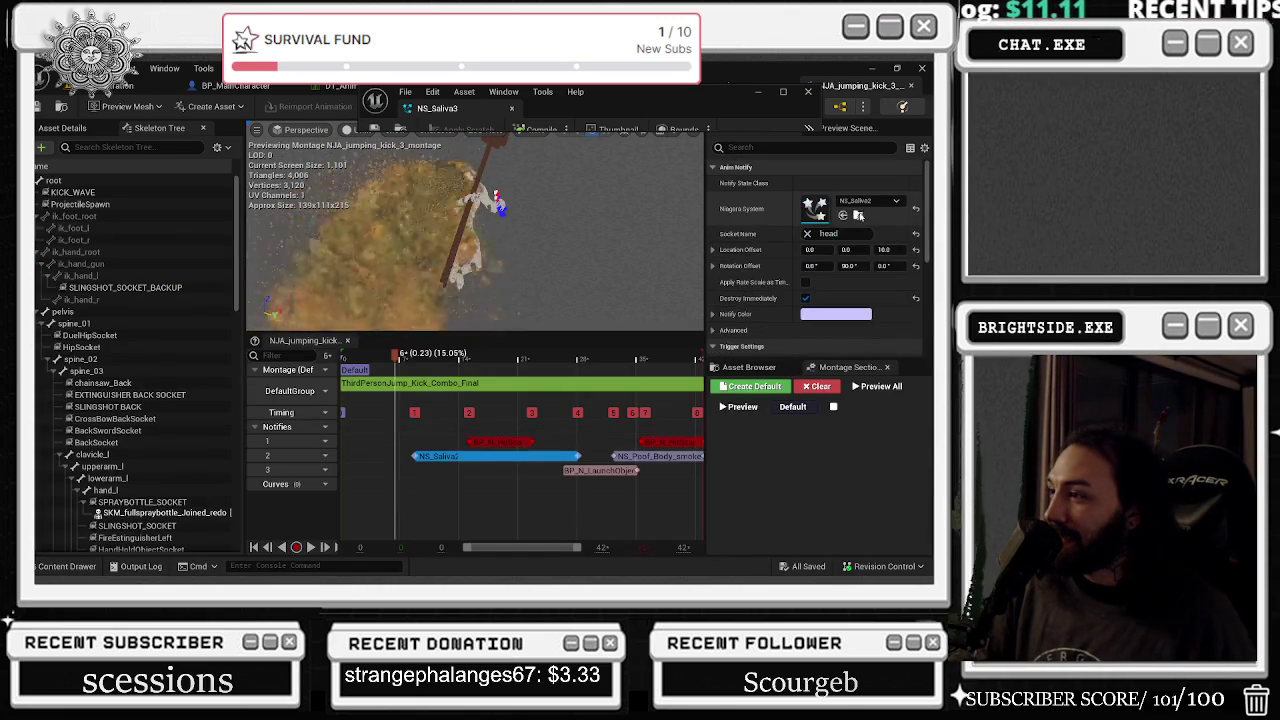
{"action": "left_click", "coordinate": [843, 215]}
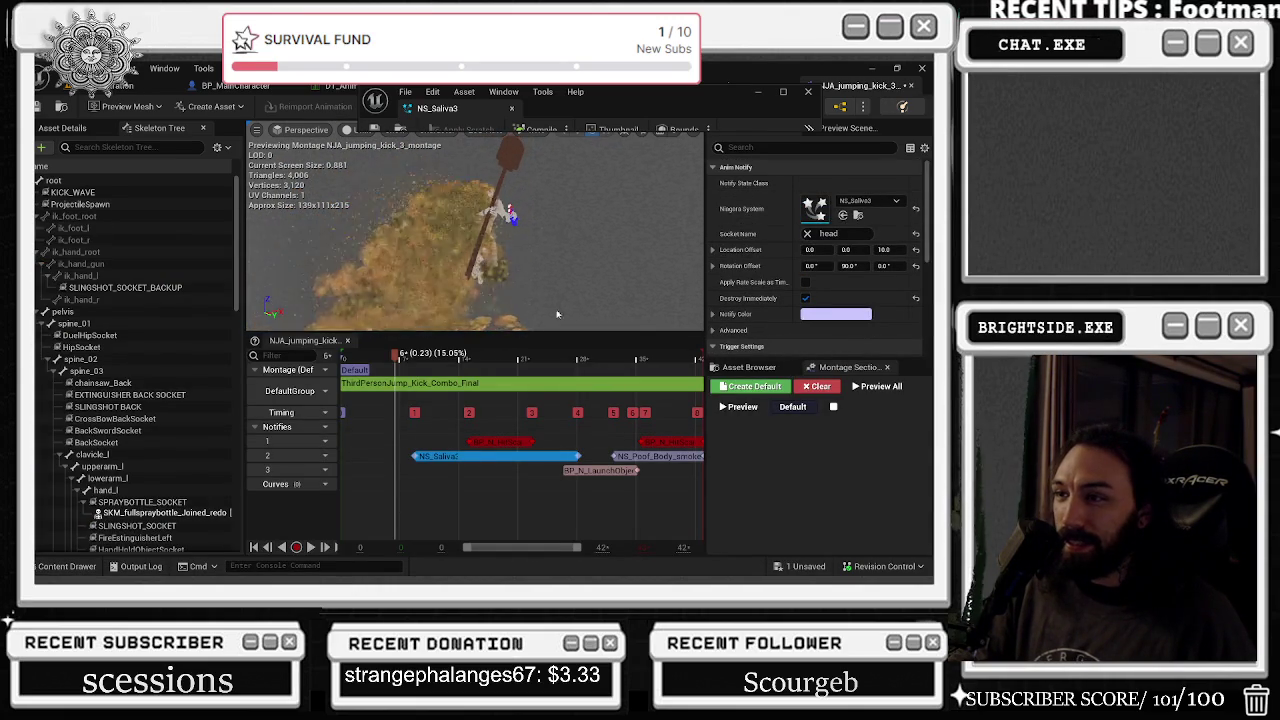
{"action": "key", "text": "ctrl+s"}
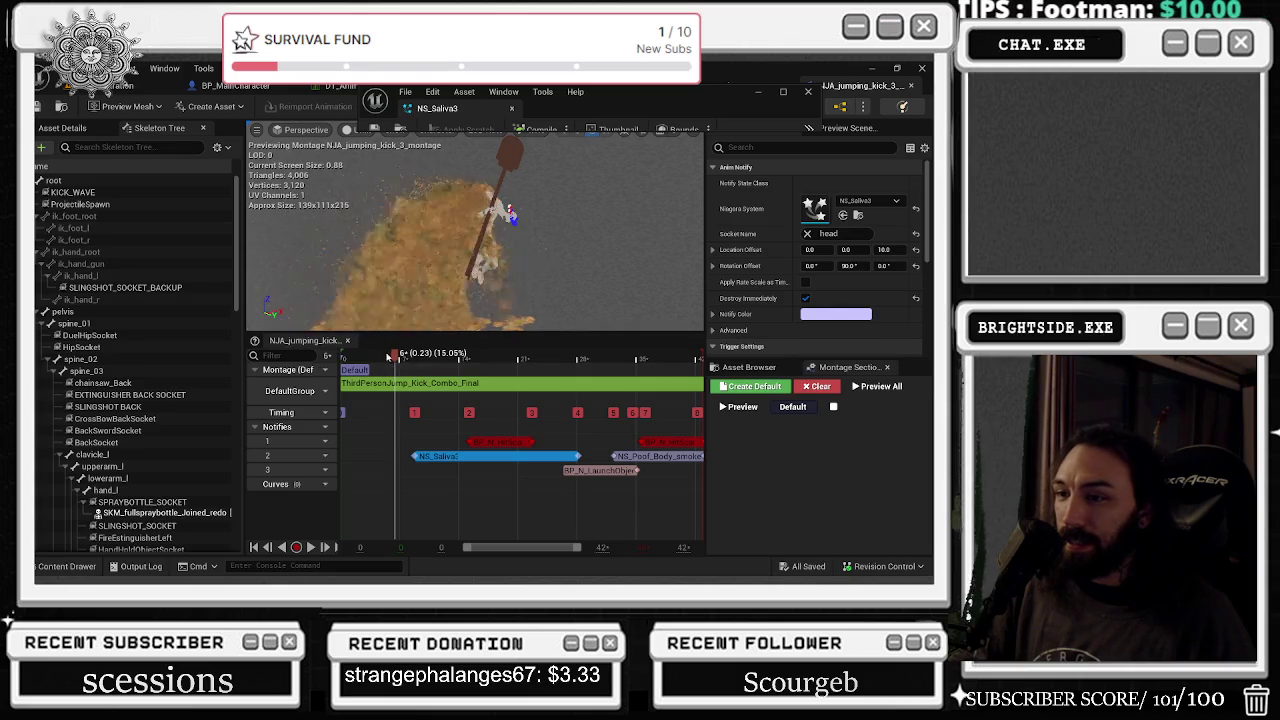
{"action": "key", "text": "space"}
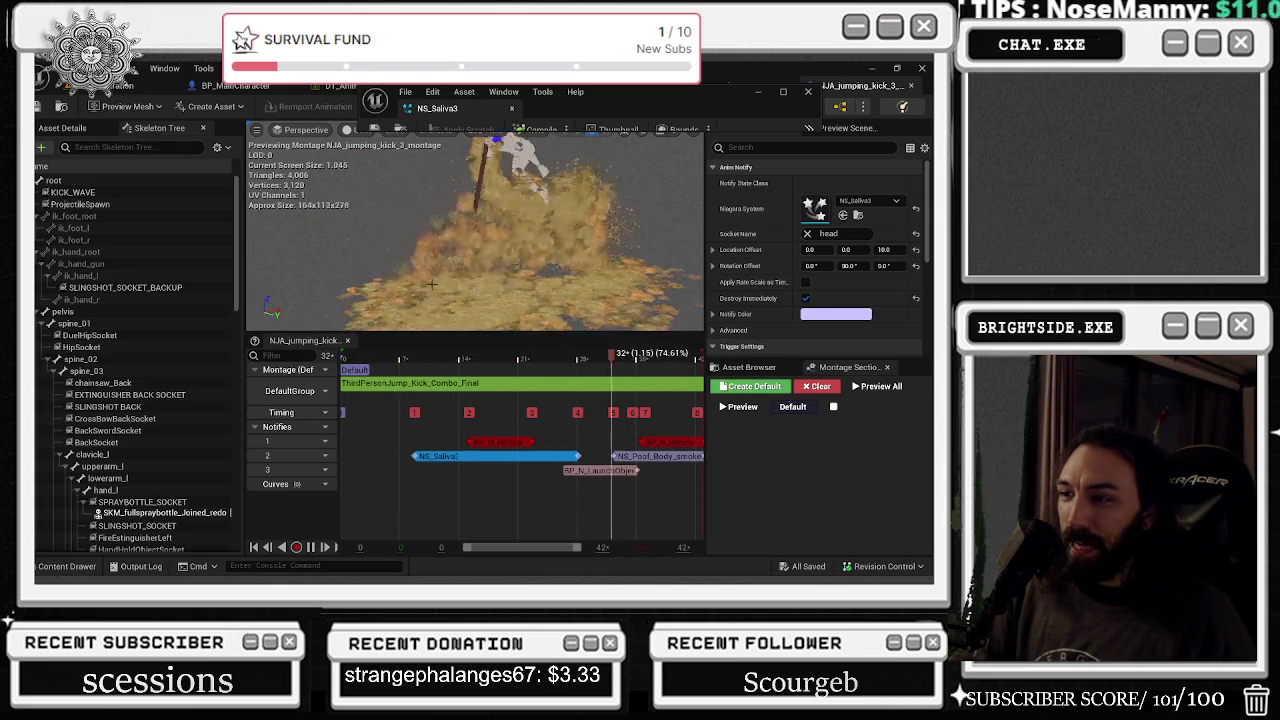
{"action": "key", "text": "space"}
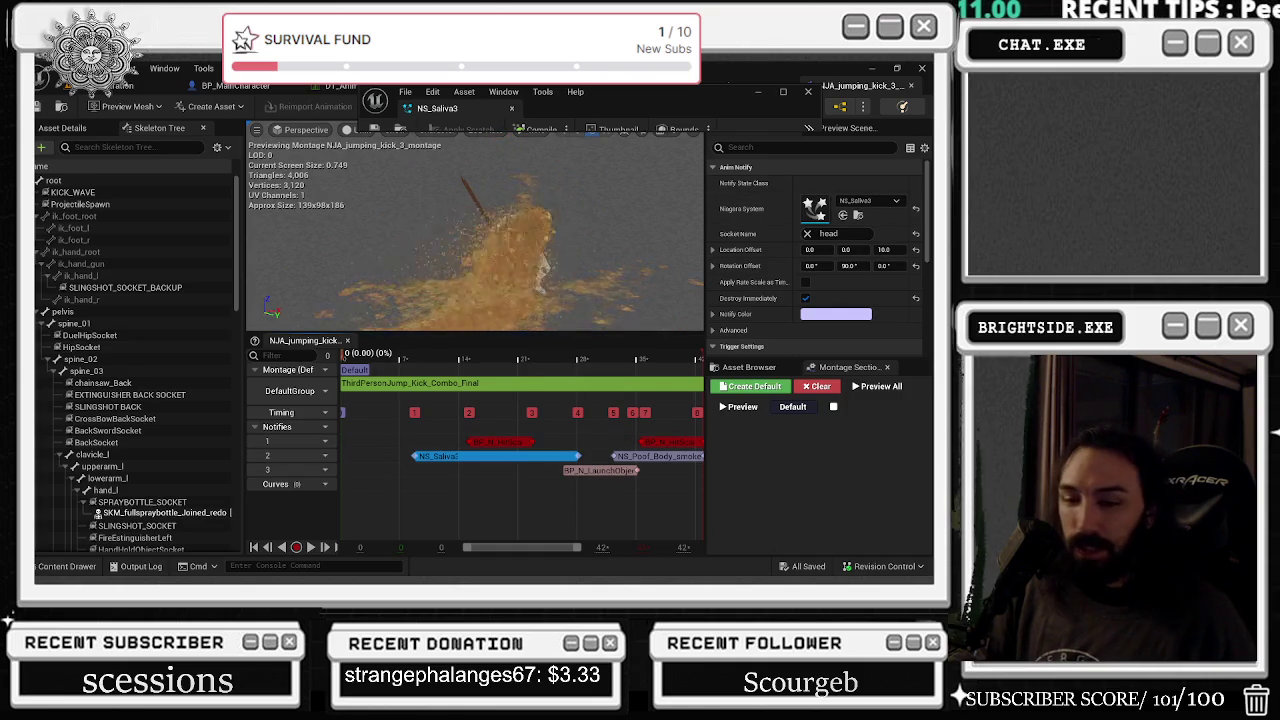
{"action": "left_click", "coordinate": [67, 566]}
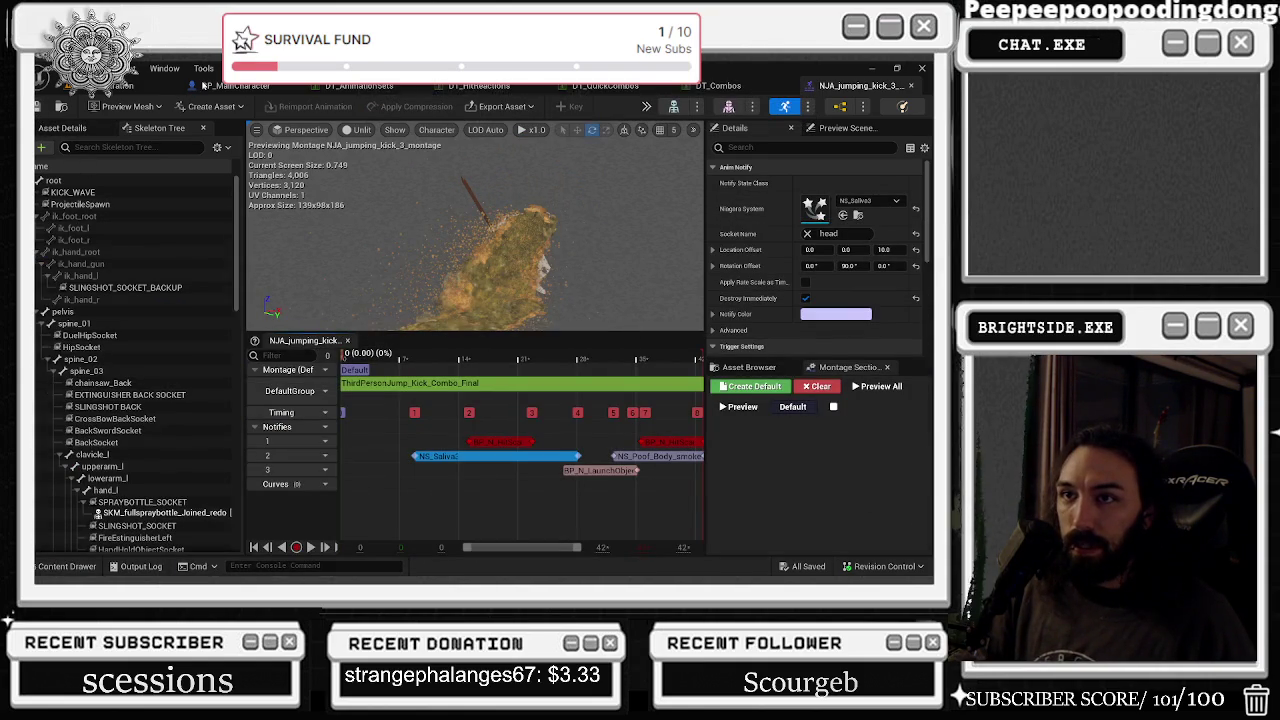
- Close the NS_Saliva3 editor, return to NJA_jumping_kick_3_montage, and select the saliva notify
{"action": "left_click_drag", "start_coordinate": [203, 85], "coordinate": [235, 94]}
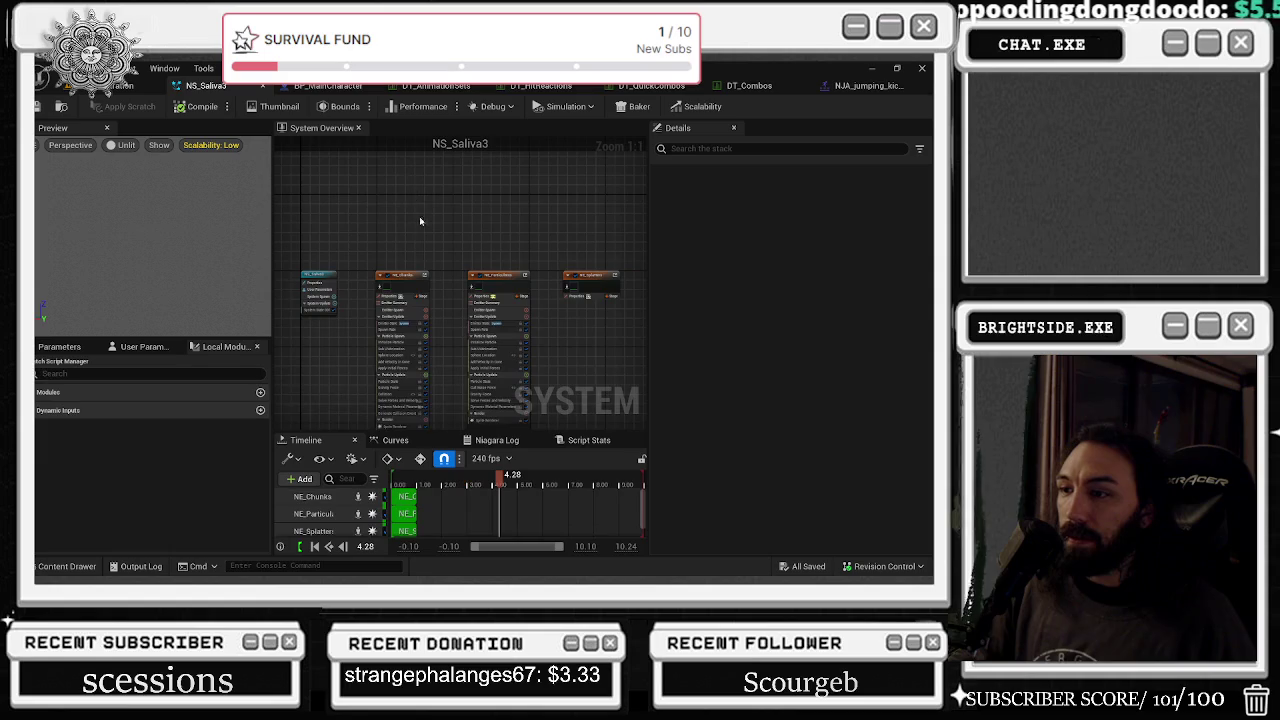
{"action": "double_click", "coordinate": [265, 85]}
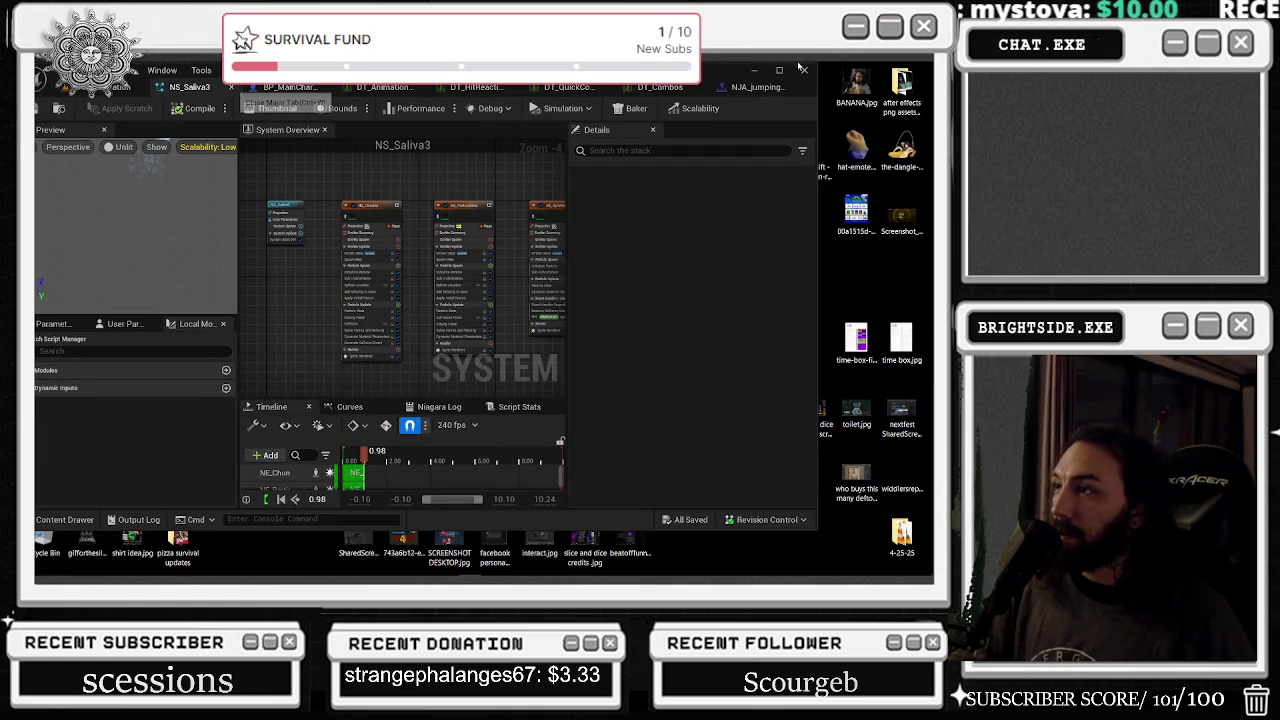
{"action": "key", "text": "ctrl+w"}
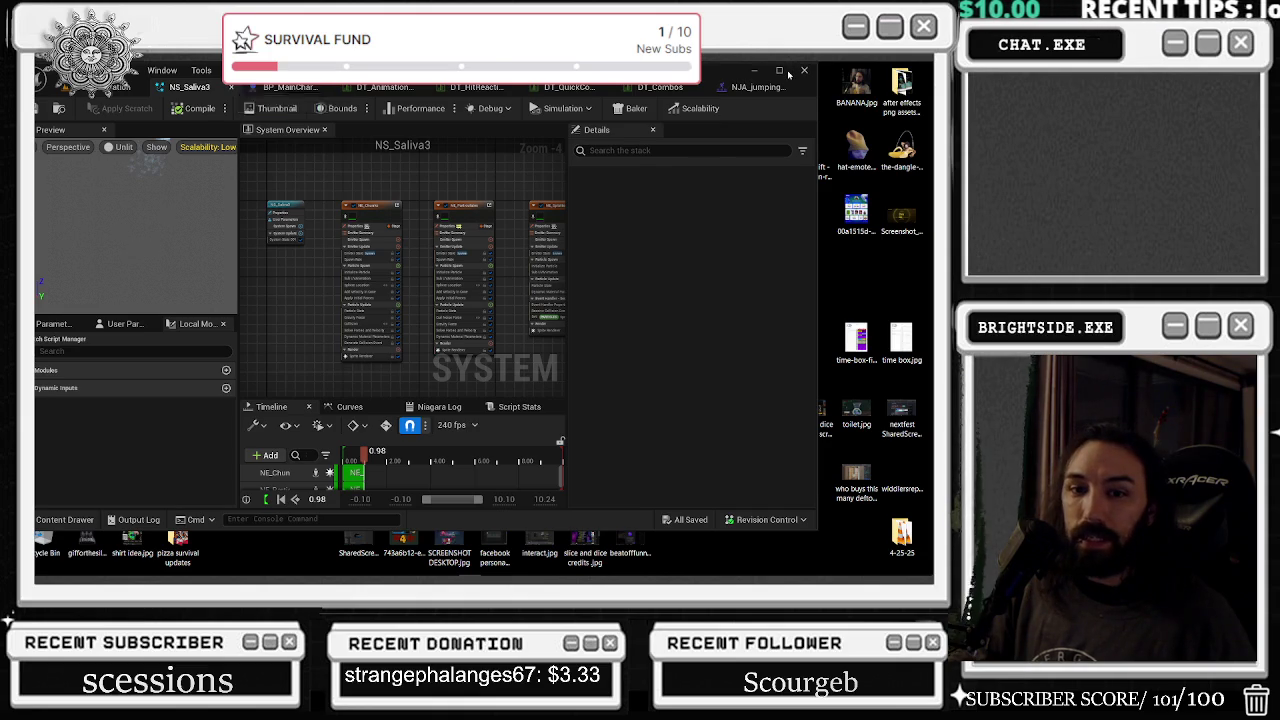
{"action": "left_click", "coordinate": [780, 71]}
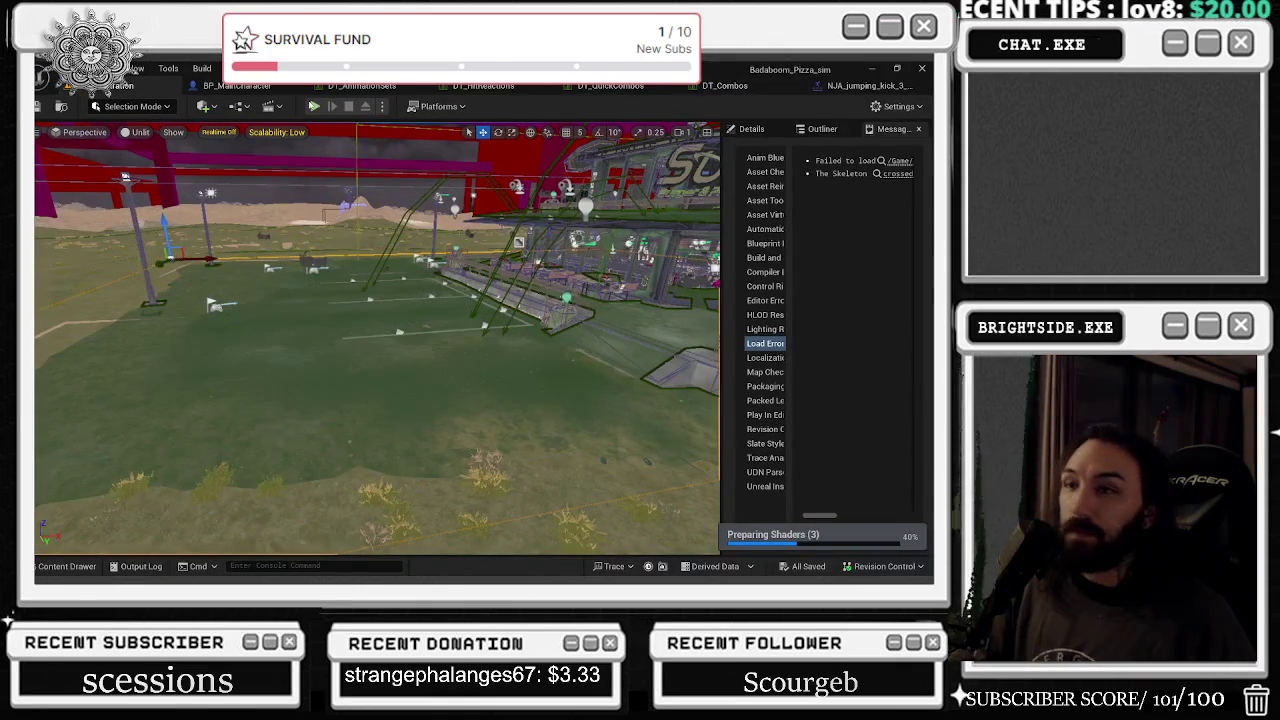
{"action": "left_click", "coordinate": [858, 85]}
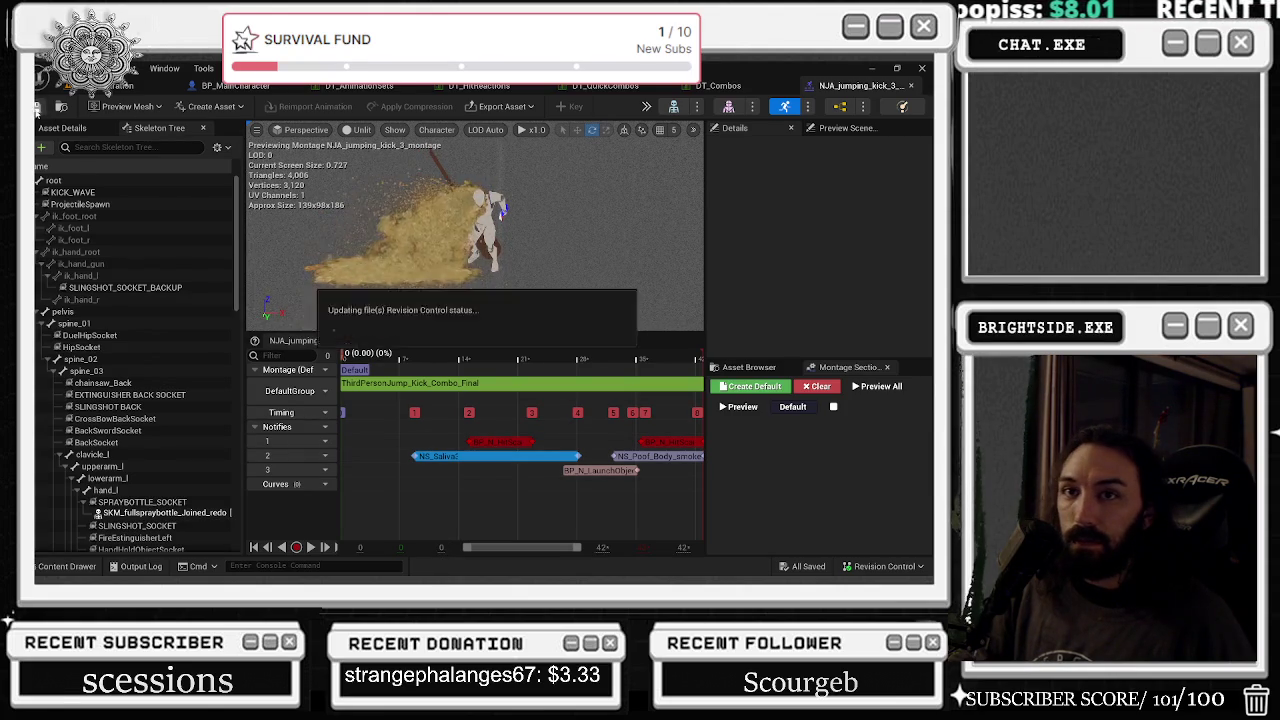
{"action": "left_click", "coordinate": [500, 456]}
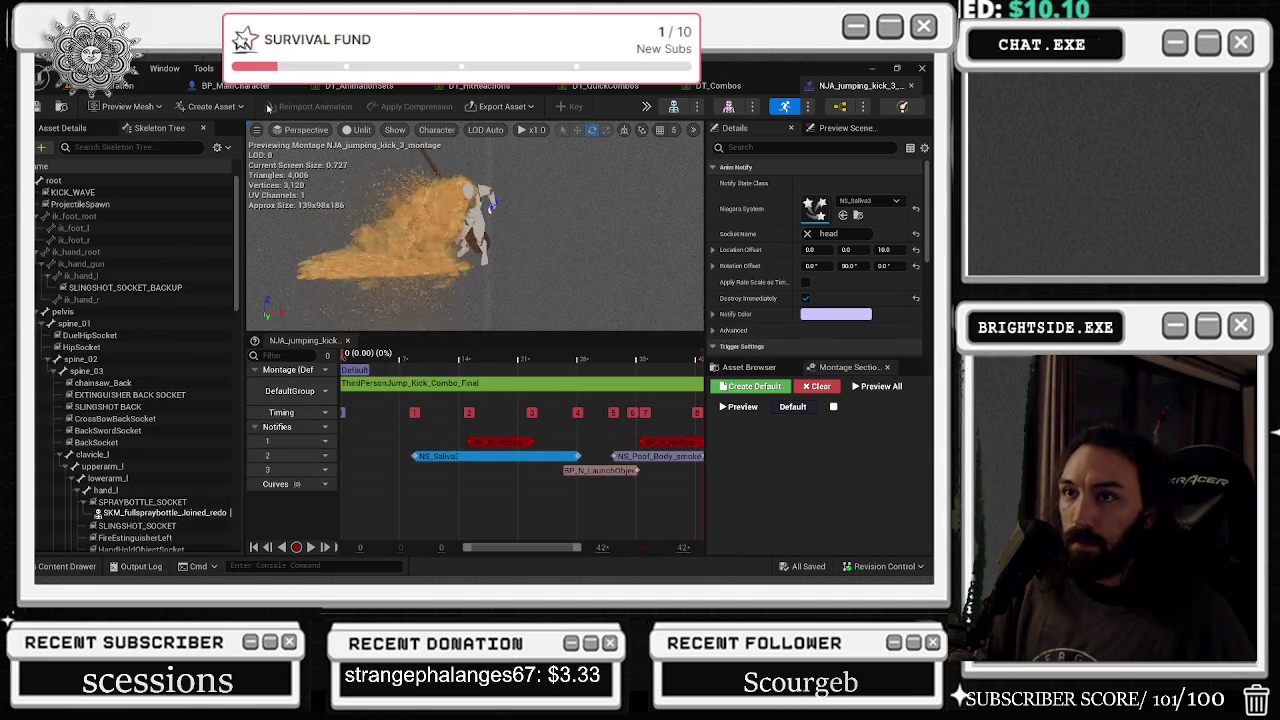
- Orbit the preview and look through the viewport options and editor panel list
{"action": "left_click", "coordinate": [164, 68]}
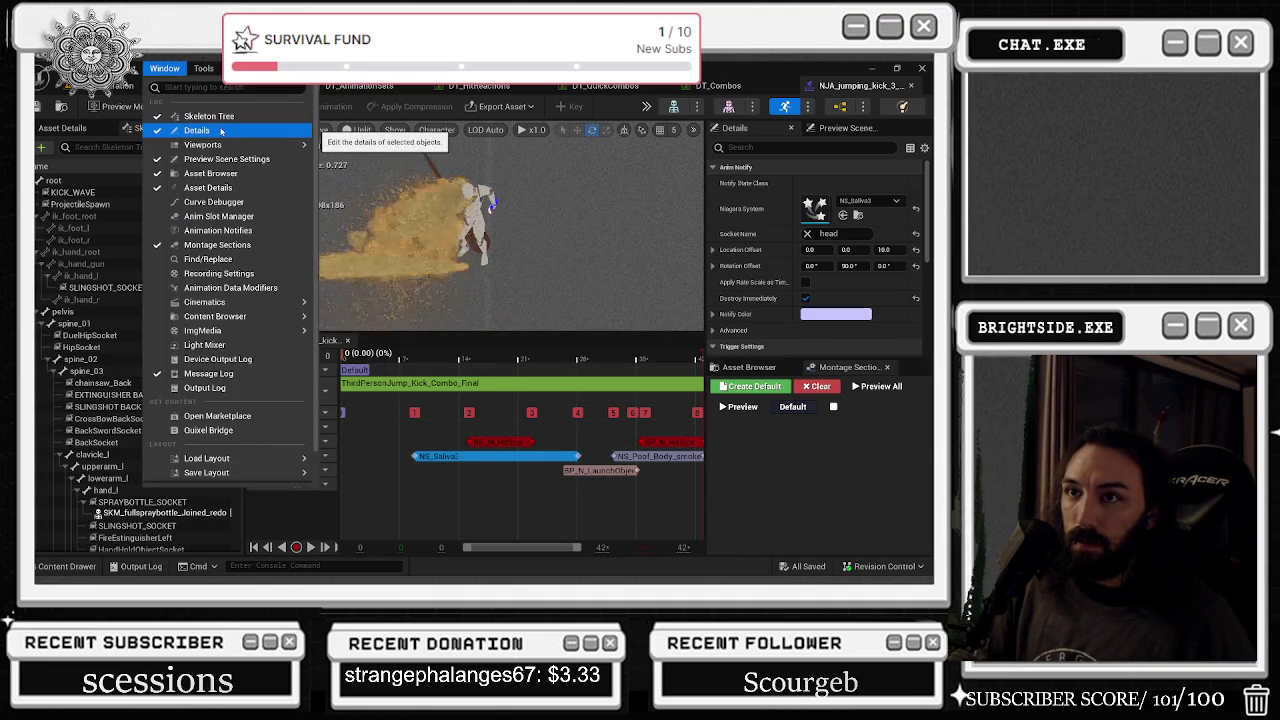
{"action": "left_click", "coordinate": [541, 163]}
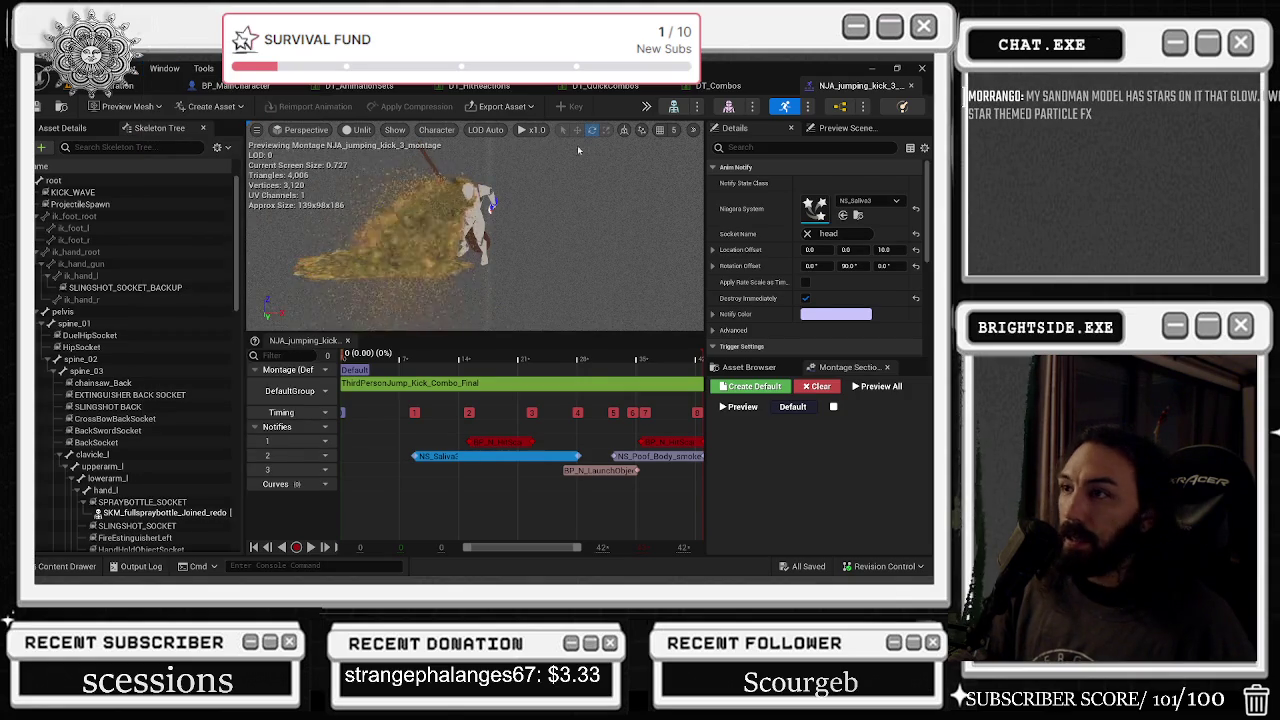
{"action": "left_click_drag", "start_coordinate": [619, 180], "coordinate": [580, 190]}
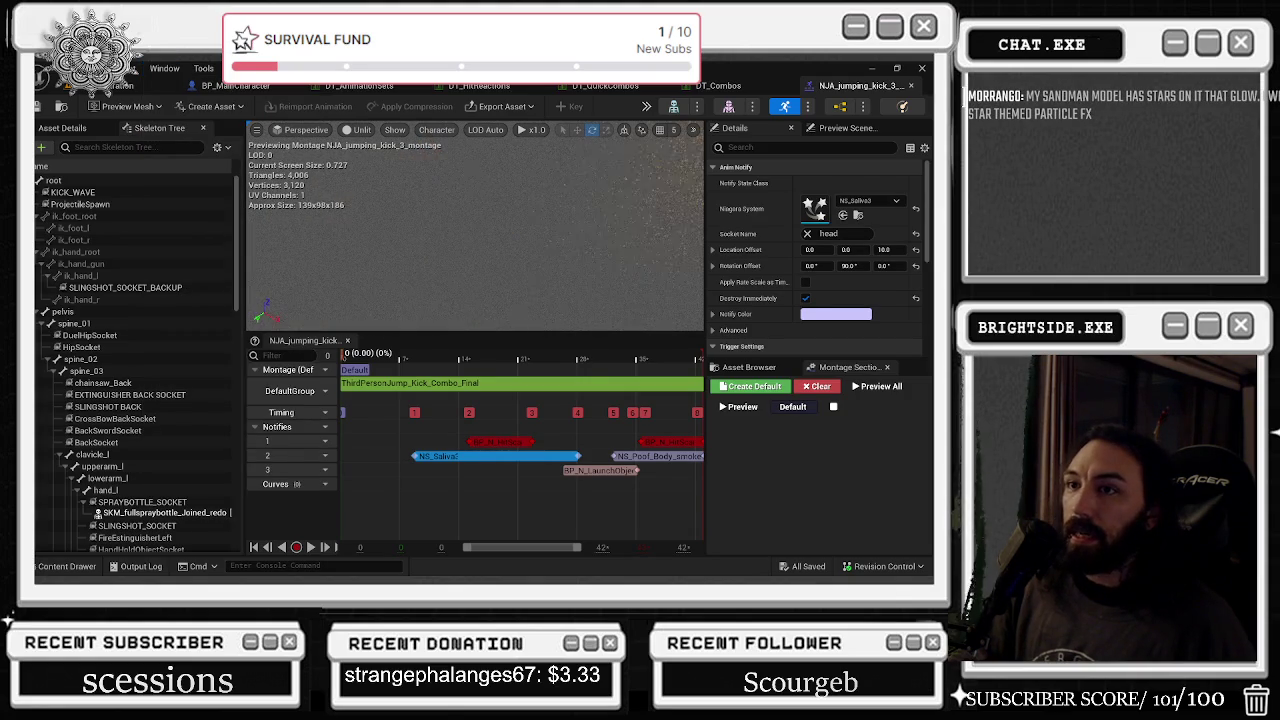
{"action": "left_click", "coordinate": [257, 131]}
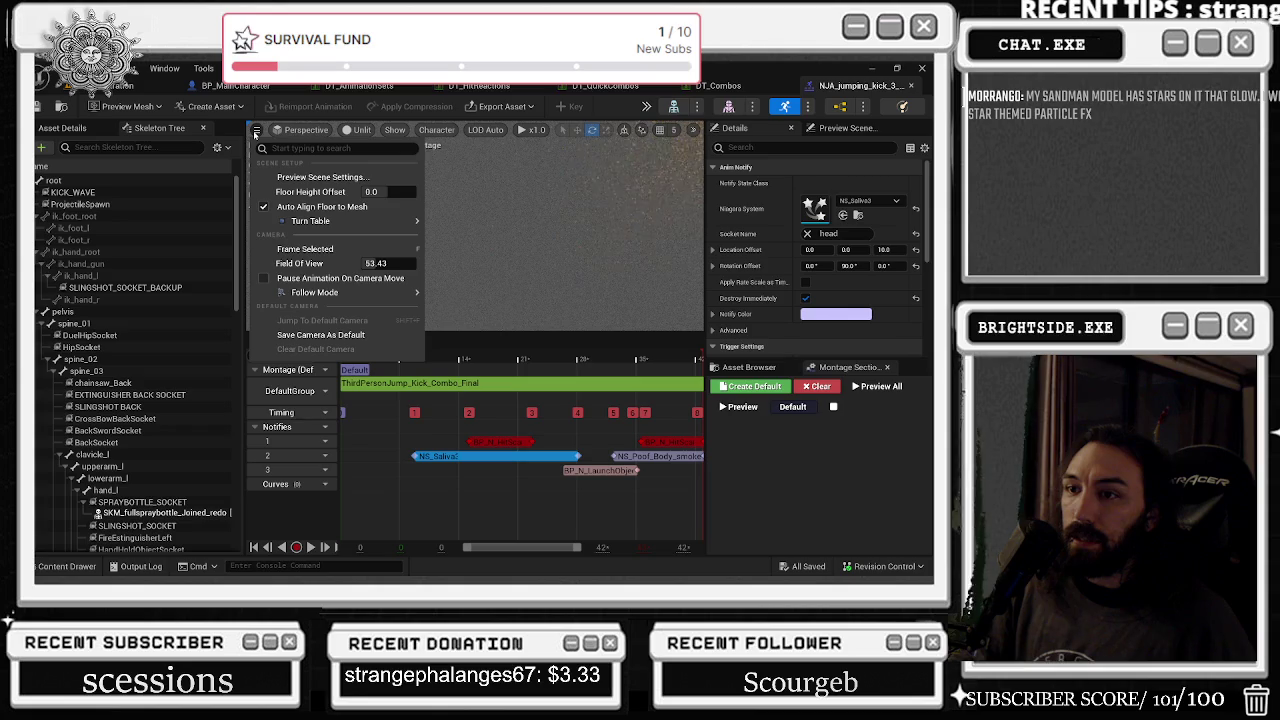
{"action": "left_click", "coordinate": [257, 131]}
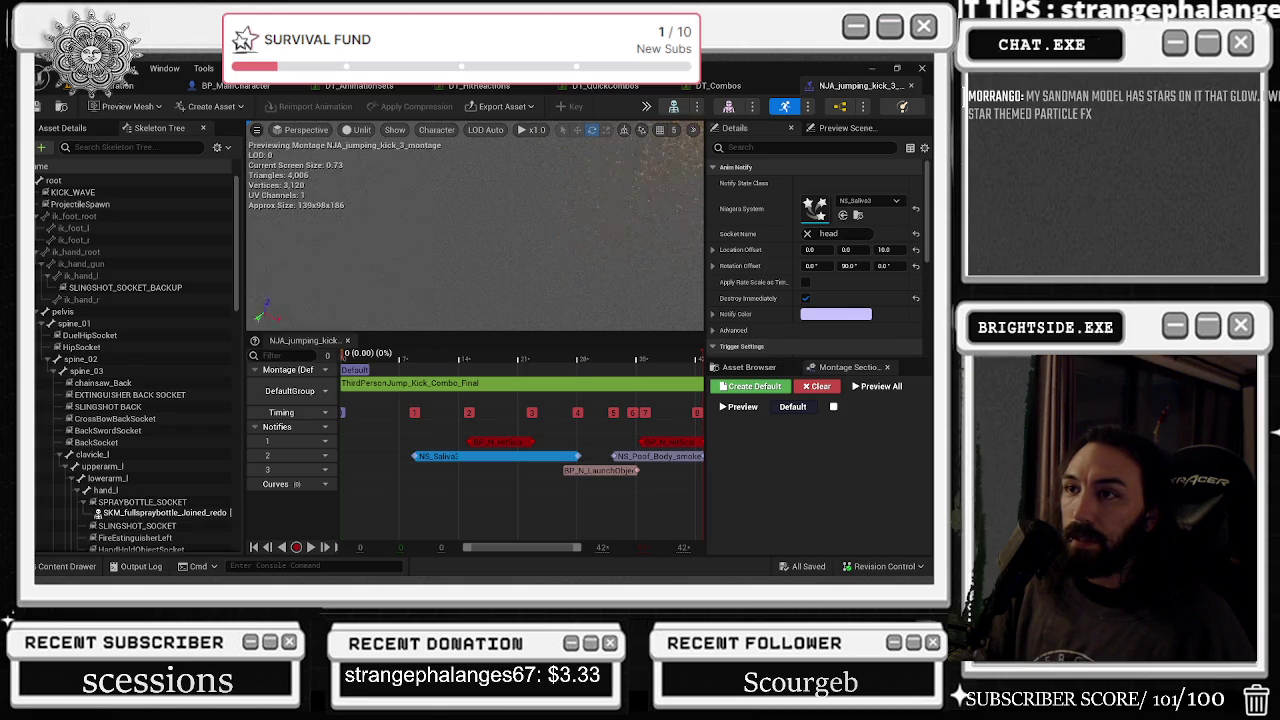
{"action": "left_click", "coordinate": [177, 70]}
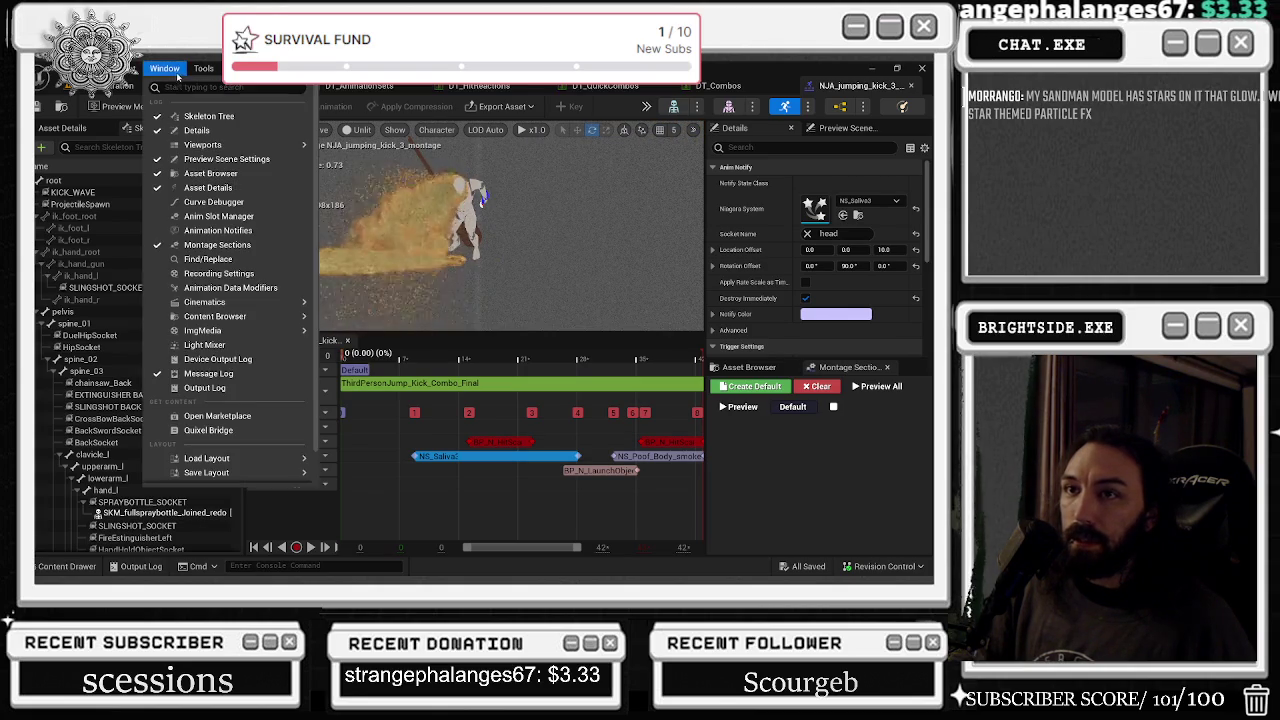
{"action": "left_click", "coordinate": [362, 158]}
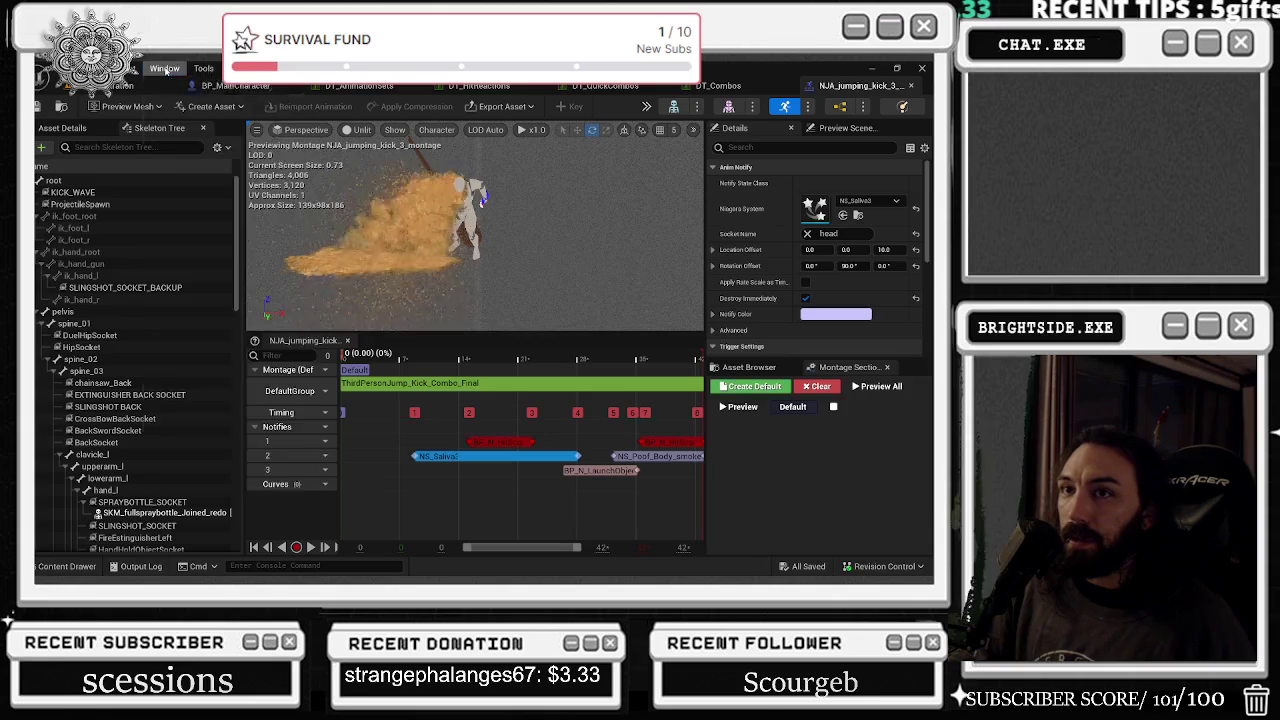
- Open Window > Viewports > Viewport 2, close it, then show the desktop
{"action": "left_click", "coordinate": [165, 68]}
{"action": "mouse_move", "coordinate": [205, 144]}
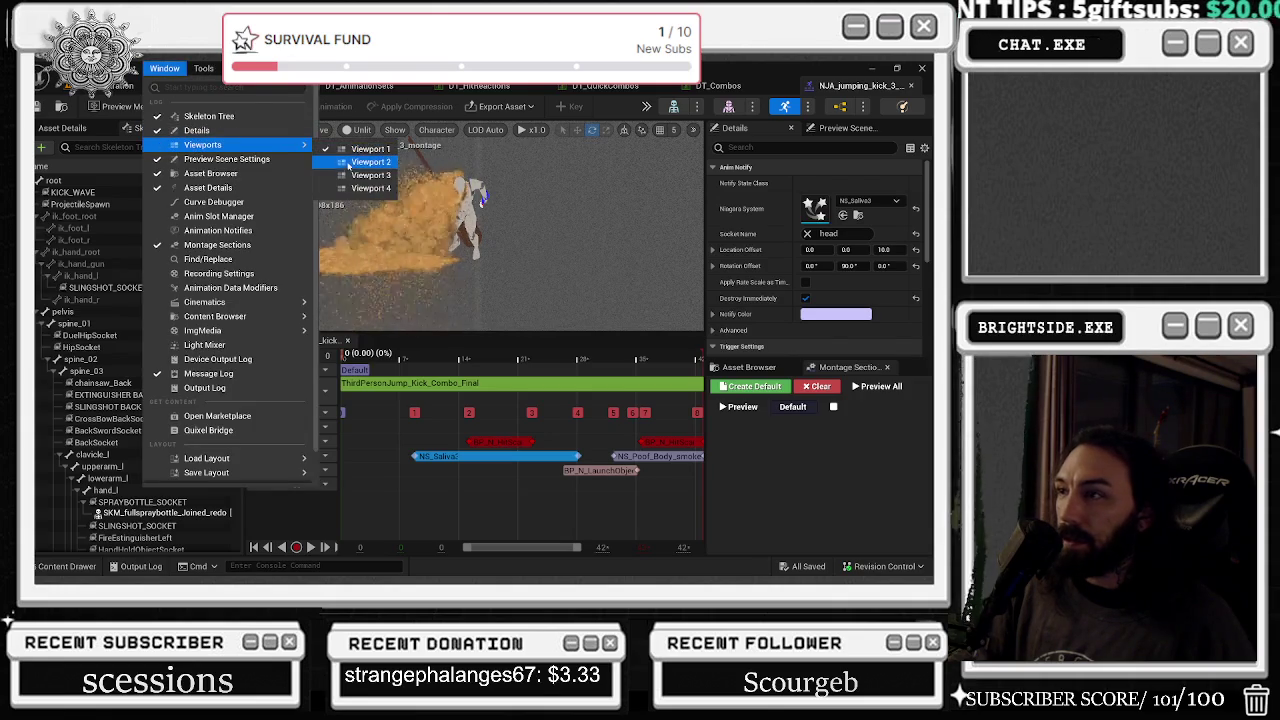
{"action": "left_click", "coordinate": [349, 168]}
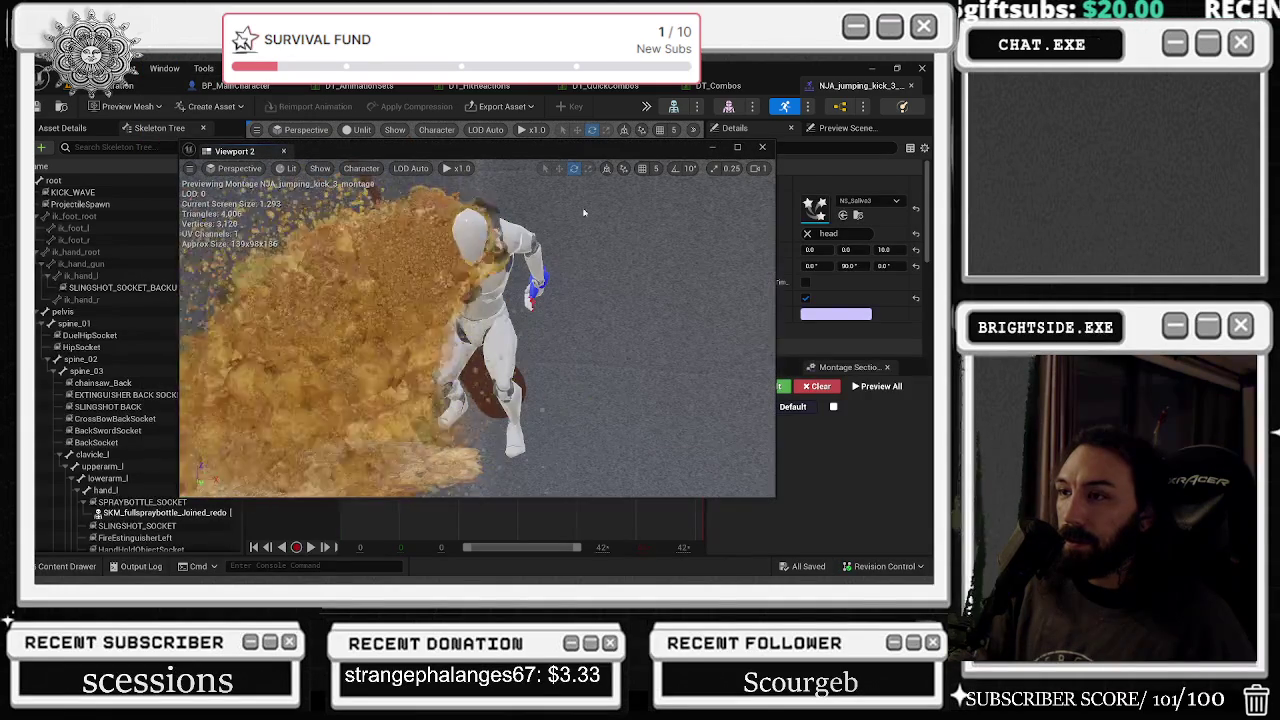
{"action": "left_click", "coordinate": [283, 151]}
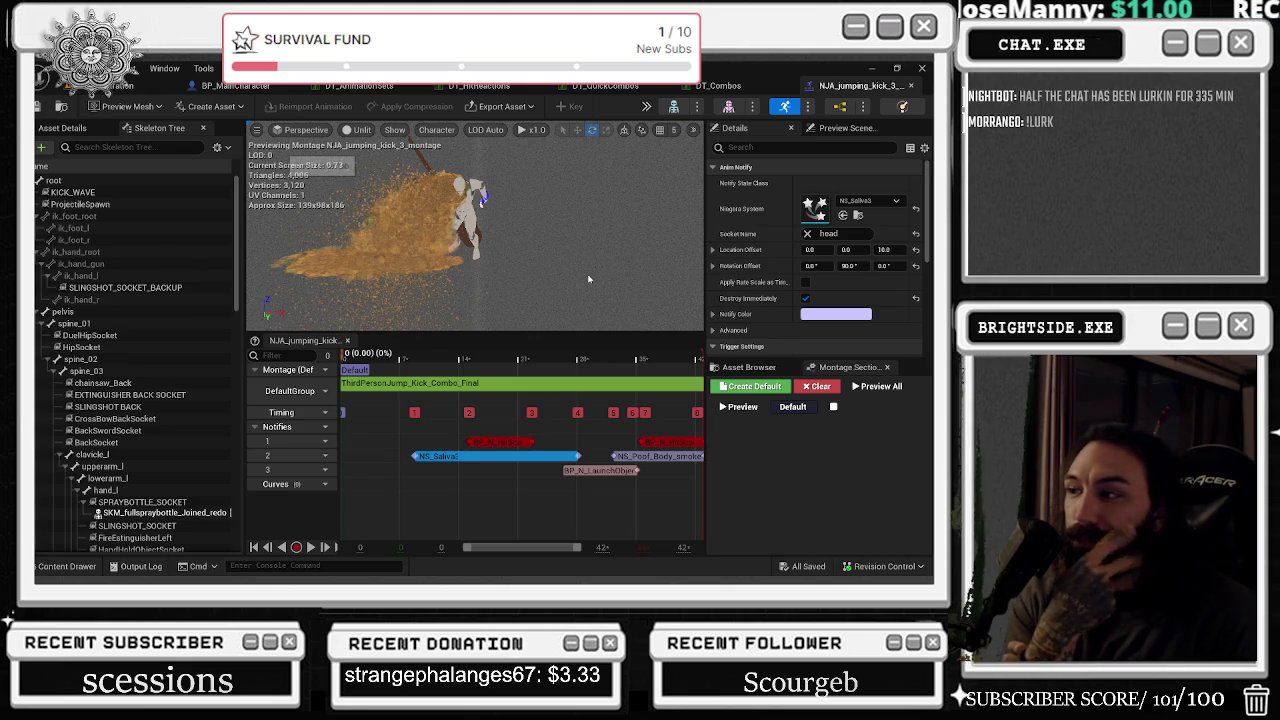
{"action": "key", "text": "super+d"}
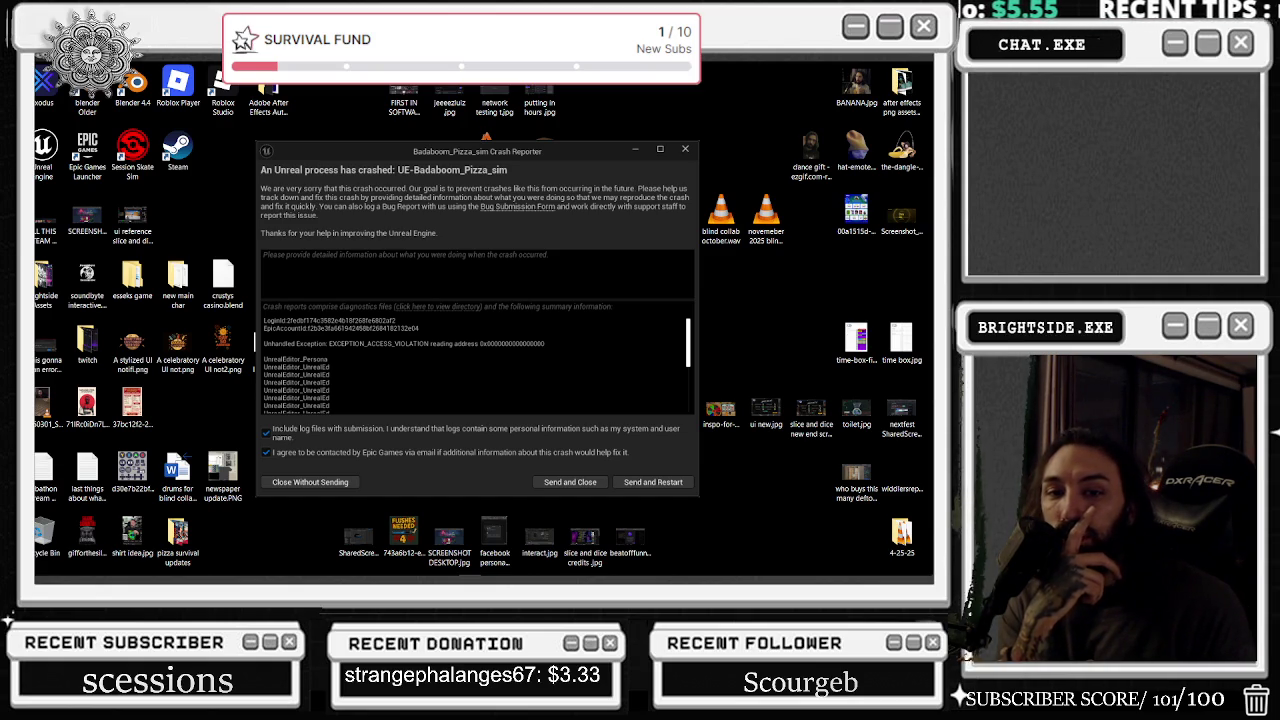
- Send and Restart the crash report, then launch Task Manager from the taskbar and reposition it
{"action": "left_click", "coordinate": [641, 485]}
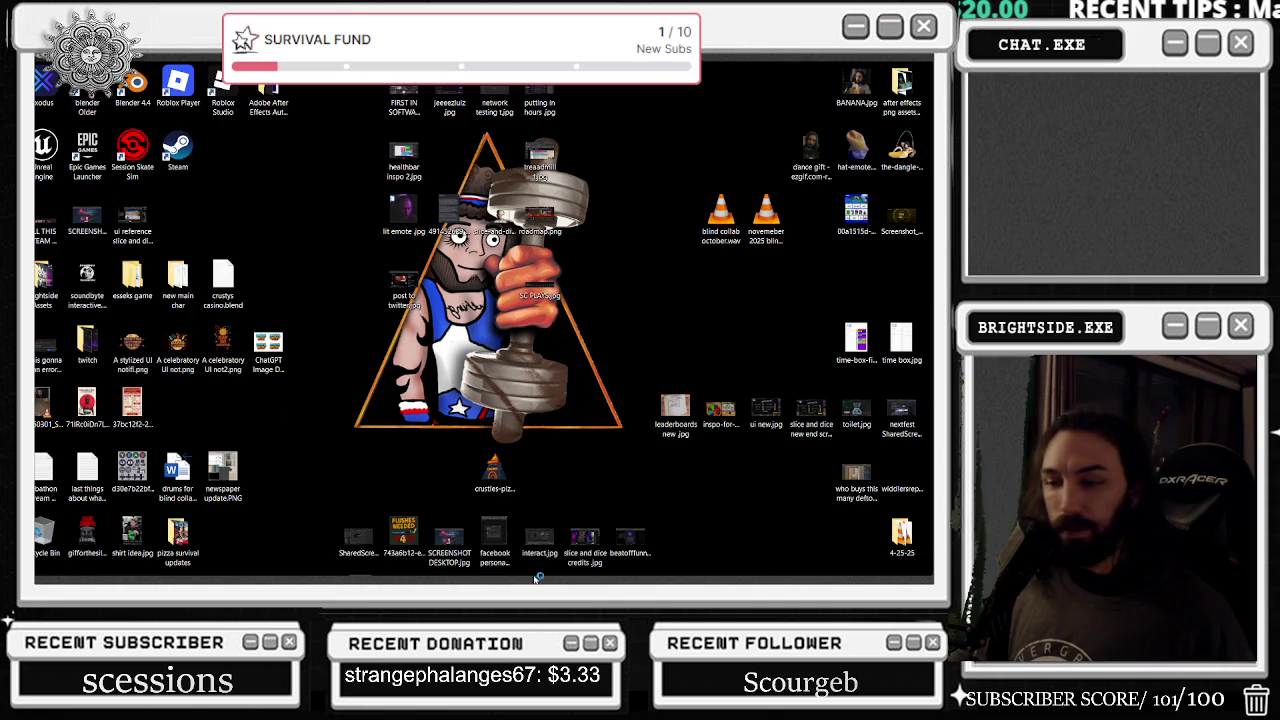
{"action": "right_click", "coordinate": [622, 568]}
{"action": "left_click", "coordinate": [658, 525]}
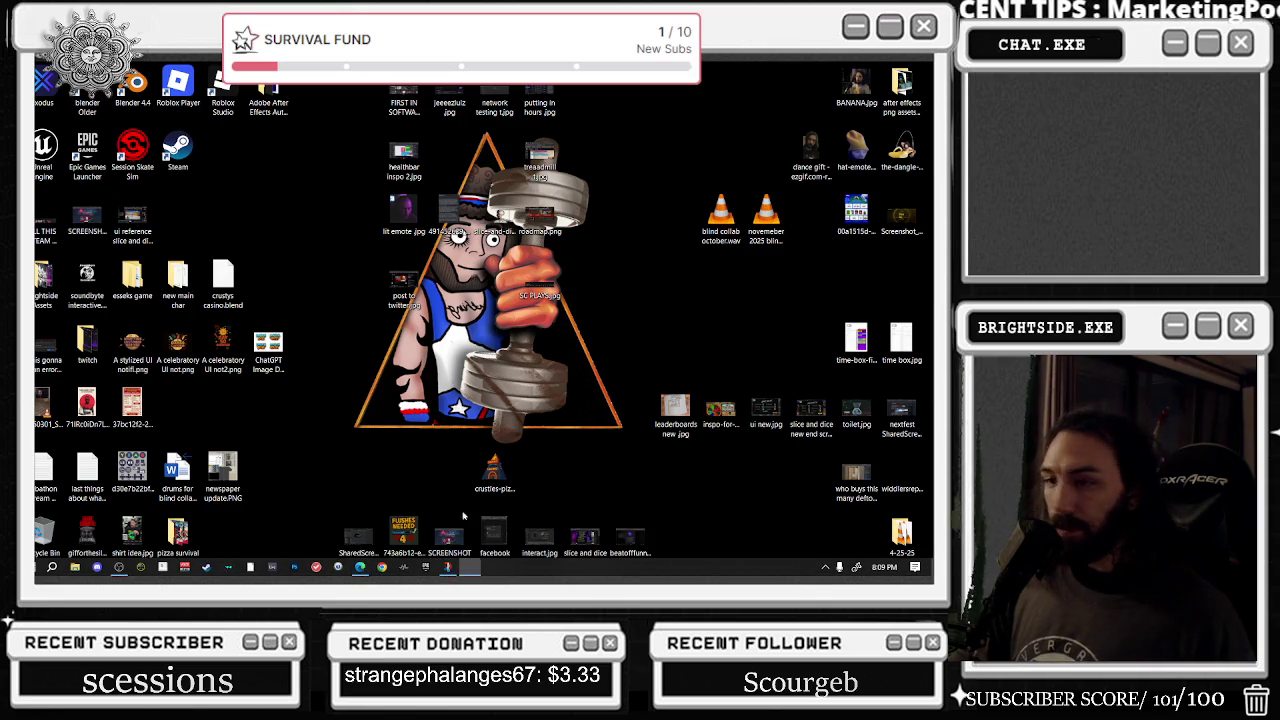
{"action": "left_click_drag", "start_coordinate": [428, 216], "coordinate": [472, 246]}
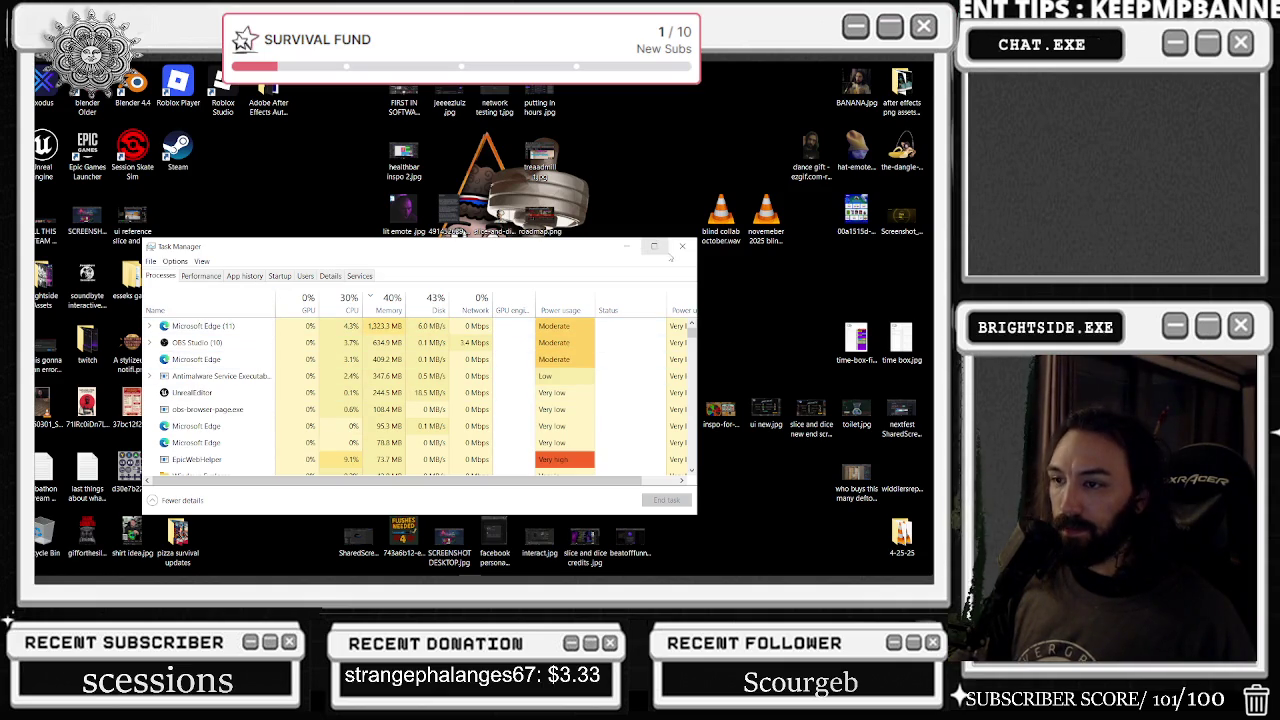
- End the Steam (32 bit) process, then close Task Manager
{"action": "scroll", "coordinate": [563, 424], "scroll_direction": "down", "scroll_amount": 10}
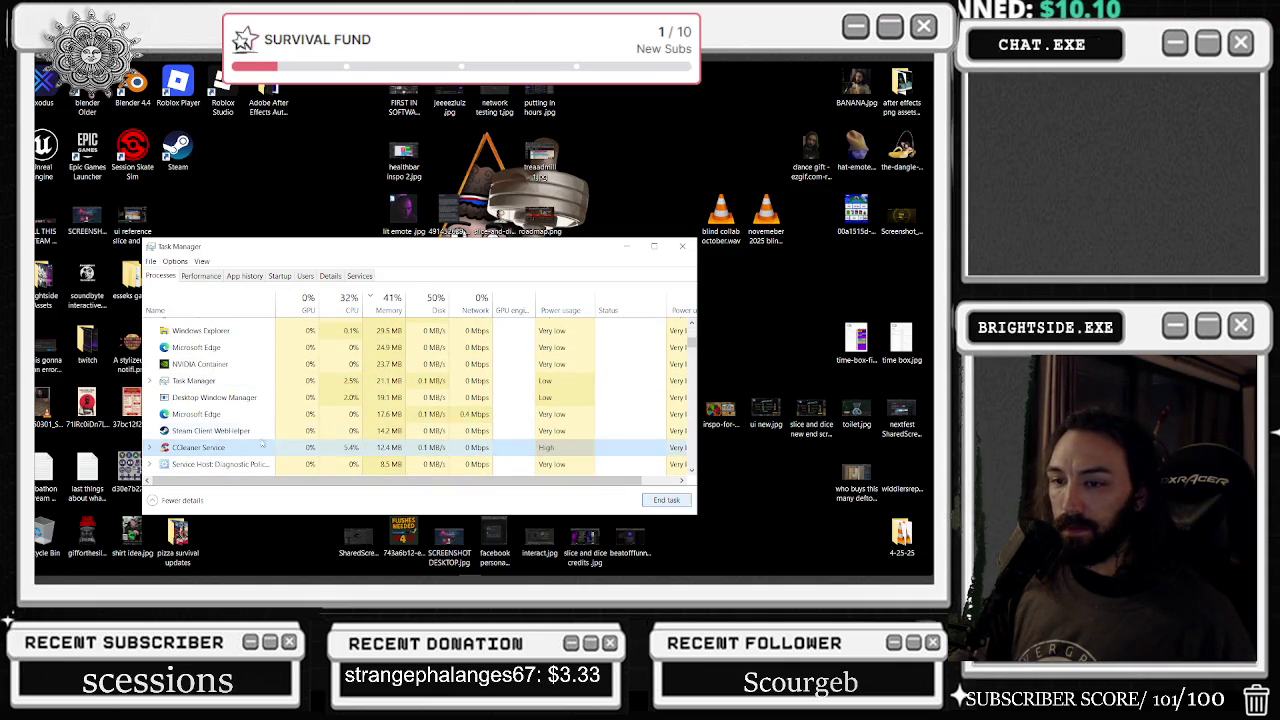
{"action": "left_click", "coordinate": [210, 430]}
{"action": "key", "text": "Up"}
{"action": "key", "text": "Up"}
{"action": "key", "text": "Up"}
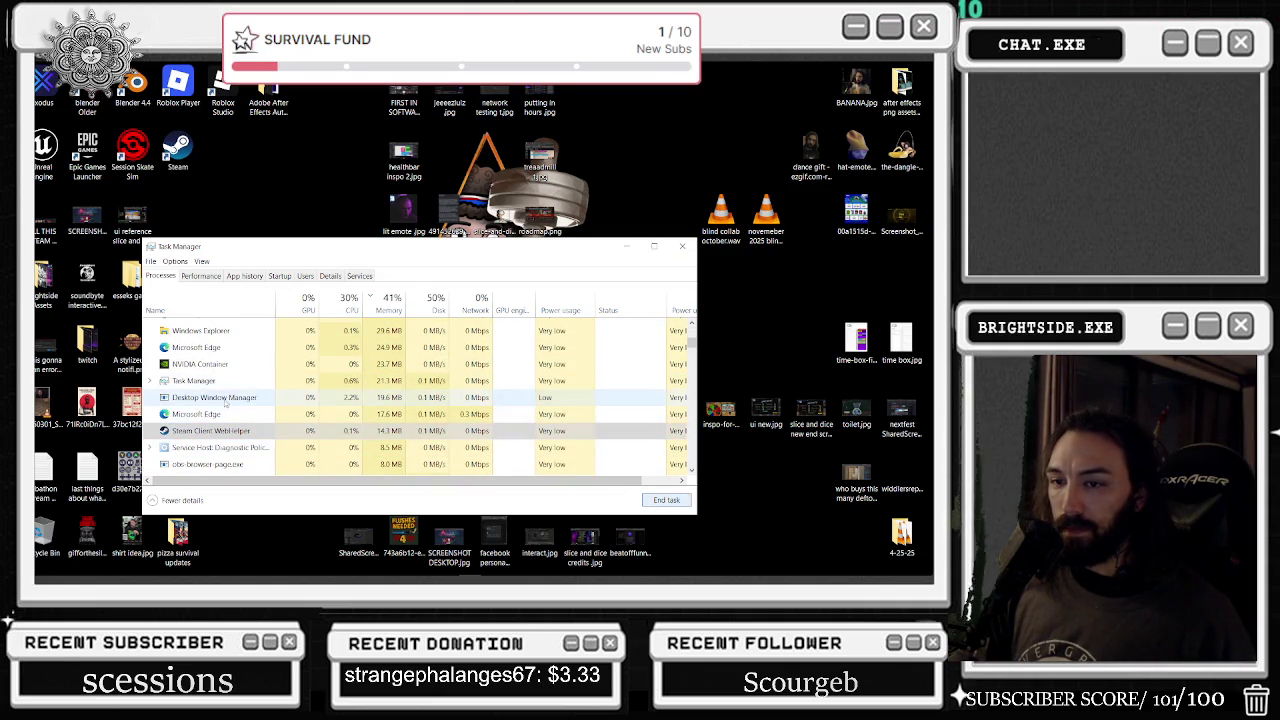
{"action": "key", "text": "Down"}
{"action": "key", "text": "Down"}
{"action": "key", "text": "Down"}
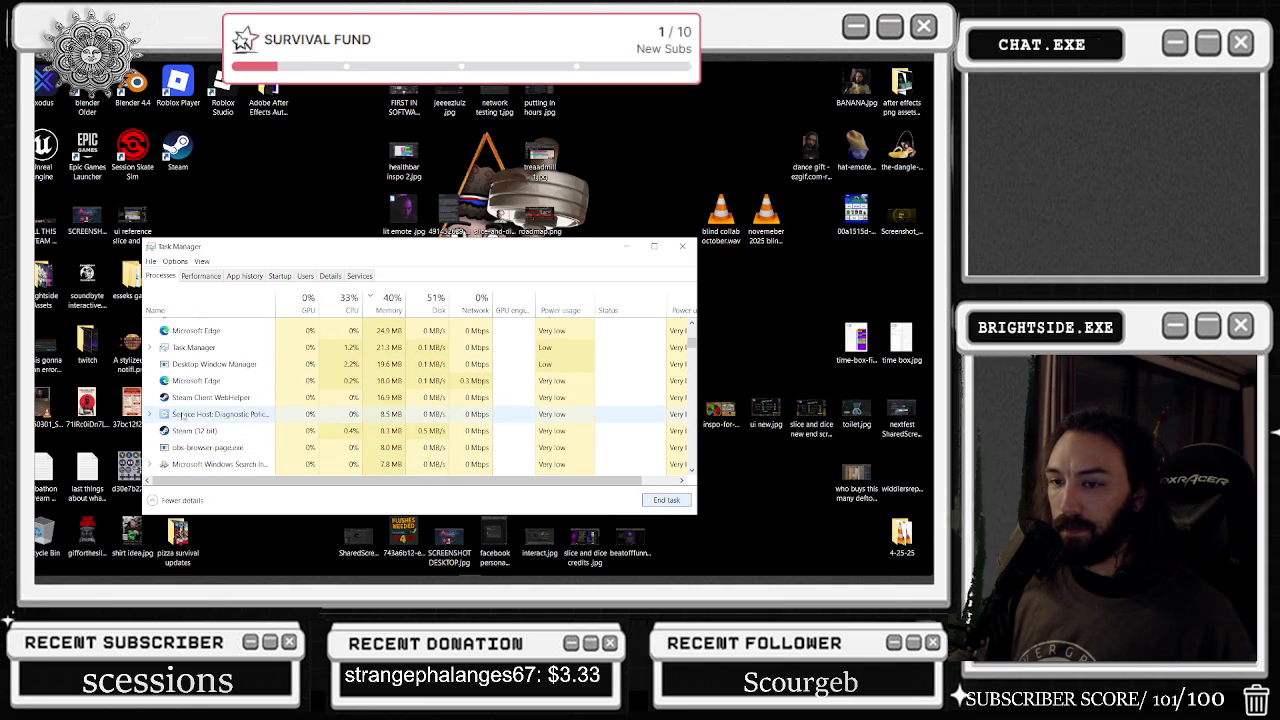
{"action": "left_click", "coordinate": [666, 500]}
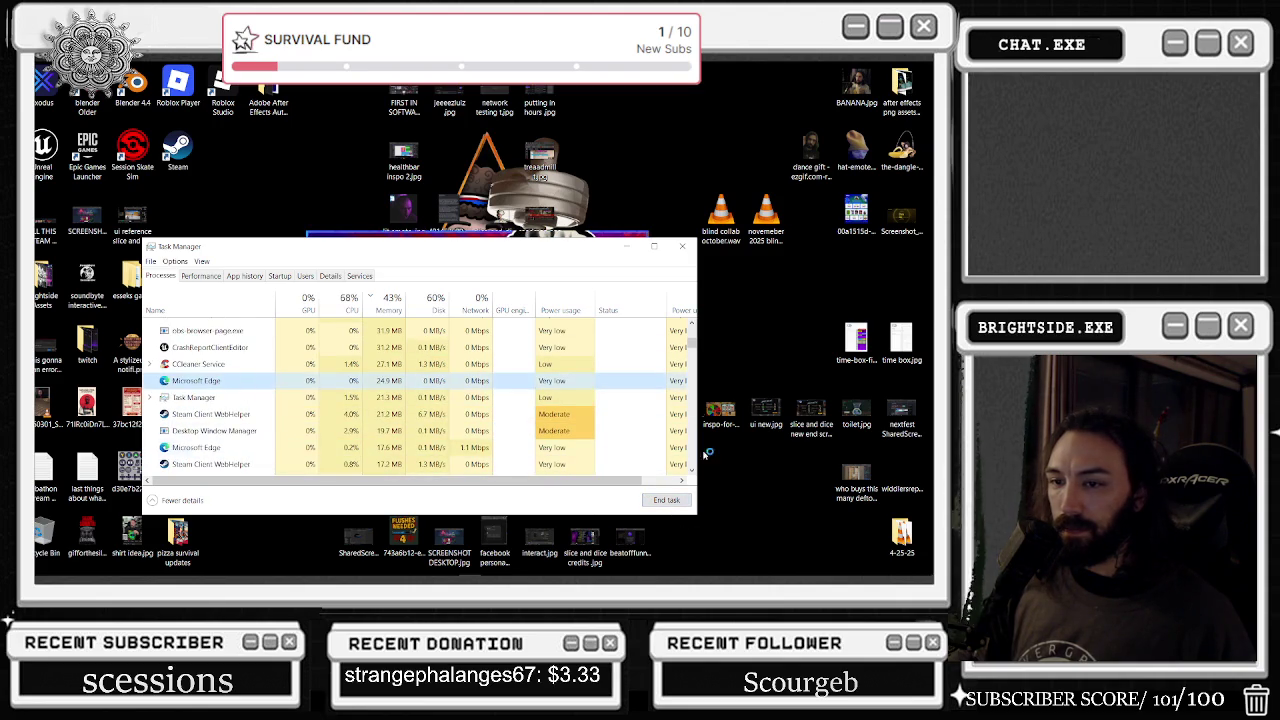
{"action": "left_click", "coordinate": [651, 246]}
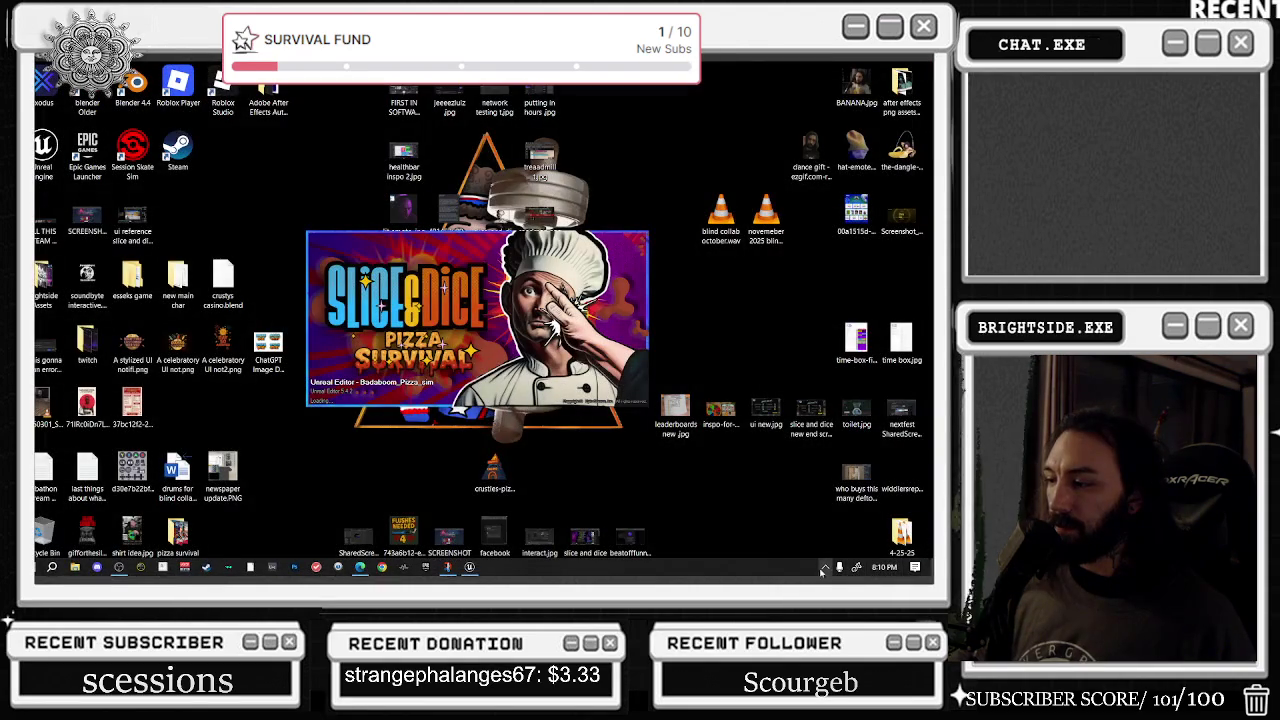
{"action": "left_click", "coordinate": [823, 568]}
{"action": "right_click", "coordinate": [813, 527]}
{"action": "left_click", "coordinate": [712, 512]}
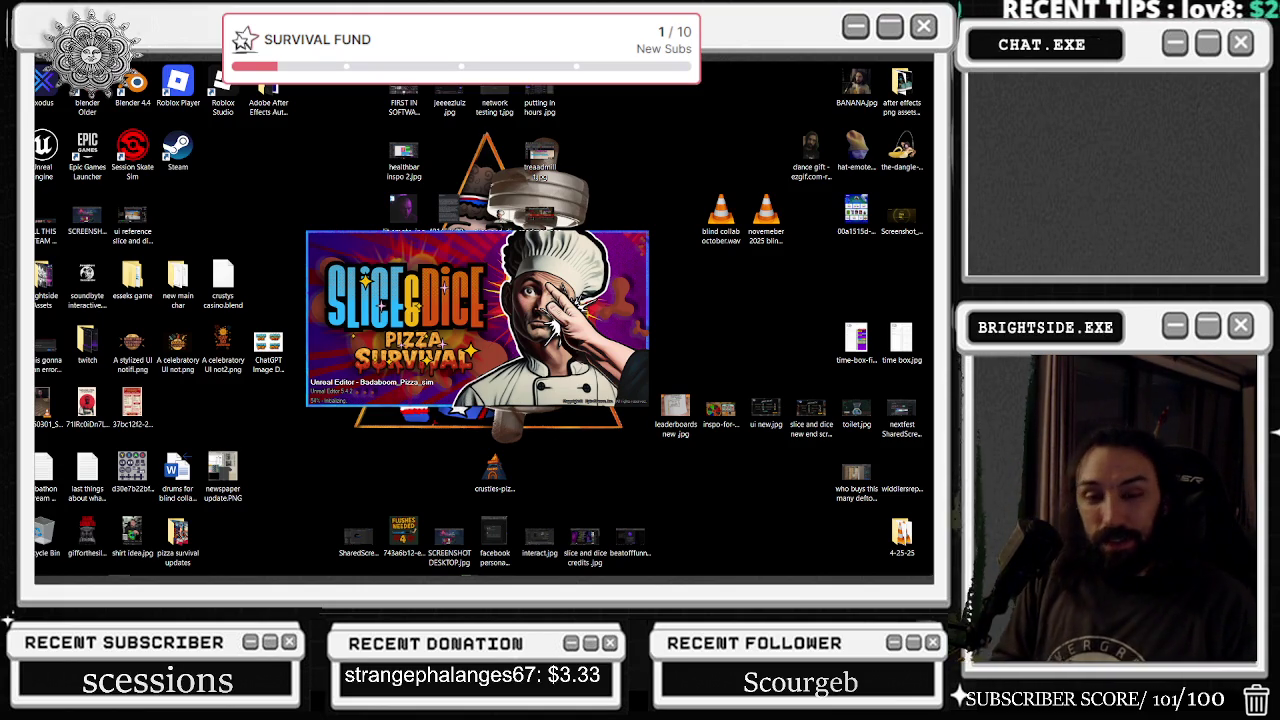
{"action": "key", "text": "alt+Tab"}
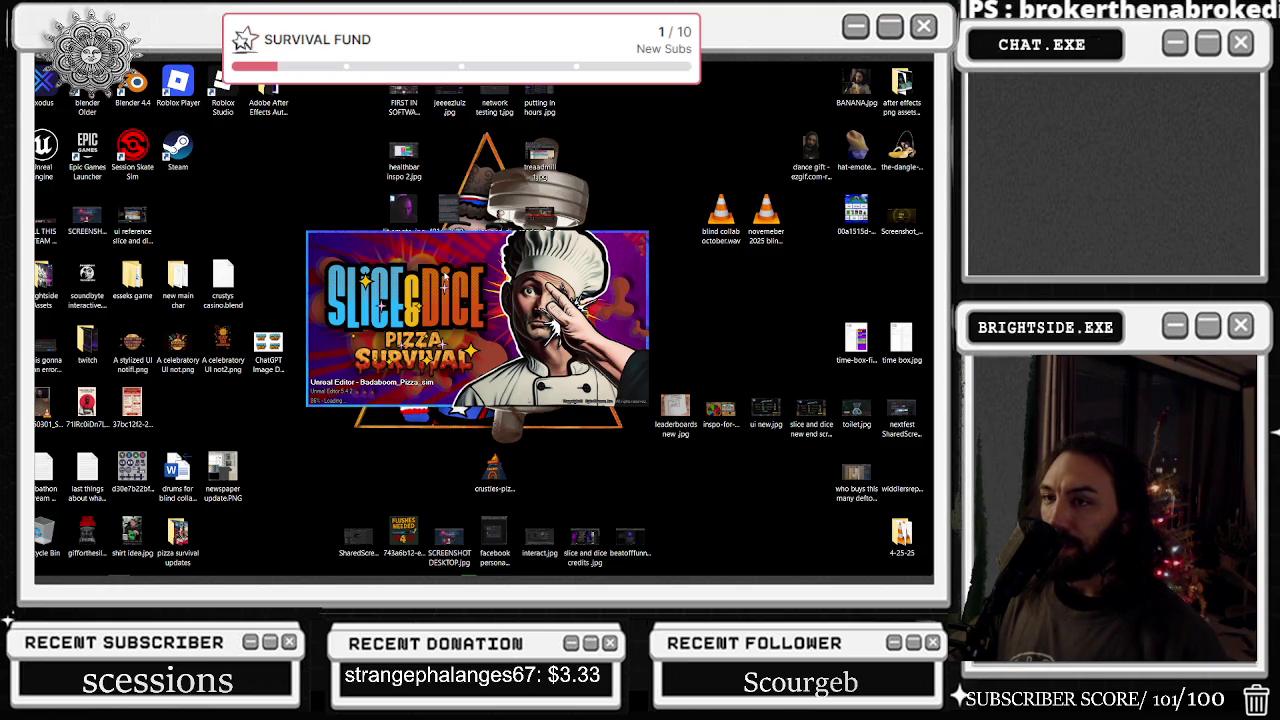
{"action": "mouse_move", "coordinate": [668, 76]}
{"action": "left_mouse_down"}
{"action": "mouse_move", "coordinate": [870, 385]}
{"action": "mouse_move", "coordinate": [929, 567]}
{"action": "left_mouse_up"}
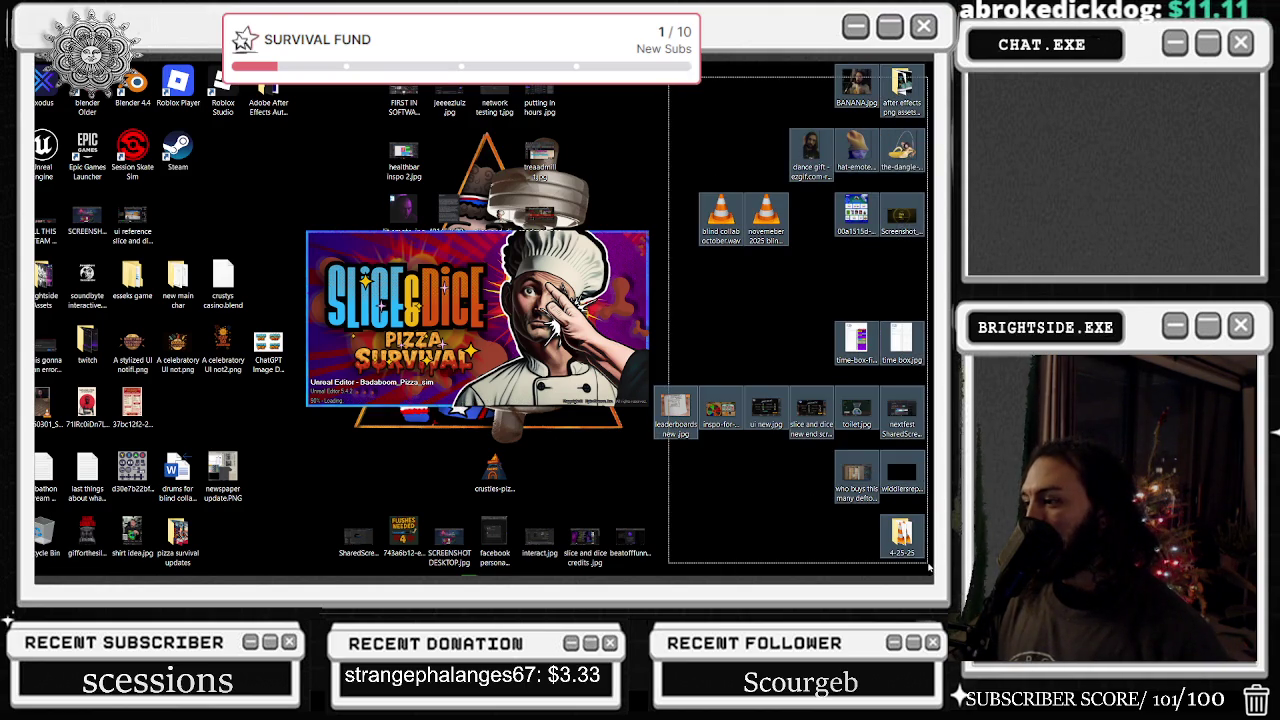
- Clear the desktop selection and Alt+Tab to the Edge YouTube window
{"action": "left_click", "coordinate": [725, 110]}
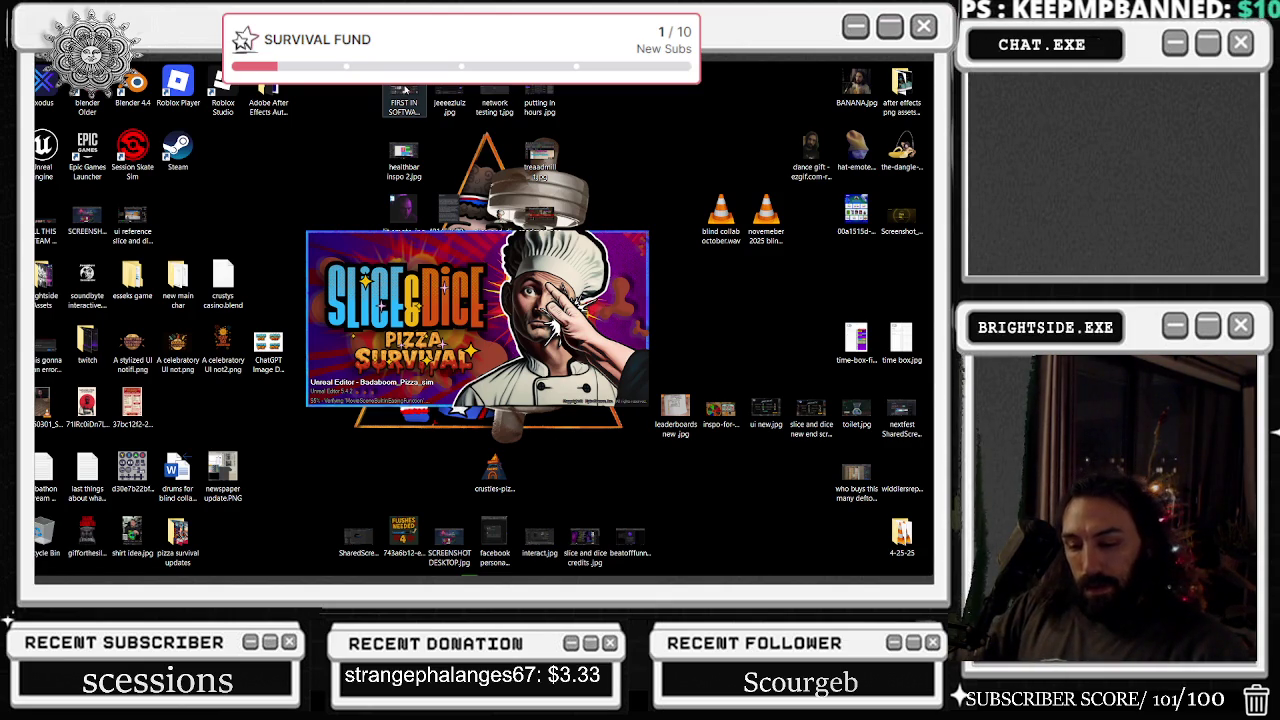
{"action": "key", "text": "alt+Tab"}
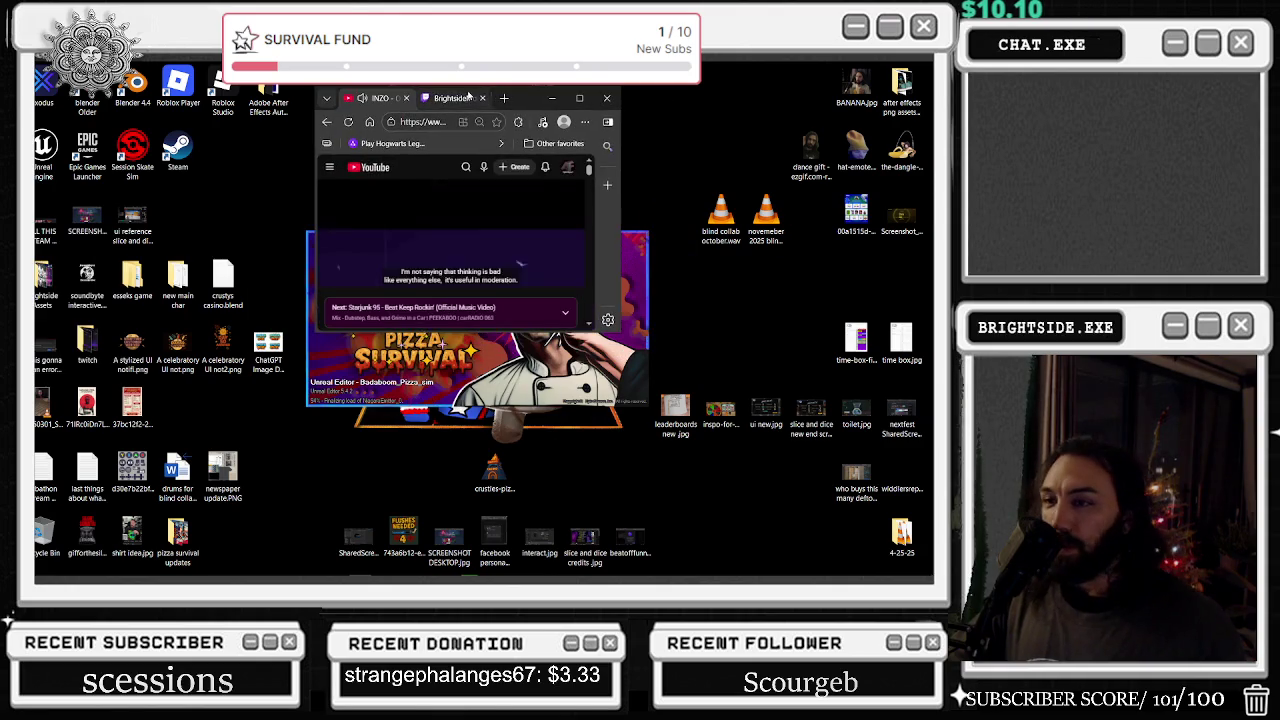
- Bring up the YouTube browser and scroll further down the music video's comments
{"action": "key", "text": "super+Up"}
{"action": "scroll", "coordinate": [400, 310], "scroll_direction": "down", "scroll_amount": 1}
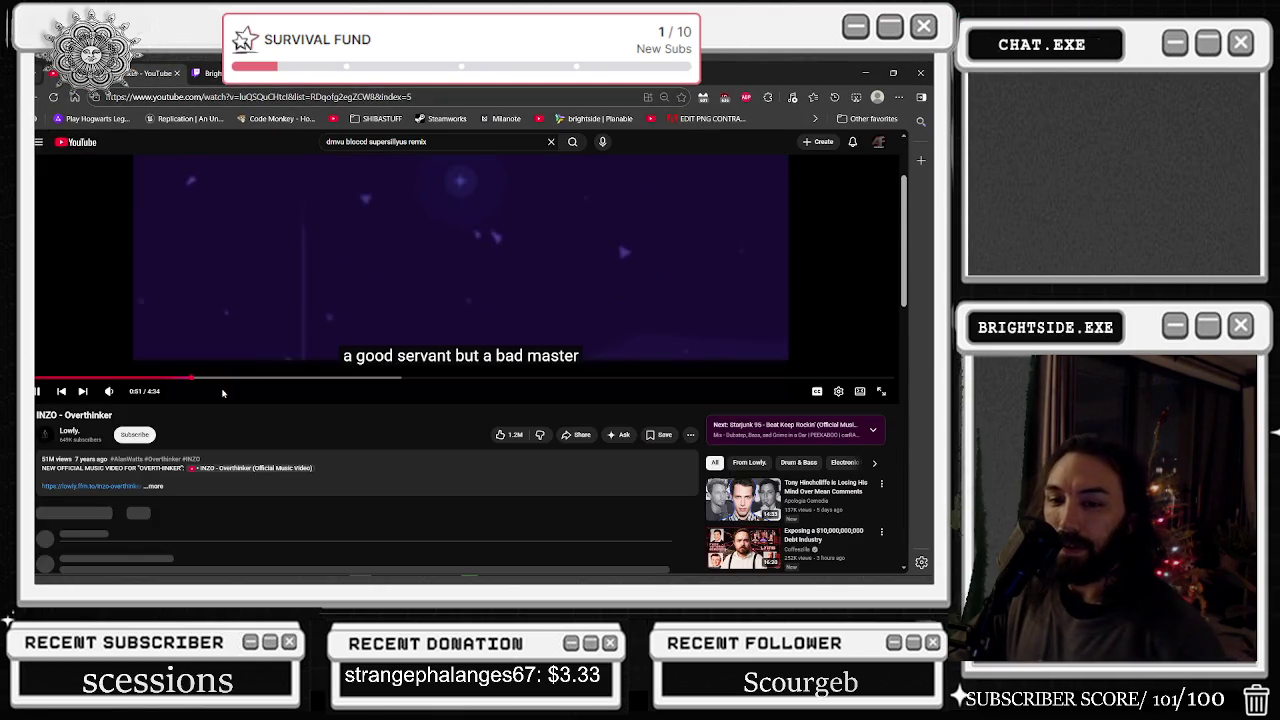
{"action": "scroll", "coordinate": [476, 302], "scroll_direction": "down", "scroll_amount": 2}
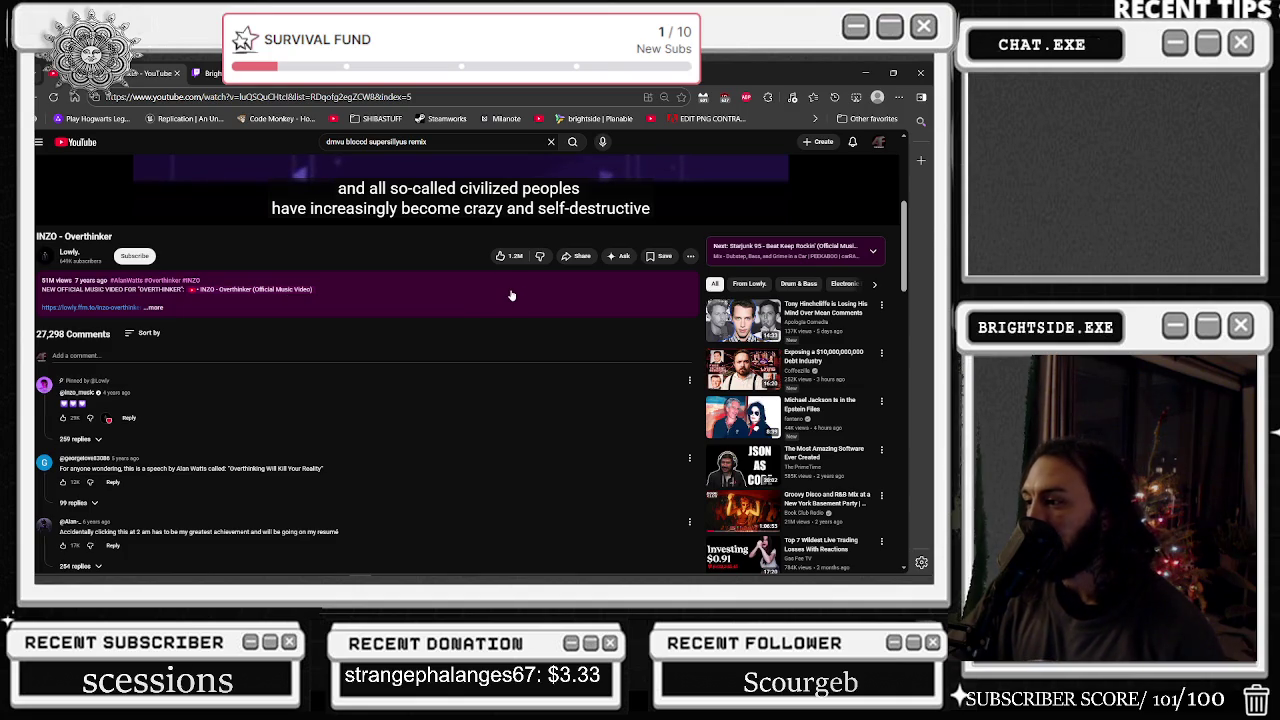
{"action": "scroll", "coordinate": [511, 295], "scroll_direction": "down", "scroll_amount": 1}
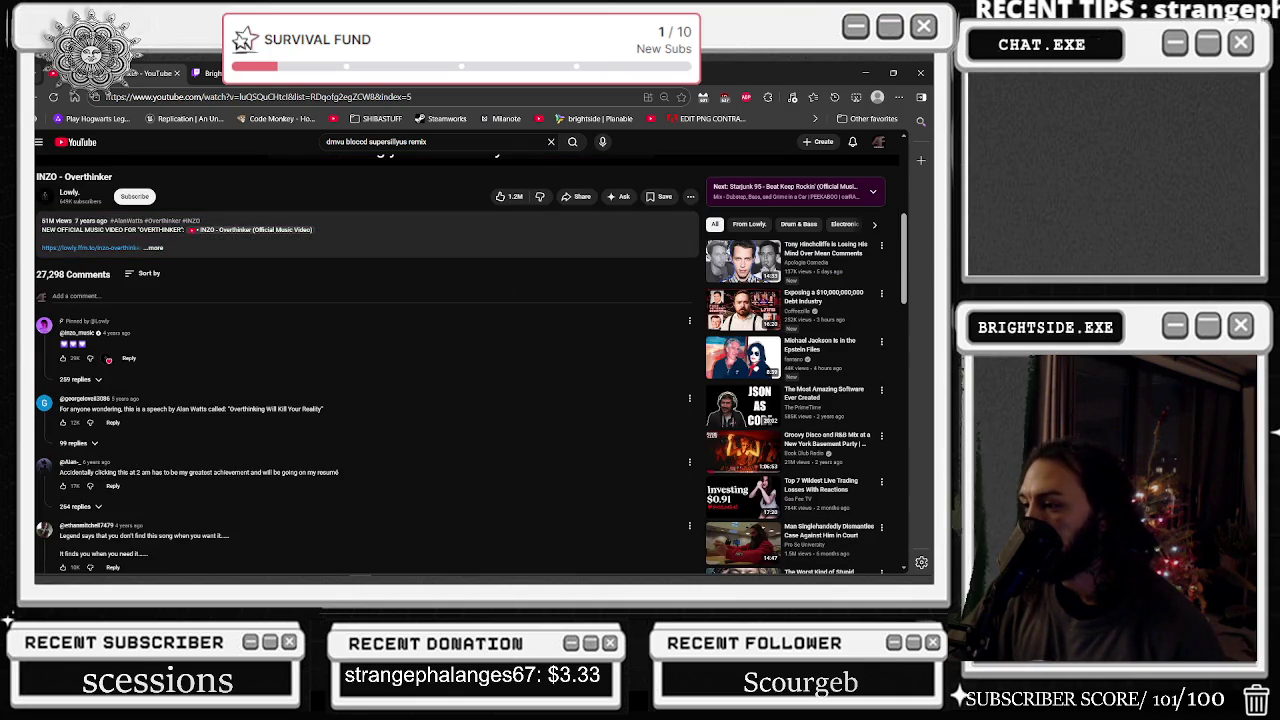
{"action": "scroll", "coordinate": [566, 398], "scroll_direction": "down", "scroll_amount": 3}
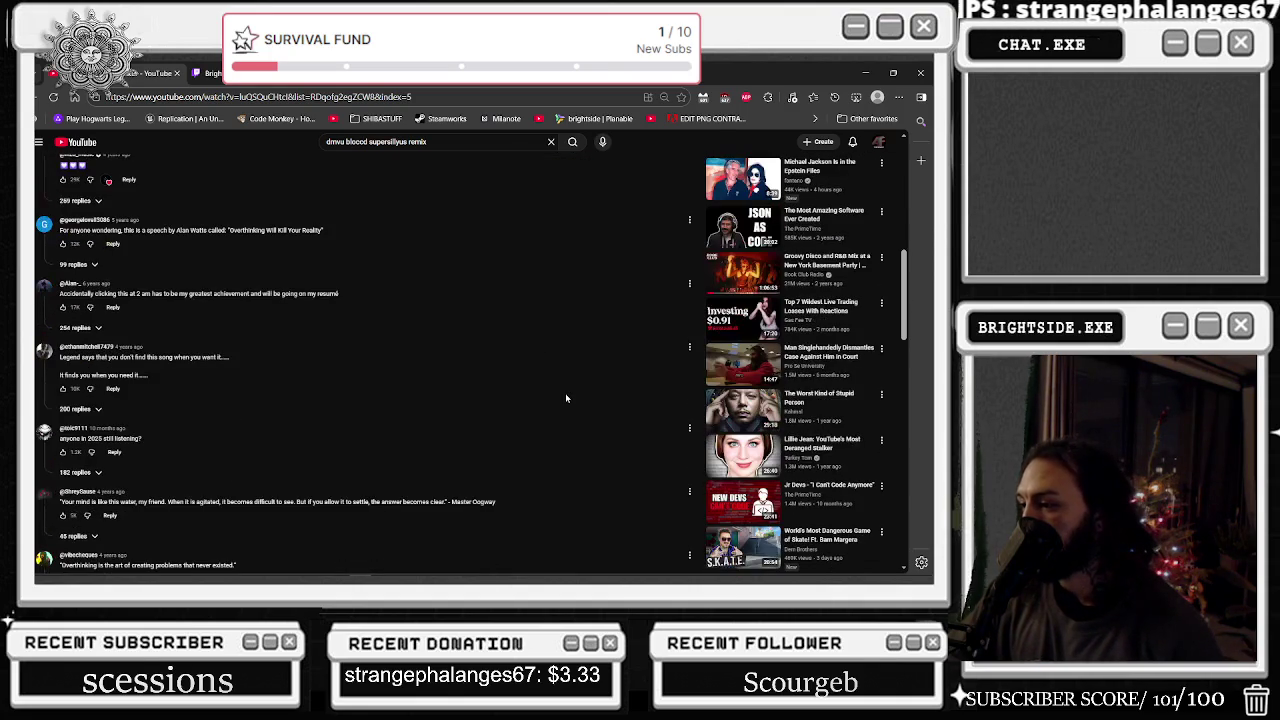
{"action": "scroll", "coordinate": [565, 396], "scroll_direction": "down", "scroll_amount": 3}
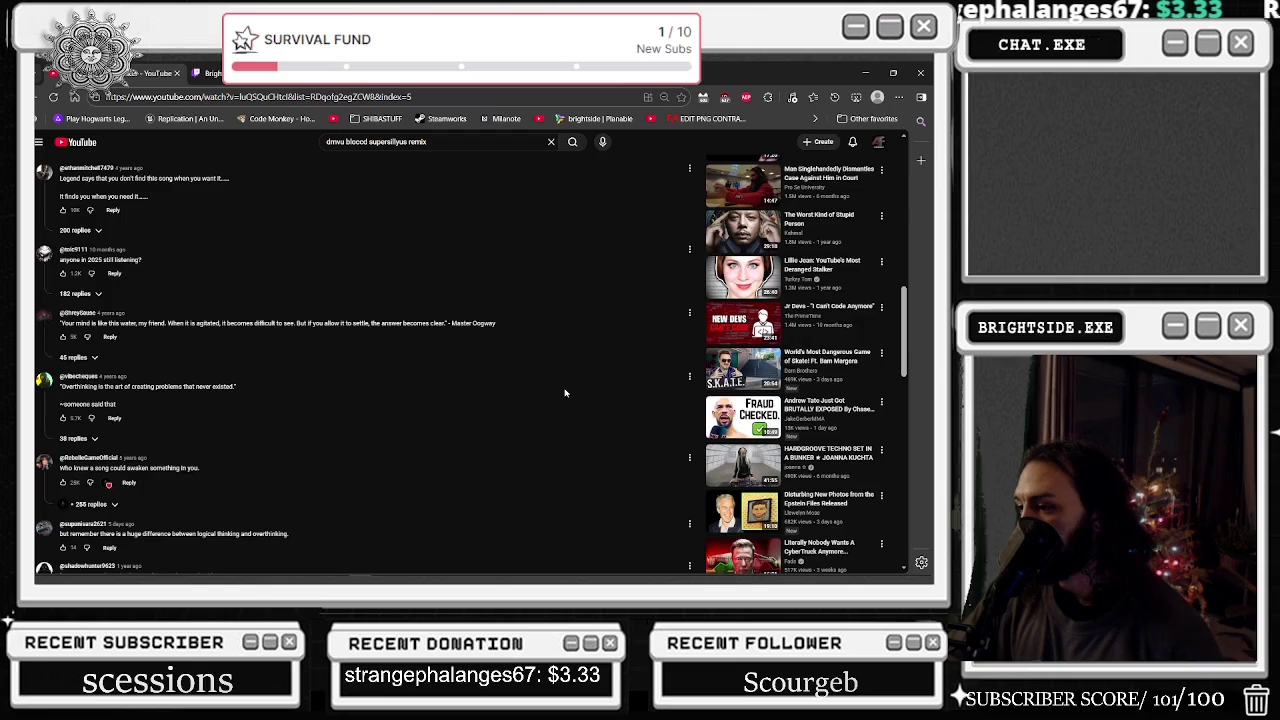
{"action": "scroll", "coordinate": [565, 393], "scroll_direction": "down", "scroll_amount": 2}
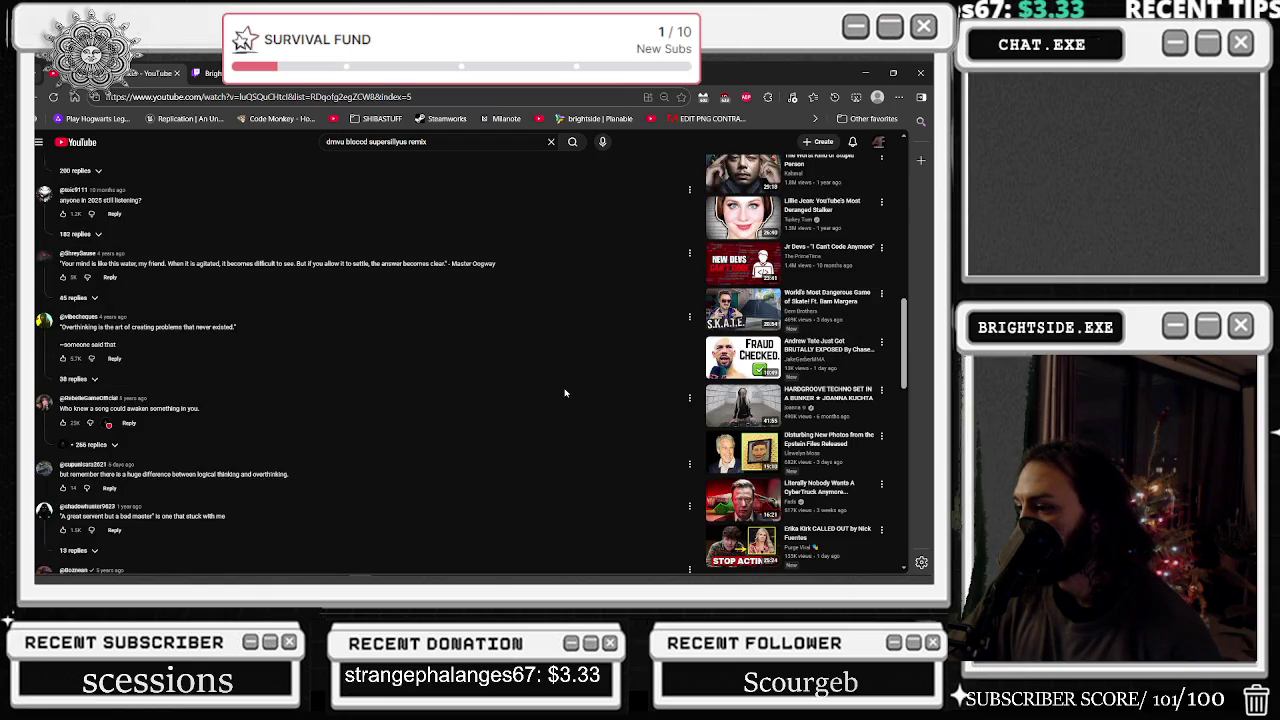
{"action": "scroll", "coordinate": [565, 393], "scroll_direction": "down", "scroll_amount": 6}
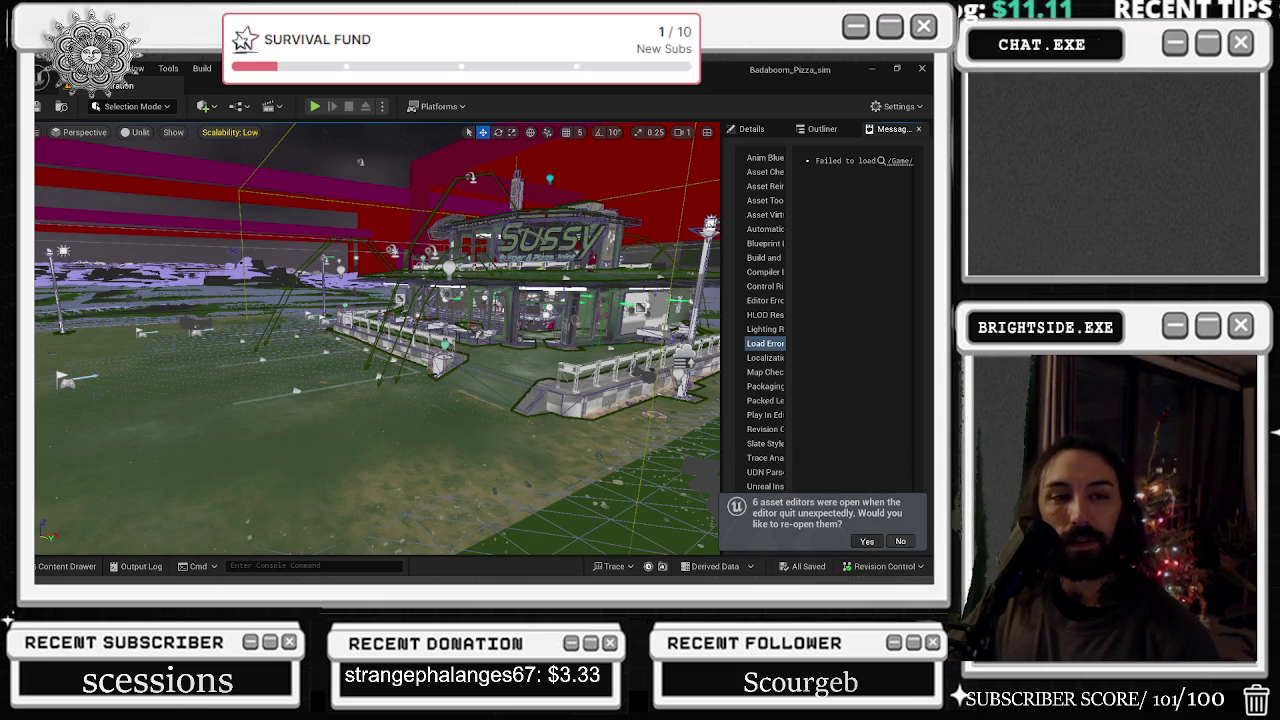
- Reopen the pre-crash asset editors, inspect and scrub the NS_Saliva notify, then start deleting the slime FX assets
{"action": "left_click", "coordinate": [867, 541]}
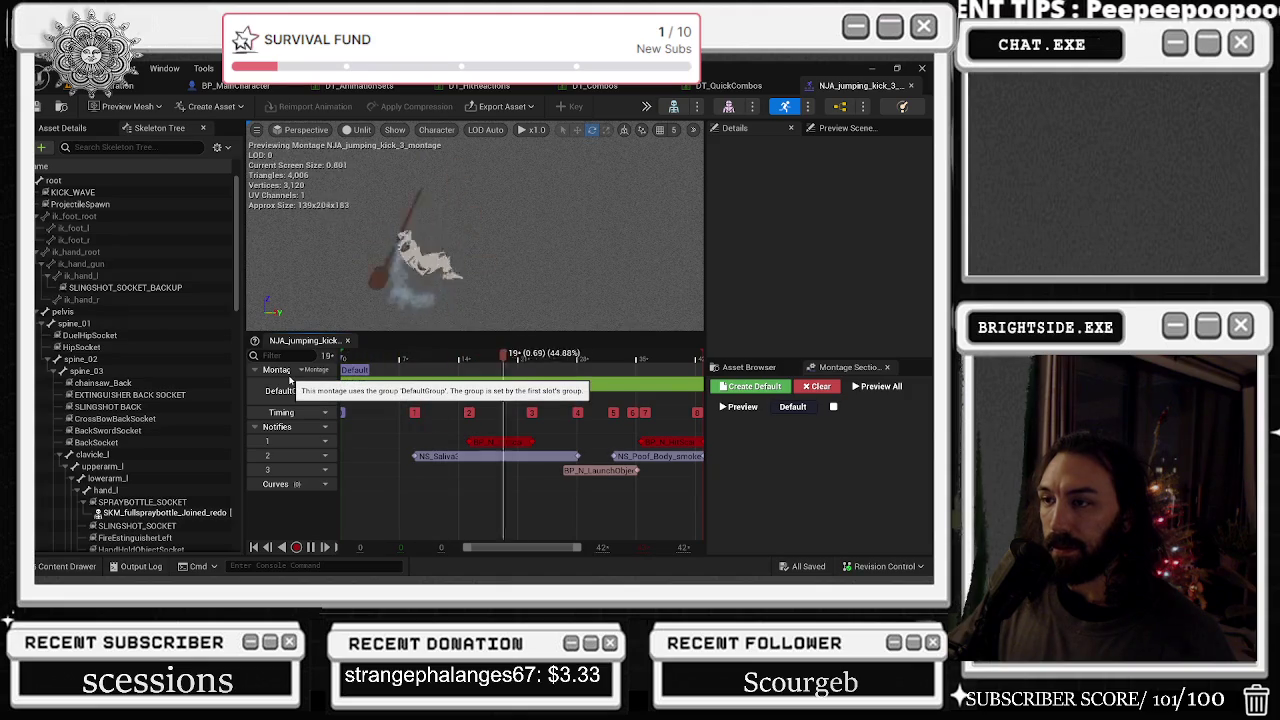
{"action": "left_click", "coordinate": [446, 458]}
{"action": "left_click", "coordinate": [423, 356]}
{"action": "mouse_move", "coordinate": [423, 356]}
{"action": "left_mouse_down"}
{"action": "mouse_move", "coordinate": [530, 356]}
{"action": "mouse_move", "coordinate": [444, 356]}
{"action": "left_mouse_up"}
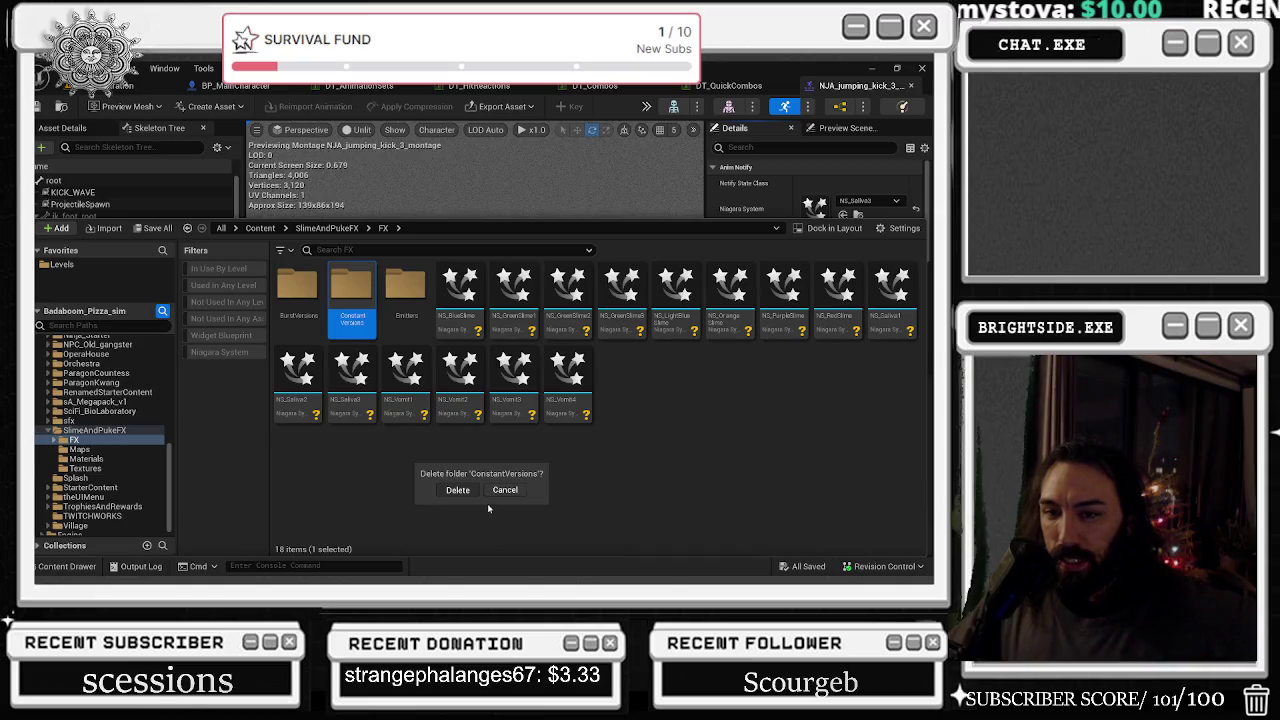
{"action": "left_click", "coordinate": [470, 492]}
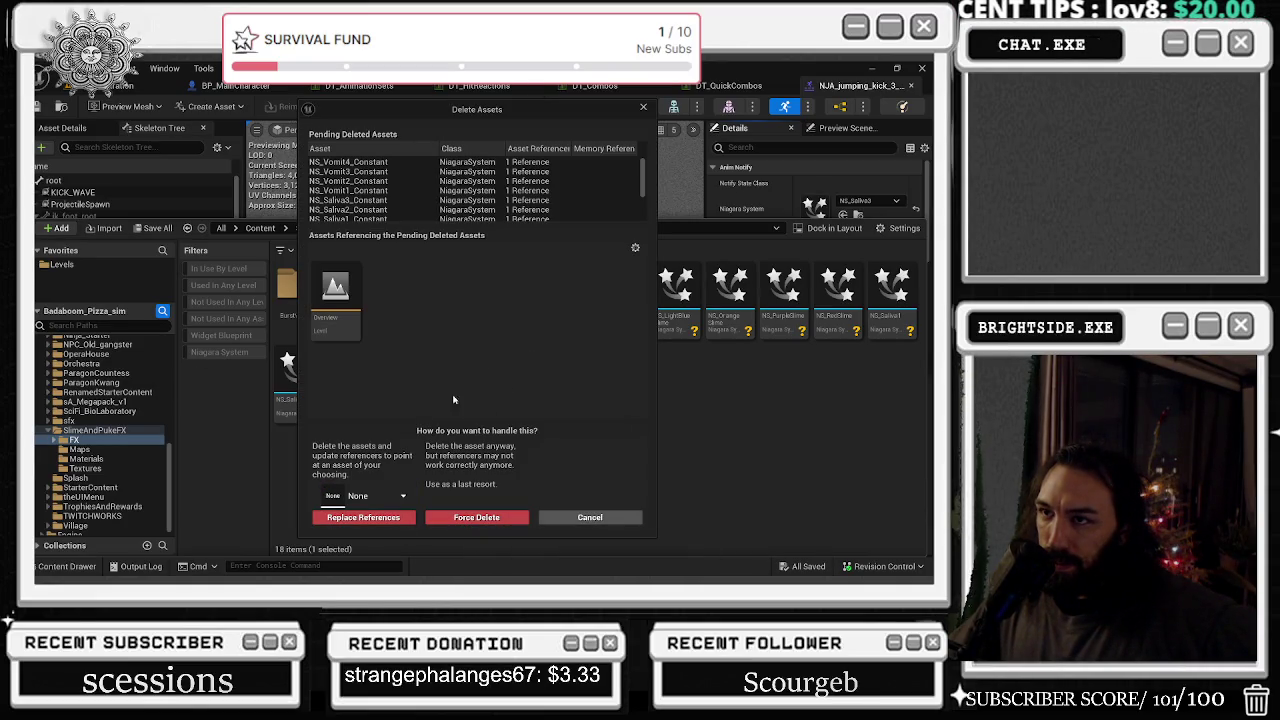
- Force-delete the constant slime and vomit FX versions and delete the SlimeAndPukeFX Maps folder
{"action": "scroll", "coordinate": [452, 190], "scroll_direction": "down", "scroll_amount": 3}
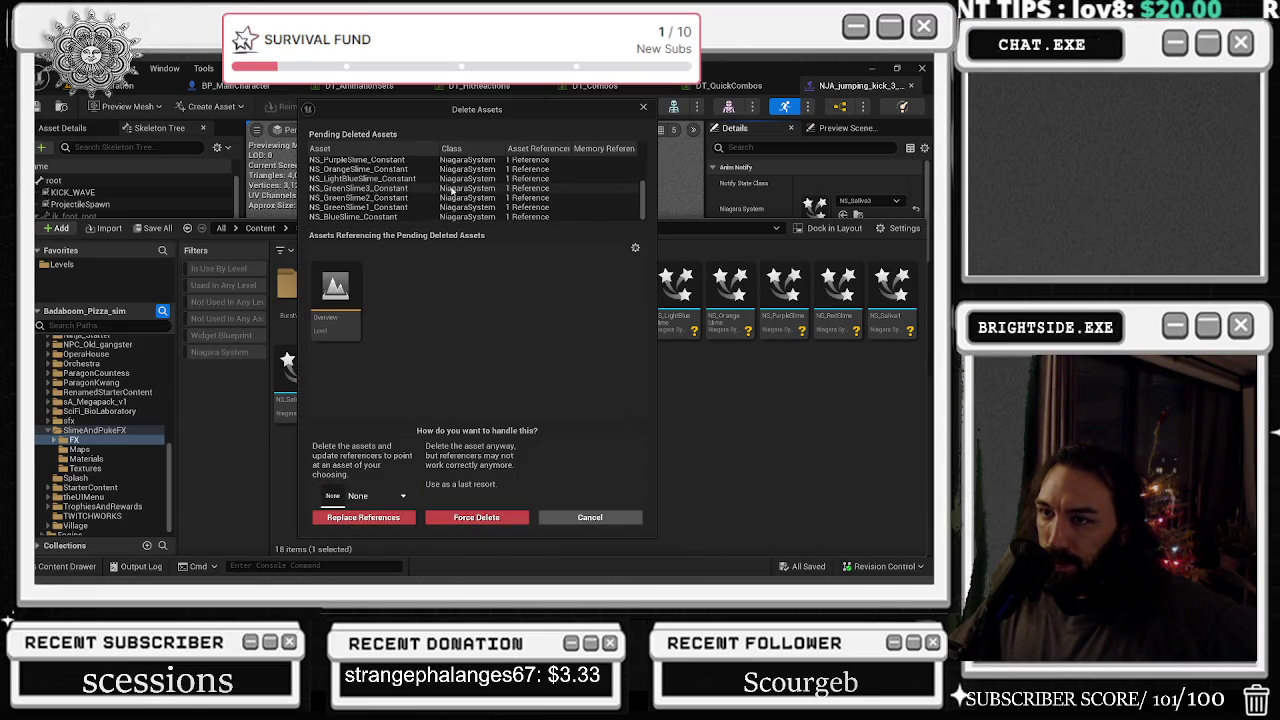
{"action": "left_click", "coordinate": [462, 519]}
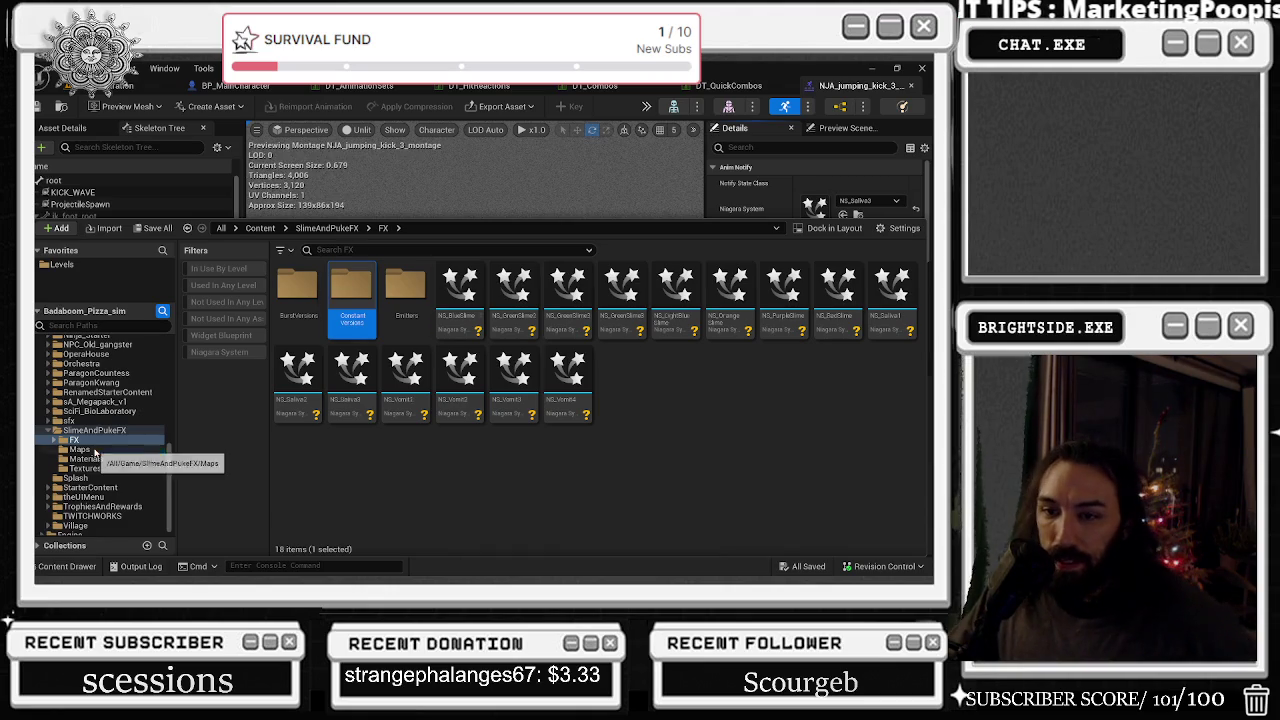
{"action": "left_click", "coordinate": [95, 453]}
{"action": "right_click", "coordinate": [95, 453]}
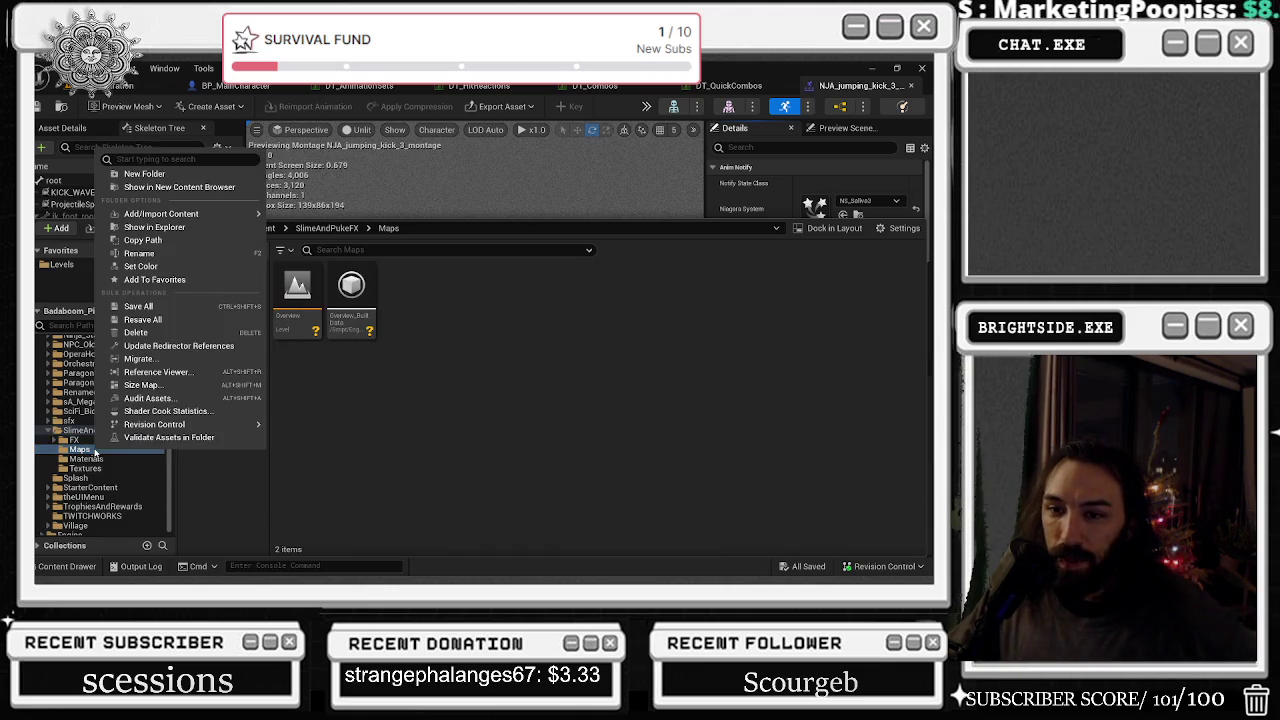
{"action": "left_click", "coordinate": [136, 332]}
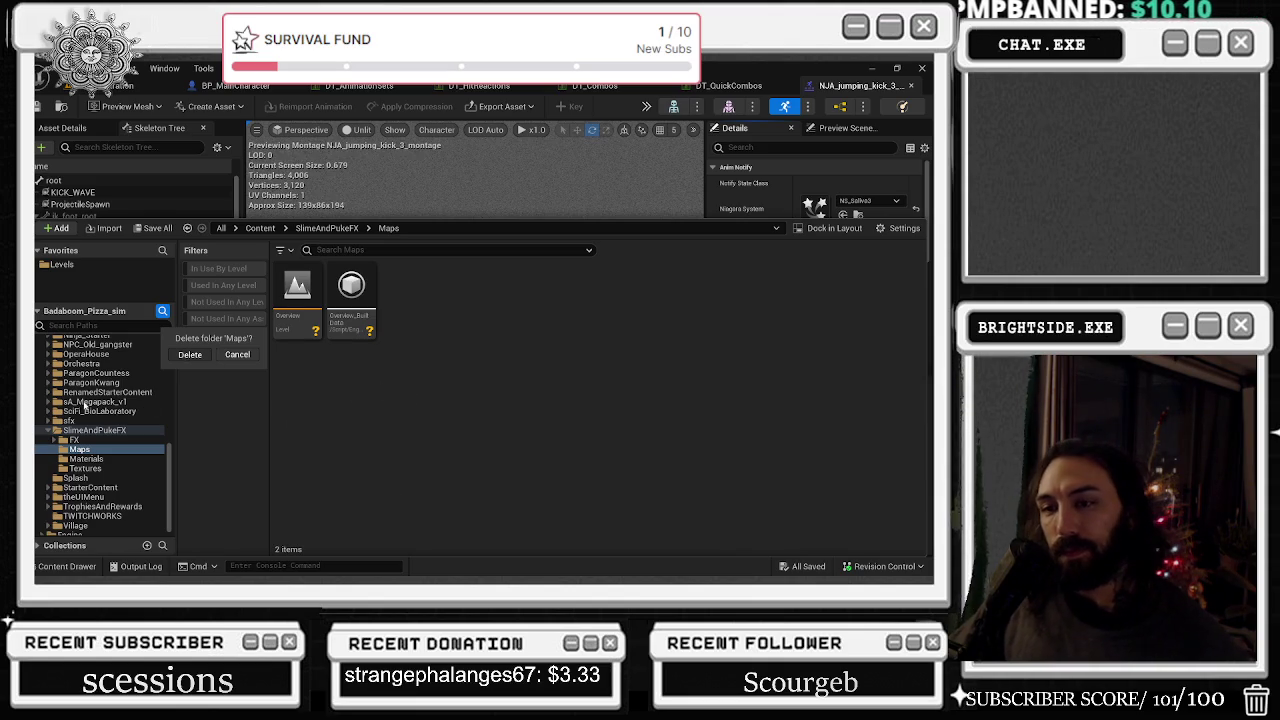
{"action": "left_click", "coordinate": [190, 354]}
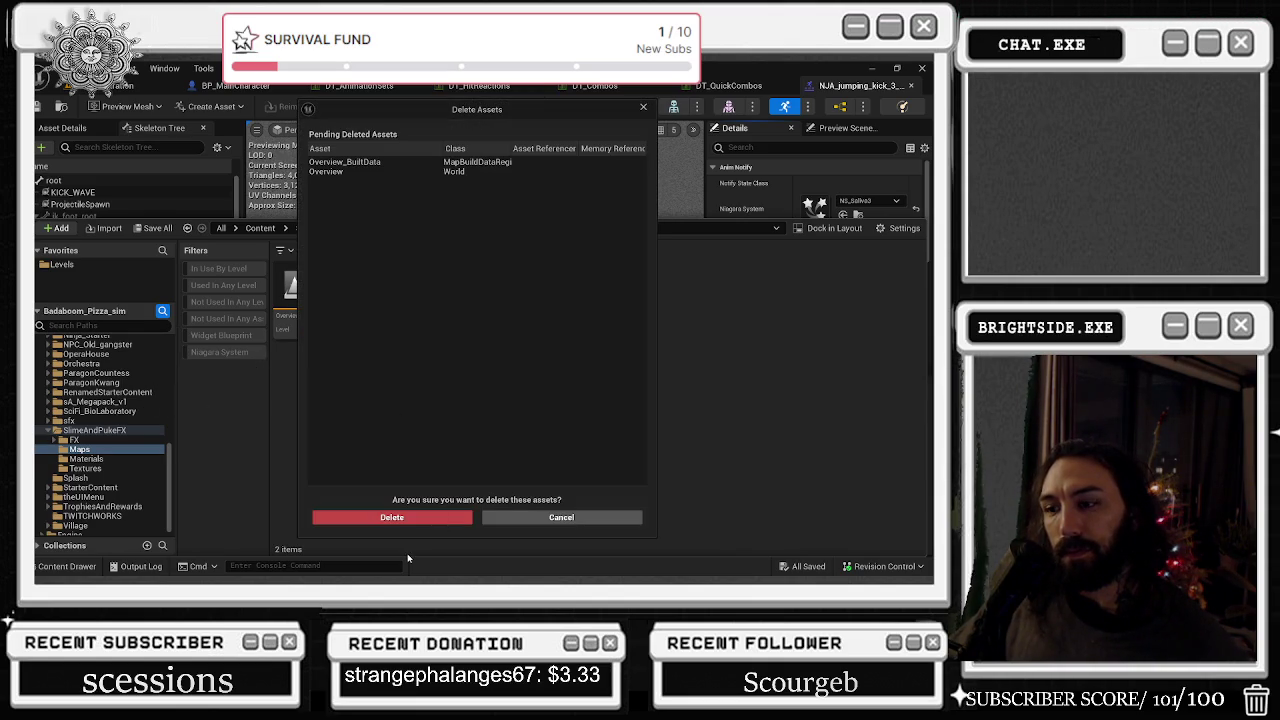
{"action": "left_click", "coordinate": [393, 517]}
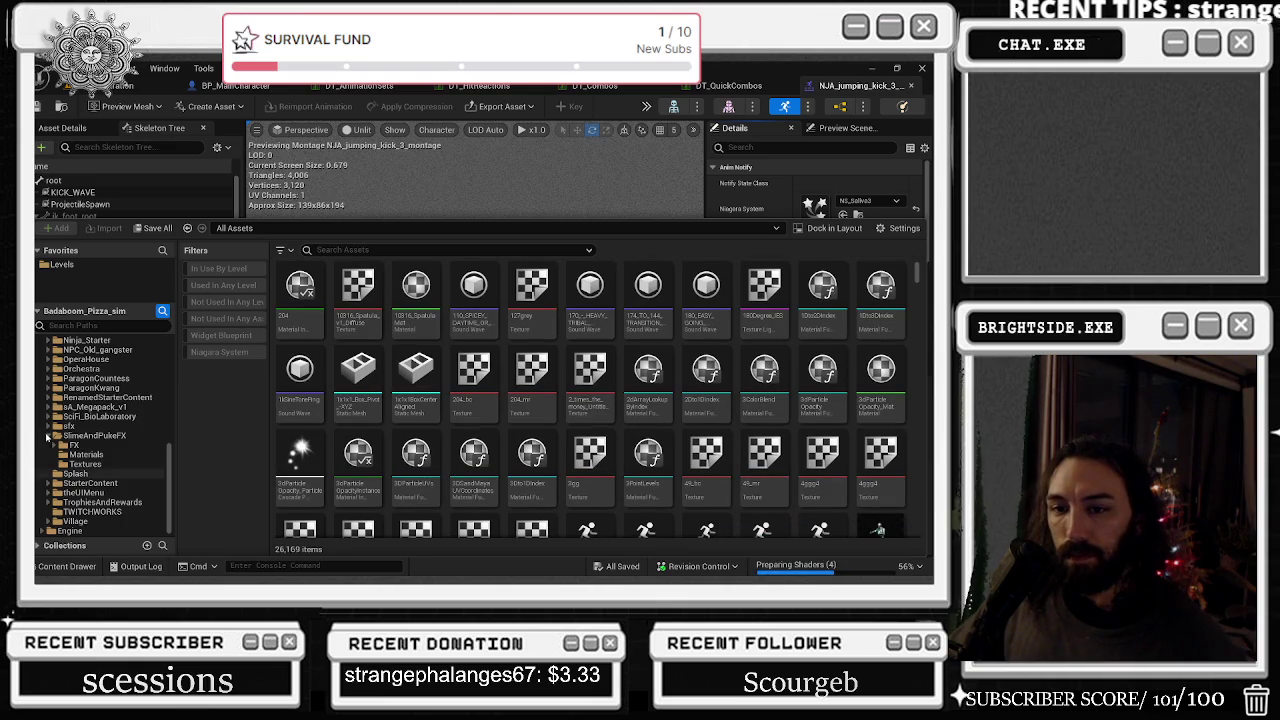
- Collapse SlimeAndPukeFX, go back to the top of All assets, and close the Content Drawer
{"action": "left_click", "coordinate": [51, 437]}
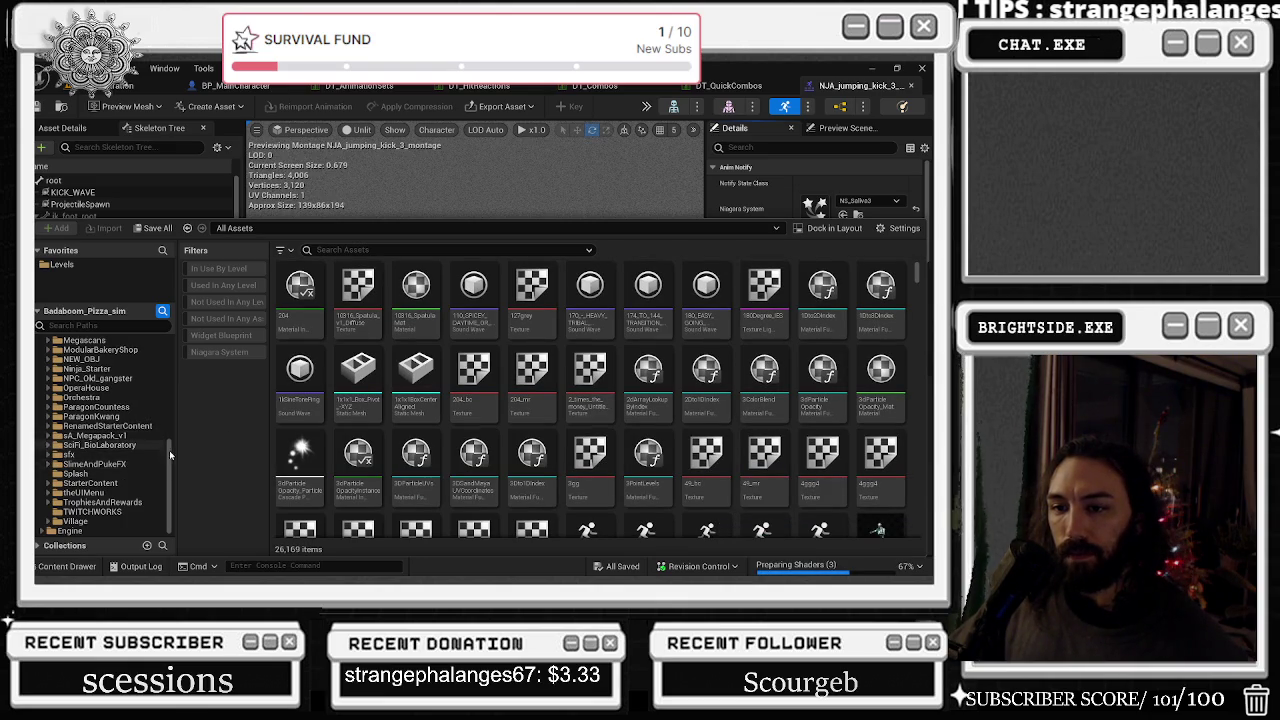
{"action": "left_click_drag", "start_coordinate": [170, 455], "coordinate": [178, 313]}
{"action": "left_click", "coordinate": [113, 344]}
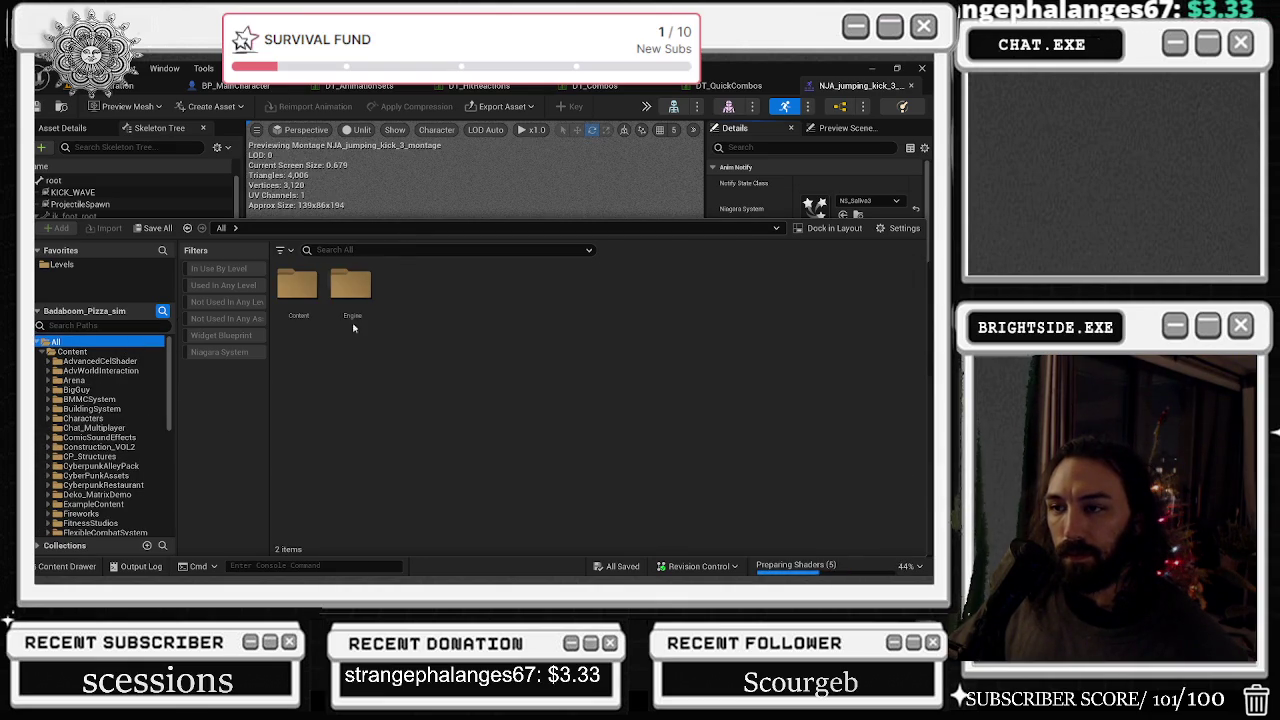
{"action": "left_click", "coordinate": [68, 566]}
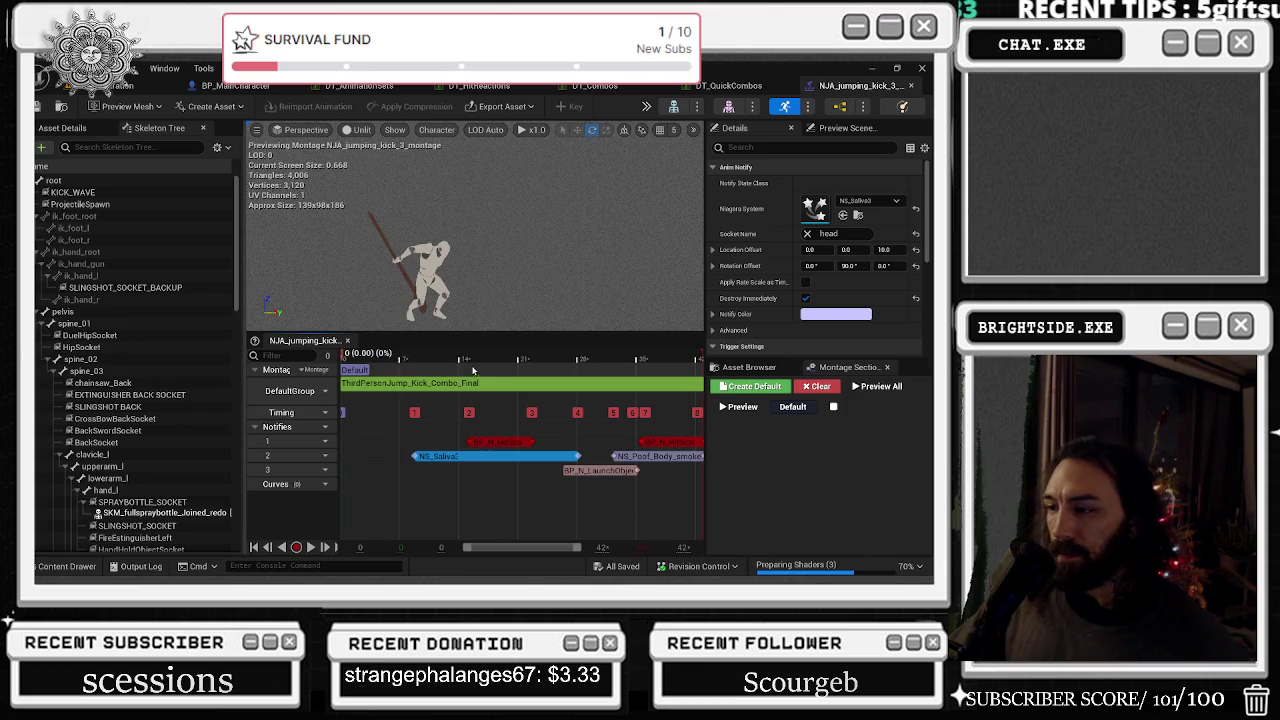
- Look over the level and DT_Combos tabs, then return to the kick montage and open the Content Drawer
{"action": "left_click", "coordinate": [130, 86]}
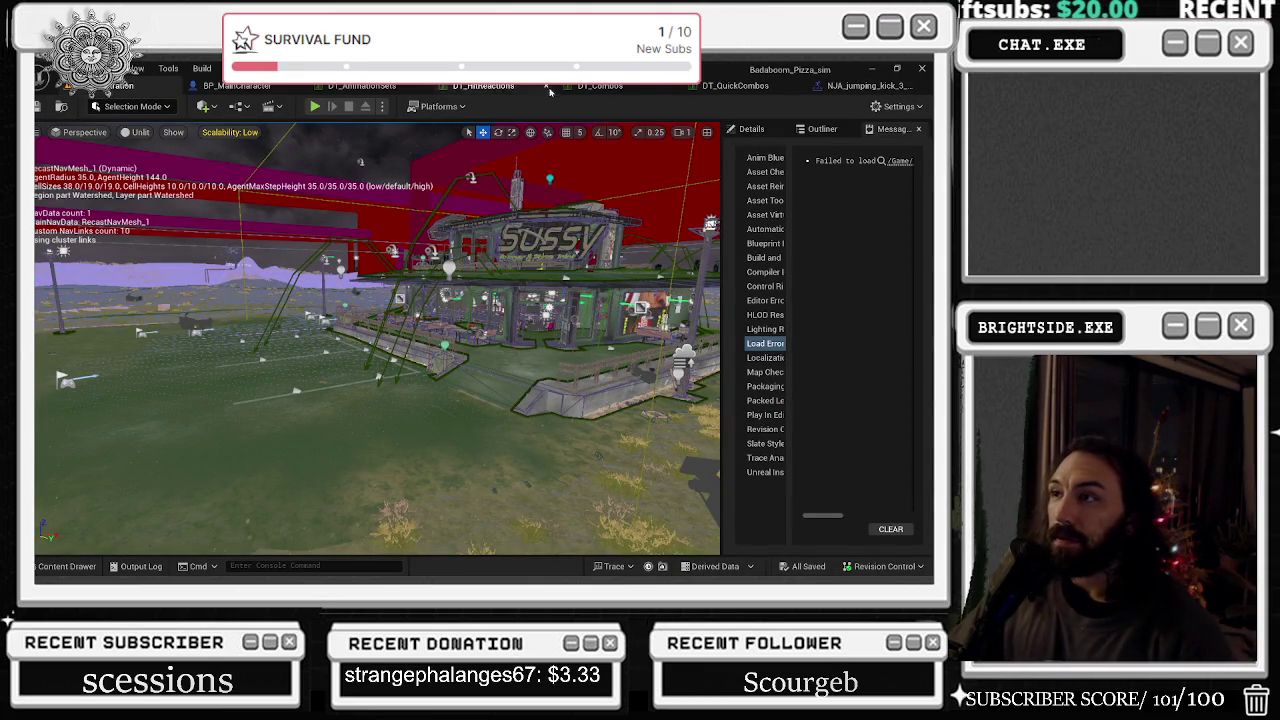
{"action": "left_click", "coordinate": [598, 87]}
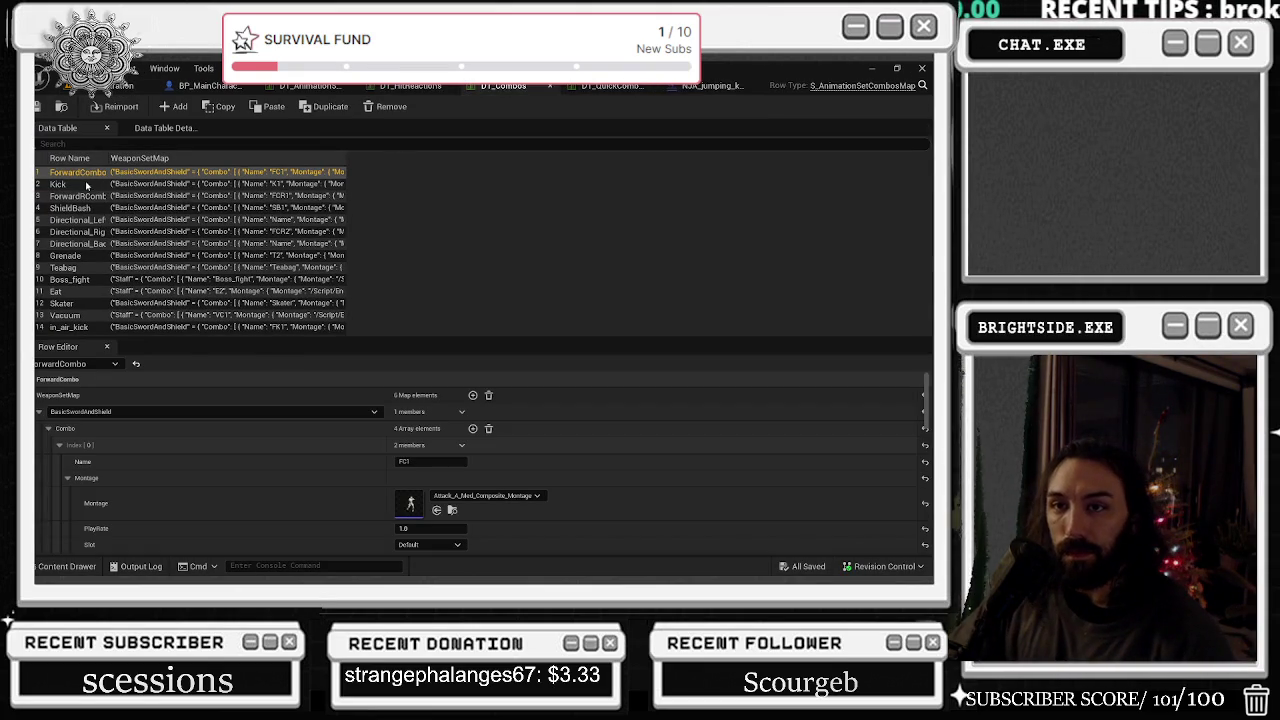
{"action": "left_click", "coordinate": [712, 86]}
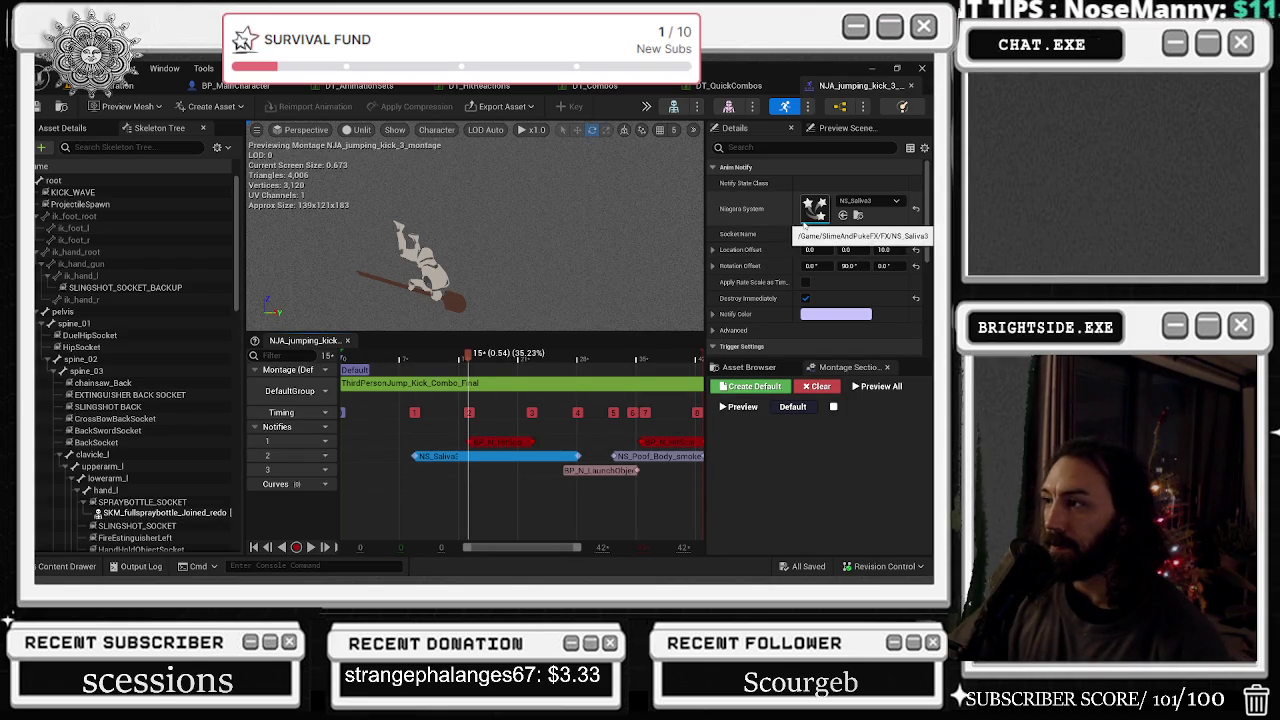
{"action": "left_click", "coordinate": [66, 566]}
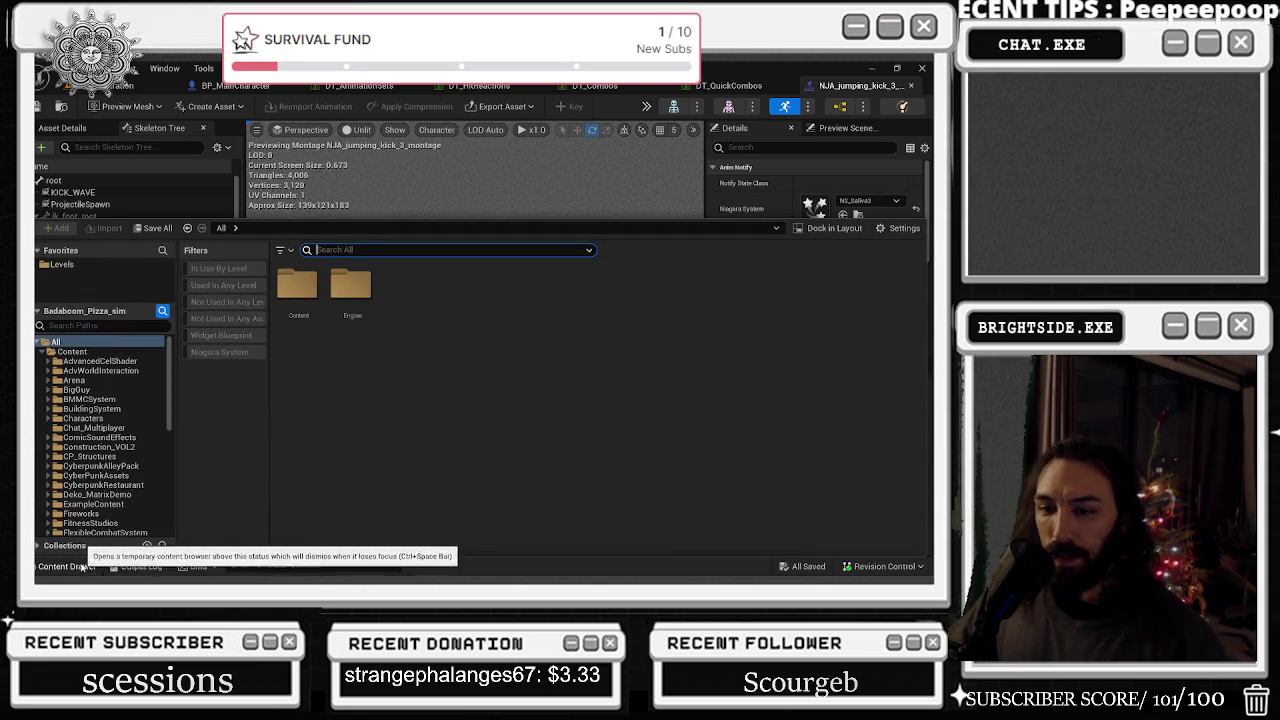
- Browse to ComicSoundEffects > MagicSpells > Air > FX, then play the montage preview with NS_AirAscend
{"action": "double_click", "coordinate": [118, 438]}
{"action": "double_click", "coordinate": [410, 288]}
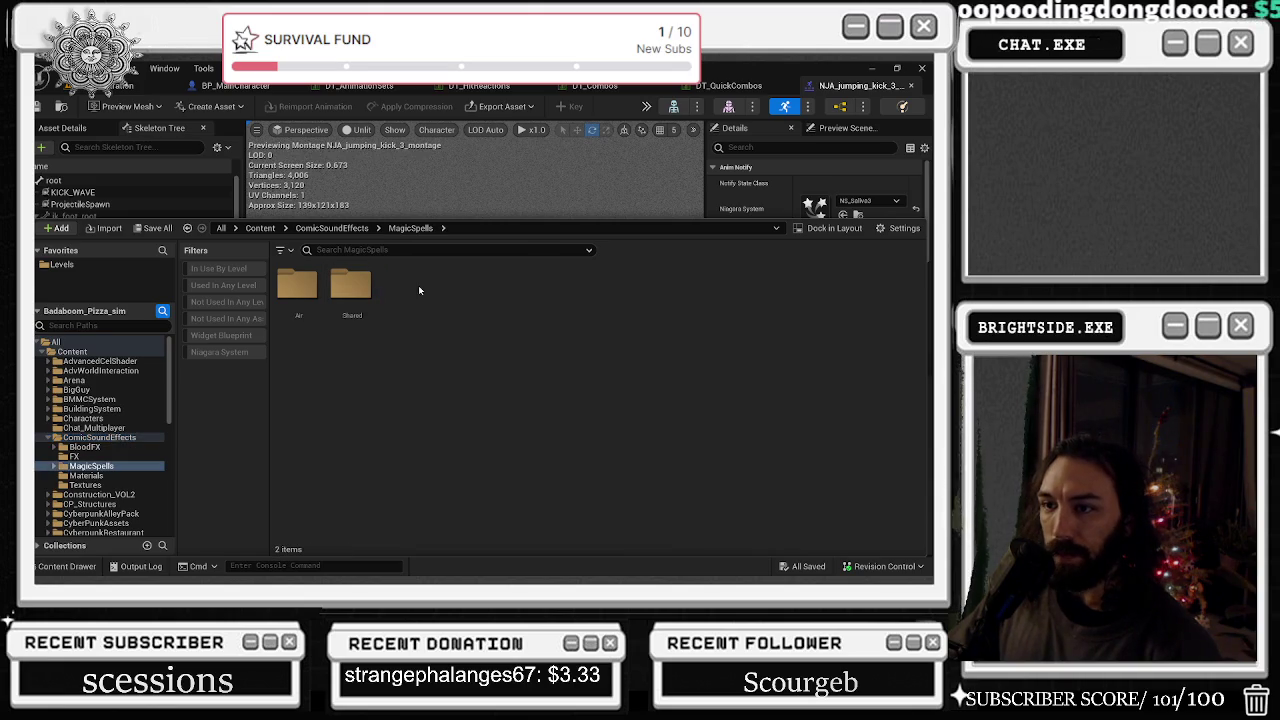
{"action": "double_click", "coordinate": [318, 282]}
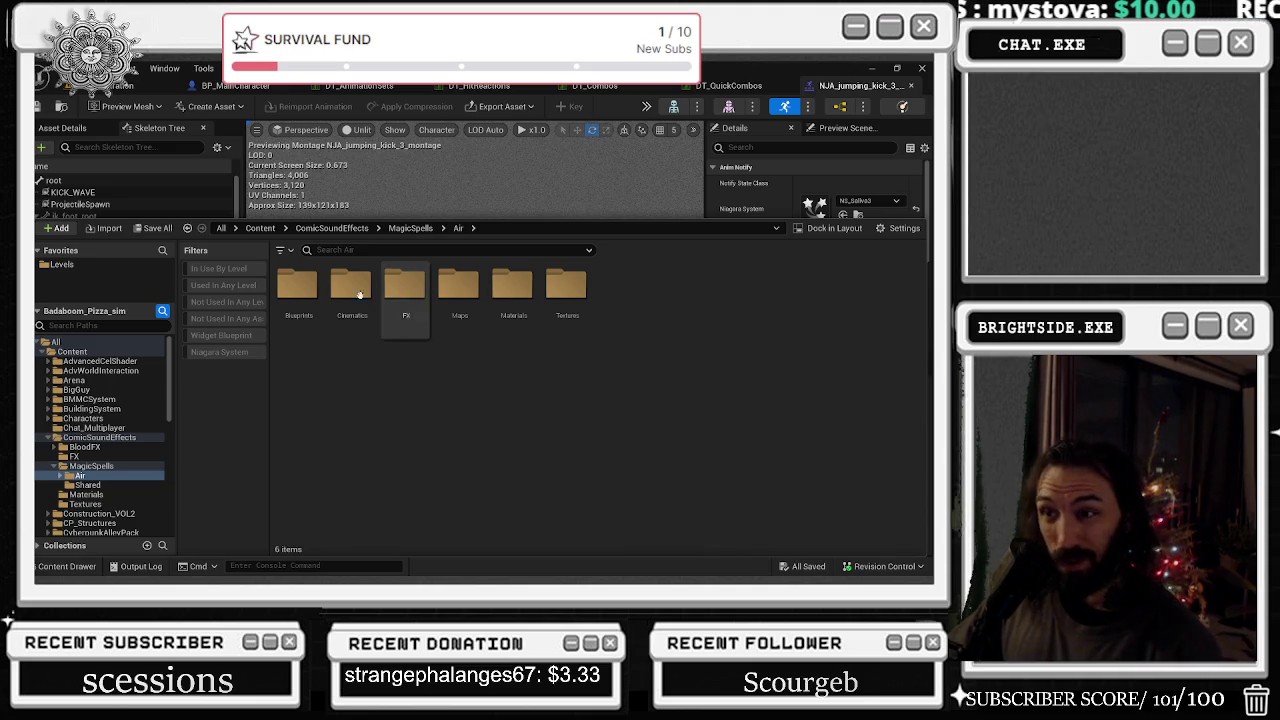
{"action": "double_click", "coordinate": [405, 288]}
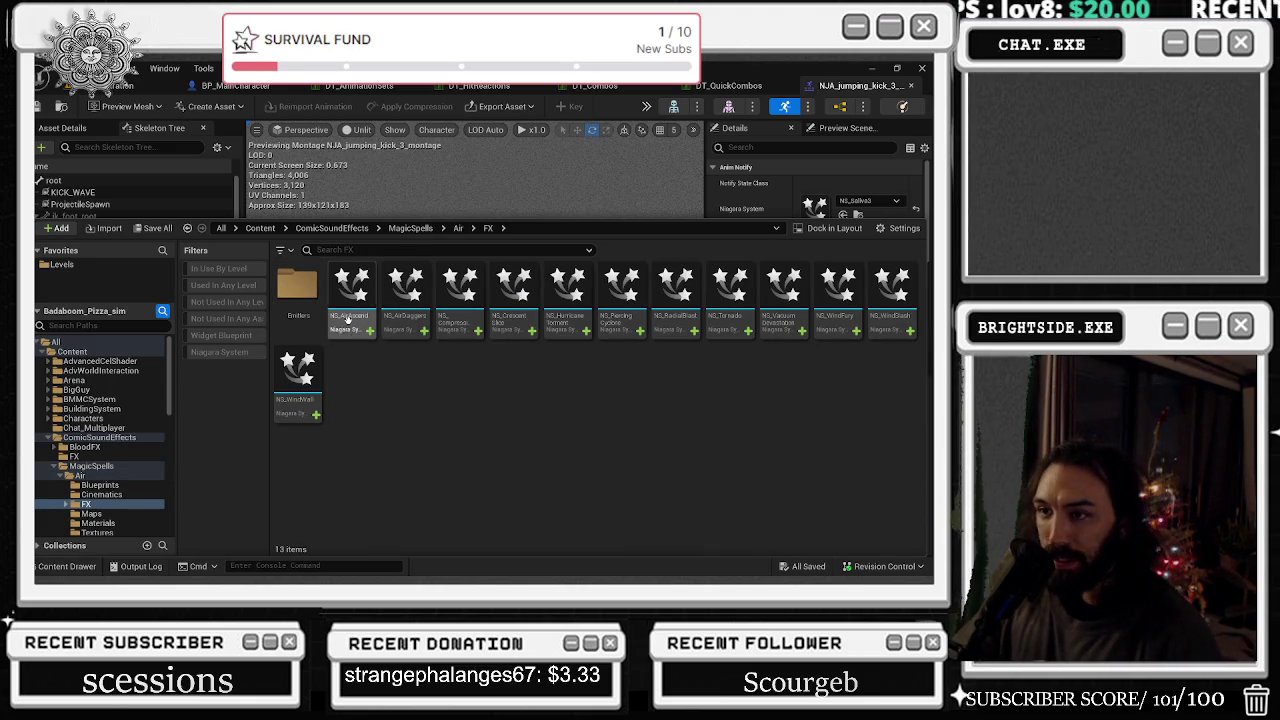
{"action": "left_click", "coordinate": [67, 566]}
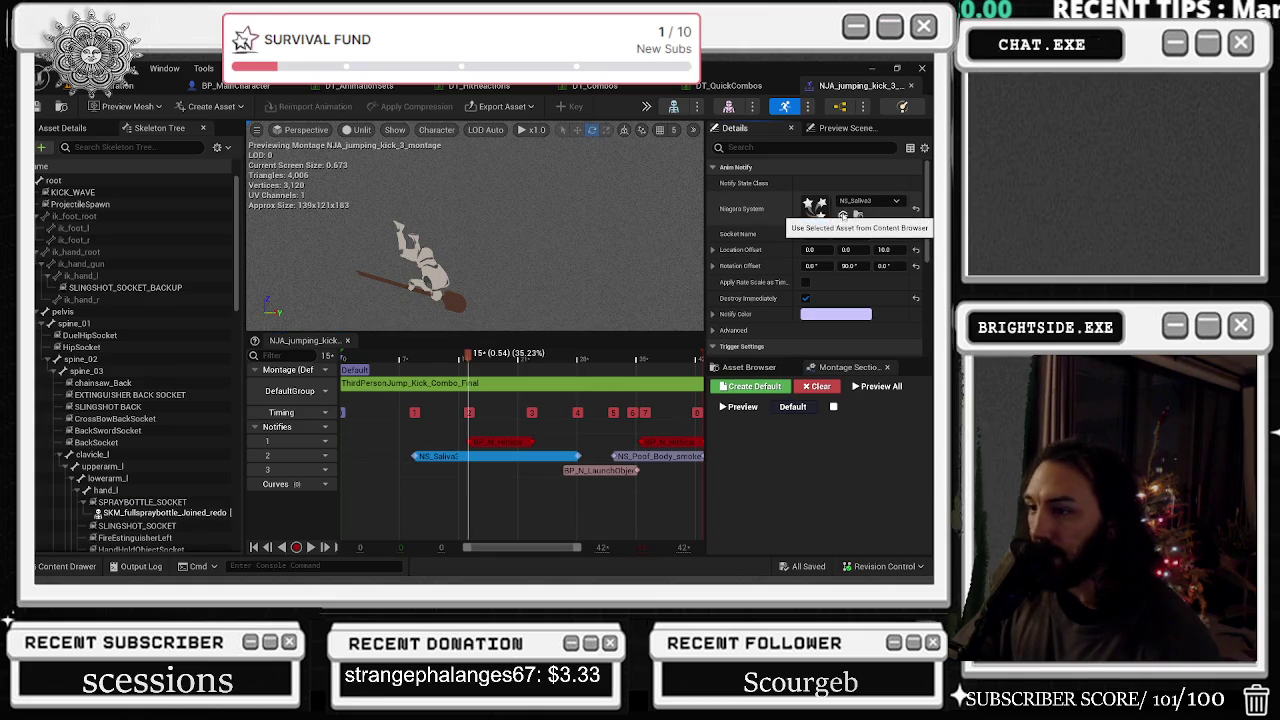
{"action": "key", "text": "space"}
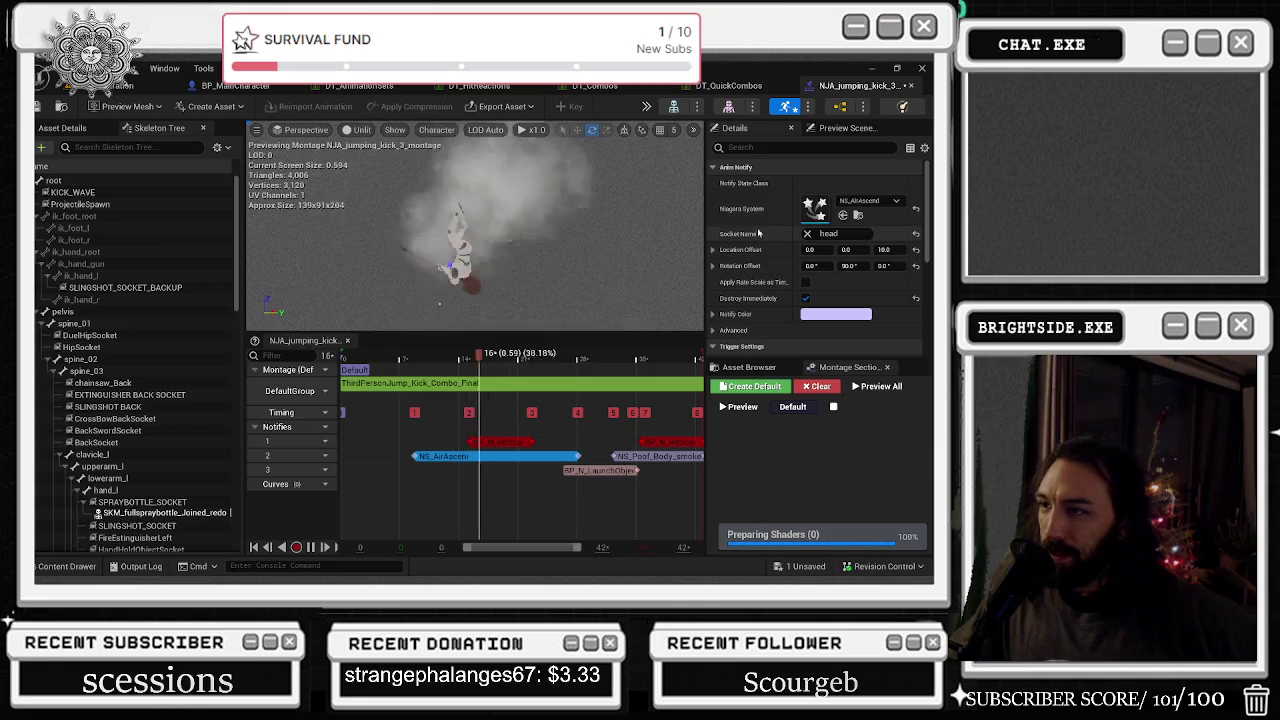
- Set the notify's socket name to root and select NS_AirDaggers in the Air FX folder
{"action": "left_click", "coordinate": [860, 233]}
{"action": "type", "text": "root"}
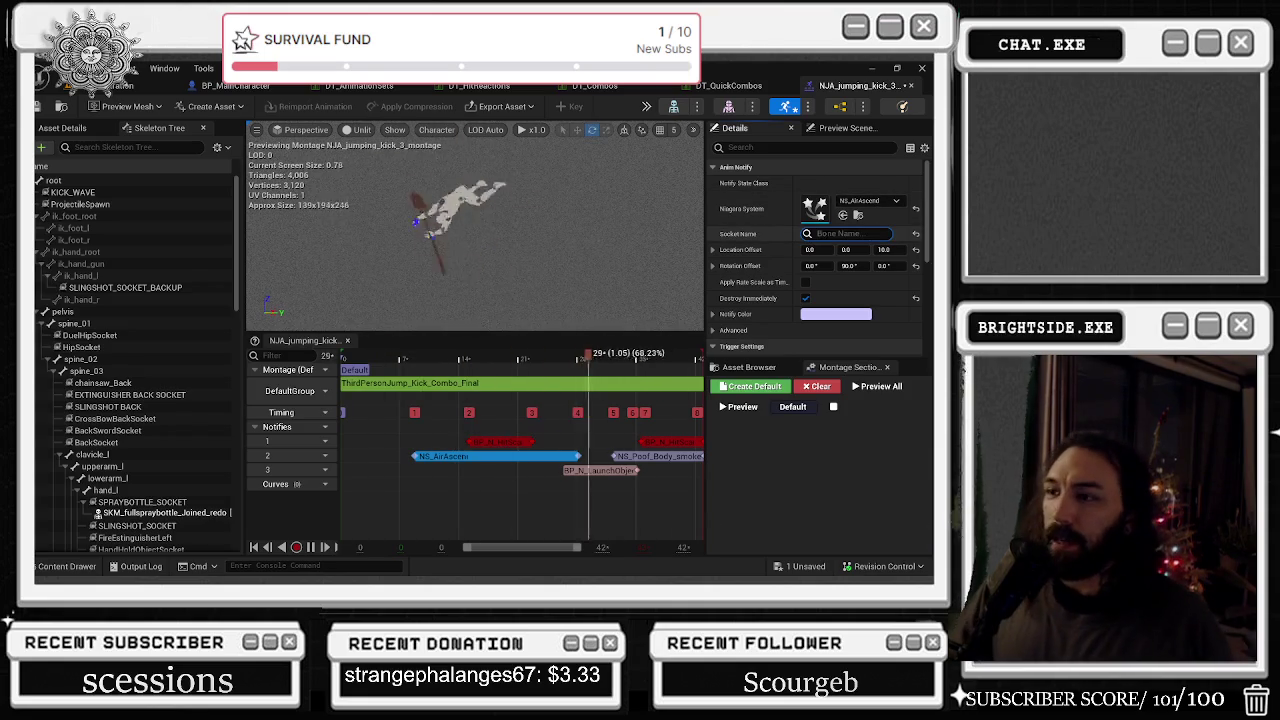
{"action": "key", "text": "Return"}
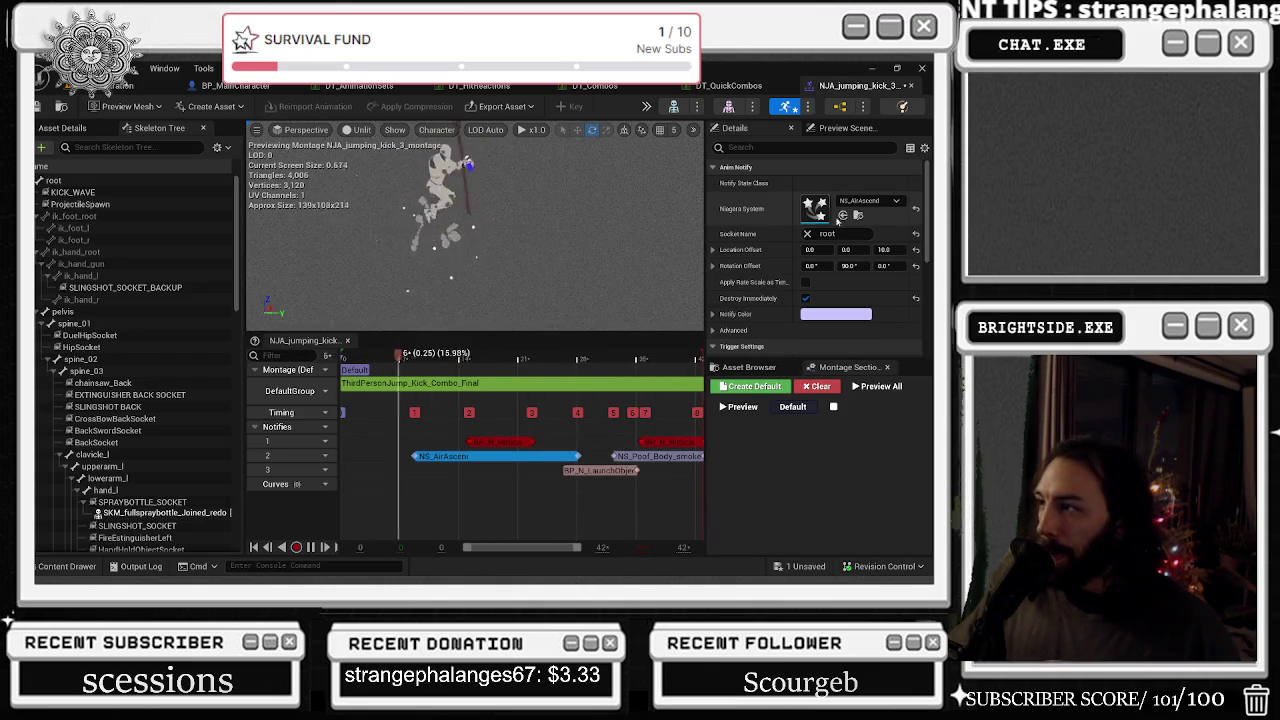
{"action": "left_click", "coordinate": [857, 217]}
{"action": "left_click", "coordinate": [405, 295]}
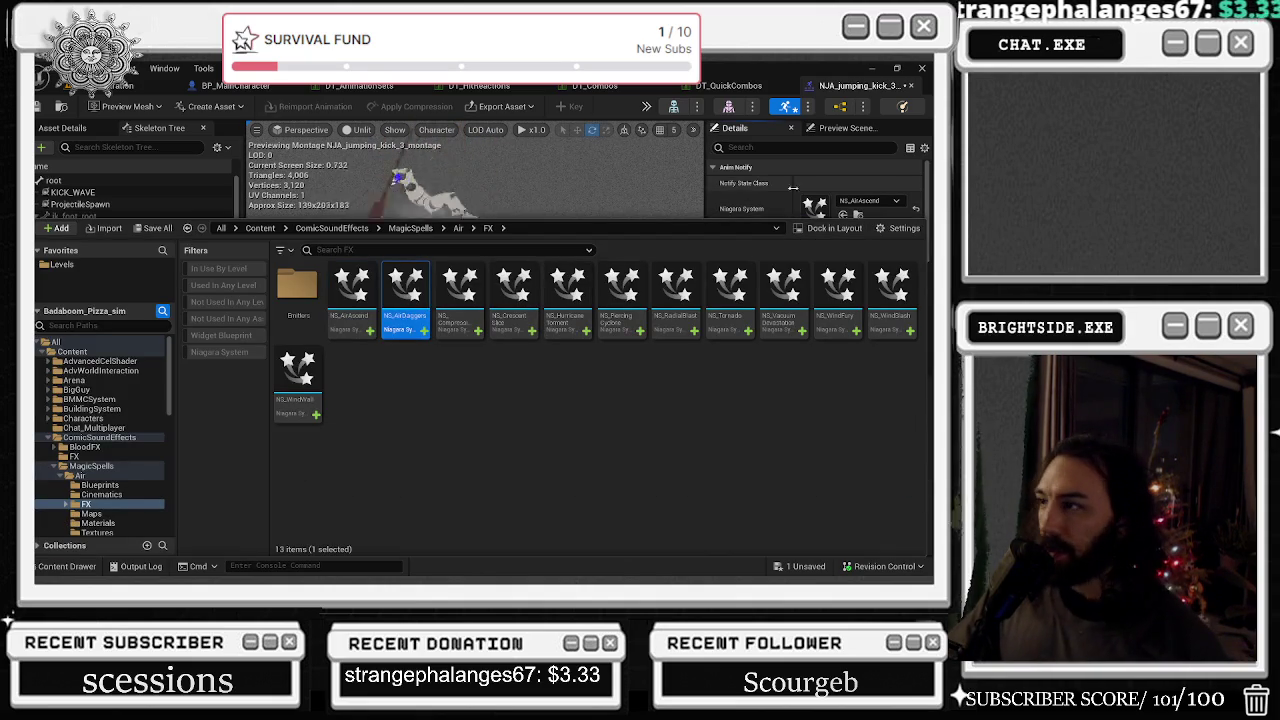
- Assign NS_AirDaggers, then a compression effect, then NS_CrescentSlice to the notify, previewing each
{"action": "left_click", "coordinate": [843, 197]}
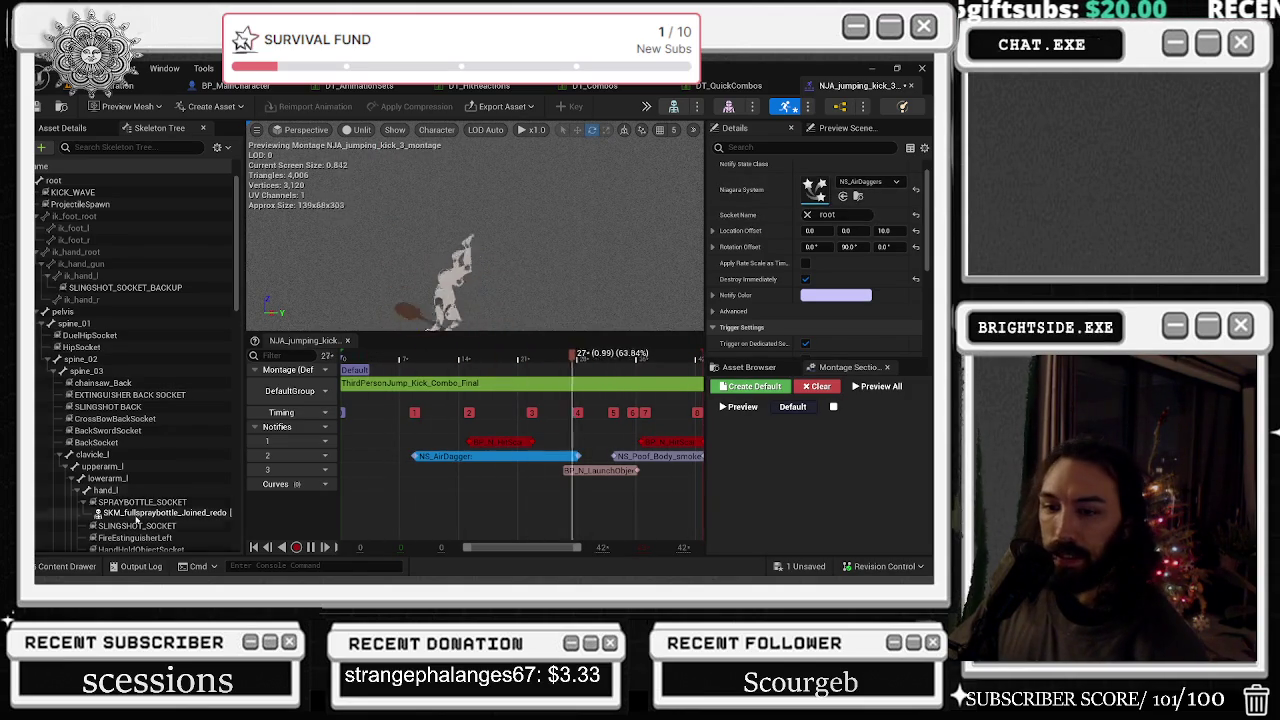
{"action": "key", "text": "ctrl+space"}
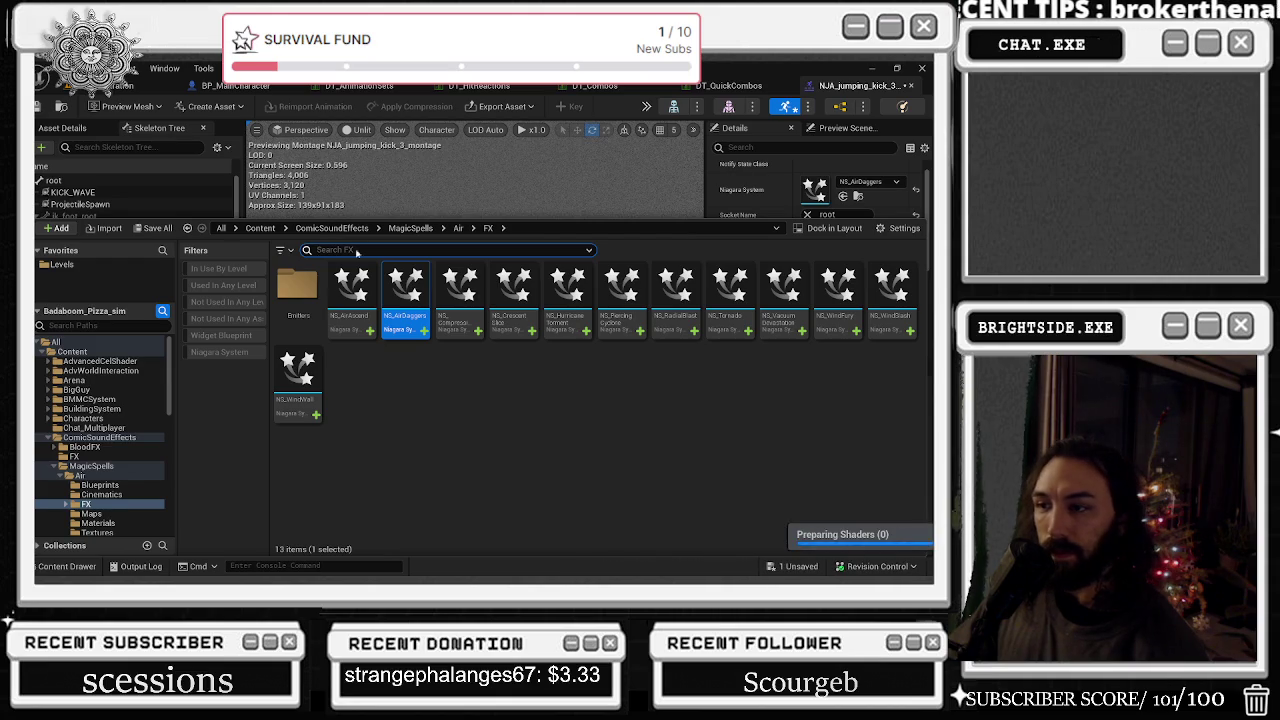
{"action": "key", "text": "ctrl+space"}
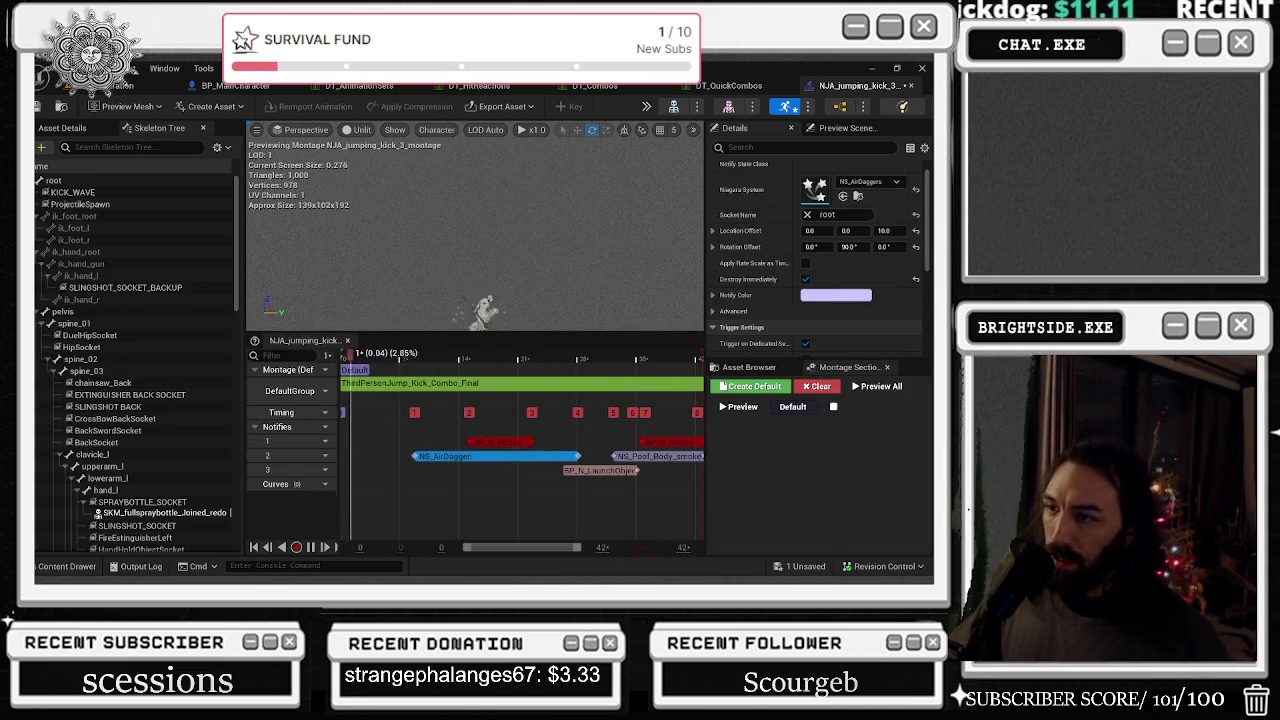
{"action": "key", "text": "ctrl+space"}
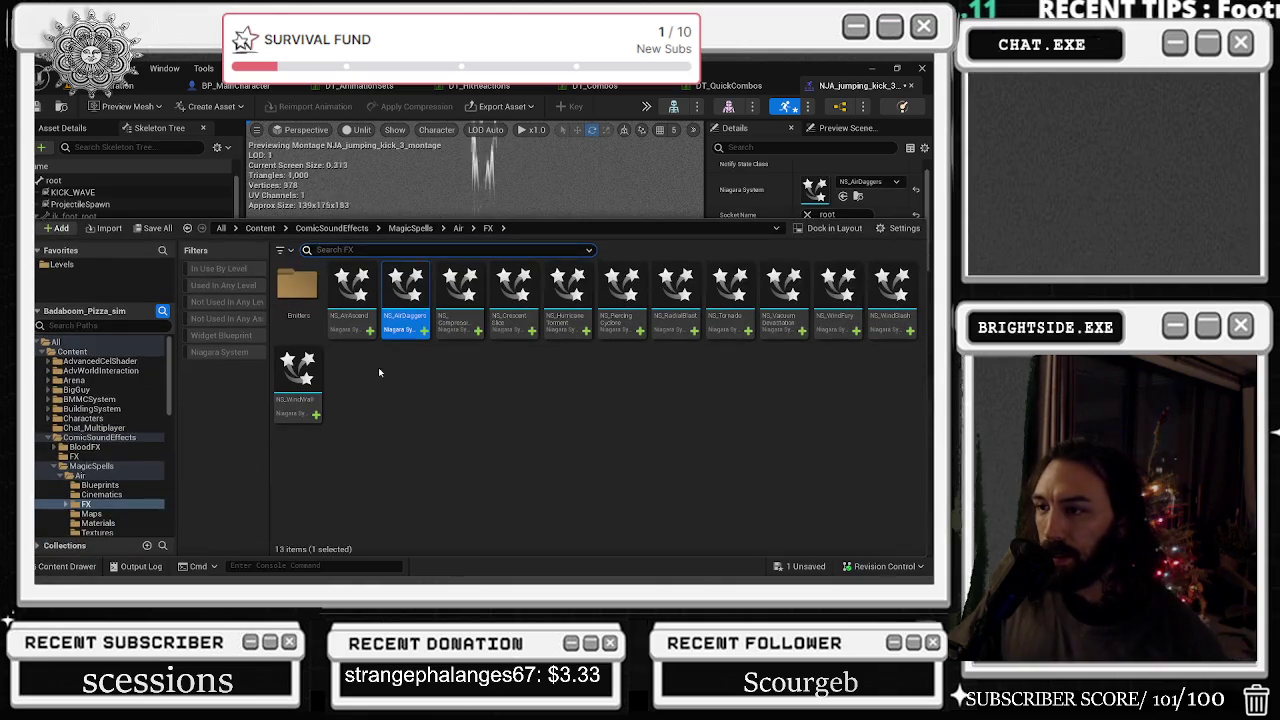
{"action": "key", "text": "ctrl+space"}
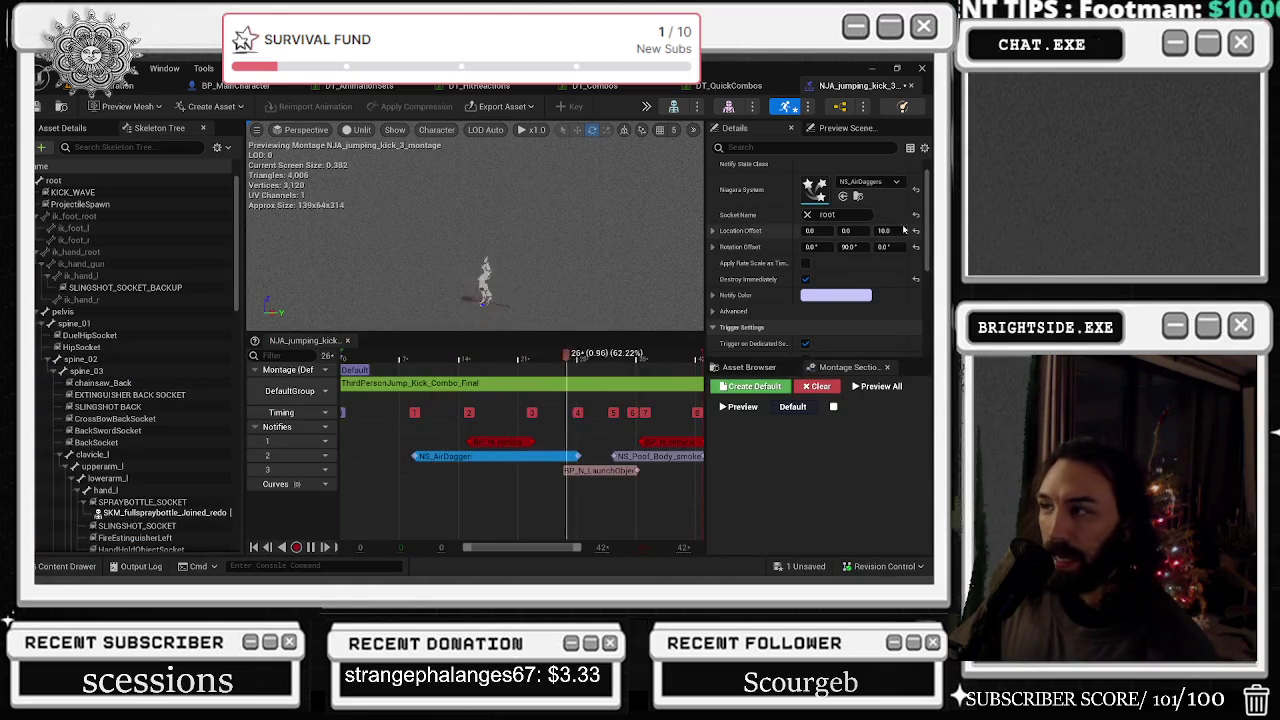
{"action": "left_click", "coordinate": [843, 196]}
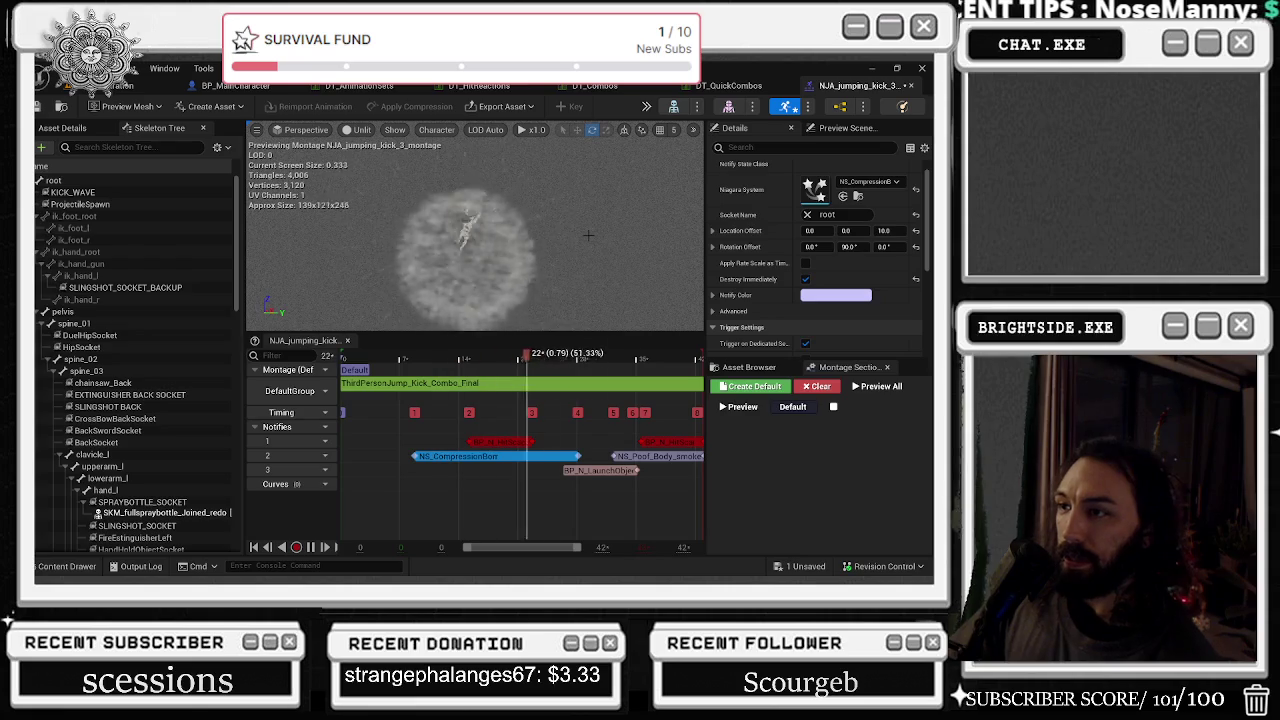
{"action": "key", "text": "ctrl+space"}
{"action": "left_click", "coordinate": [521, 307]}
{"action": "left_click", "coordinate": [843, 196]}
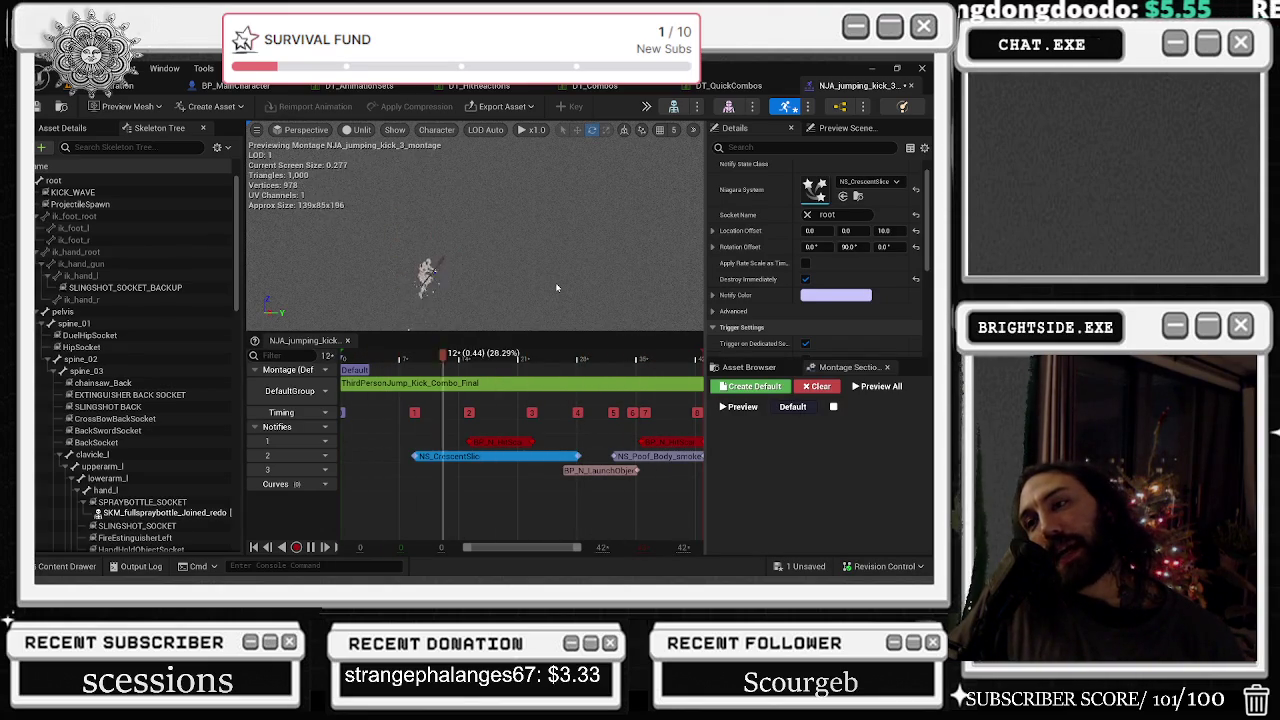
- Swap the notify to NS_HurricaneTorment, then NS_PiercingCyclone, and shorten its duration
{"action": "left_click", "coordinate": [67, 566]}
{"action": "left_click", "coordinate": [559, 313]}
{"action": "left_click", "coordinate": [38, 567]}
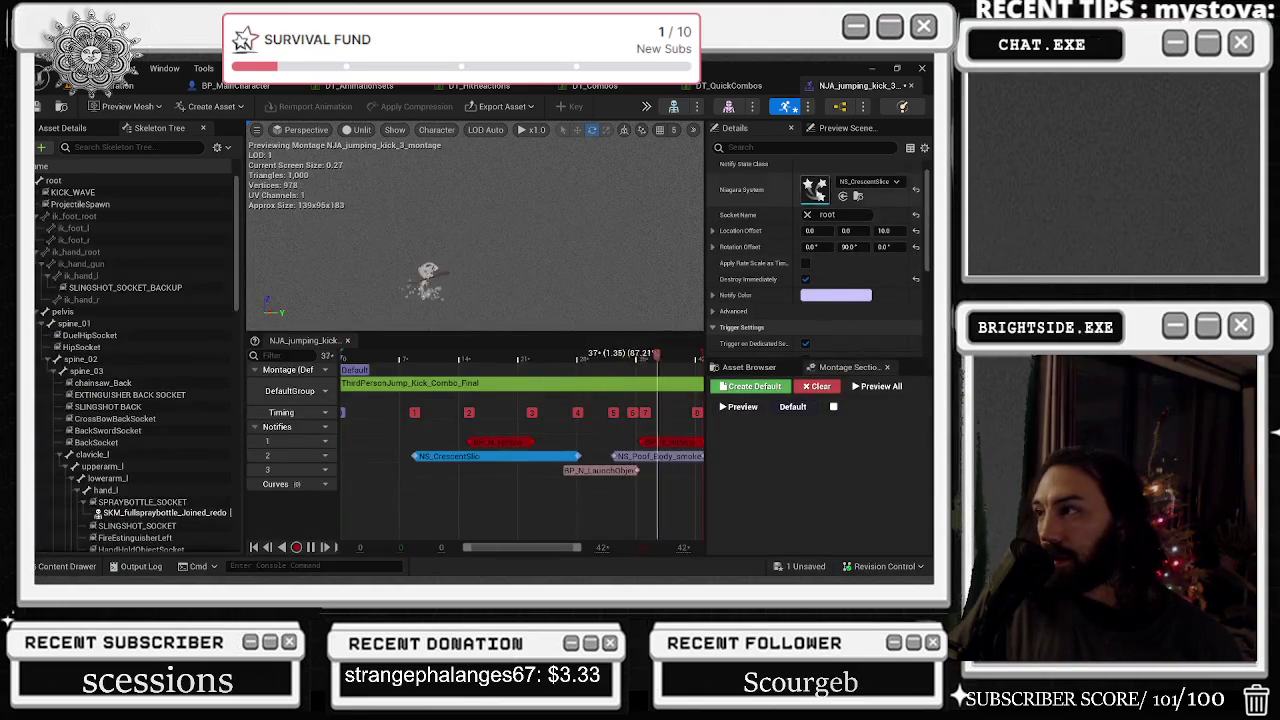
{"action": "left_click", "coordinate": [843, 196]}
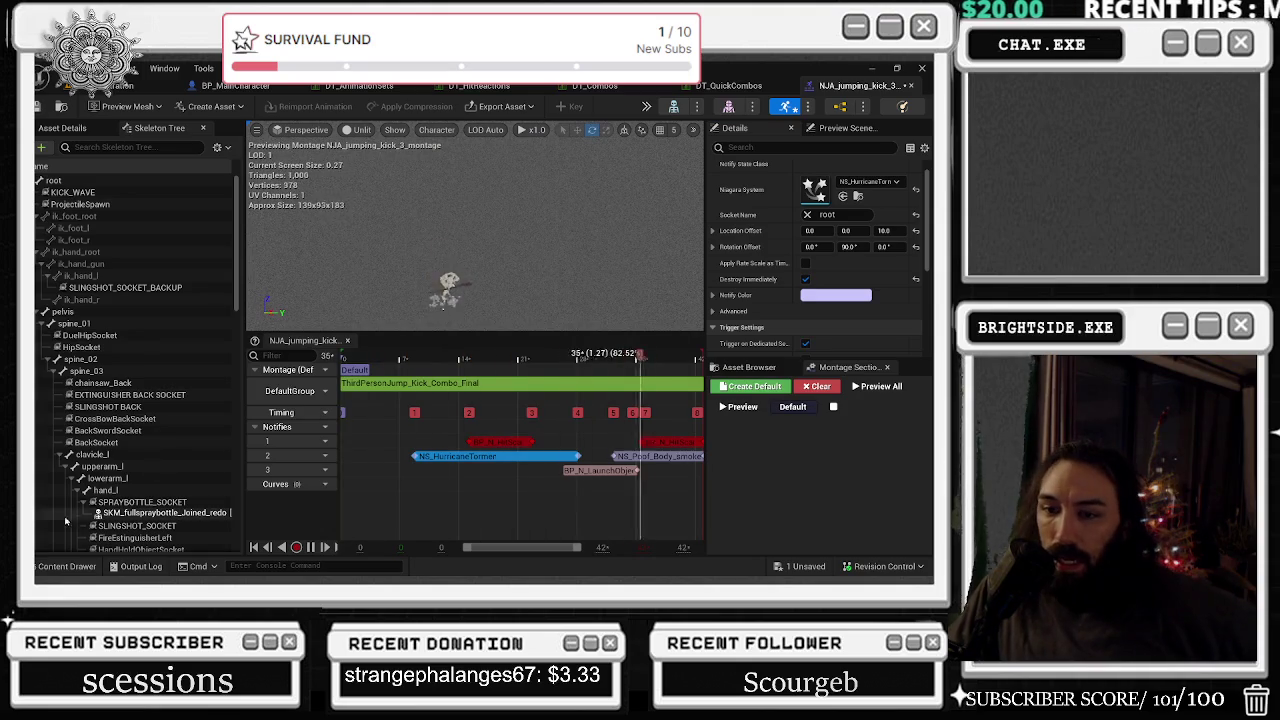
{"action": "left_click", "coordinate": [67, 566]}
{"action": "left_click", "coordinate": [843, 196]}
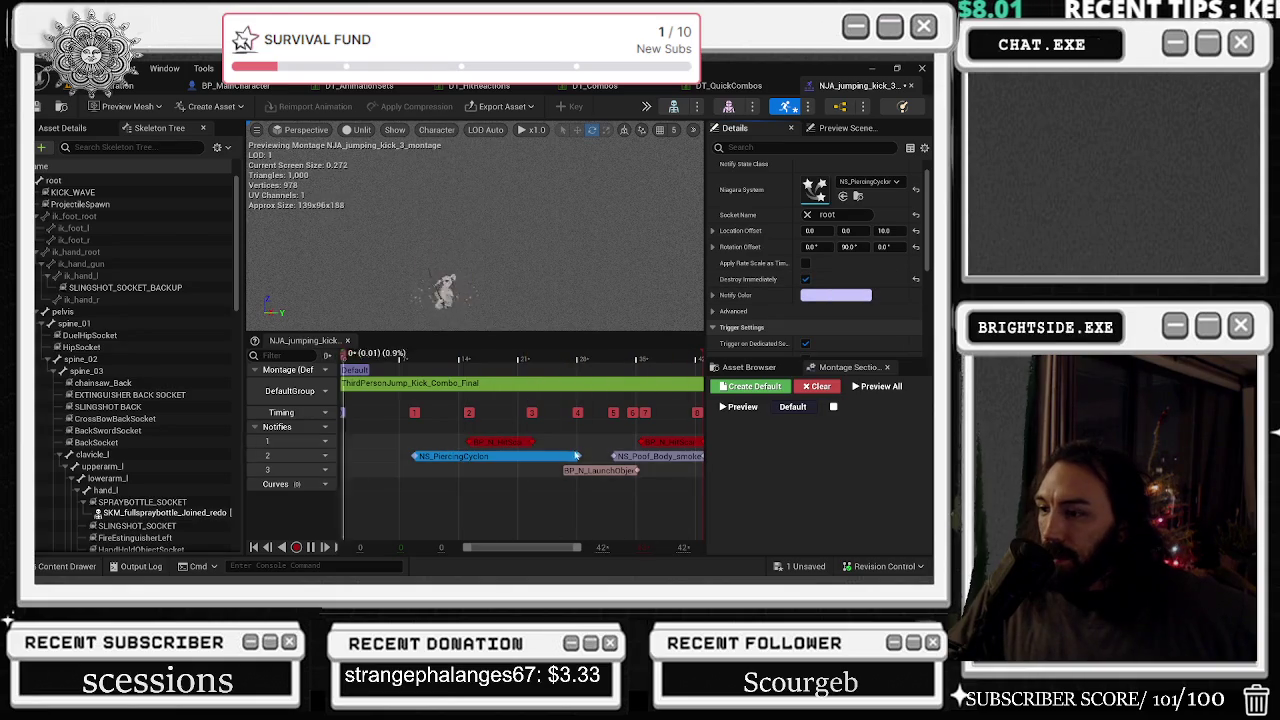
{"action": "mouse_move", "coordinate": [580, 456]}
{"action": "left_mouse_down"}
{"action": "mouse_move", "coordinate": [538, 456]}
{"action": "mouse_move", "coordinate": [549, 456]}
{"action": "left_mouse_up"}
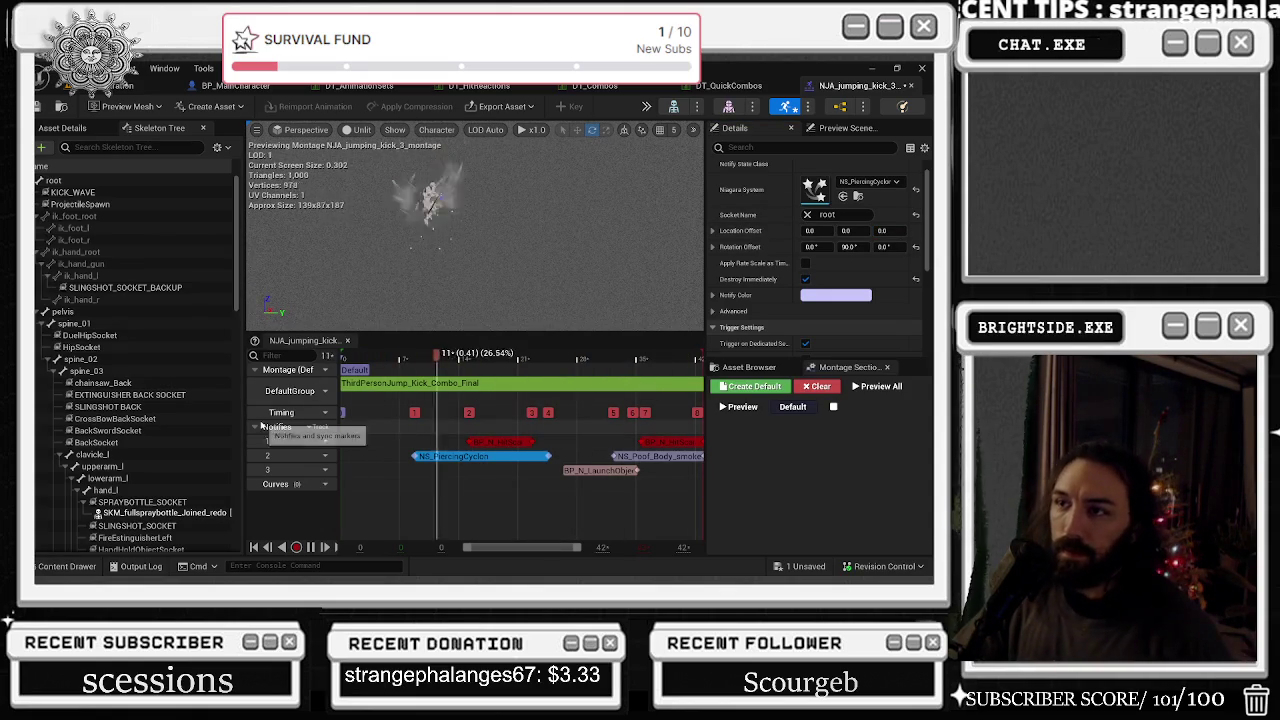
- Assign NS_RadialBlast to the Niagara notify, then select the later notify on track 2
{"action": "left_click", "coordinate": [75, 566]}
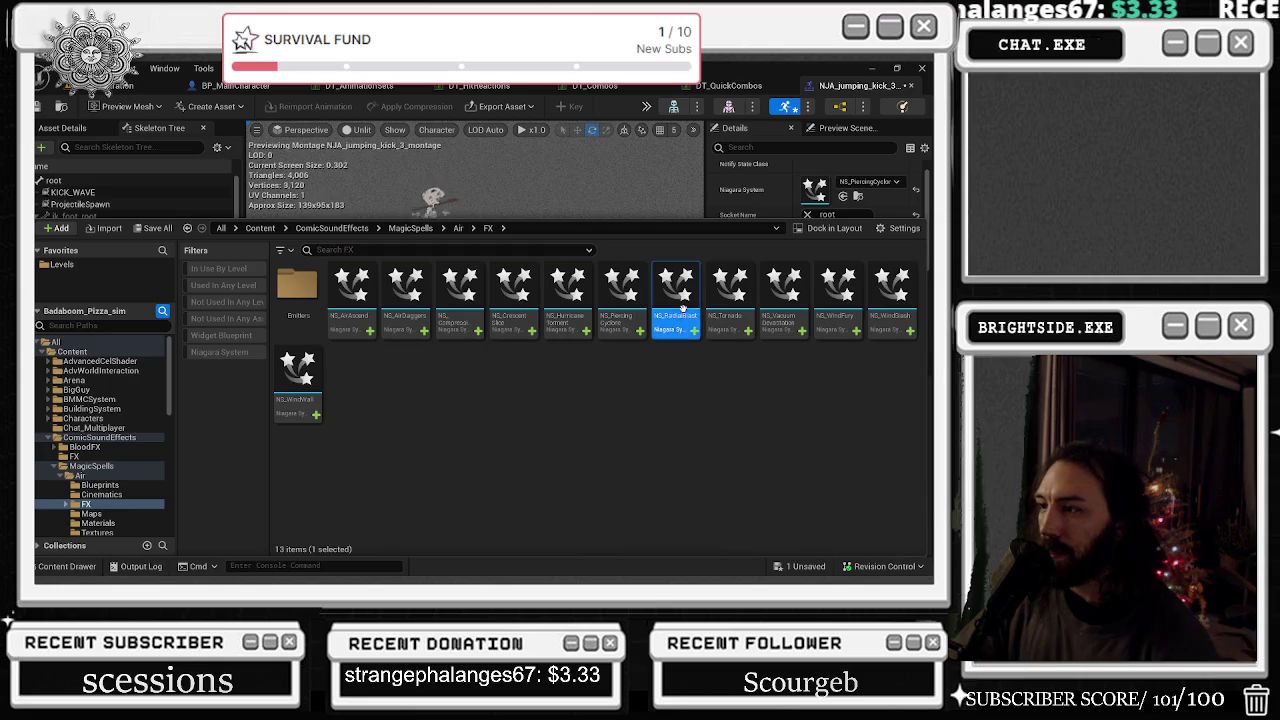
{"action": "left_click", "coordinate": [90, 566]}
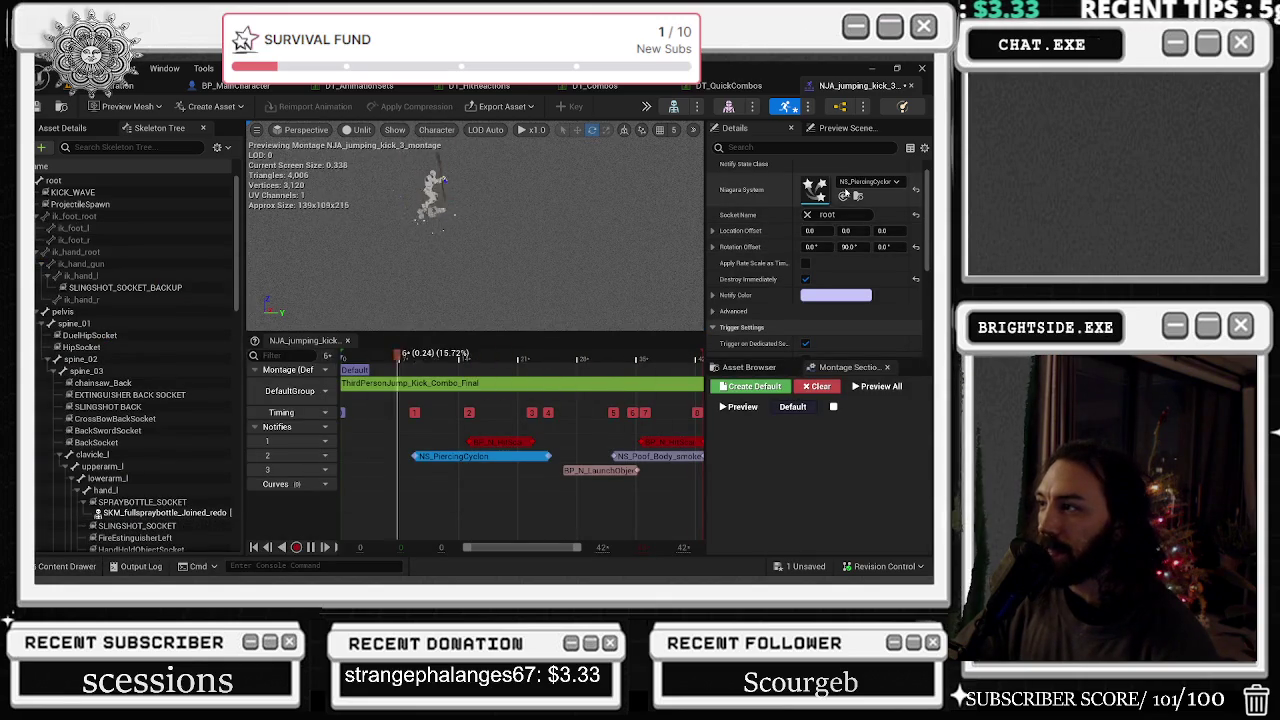
{"action": "left_click", "coordinate": [843, 196]}
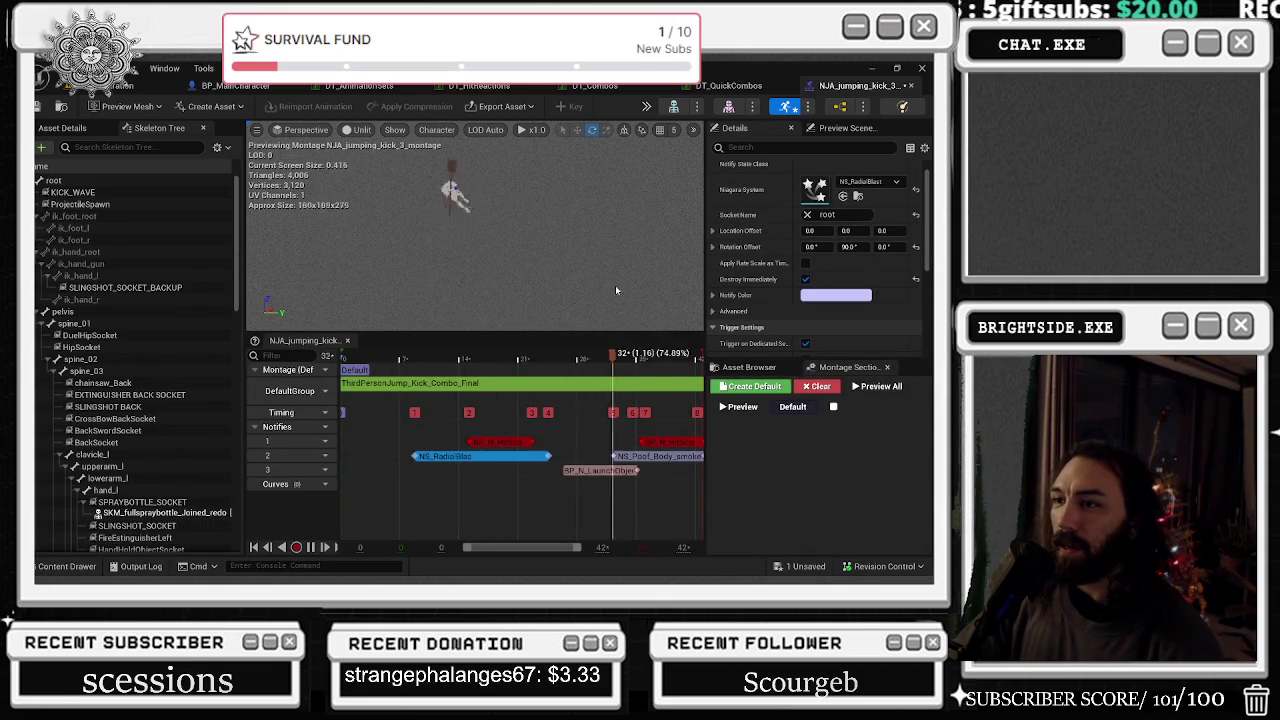
{"action": "left_click", "coordinate": [674, 455]}
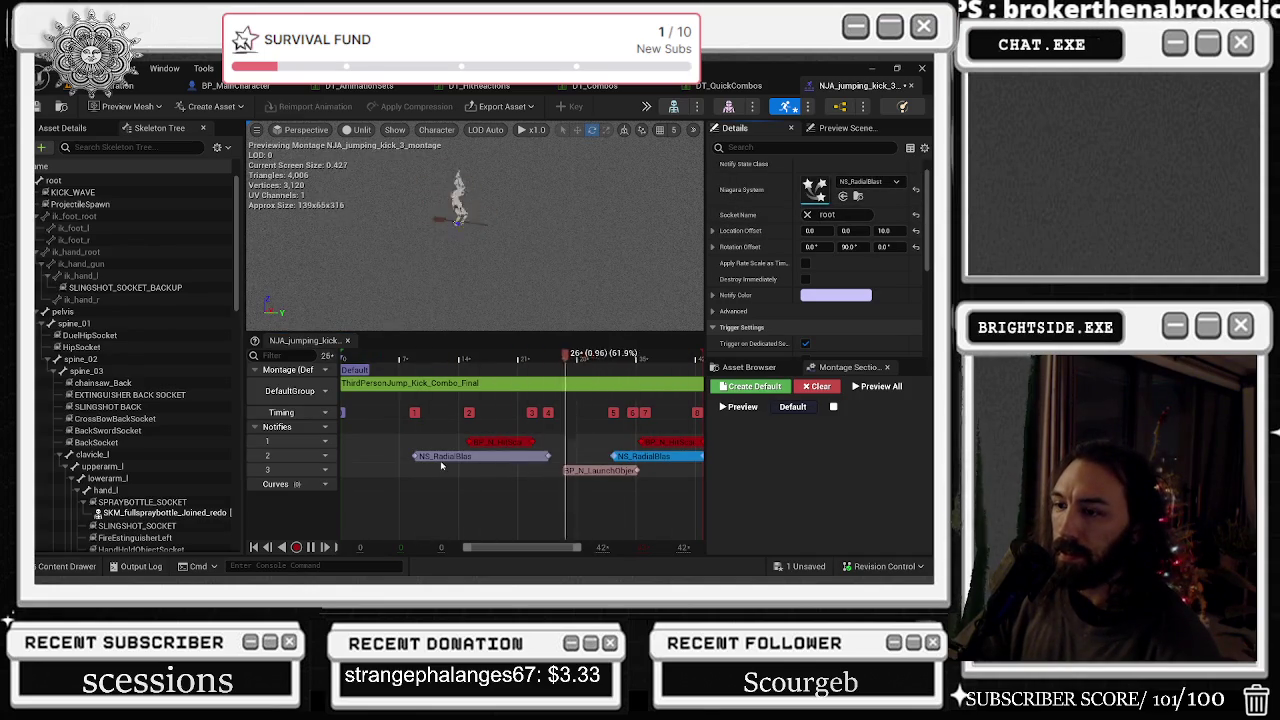
- Cycle the notify's effect through NS_Tornado to NS_VacuumDevastation
{"action": "left_click", "coordinate": [70, 566]}
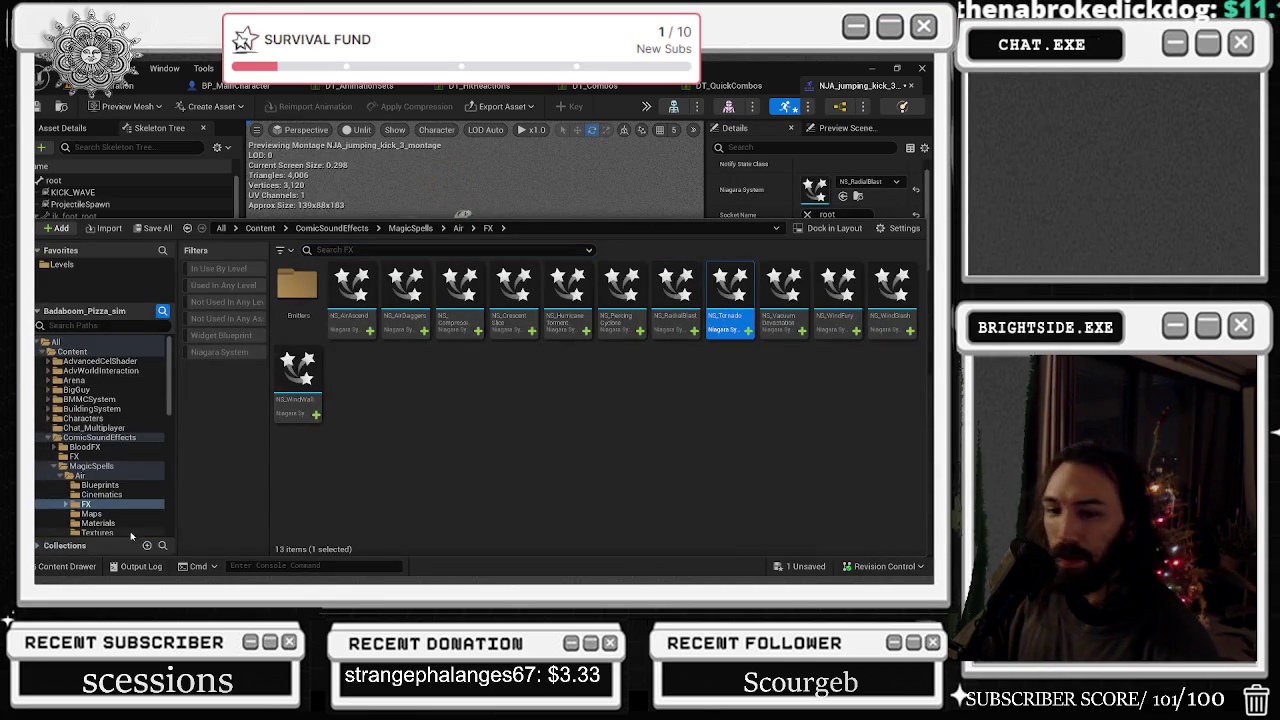
{"action": "left_click", "coordinate": [842, 196]}
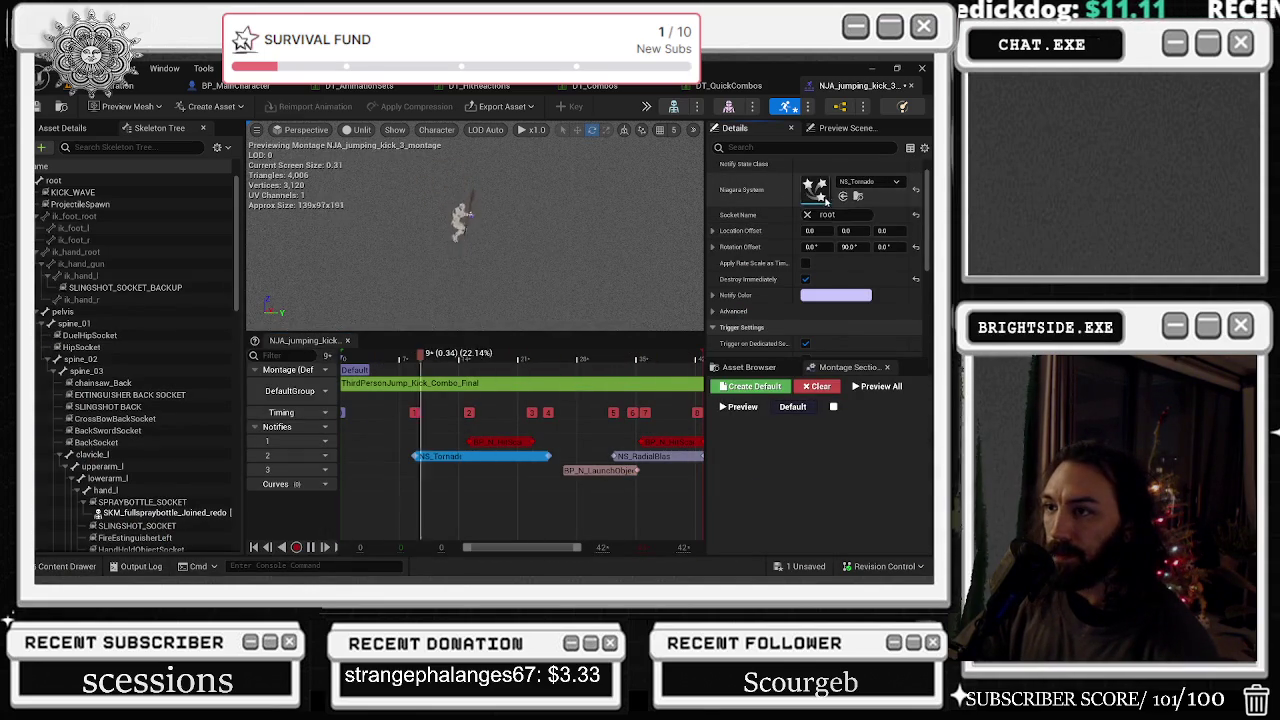
{"action": "left_click", "coordinate": [67, 566]}
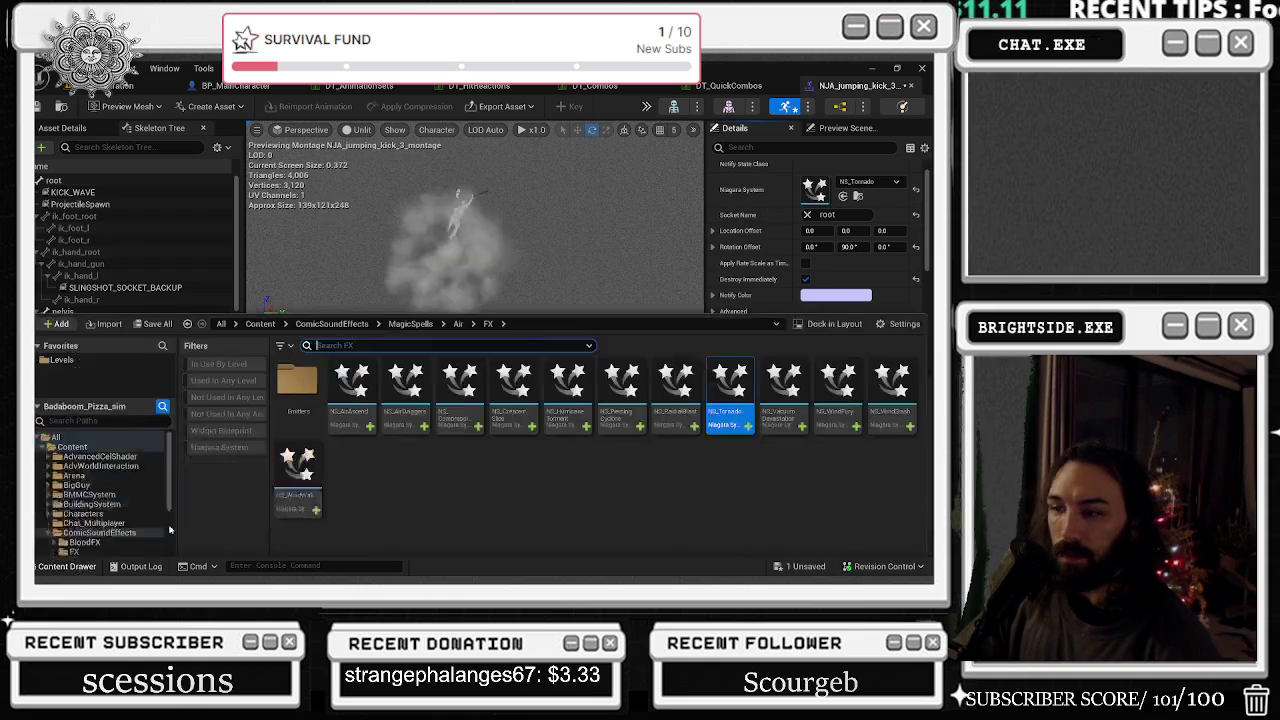
{"action": "key", "text": "Right"}
{"action": "left_click", "coordinate": [842, 196]}
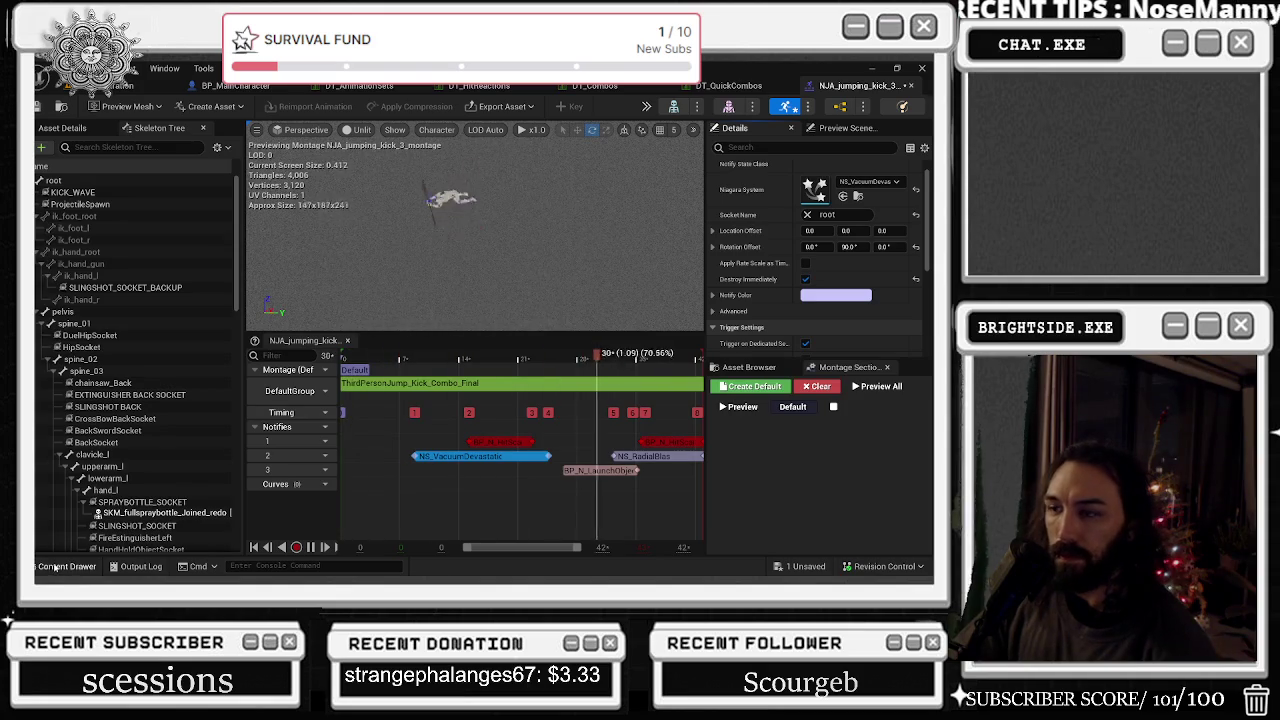
{"action": "left_click", "coordinate": [857, 196]}
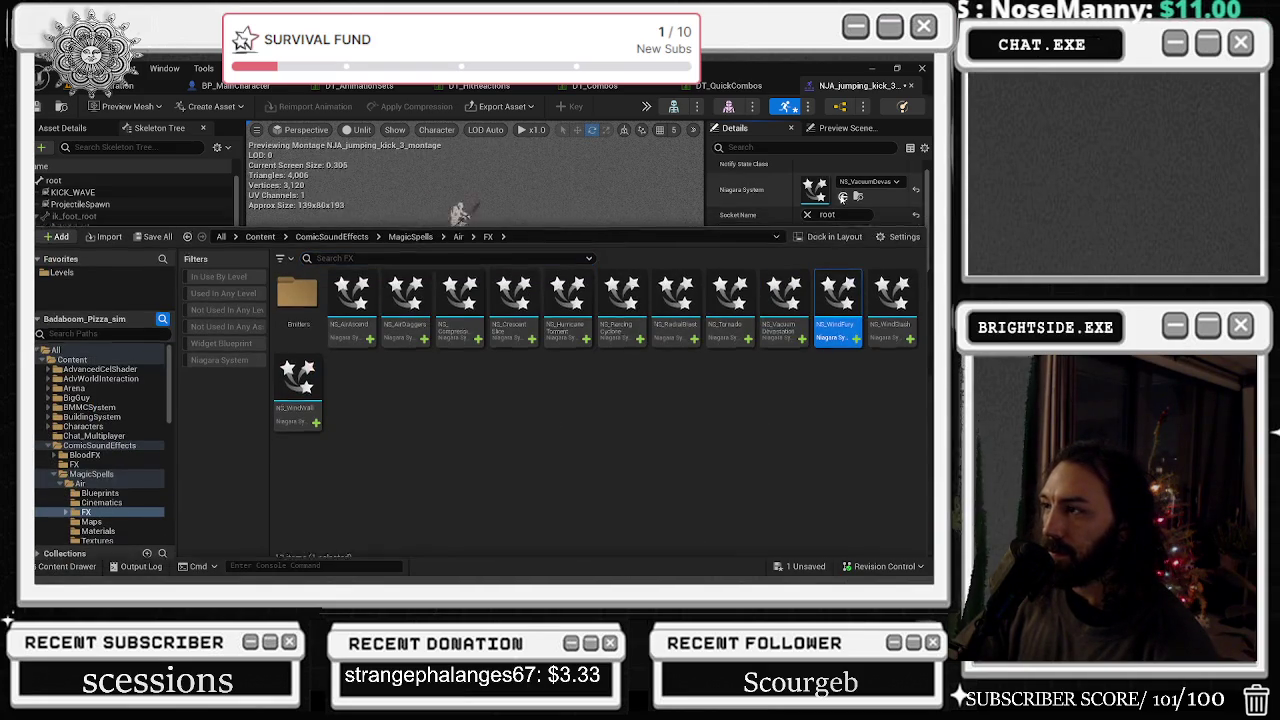
- Try NS_WindFury, NS_PiercingCyclone and NS_Tornado on the kick's Niagara notify
{"action": "left_click", "coordinate": [843, 196]}
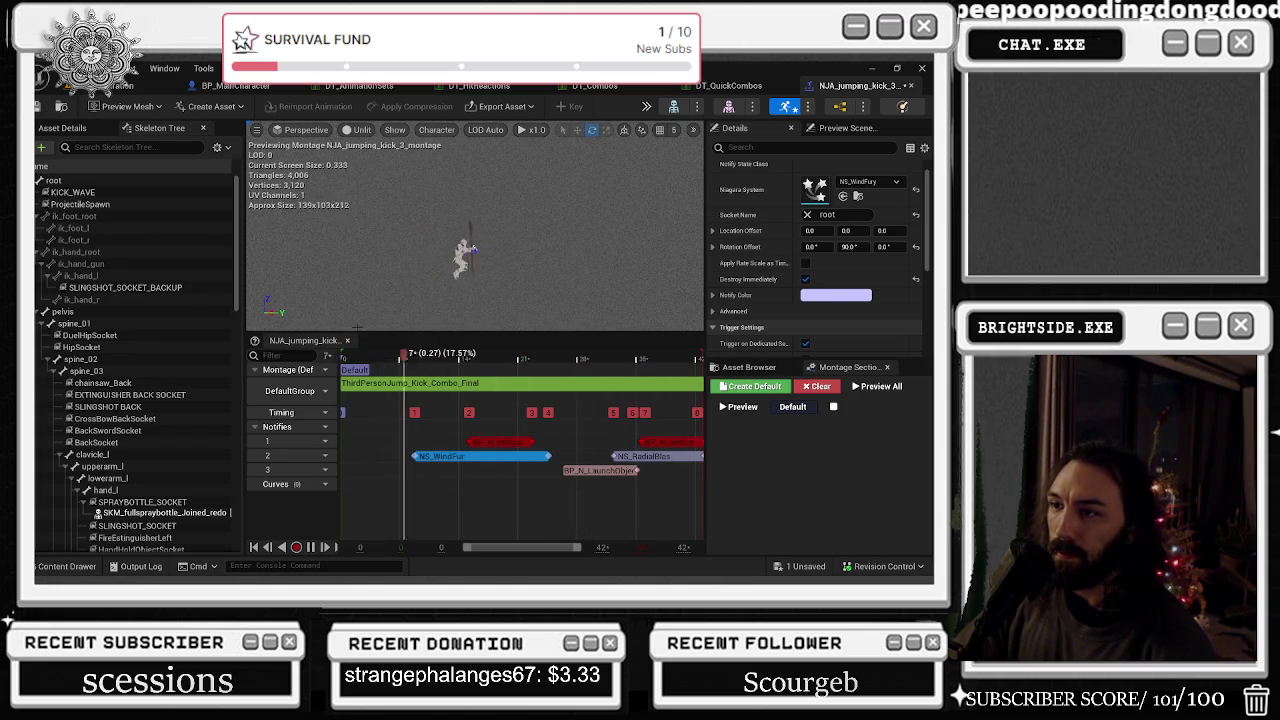
{"action": "left_click", "coordinate": [67, 566]}
{"action": "mouse_move", "coordinate": [616, 322]}
{"action": "left_mouse_down"}
{"action": "mouse_move", "coordinate": [760, 260]}
{"action": "mouse_move", "coordinate": [850, 185]}
{"action": "left_mouse_up"}
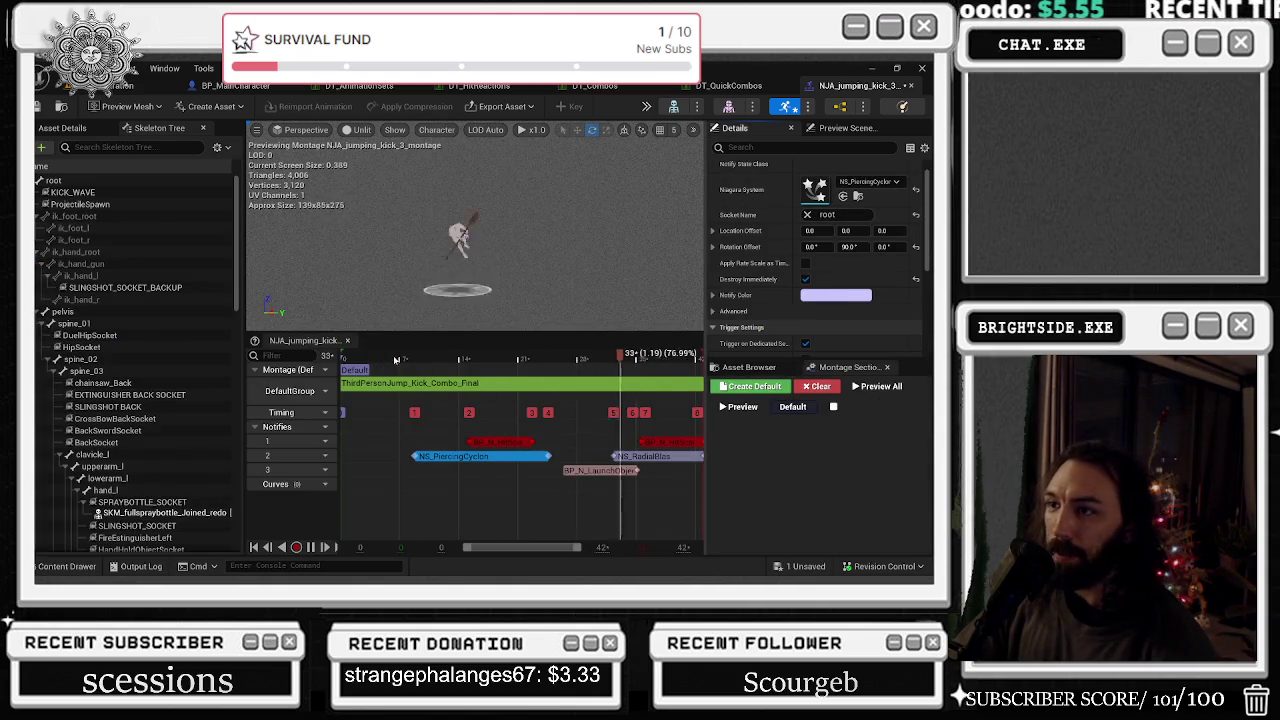
{"action": "key", "text": "ctrl+space"}
{"action": "mouse_move", "coordinate": [730, 316]}
{"action": "left_mouse_down"}
{"action": "mouse_move", "coordinate": [820, 195]}
{"action": "mouse_move", "coordinate": [850, 185]}
{"action": "left_mouse_up"}
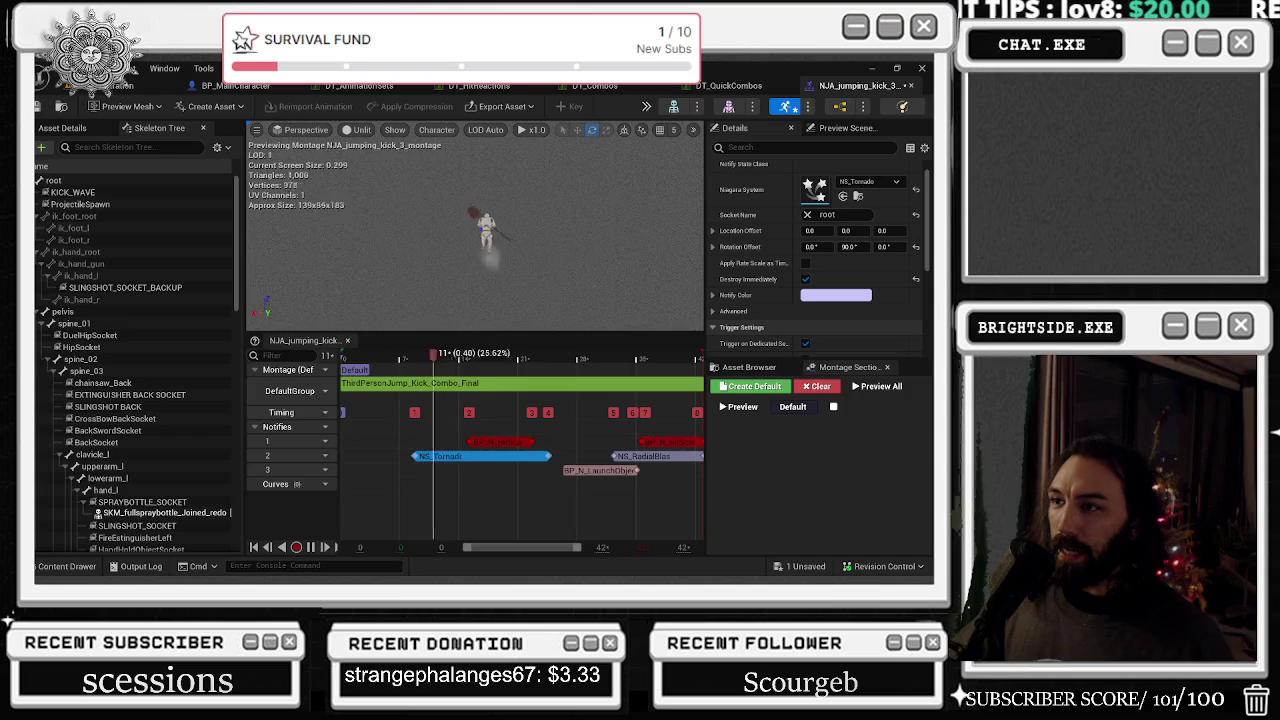
- Preview NS_WindSlash, NS_WindFury and NS_WindWall on the notify in turn
{"action": "left_click", "coordinate": [857, 196]}
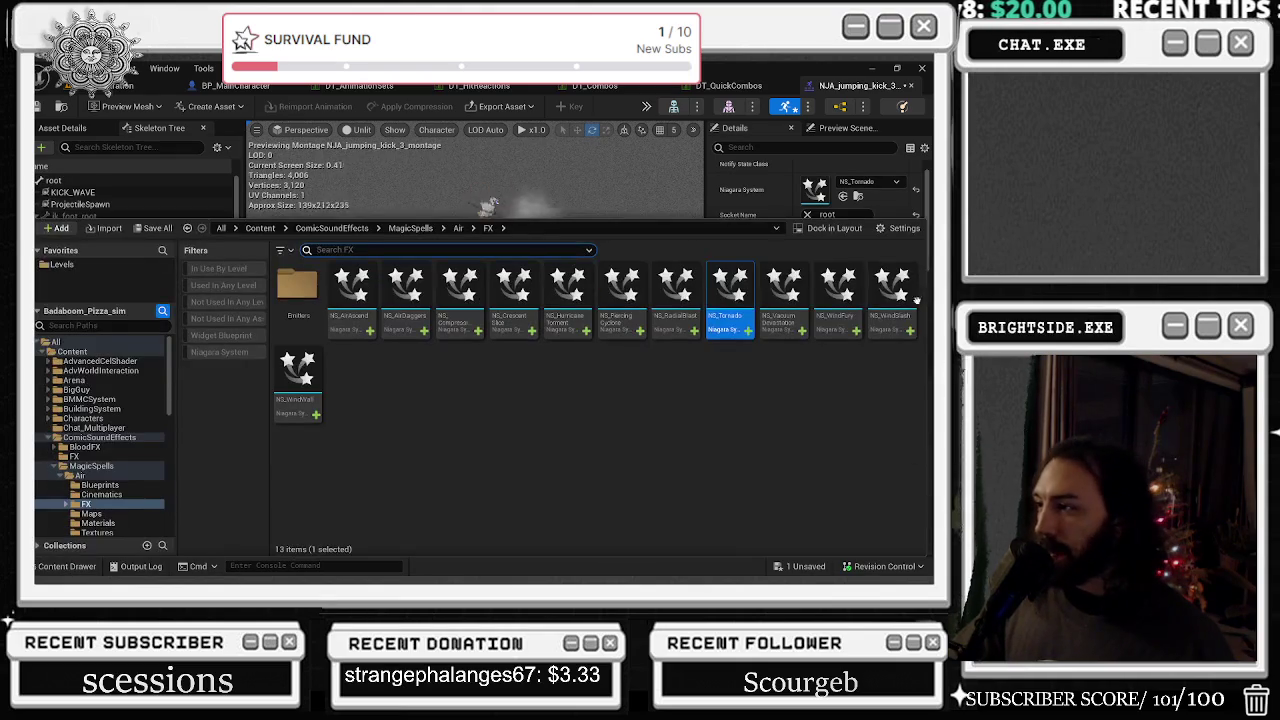
{"action": "left_click", "coordinate": [887, 288]}
{"action": "left_click", "coordinate": [843, 196]}
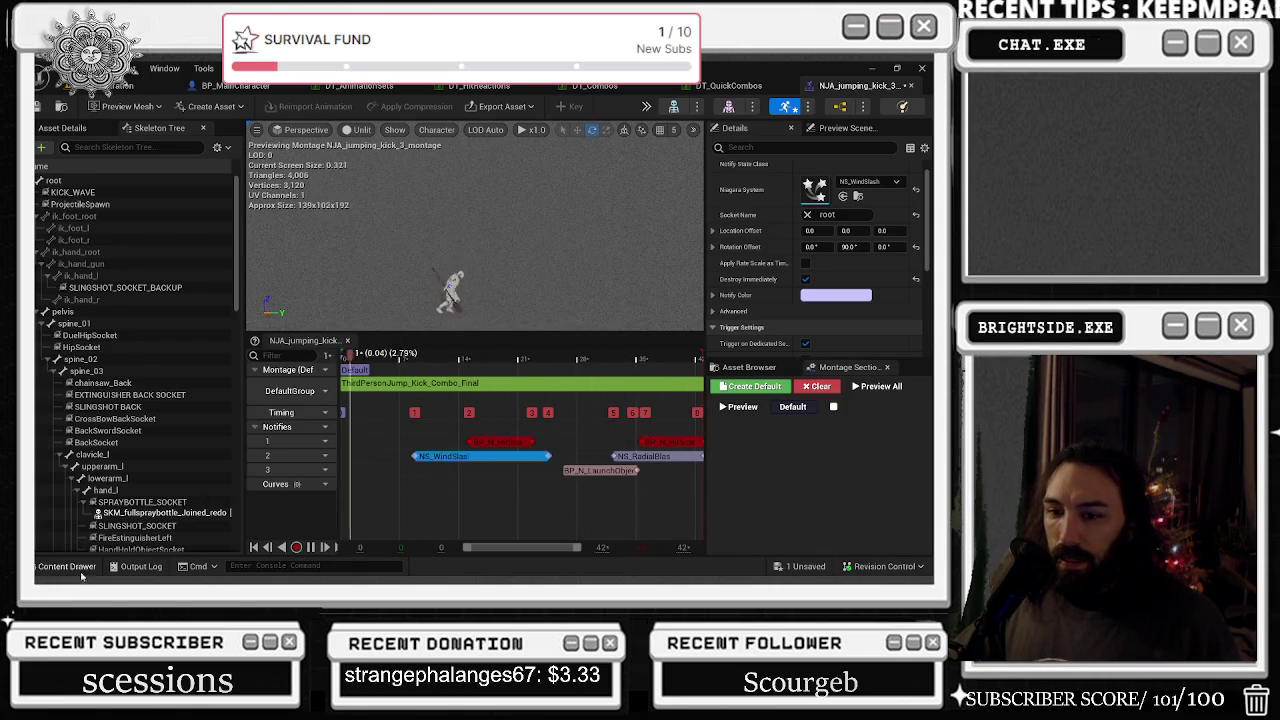
{"action": "left_click", "coordinate": [62, 566]}
{"action": "left_click", "coordinate": [838, 295]}
{"action": "left_click", "coordinate": [843, 197]}
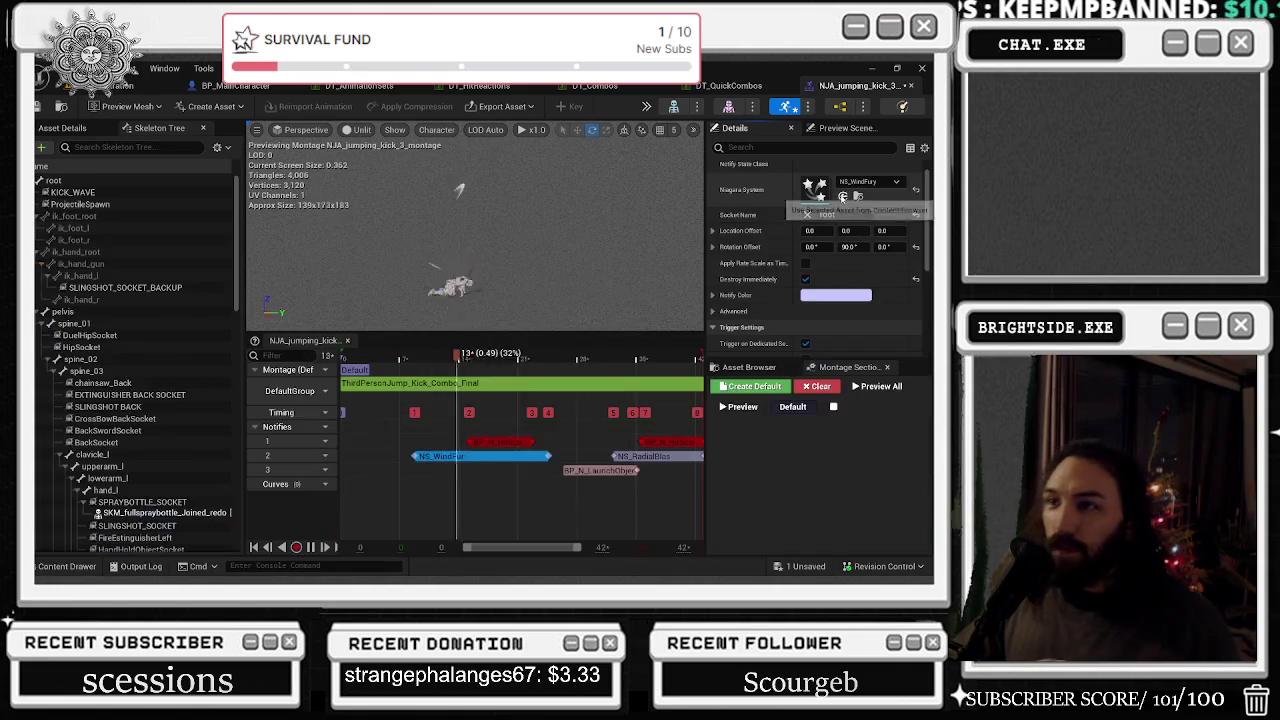
{"action": "left_click", "coordinate": [62, 566]}
{"action": "left_click", "coordinate": [297, 410]}
{"action": "left_click", "coordinate": [843, 197]}
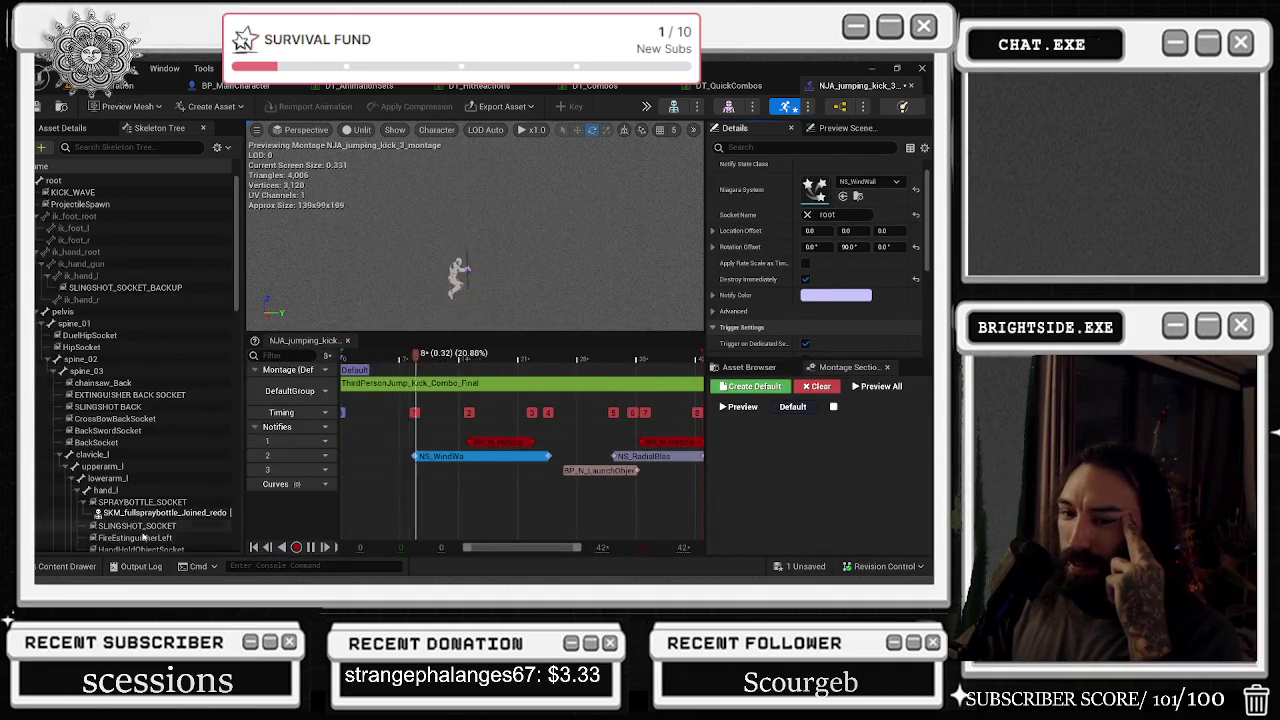
- Switch back to NS_WindFury briefly, then settle on NS_AirAscend as the notify's effect
{"action": "key", "text": "ctrl+space"}
{"action": "left_click", "coordinate": [841, 196]}
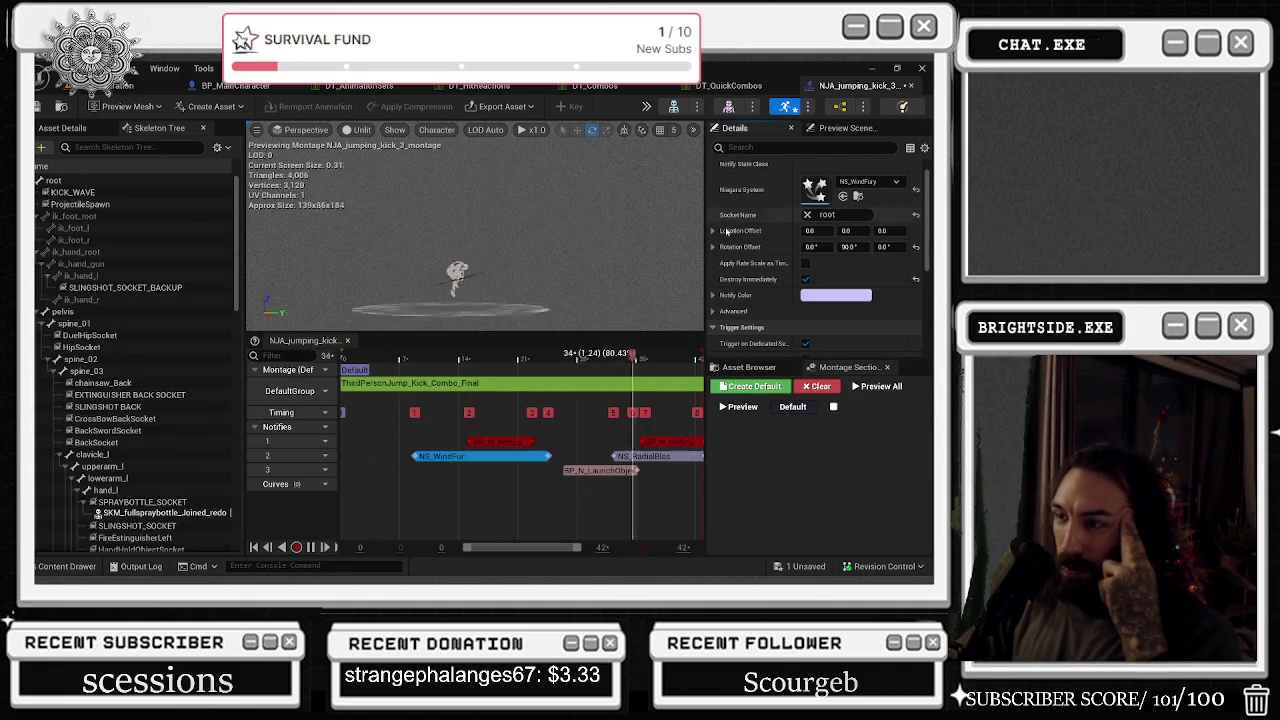
{"action": "left_click", "coordinate": [84, 562]}
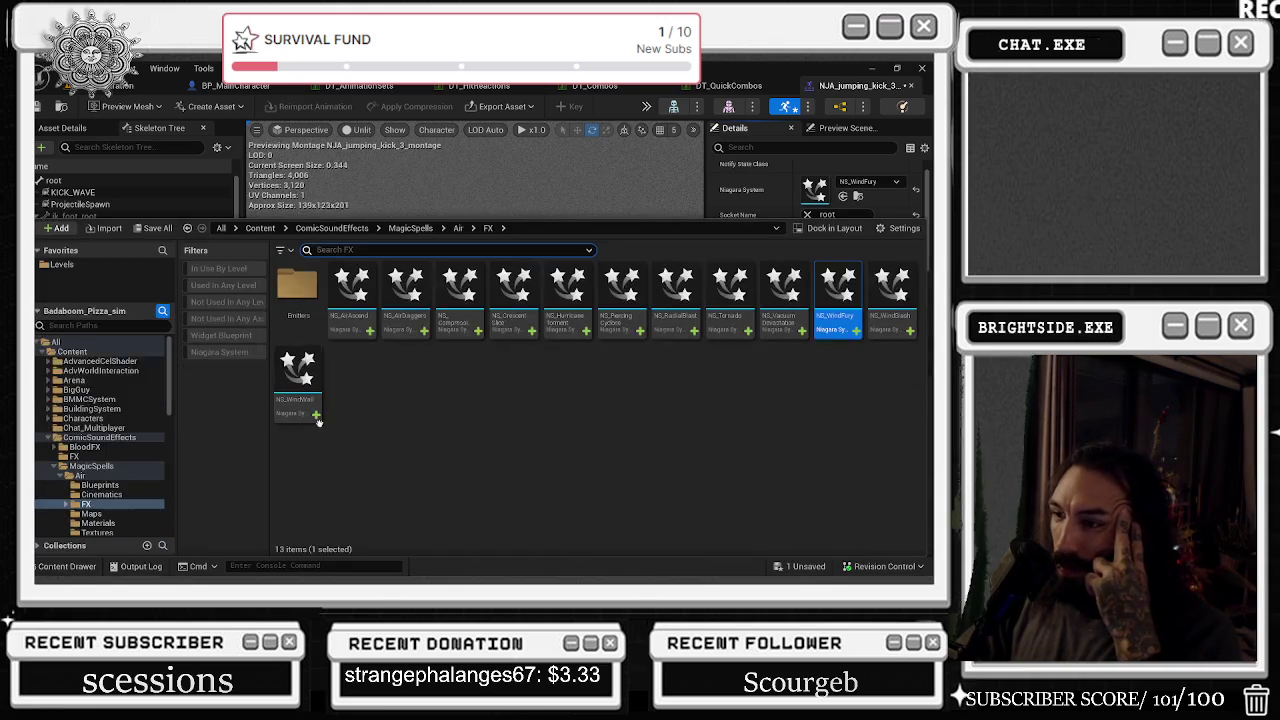
{"action": "left_click", "coordinate": [354, 322]}
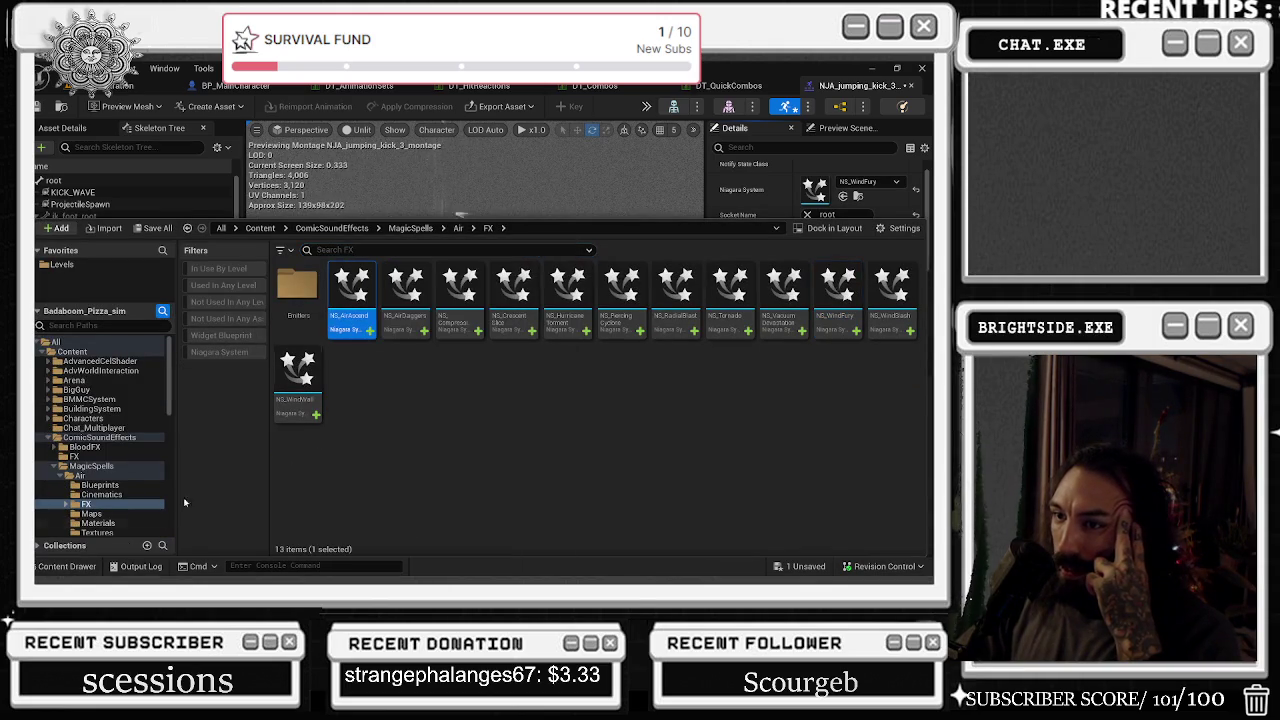
{"action": "left_click", "coordinate": [38, 566]}
{"action": "left_click", "coordinate": [843, 196]}
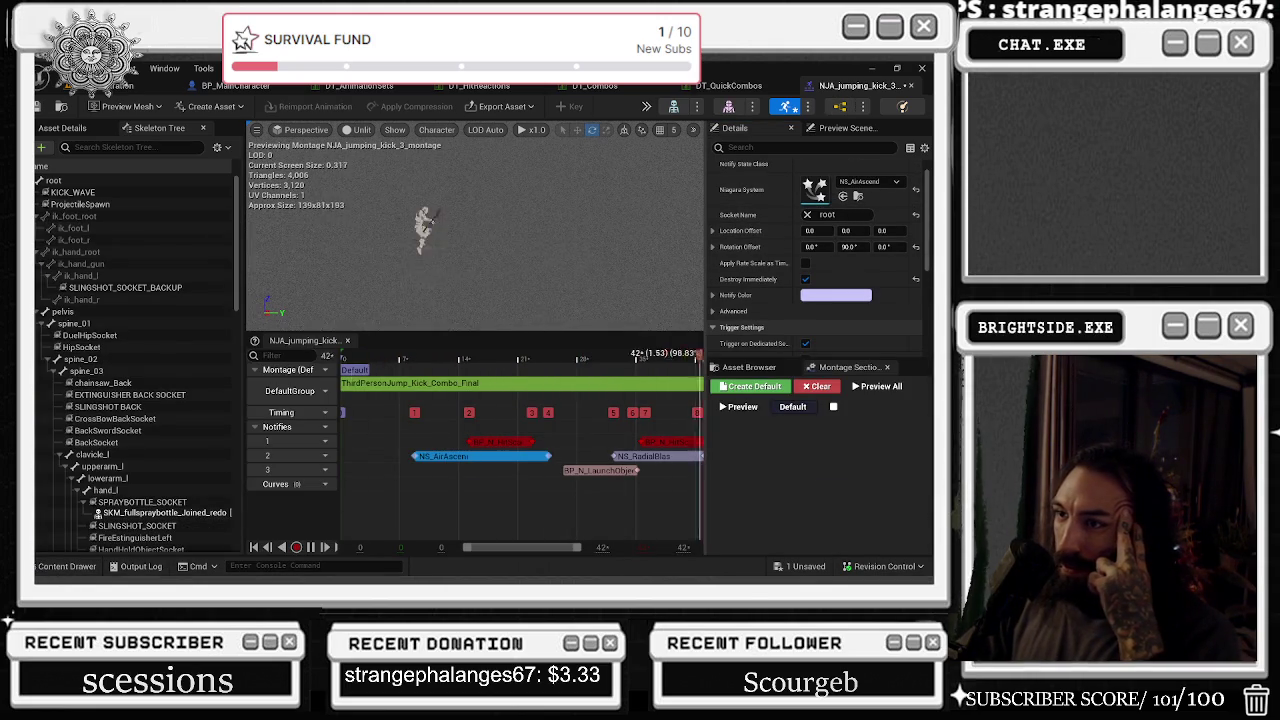
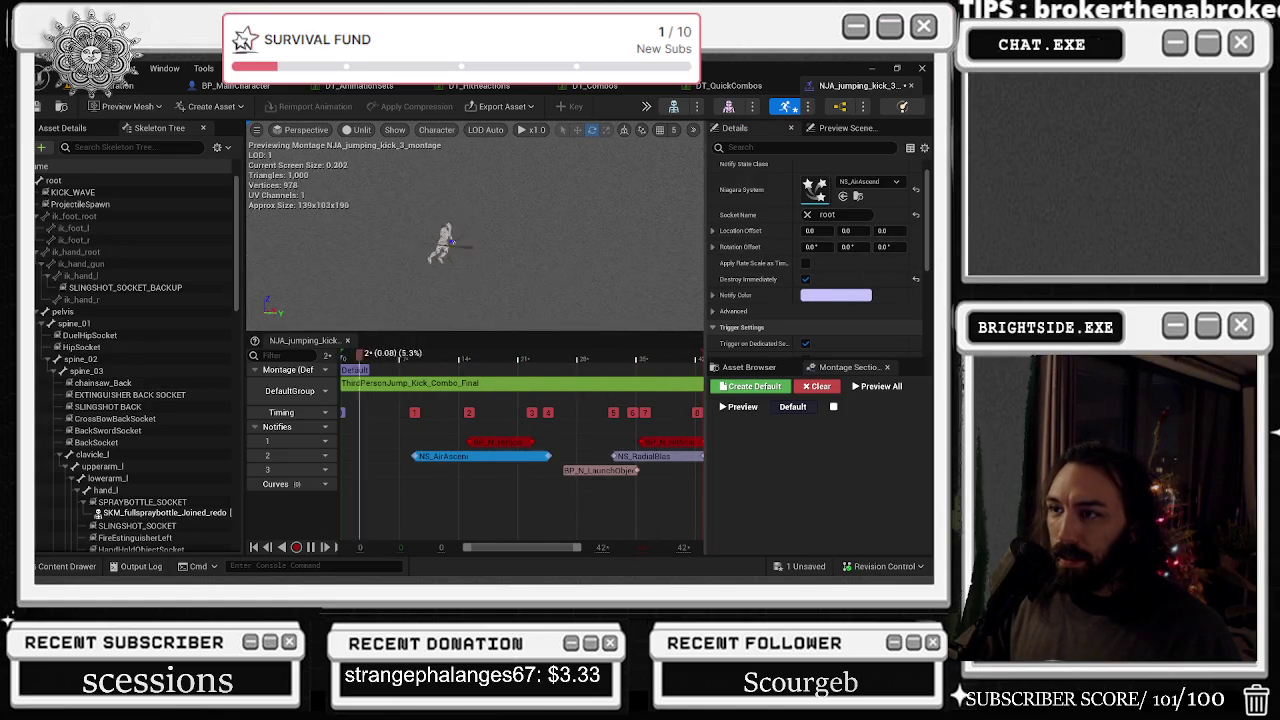
- Try NS_AirDaggers, then NS_Compression, as the notify's Niagara effect
{"action": "key", "text": "ctrl+space"}
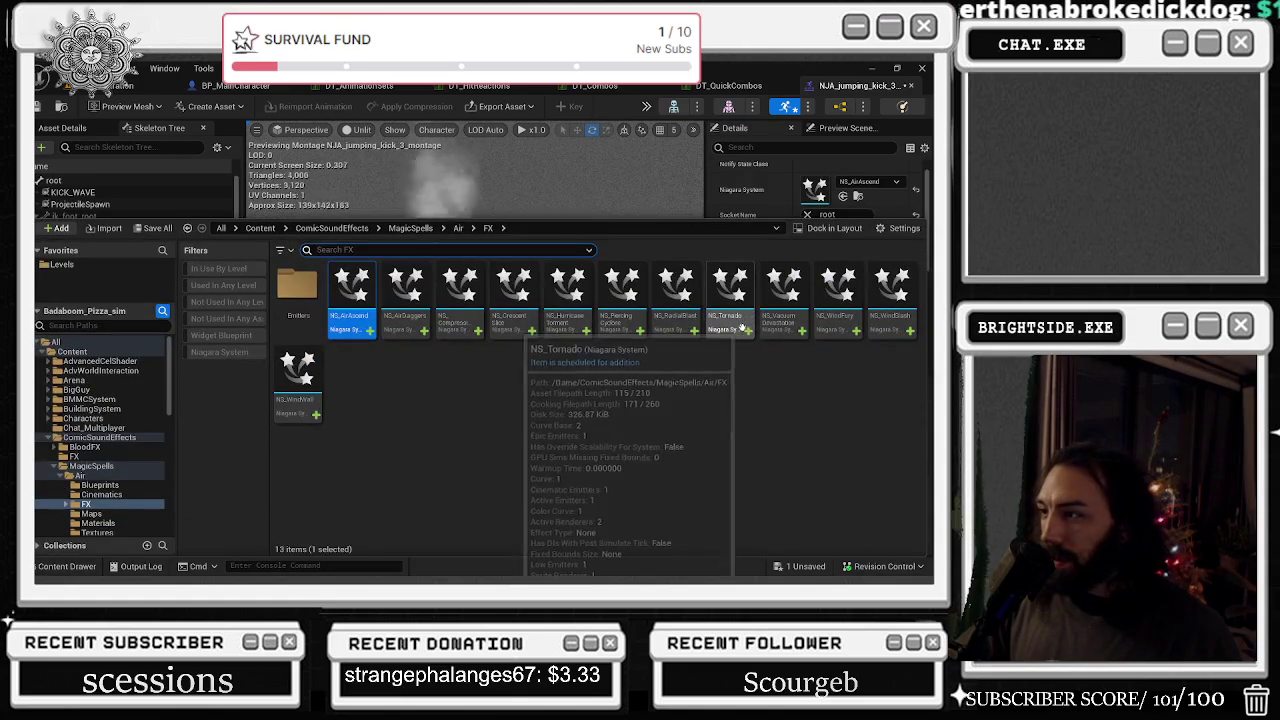
{"action": "scroll", "coordinate": [877, 201], "scroll_direction": "down", "scroll_amount": 1}
{"action": "scroll", "coordinate": [831, 189], "scroll_direction": "up", "scroll_amount": 1}
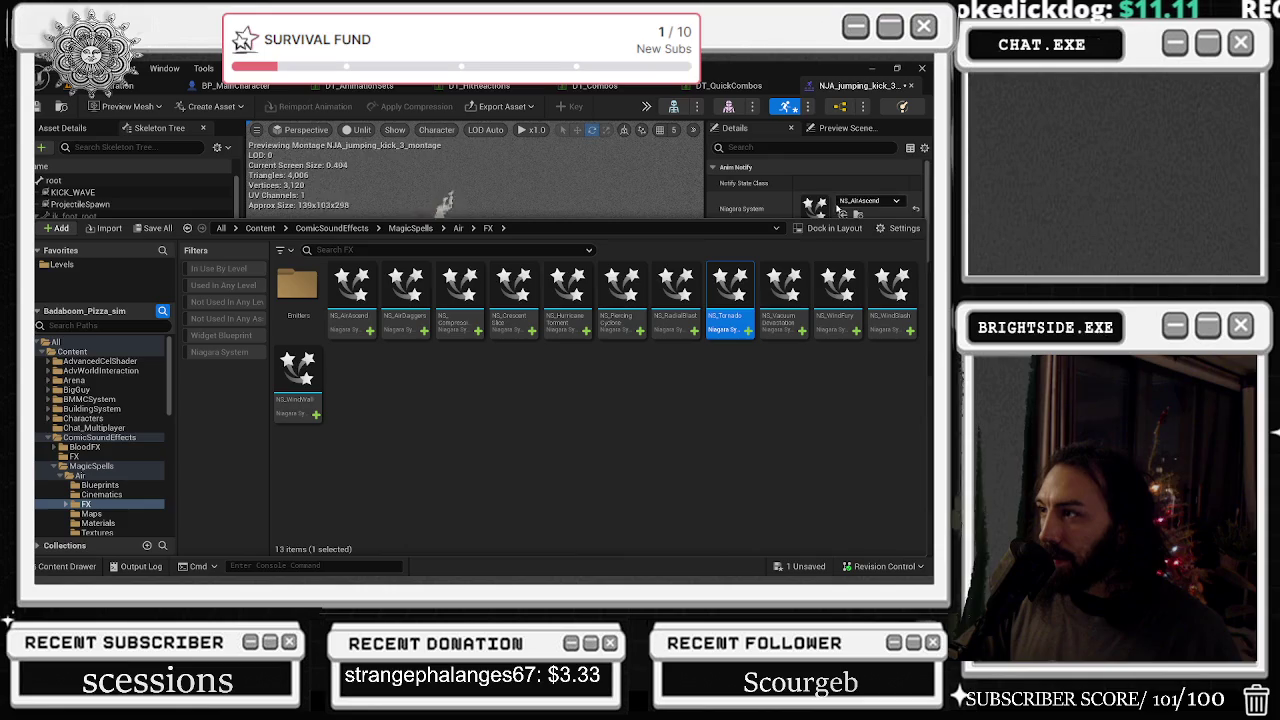
{"action": "left_click", "coordinate": [843, 196]}
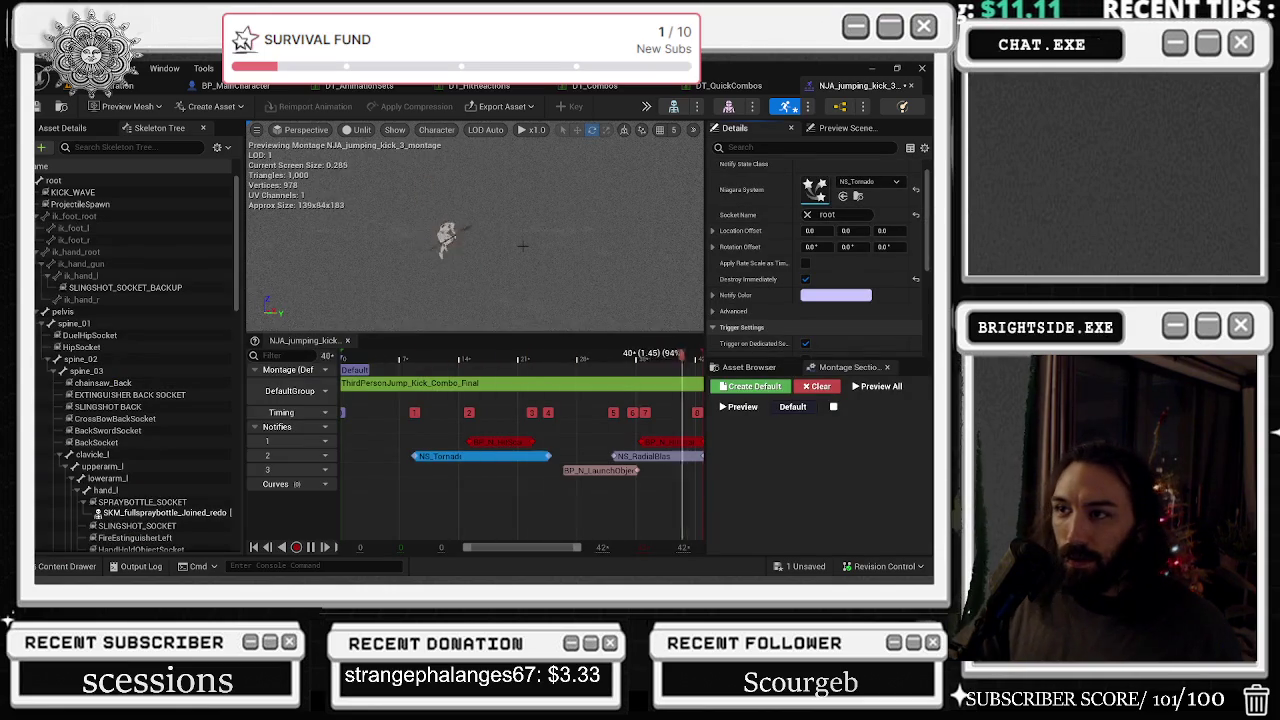
{"action": "left_click", "coordinate": [66, 566]}
{"action": "left_click", "coordinate": [402, 330]}
{"action": "left_click", "coordinate": [842, 196]}
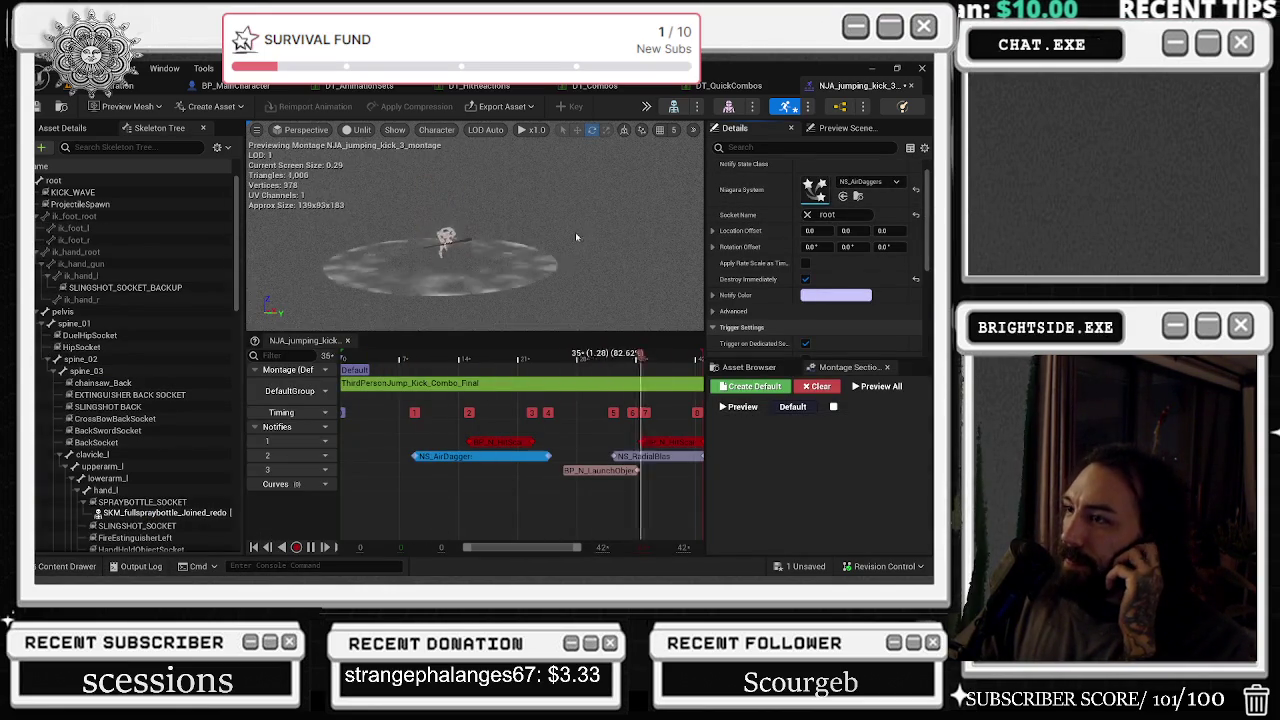
{"action": "left_click", "coordinate": [66, 566]}
{"action": "left_click", "coordinate": [459, 300]}
{"action": "left_click", "coordinate": [842, 196]}
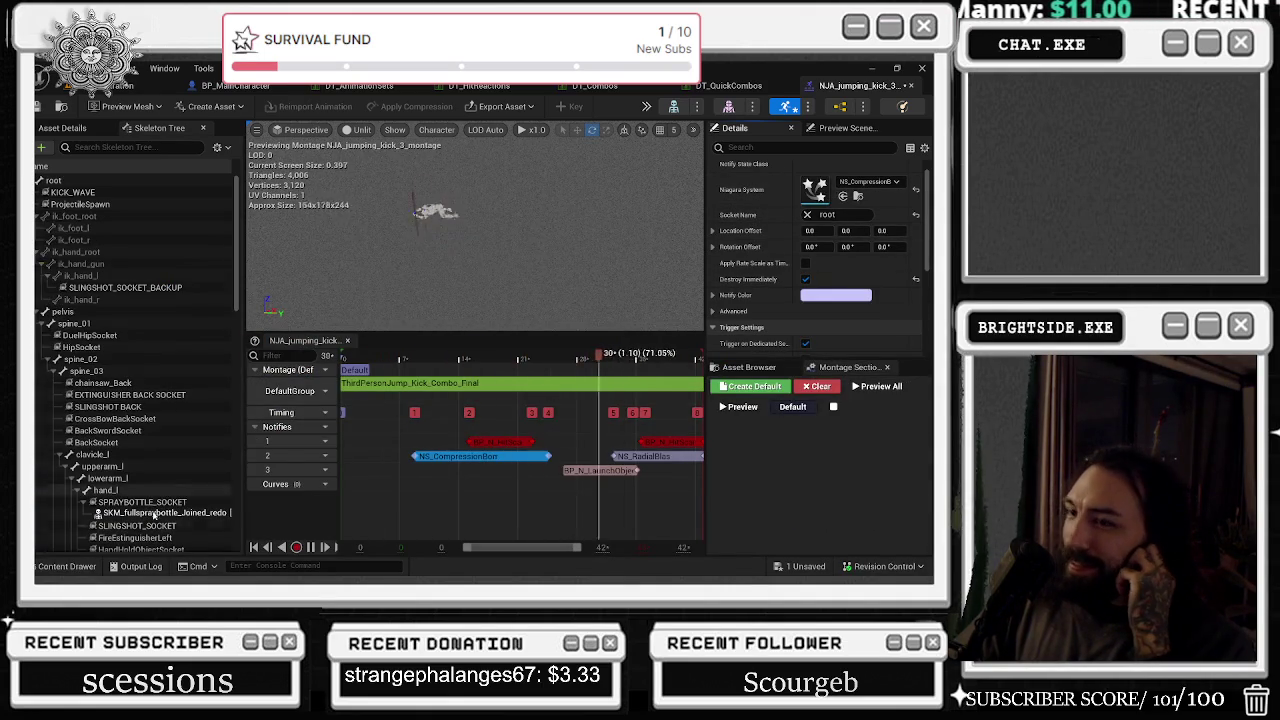
- Try NS_WindFury, NS_Compression, then NS_CrescentSlice as the notify's effect
{"action": "key", "text": "ctrl+space"}
{"action": "left_click", "coordinate": [850, 285]}
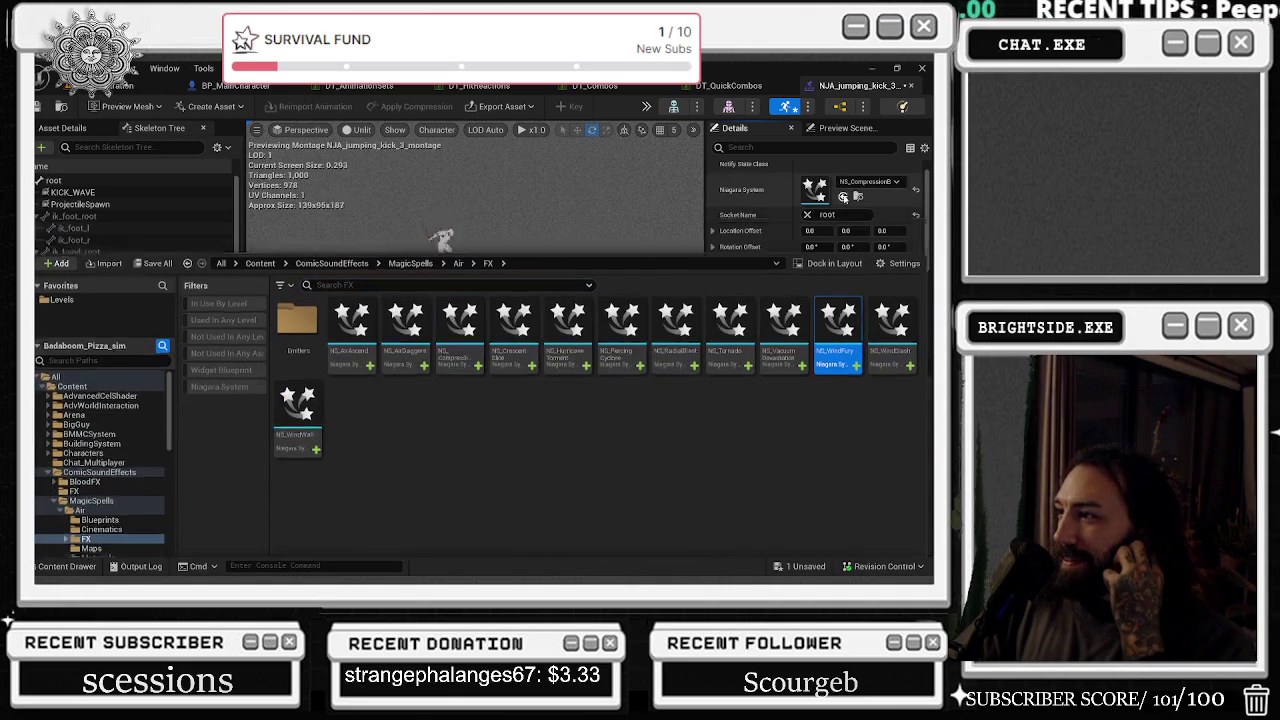
{"action": "left_click", "coordinate": [842, 196]}
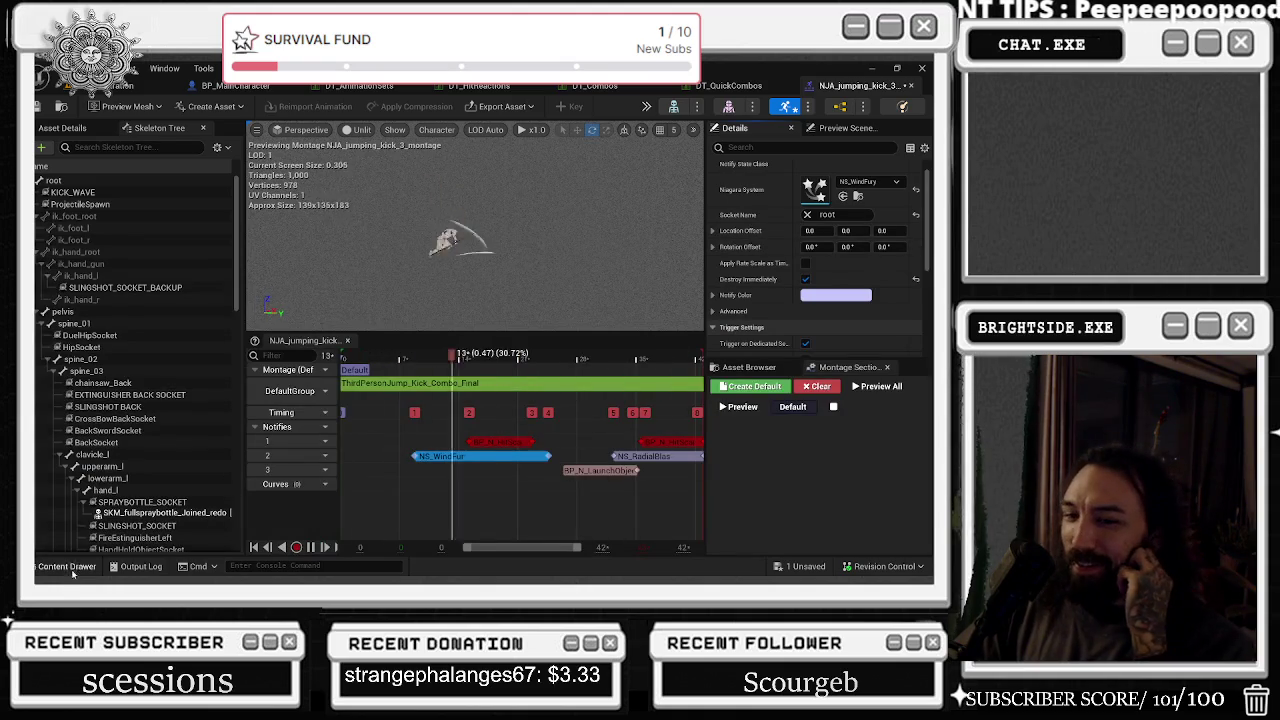
{"action": "left_click", "coordinate": [67, 566]}
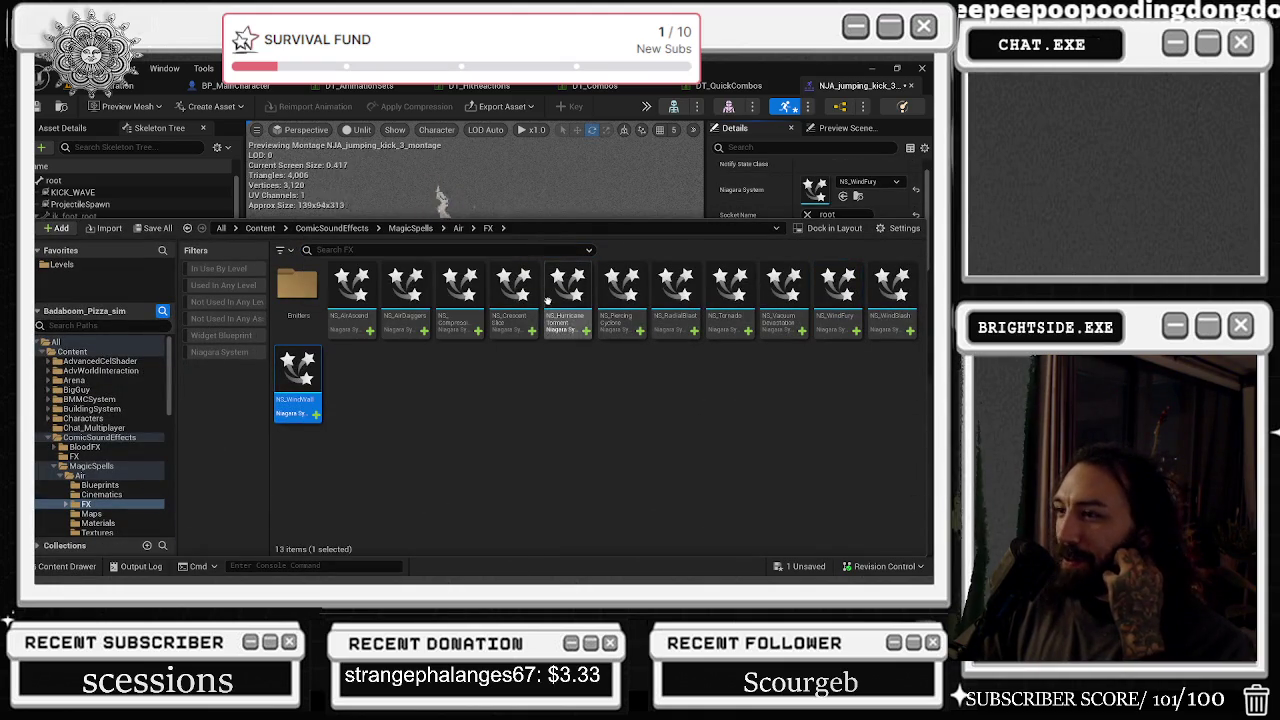
{"action": "left_click", "coordinate": [476, 318]}
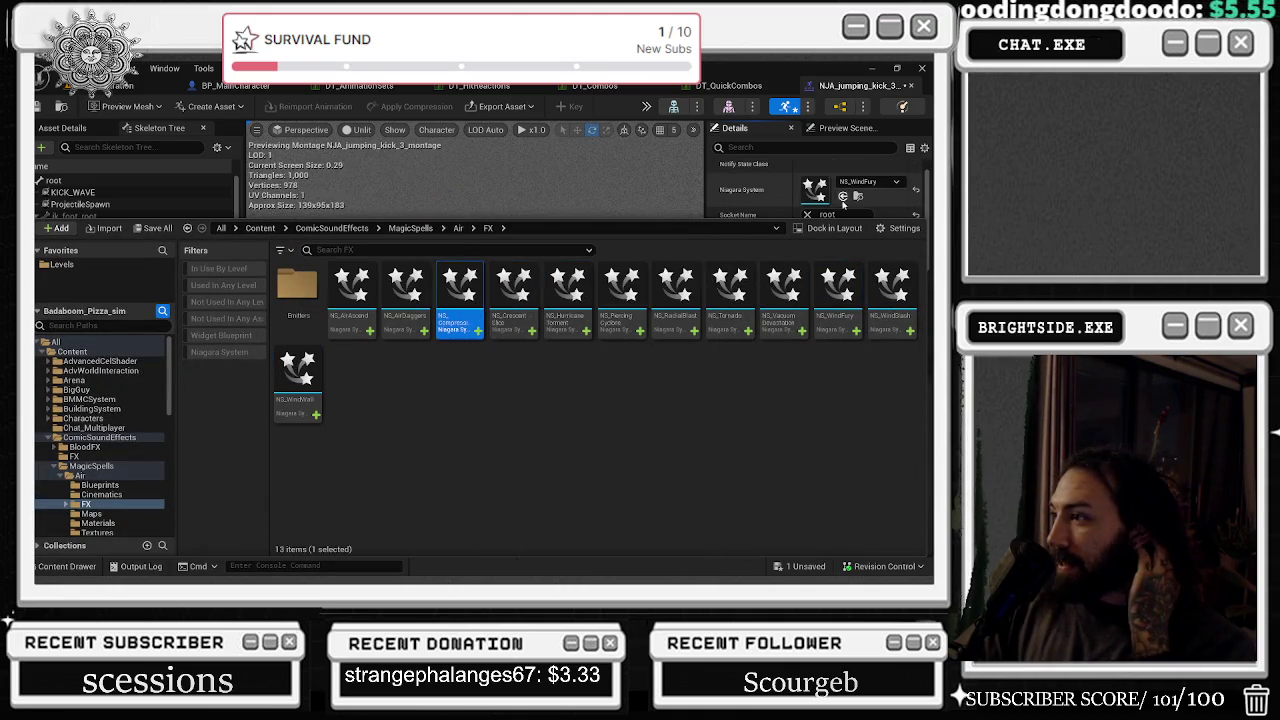
{"action": "left_click", "coordinate": [843, 197]}
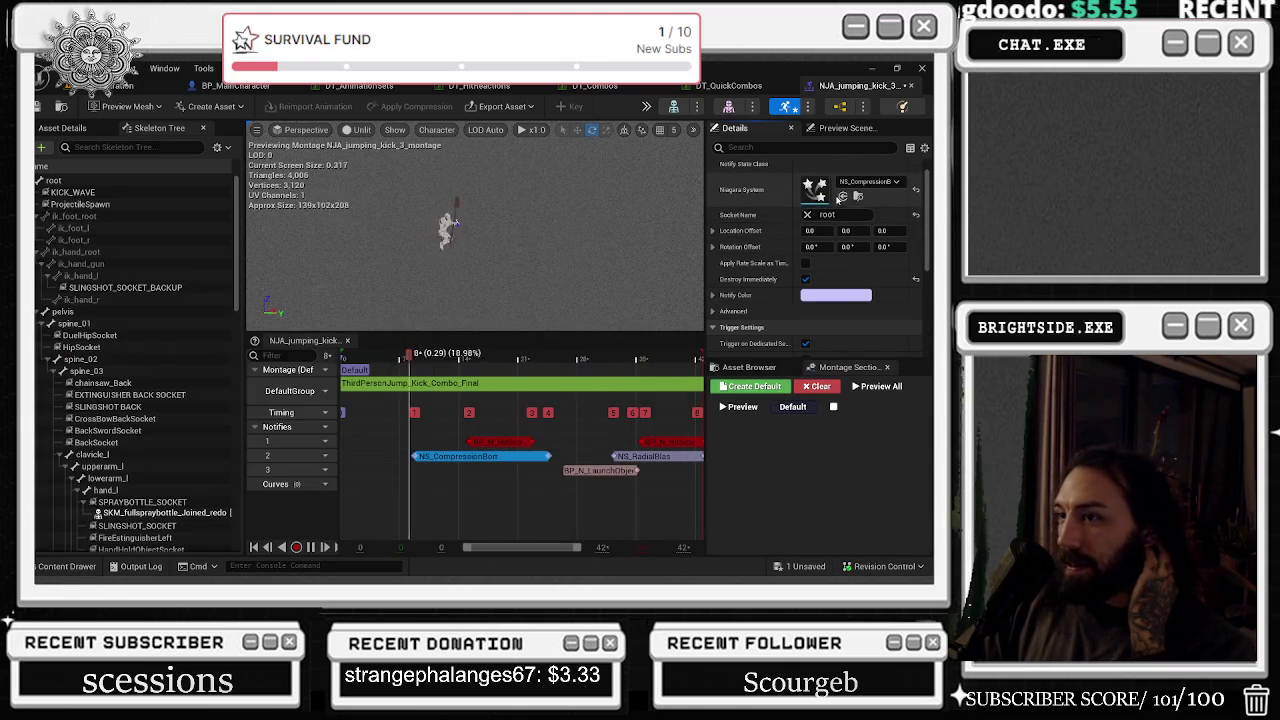
{"action": "key", "text": "ctrl+space"}
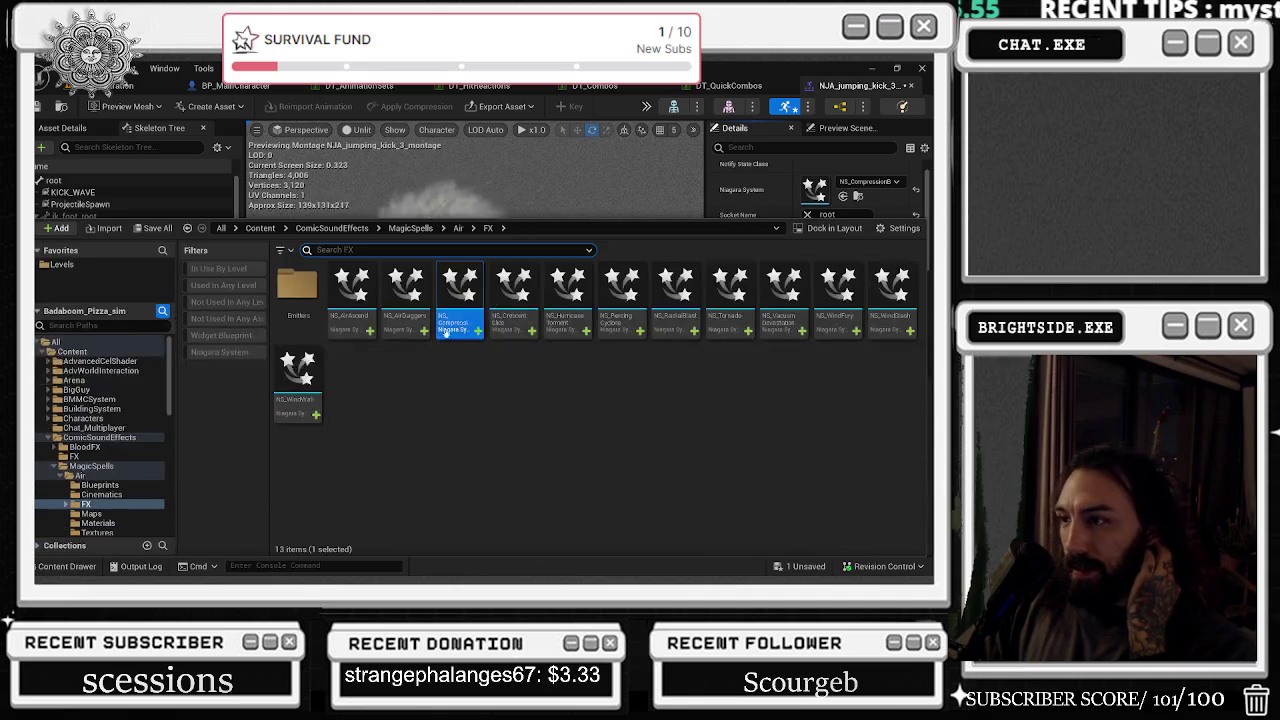
{"action": "left_click", "coordinate": [513, 290]}
{"action": "left_click", "coordinate": [843, 197]}
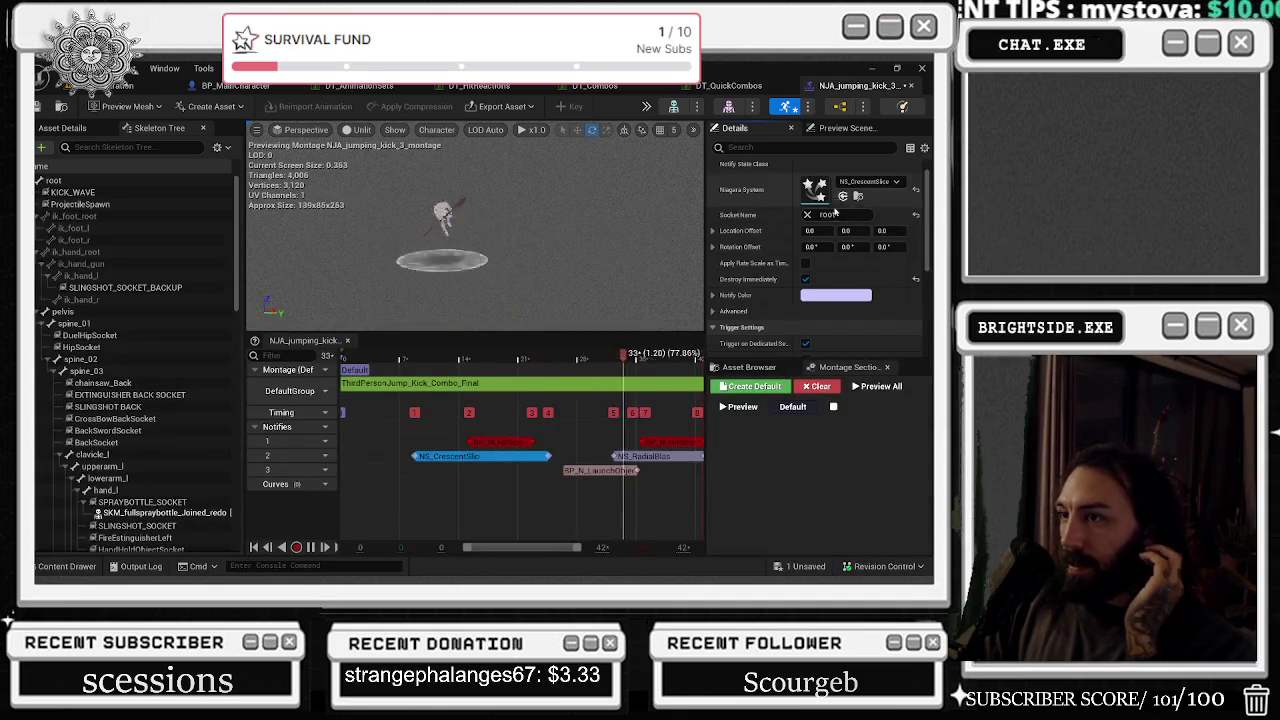
- Enter a 90° rotation offset on the effect and assign NS_WindFury as its system
{"action": "left_click", "coordinate": [814, 246]}
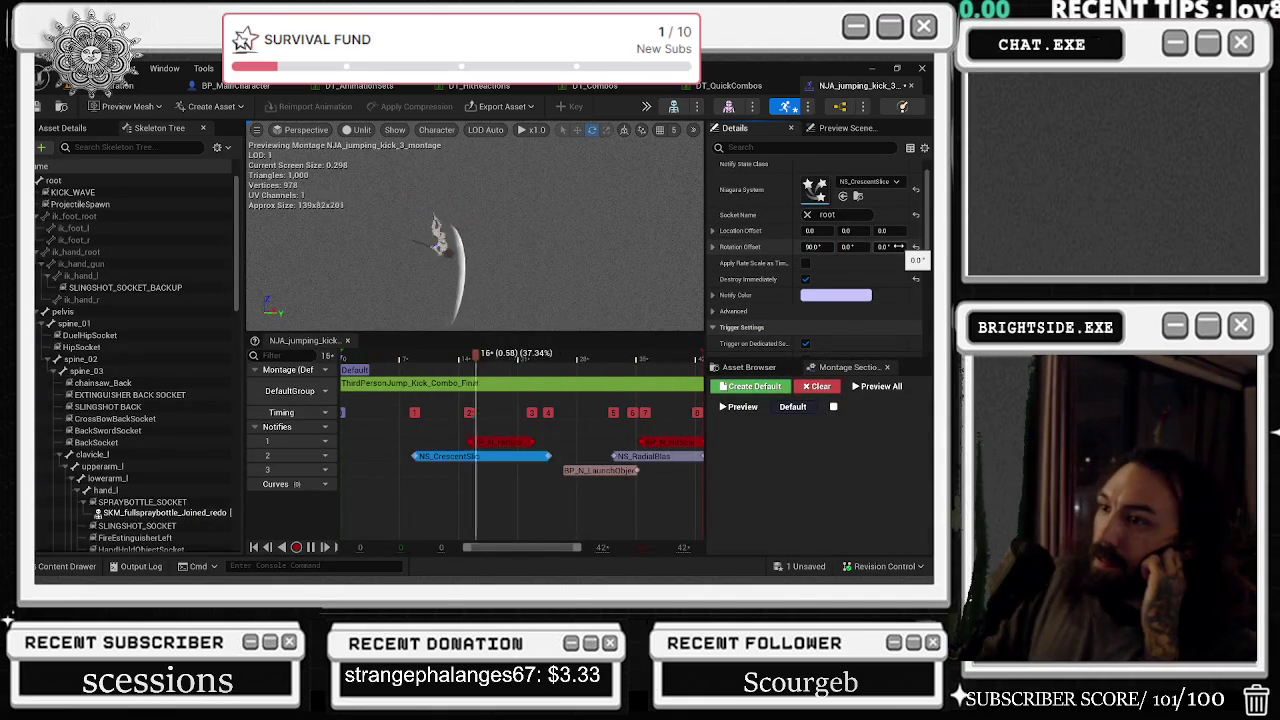
{"action": "type", "text": "90"}
{"action": "key", "text": "Return"}
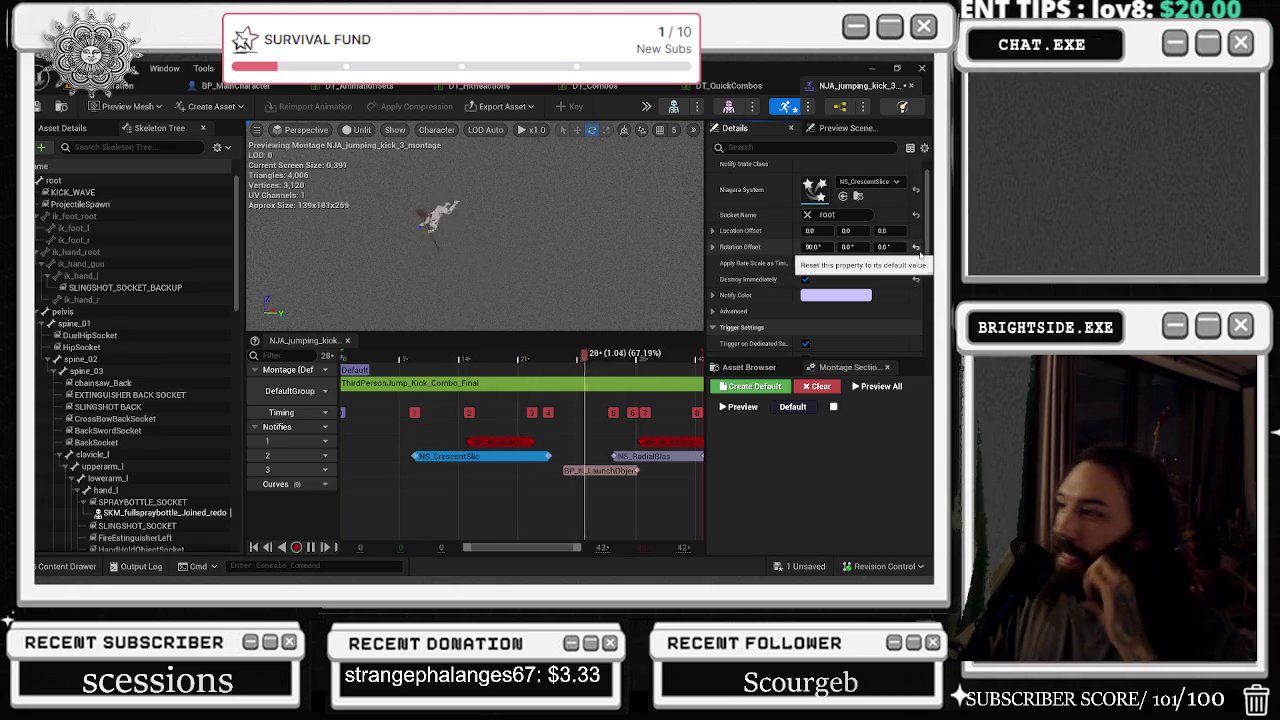
{"action": "left_click", "coordinate": [916, 246]}
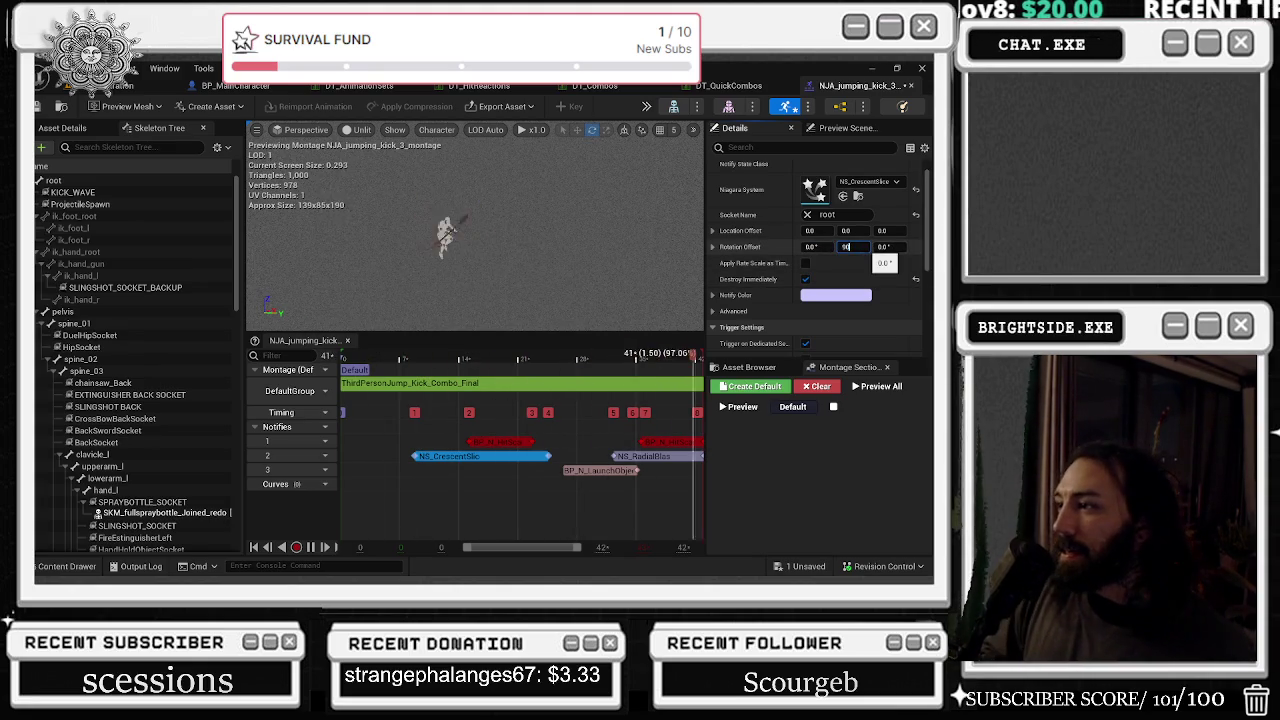
{"action": "left_click", "coordinate": [46, 564]}
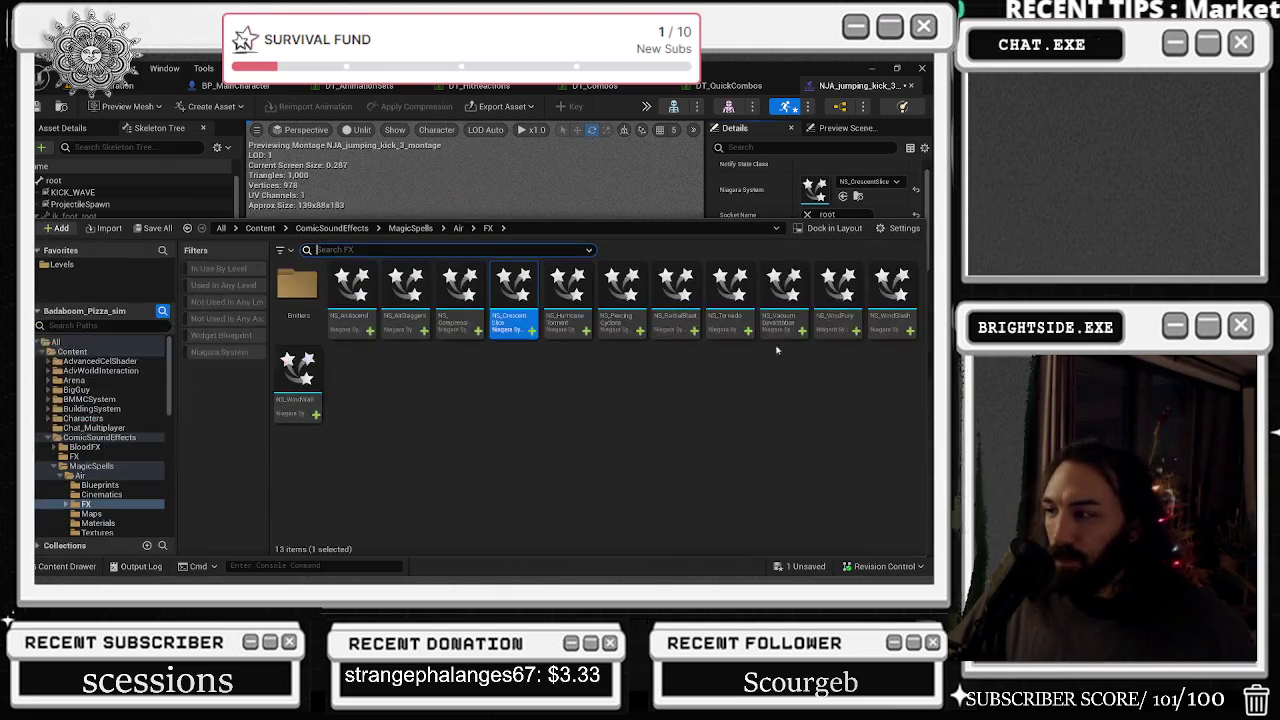
{"action": "left_click", "coordinate": [837, 295]}
{"action": "left_click", "coordinate": [843, 197]}
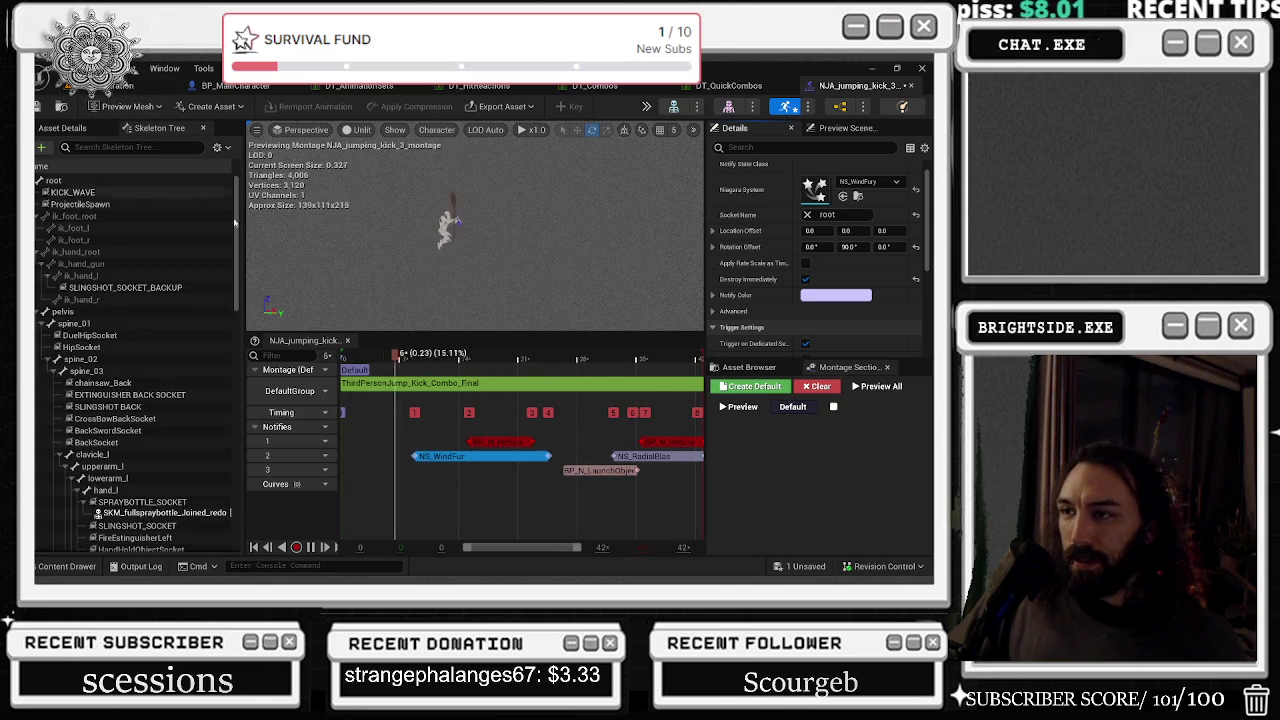
- Adjust the NS_WindFury notify's length and position, committing a -90° rotation offset
{"action": "left_click_drag", "start_coordinate": [552, 456], "coordinate": [537, 456]}
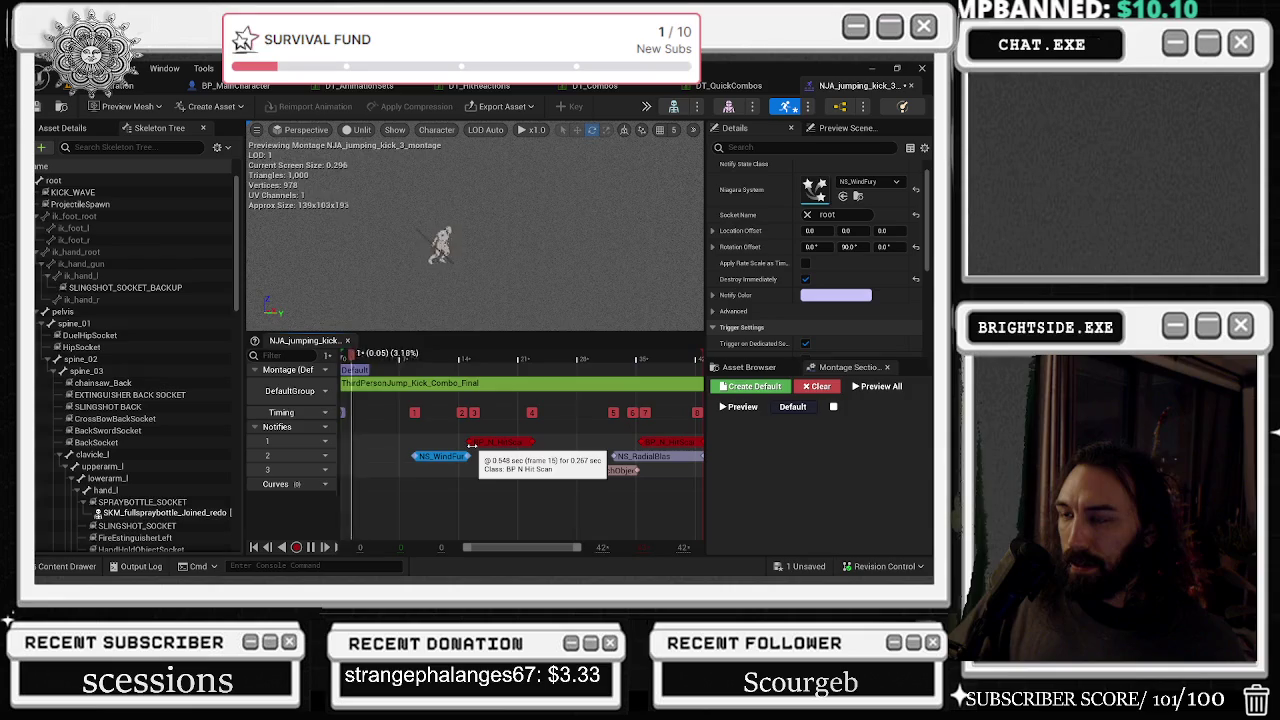
{"action": "left_click_drag", "start_coordinate": [450, 456], "coordinate": [500, 457]}
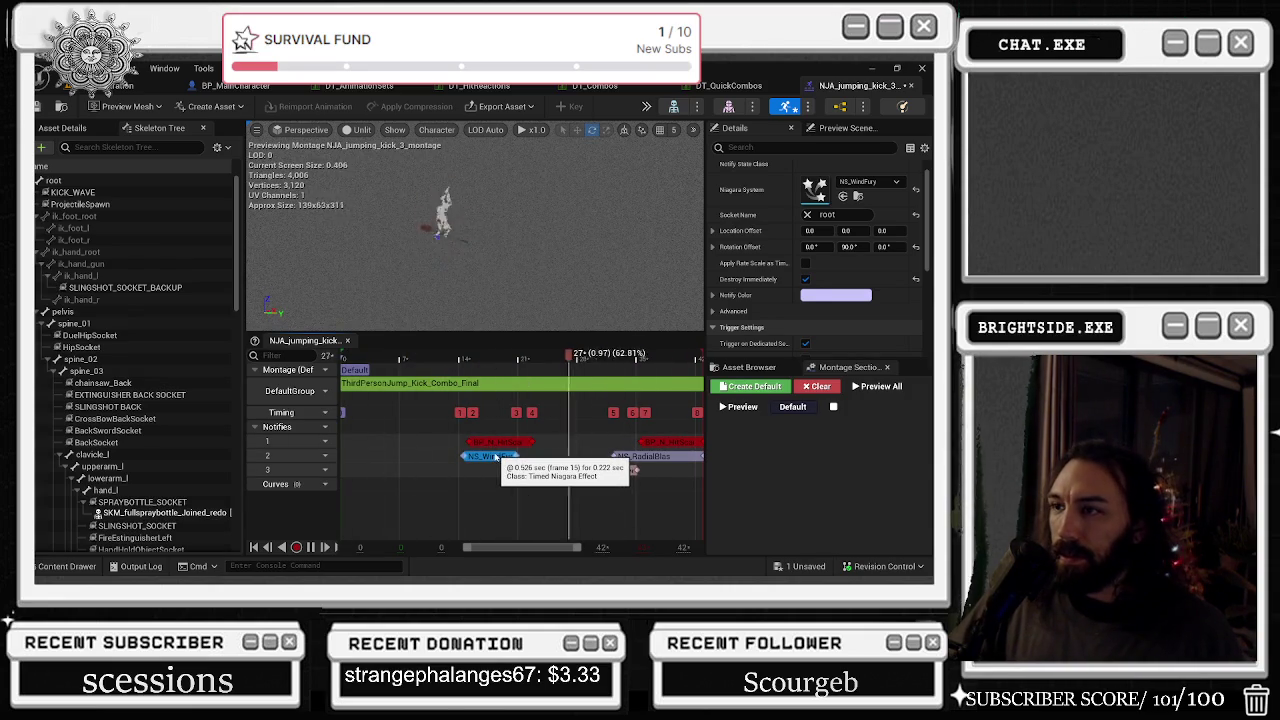
{"action": "mouse_move", "coordinate": [498, 458]}
{"action": "left_mouse_down"}
{"action": "mouse_move", "coordinate": [447, 462]}
{"action": "mouse_move", "coordinate": [571, 460]}
{"action": "left_mouse_up"}
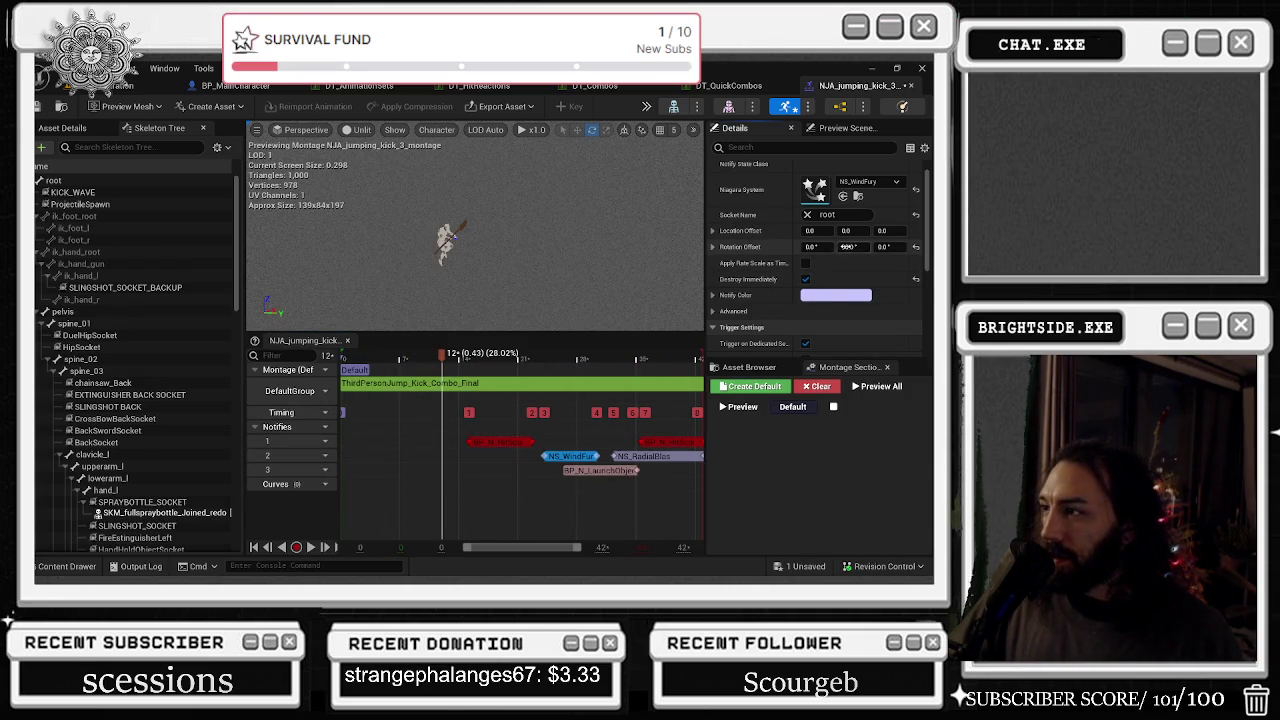
{"action": "type", "text": "-200"}
{"action": "key", "text": "Return"}
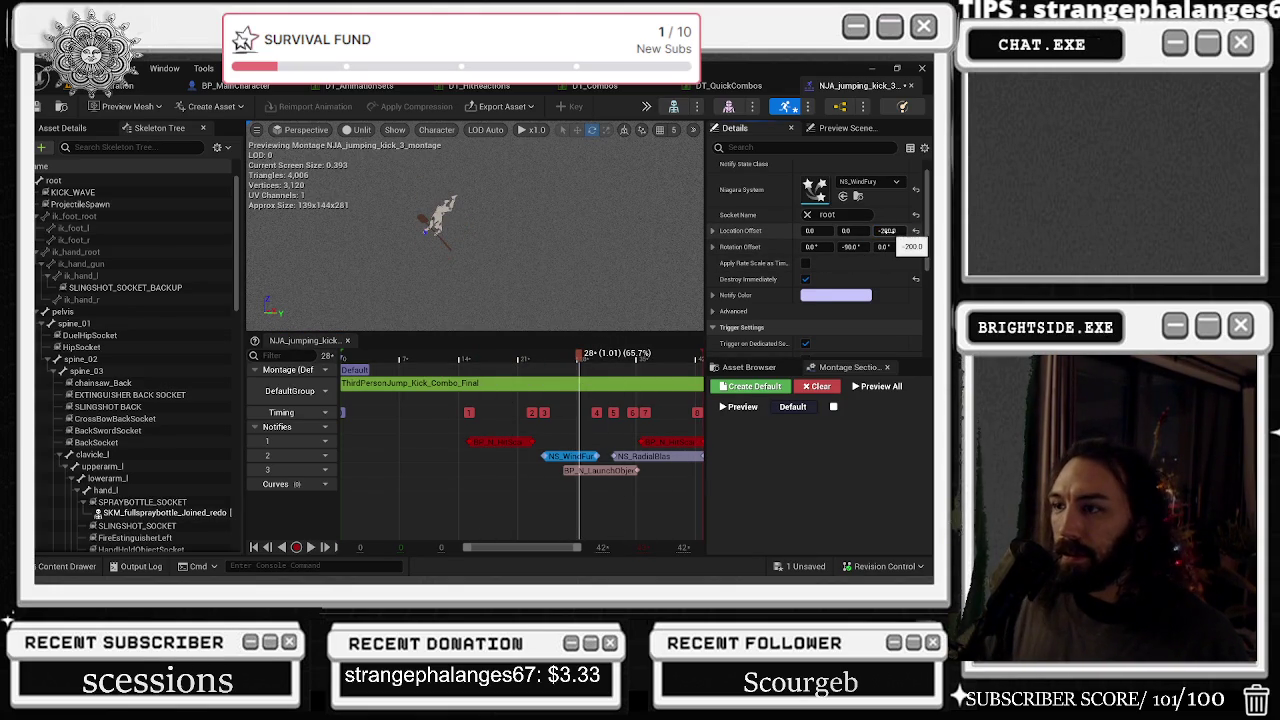
{"action": "left_click", "coordinate": [477, 358]}
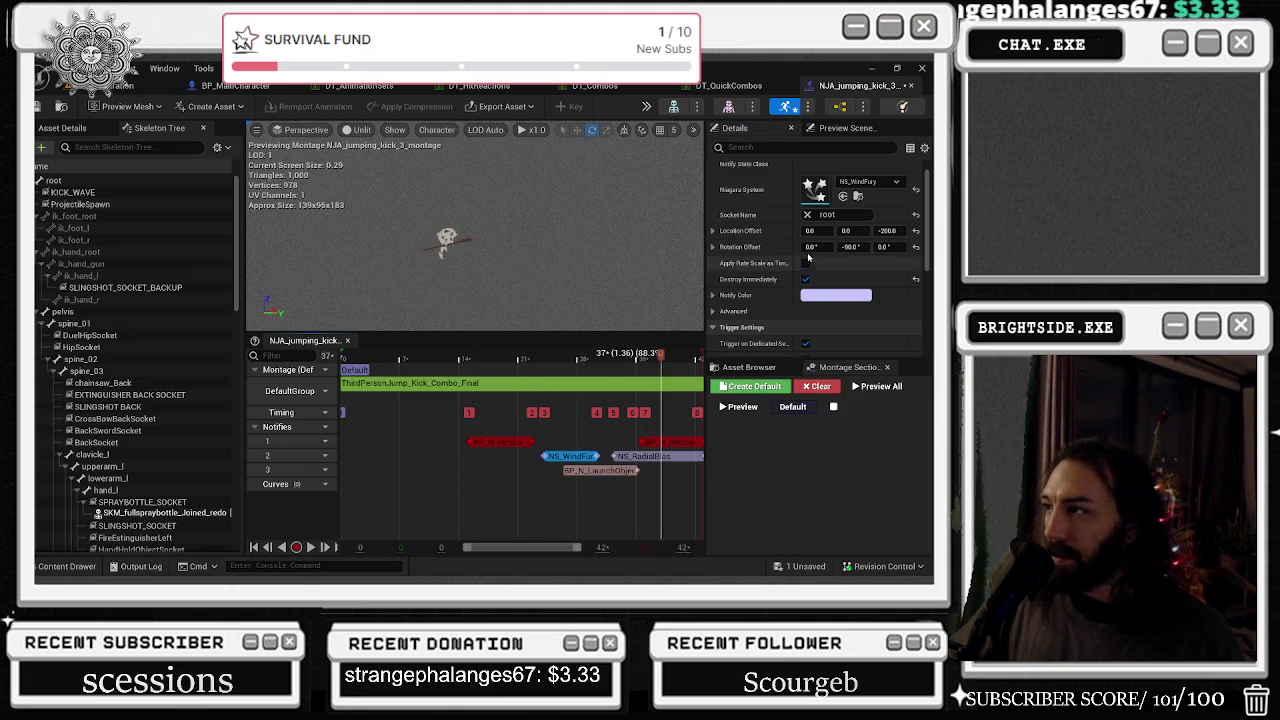
{"action": "left_click", "coordinate": [424, 358]}
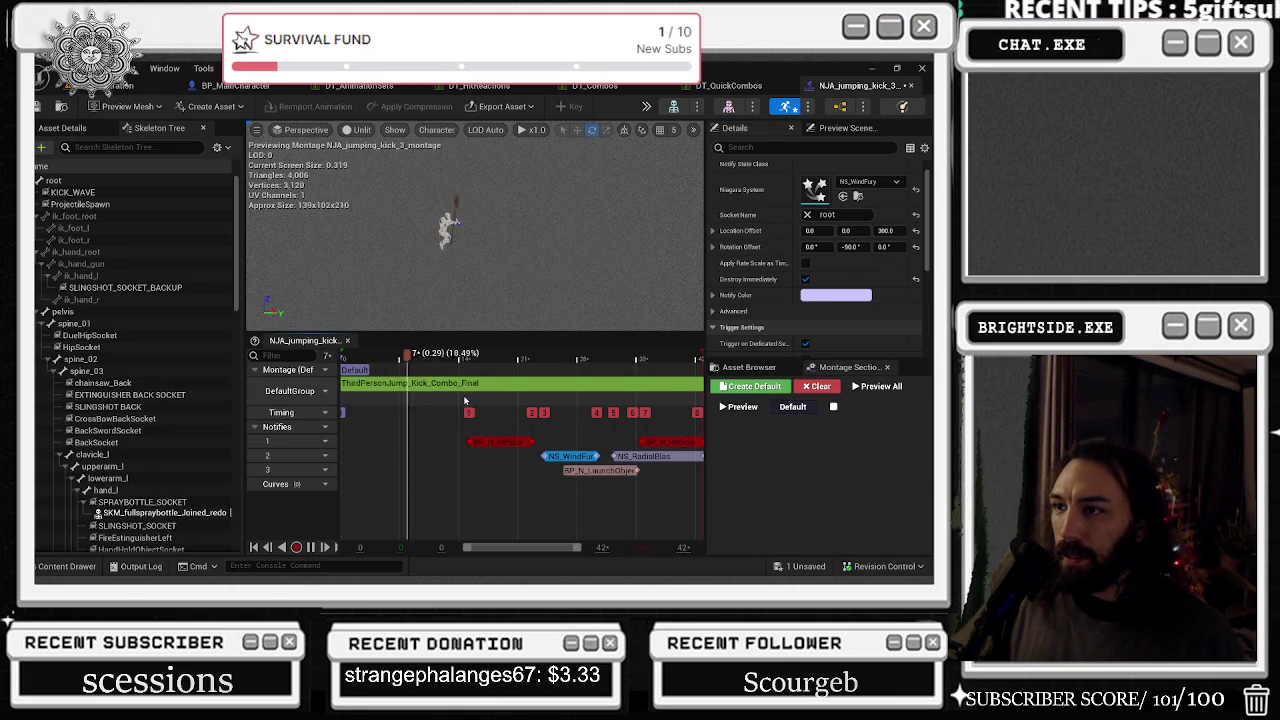
- Fine-tune the NS_WindFury notify's start and end while scrubbing the preview
{"action": "left_click_drag", "start_coordinate": [540, 457], "coordinate": [495, 457]}
{"action": "left_click", "coordinate": [440, 358]}
{"action": "left_click_drag", "start_coordinate": [458, 358], "coordinate": [412, 358]}
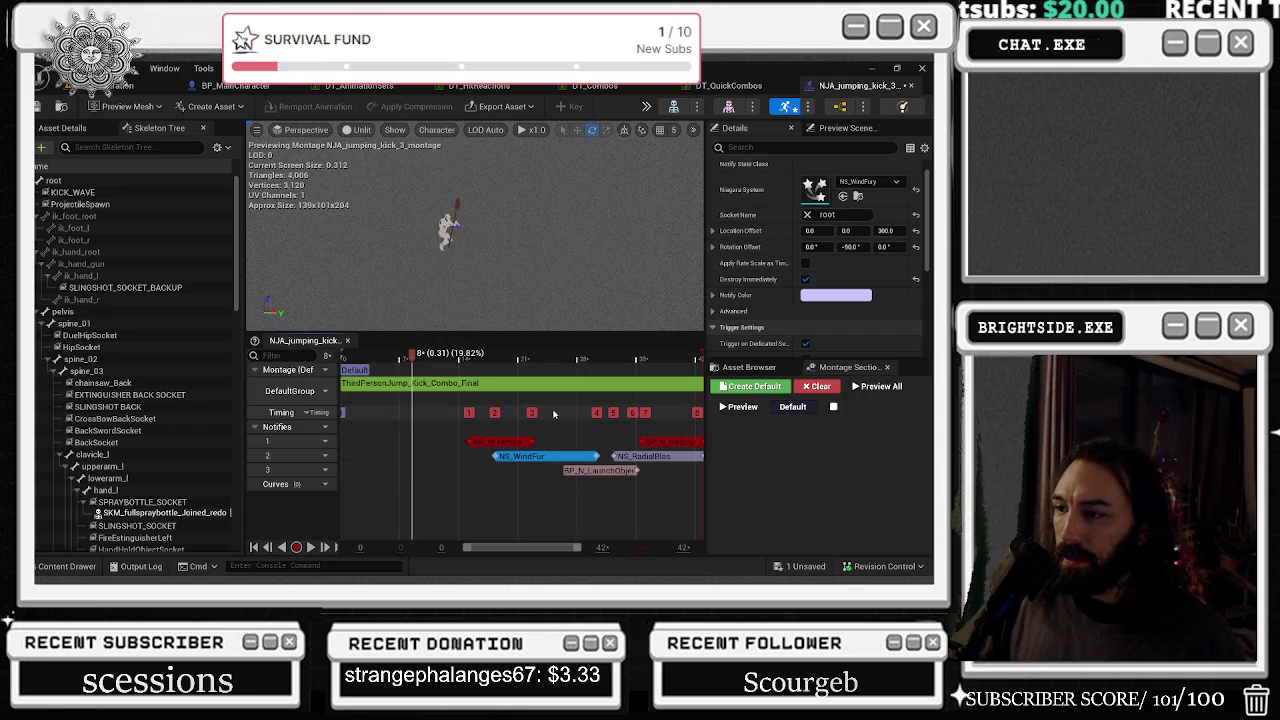
{"action": "key", "text": "ctrl+z"}
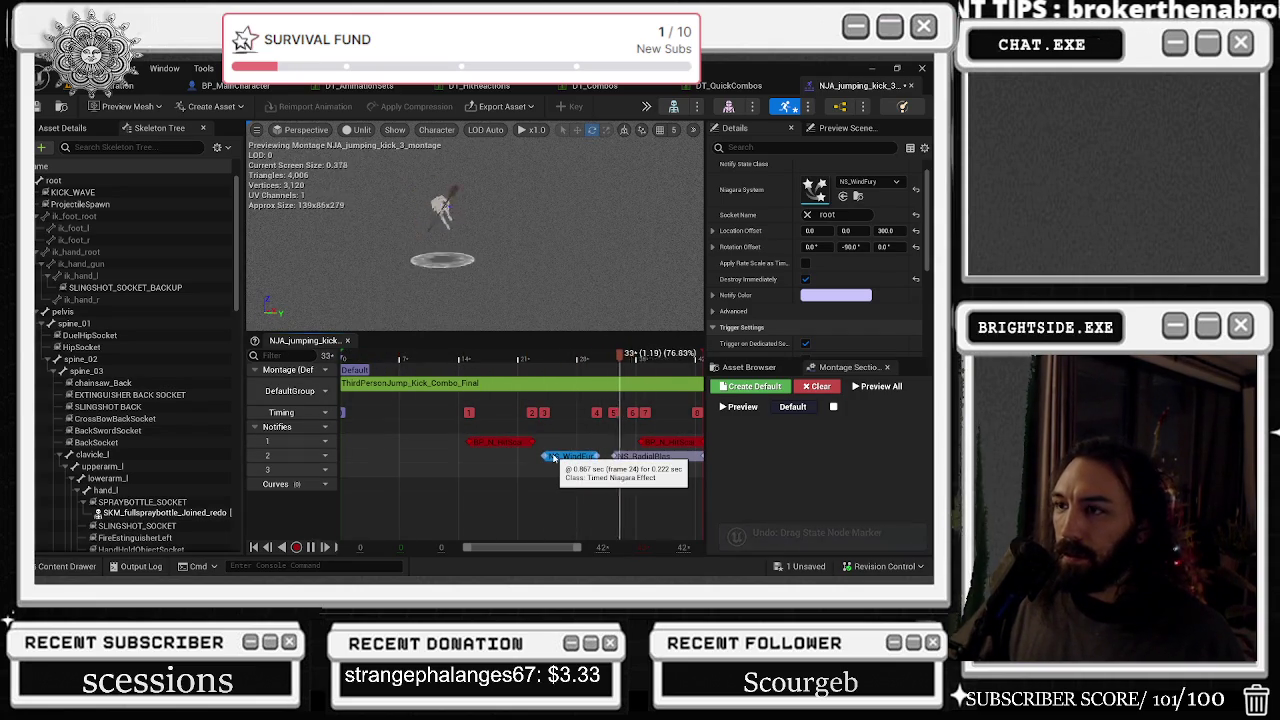
{"action": "left_click_drag", "start_coordinate": [598, 456], "coordinate": [610, 459]}
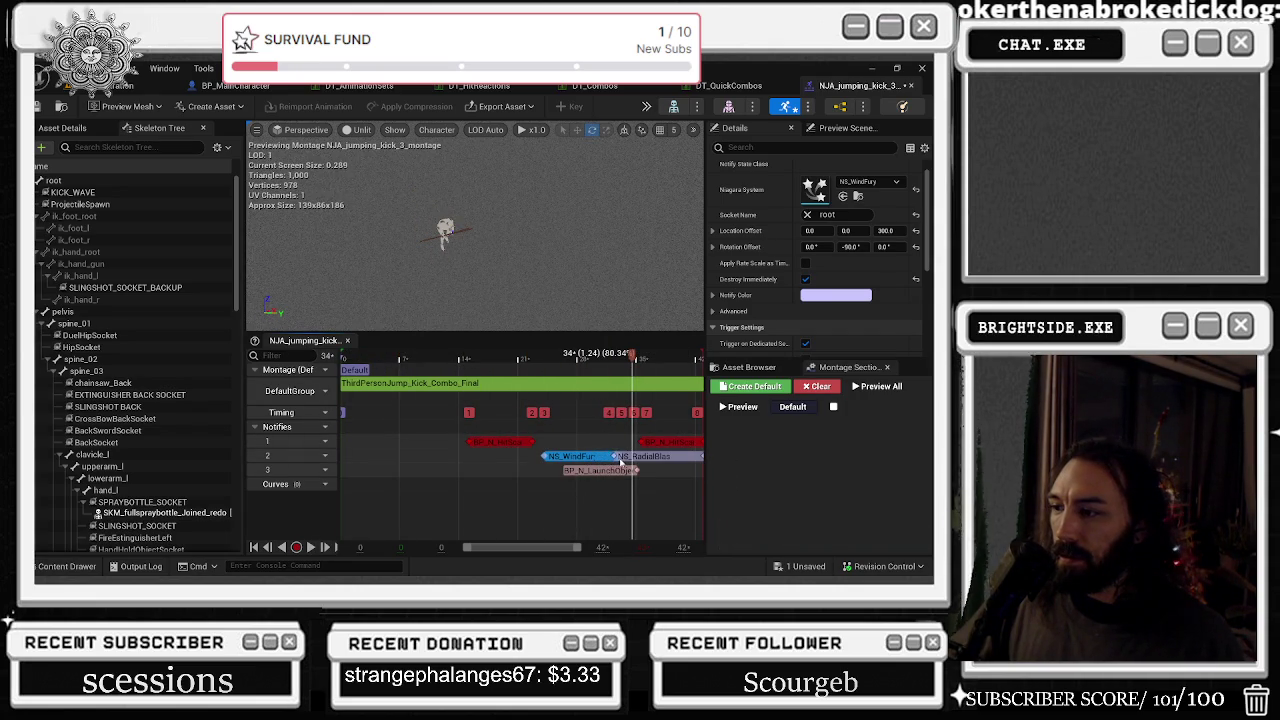
{"action": "left_click", "coordinate": [640, 458]}
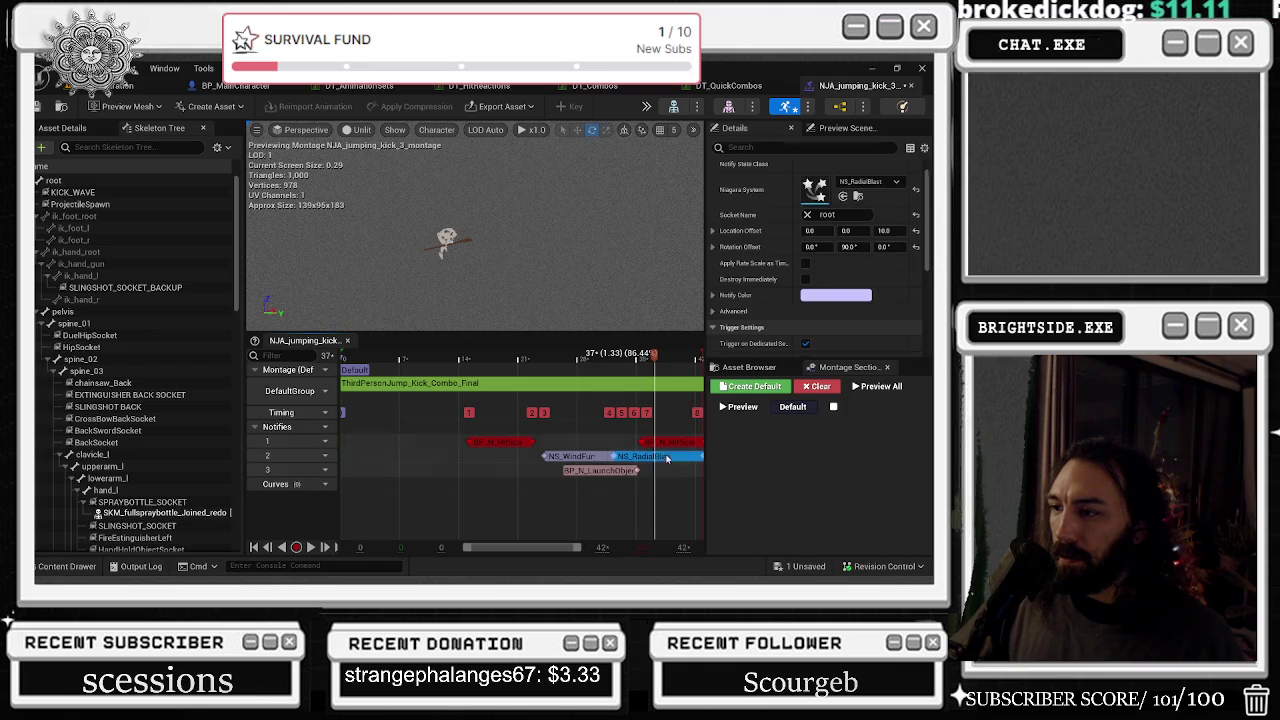
{"action": "left_click_drag", "start_coordinate": [650, 364], "coordinate": [545, 362]}
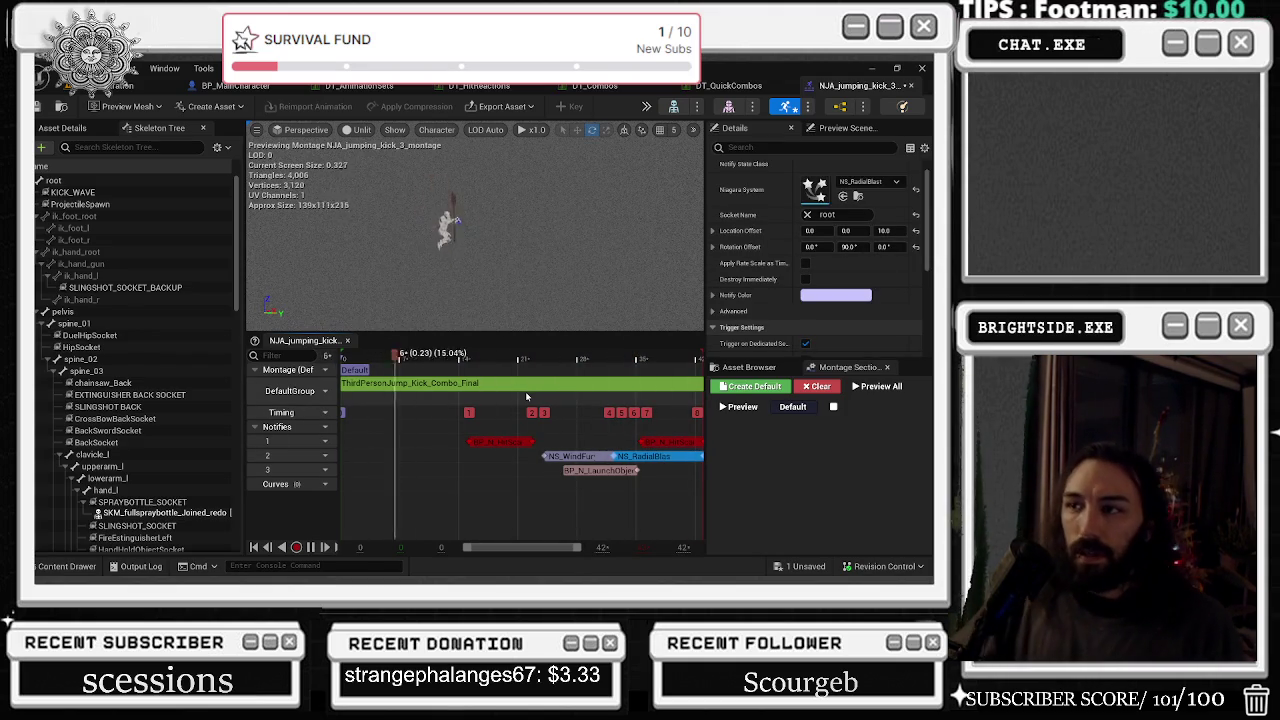
- Paste a copy of the NS_WindFury notify at frame 9 on track 2
{"action": "left_click", "coordinate": [568, 456]}
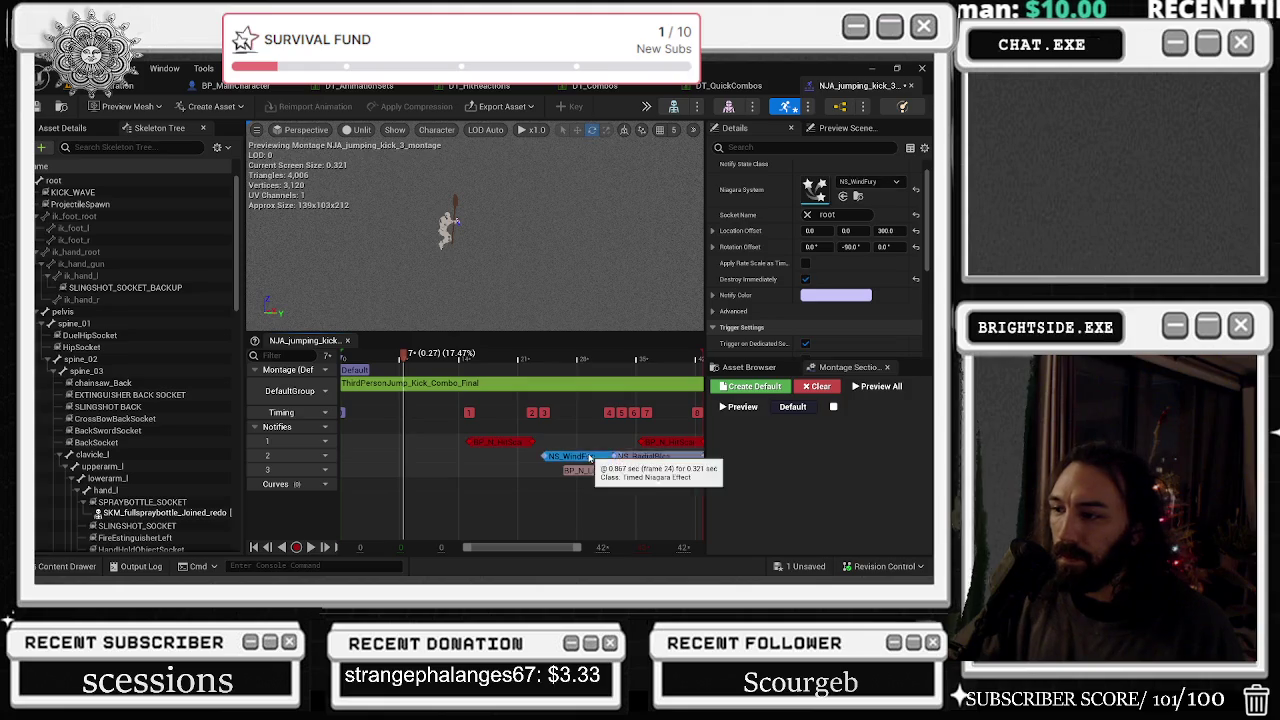
{"action": "left_click", "coordinate": [418, 358]}
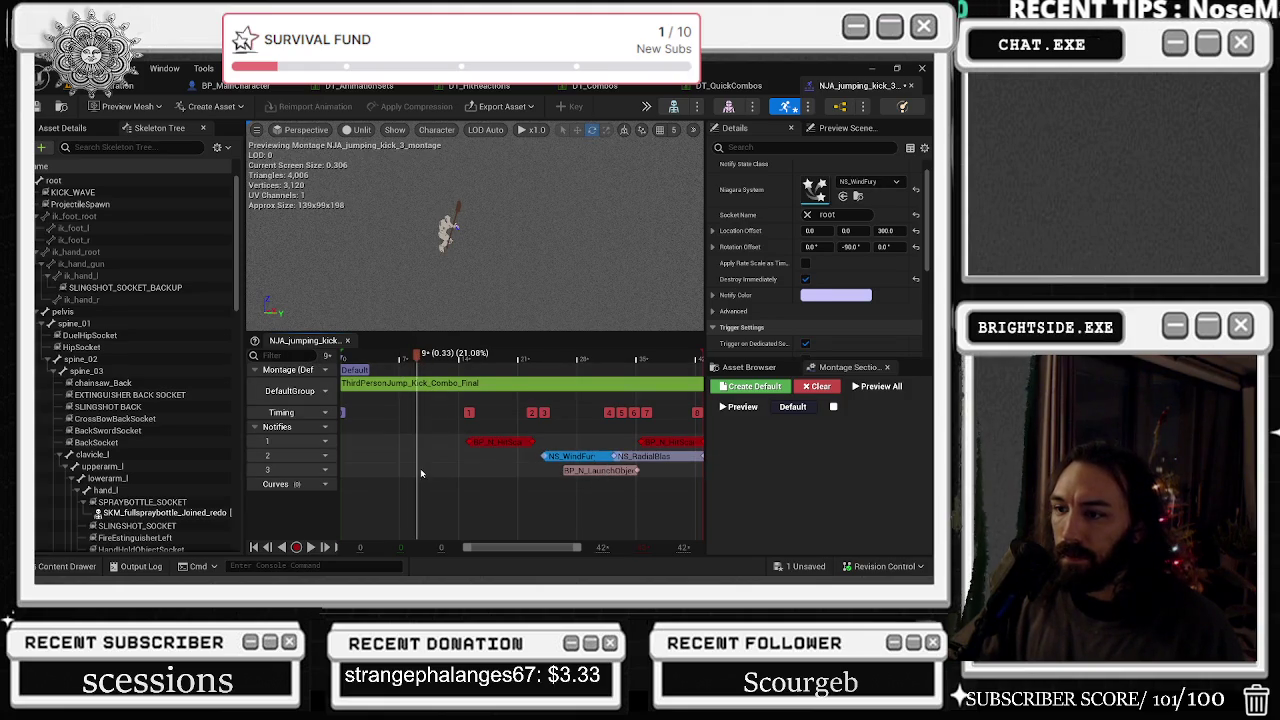
{"action": "key", "text": "ctrl+v"}
{"action": "key", "text": "ctrl+space"}
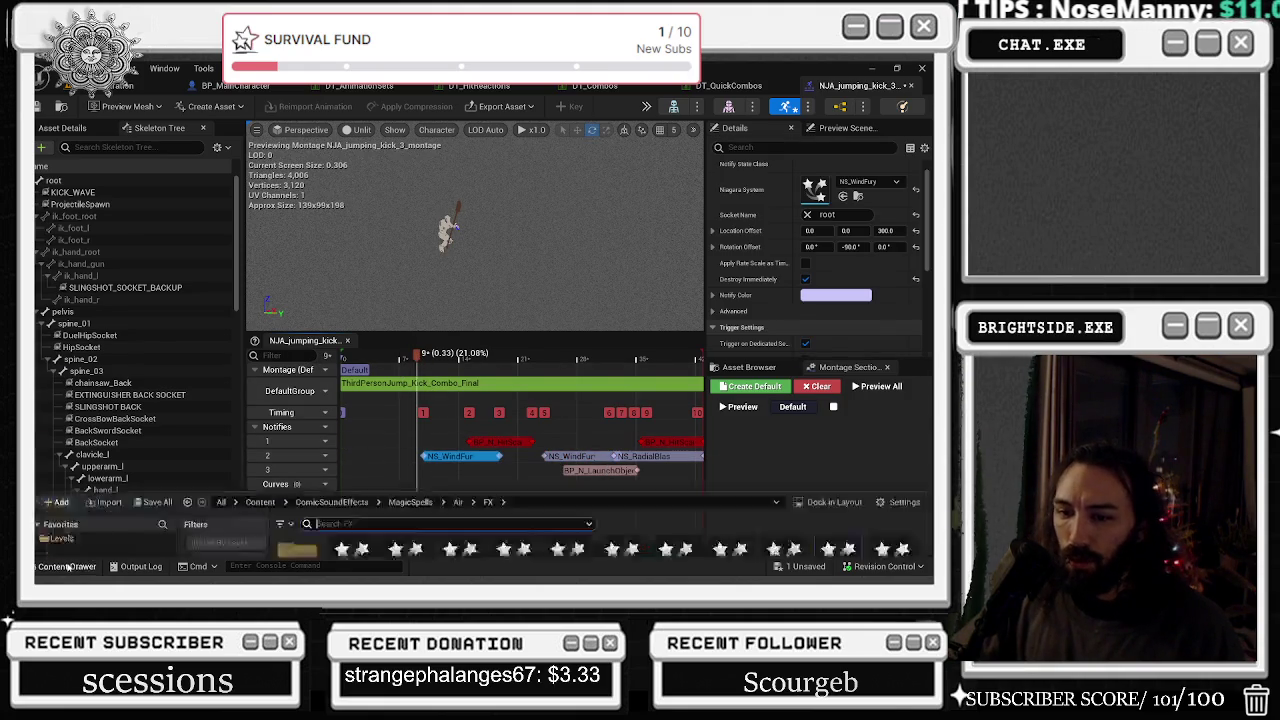
- Try NS_AirAscend on the new notify, preview it, then try NS_CrescentSlice
{"action": "left_click", "coordinate": [358, 327]}
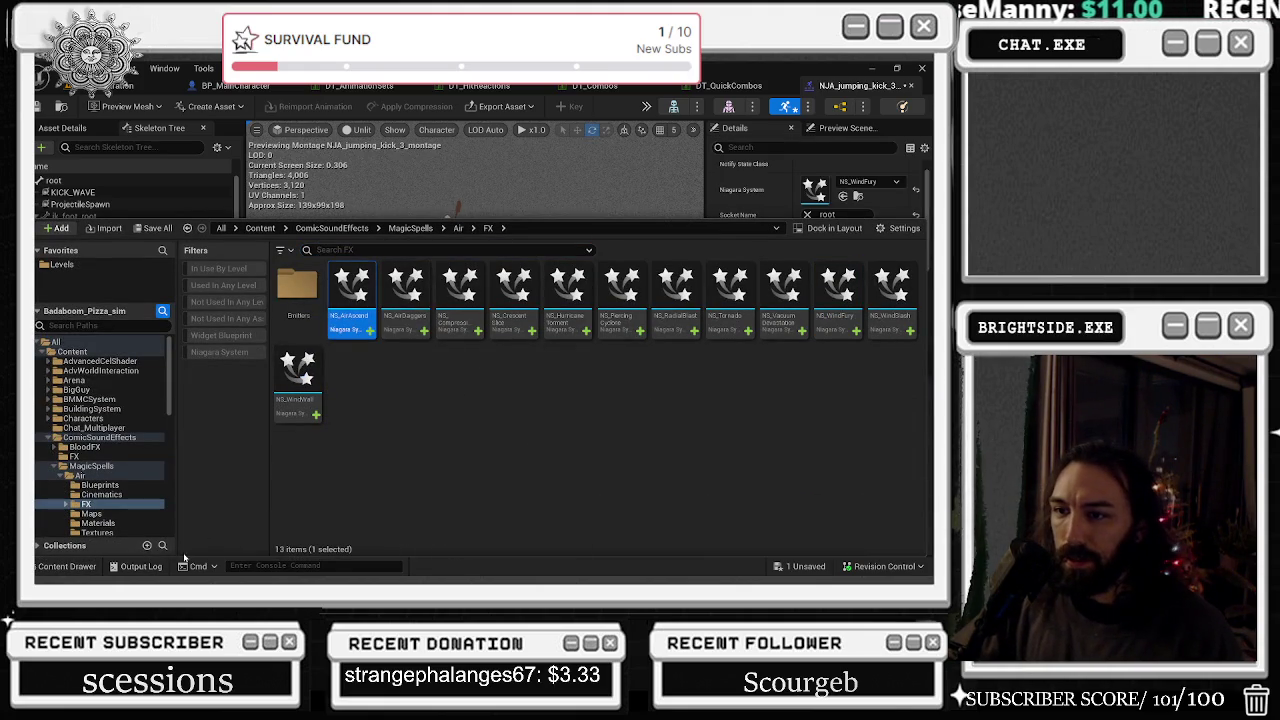
{"action": "left_click", "coordinate": [67, 566]}
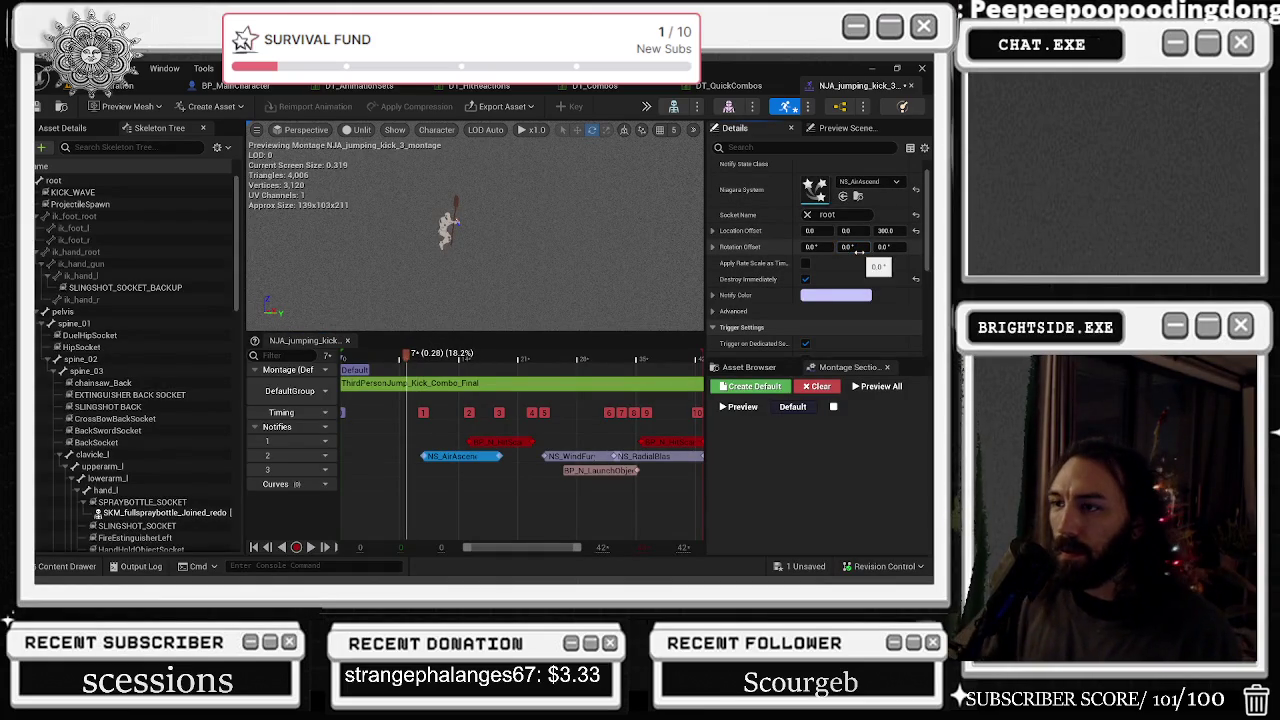
{"action": "key", "text": "space"}
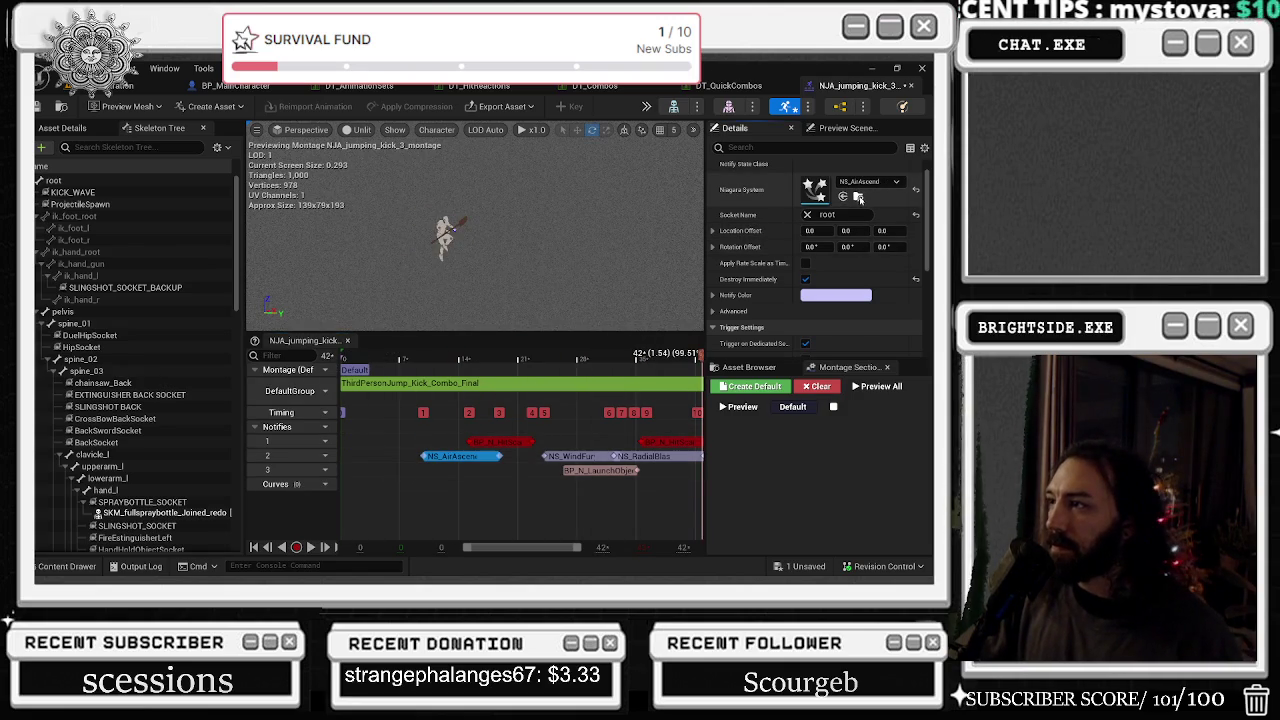
{"action": "left_click", "coordinate": [858, 197]}
{"action": "left_click", "coordinate": [513, 295]}
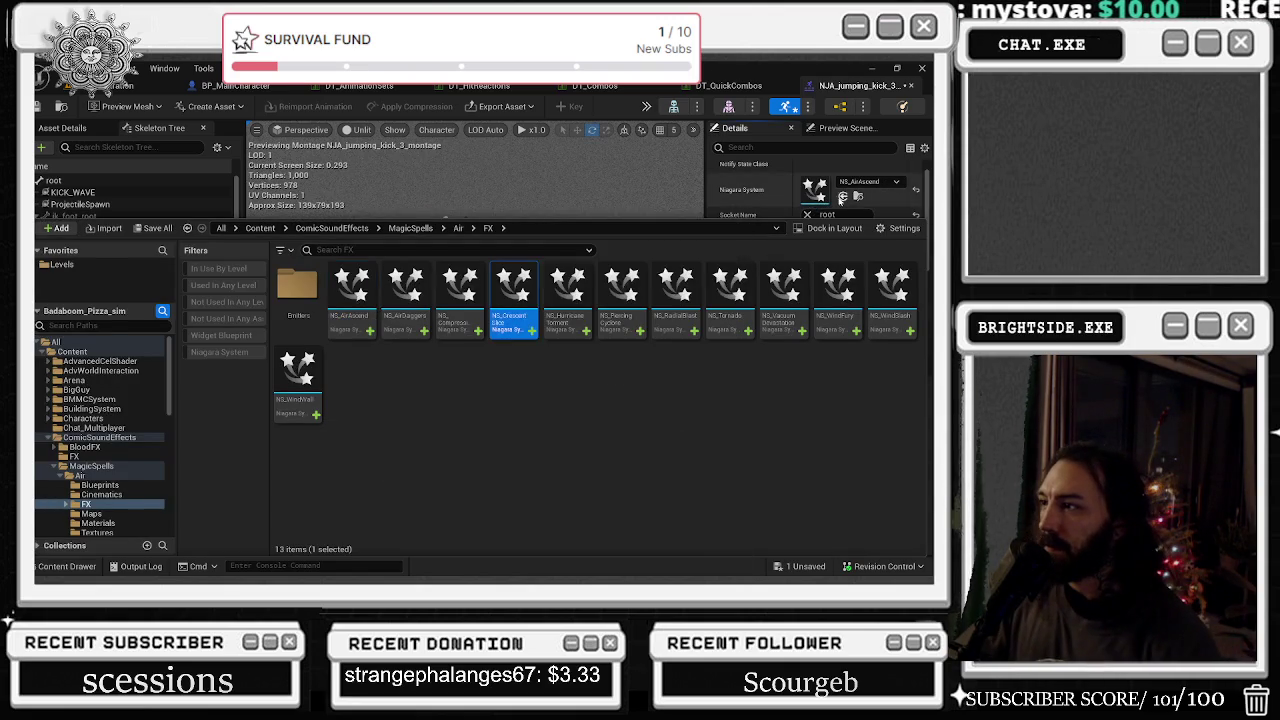
{"action": "left_click", "coordinate": [842, 197]}
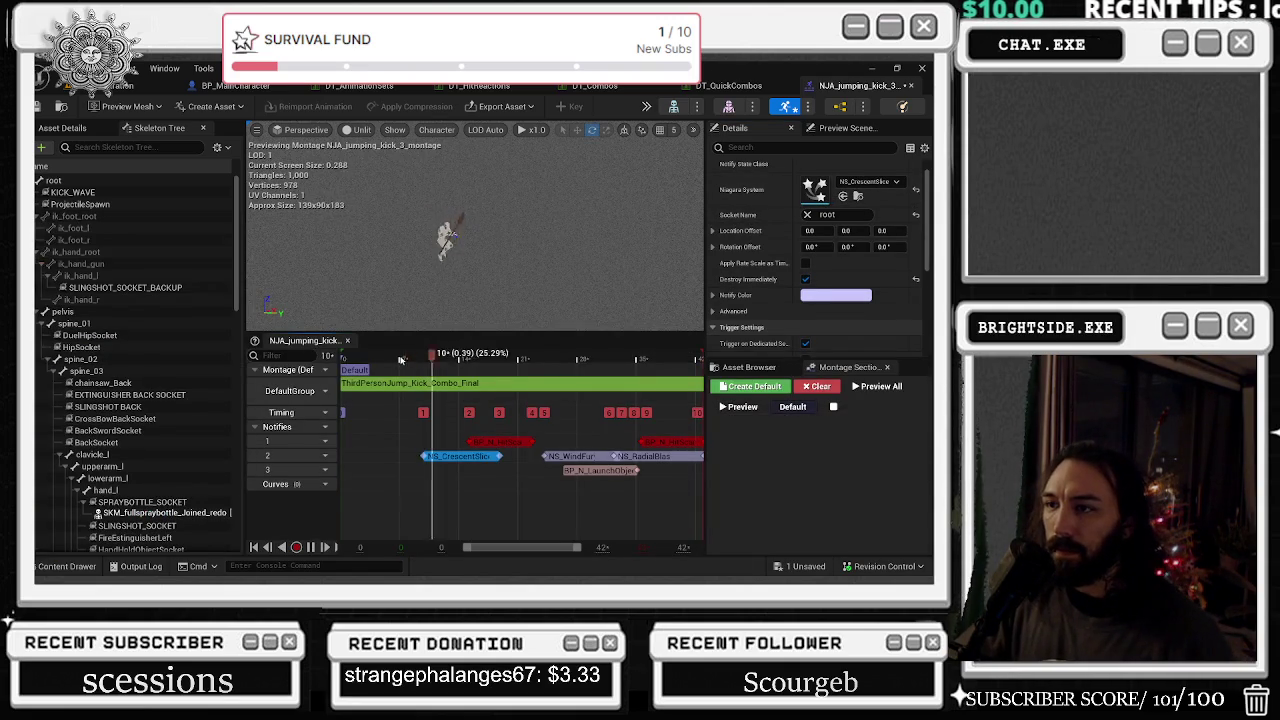
- Try NS_PiercingCyclone on the notify, then look at NS_WindFury in Air FX
{"action": "key", "text": "ctrl+space"}
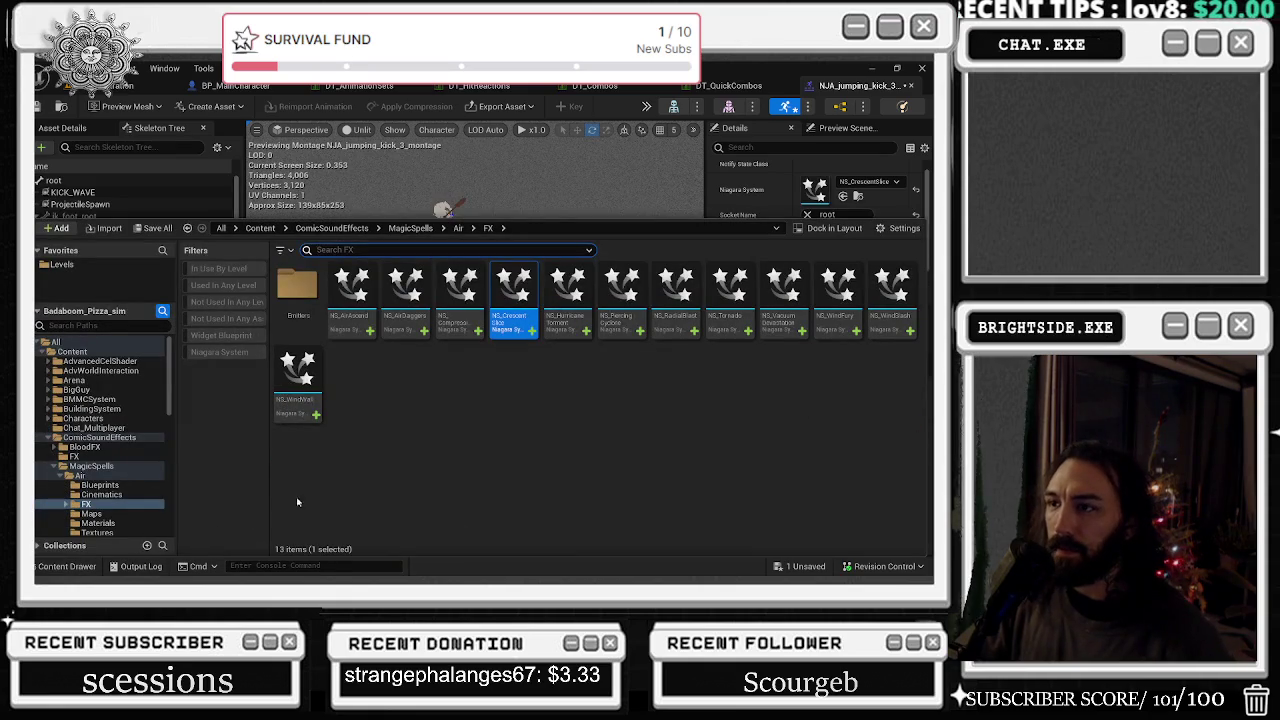
{"action": "left_click", "coordinate": [616, 300]}
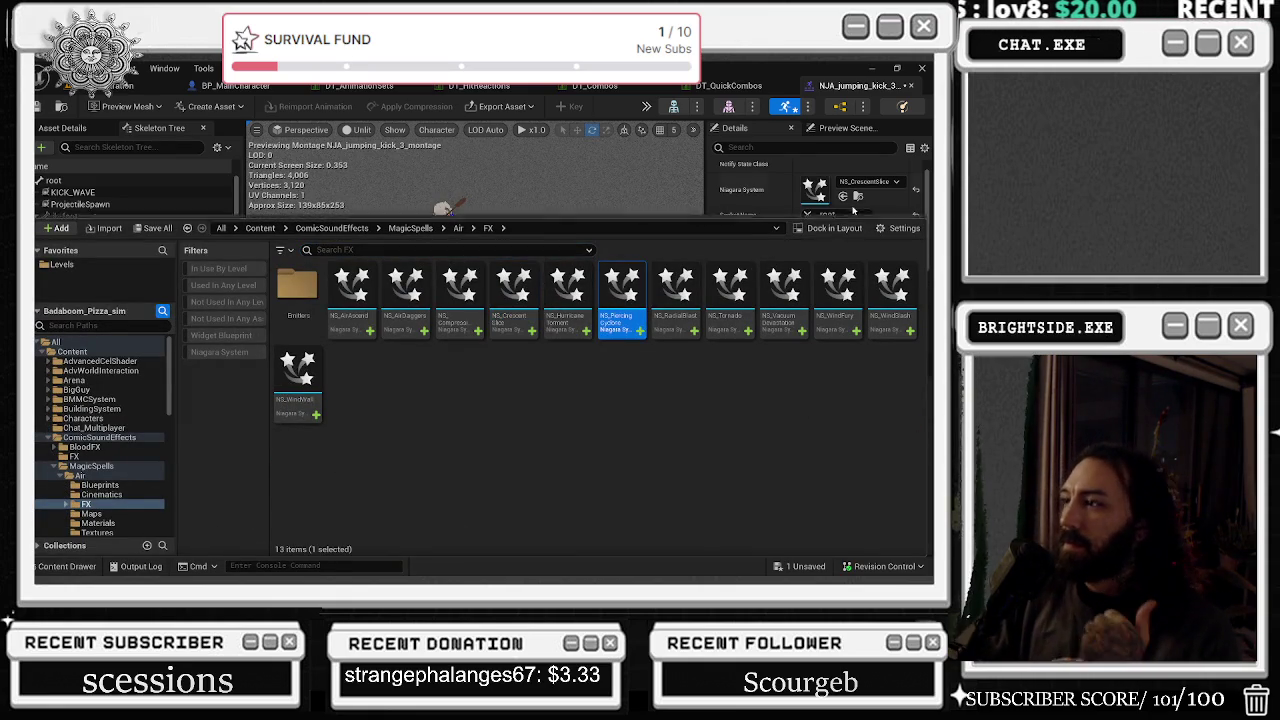
{"action": "left_click", "coordinate": [842, 197]}
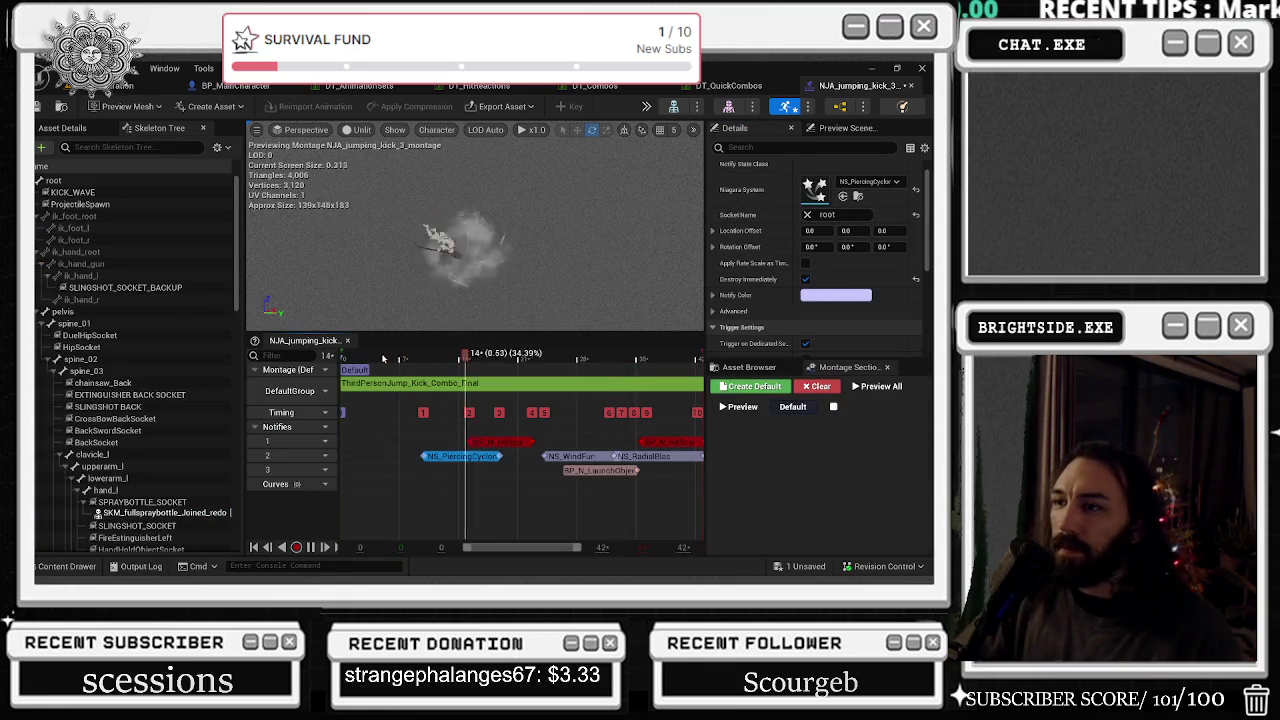
{"action": "key", "text": "ctrl+space"}
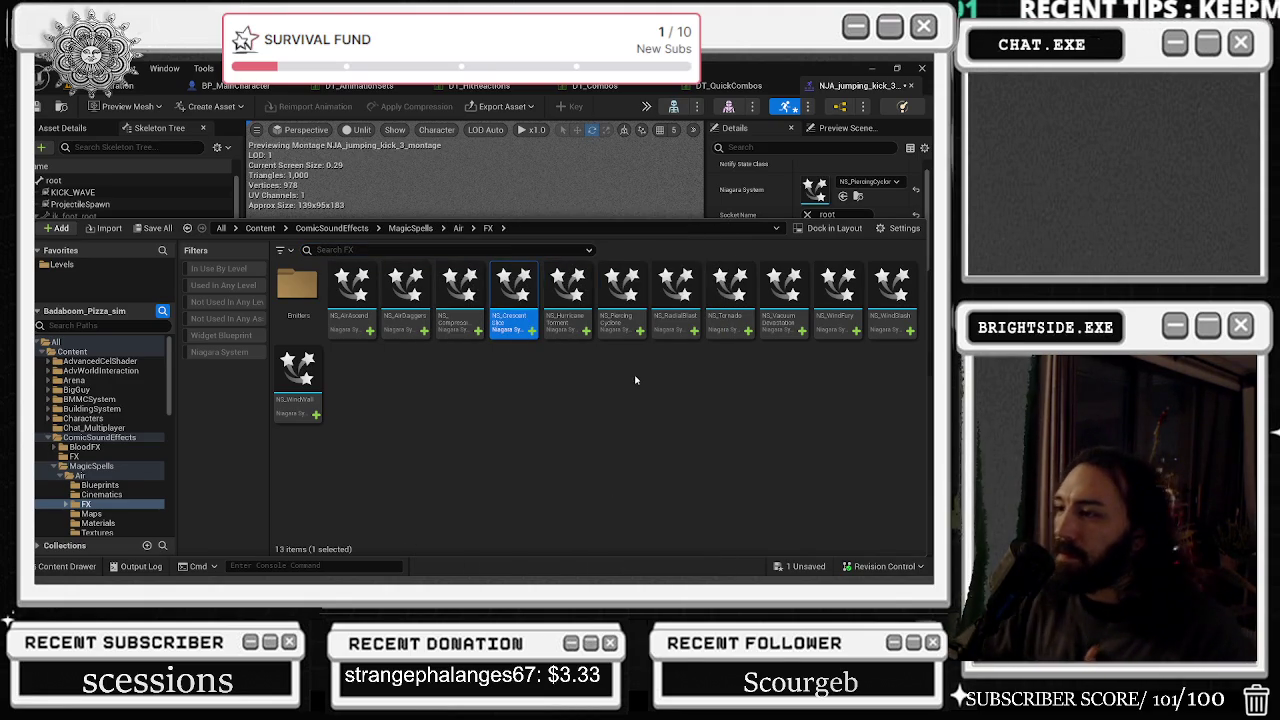
{"action": "left_click", "coordinate": [839, 336]}
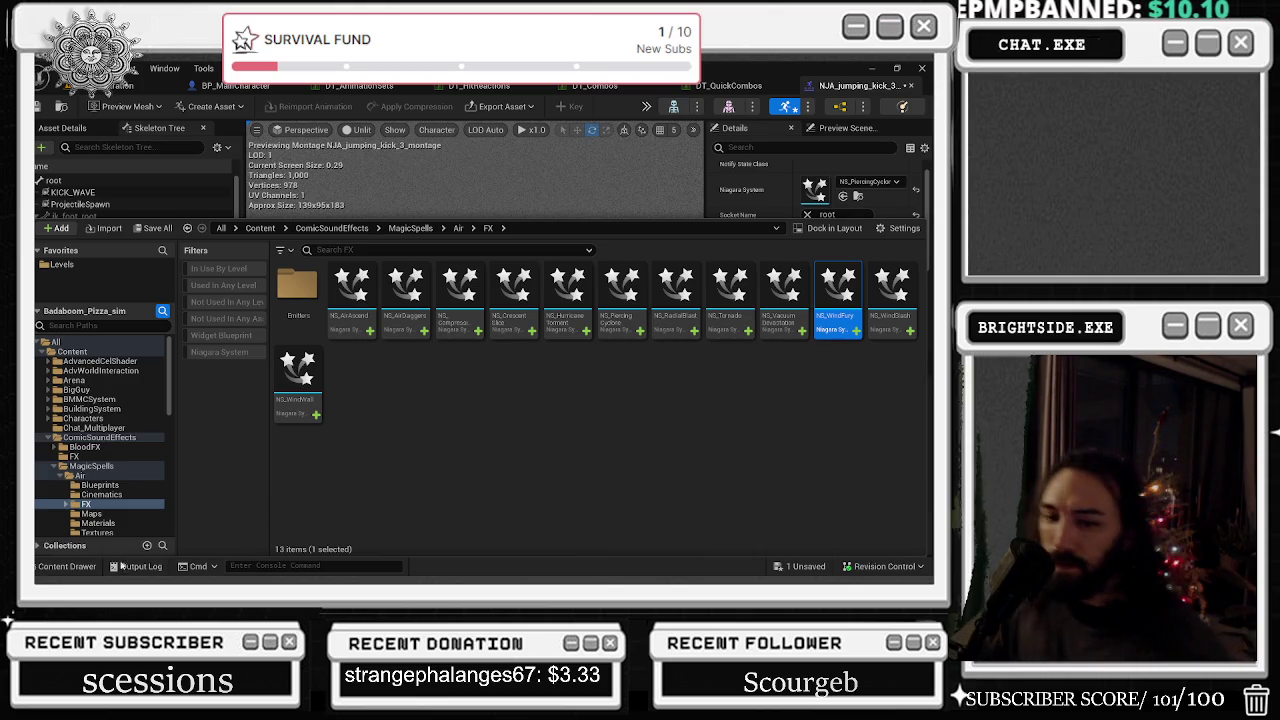
{"action": "left_click", "coordinate": [100, 566]}
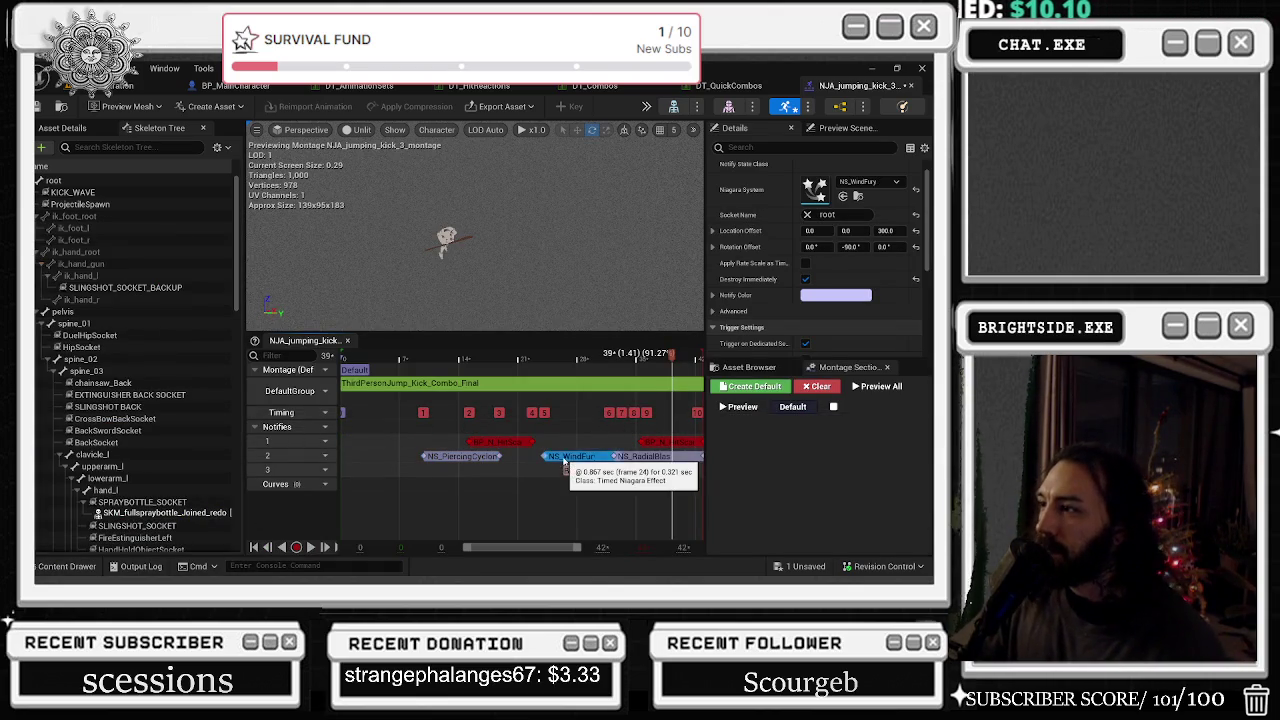
- Assign NS_RadialBlast to the track-2 notify and open its Niagara System list
{"action": "left_click", "coordinate": [458, 458]}
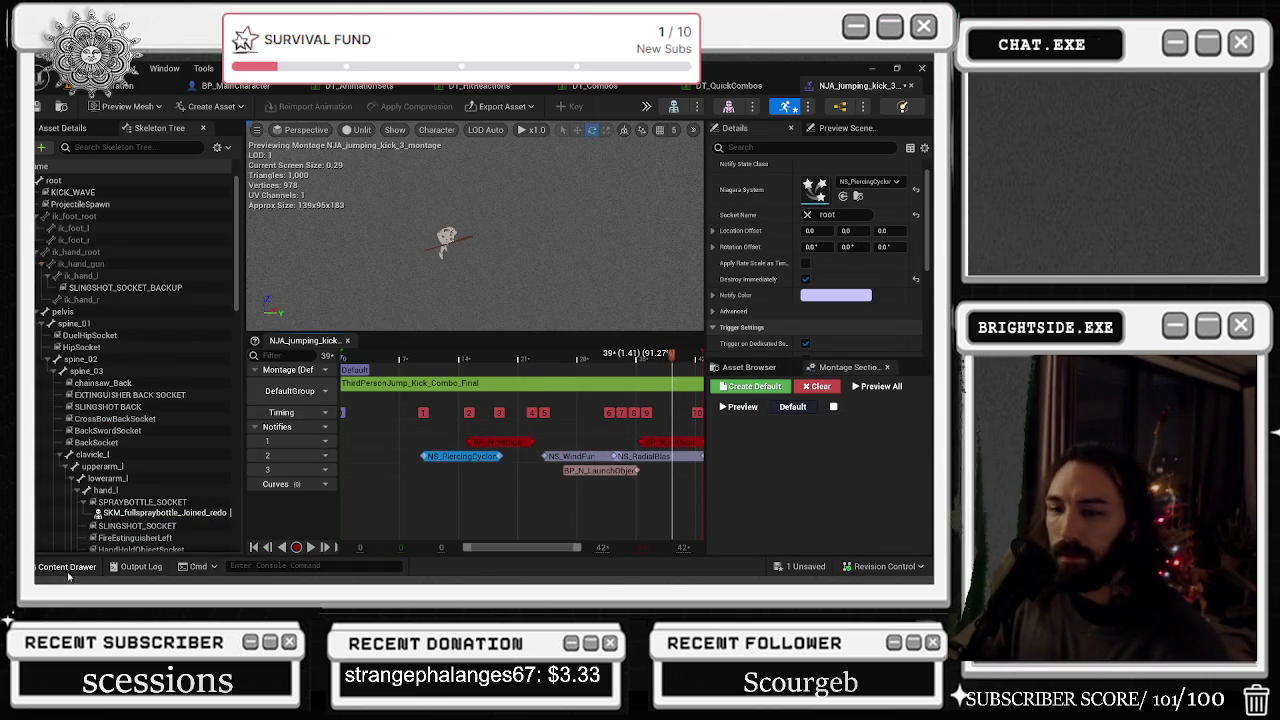
{"action": "left_click", "coordinate": [68, 568]}
{"action": "left_click", "coordinate": [681, 322]}
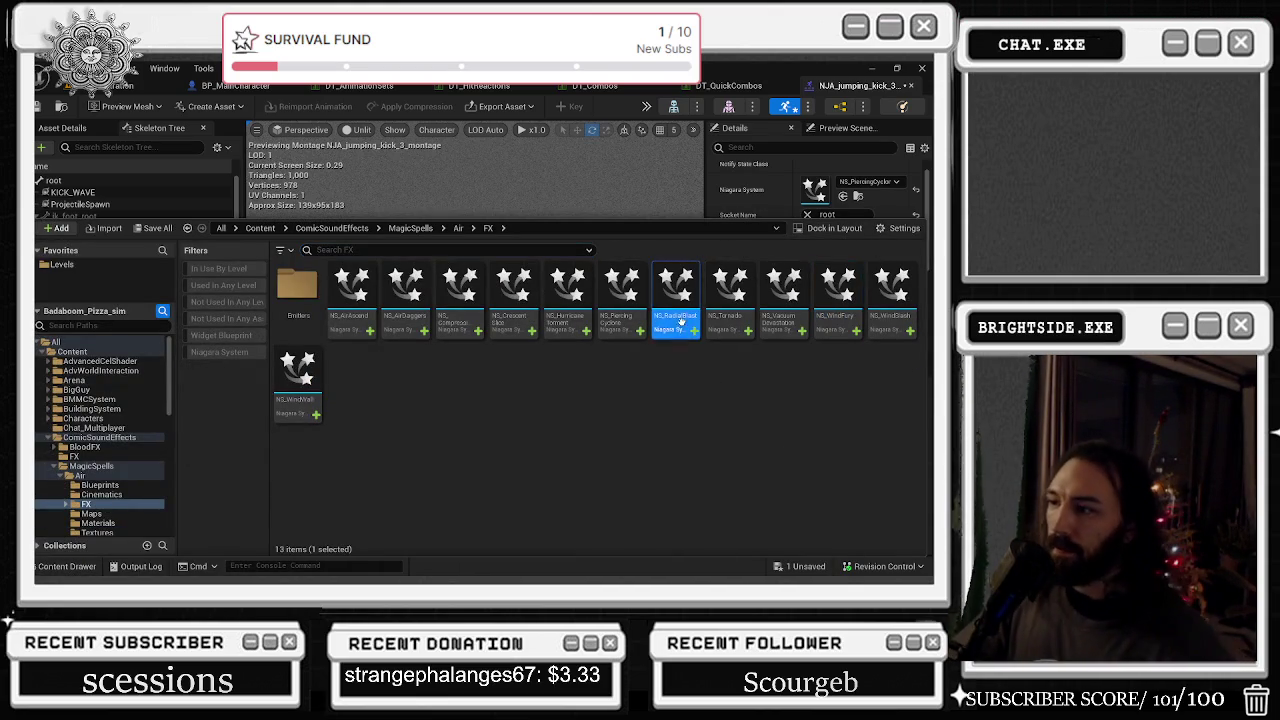
{"action": "left_click", "coordinate": [95, 567]}
{"action": "left_click", "coordinate": [843, 196]}
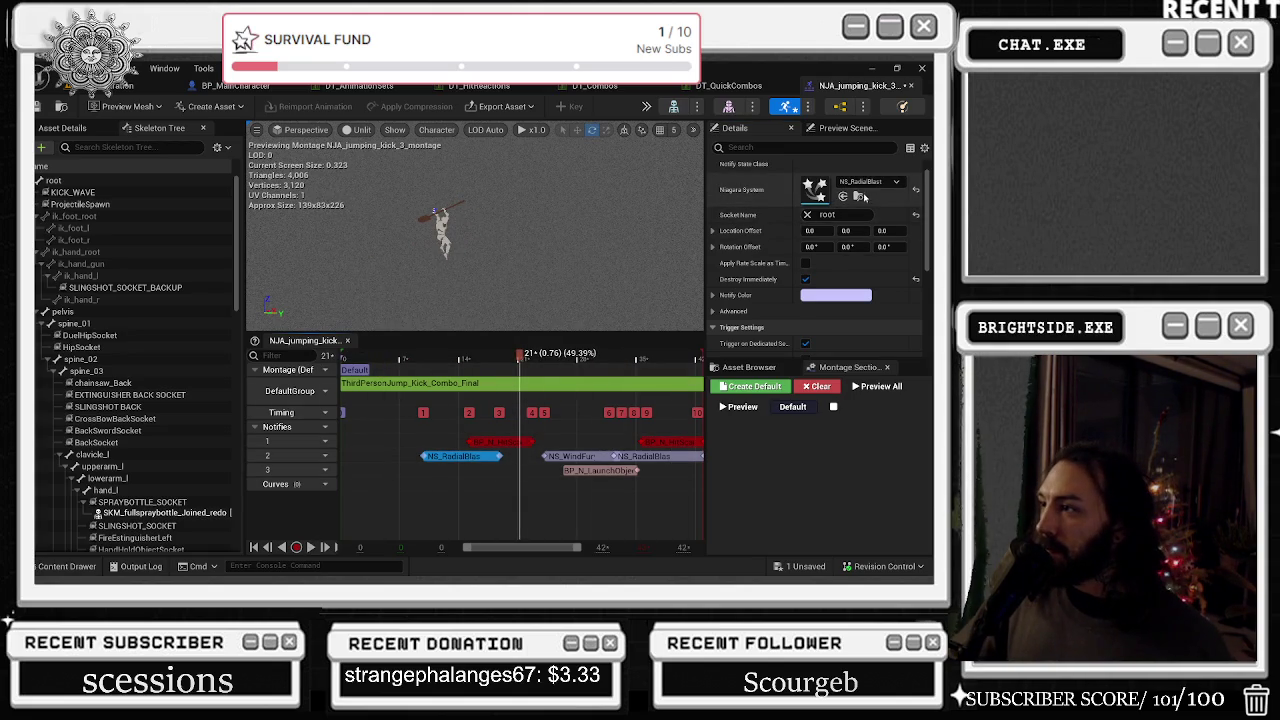
{"action": "left_click", "coordinate": [857, 196]}
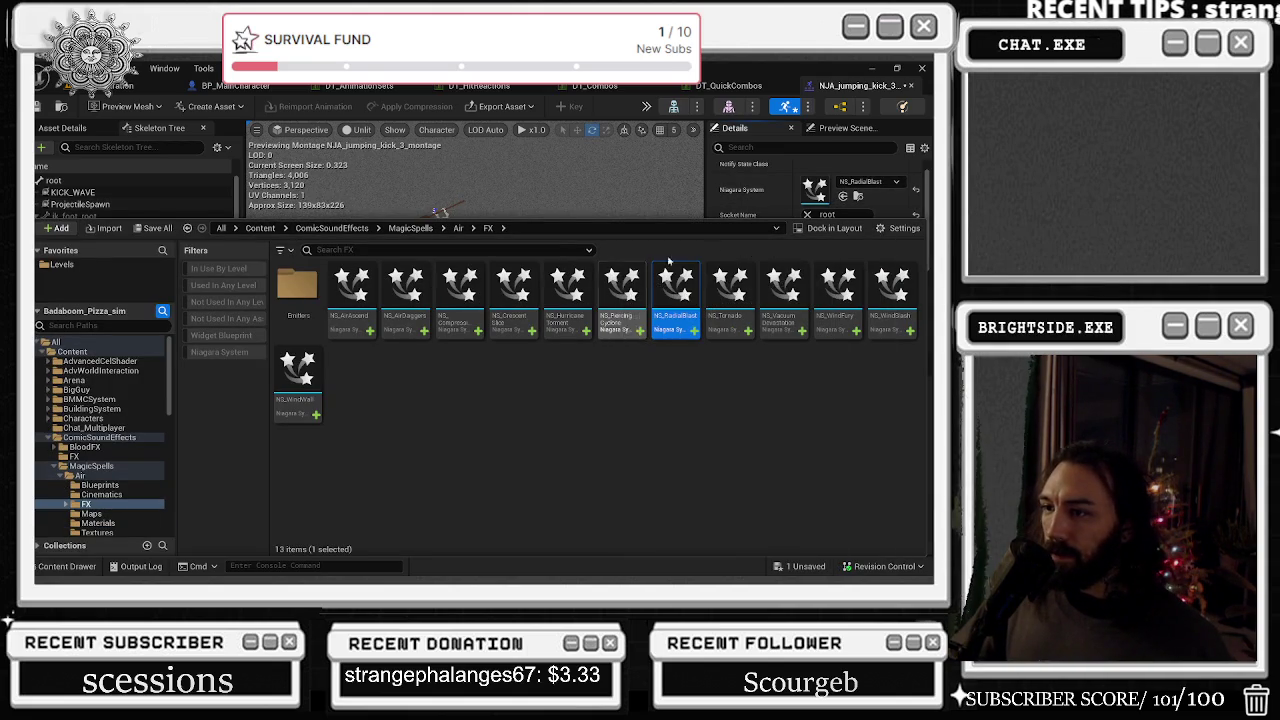
{"action": "left_click", "coordinate": [870, 182]}
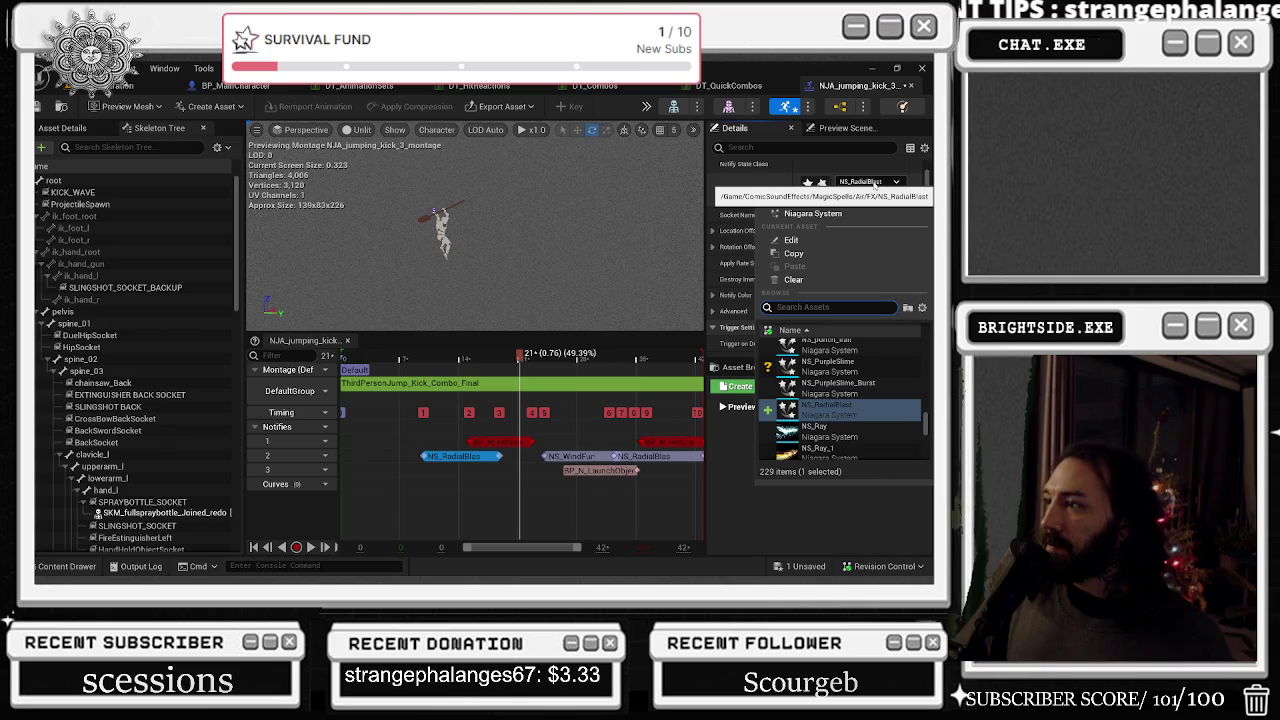
- Filter the Niagara System picker with 'us', scroll down and choose NS_Poof_Body_smoke_niagara
{"action": "type", "text": "dus"}
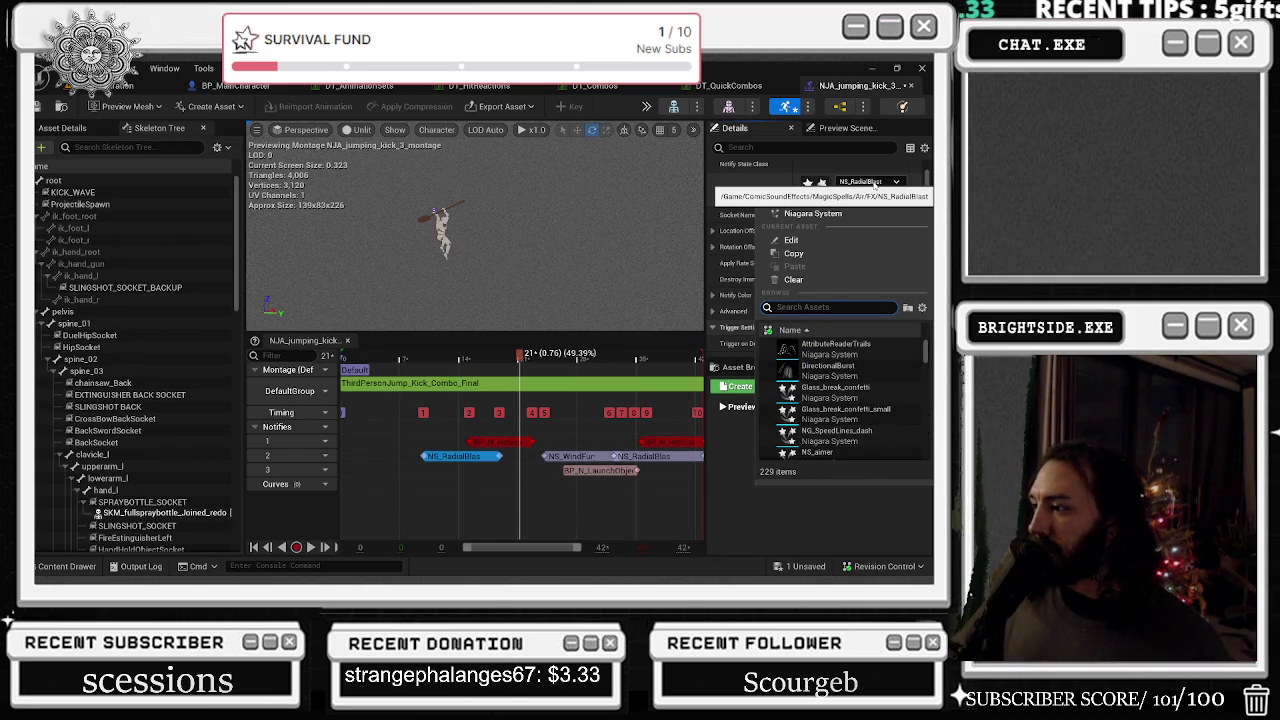
{"action": "scroll", "coordinate": [884, 397], "scroll_direction": "down", "scroll_amount": 1}
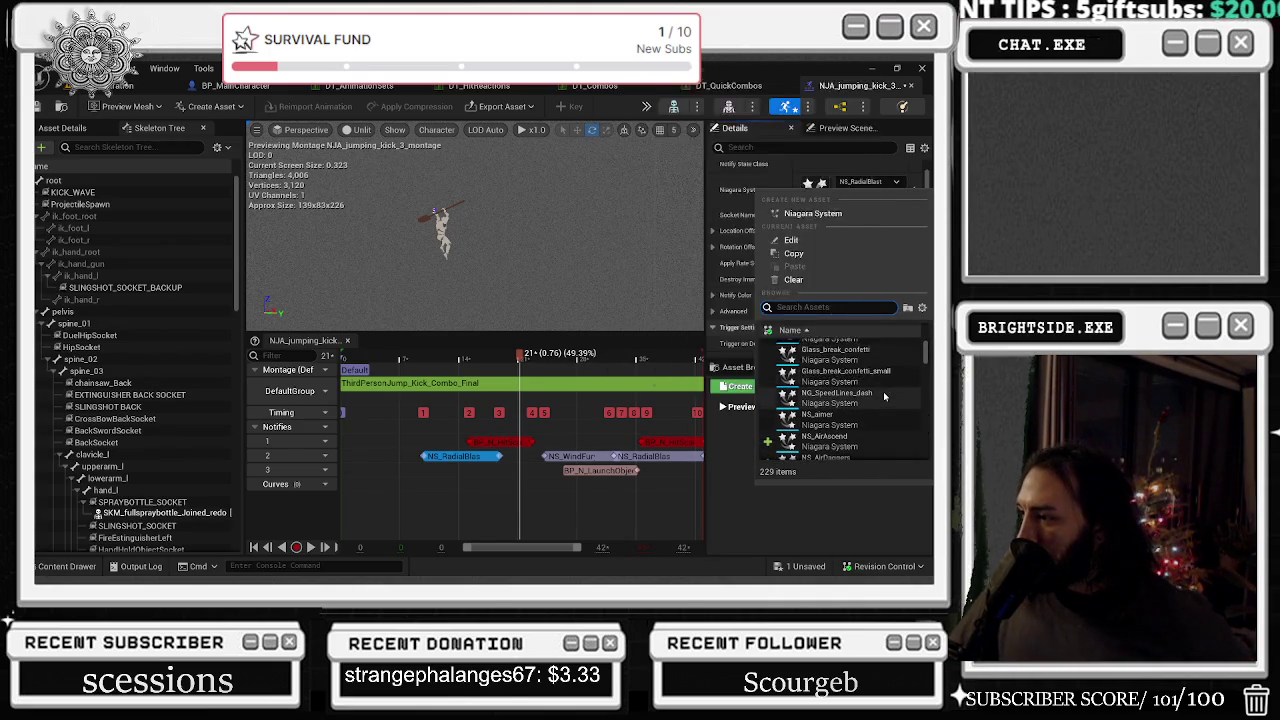
{"action": "scroll", "coordinate": [890, 380], "scroll_direction": "down", "scroll_amount": 2}
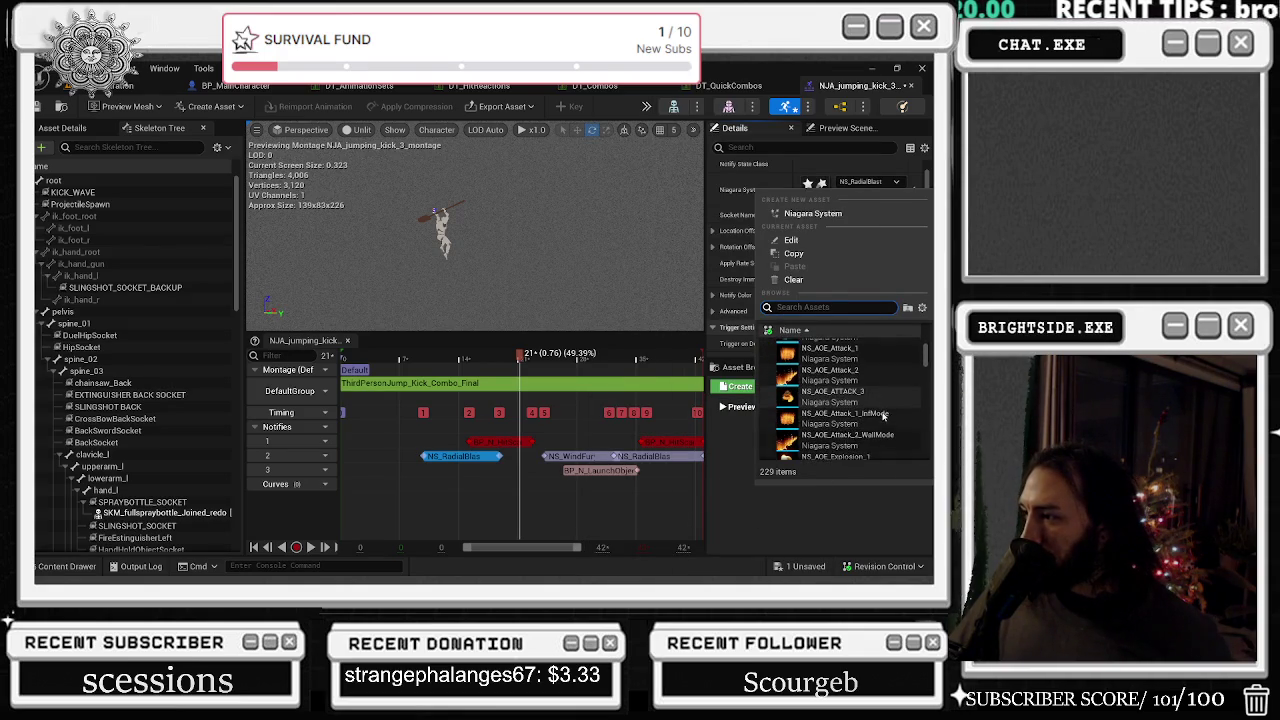
{"action": "scroll", "coordinate": [868, 380], "scroll_direction": "down", "scroll_amount": 3}
{"action": "scroll", "coordinate": [856, 410], "scroll_direction": "down", "scroll_amount": 1}
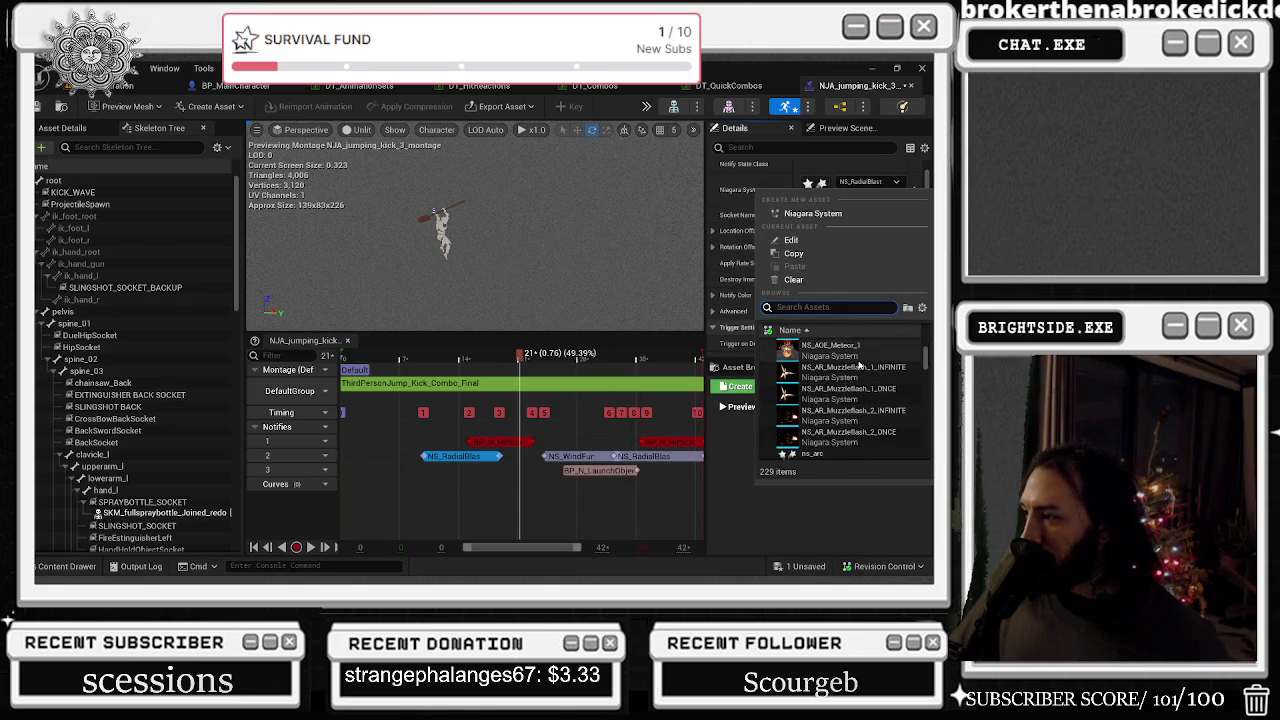
{"action": "scroll", "coordinate": [886, 371], "scroll_direction": "down", "scroll_amount": 2}
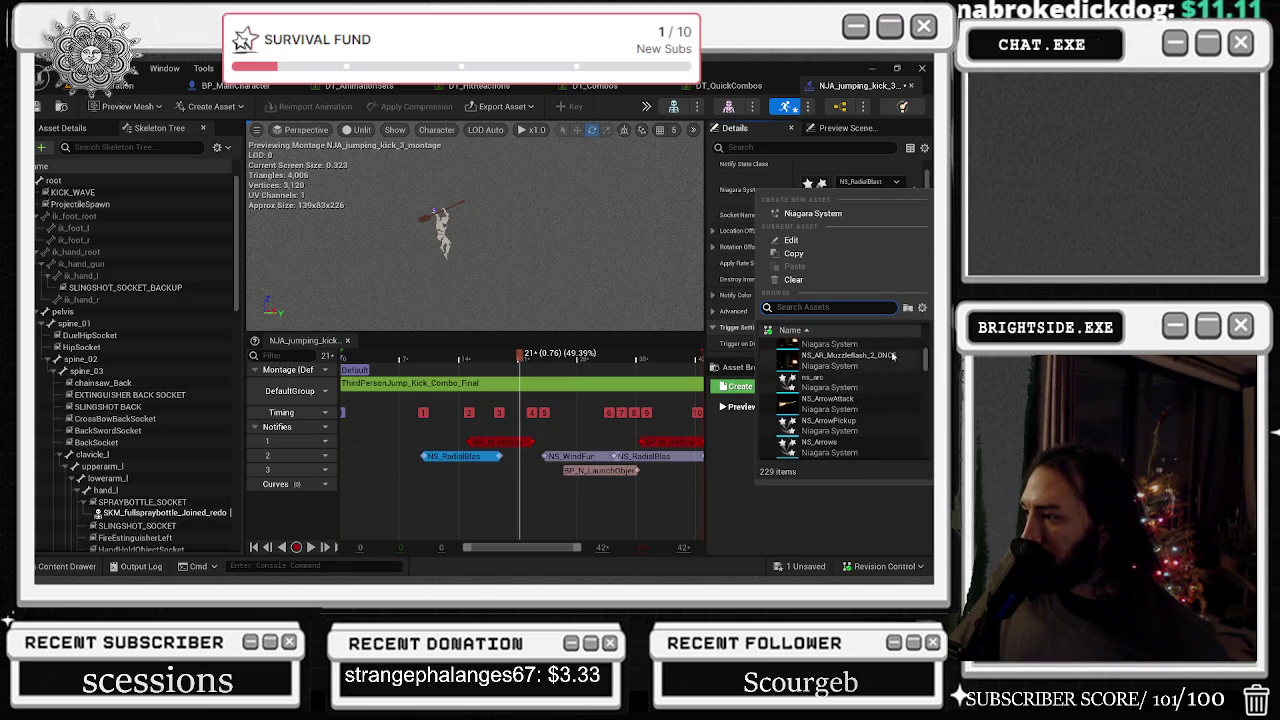
{"action": "scroll", "coordinate": [878, 385], "scroll_direction": "down", "scroll_amount": 3}
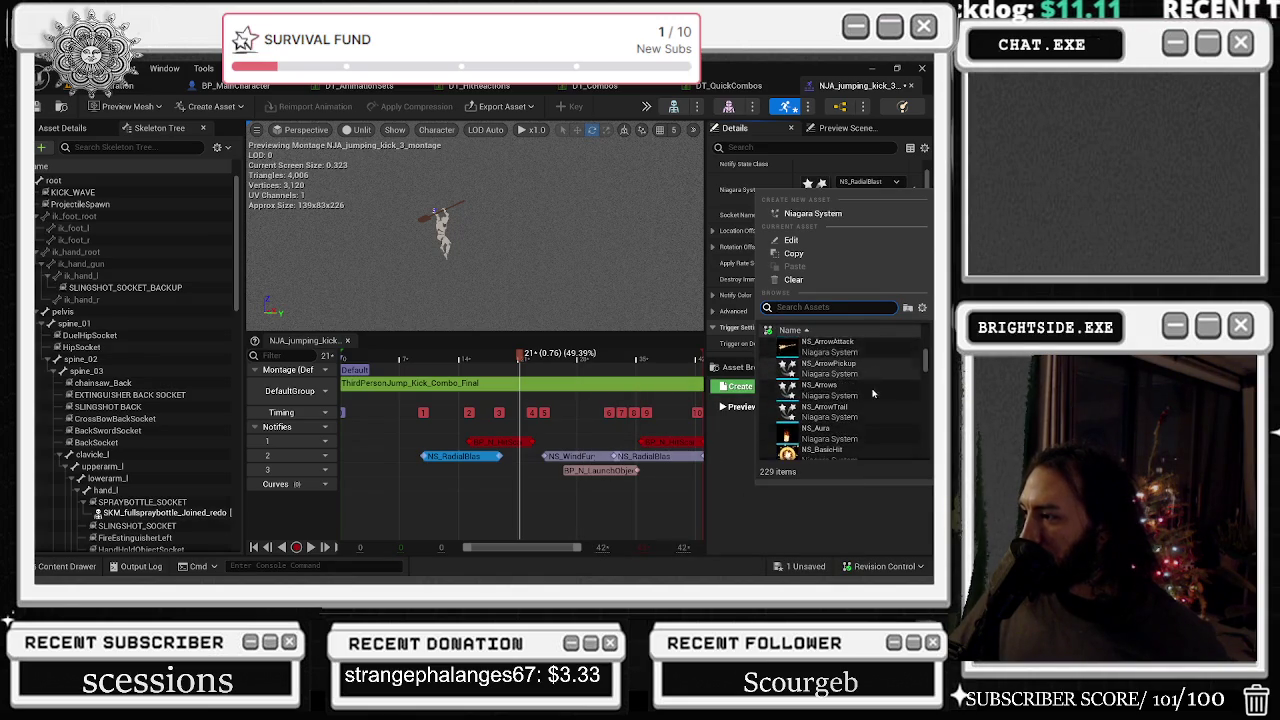
{"action": "scroll", "coordinate": [857, 384], "scroll_direction": "down", "scroll_amount": 5}
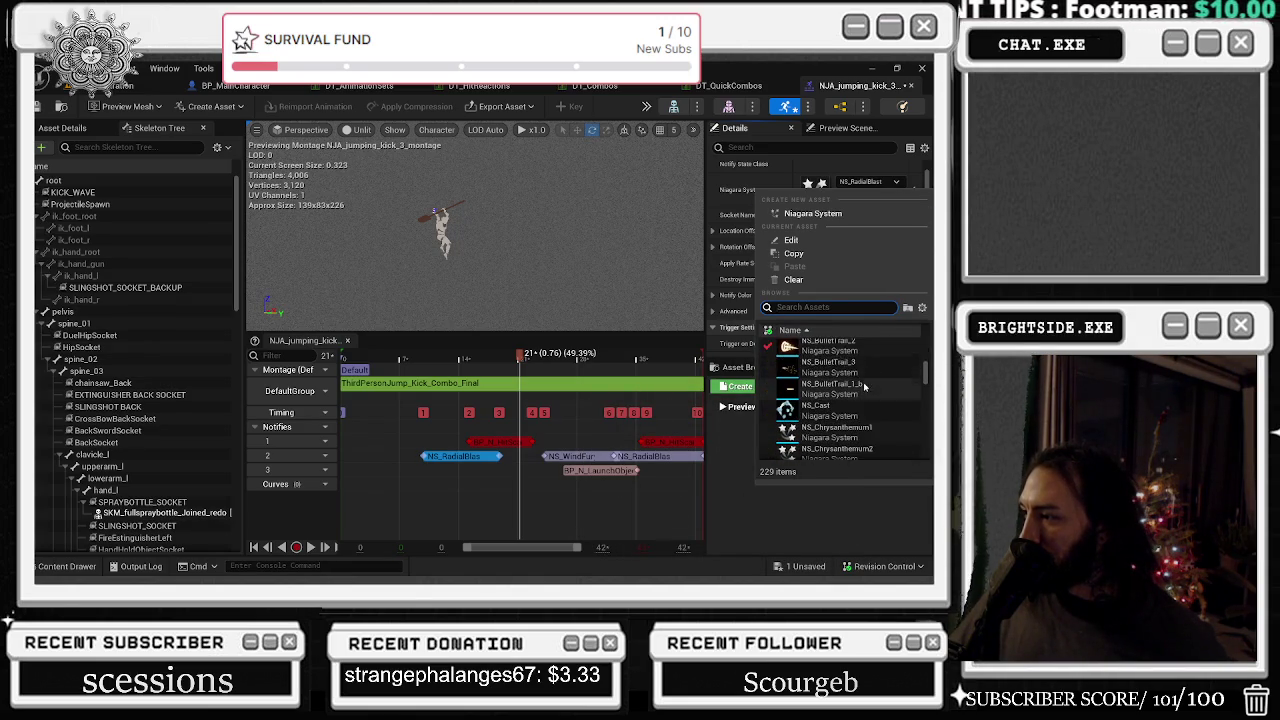
{"action": "scroll", "coordinate": [850, 393], "scroll_direction": "down", "scroll_amount": 5}
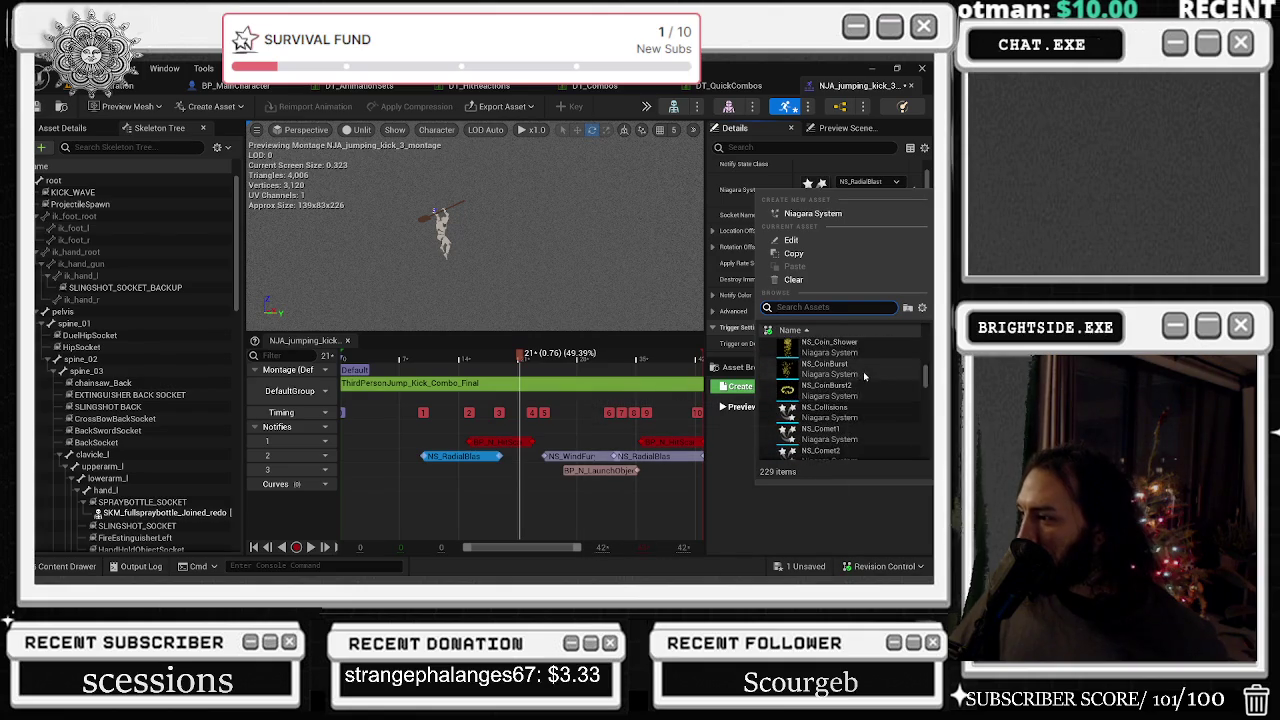
{"action": "scroll", "coordinate": [880, 380], "scroll_direction": "down", "scroll_amount": 3}
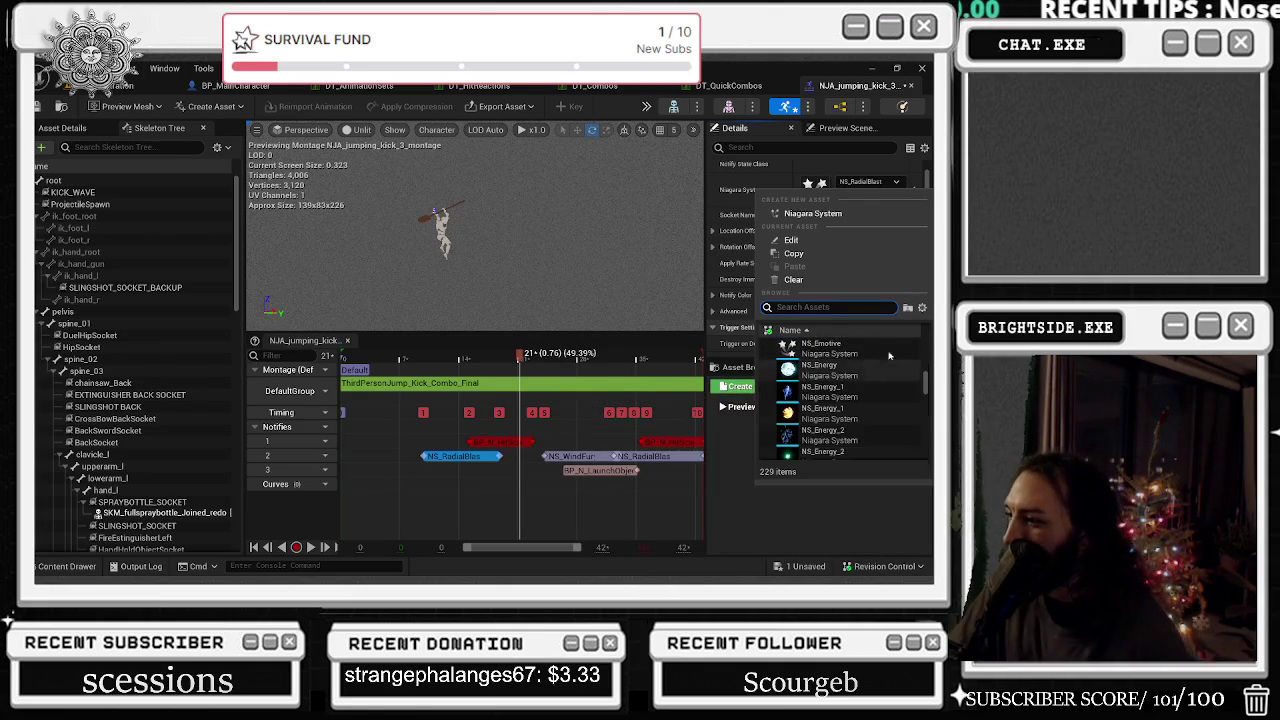
{"action": "scroll", "coordinate": [875, 367], "scroll_direction": "down", "scroll_amount": 2}
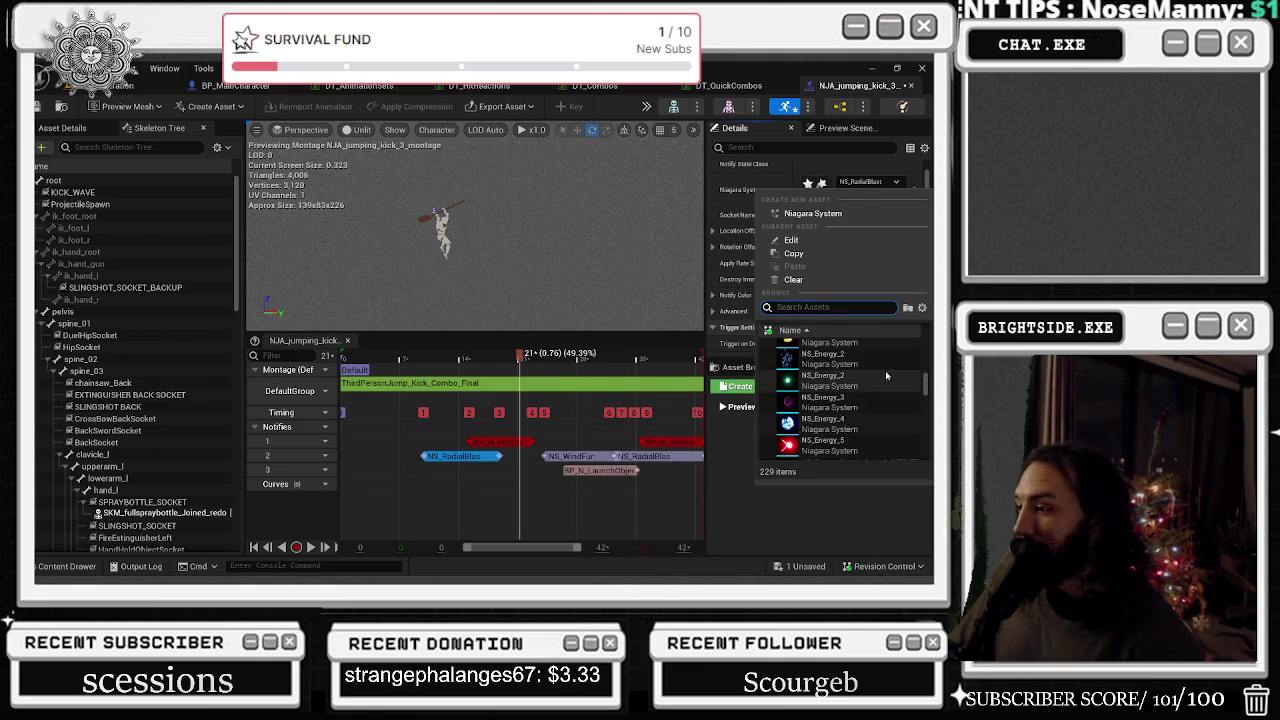
{"action": "scroll", "coordinate": [885, 375], "scroll_direction": "down", "scroll_amount": 5}
{"action": "scroll", "coordinate": [879, 364], "scroll_direction": "down", "scroll_amount": 3}
{"action": "scroll", "coordinate": [881, 360], "scroll_direction": "down", "scroll_amount": 5}
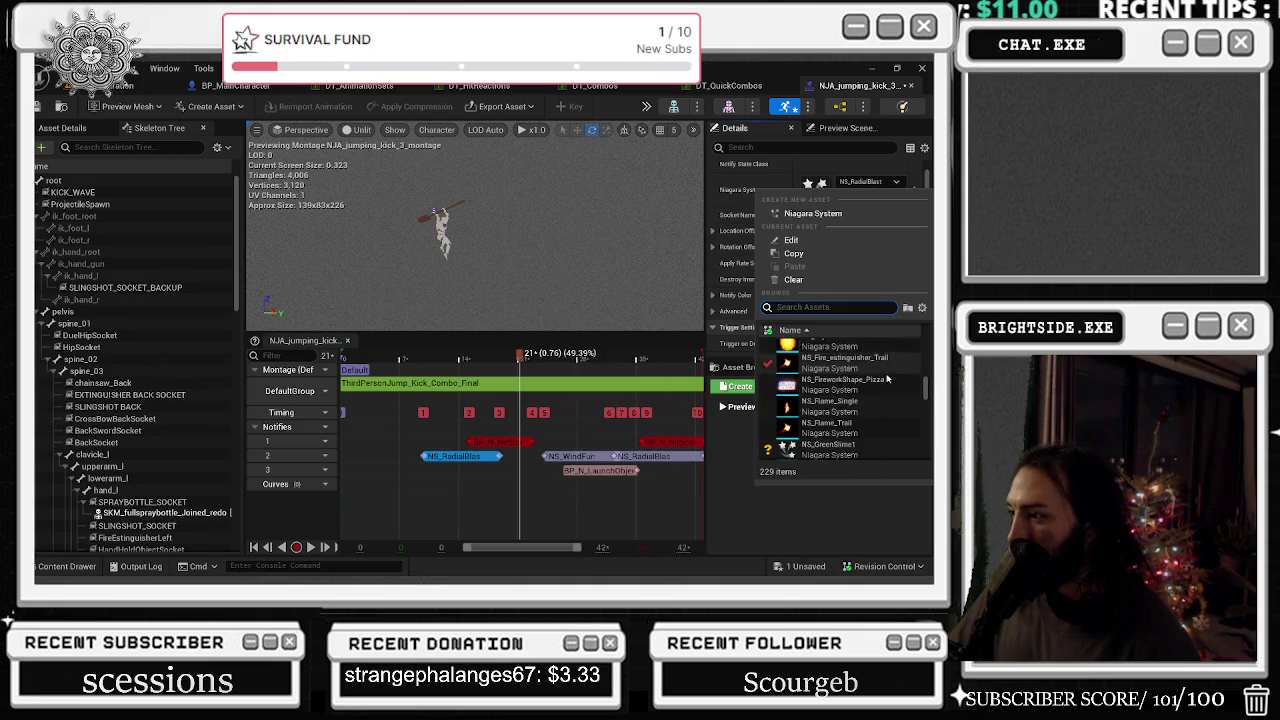
{"action": "scroll", "coordinate": [885, 395], "scroll_direction": "down", "scroll_amount": 6}
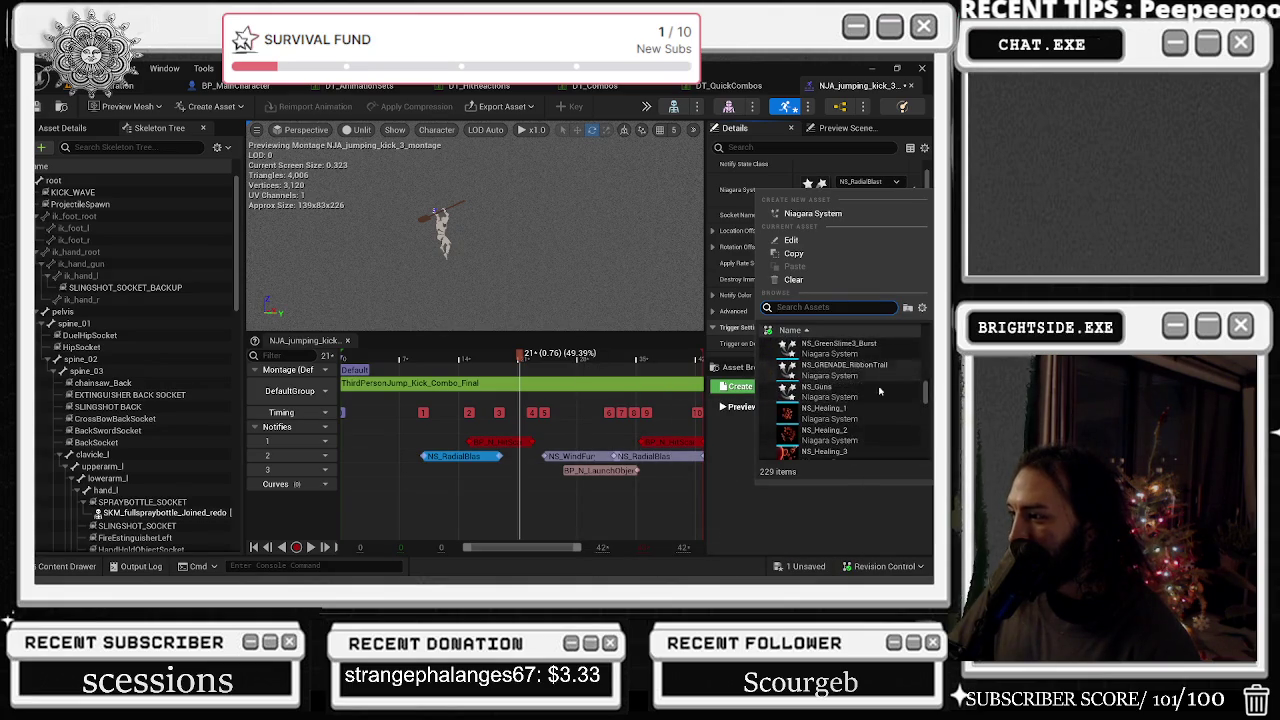
{"action": "scroll", "coordinate": [874, 402], "scroll_direction": "down", "scroll_amount": 5}
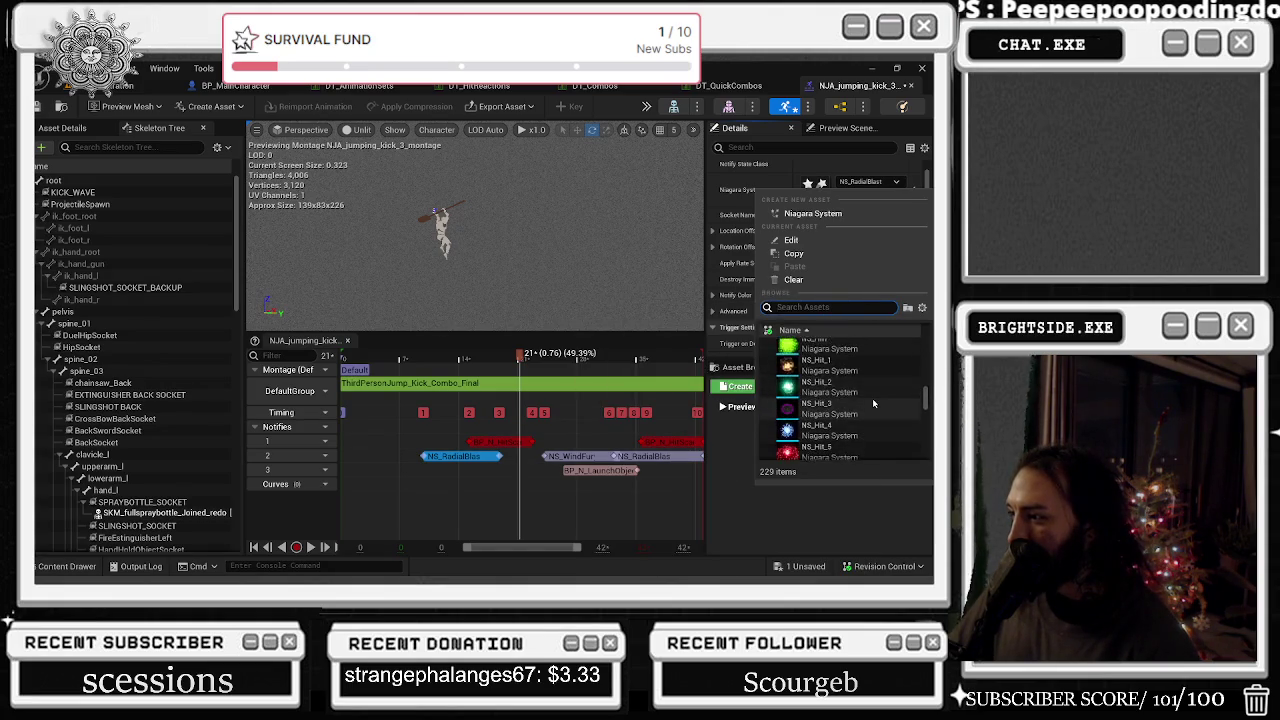
{"action": "scroll", "coordinate": [876, 400], "scroll_direction": "down", "scroll_amount": 5}
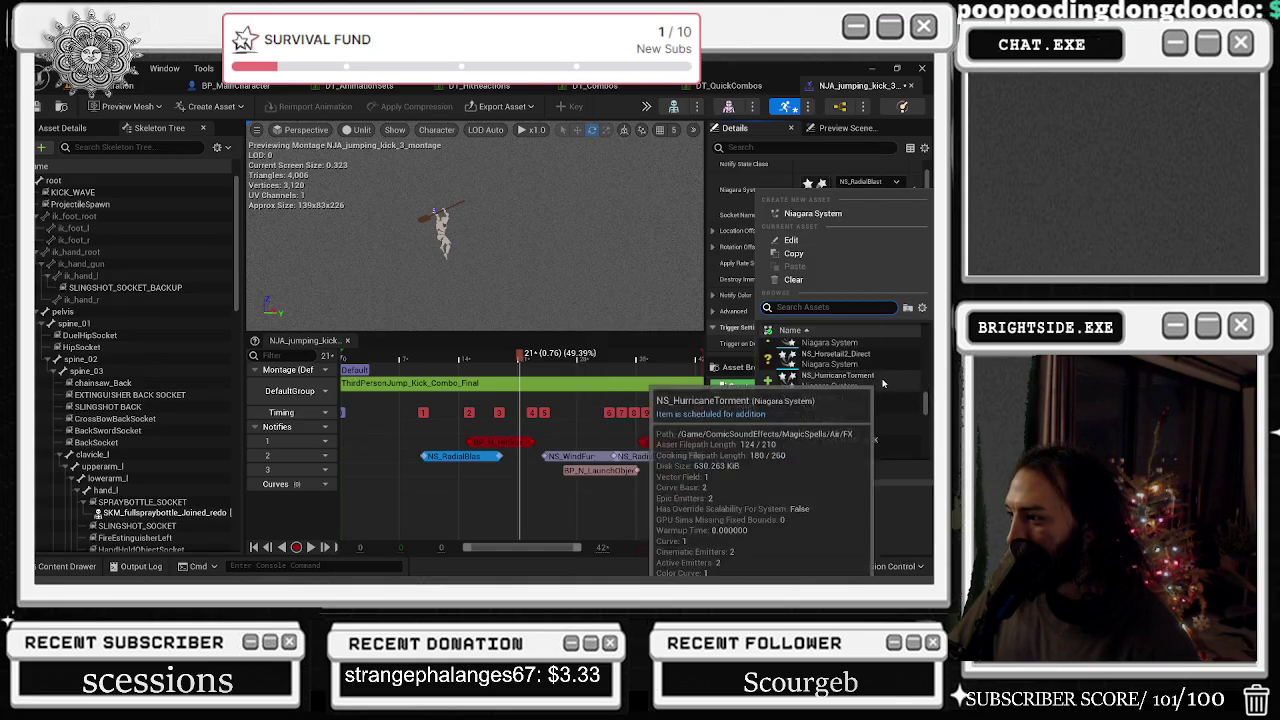
{"action": "scroll", "coordinate": [870, 378], "scroll_direction": "down", "scroll_amount": 8}
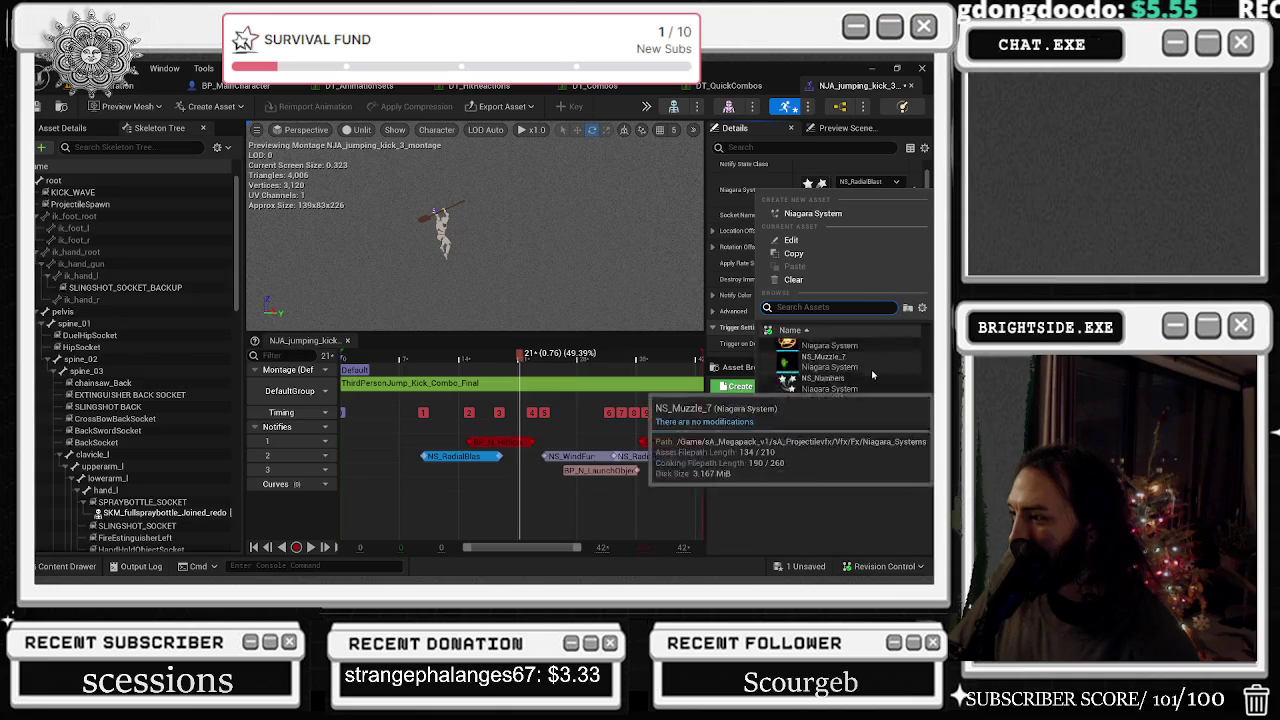
{"action": "scroll", "coordinate": [881, 357], "scroll_direction": "down", "scroll_amount": 5}
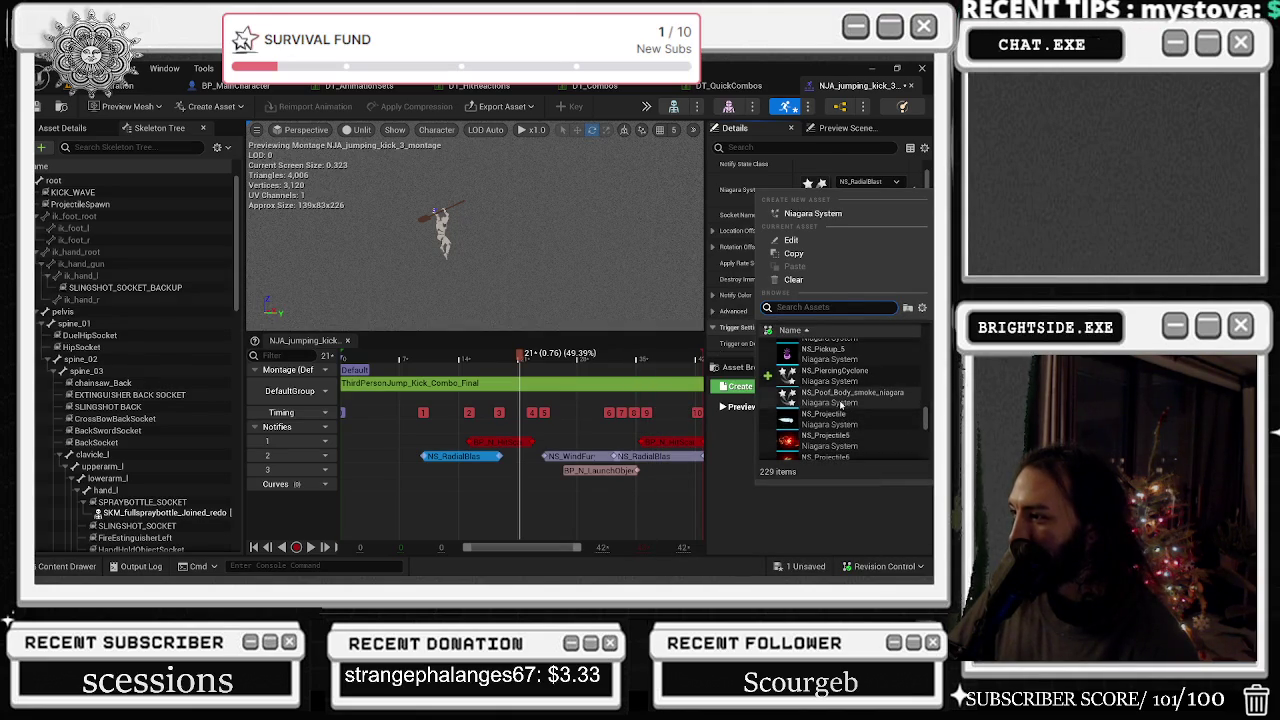
{"action": "left_click", "coordinate": [840, 400]}
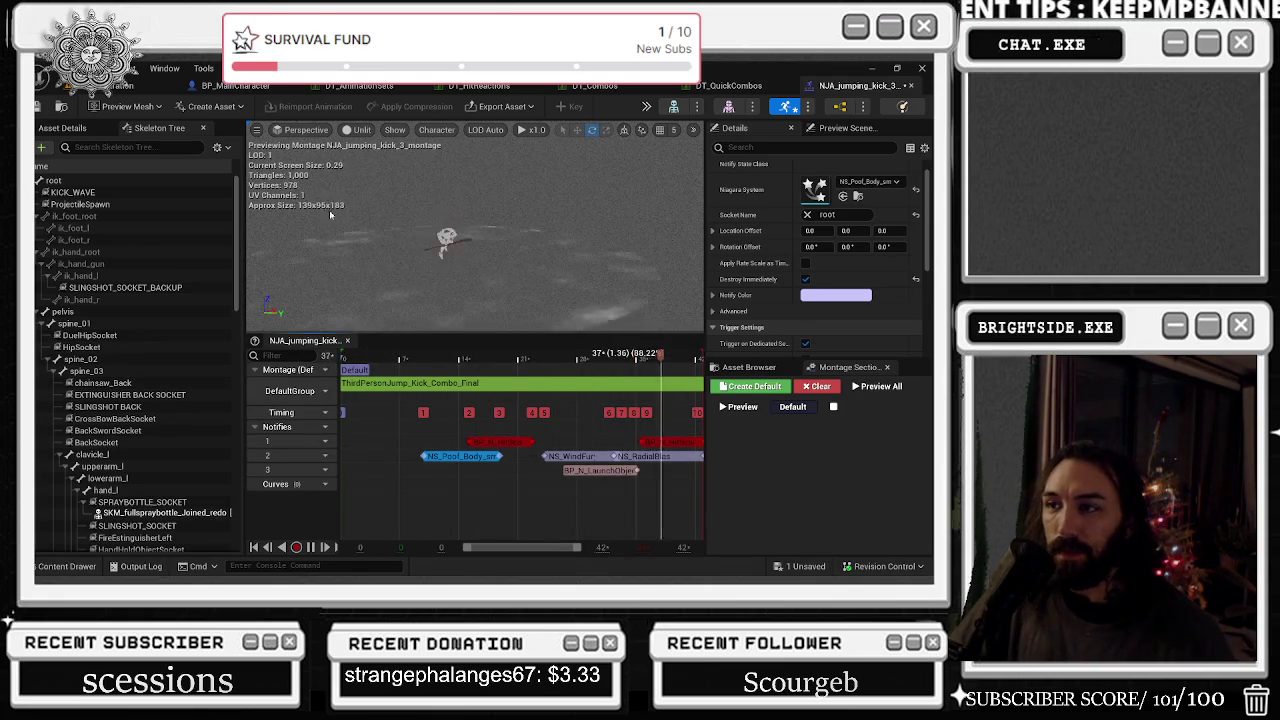
- Untick Destroy Immediately on the smoke notify, nudge NS_WindFury later, and save the montage
{"action": "left_click", "coordinate": [806, 280]}
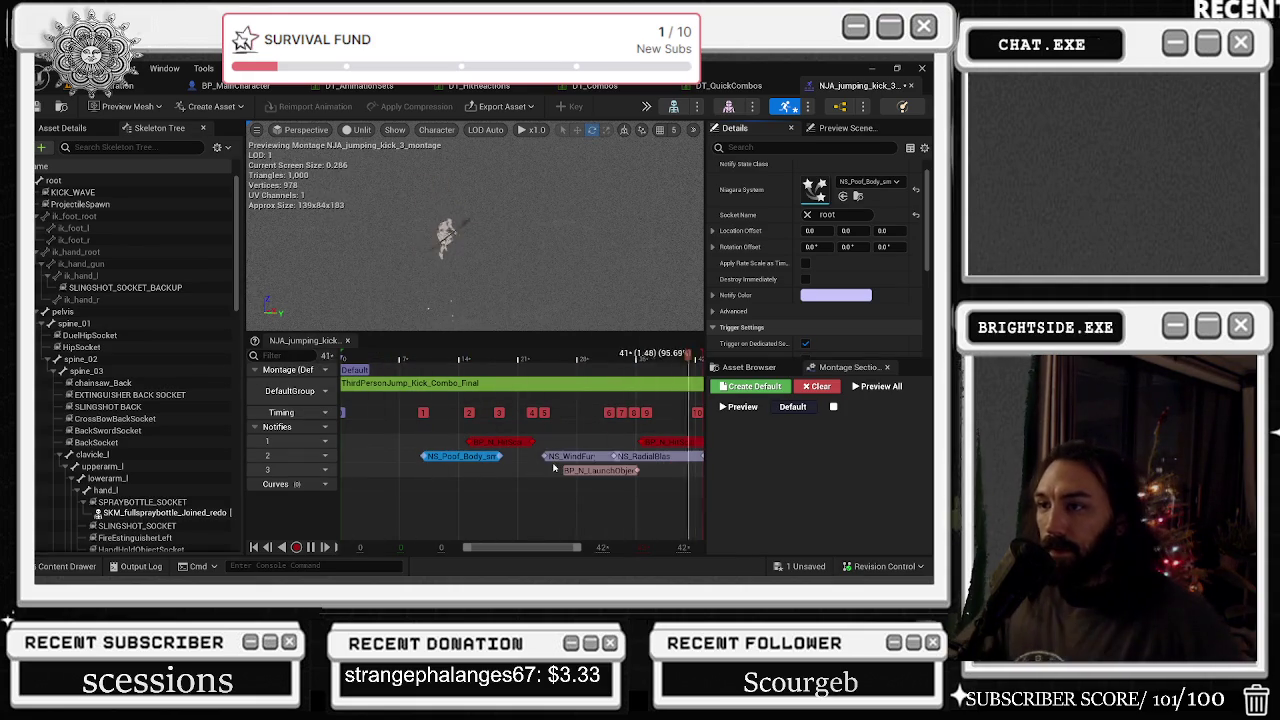
{"action": "left_click", "coordinate": [535, 359]}
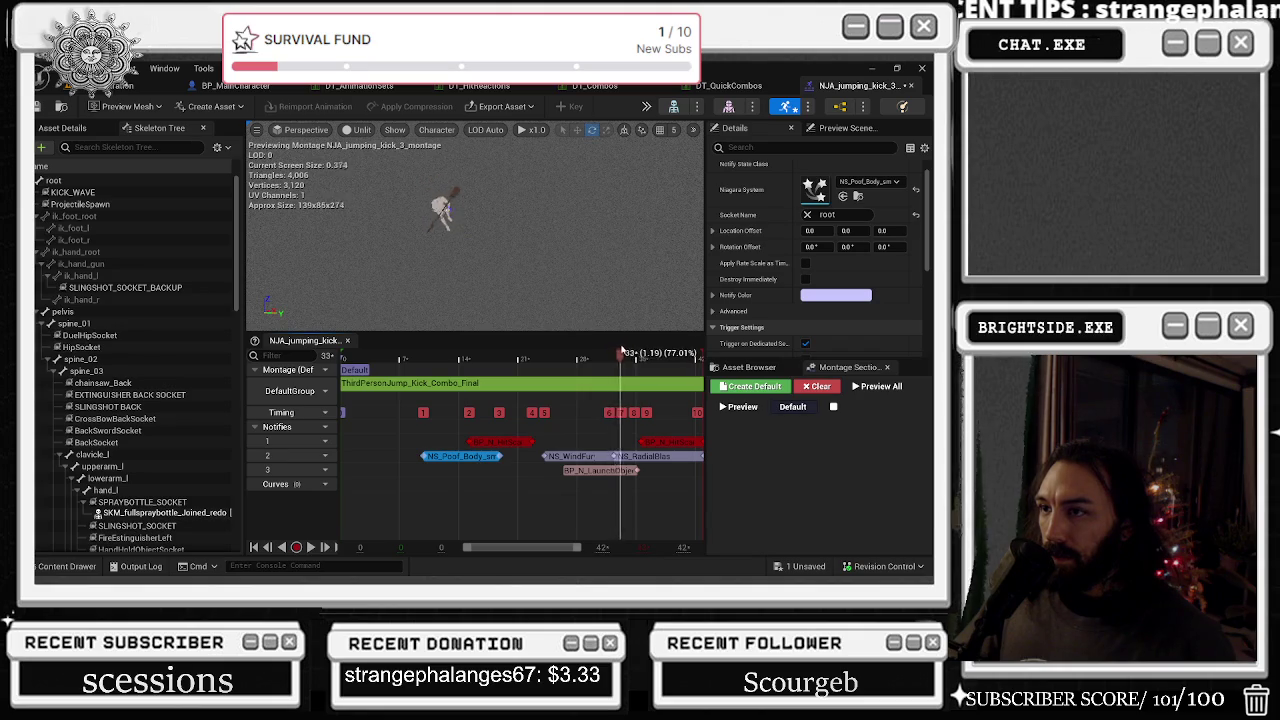
{"action": "left_click_drag", "start_coordinate": [560, 456], "coordinate": [594, 456]}
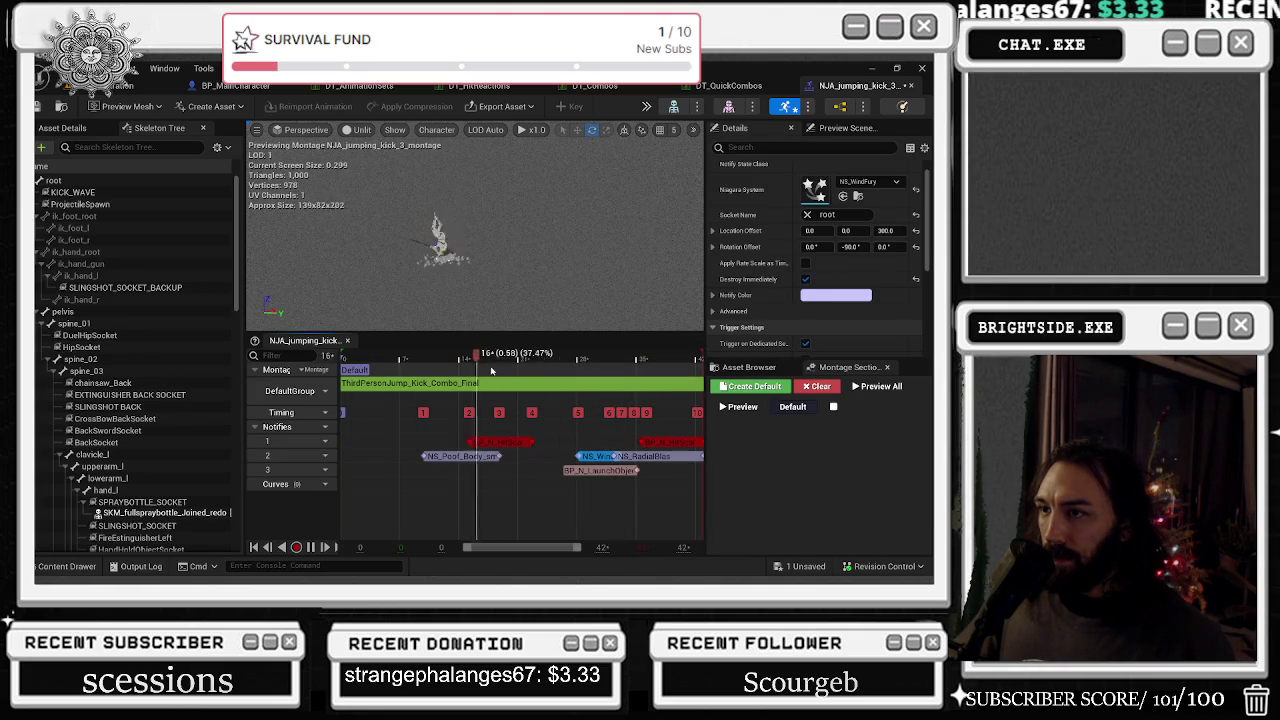
{"action": "left_click", "coordinate": [40, 106]}
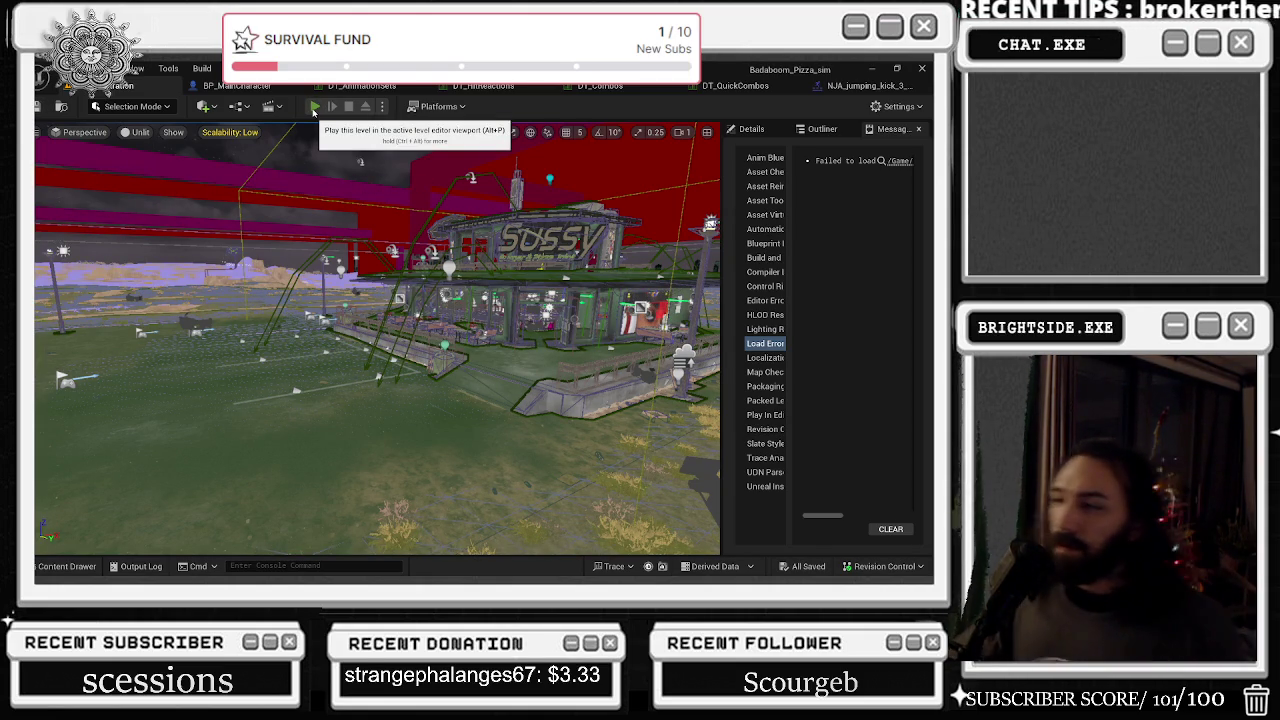
- Run a Play-In-Editor test with the F1 controls list hidden, then return to NJA_jumping_kick_3
{"action": "left_click", "coordinate": [314, 107]}
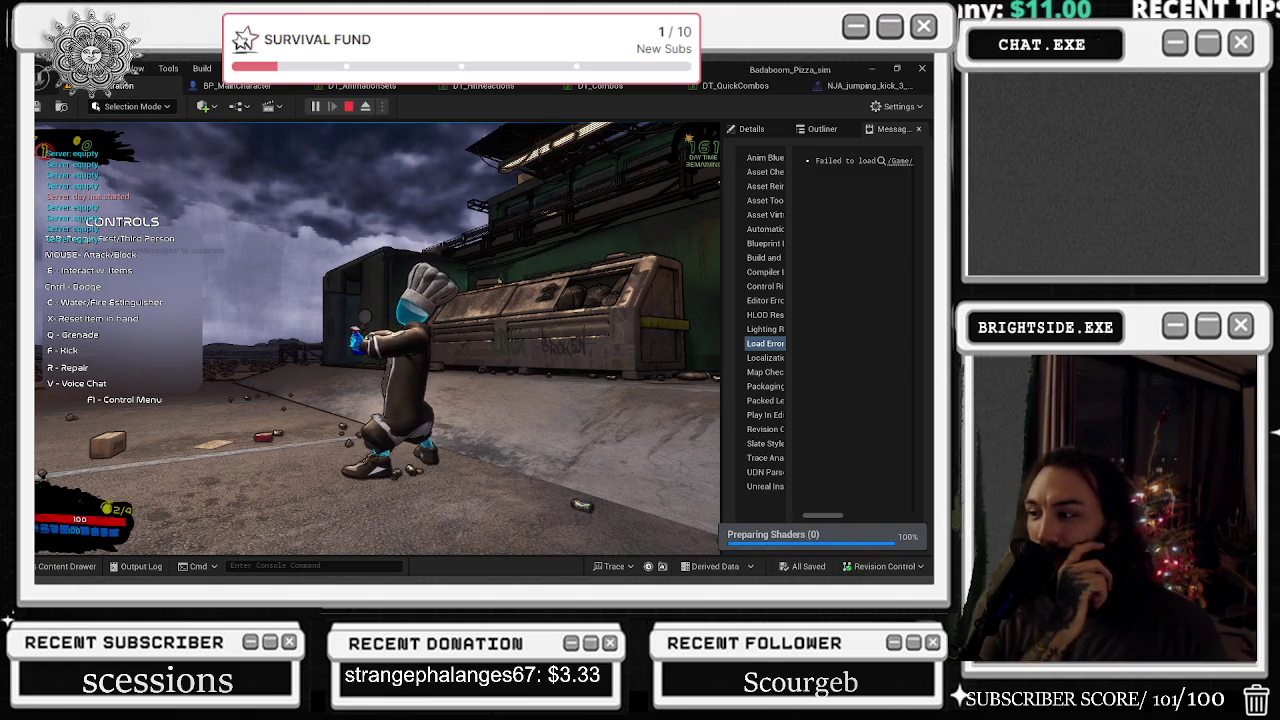
{"action": "key", "text": "F1"}
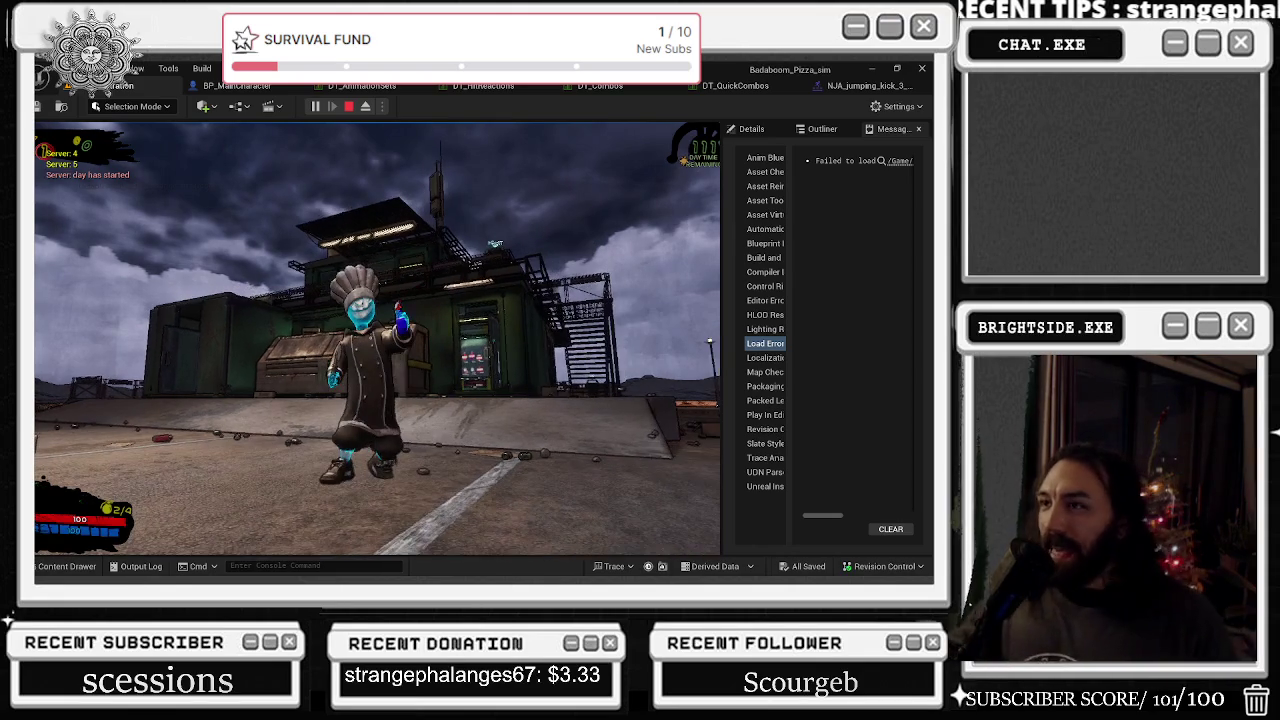
{"action": "key", "text": "Escape"}
{"action": "left_click", "coordinate": [868, 88]}
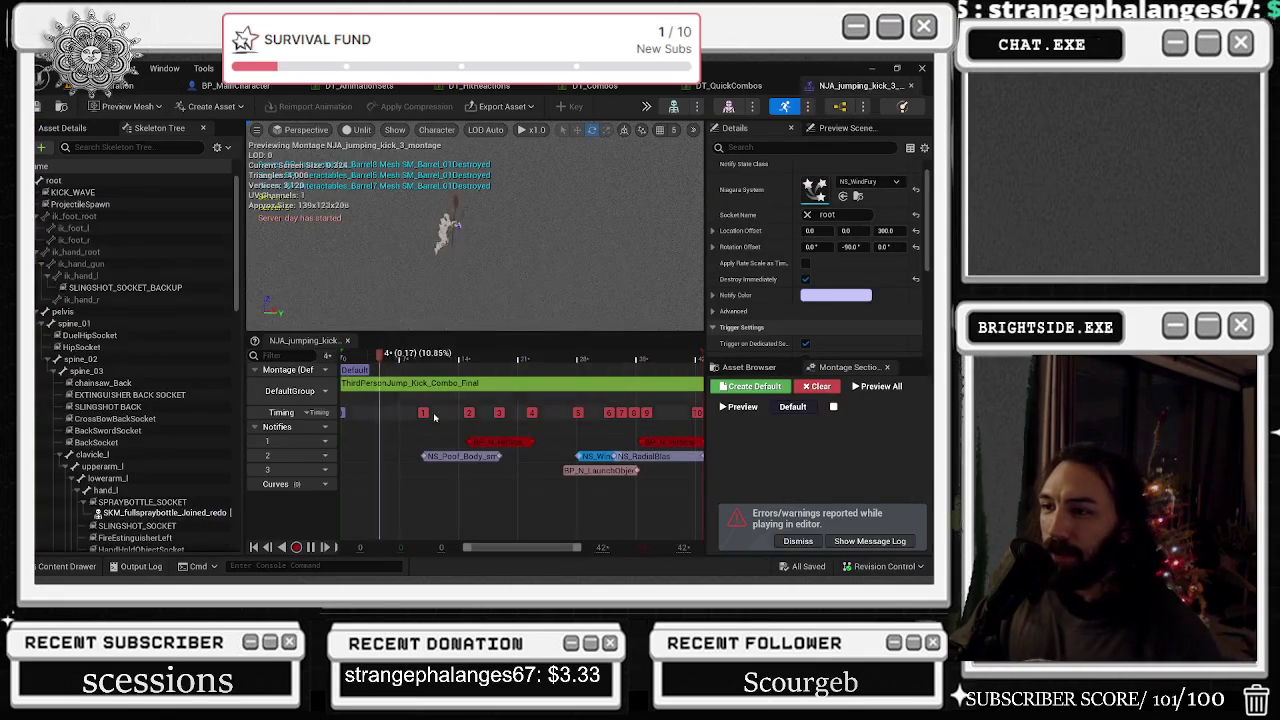
- Open ThirdPersonJump_Kick_Combo_Final from the montage segment's Open Asset option
{"action": "right_click", "coordinate": [515, 384]}
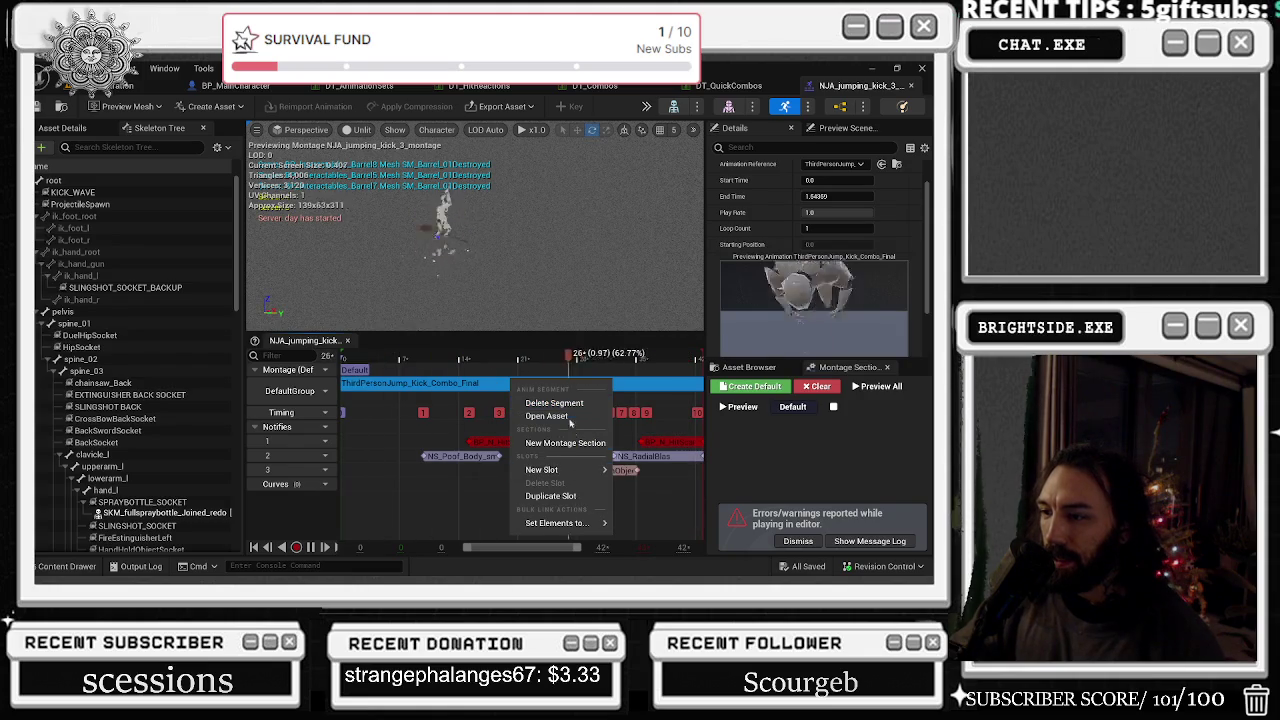
{"action": "left_click", "coordinate": [546, 415]}
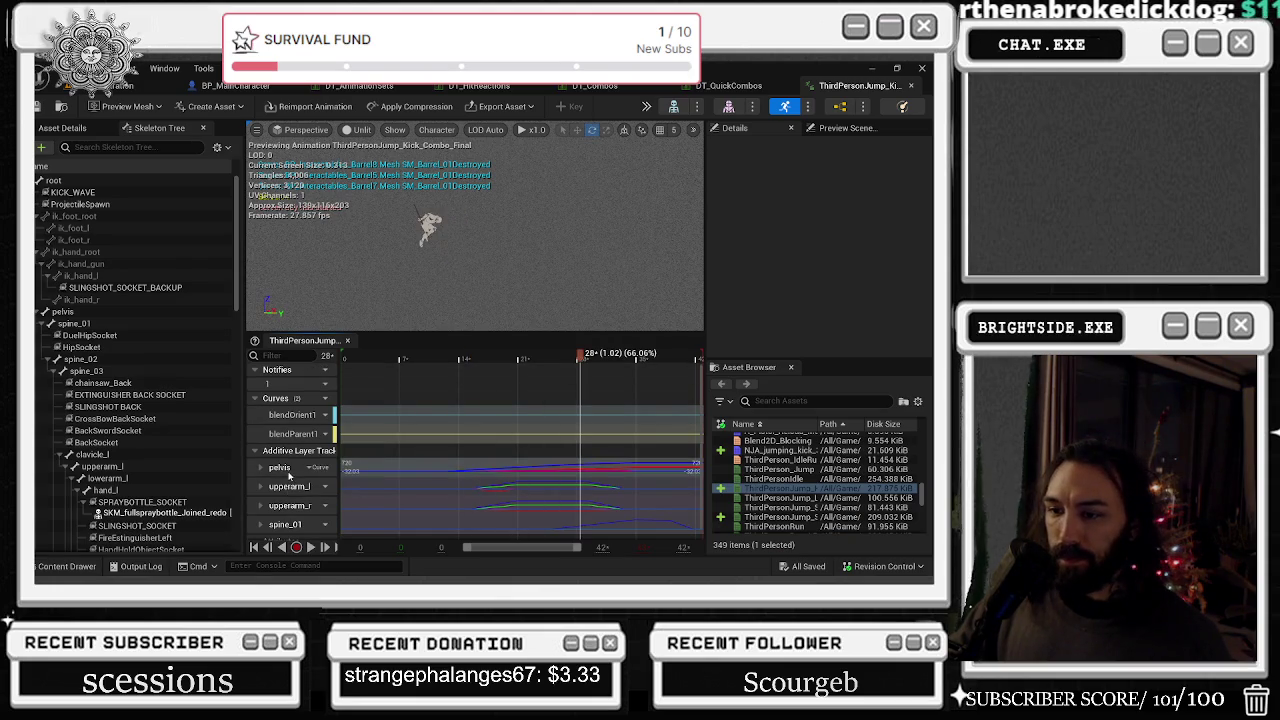
{"action": "double_click", "coordinate": [289, 477]}
{"action": "key", "text": "ctrl+space"}
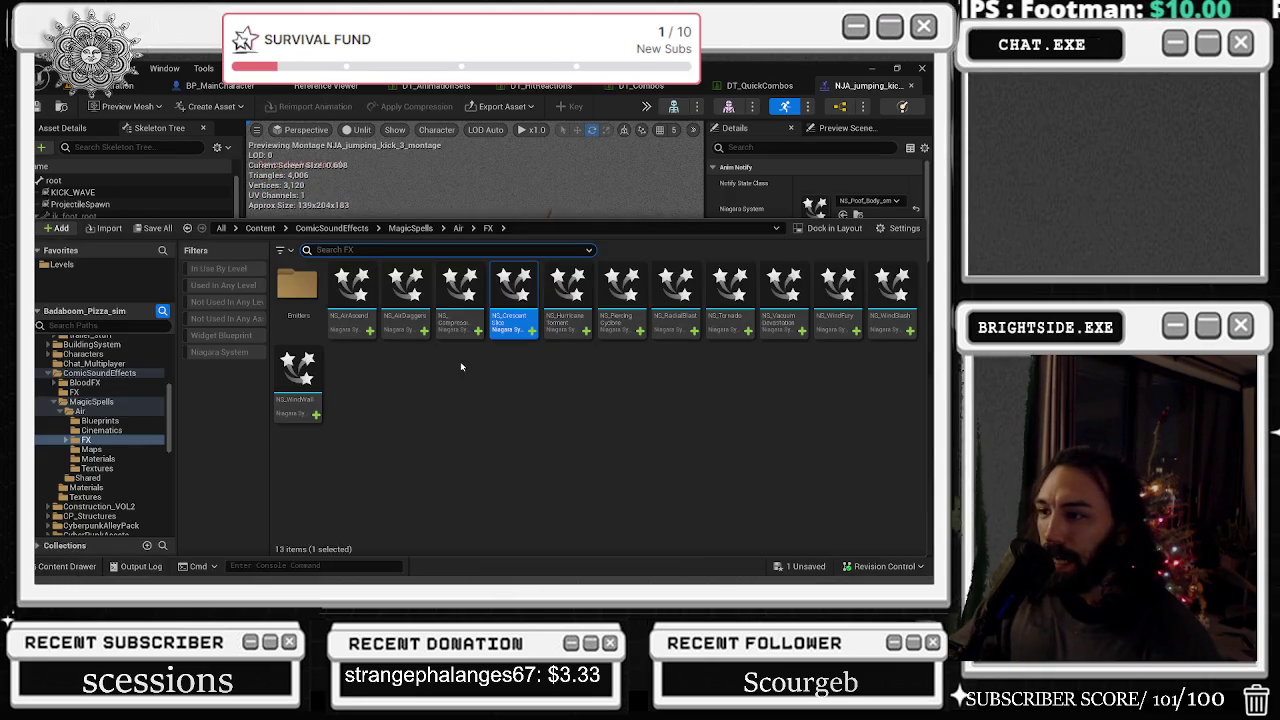
{"action": "key", "text": "ctrl+space"}
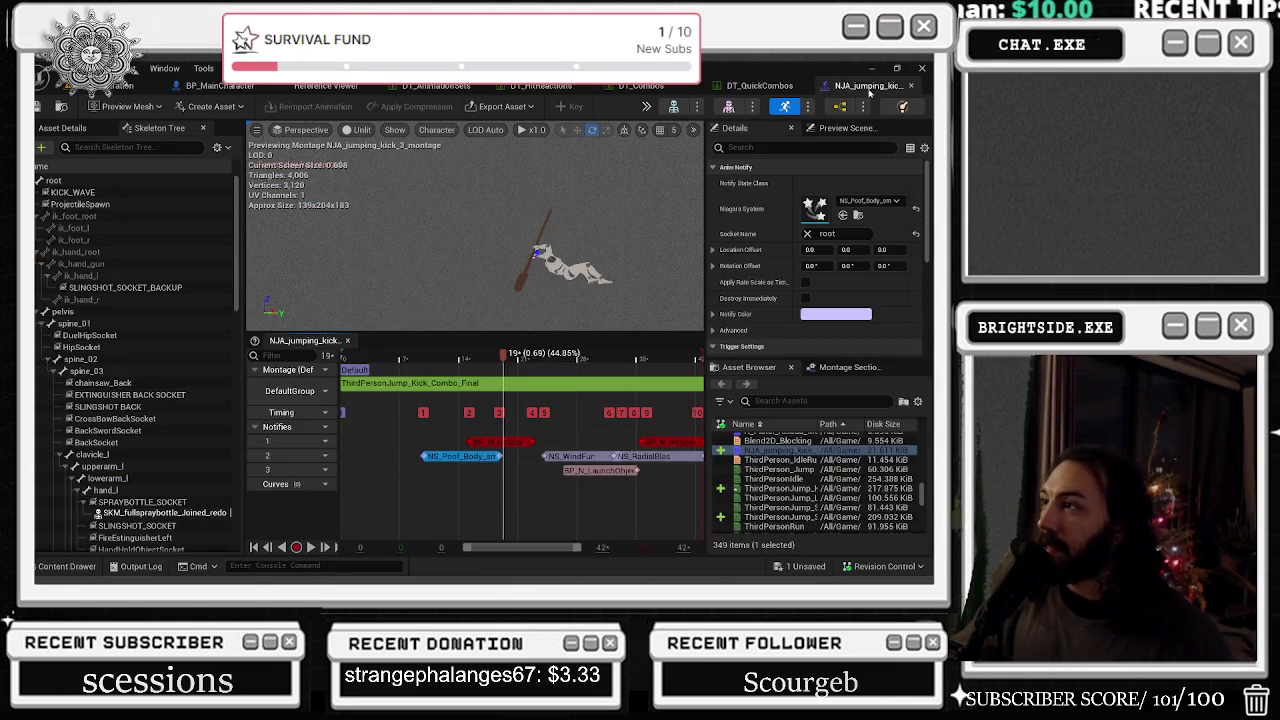
{"action": "key", "text": "ctrl+b"}
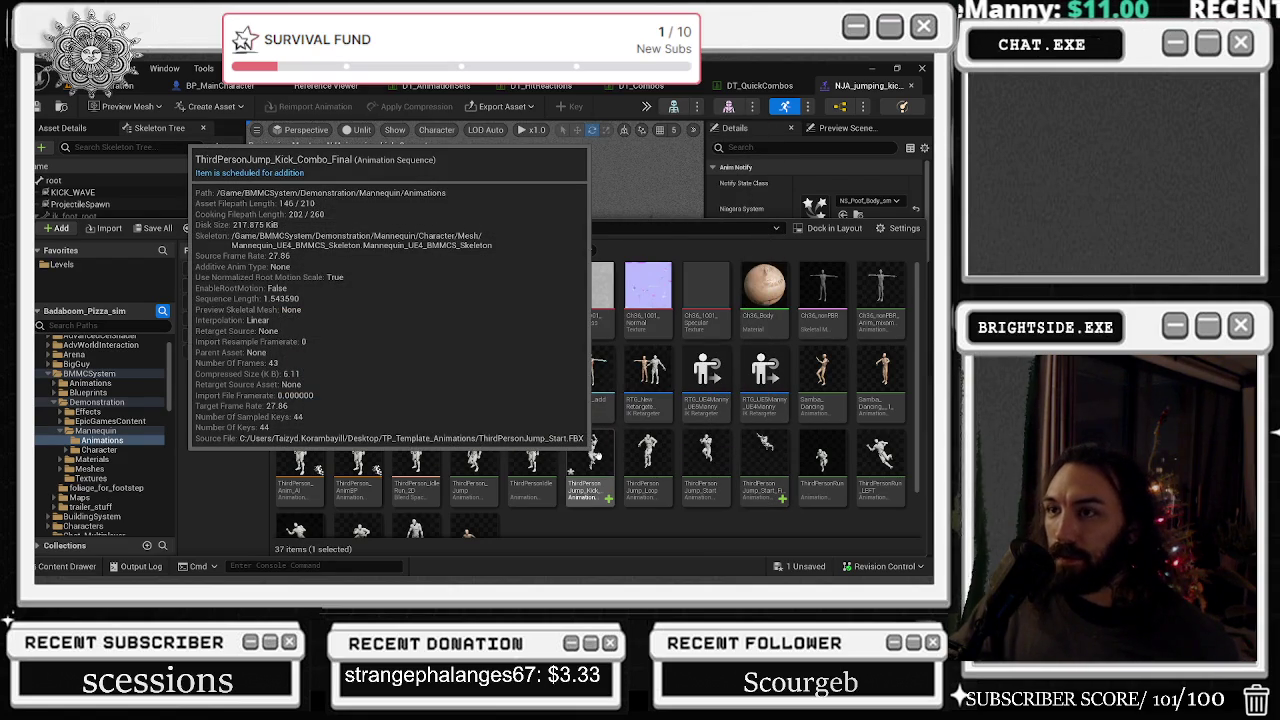
{"action": "double_click", "coordinate": [594, 445]}
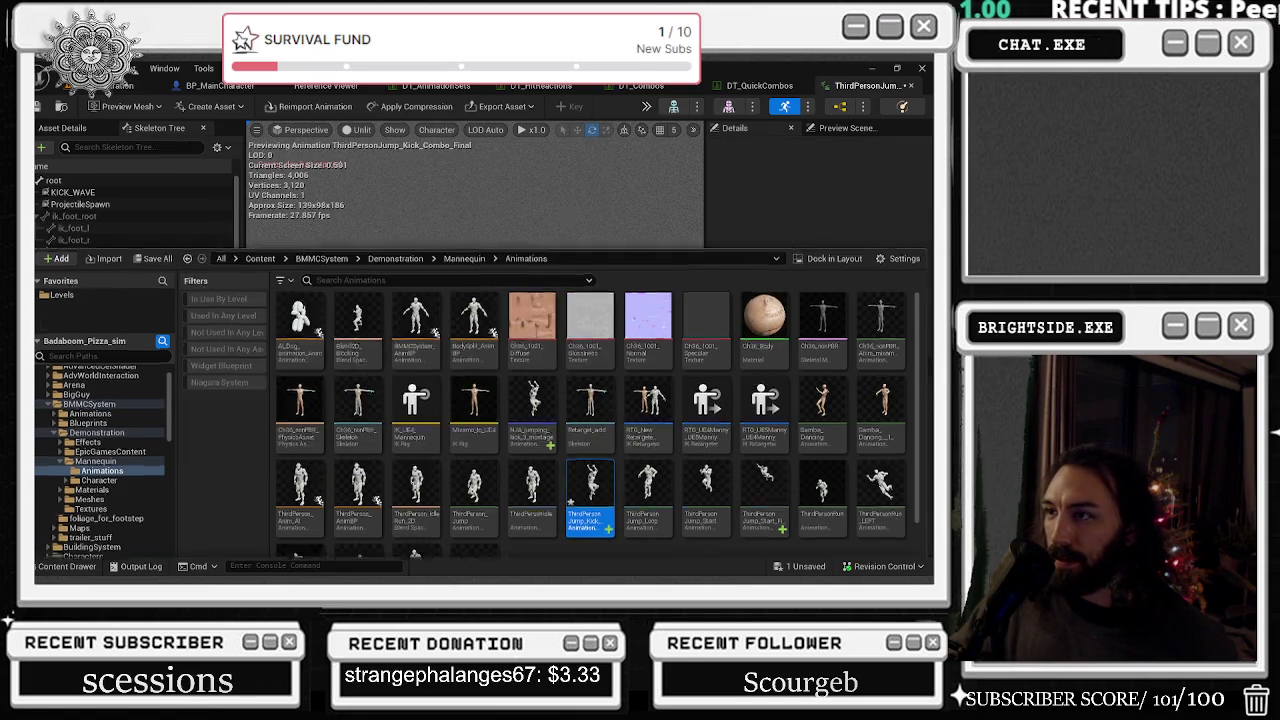
{"action": "mouse_move", "coordinate": [345, 355]}
{"action": "left_mouse_down"}
{"action": "mouse_move", "coordinate": [590, 355]}
{"action": "mouse_move", "coordinate": [647, 370]}
{"action": "left_mouse_up"}
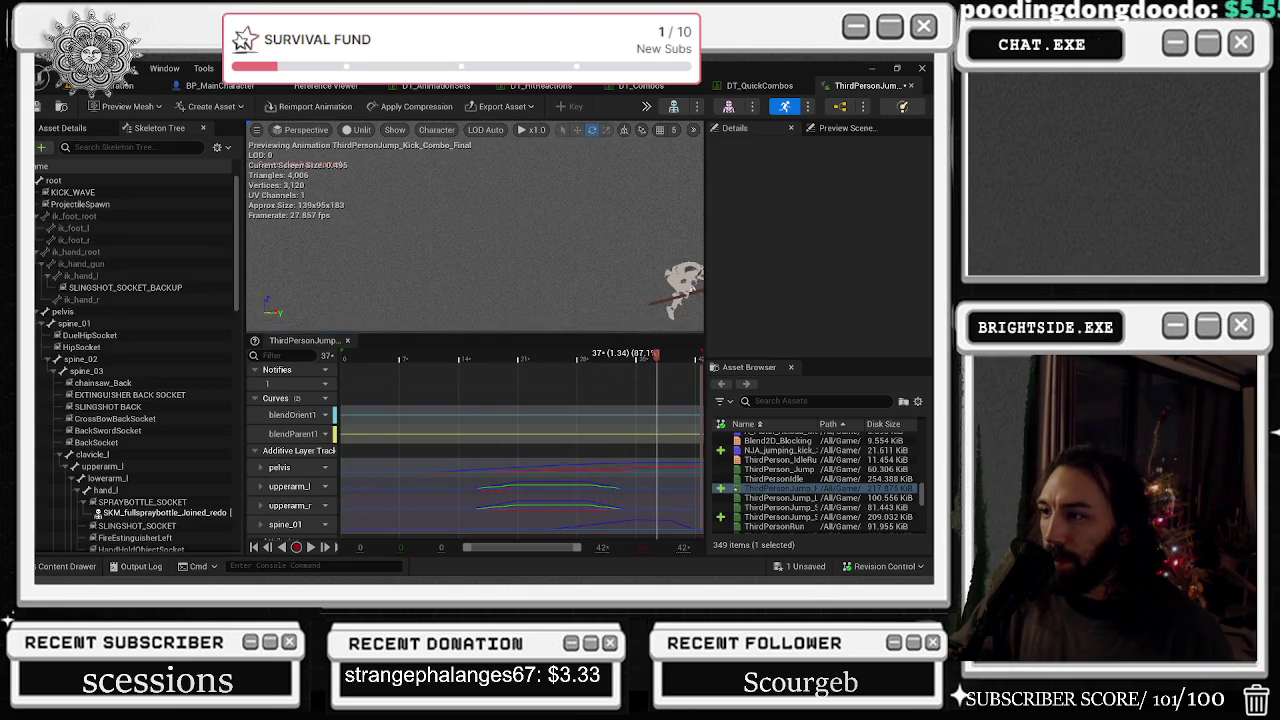
{"action": "key", "text": "space"}
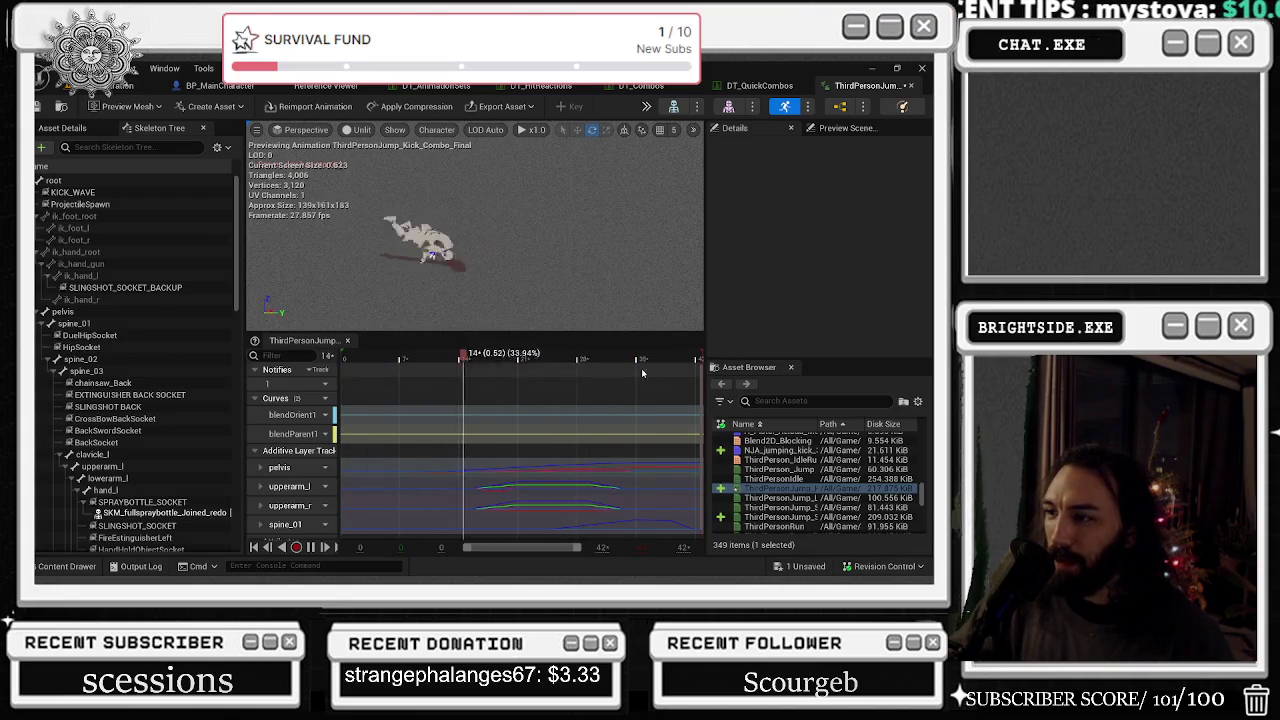
{"action": "key", "text": "space"}
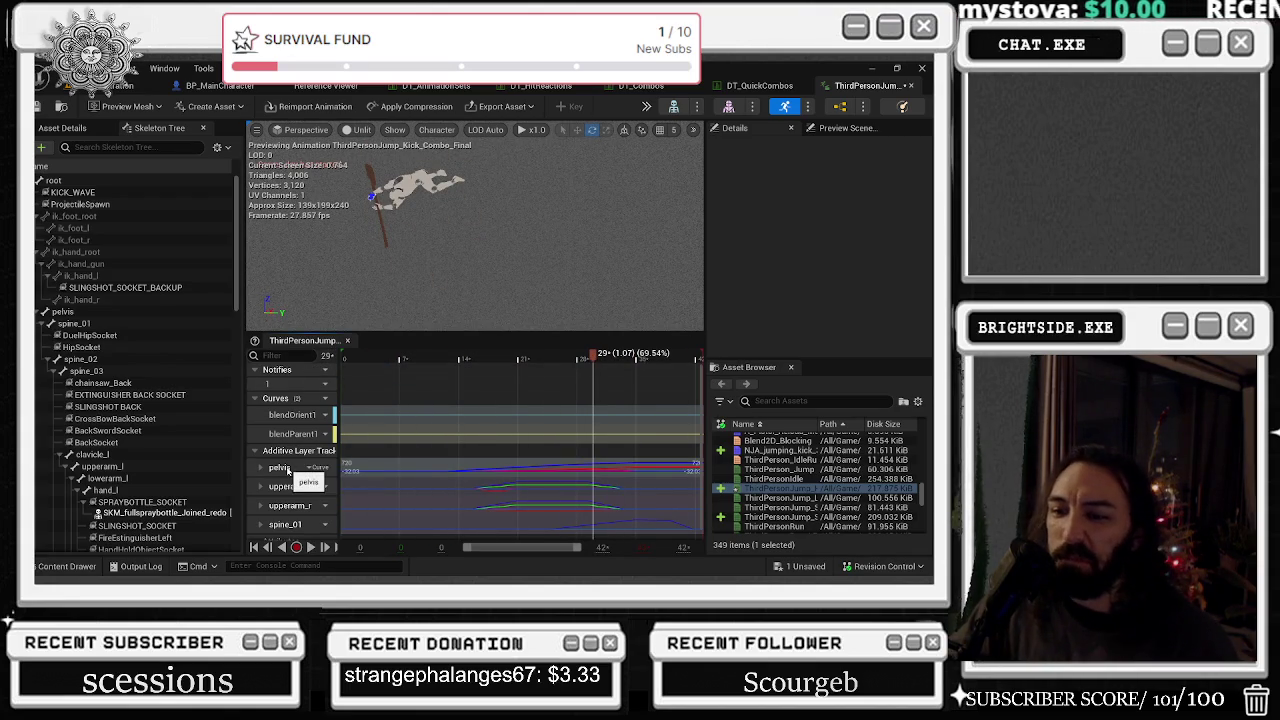
- Show the pelvis bone's blue rotation curve in the Curve Editor at frame 17
{"action": "double_click", "coordinate": [288, 470]}
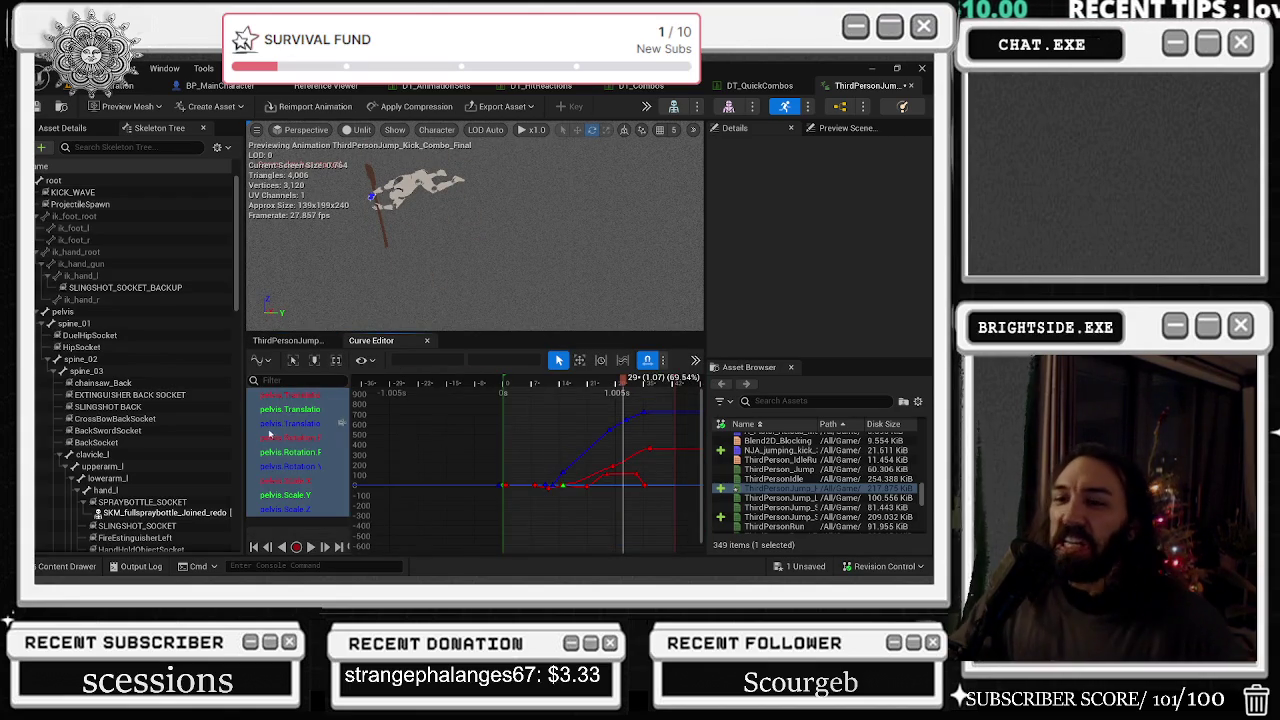
{"action": "left_click", "coordinate": [270, 428]}
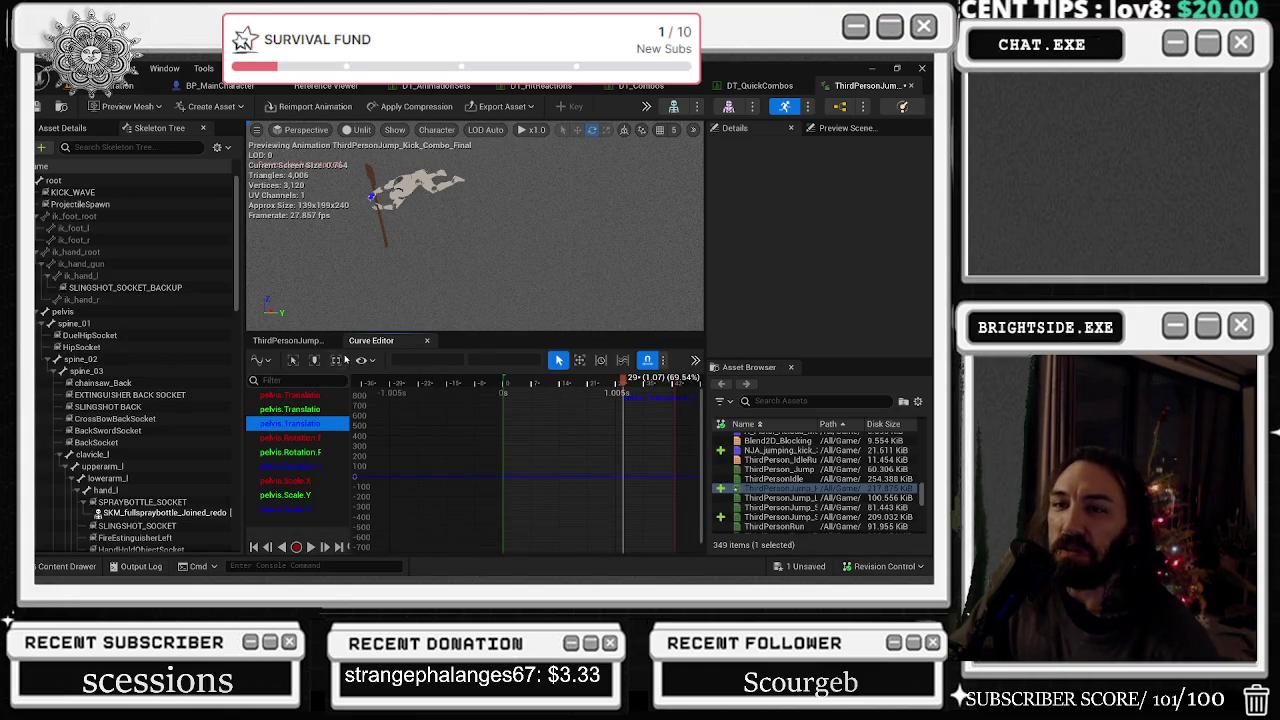
{"action": "left_click", "coordinate": [62, 311]}
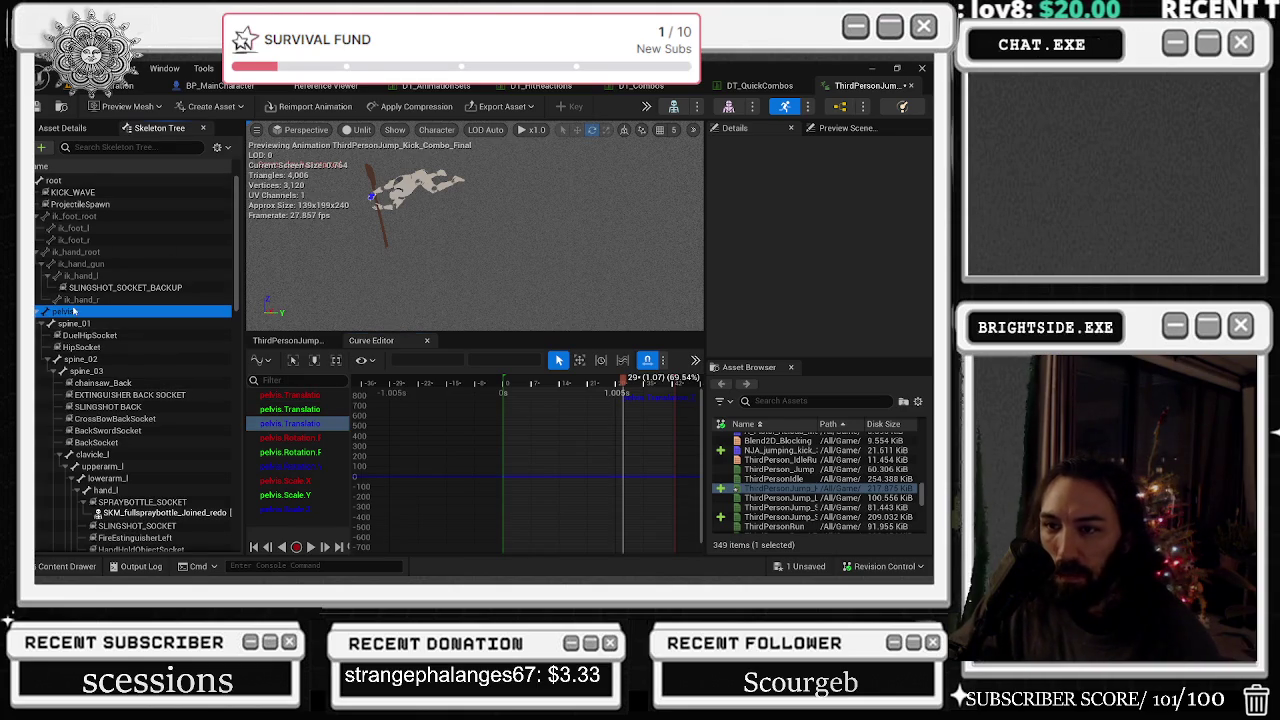
{"action": "left_click", "coordinate": [308, 467]}
{"action": "scroll", "coordinate": [502, 452], "scroll_direction": "down", "scroll_amount": 3}
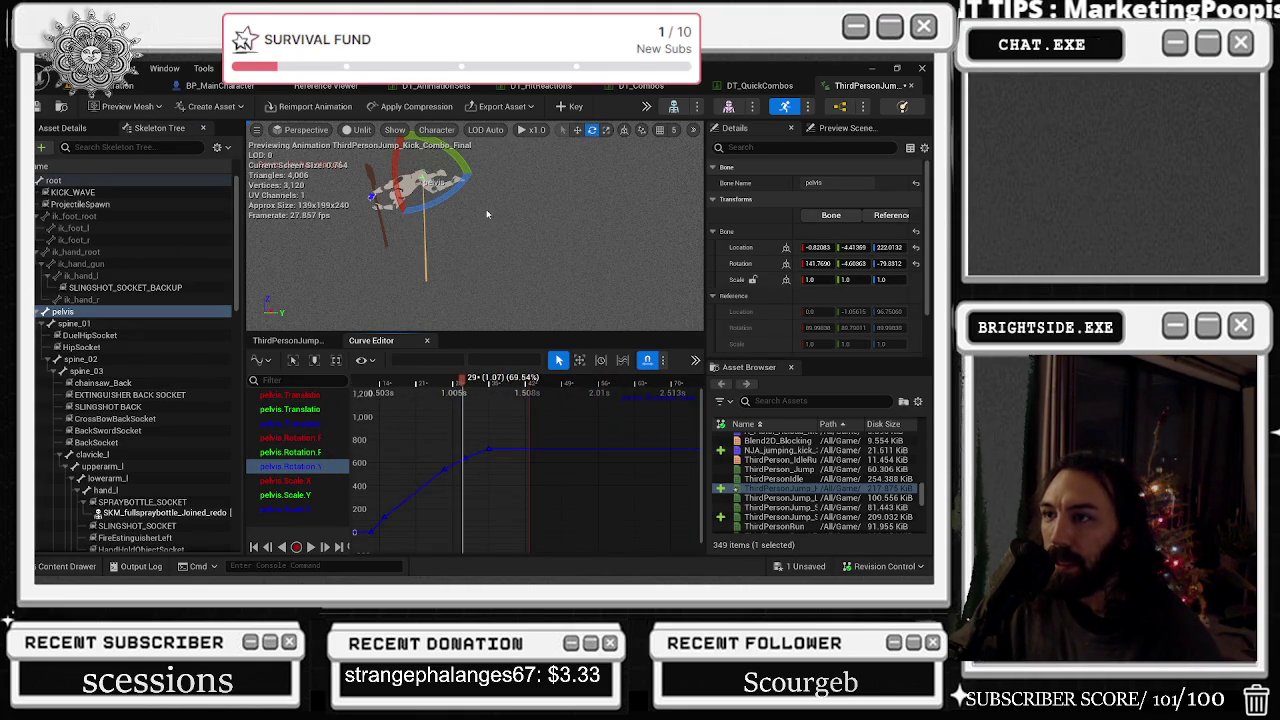
{"action": "mouse_move", "coordinate": [462, 382]}
{"action": "left_mouse_down"}
{"action": "mouse_move", "coordinate": [506, 384]}
{"action": "mouse_move", "coordinate": [376, 386]}
{"action": "mouse_move", "coordinate": [491, 385]}
{"action": "left_mouse_up"}
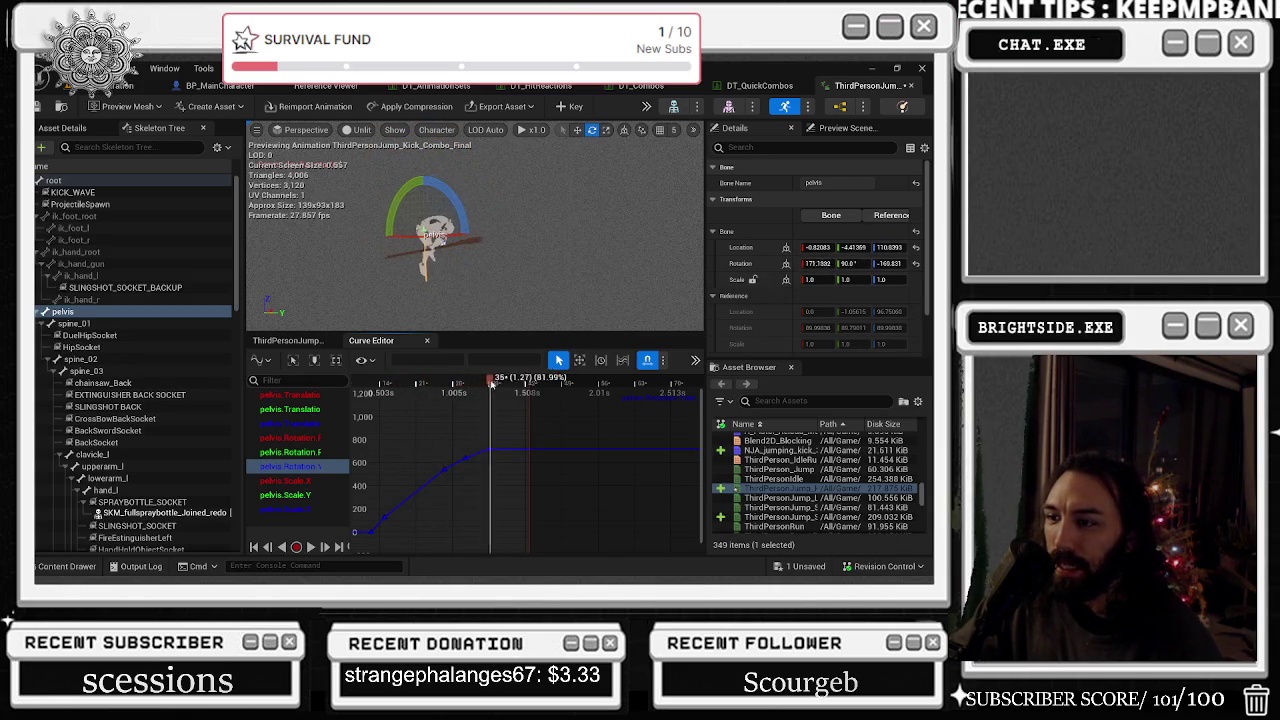
- Paste a copy of the 720 rotation key later and set its value to 1080
{"action": "left_click", "coordinate": [488, 449]}
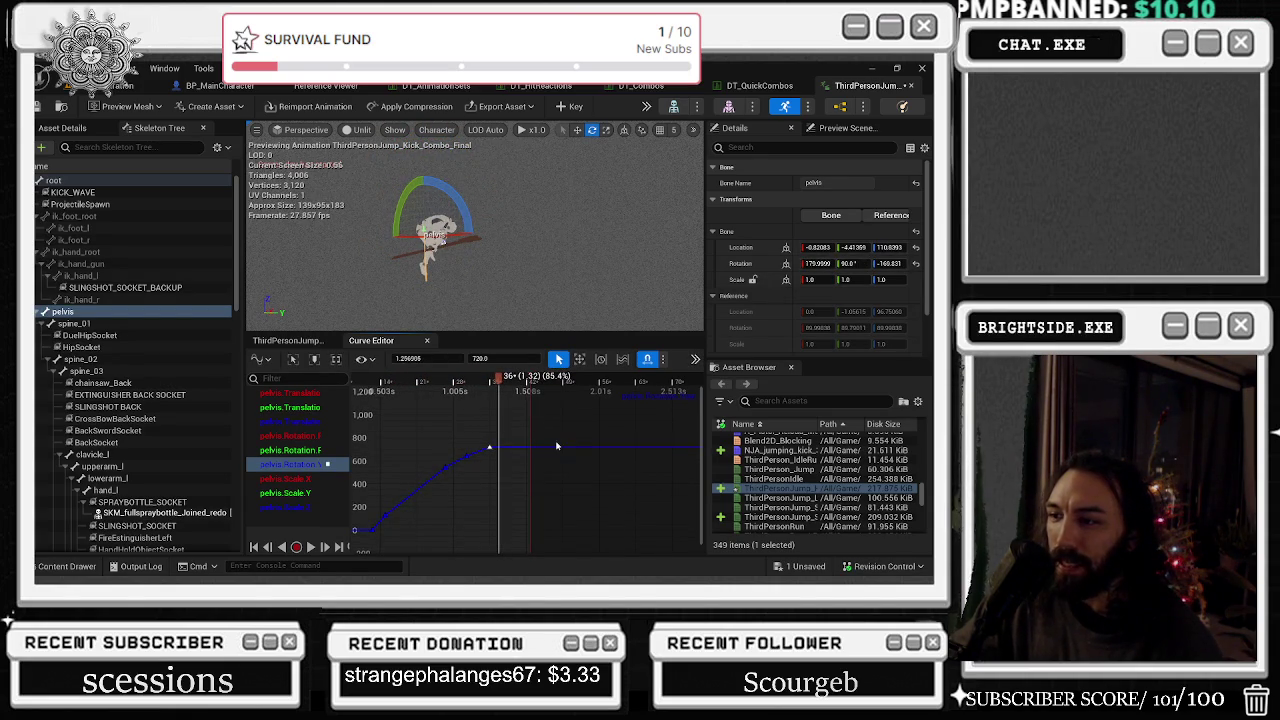
{"action": "right_click", "coordinate": [536, 452]}
{"action": "left_click", "coordinate": [571, 311]}
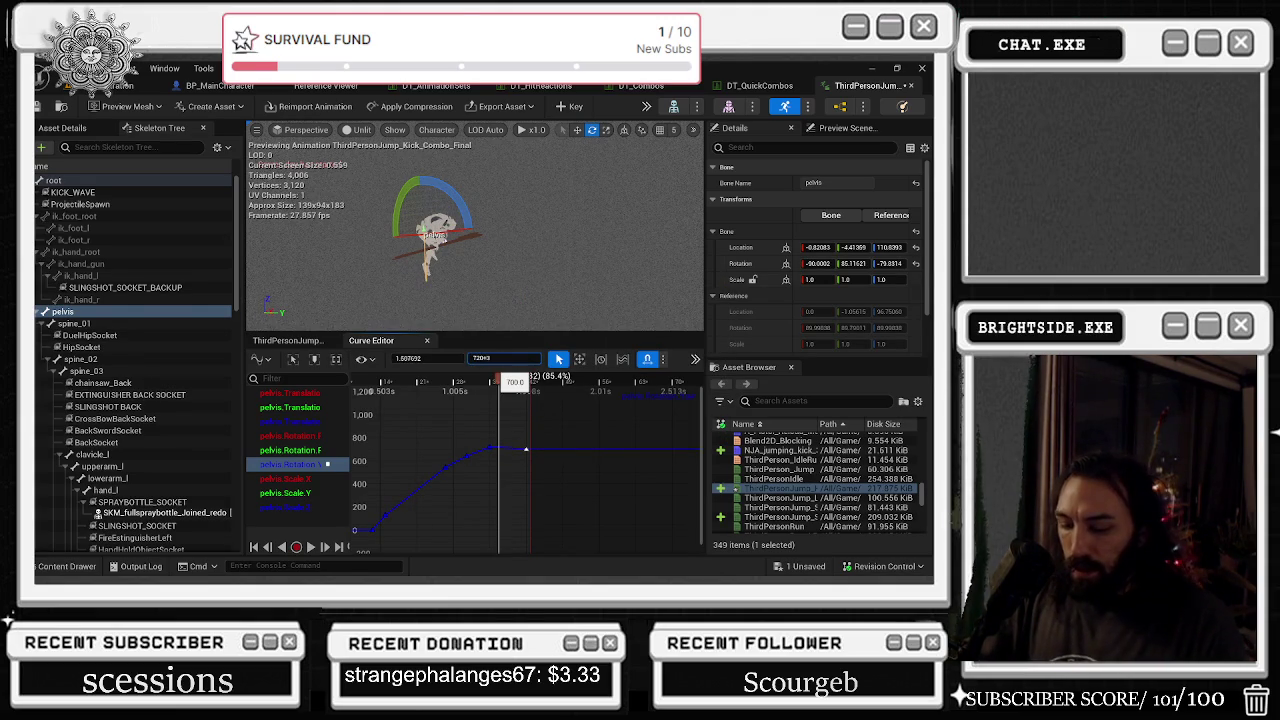
{"action": "type", "text": "1080"}
{"action": "key", "text": "Return"}
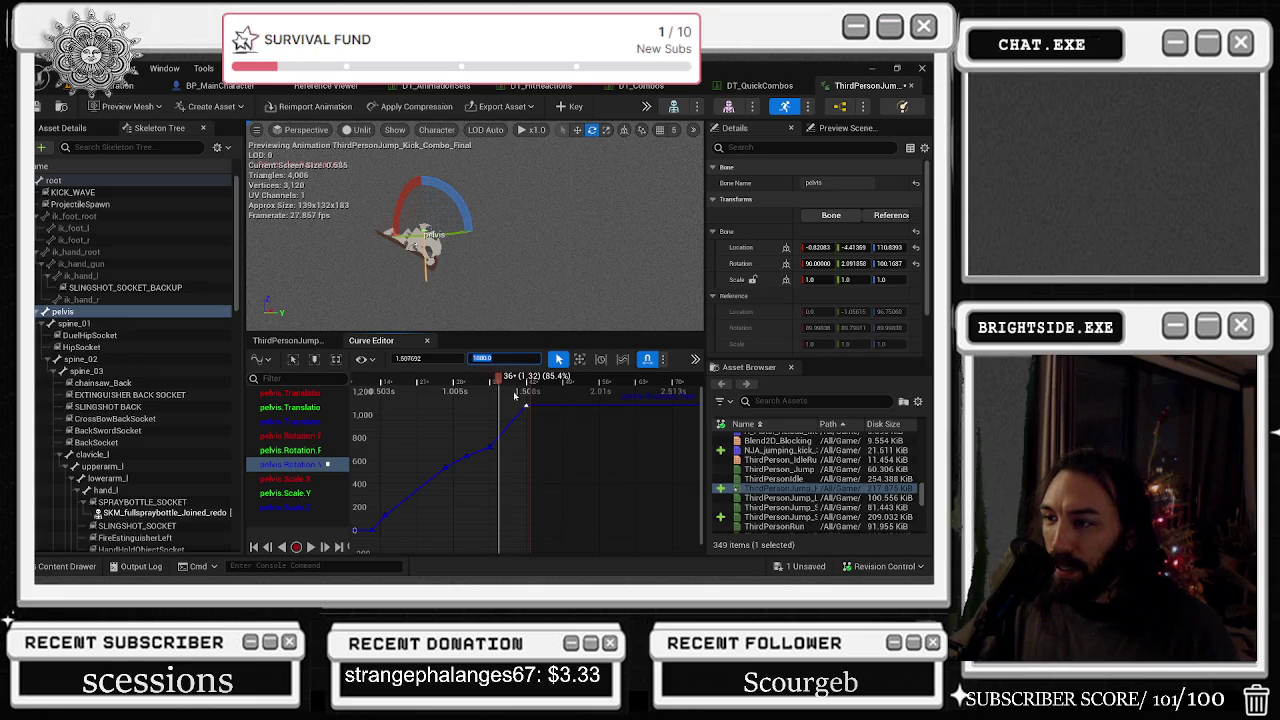
{"action": "key", "text": "space"}
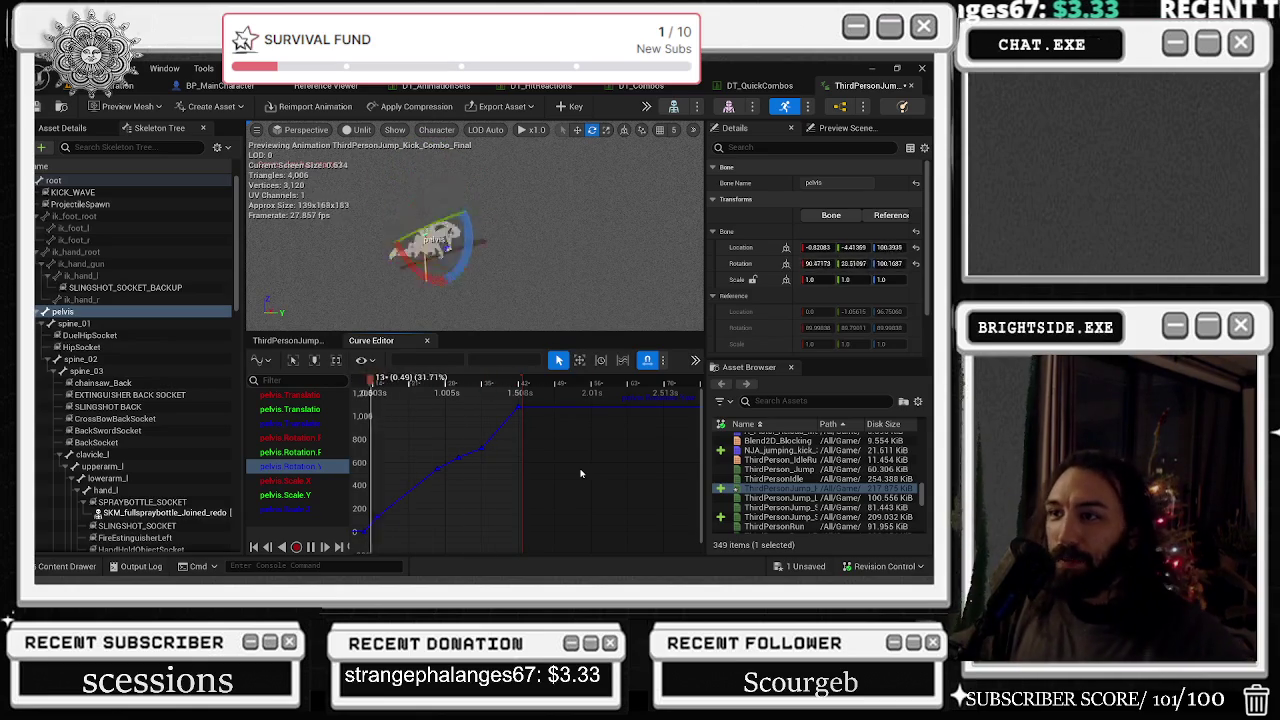
- Give the three middle pelvis rotation keys Auto interpolation and preview the result
{"action": "left_click_drag", "start_coordinate": [423, 448], "coordinate": [487, 456]}
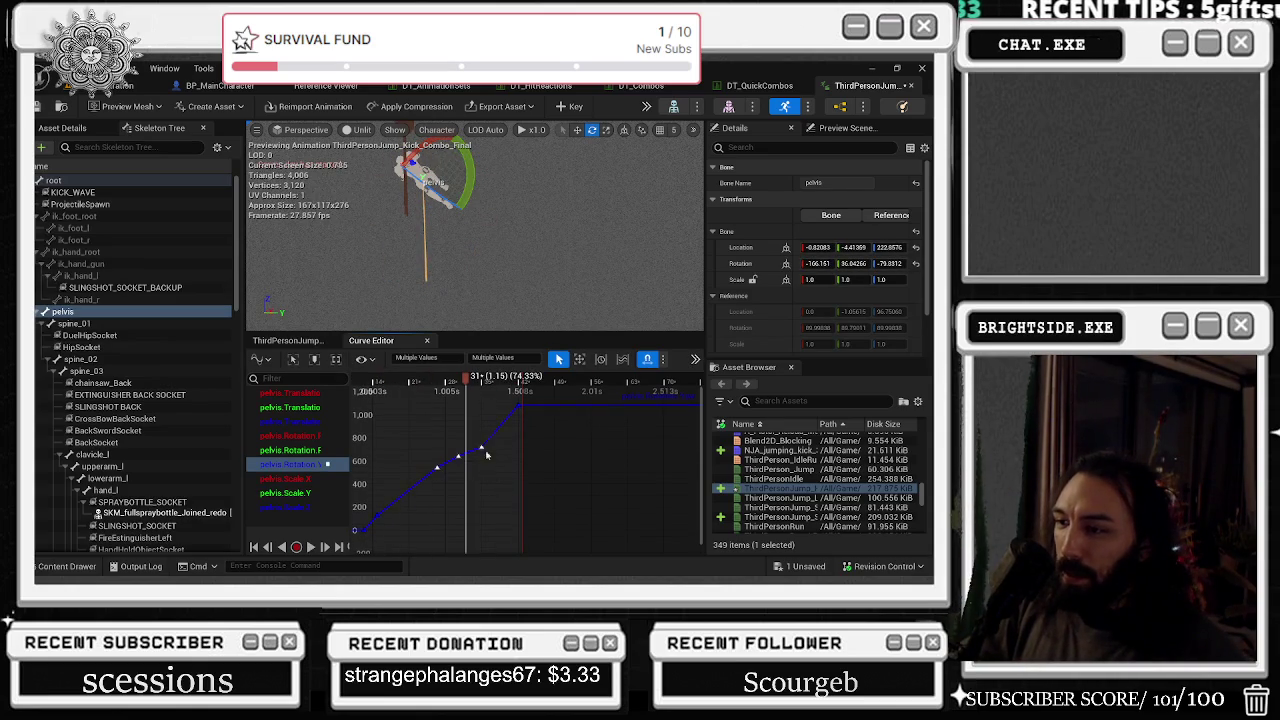
{"action": "right_click", "coordinate": [480, 450]}
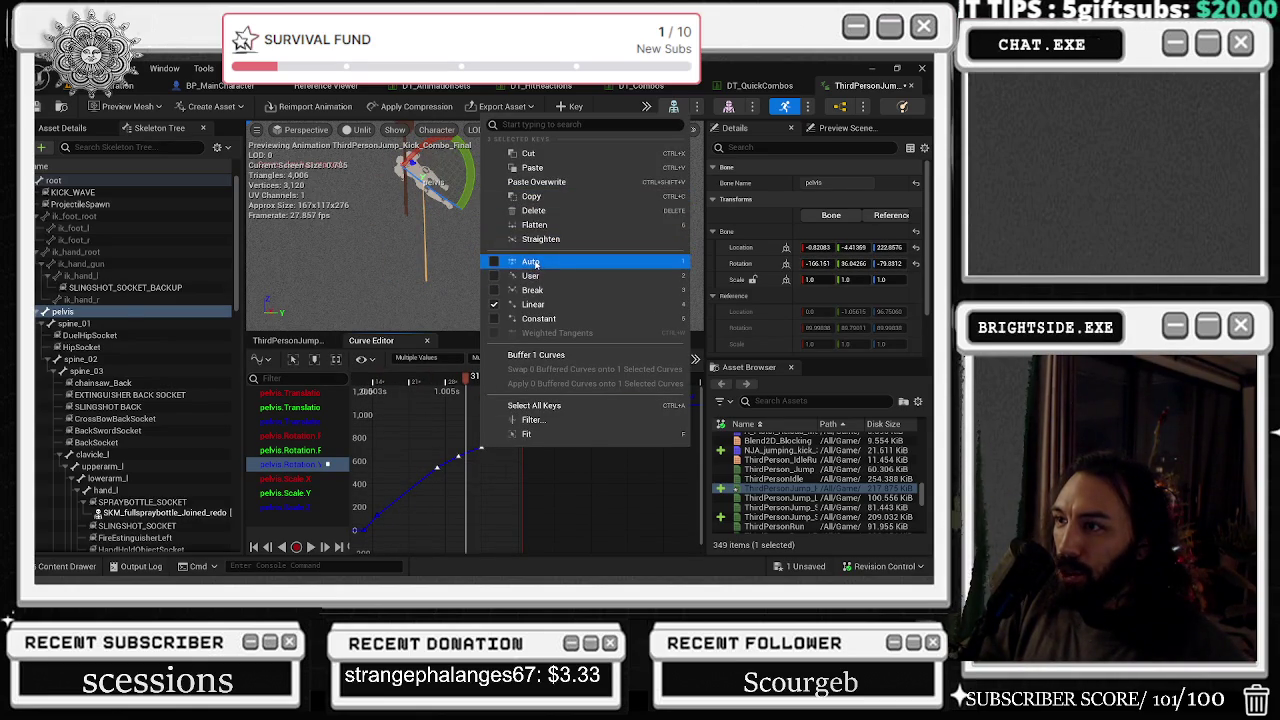
{"action": "left_click", "coordinate": [538, 268]}
{"action": "left_click", "coordinate": [481, 447]}
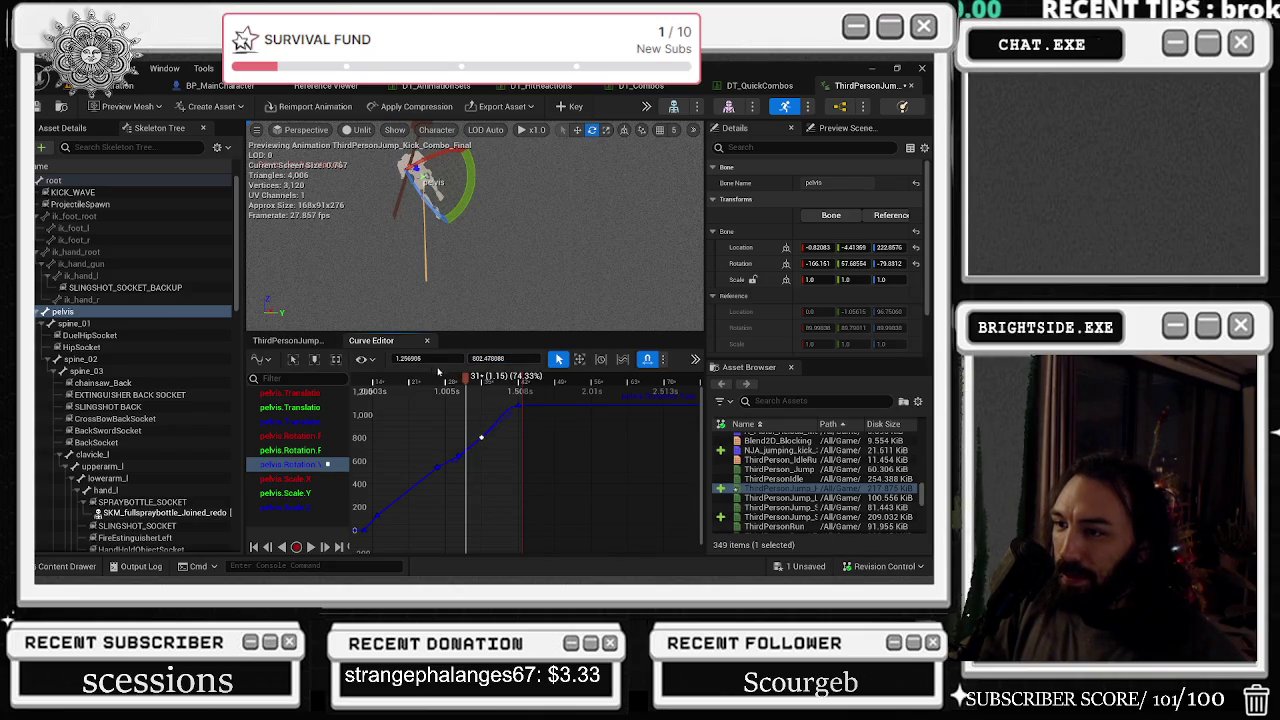
{"action": "key", "text": "space"}
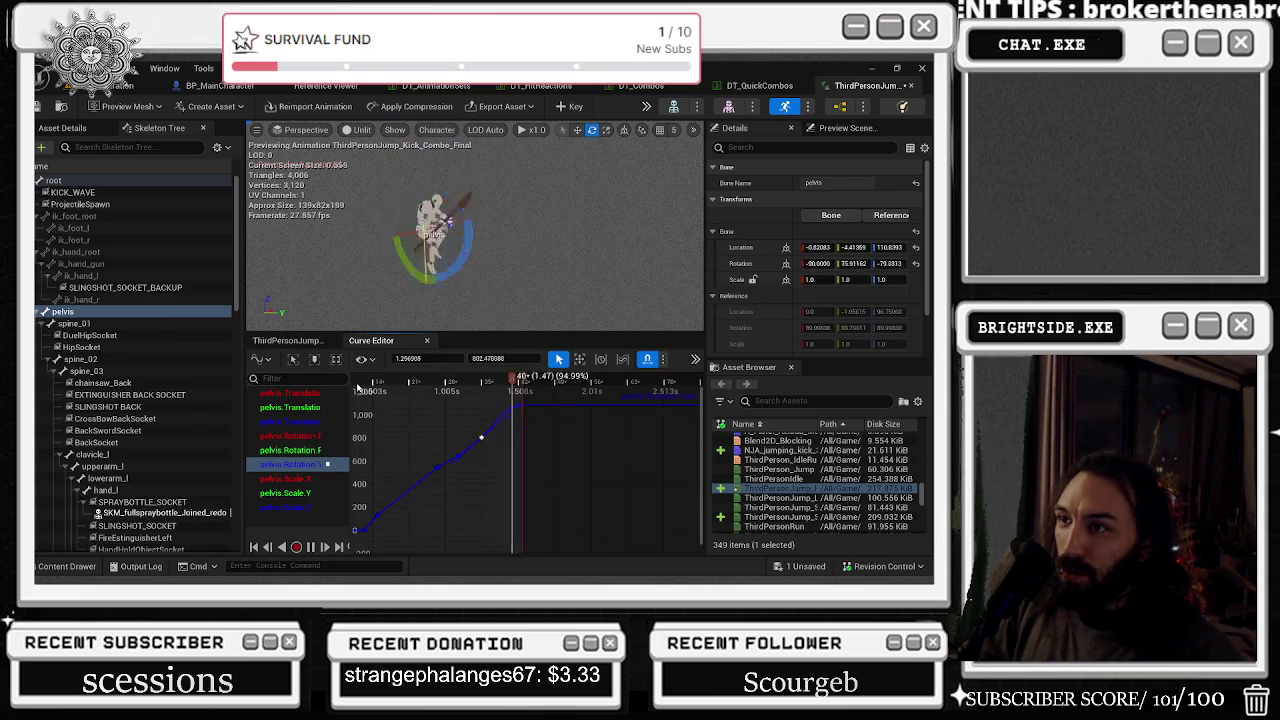
{"action": "key", "text": "space"}
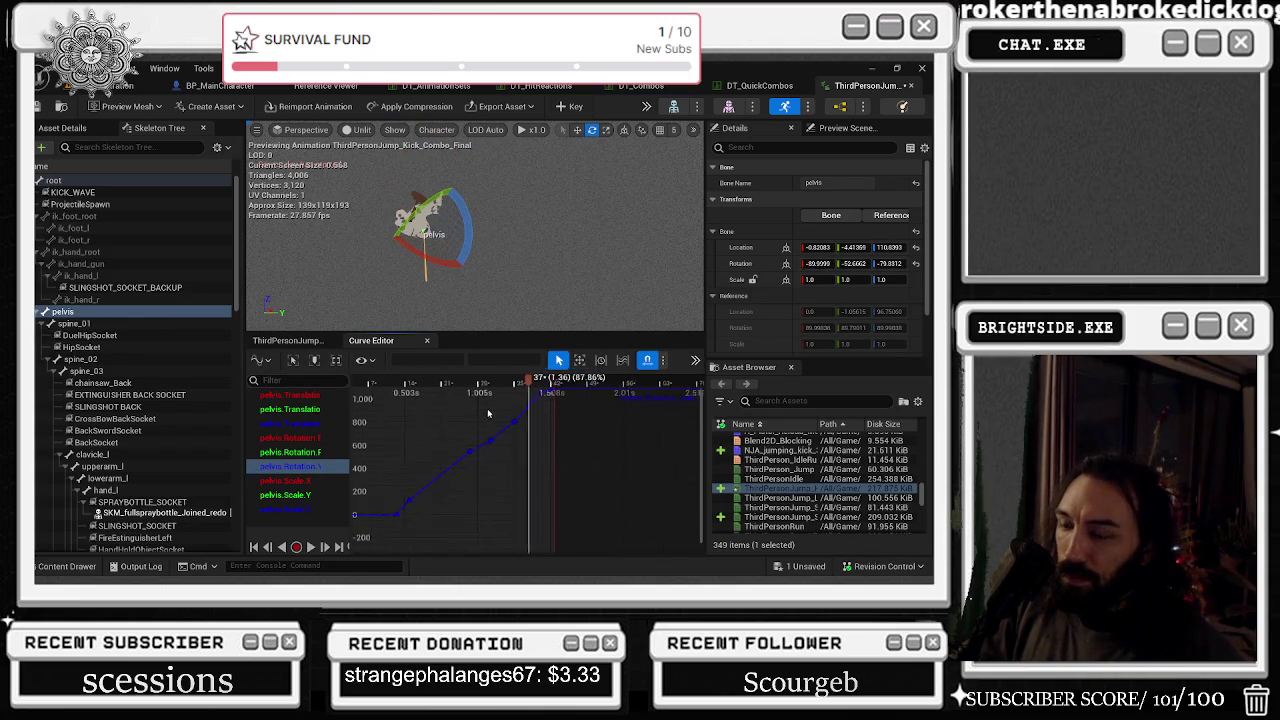
{"action": "left_click_drag", "start_coordinate": [362, 382], "coordinate": [479, 380]}
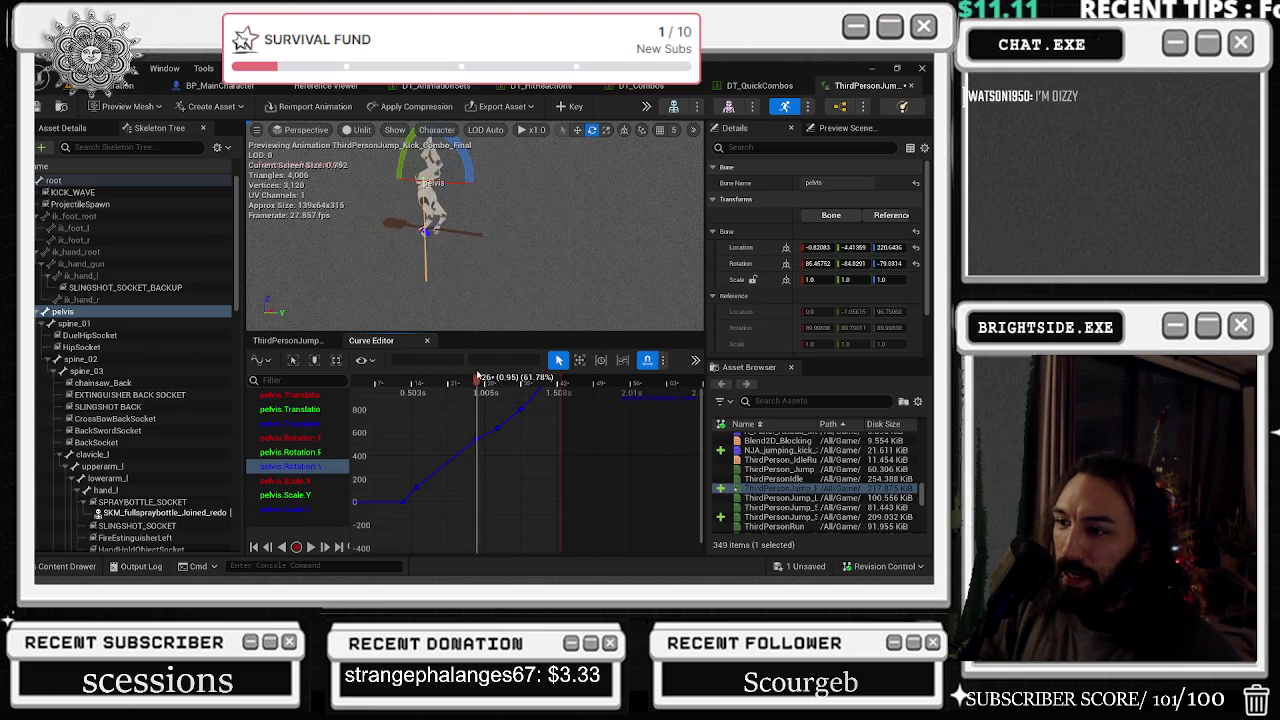
- Shift the rotation key near 641 slightly later in time and replay the animation
{"action": "left_click", "coordinate": [497, 428]}
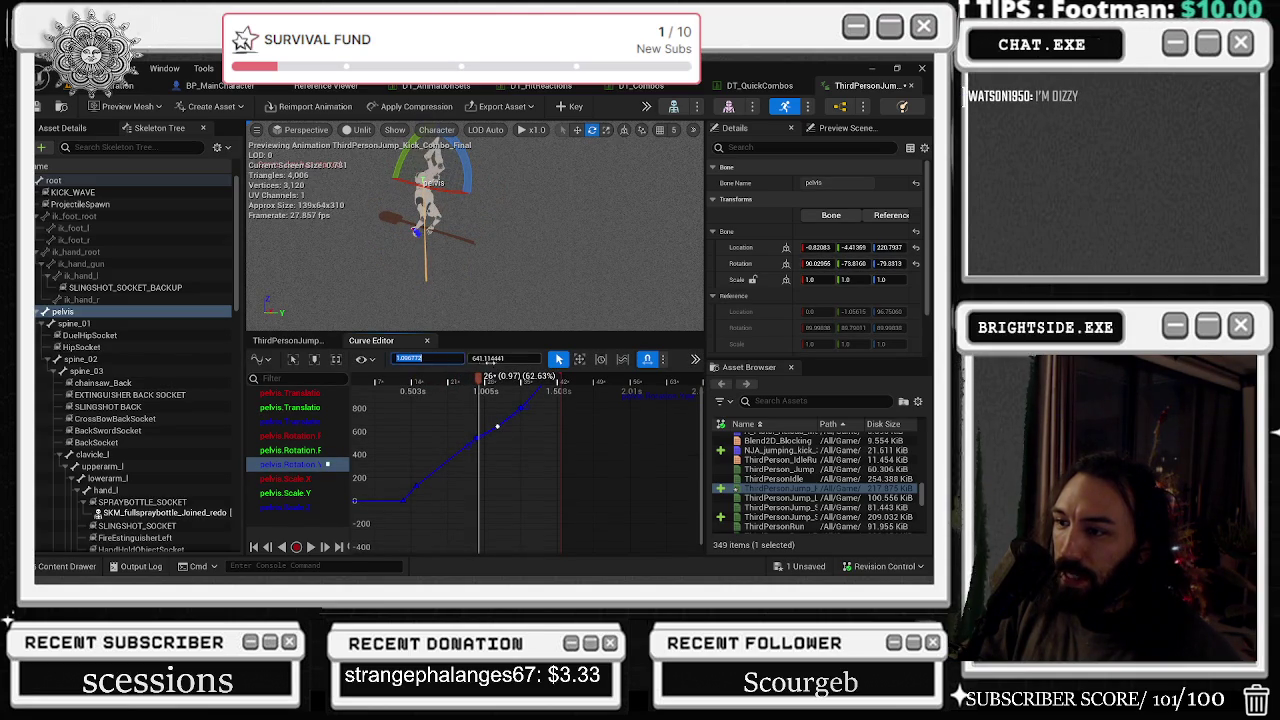
{"action": "left_click", "coordinate": [406, 389]}
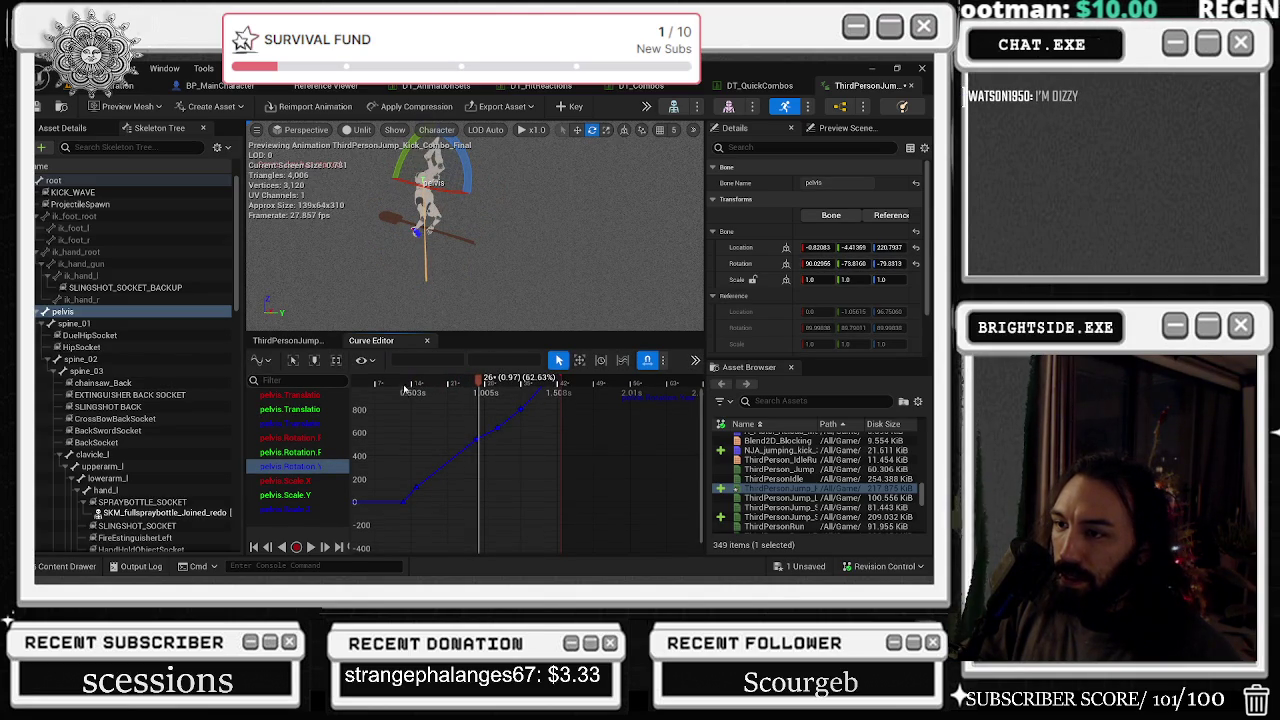
{"action": "left_click", "coordinate": [497, 422]}
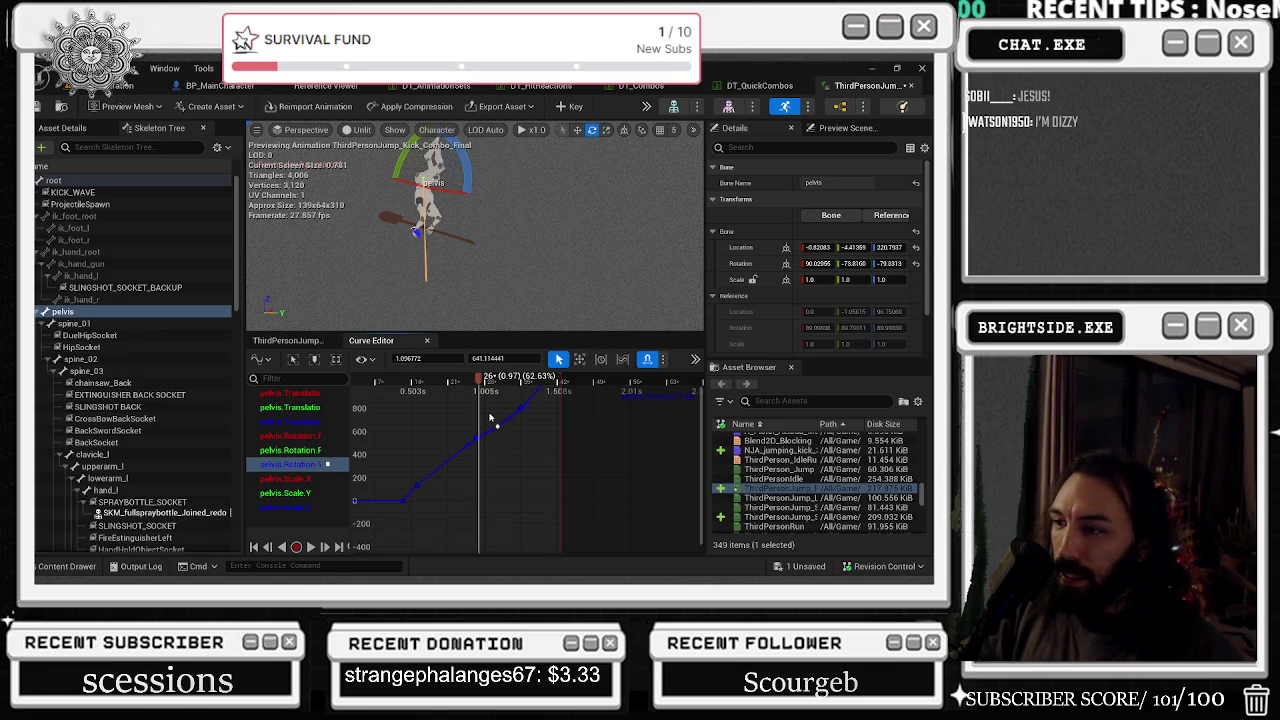
{"action": "left_click_drag", "start_coordinate": [497, 428], "coordinate": [503, 426]}
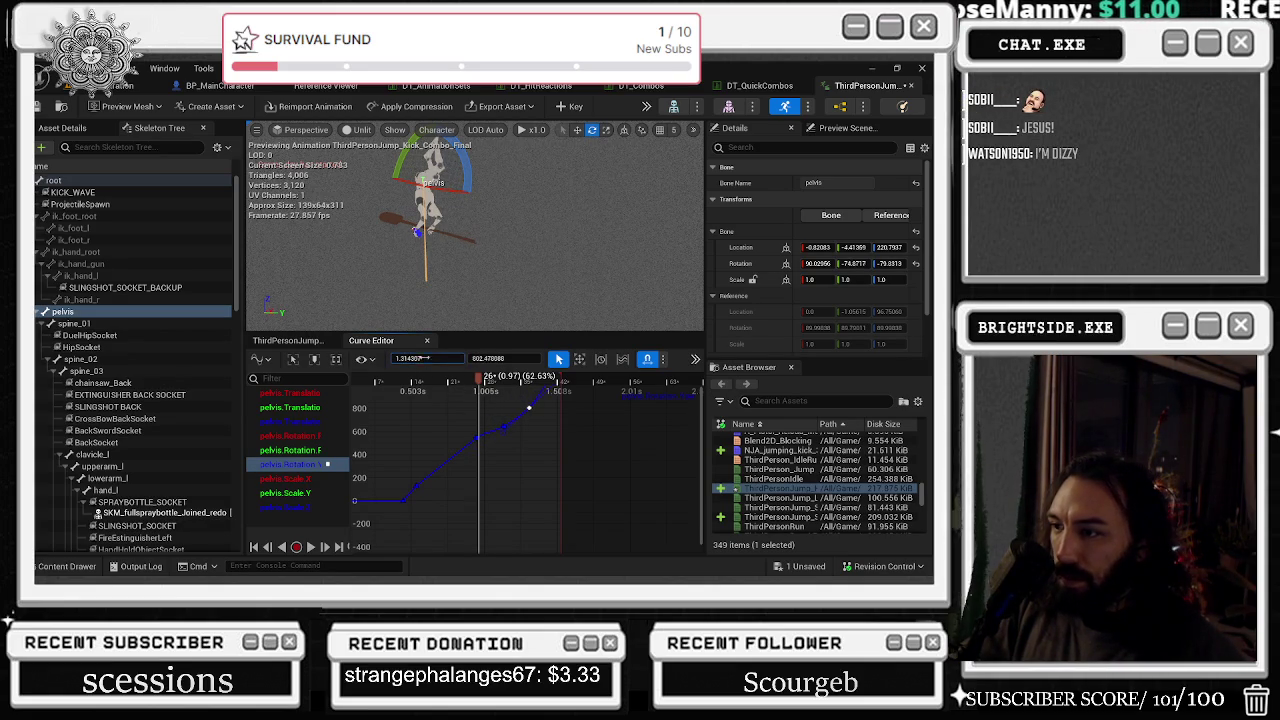
{"action": "key", "text": "space"}
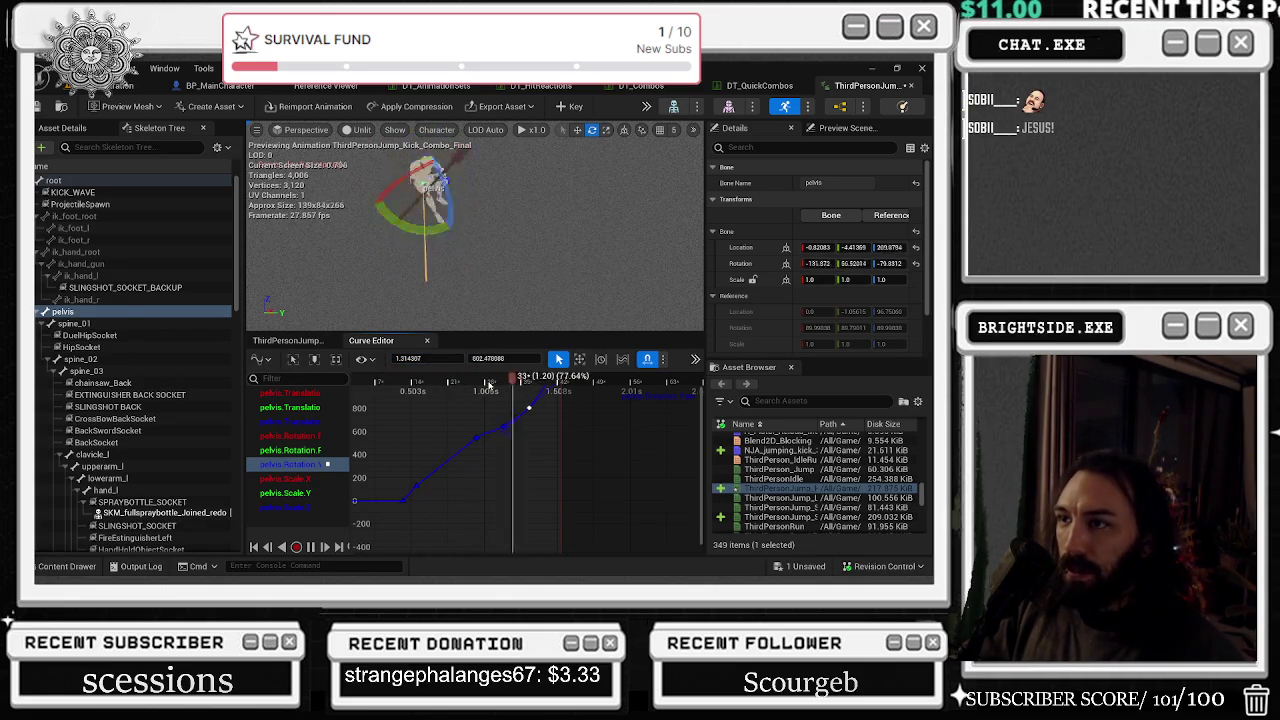
{"action": "left_click", "coordinate": [483, 325]}
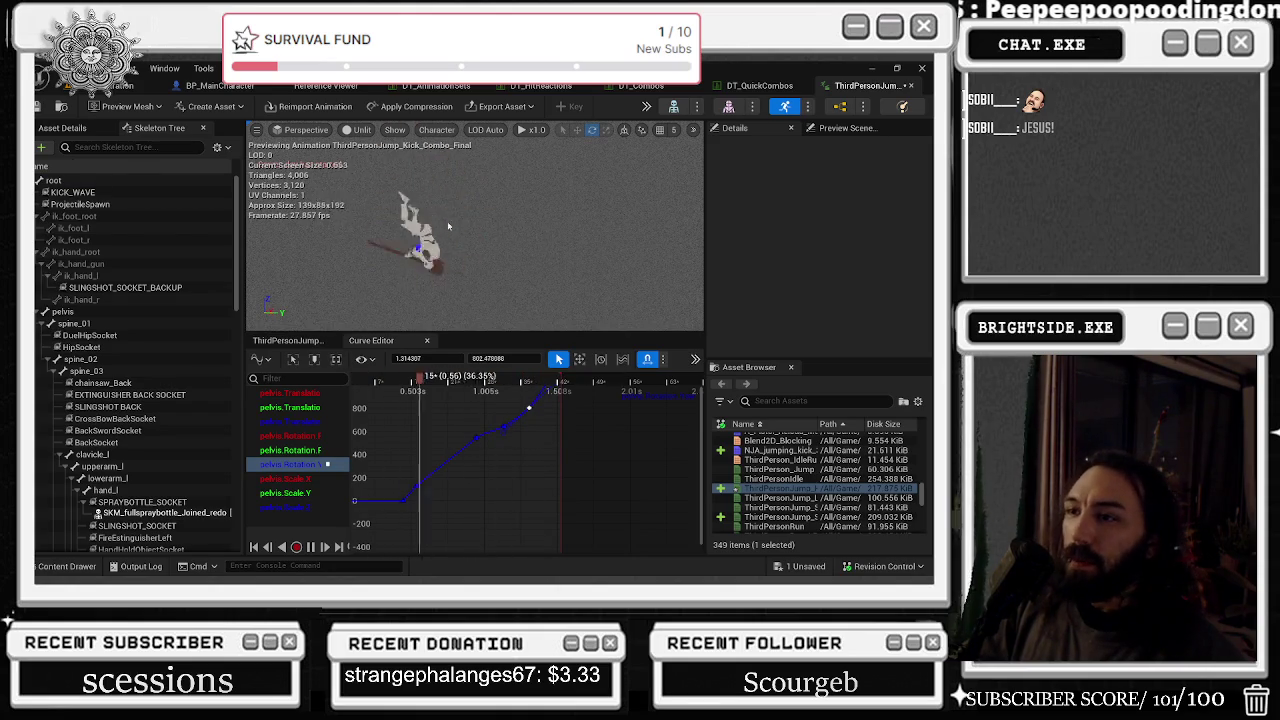
{"action": "key", "text": "ctrl+space"}
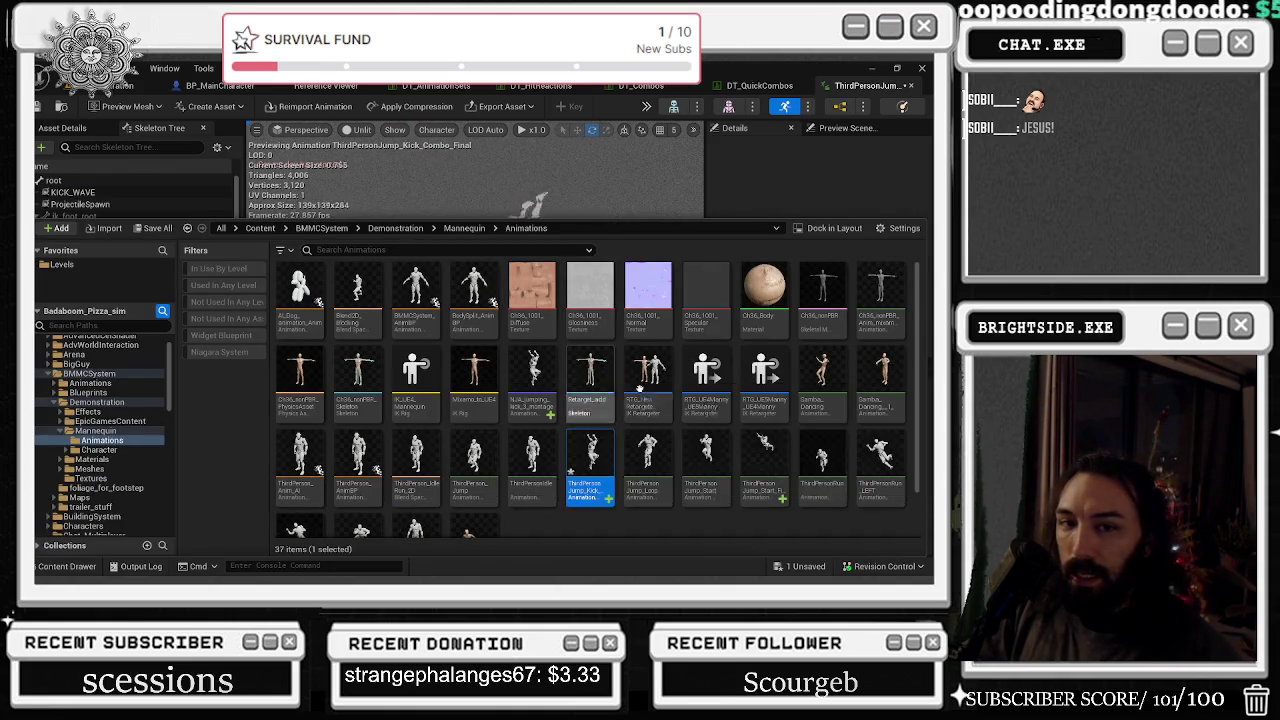
- Close the Animations folder and replay the kick from its start, stopping at frame 39
{"action": "right_click", "coordinate": [590, 468]}
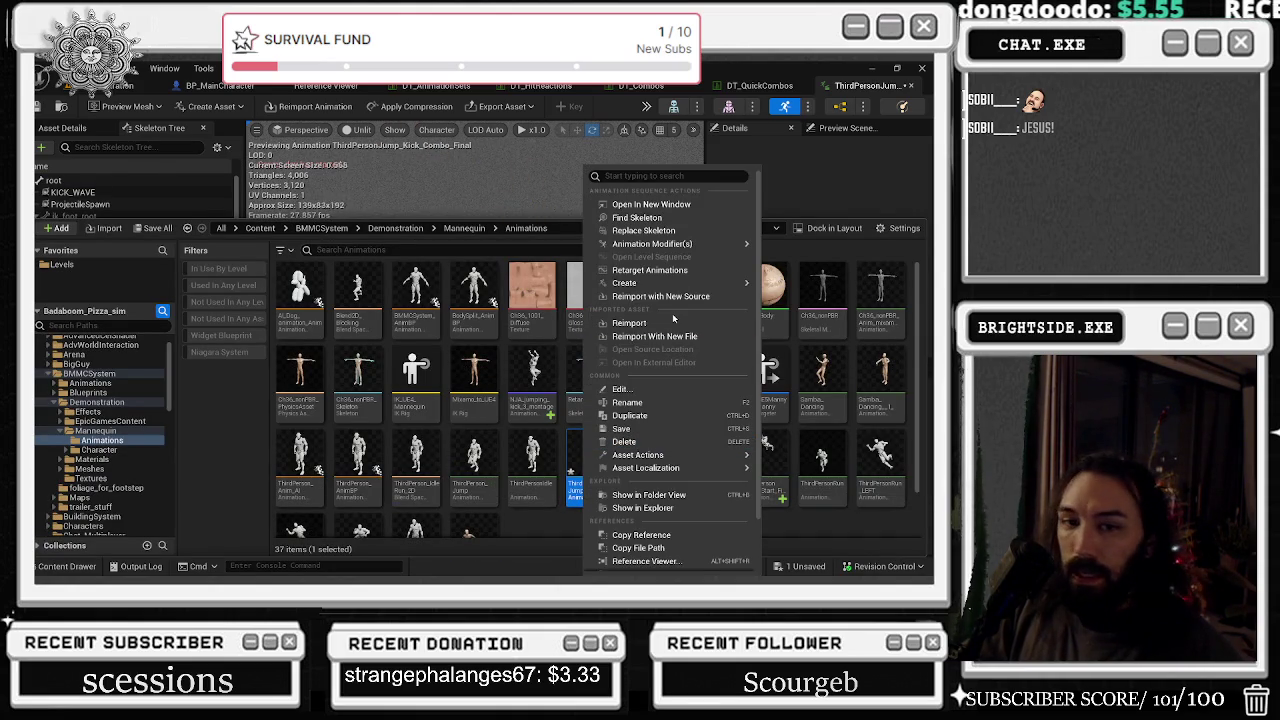
{"action": "key", "text": "ctrl+space"}
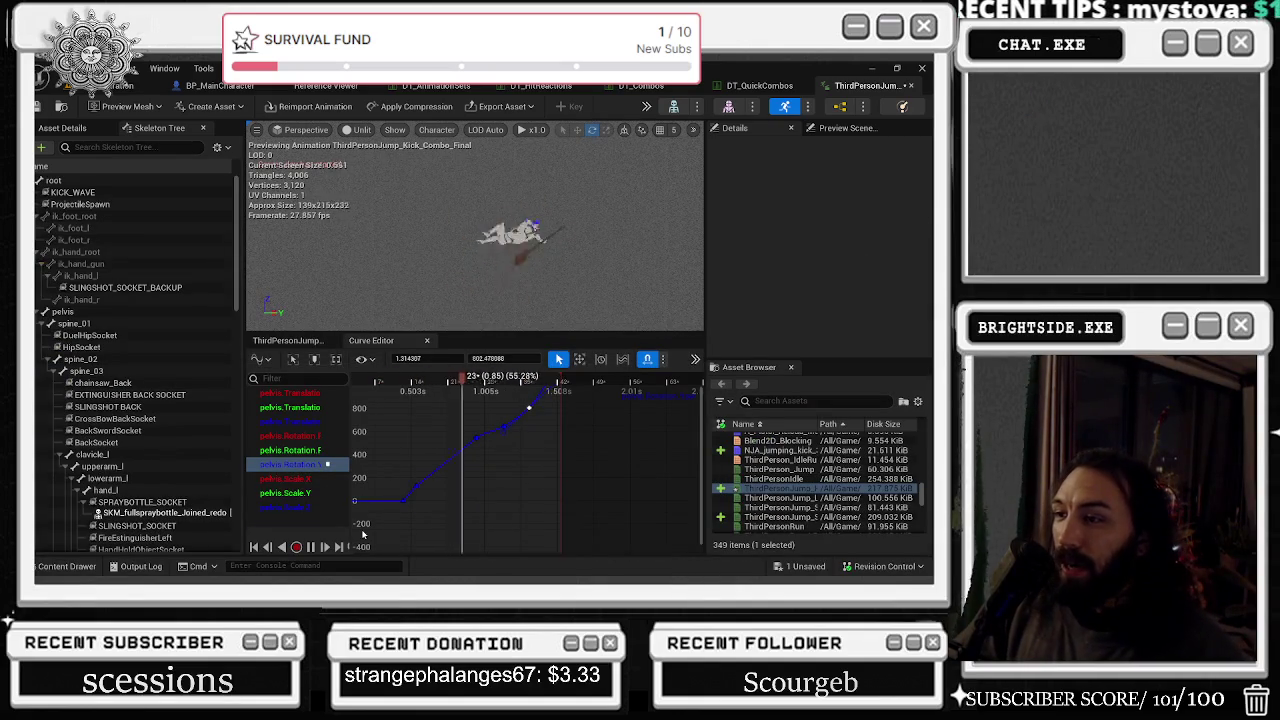
{"action": "mouse_move", "coordinate": [465, 380]}
{"action": "left_mouse_down"}
{"action": "mouse_move", "coordinate": [393, 386]}
{"action": "mouse_move", "coordinate": [525, 397]}
{"action": "mouse_move", "coordinate": [266, 450]}
{"action": "left_mouse_up"}
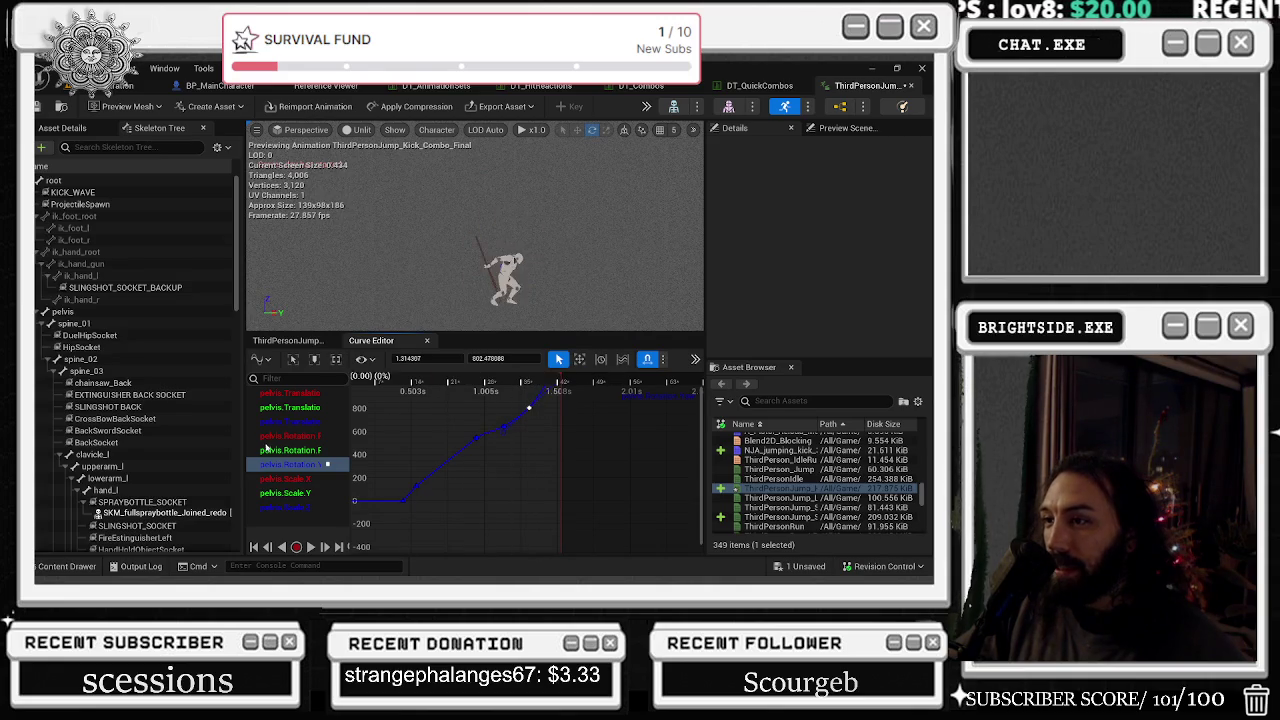
{"action": "key", "text": "space"}
{"action": "key", "text": "space"}
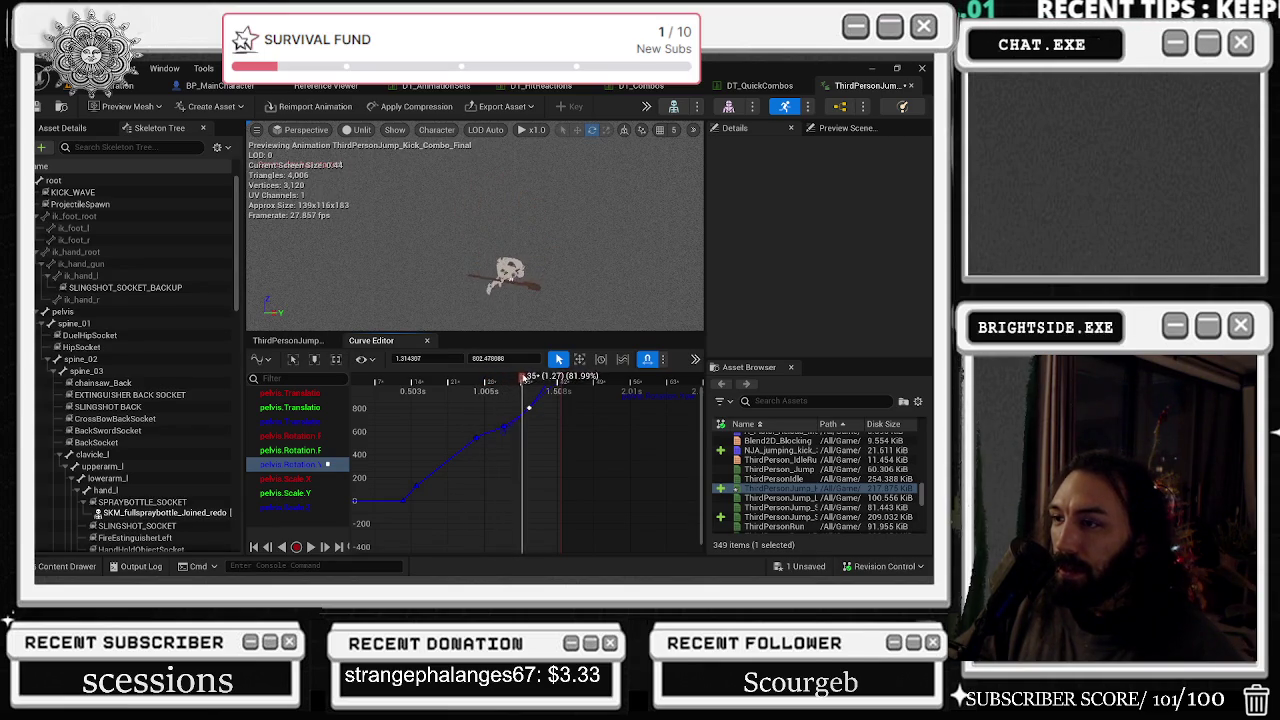
{"action": "left_click_drag", "start_coordinate": [531, 377], "coordinate": [541, 376]}
- Show the red pelvis translation curve in the Curve Editor graph
{"action": "left_click", "coordinate": [295, 341]}
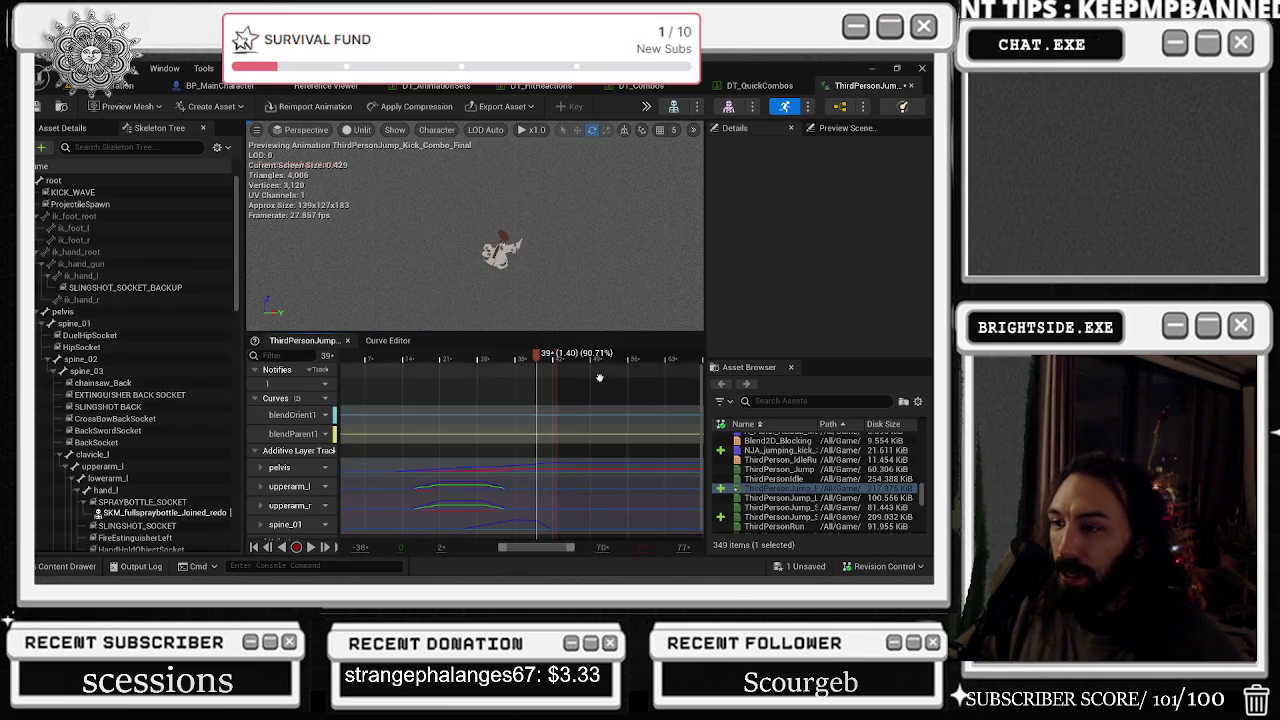
{"action": "double_click", "coordinate": [283, 467]}
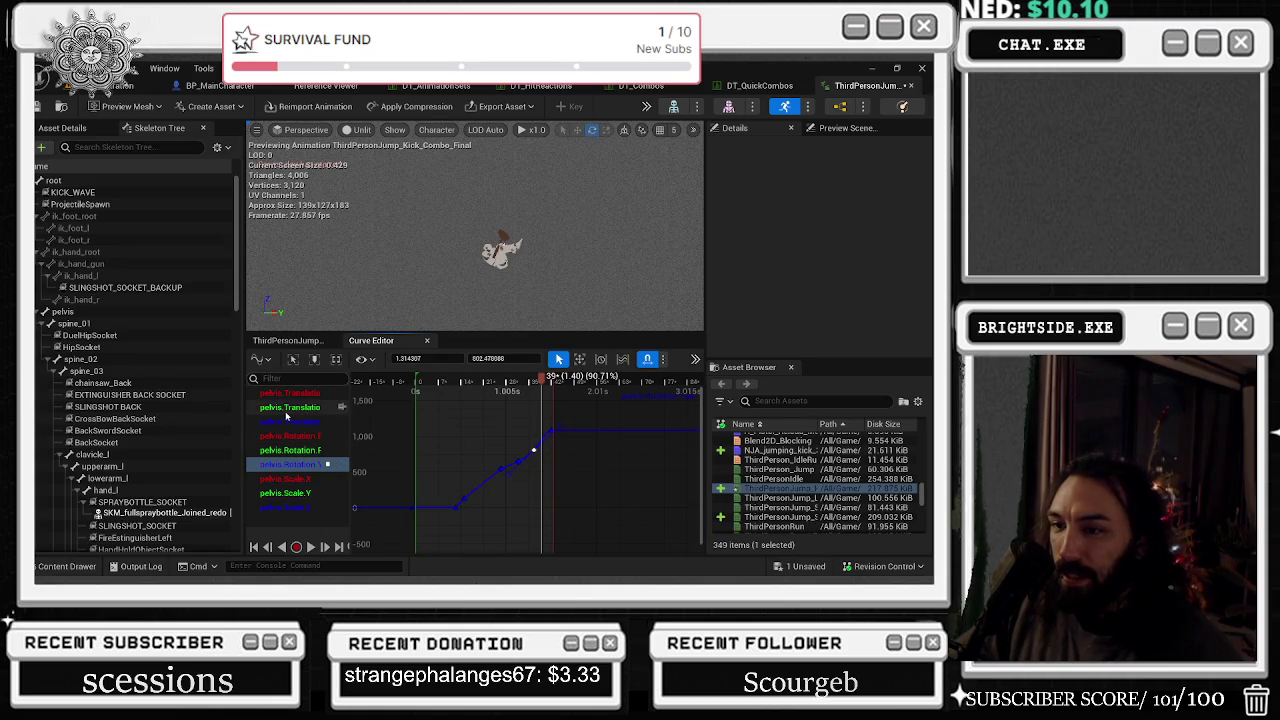
{"action": "left_click", "coordinate": [289, 395]}
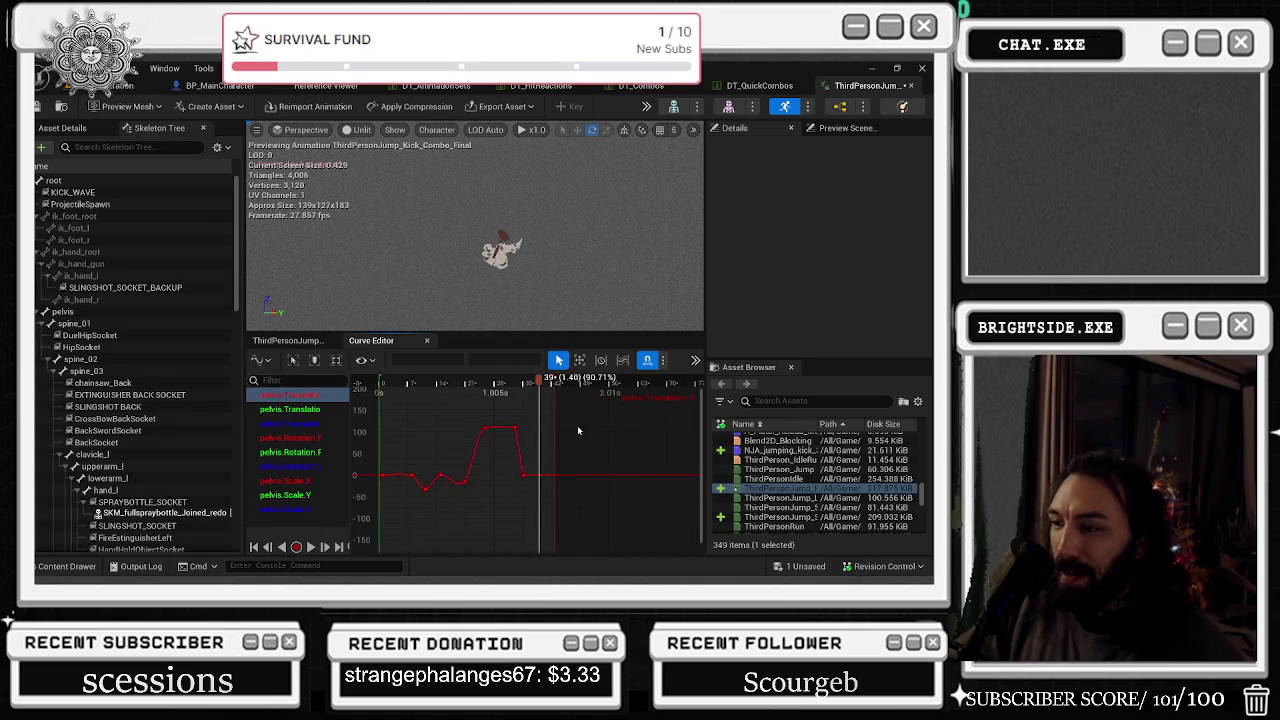
- Move the pelvis key after the plateau earlier, setting its time to 1.54
{"action": "key", "text": "space"}
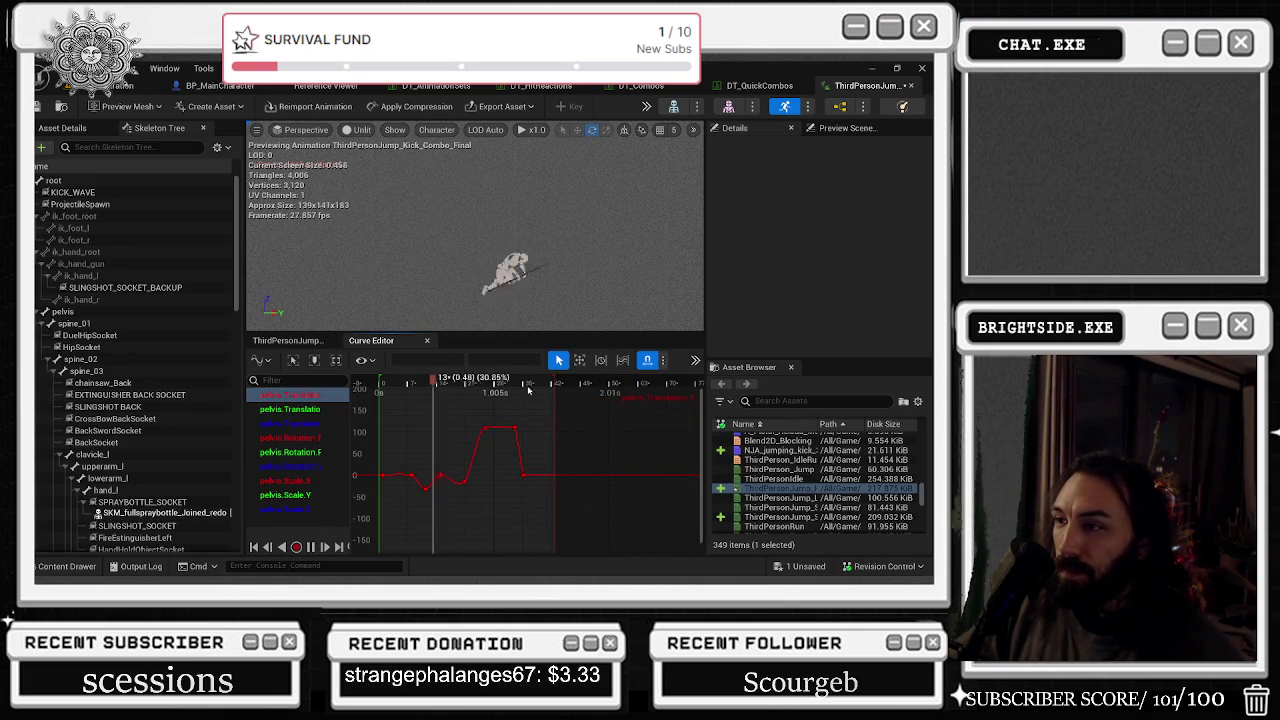
{"action": "left_click", "coordinate": [514, 427]}
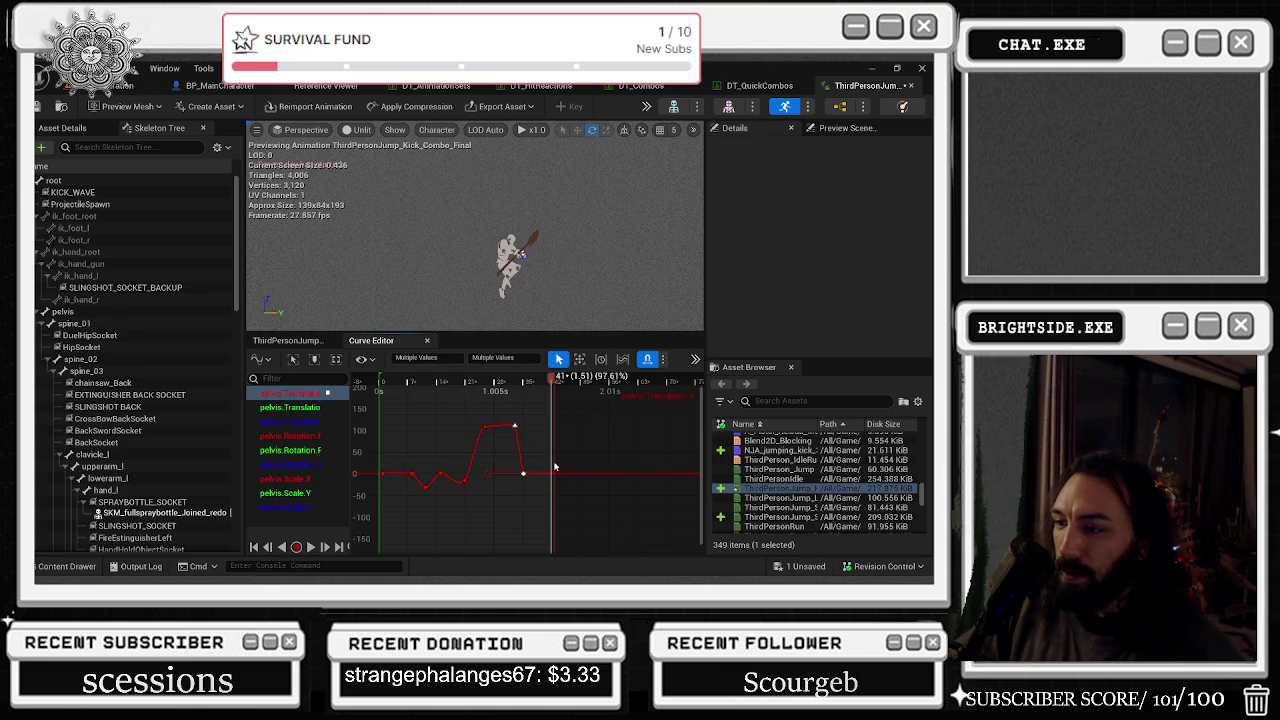
{"action": "left_click_drag", "start_coordinate": [538, 478], "coordinate": [530, 488]}
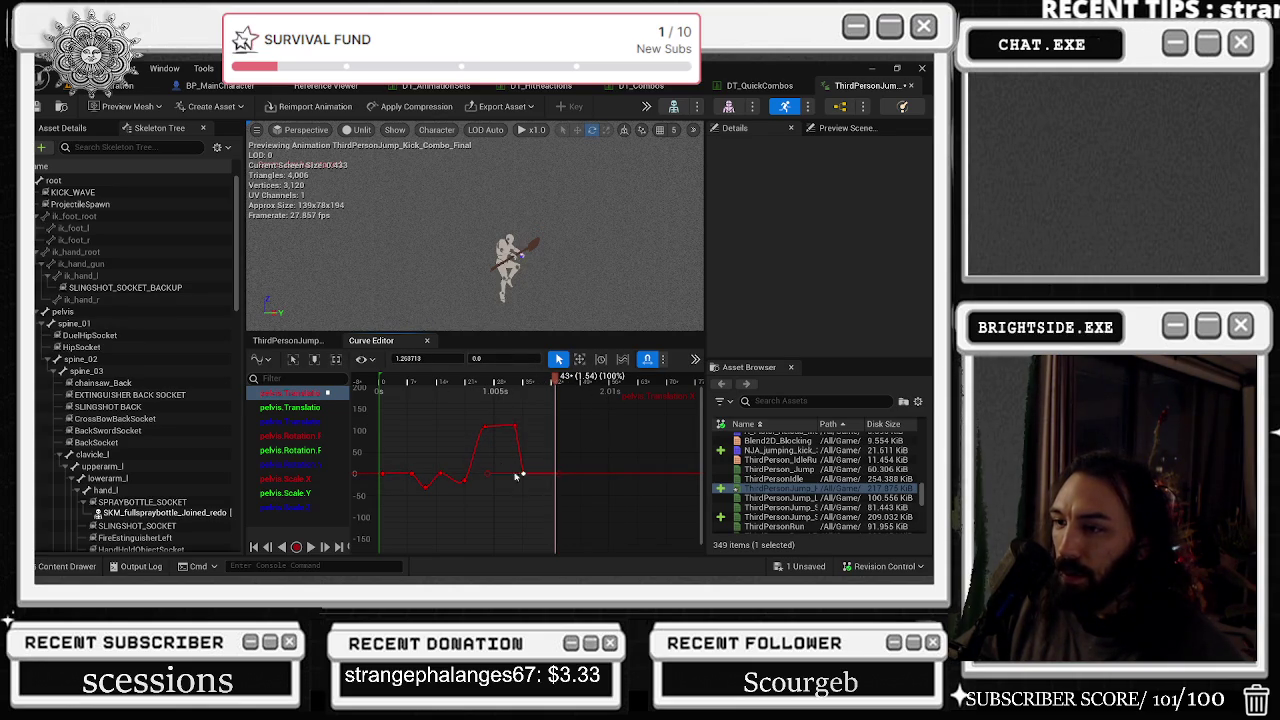
{"action": "left_click", "coordinate": [415, 358]}
{"action": "type", "text": "1.54"}
{"action": "key", "text": "Return"}
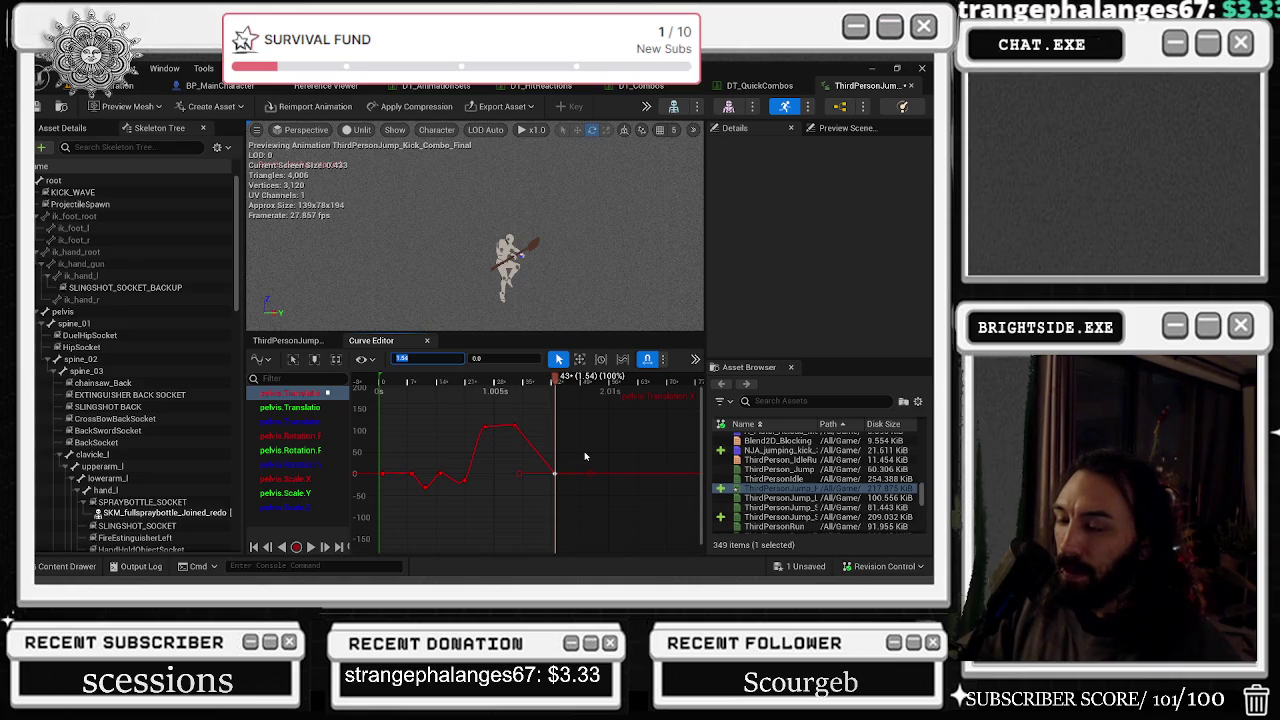
{"action": "left_click_drag", "start_coordinate": [580, 445], "coordinate": [573, 443]}
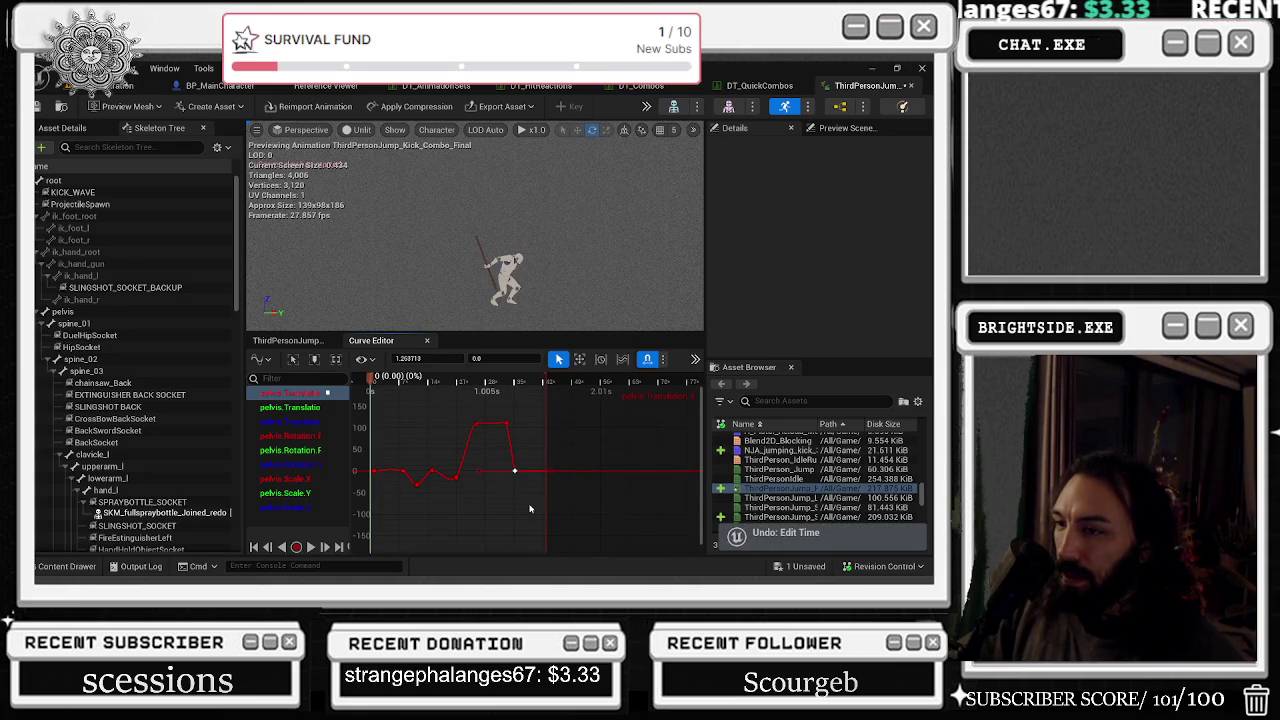
{"action": "left_click", "coordinate": [437, 358]}
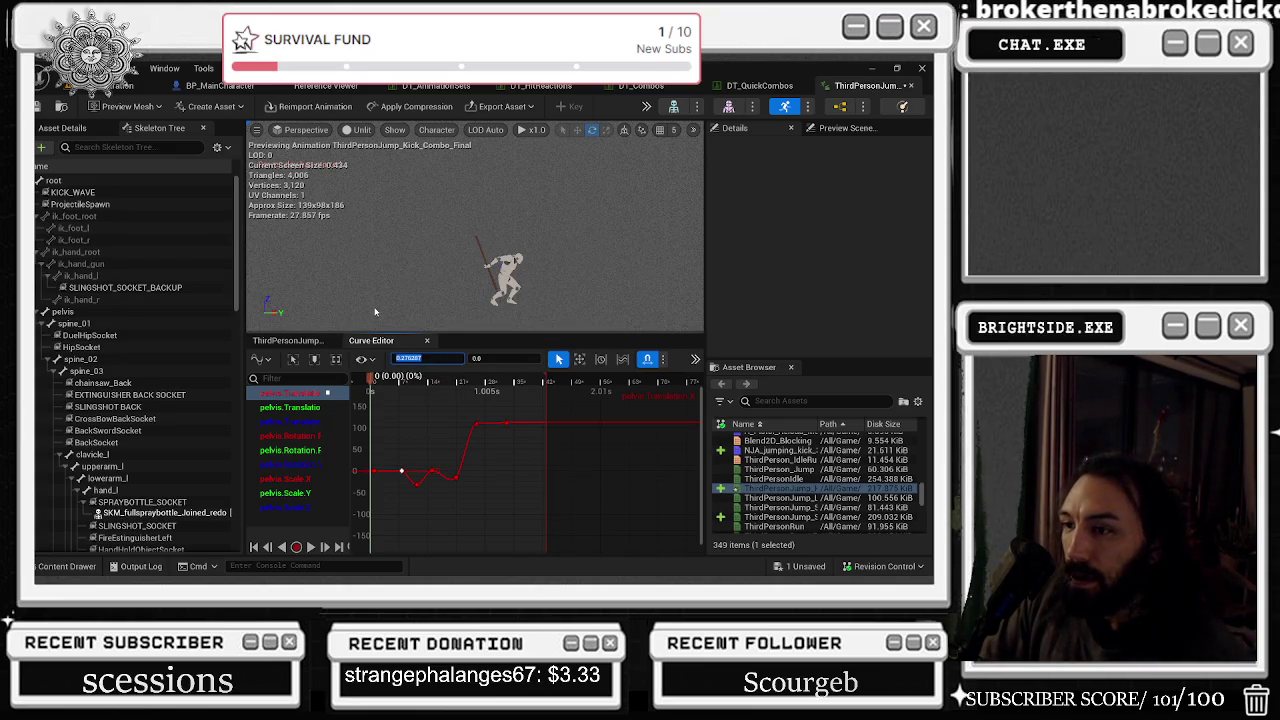
- Toggle the key-timing edit with undo and redo, ending undone so the drop stays after the peak
{"action": "left_click_drag", "start_coordinate": [479, 405], "coordinate": [451, 412]}
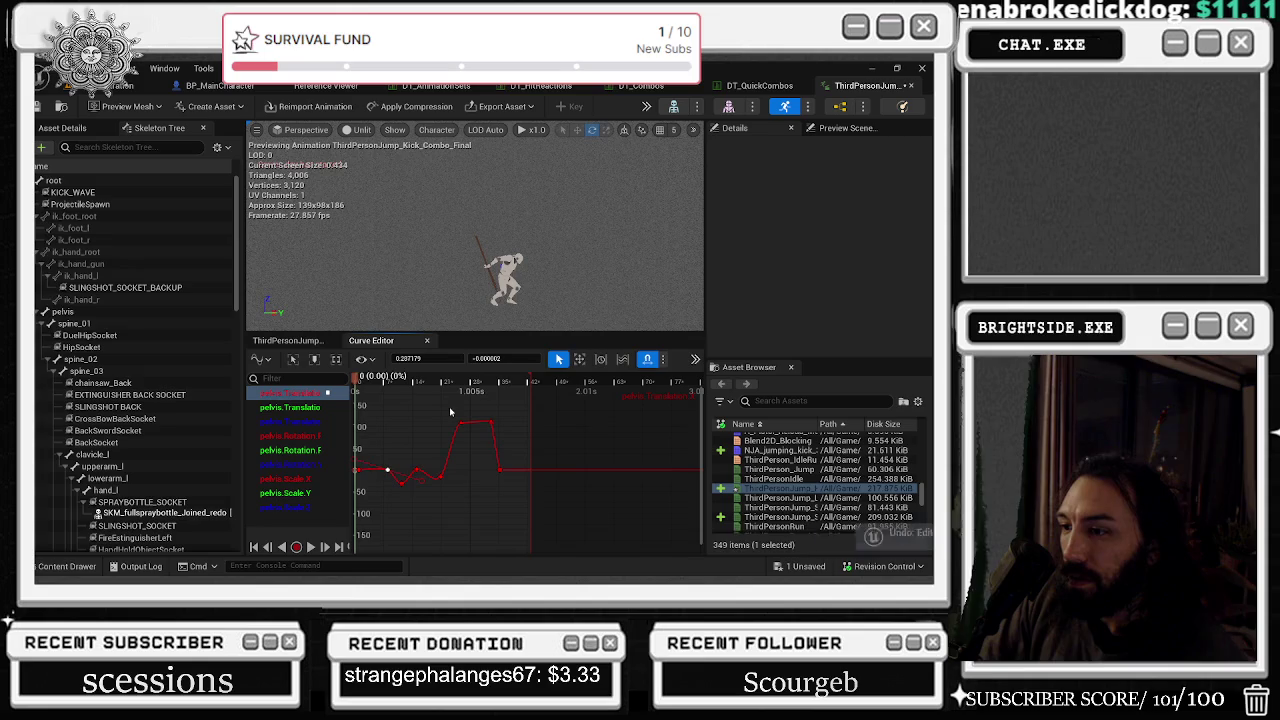
{"action": "left_click_drag", "start_coordinate": [460, 418], "coordinate": [554, 430]}
{"action": "key", "text": "ctrl+z"}
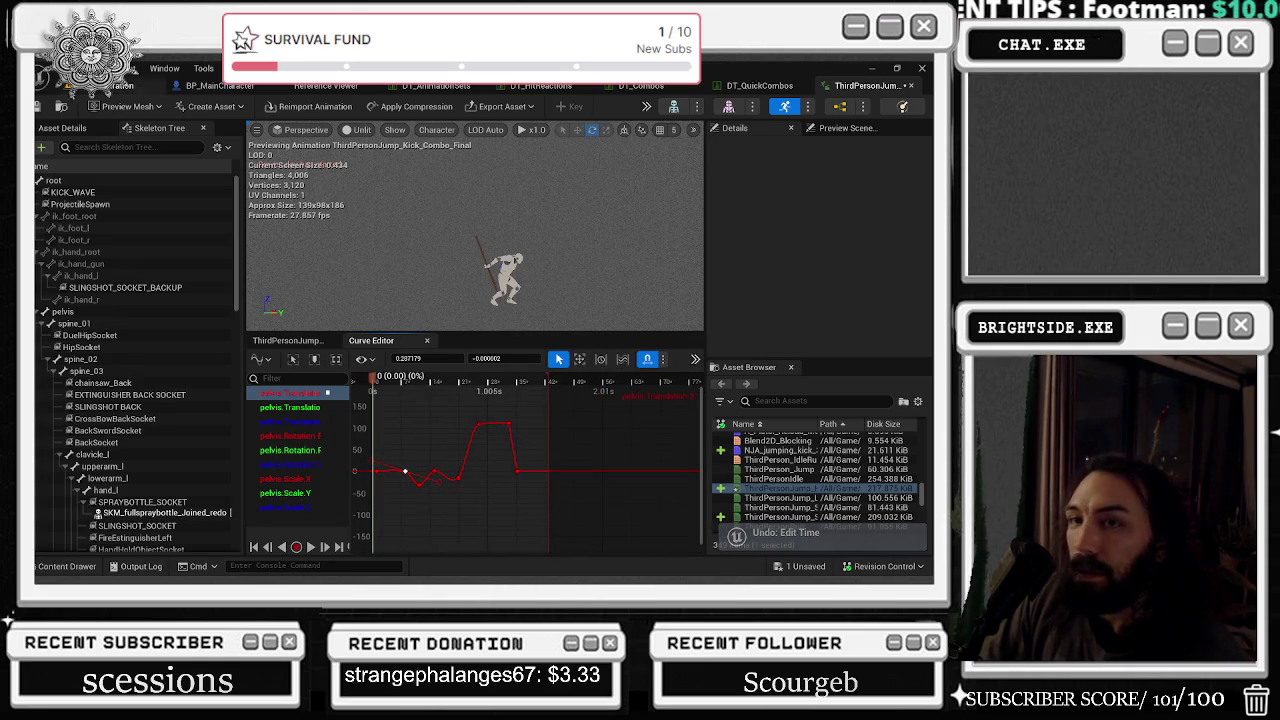
{"action": "left_click", "coordinate": [110, 68]}
{"action": "left_click", "coordinate": [125, 90]}
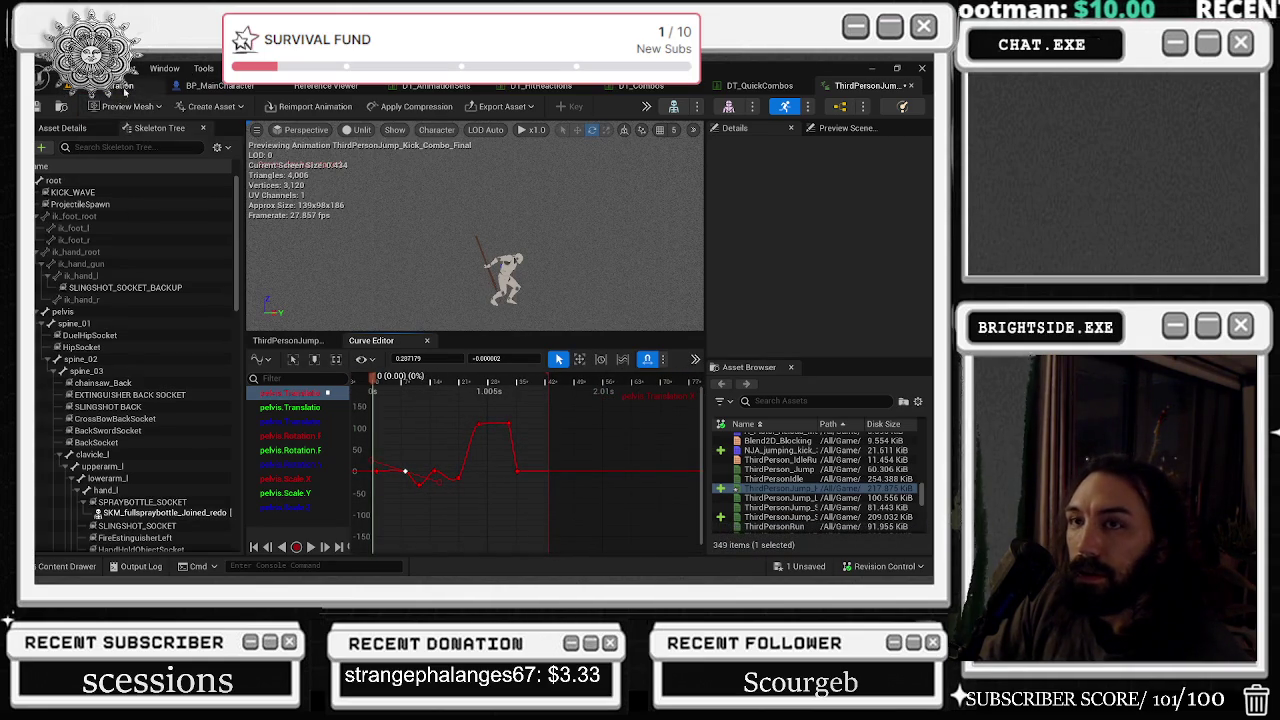
{"action": "left_click", "coordinate": [90, 68]}
{"action": "left_click", "coordinate": [120, 104]}
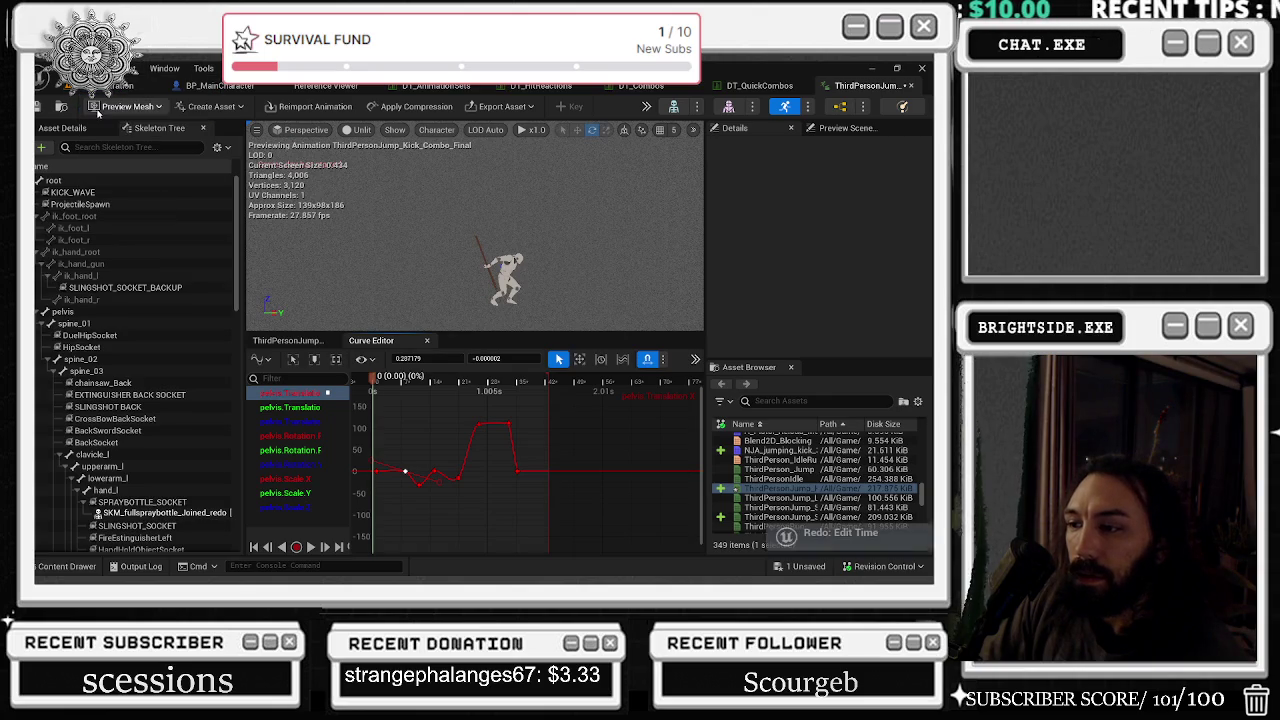
{"action": "left_click", "coordinate": [90, 68]}
{"action": "left_click", "coordinate": [120, 104]}
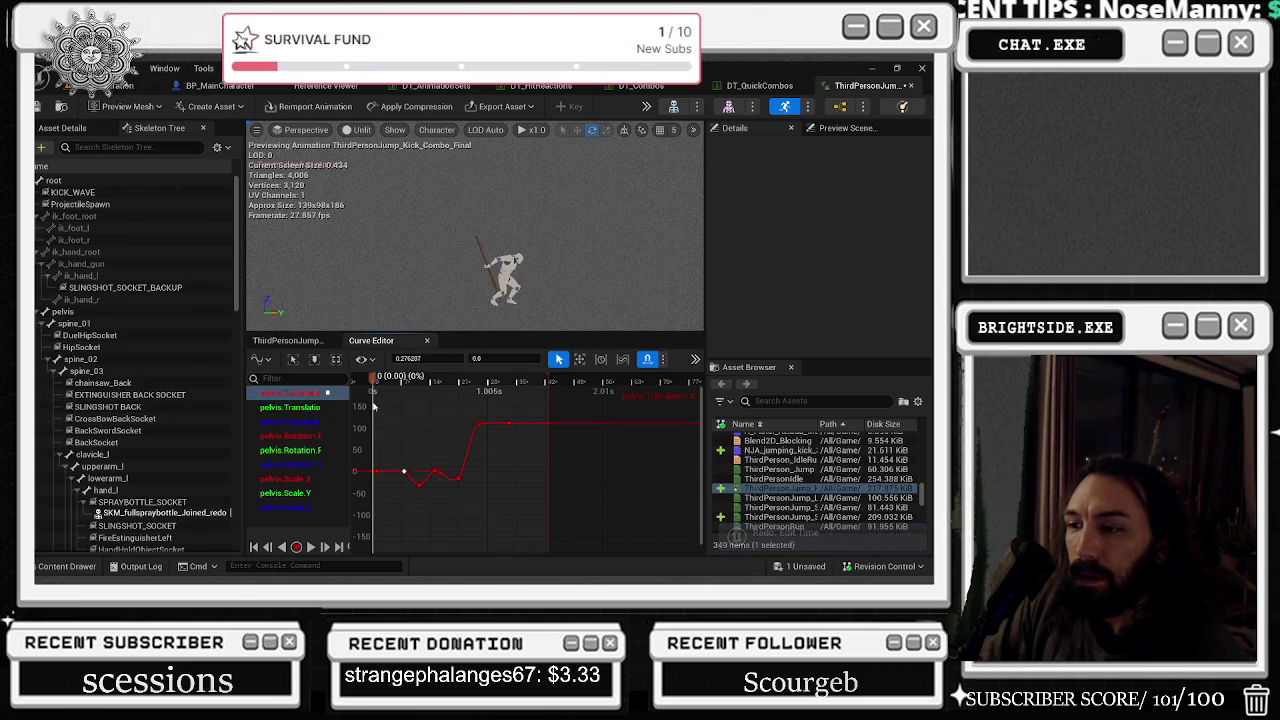
{"action": "key", "text": "ctrl+z"}
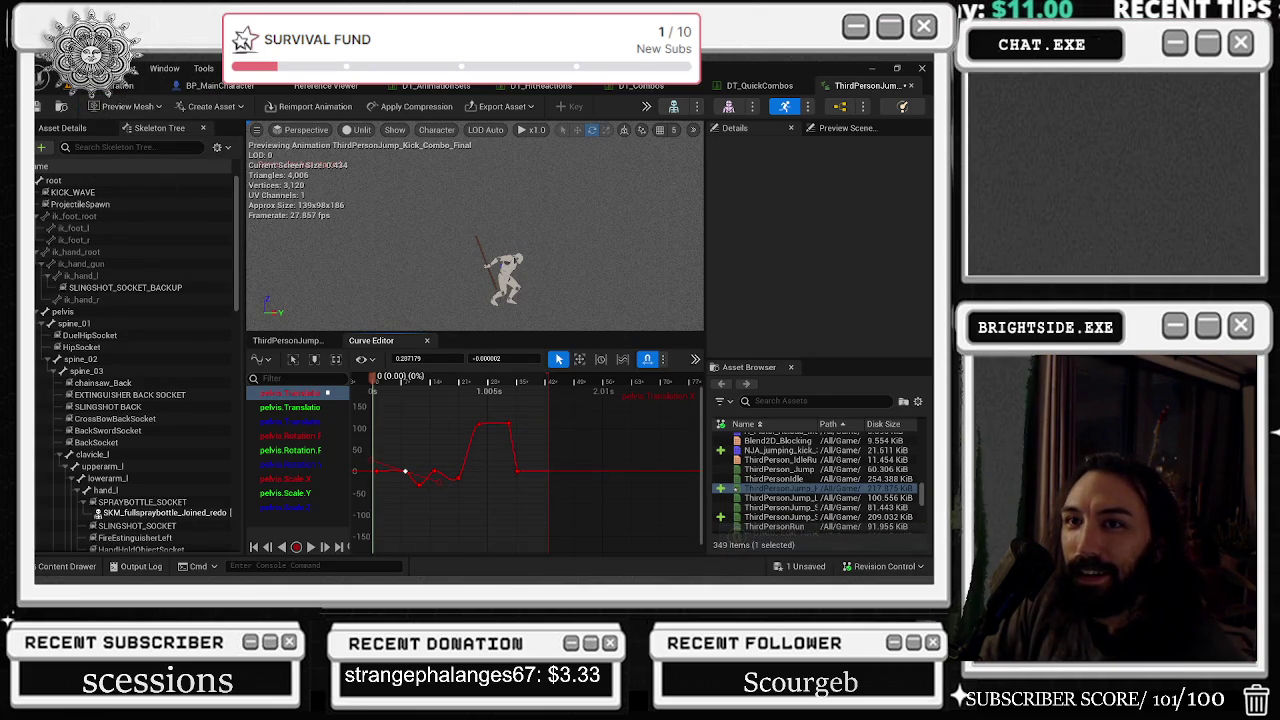
{"action": "left_click", "coordinate": [90, 68]}
- Drag the plateau's end key later to about 1.43 s, preview the kick, and save the animation
{"action": "mouse_move", "coordinate": [165, 68]}
{"action": "key", "text": "Escape"}
{"action": "key", "text": "space"}
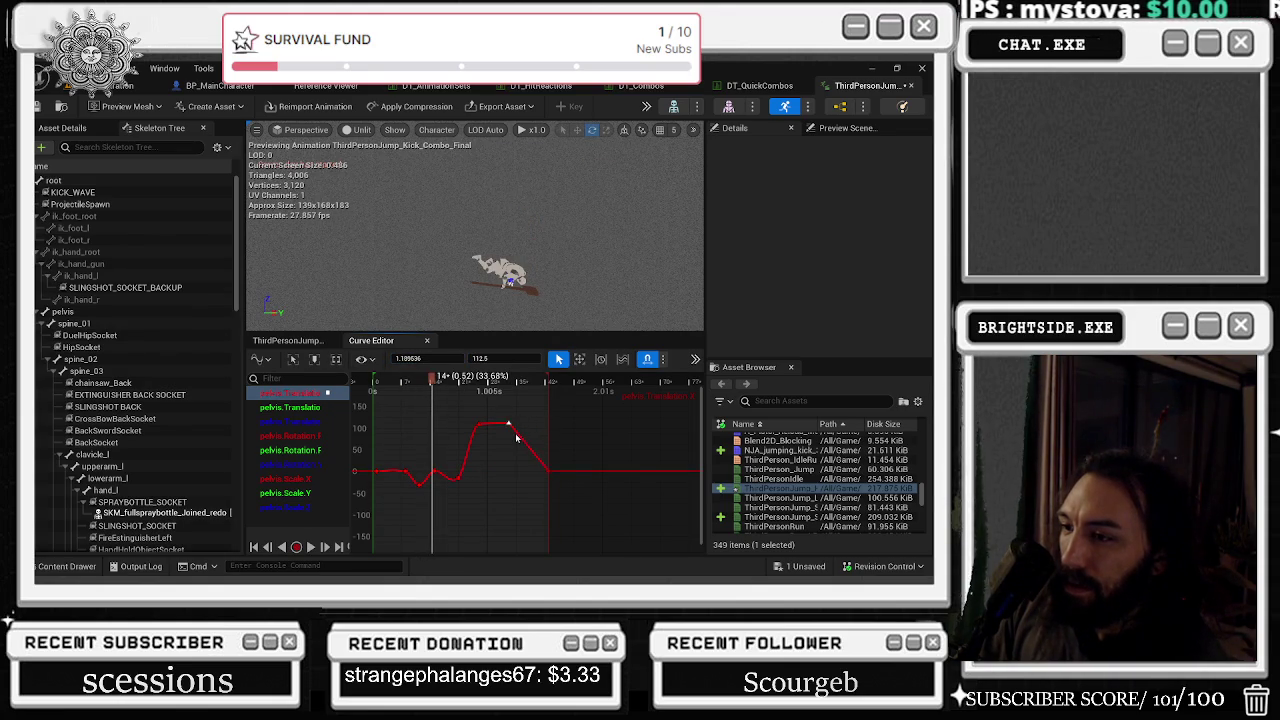
{"action": "key", "text": "ctrl+z"}
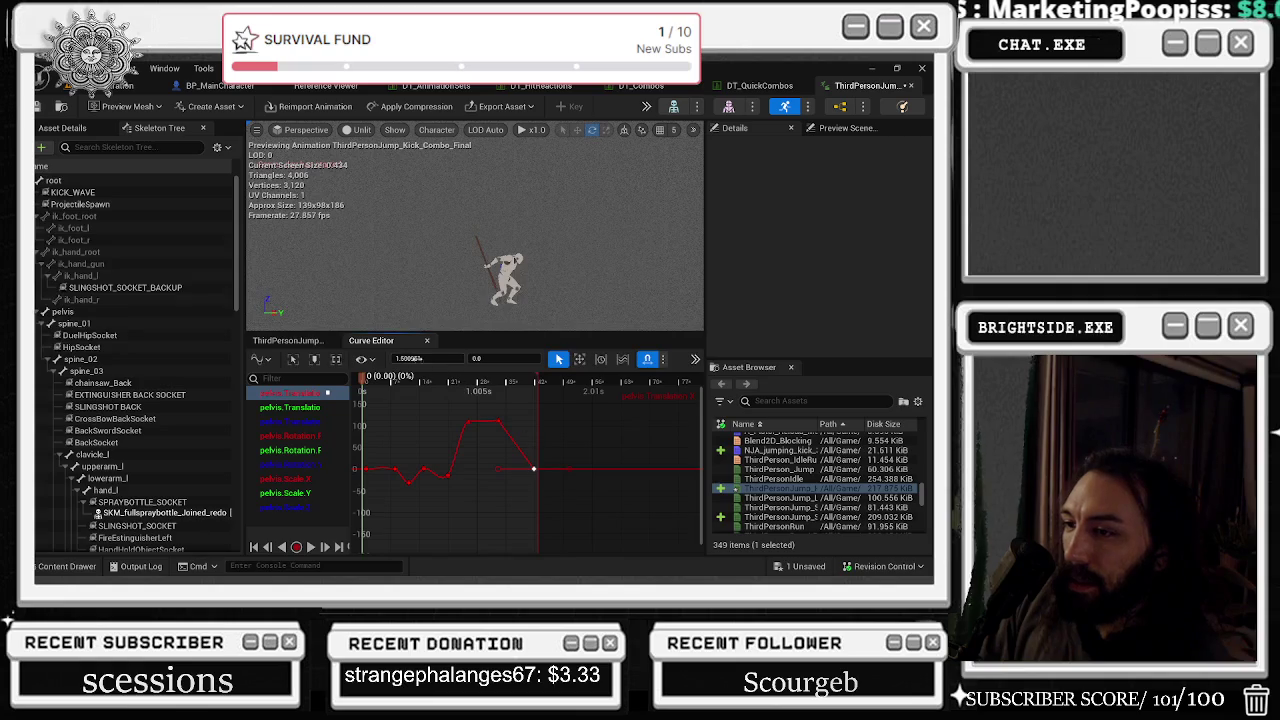
{"action": "left_click_drag", "start_coordinate": [428, 358], "coordinate": [520, 357]}
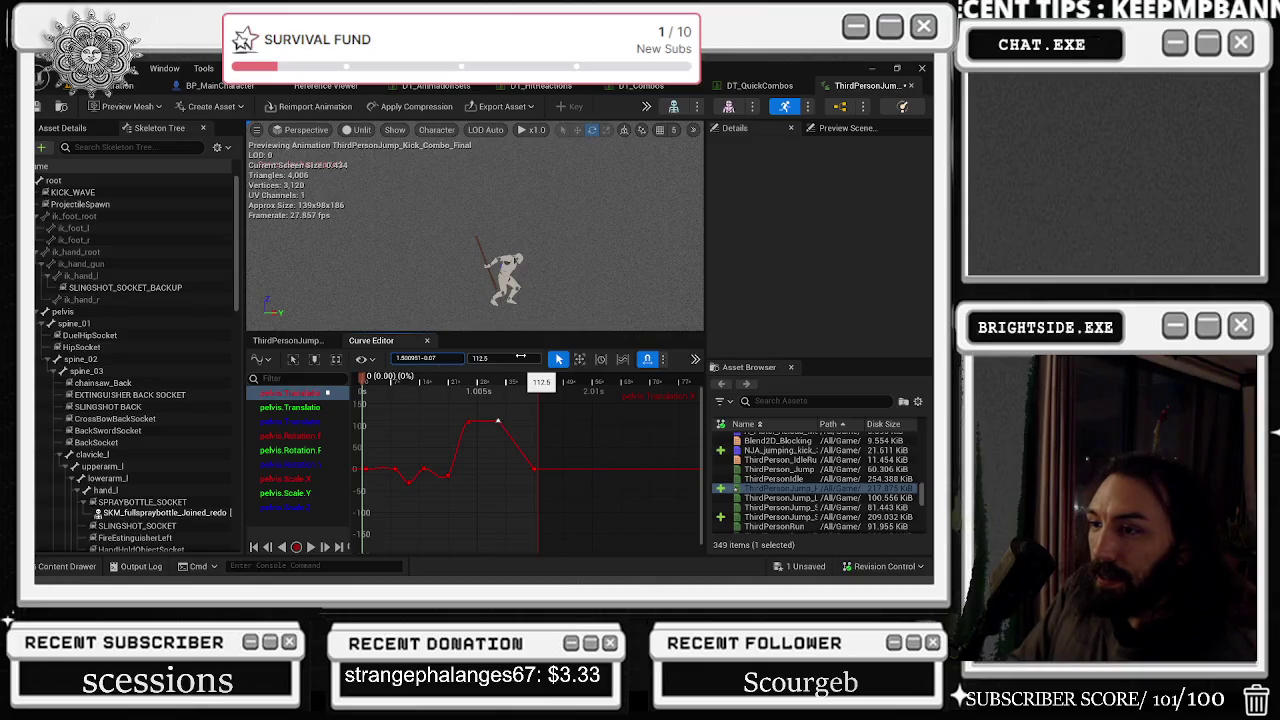
{"action": "key", "text": "space"}
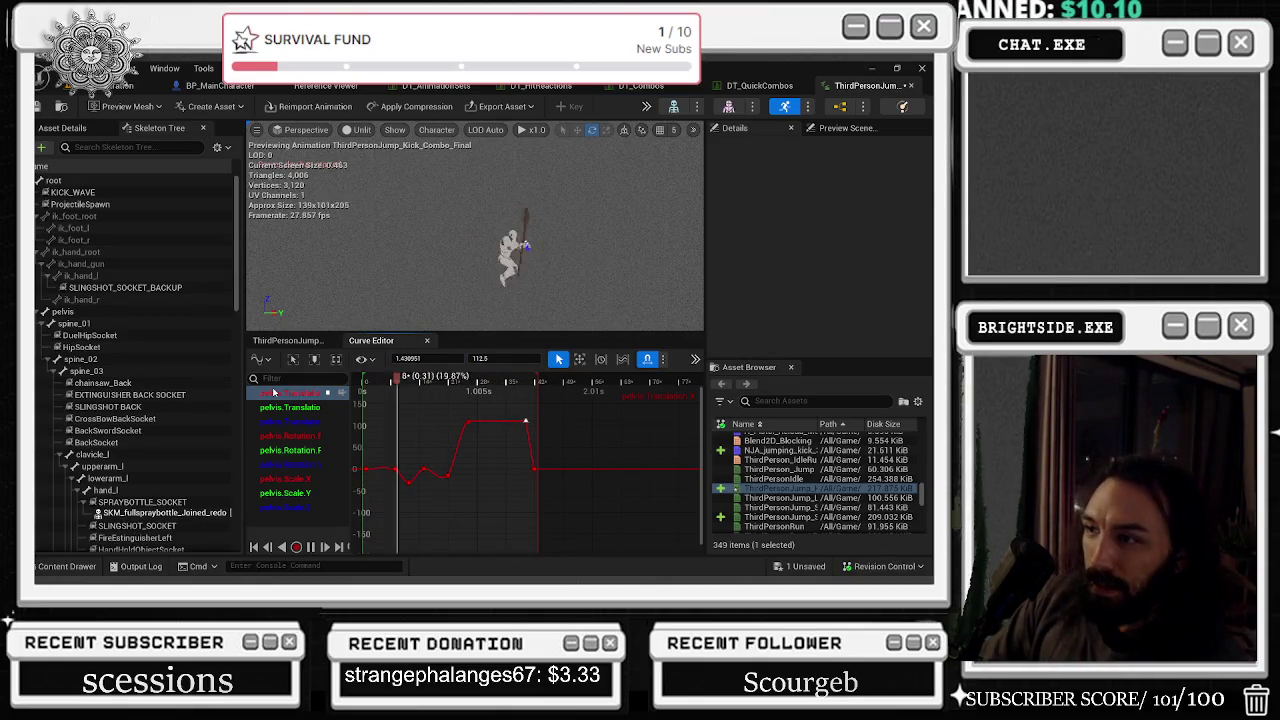
{"action": "left_click", "coordinate": [638, 436]}
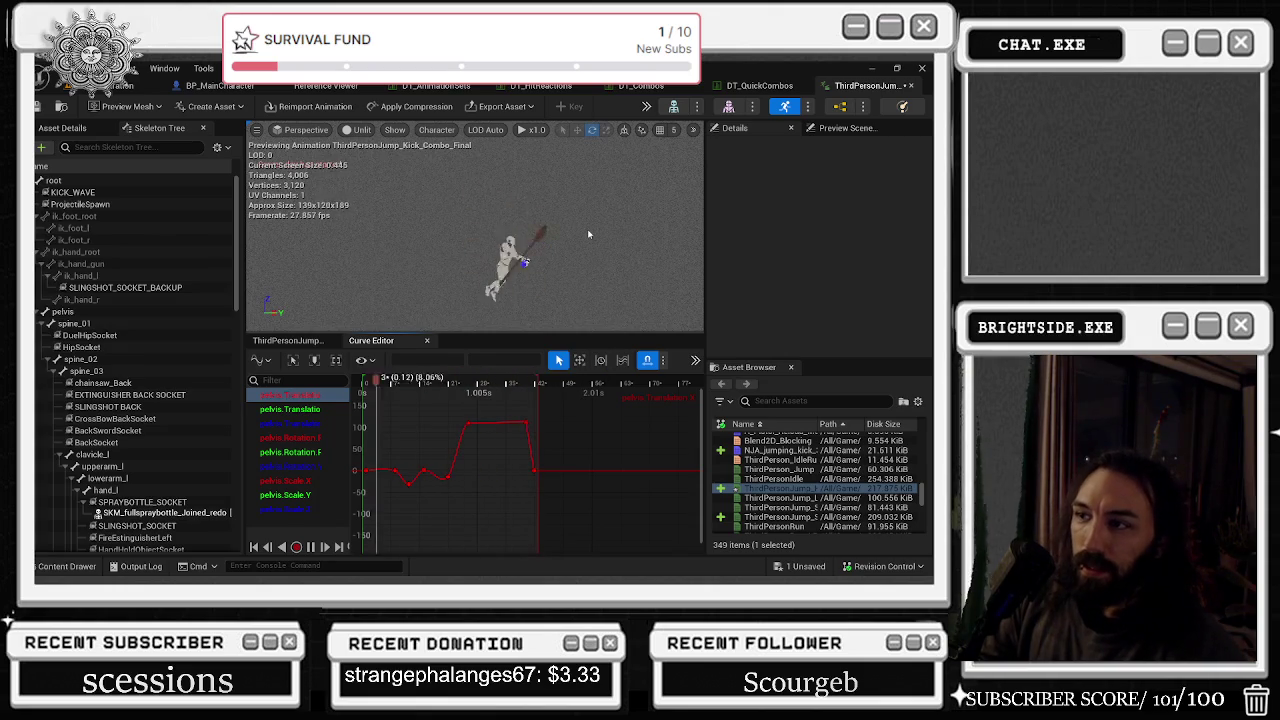
{"action": "key", "text": "ctrl+s"}
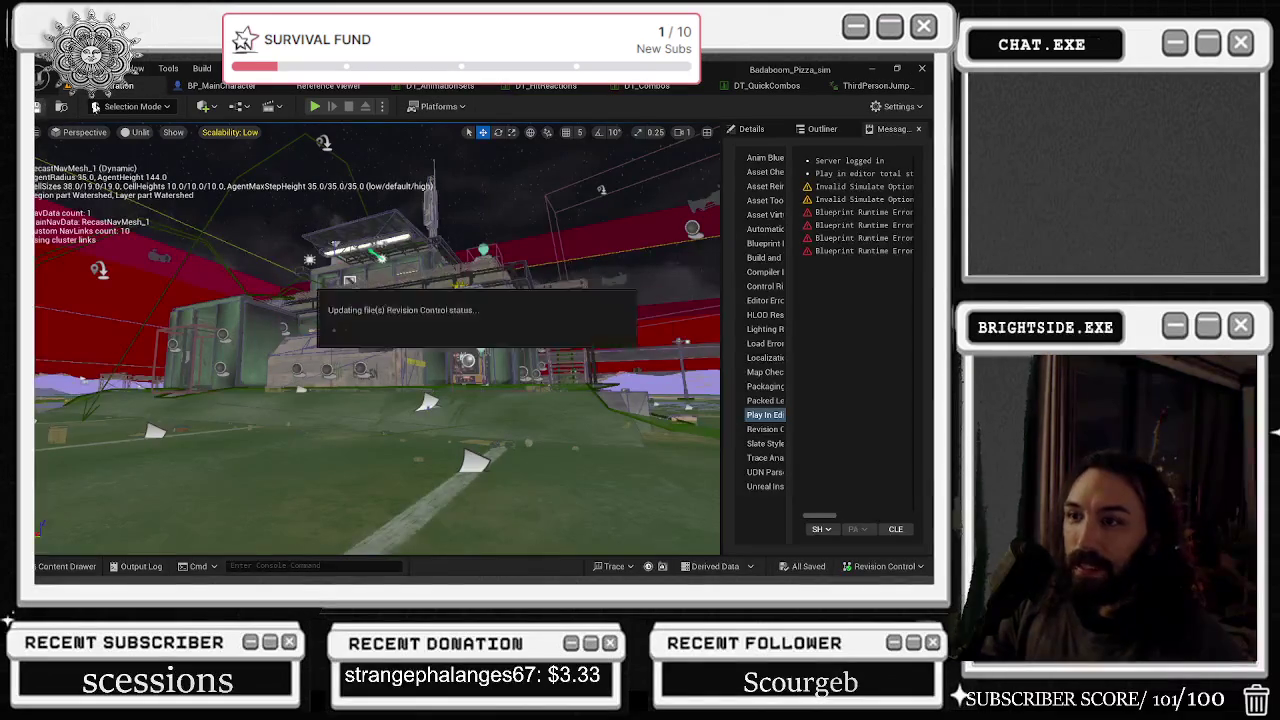
- Play-test the level: run outdoors, dodge roll, kick and jumping kick flip, then stop the session
{"action": "left_click", "coordinate": [313, 106]}
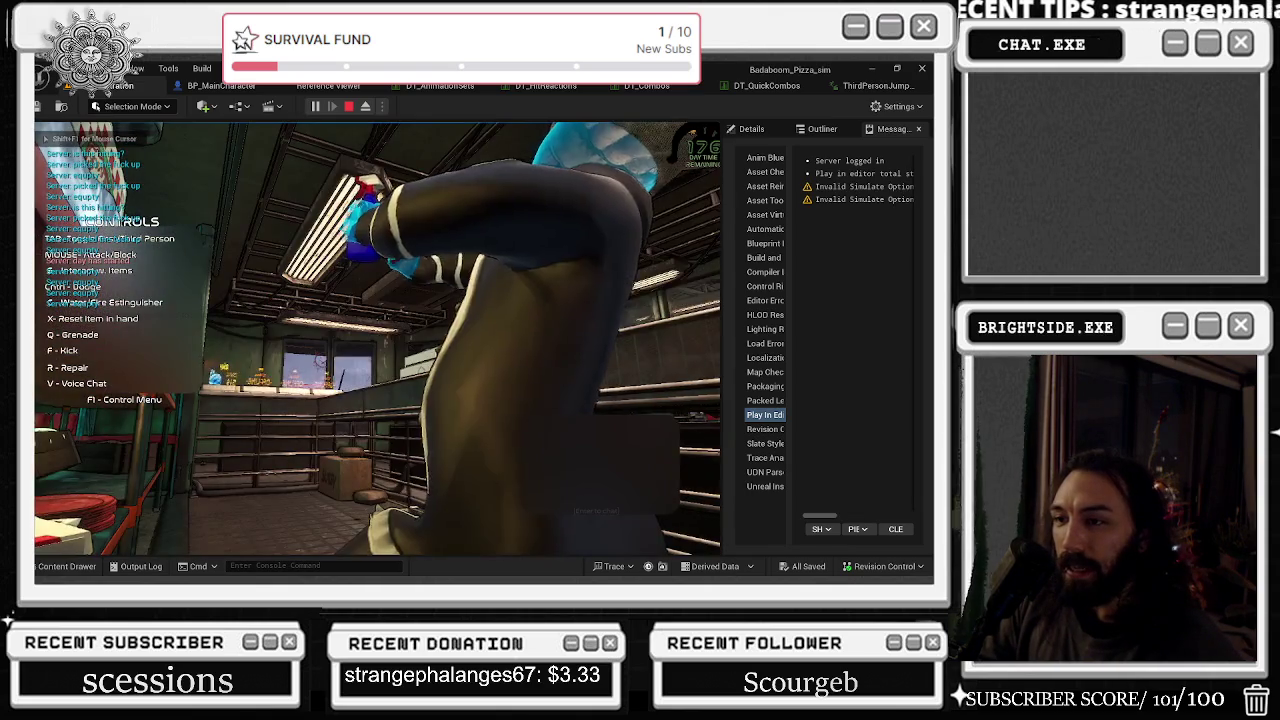
{"action": "key", "text": "w"}
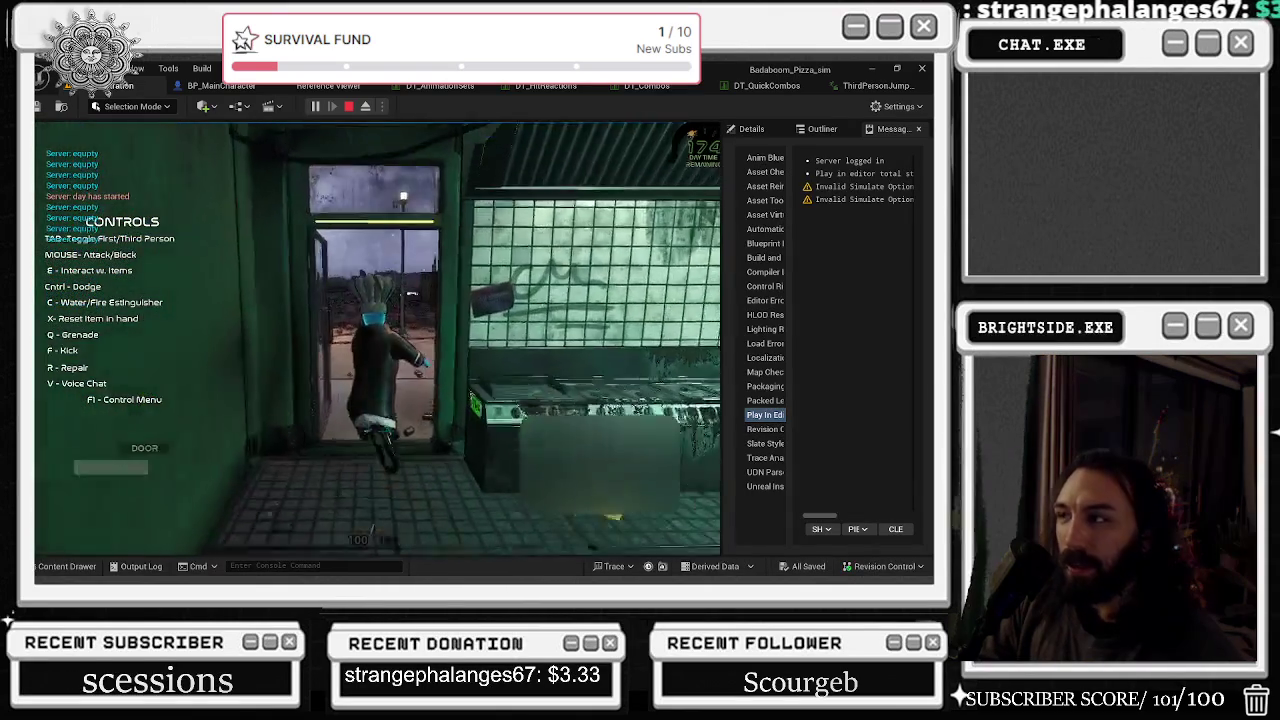
{"action": "key", "text": "w"}
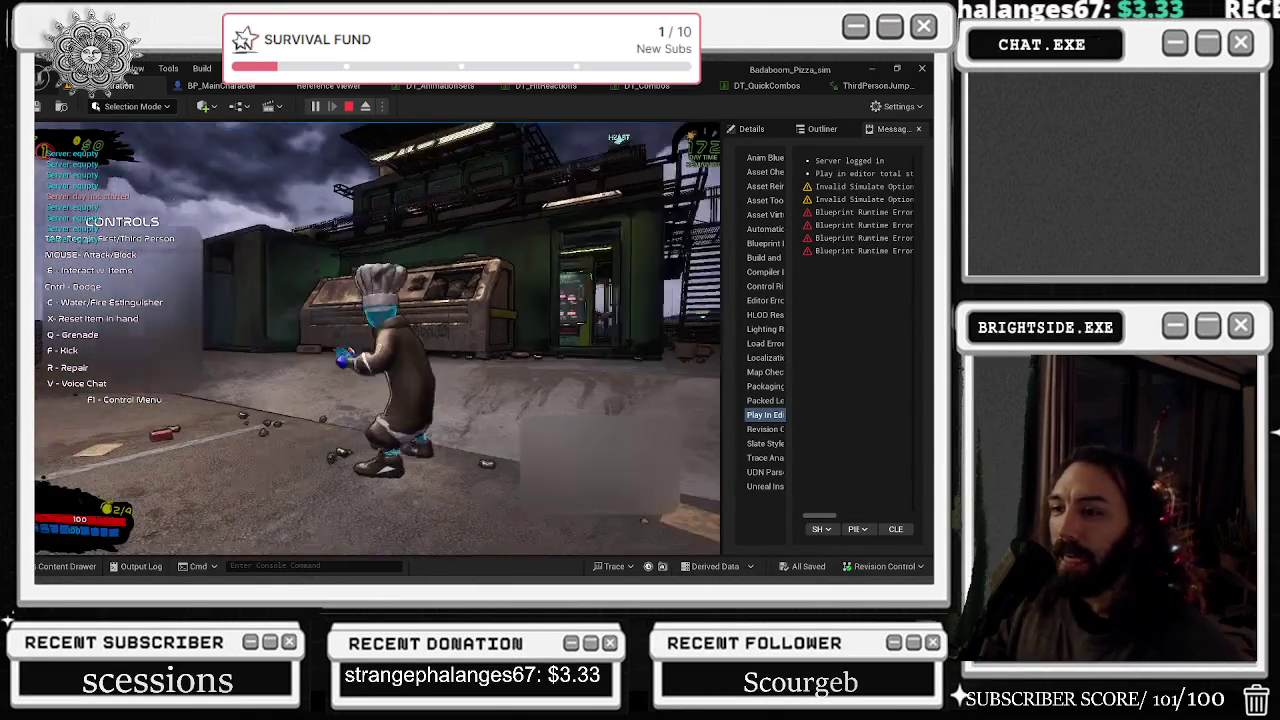
{"action": "key", "text": "ctrl"}
{"action": "key", "text": "ctrl"}
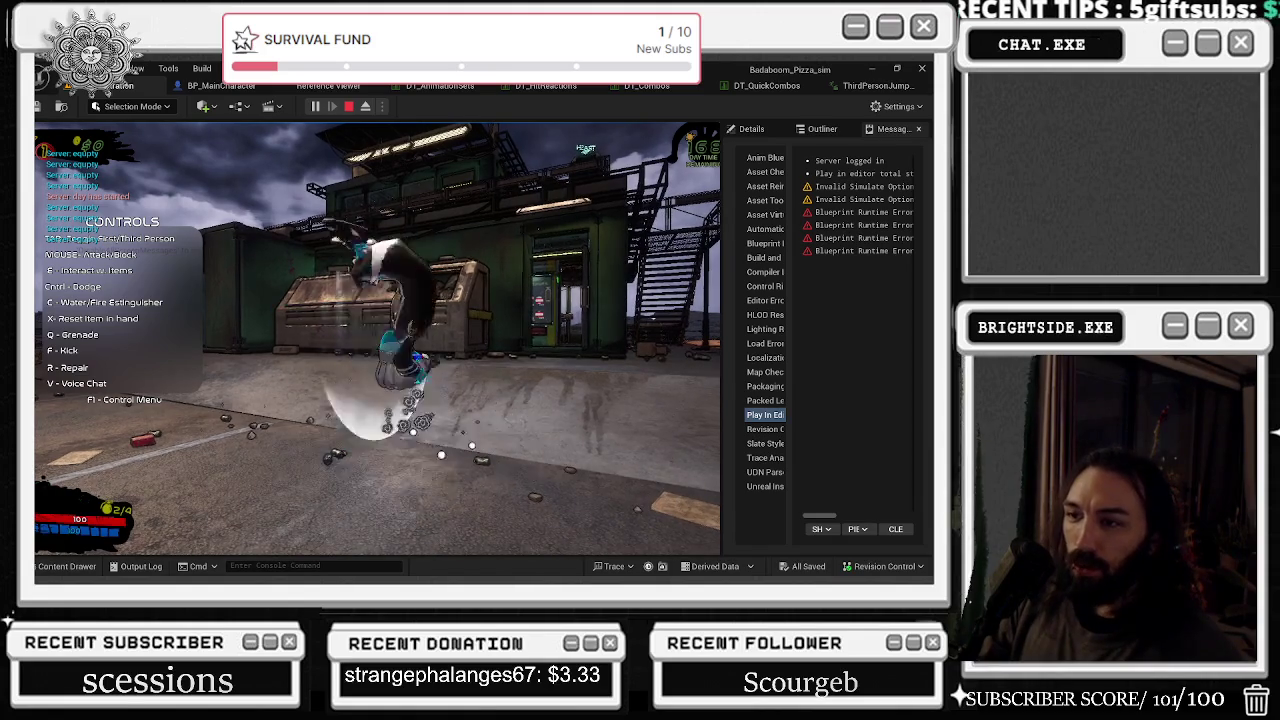
{"action": "key", "text": "f"}
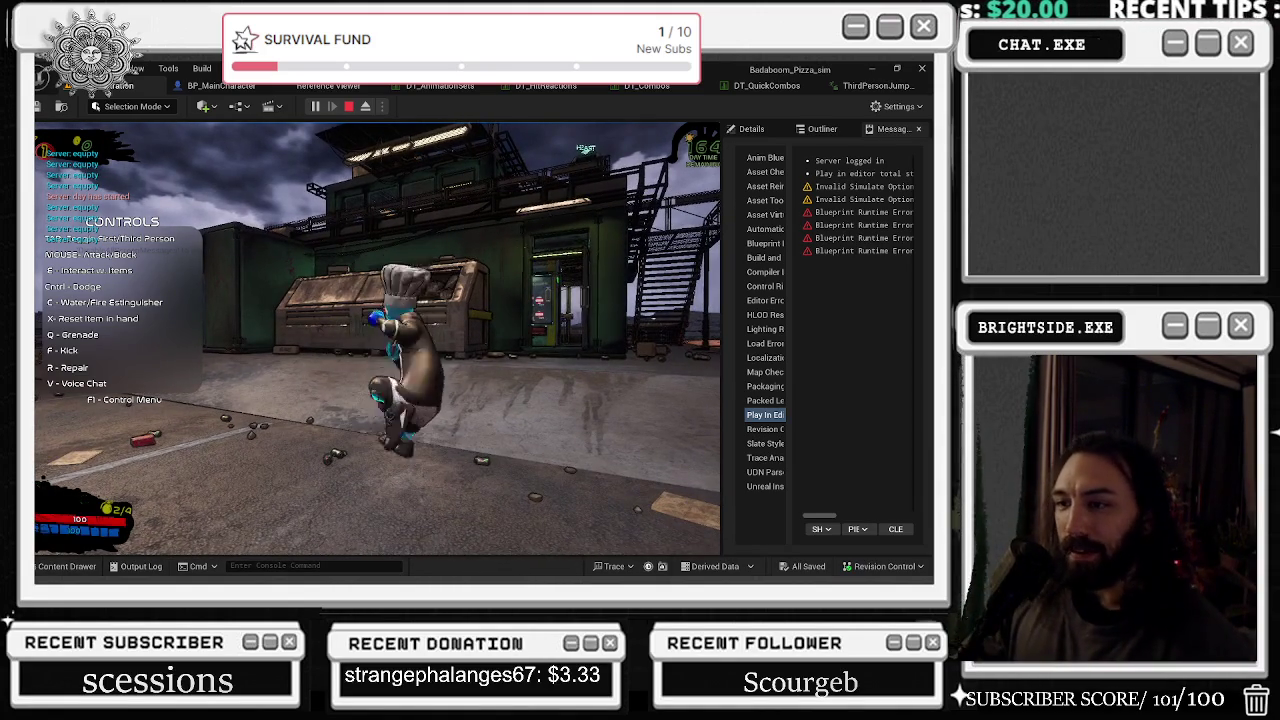
{"action": "key", "text": "ctrl"}
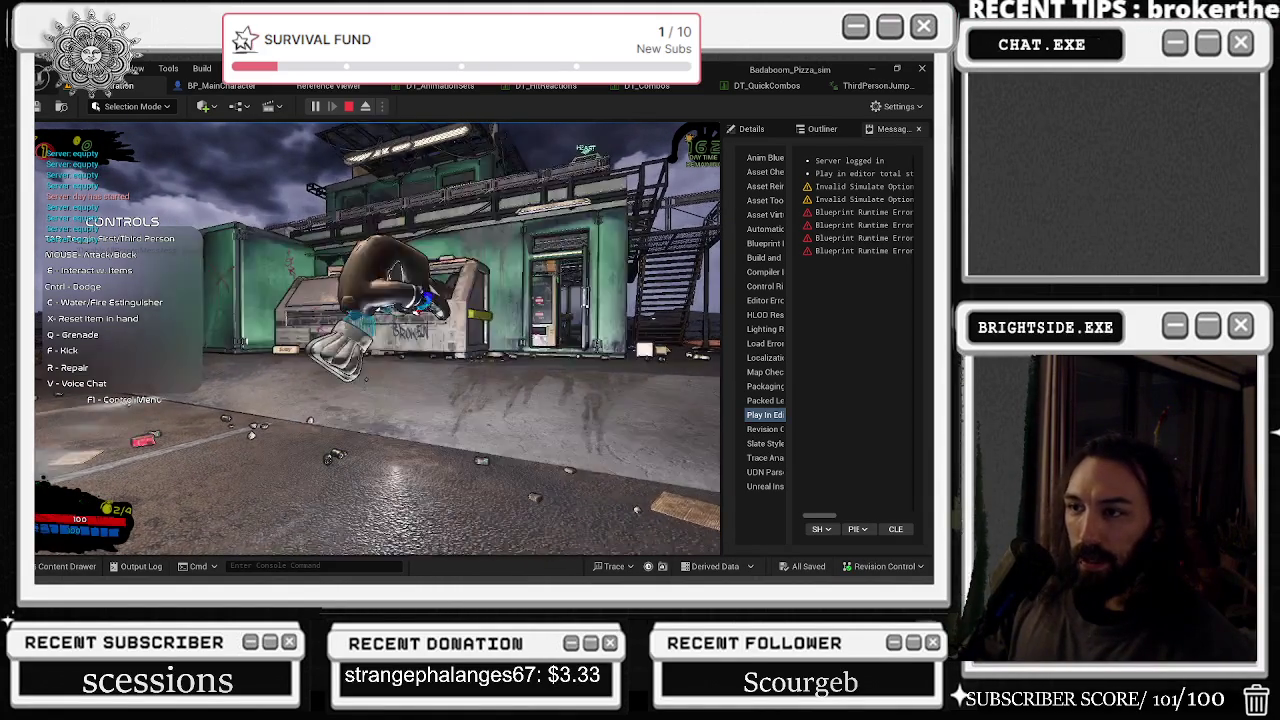
{"action": "key", "text": "Escape"}
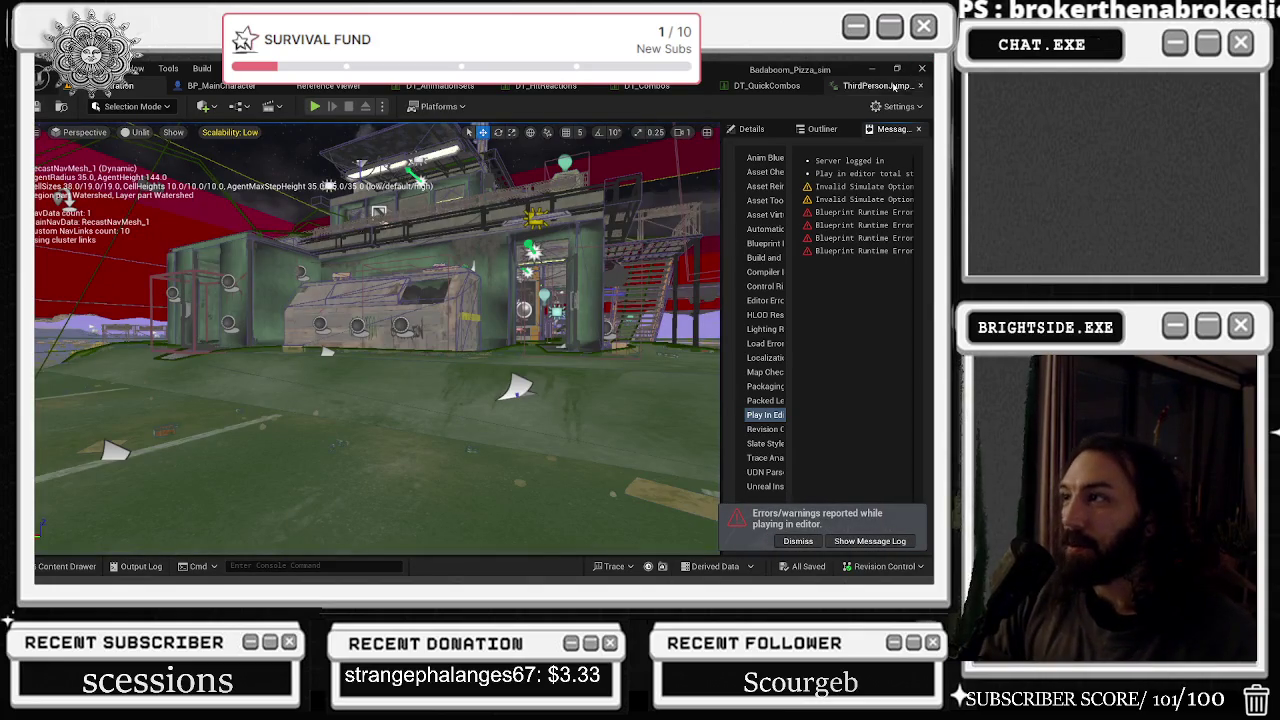
{"action": "left_click", "coordinate": [862, 86]}
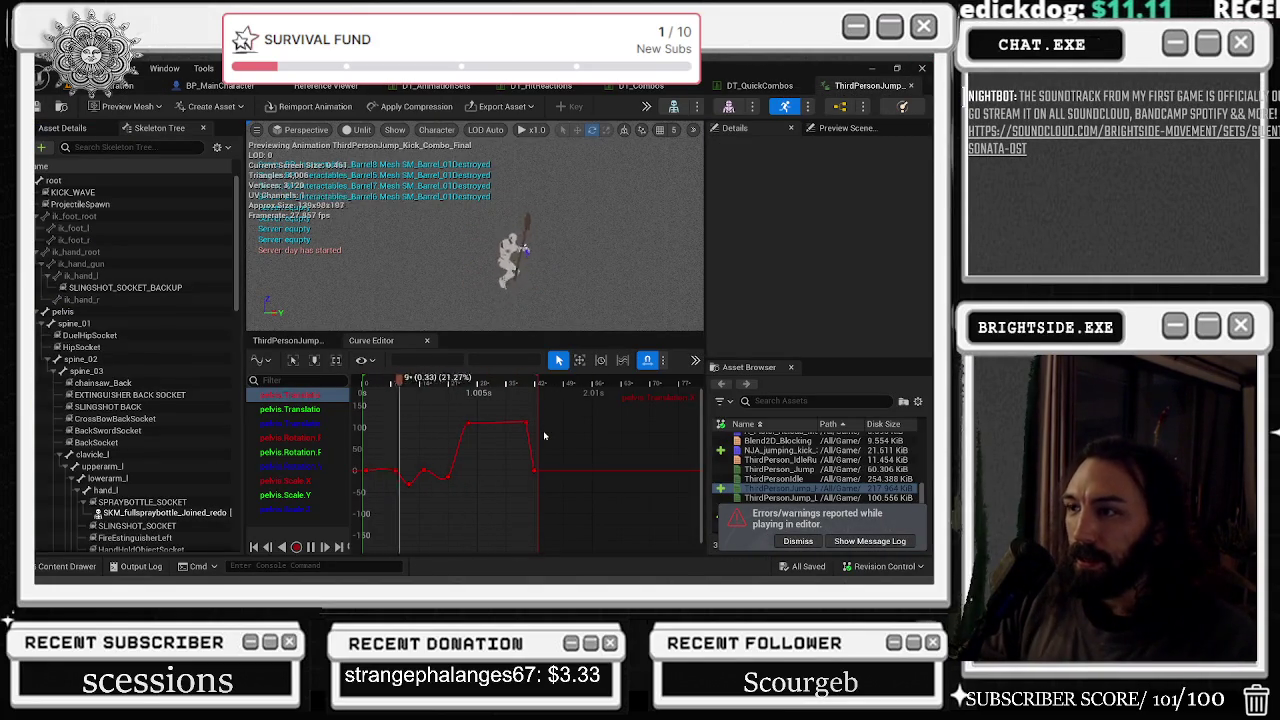
- Scrub and play the kick preview around frames 32–38, undo the last key edit, and open the Content Drawer
{"action": "left_click", "coordinate": [497, 388]}
{"action": "mouse_move", "coordinate": [497, 388]}
{"action": "left_mouse_down"}
{"action": "mouse_move", "coordinate": [600, 388]}
{"action": "mouse_move", "coordinate": [521, 388]}
{"action": "left_mouse_up"}
{"action": "left_click", "coordinate": [525, 420]}
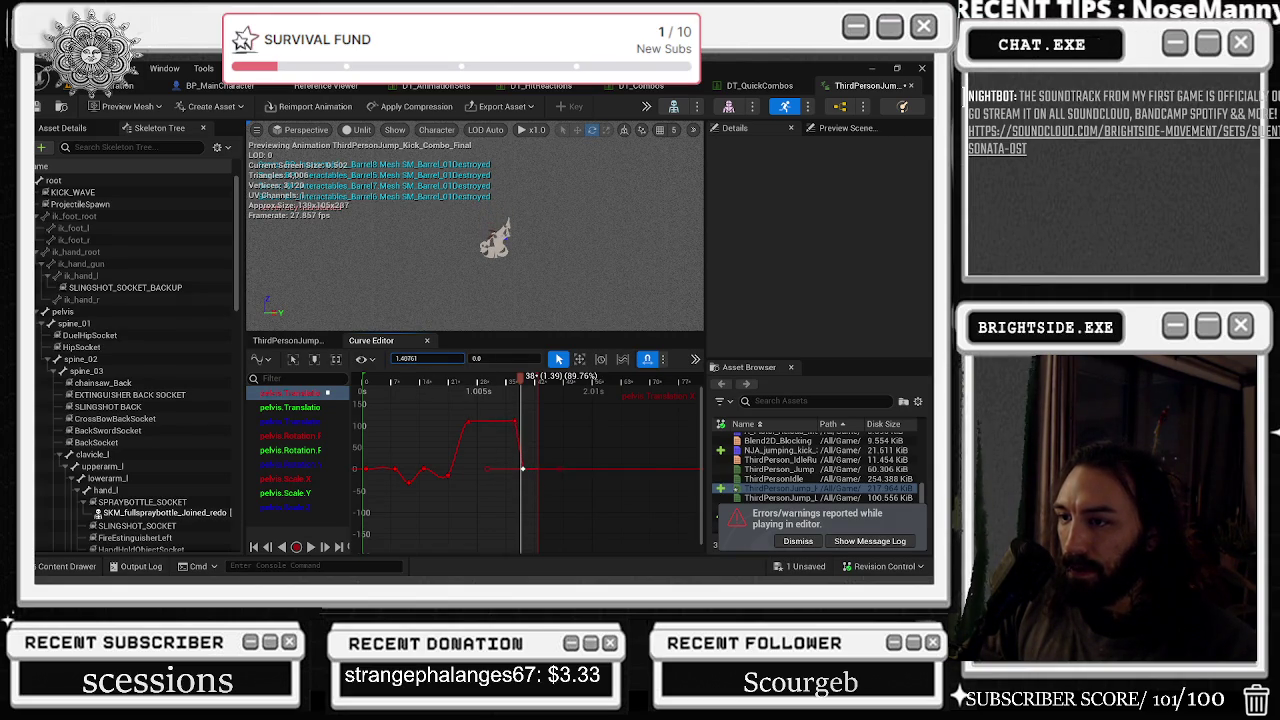
{"action": "key", "text": "space"}
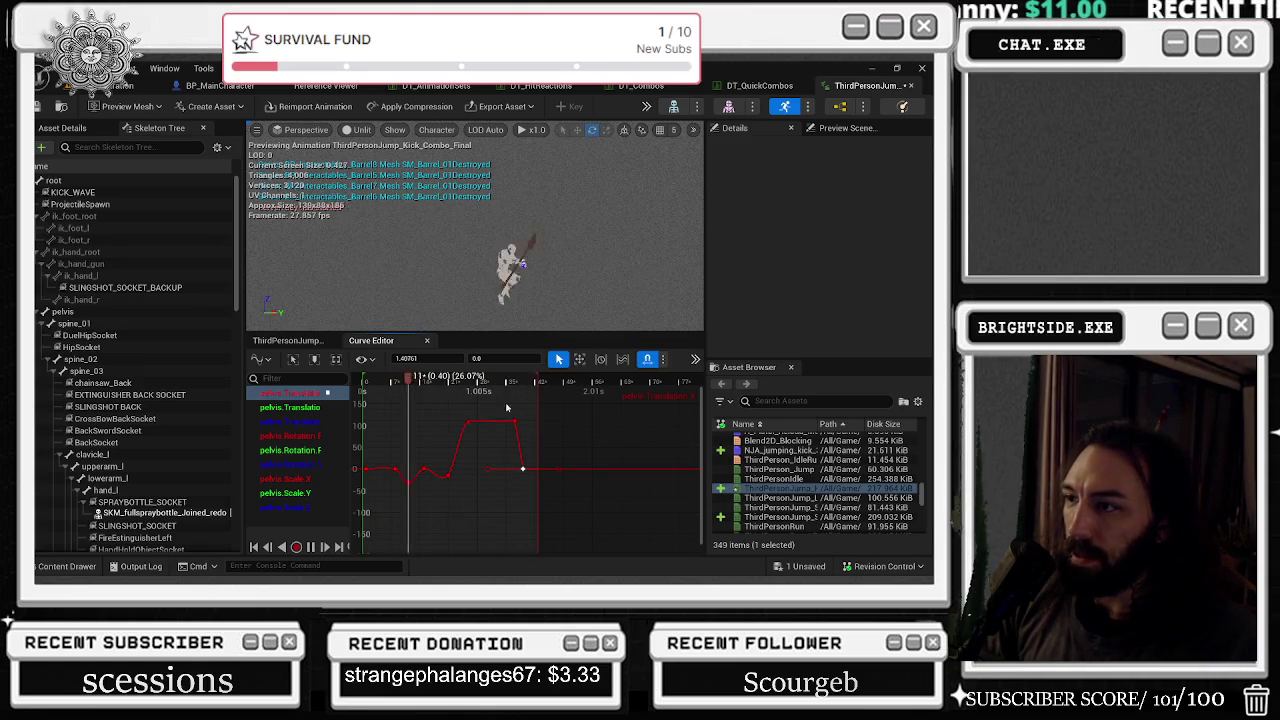
{"action": "key", "text": "space"}
{"action": "key", "text": "ctrl+z"}
{"action": "mouse_move", "coordinate": [498, 386]}
{"action": "left_mouse_down"}
{"action": "mouse_move", "coordinate": [440, 386]}
{"action": "mouse_move", "coordinate": [540, 386]}
{"action": "mouse_move", "coordinate": [466, 386]}
{"action": "left_mouse_up"}
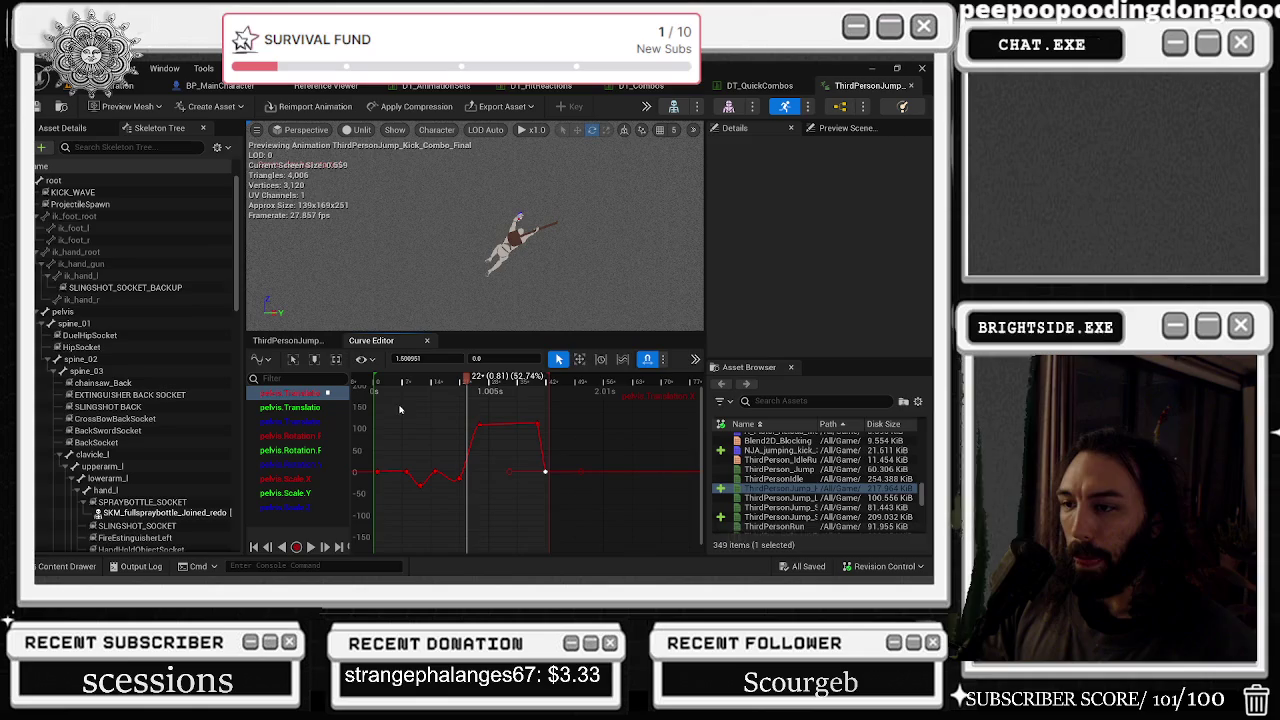
{"action": "left_click", "coordinate": [62, 566]}
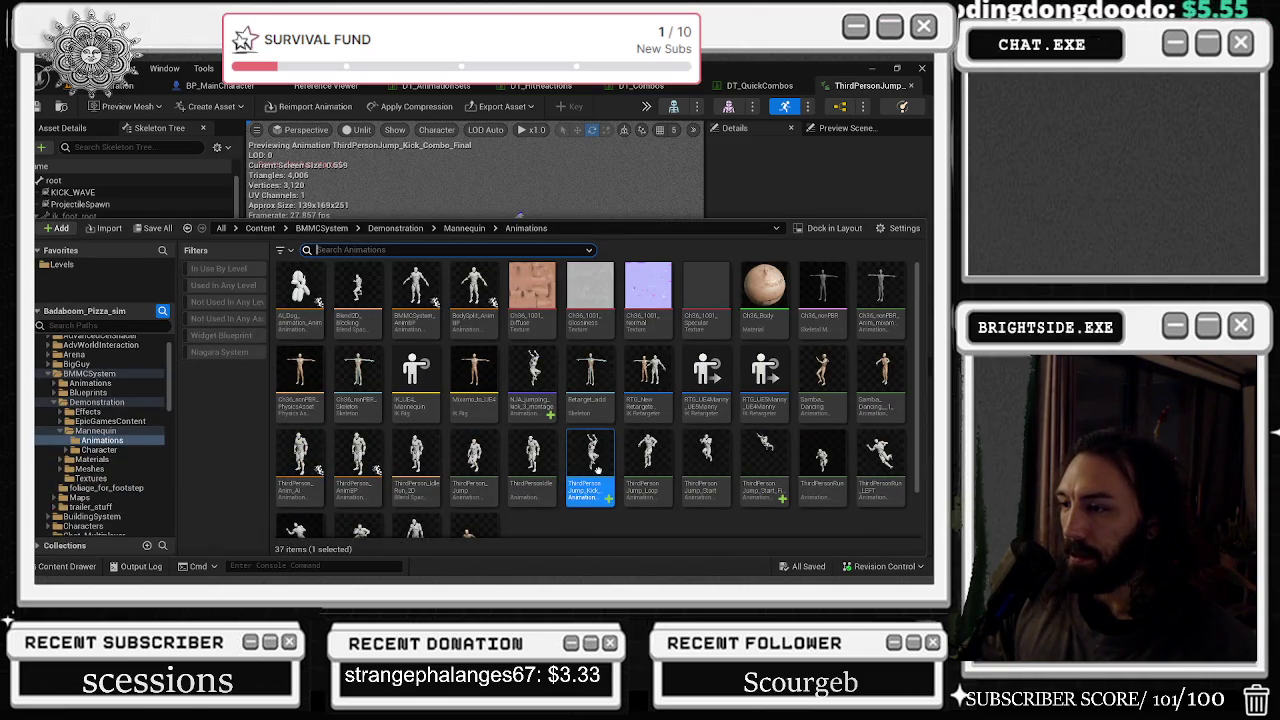
- Open NJA_jumping_kick_3_montage and enter 0 for its blend-in time
{"action": "double_click", "coordinate": [527, 402]}
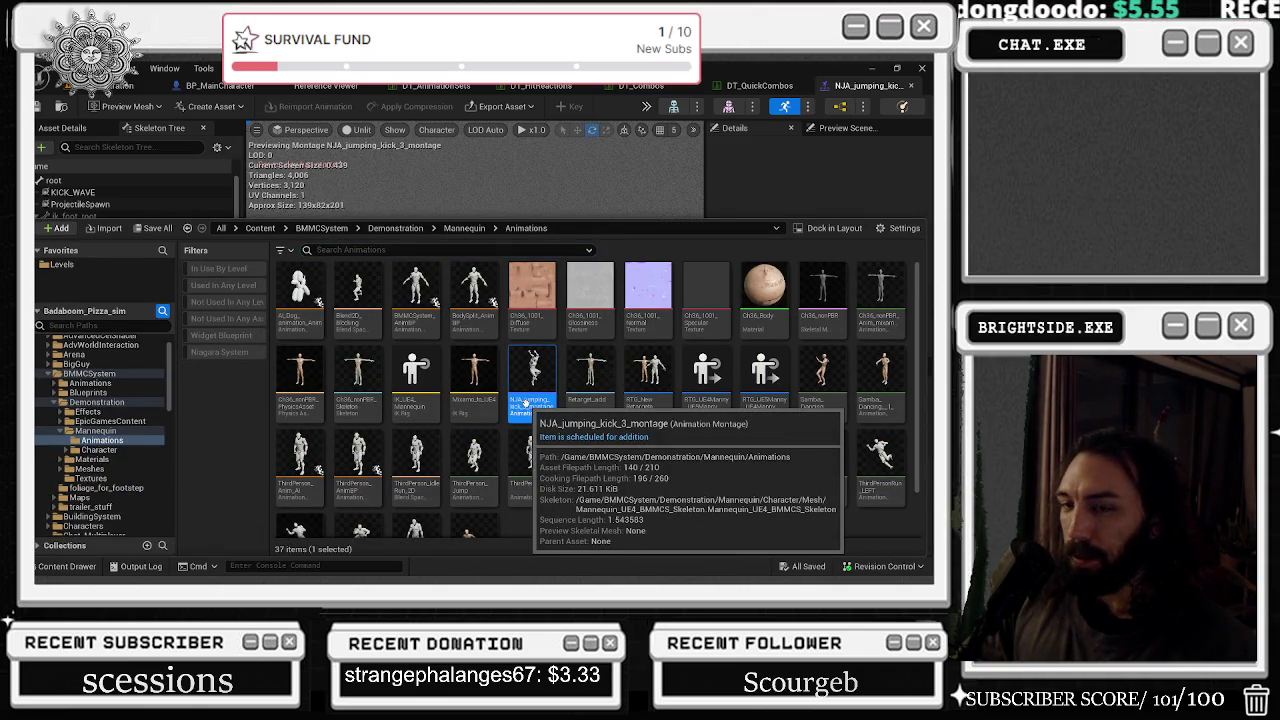
{"action": "left_click", "coordinate": [65, 131]}
{"action": "left_click", "coordinate": [150, 232]}
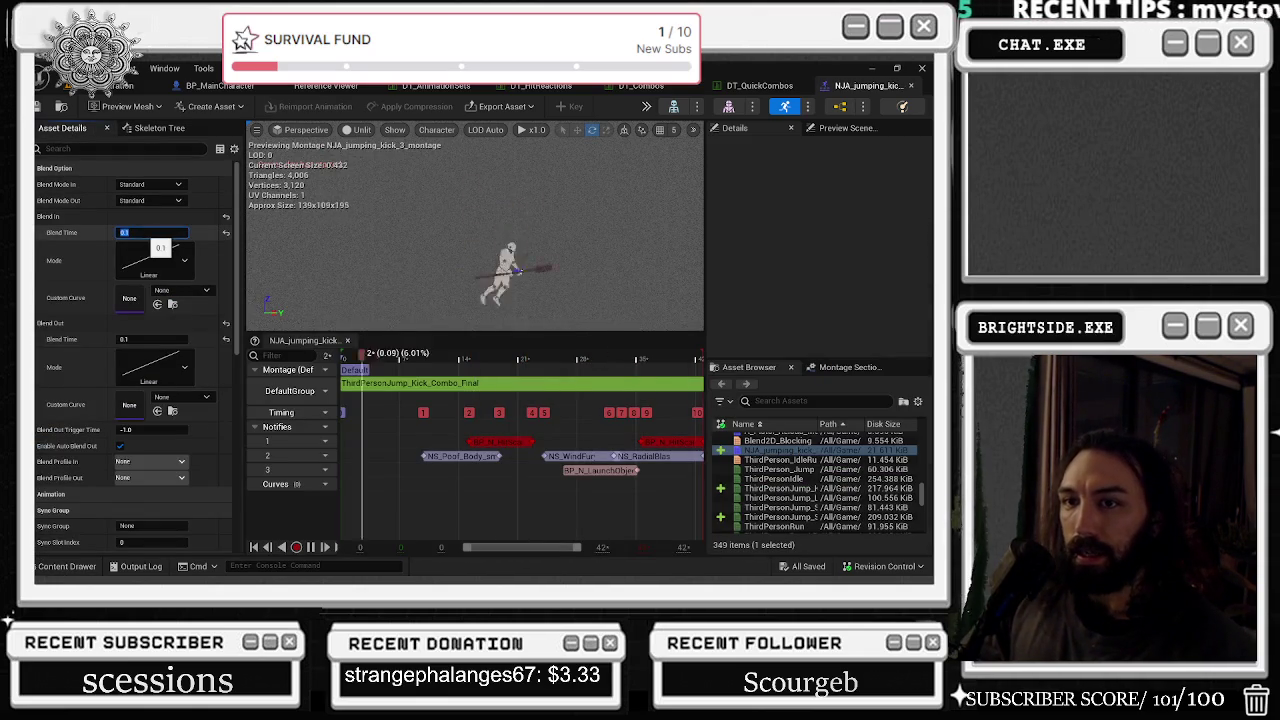
{"action": "type", "text": "0"}
{"action": "key", "text": "Return"}
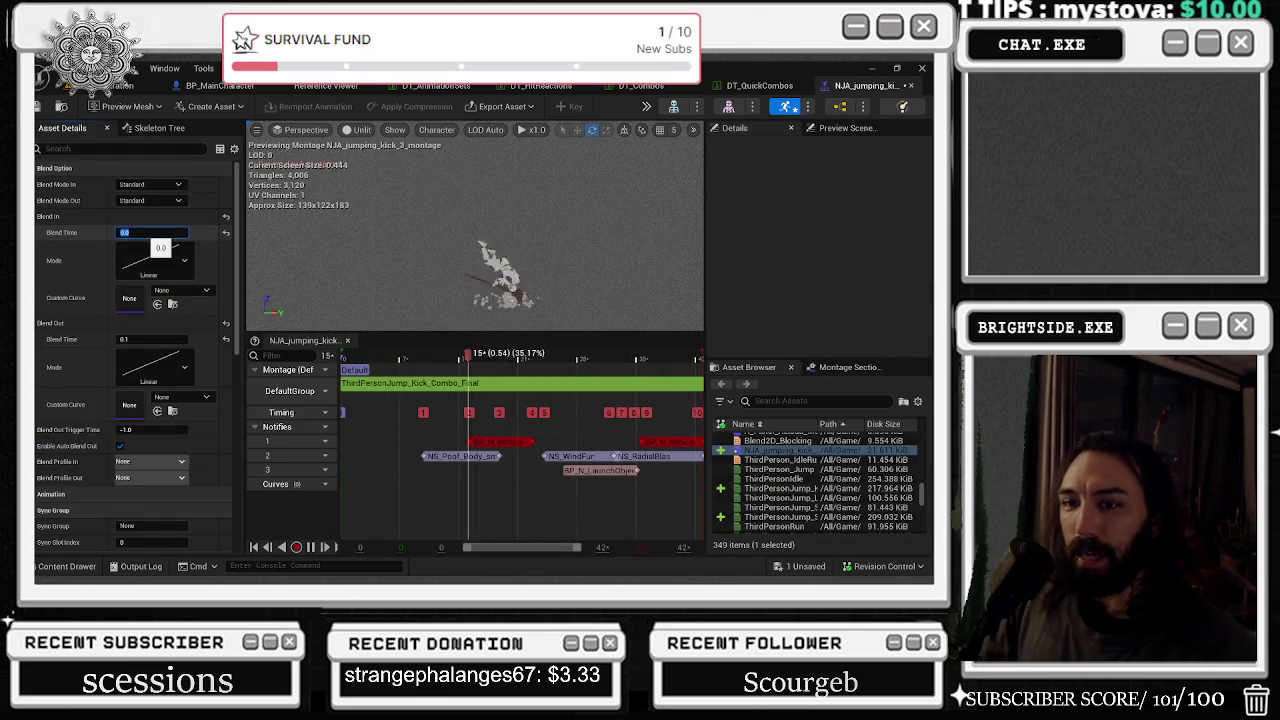
- Set the montage's blend-out time to -1.0 and save it
{"action": "left_click", "coordinate": [141, 339]}
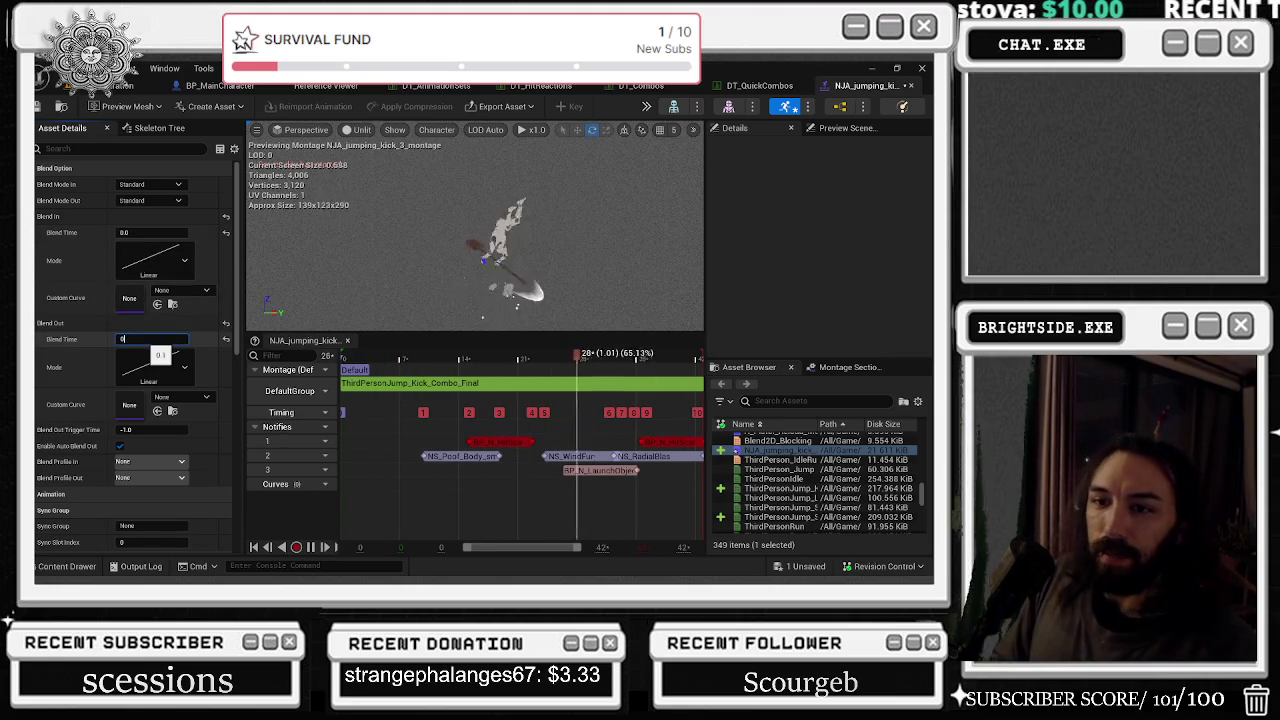
{"action": "left_click", "coordinate": [145, 232]}
{"action": "type", "text": "0"}
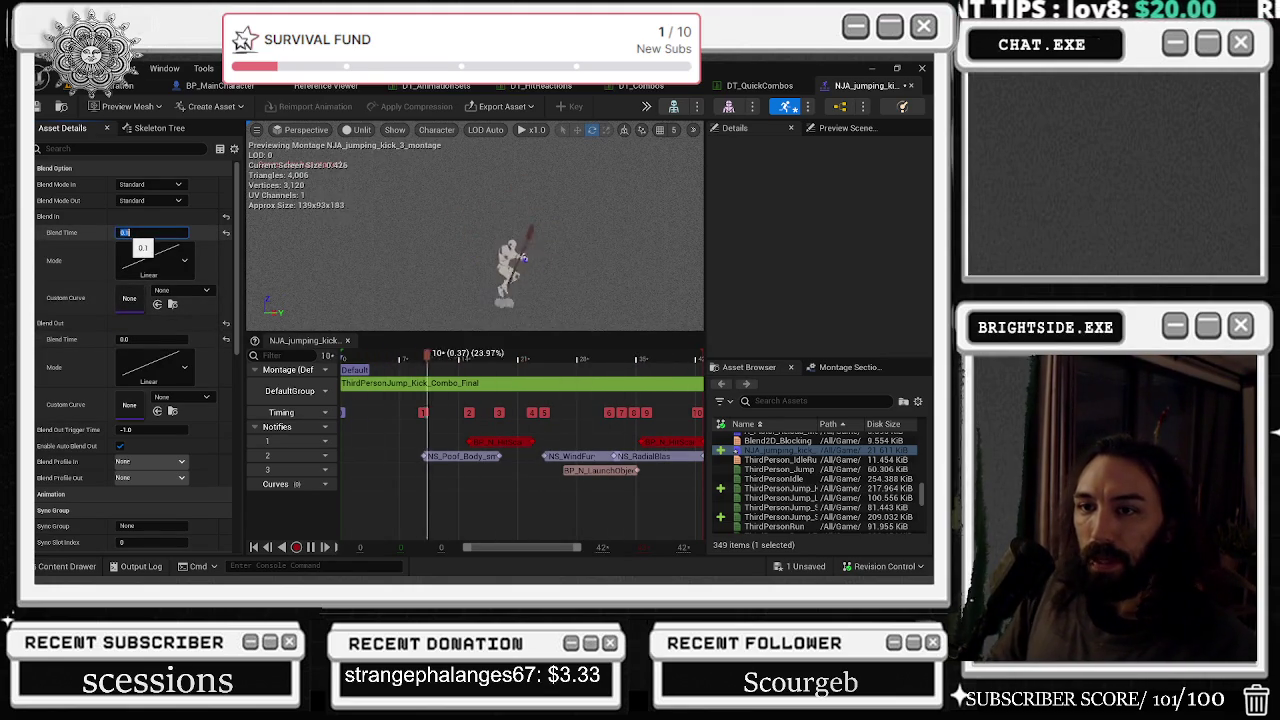
{"action": "left_click", "coordinate": [147, 340]}
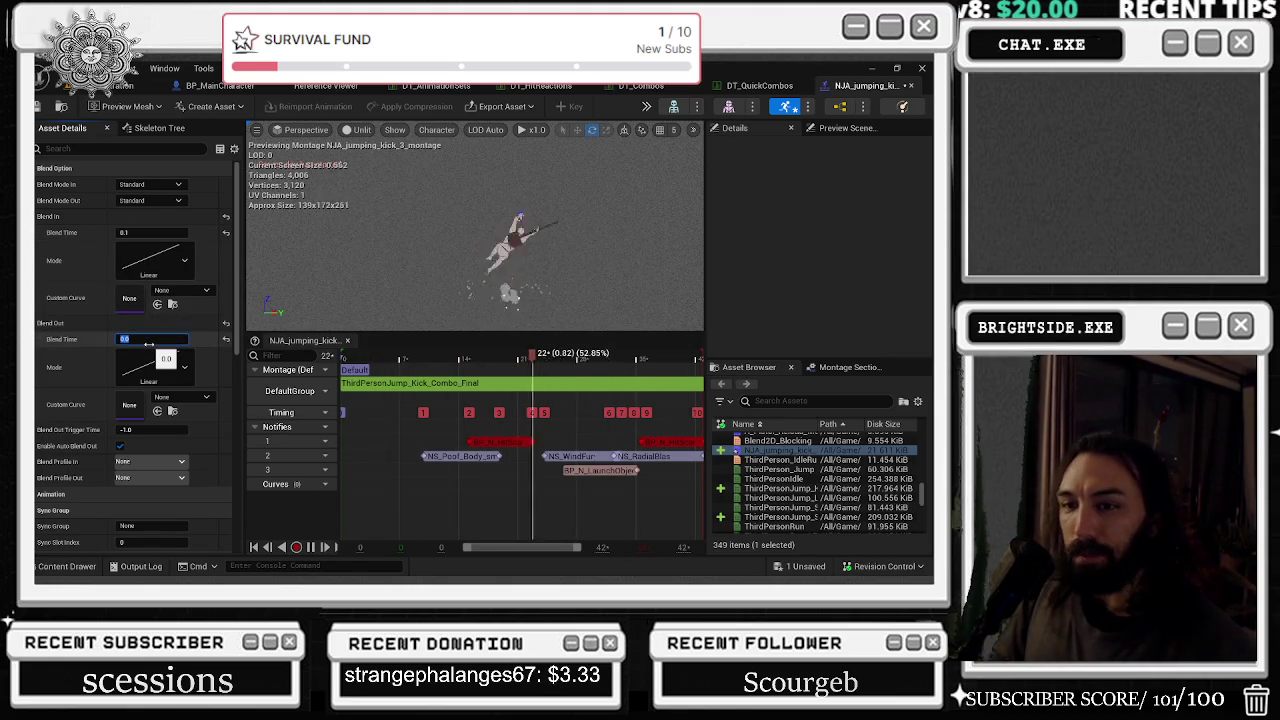
{"action": "type", "text": "-1.0"}
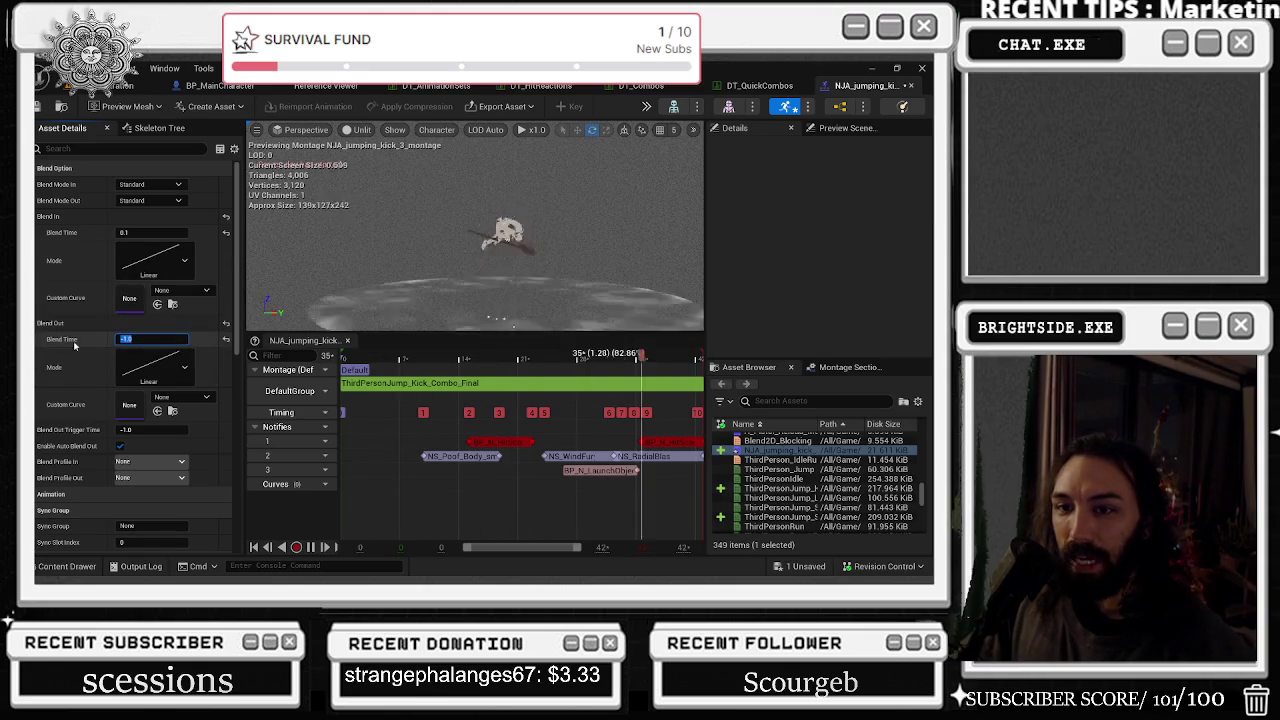
{"action": "key", "text": "Return"}
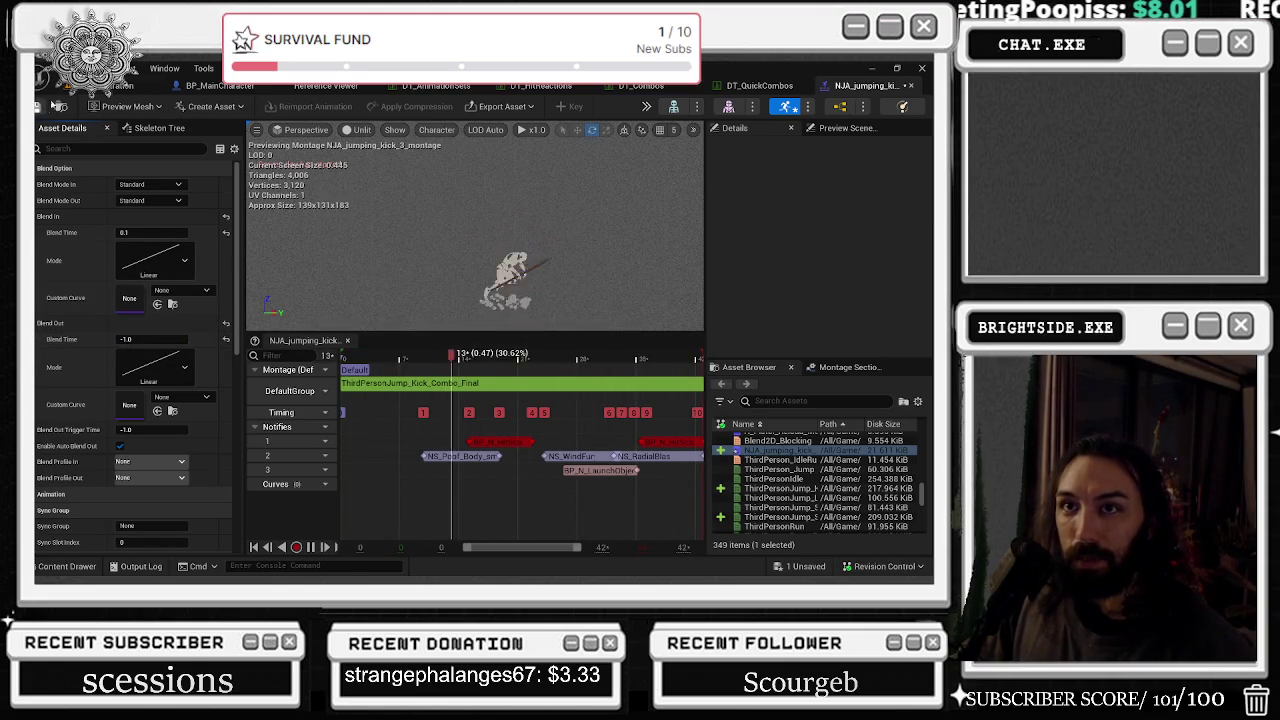
{"action": "left_click", "coordinate": [58, 106]}
{"action": "left_click", "coordinate": [100, 85]}
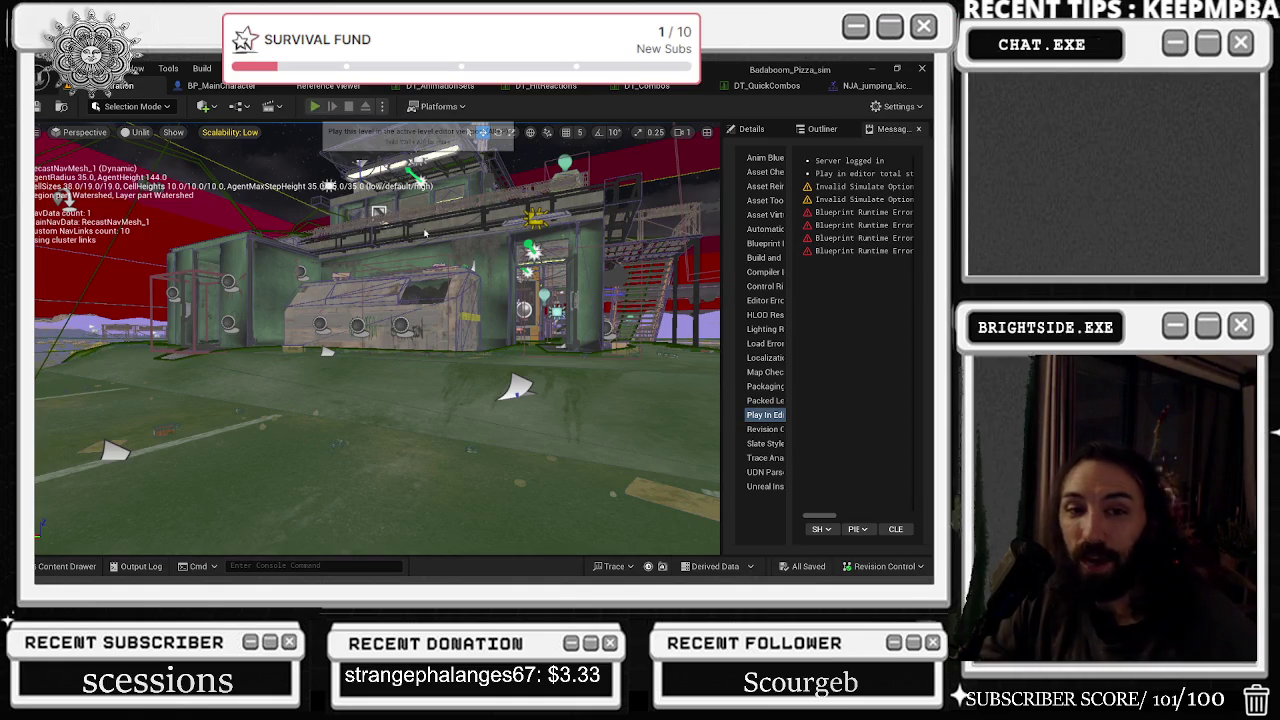
- Play as the chef in third person, doing jumping flip-kicks that break a nearby barrel
{"action": "left_click", "coordinate": [314, 106]}
{"action": "key", "text": "alt+Tab"}
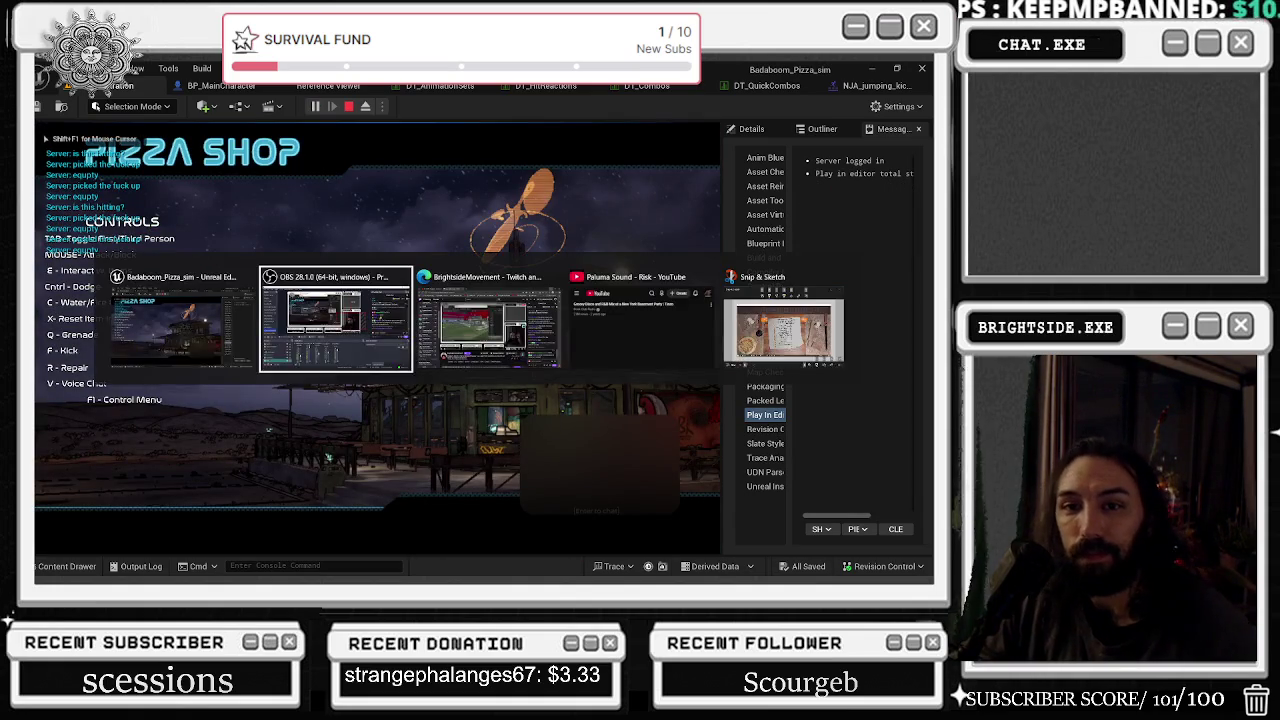
{"action": "left_click", "coordinate": [255, 308]}
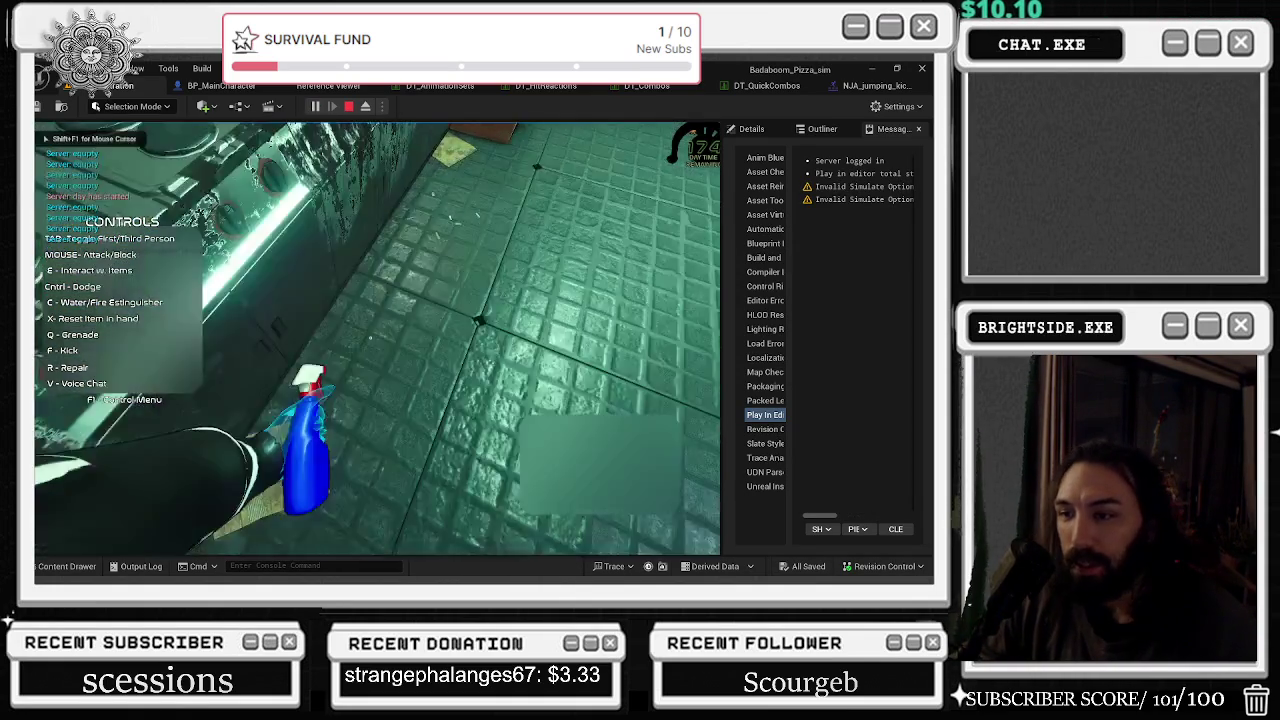
{"action": "key", "text": "w"}
{"action": "key", "text": "Tab"}
{"action": "key", "text": "Tab"}
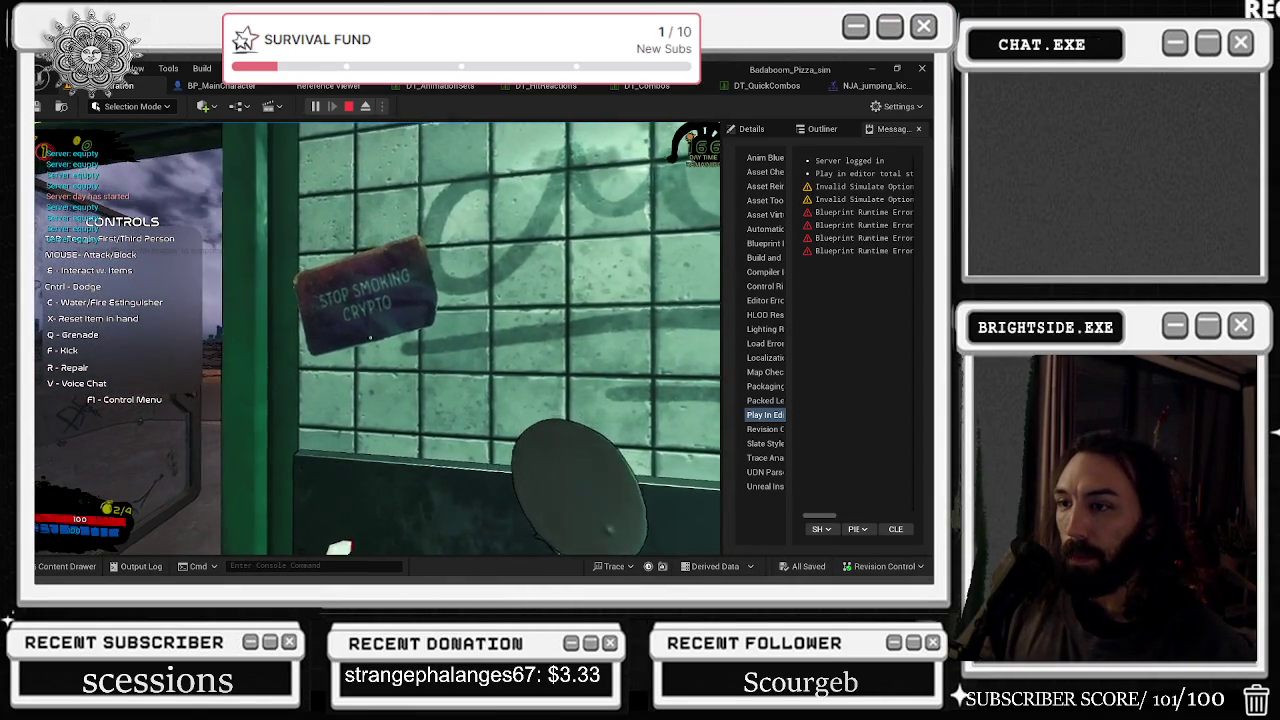
{"action": "key", "text": "Tab"}
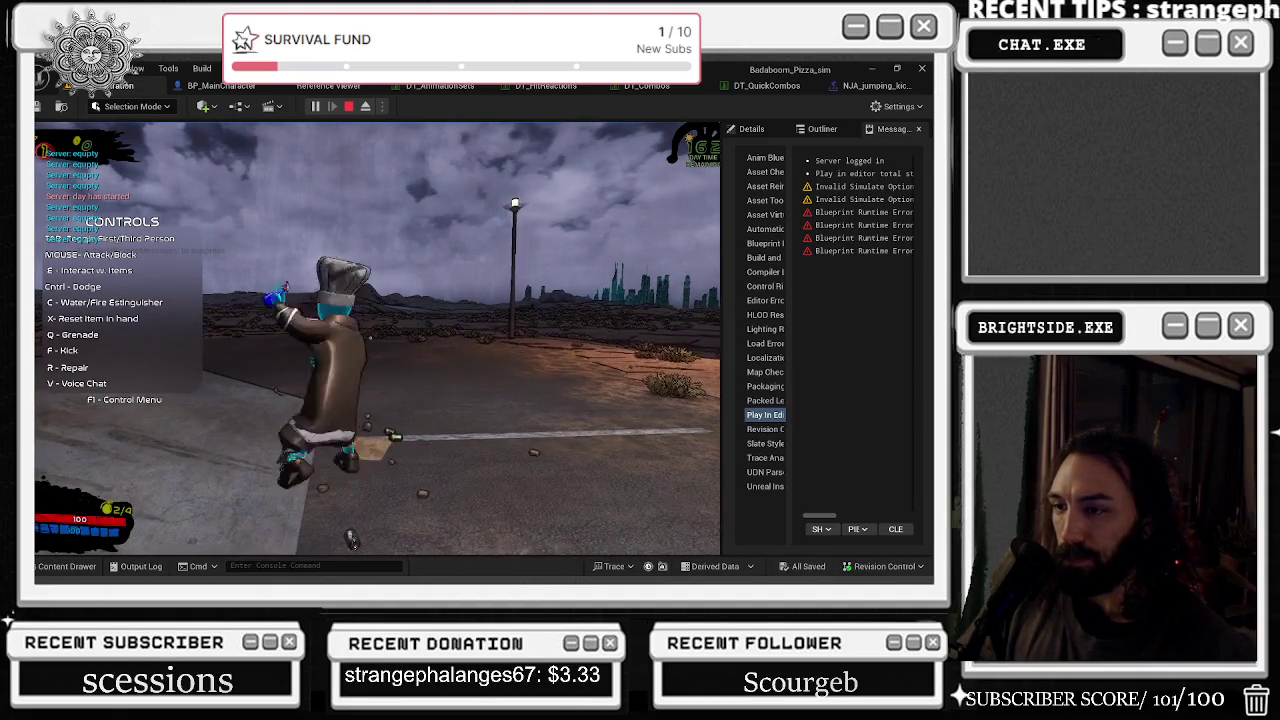
{"action": "key", "text": "f"}
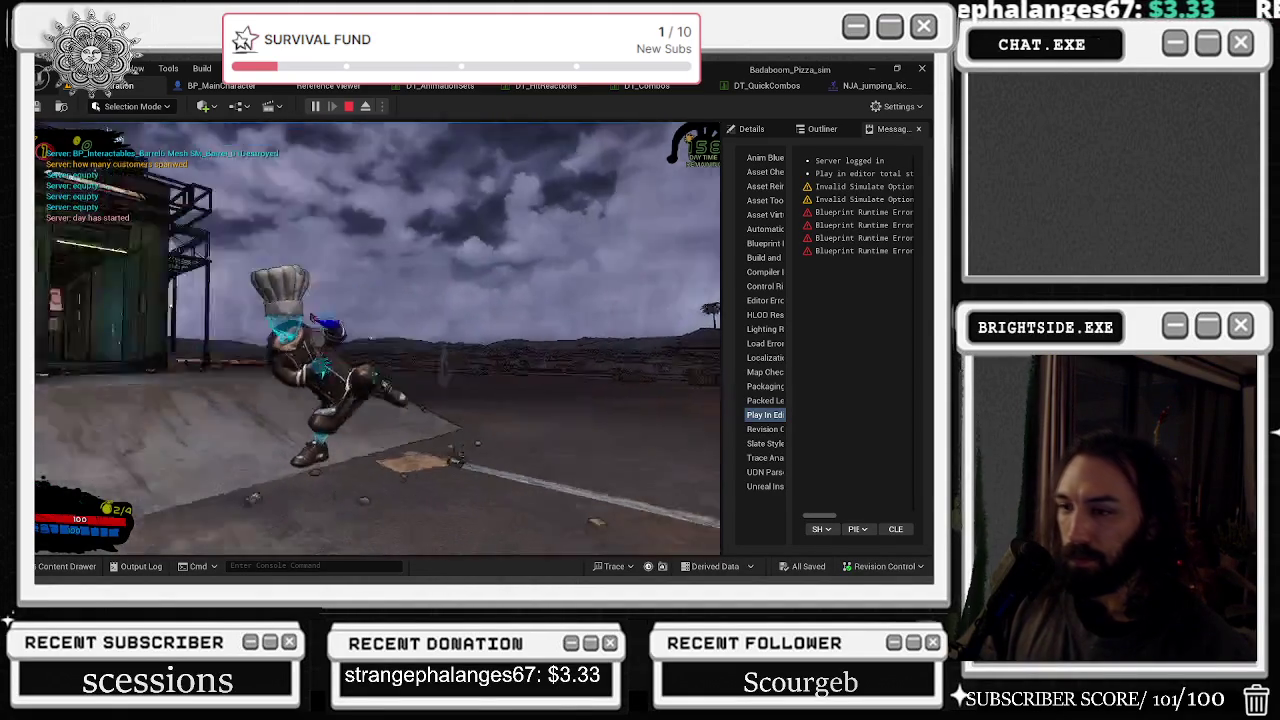
{"action": "key", "text": "f"}
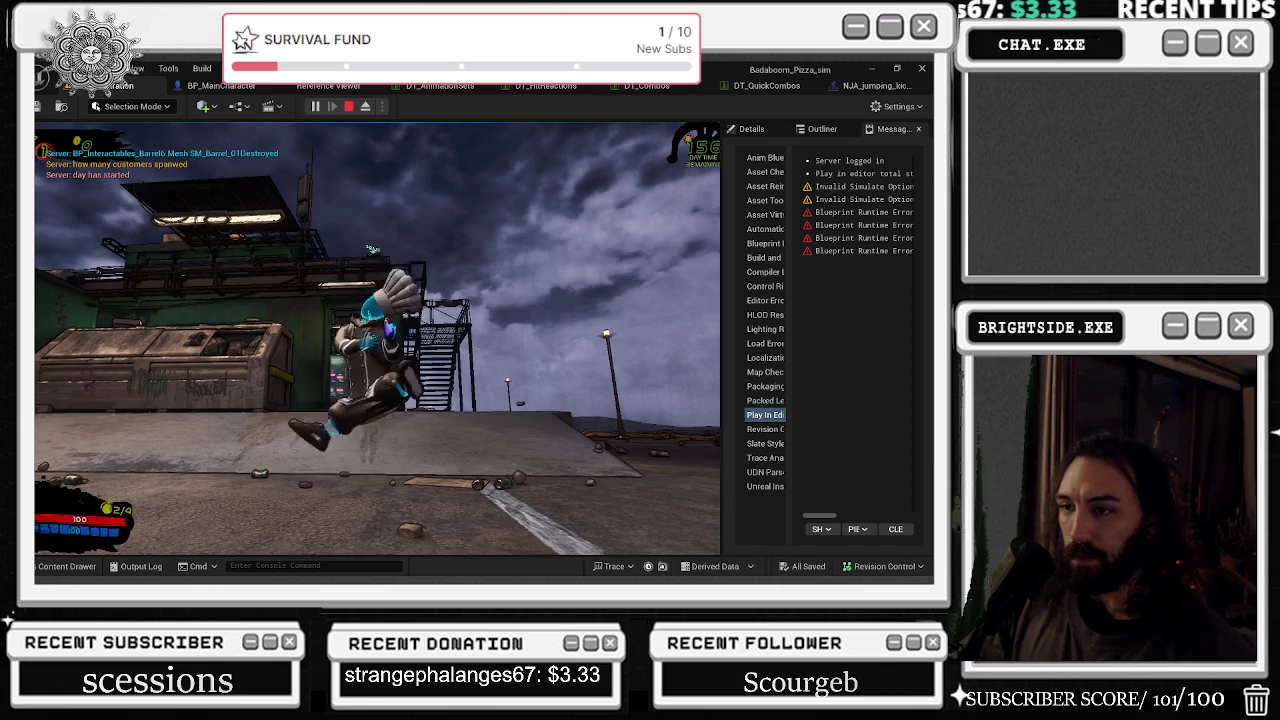
{"action": "key", "text": "f"}
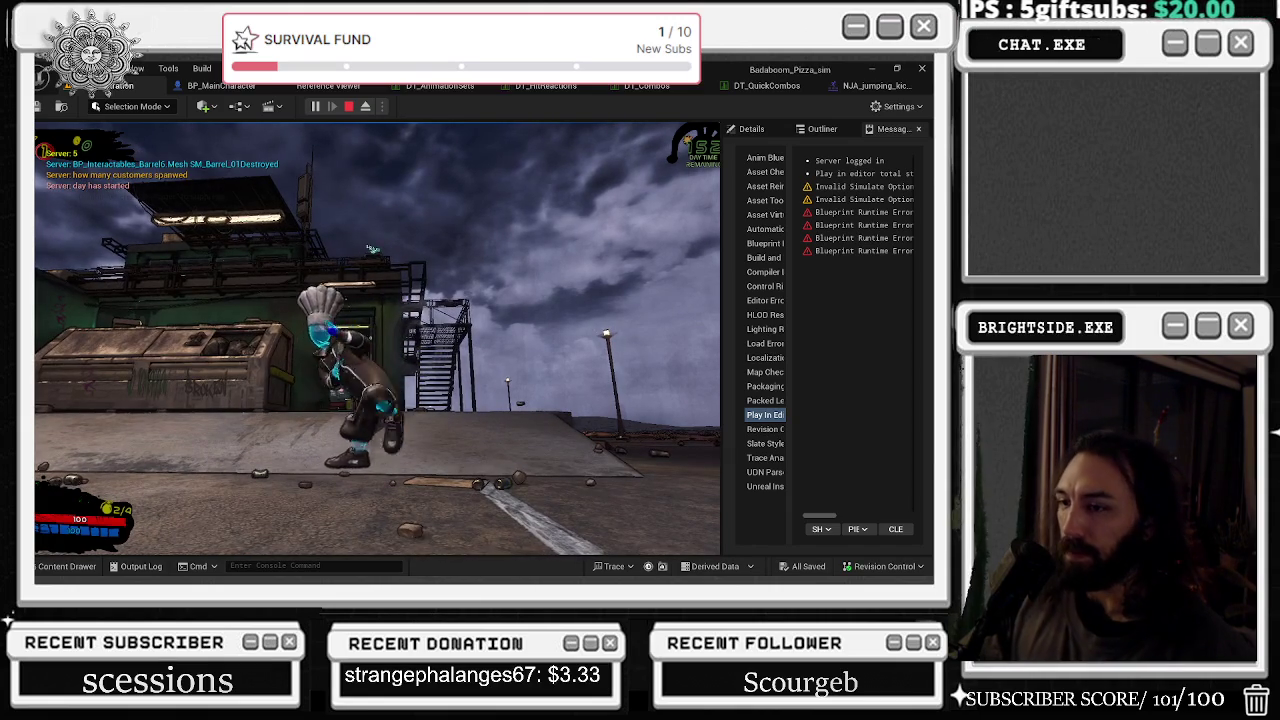
{"action": "key", "text": "f"}
{"action": "key", "text": "alt+Tab"}
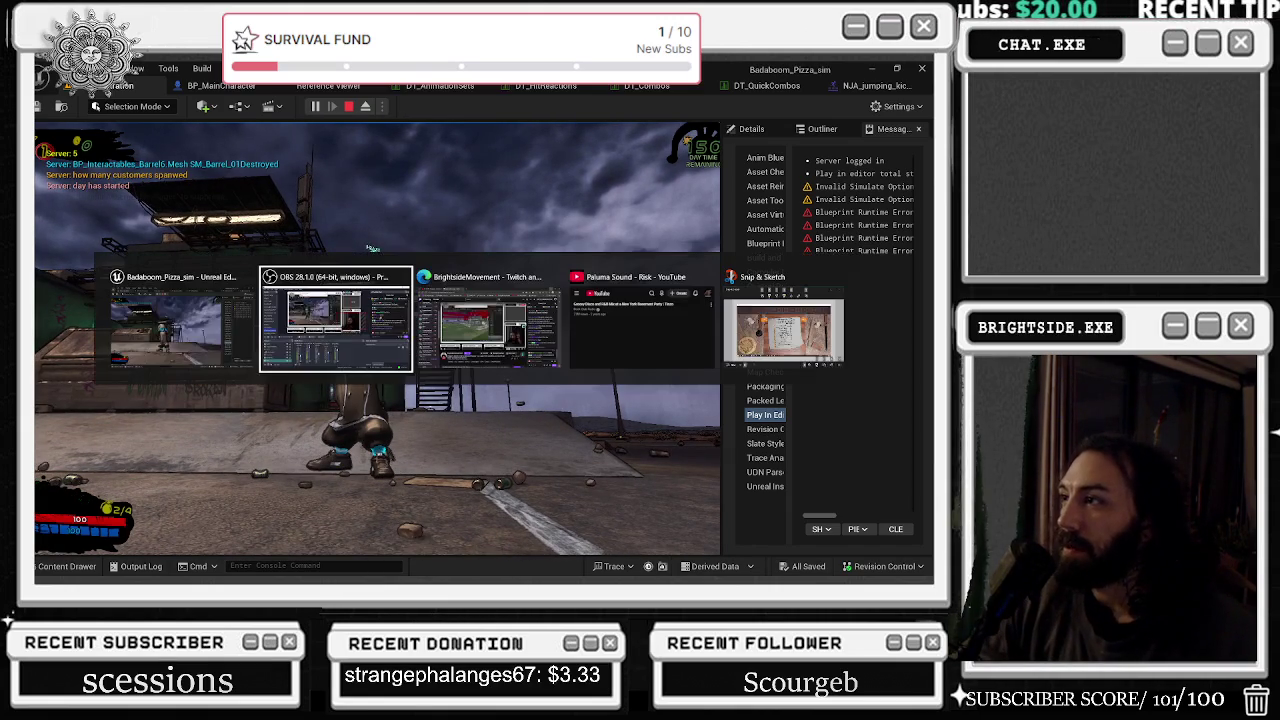
{"action": "left_click", "coordinate": [865, 85]}
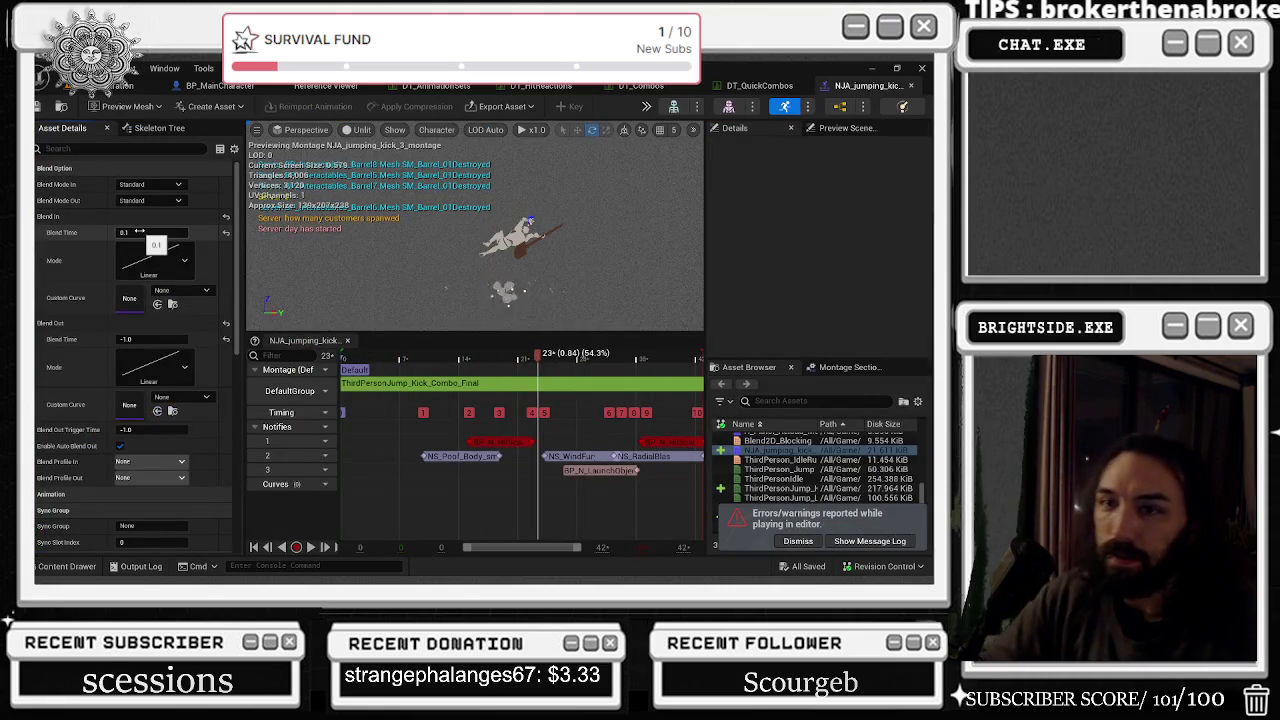
- Reset the montage's blend-out time to 0.0 and start a new play-in-editor session
{"action": "left_click", "coordinate": [150, 339]}
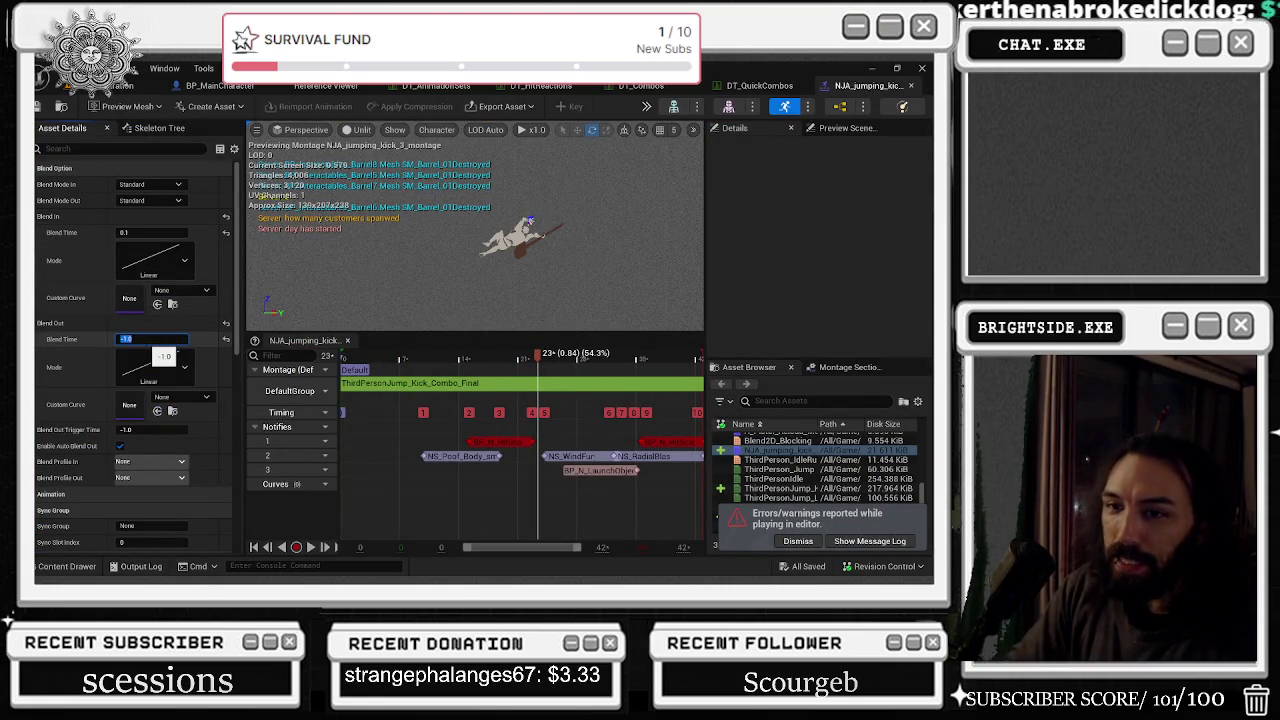
{"action": "type", "text": "0"}
{"action": "key", "text": "Return"}
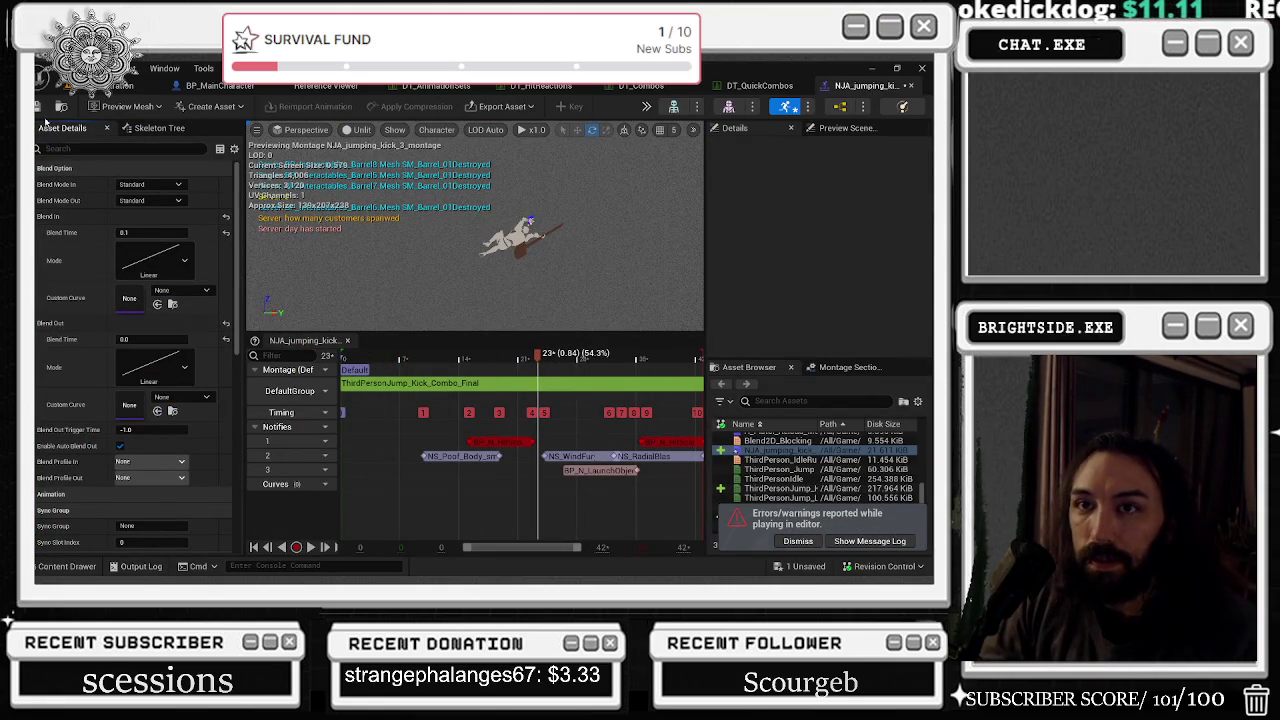
{"action": "left_click", "coordinate": [115, 86]}
{"action": "left_click", "coordinate": [308, 103]}
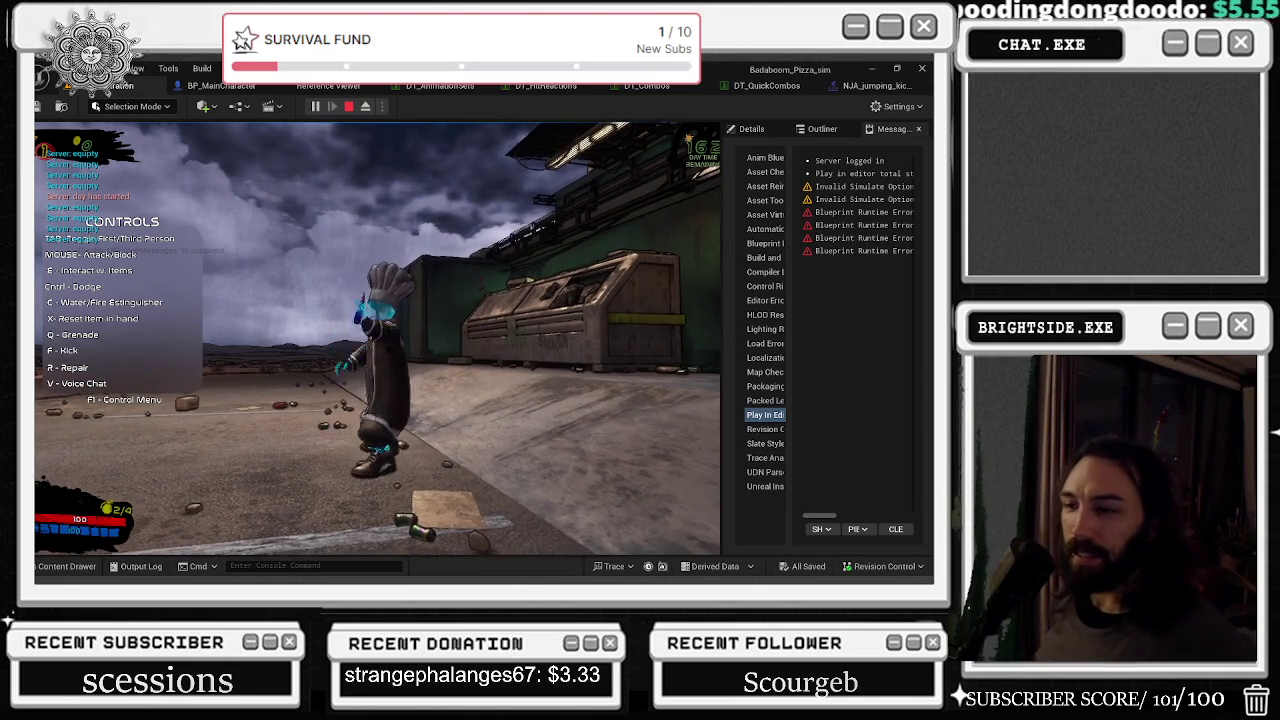
- Attack to destroy a barrel in the running game, then stop the session and return to the montage
{"action": "key", "text": "F1"}
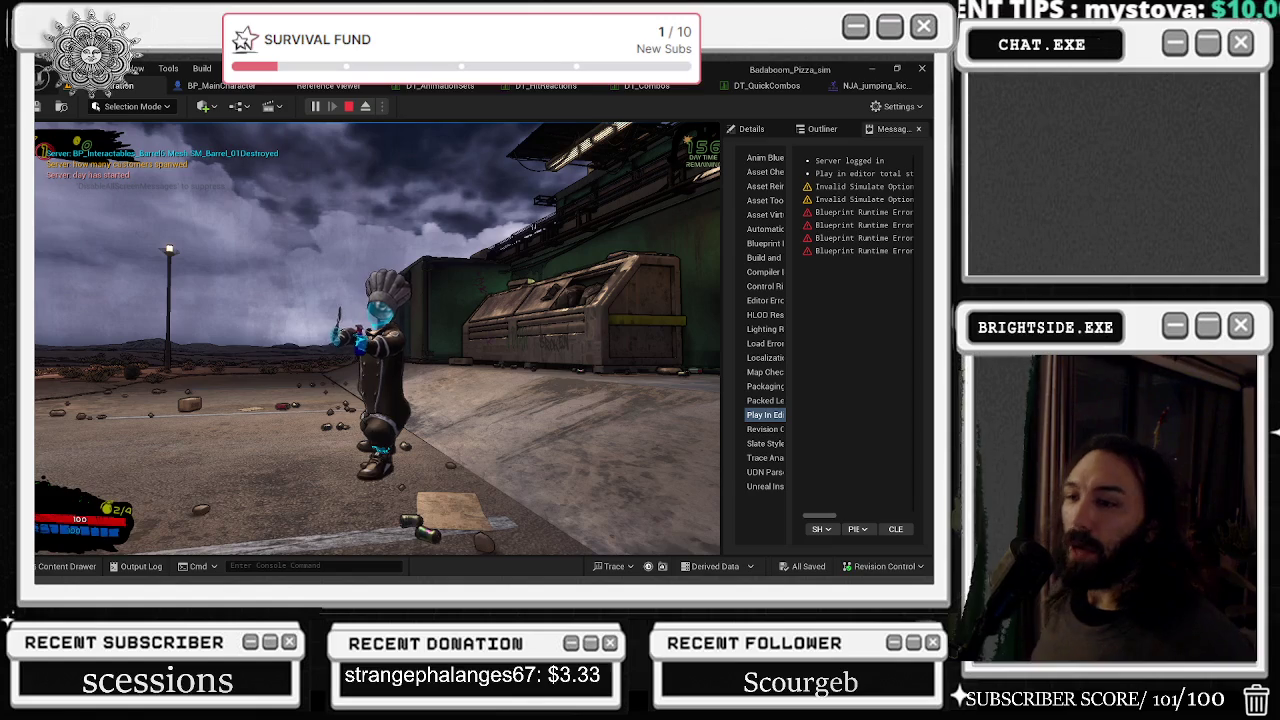
{"action": "key", "text": "Escape"}
{"action": "left_click", "coordinate": [863, 85]}
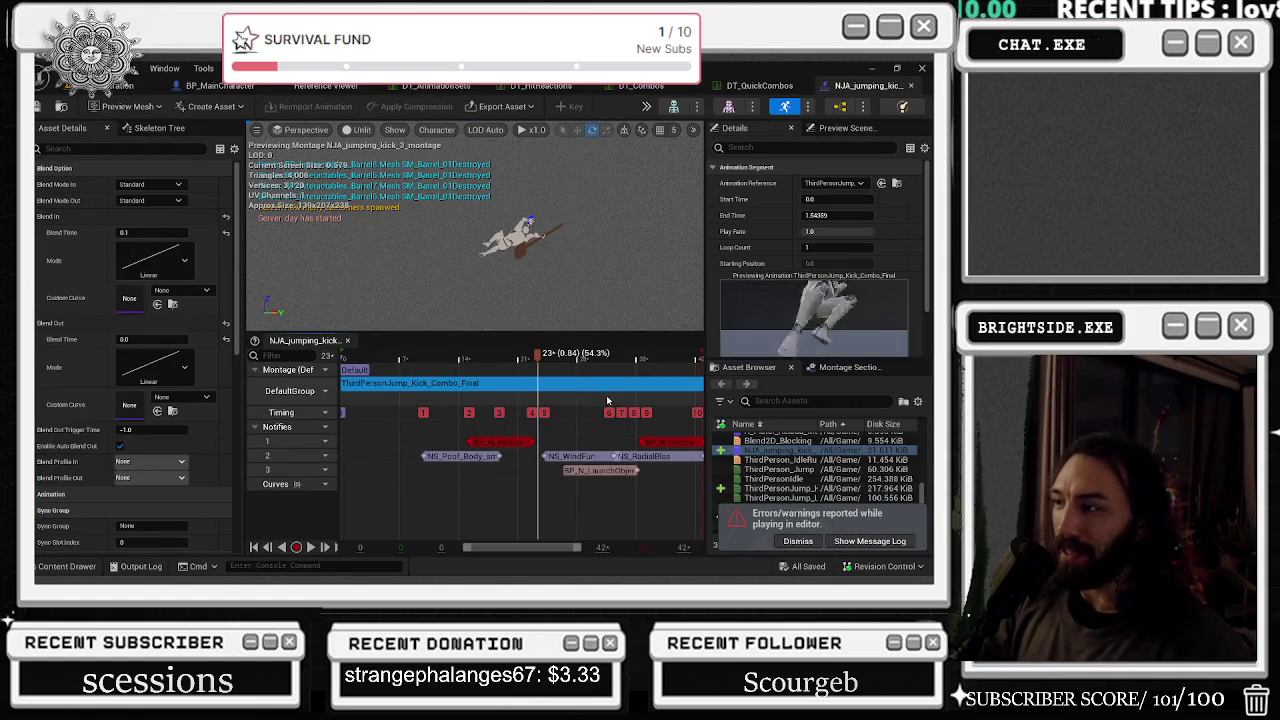
- Search 'duck' and add NJA_Cbt_Duck_IPC after the kick on the montage track
{"action": "left_click", "coordinate": [789, 403]}
{"action": "type", "text": "duck"}
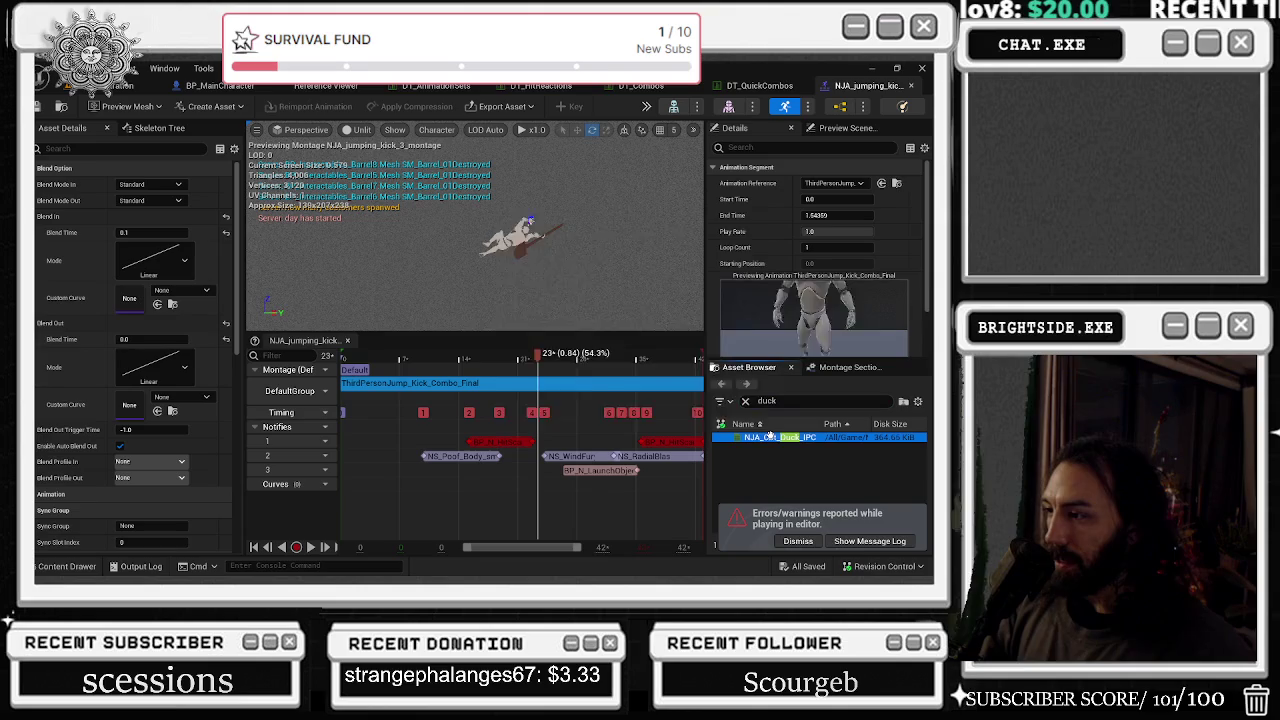
{"action": "mouse_move", "coordinate": [780, 437]}
{"action": "left_mouse_down"}
{"action": "mouse_move", "coordinate": [680, 400]}
{"action": "mouse_move", "coordinate": [488, 376]}
{"action": "left_mouse_up"}
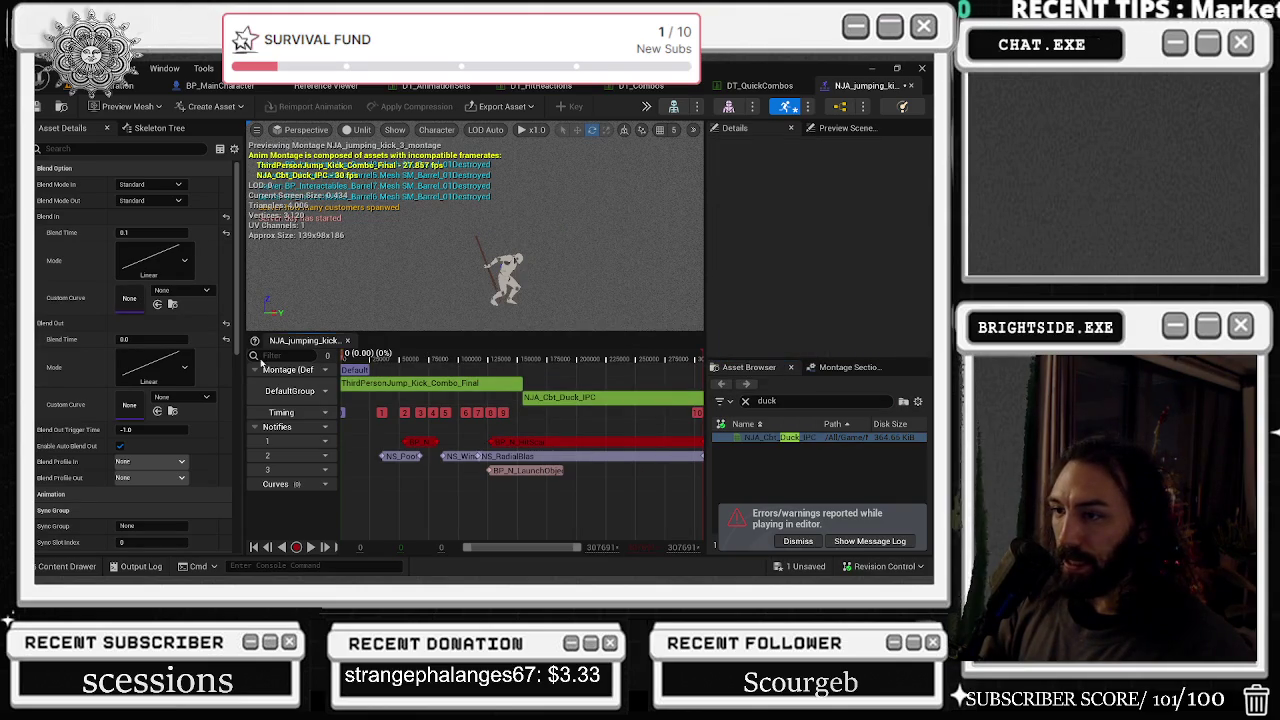
- Trim the duck segment to about 0.177–1.154 s at play rate 3.0 and preview it
{"action": "left_click", "coordinate": [552, 403]}
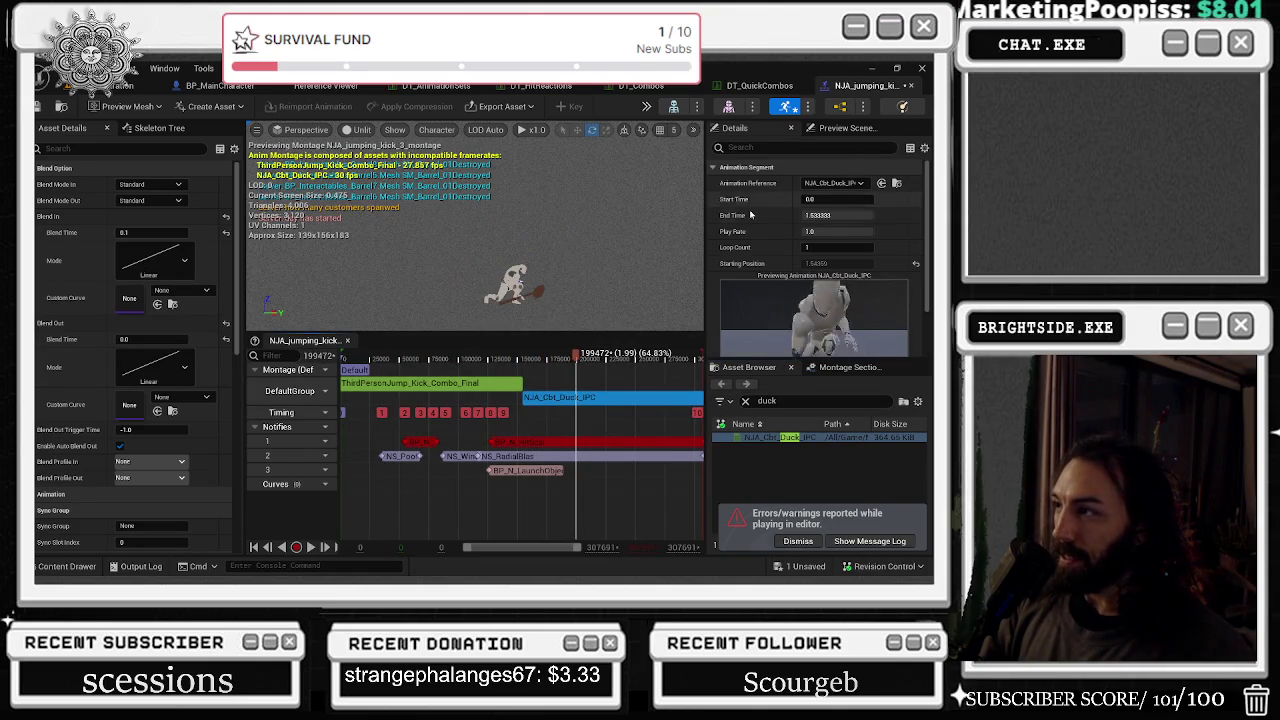
{"action": "left_click", "coordinate": [840, 216]}
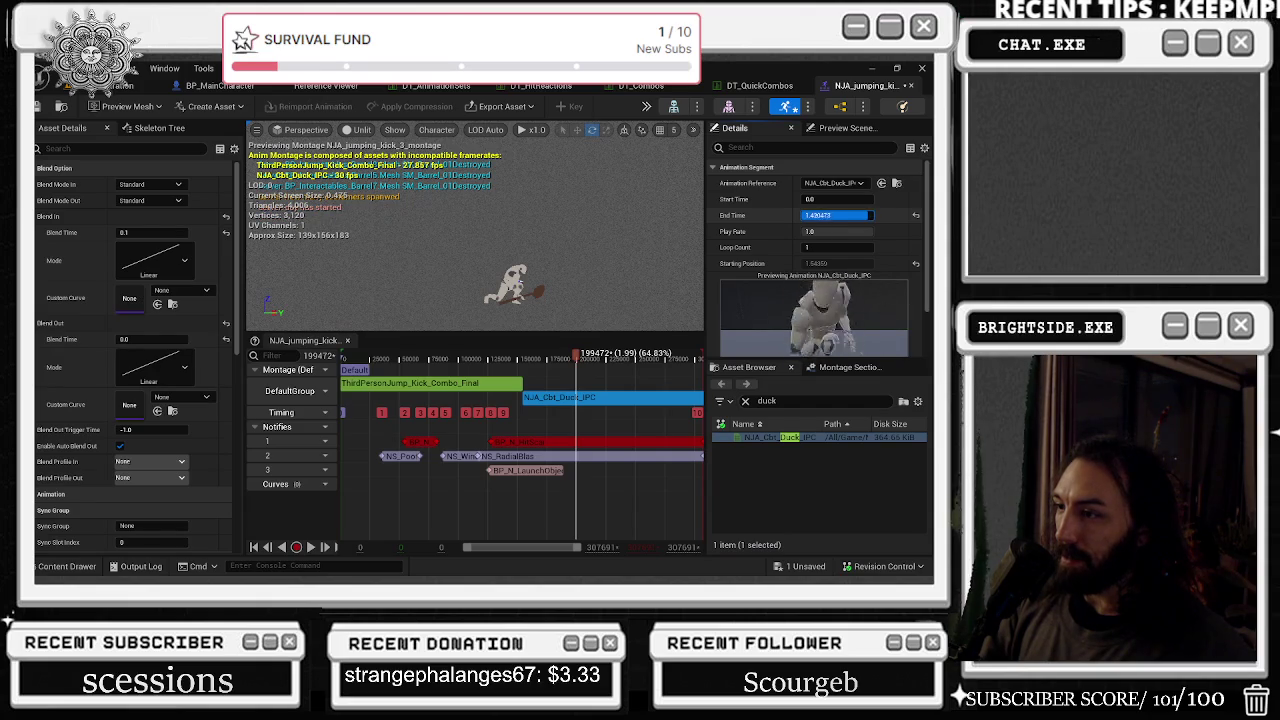
{"action": "type", "text": "1.307613"}
{"action": "key", "text": "Return"}
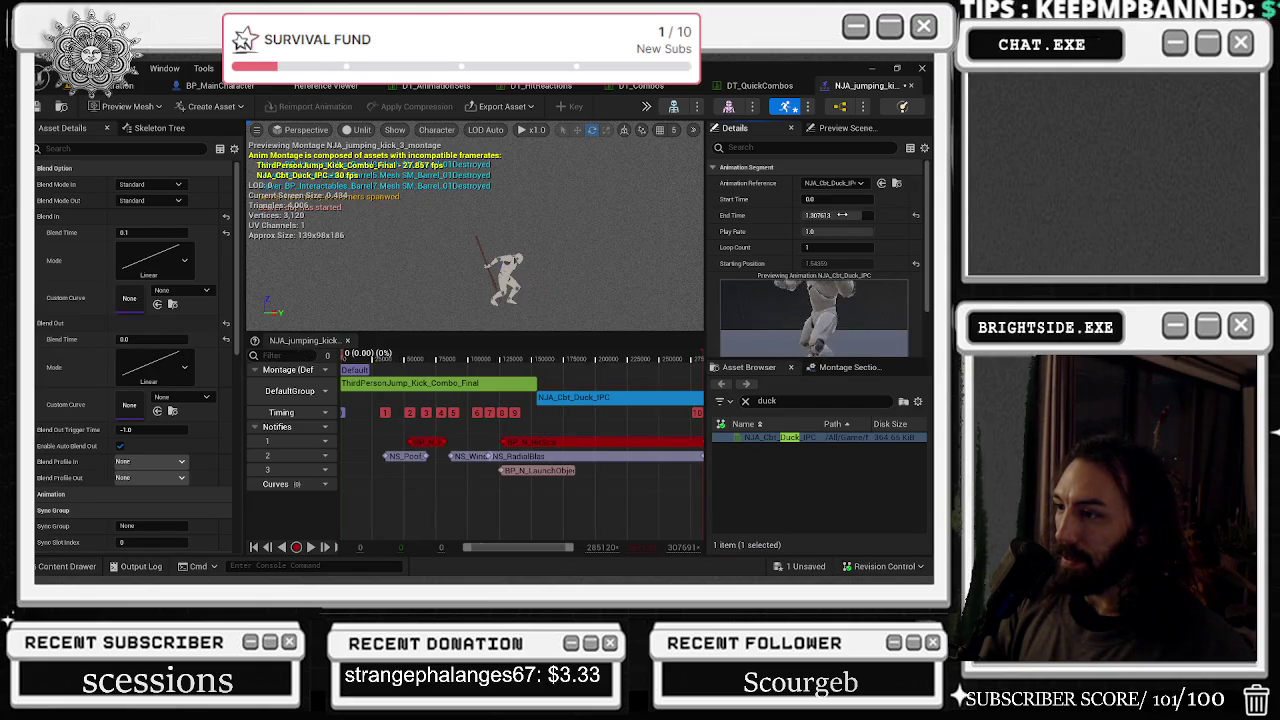
{"action": "left_click_drag", "start_coordinate": [846, 215], "coordinate": [805, 215]}
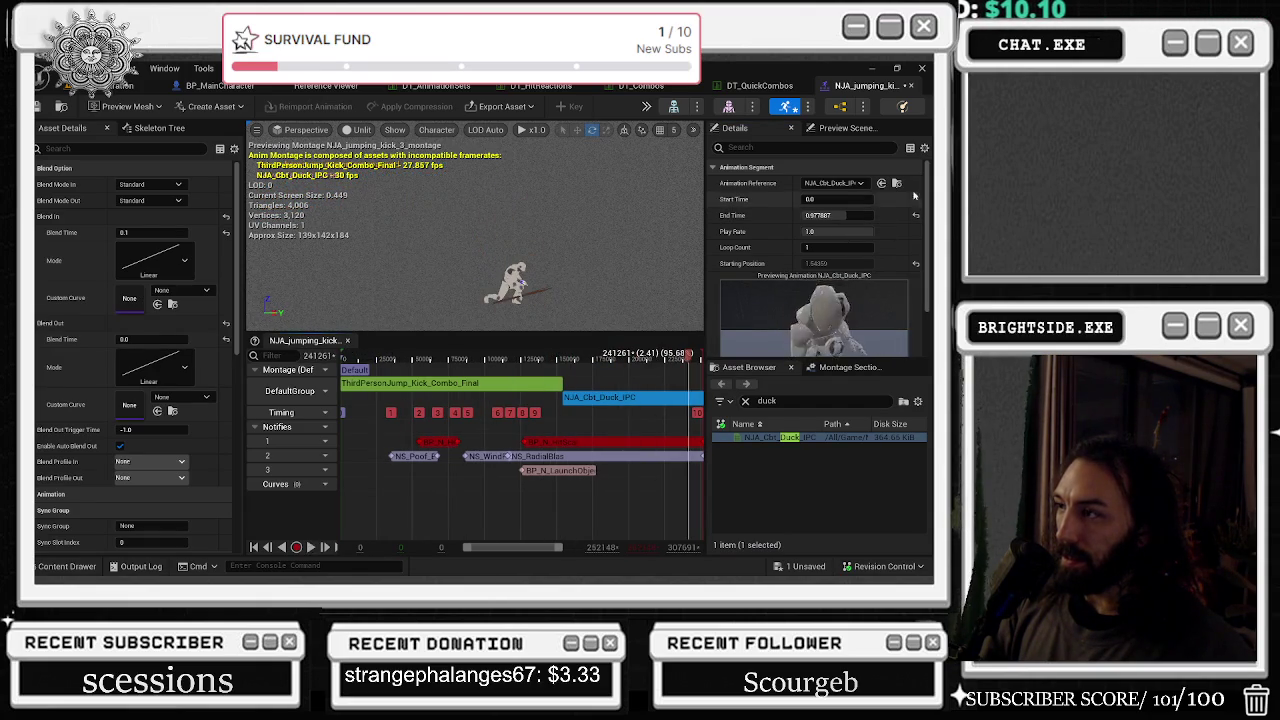
{"action": "left_click_drag", "start_coordinate": [820, 233], "coordinate": [828, 233]}
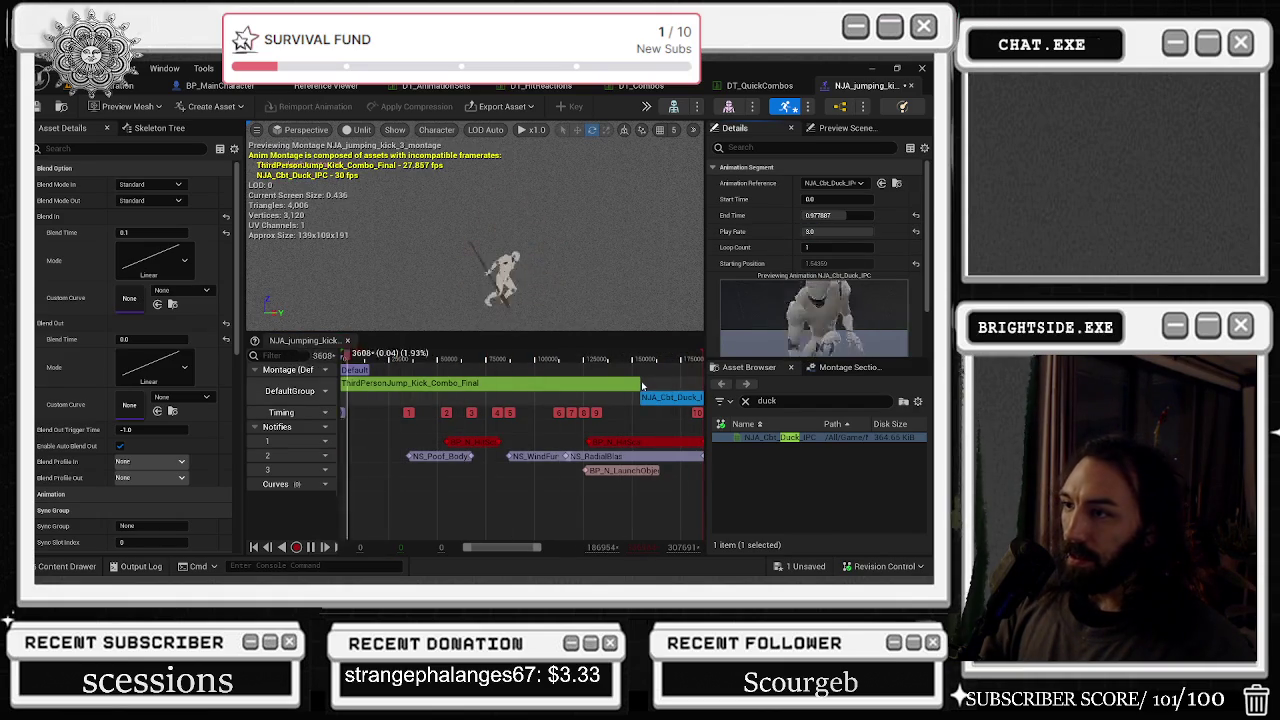
{"action": "key", "text": "space"}
{"action": "left_click_drag", "start_coordinate": [838, 199], "coordinate": [850, 215]}
{"action": "key", "text": "space"}
{"action": "left_click", "coordinate": [608, 357]}
{"action": "mouse_move", "coordinate": [621, 360]}
{"action": "left_mouse_down"}
{"action": "mouse_move", "coordinate": [676, 356]}
{"action": "mouse_move", "coordinate": [600, 358]}
{"action": "mouse_move", "coordinate": [659, 354]}
{"action": "left_mouse_up"}
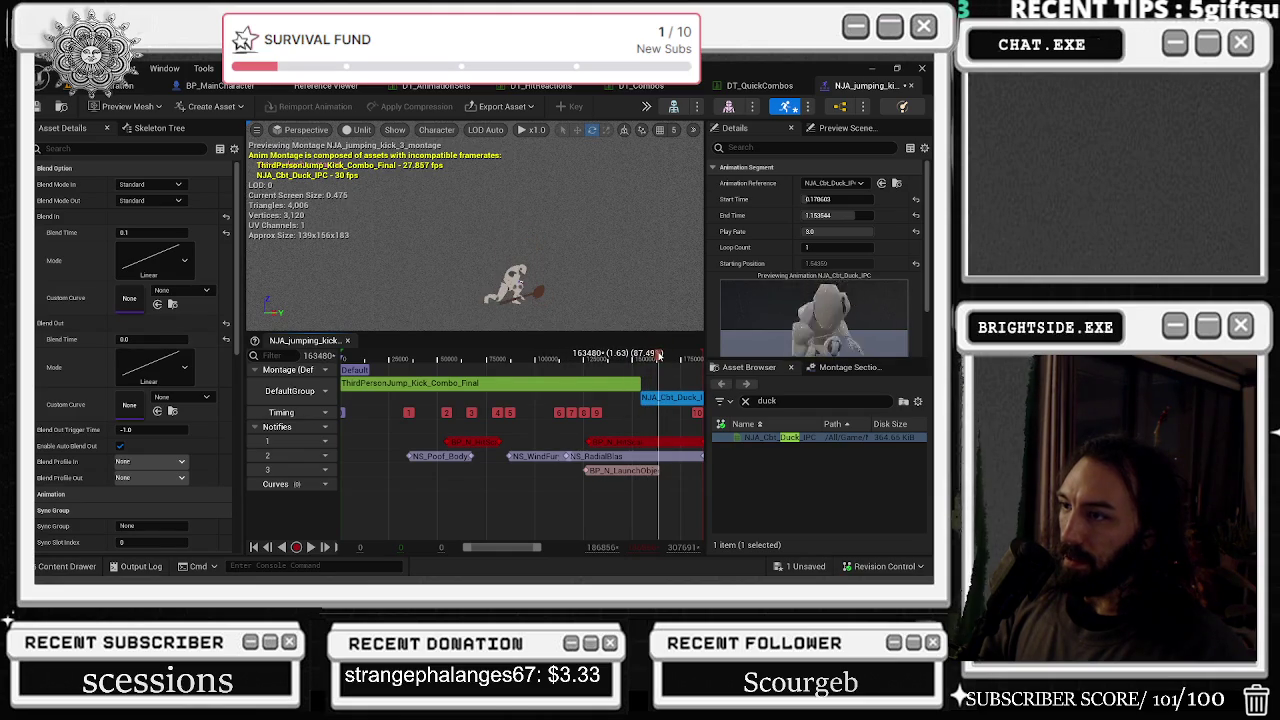
- Set the montage's blend-out time to 0.1 and launch a new play-in-editor test
{"action": "key", "text": "space"}
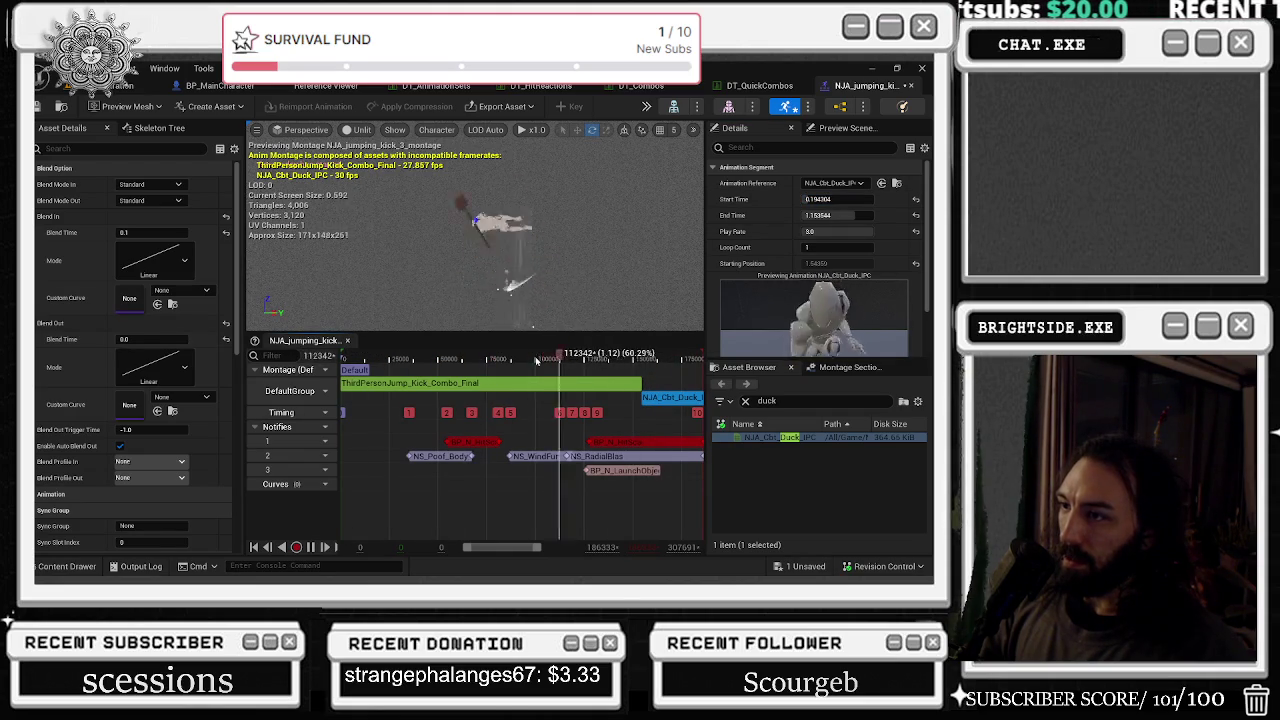
{"action": "left_click", "coordinate": [140, 340]}
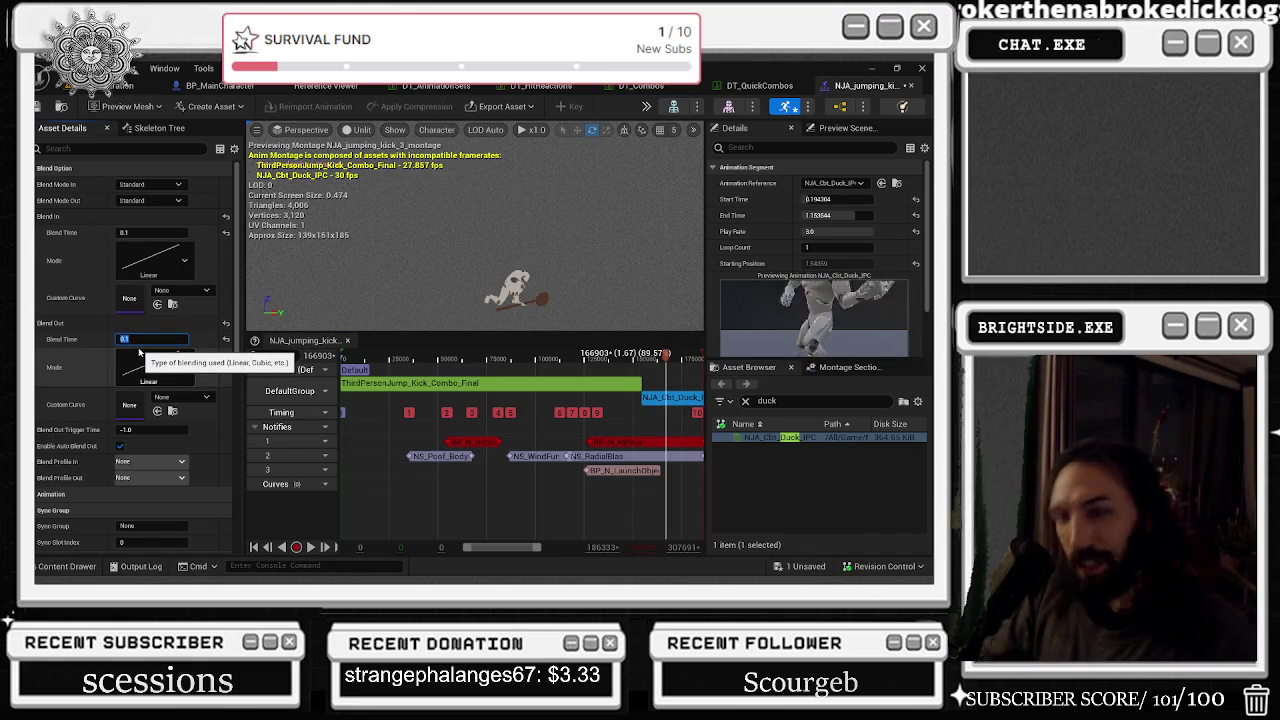
{"action": "type", "text": "0.1"}
{"action": "key", "text": "Return"}
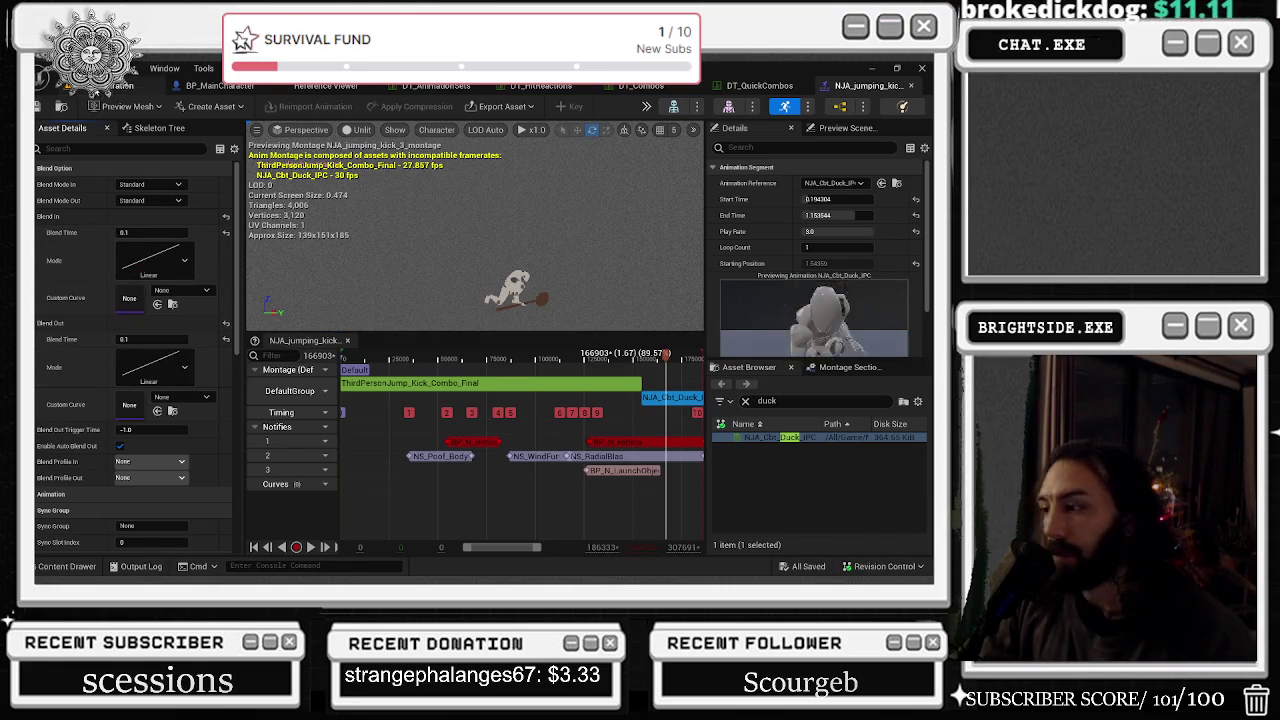
{"action": "left_click", "coordinate": [135, 85]}
{"action": "left_click", "coordinate": [314, 106]}
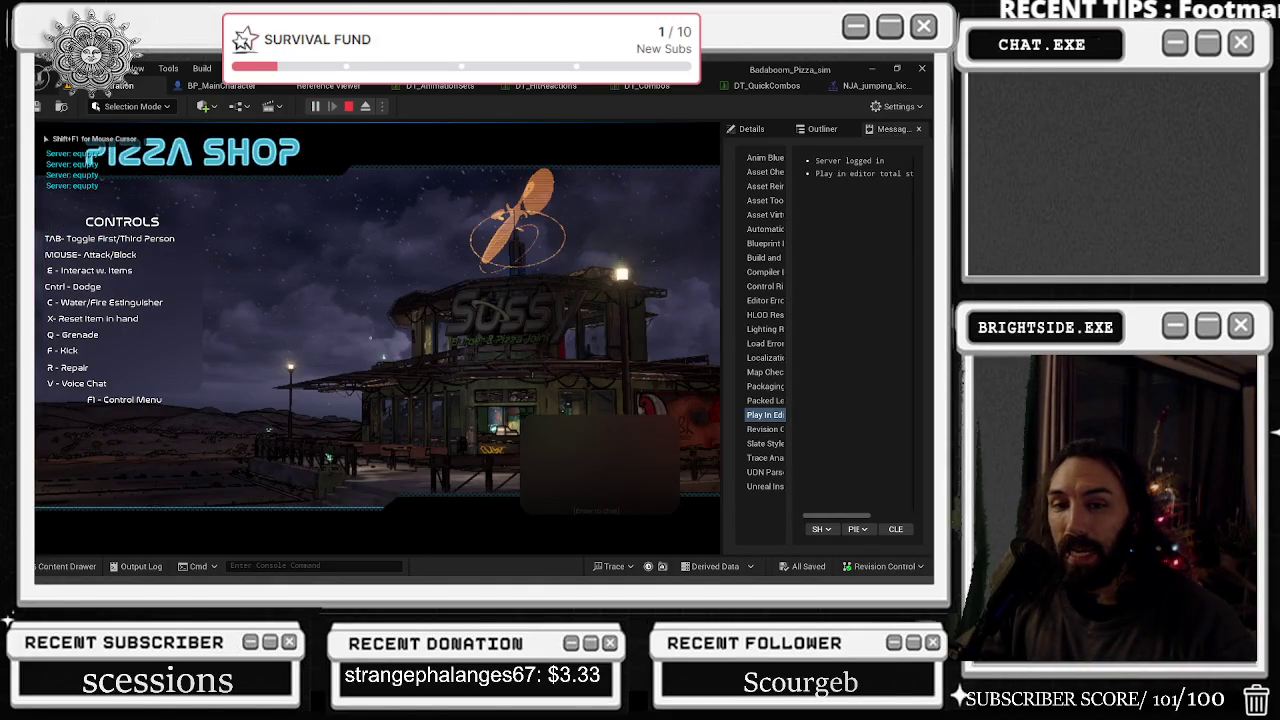
- Test the chef's kick (F) and dodge (Ctrl) in third person, end the session, then view DT_Combos
{"action": "key", "text": "Tab"}
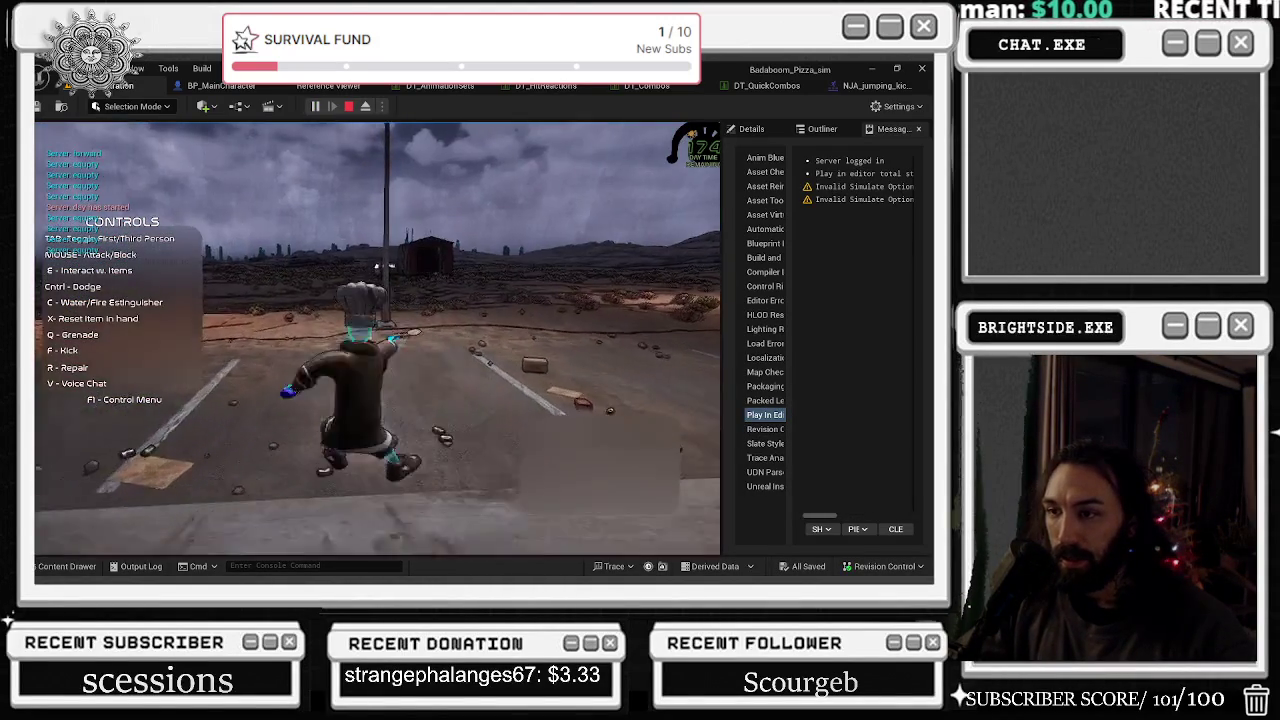
{"action": "key", "text": "w"}
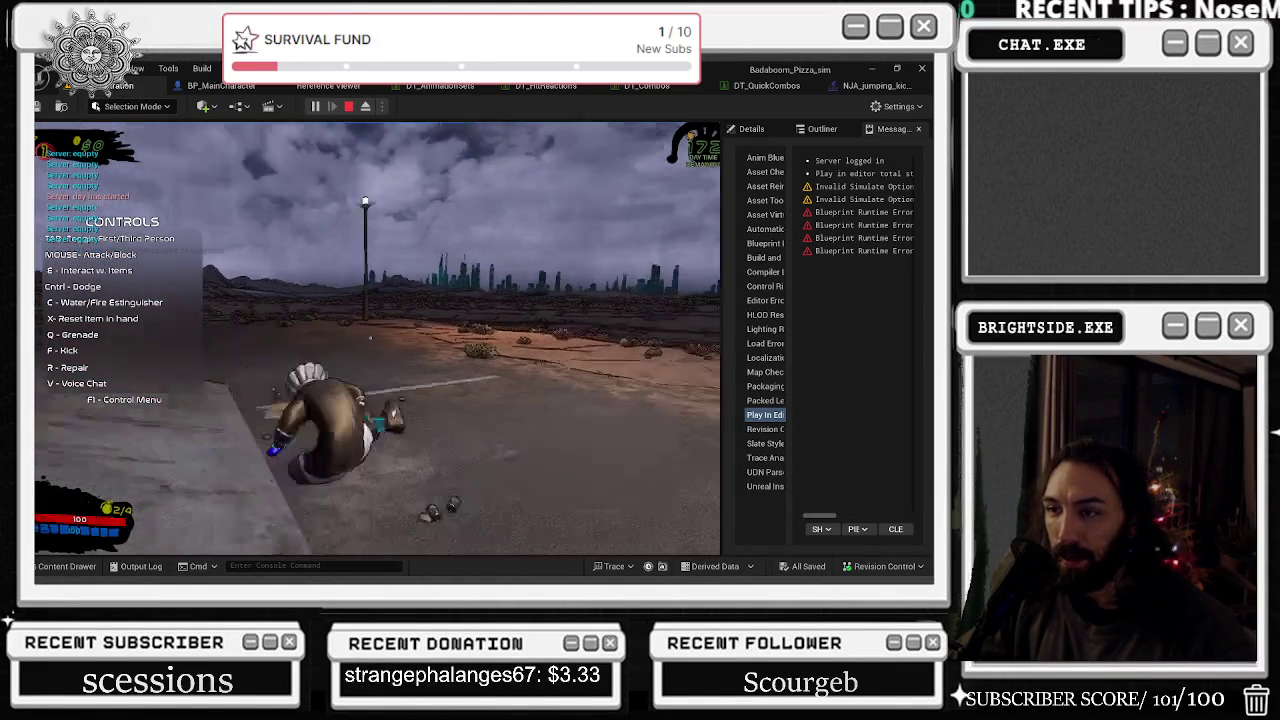
{"action": "key", "text": "f"}
{"action": "key", "text": "ctrl"}
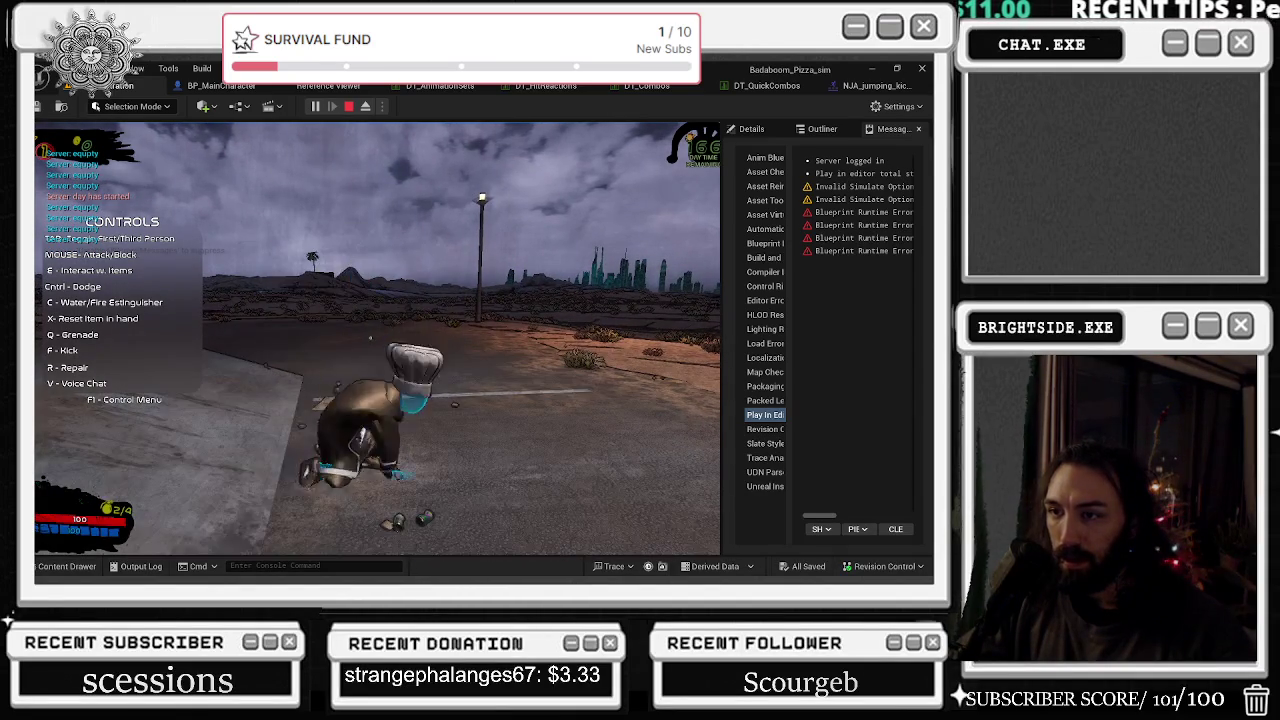
{"action": "key", "text": "Escape"}
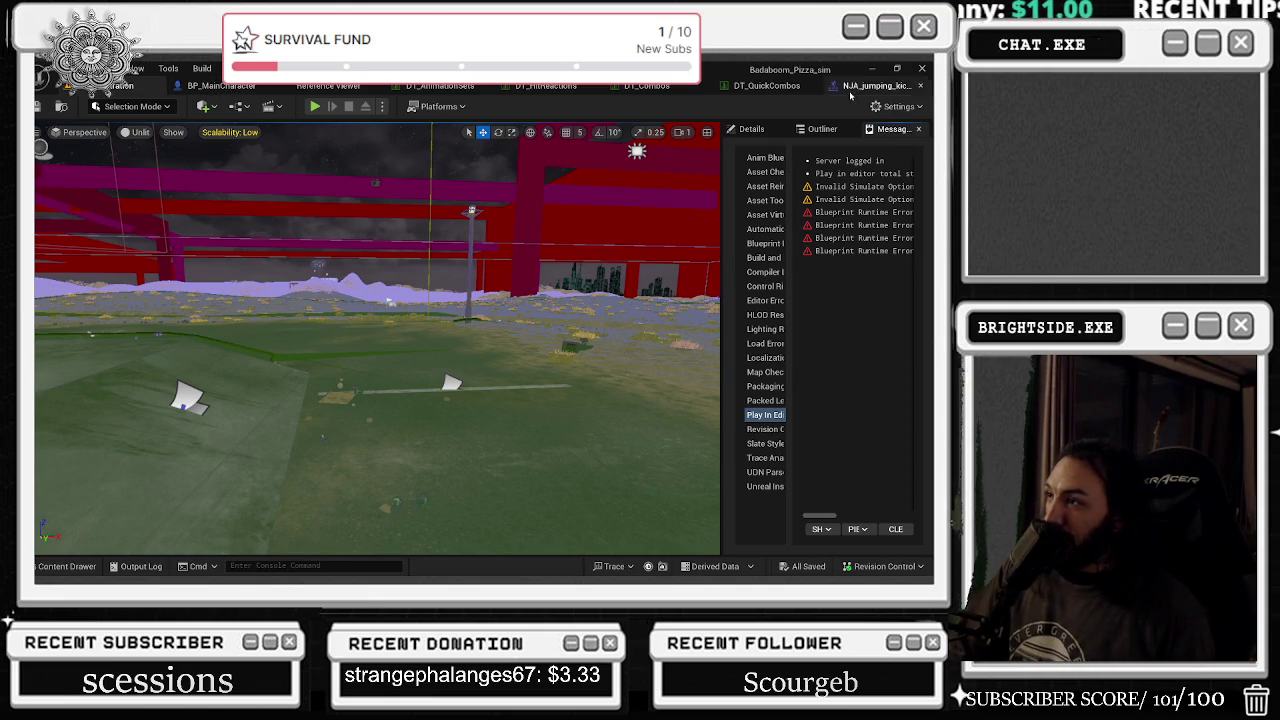
{"action": "left_click", "coordinate": [650, 88]}
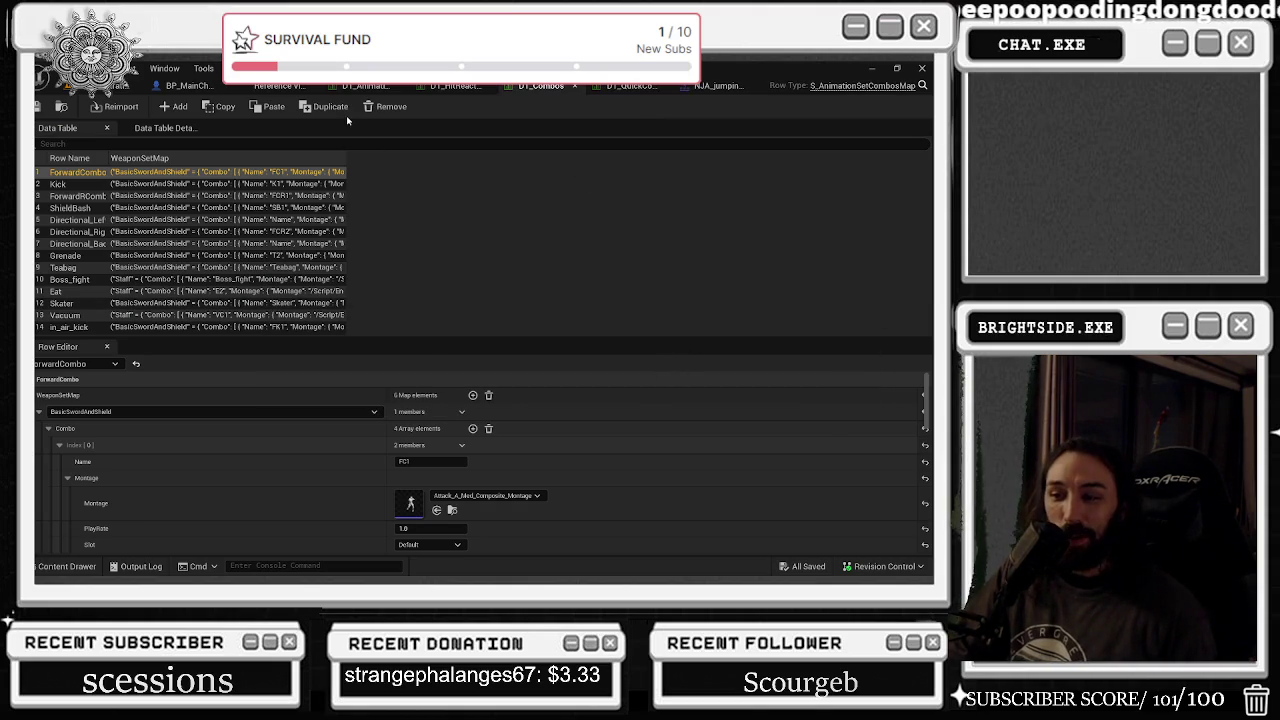
- Start a new play session and run the chef out of the shop in third-person view
{"action": "left_click", "coordinate": [125, 86]}
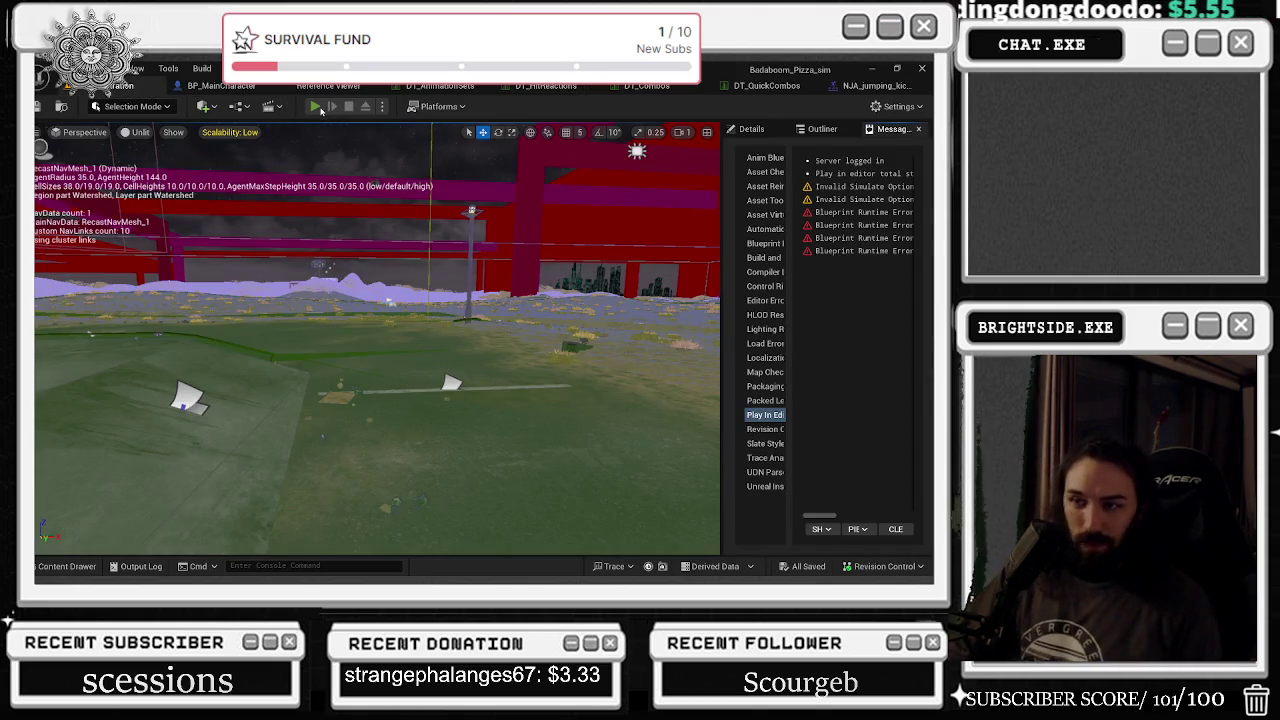
{"action": "left_click", "coordinate": [318, 107]}
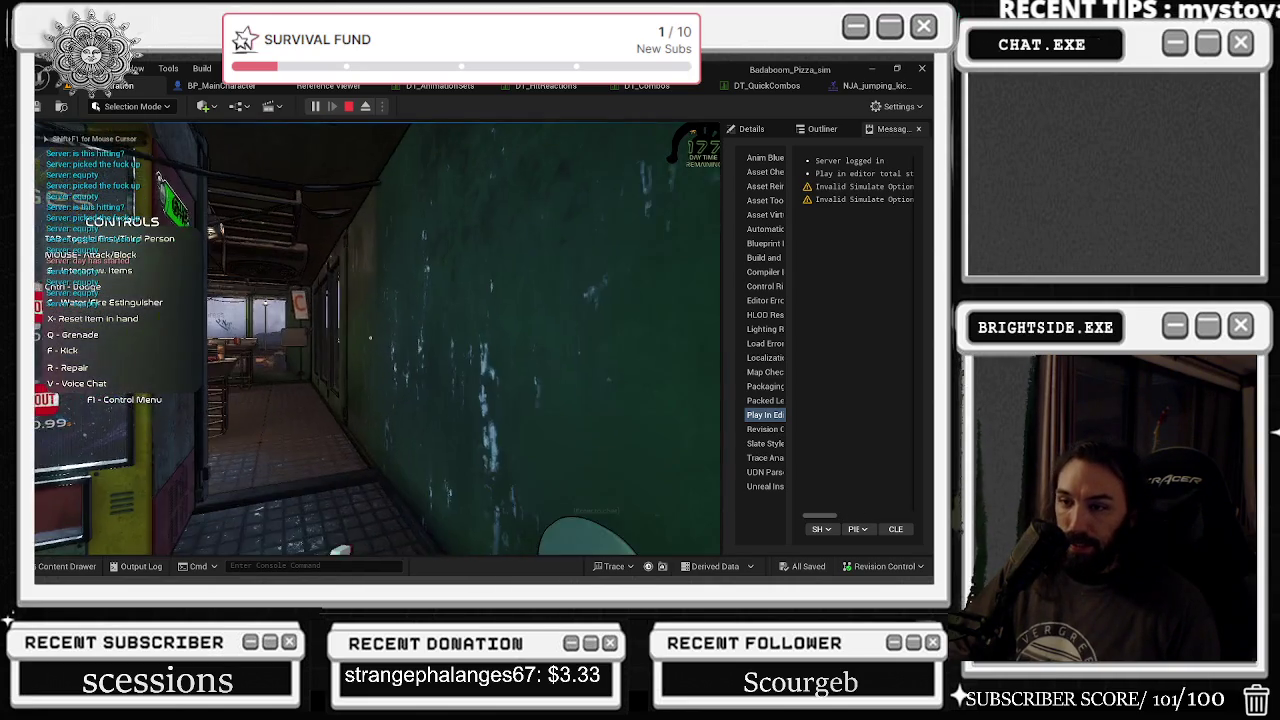
{"action": "key", "text": "w"}
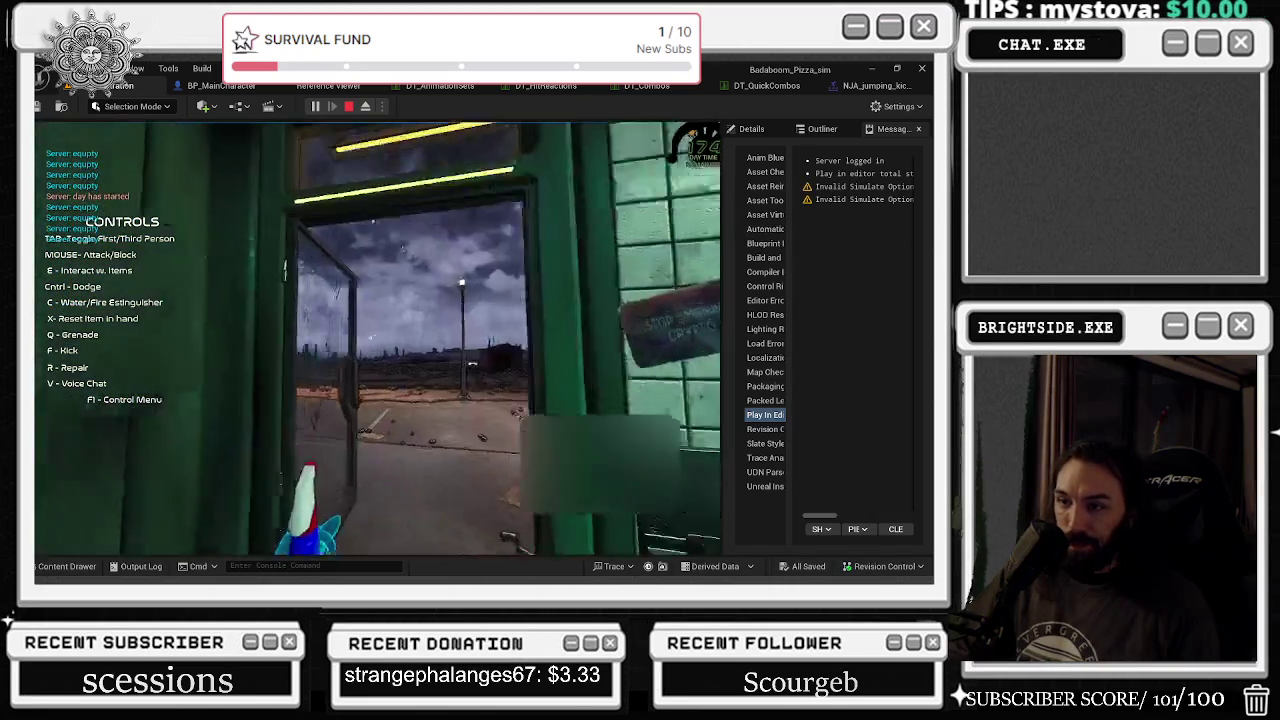
{"action": "key", "text": "Tab"}
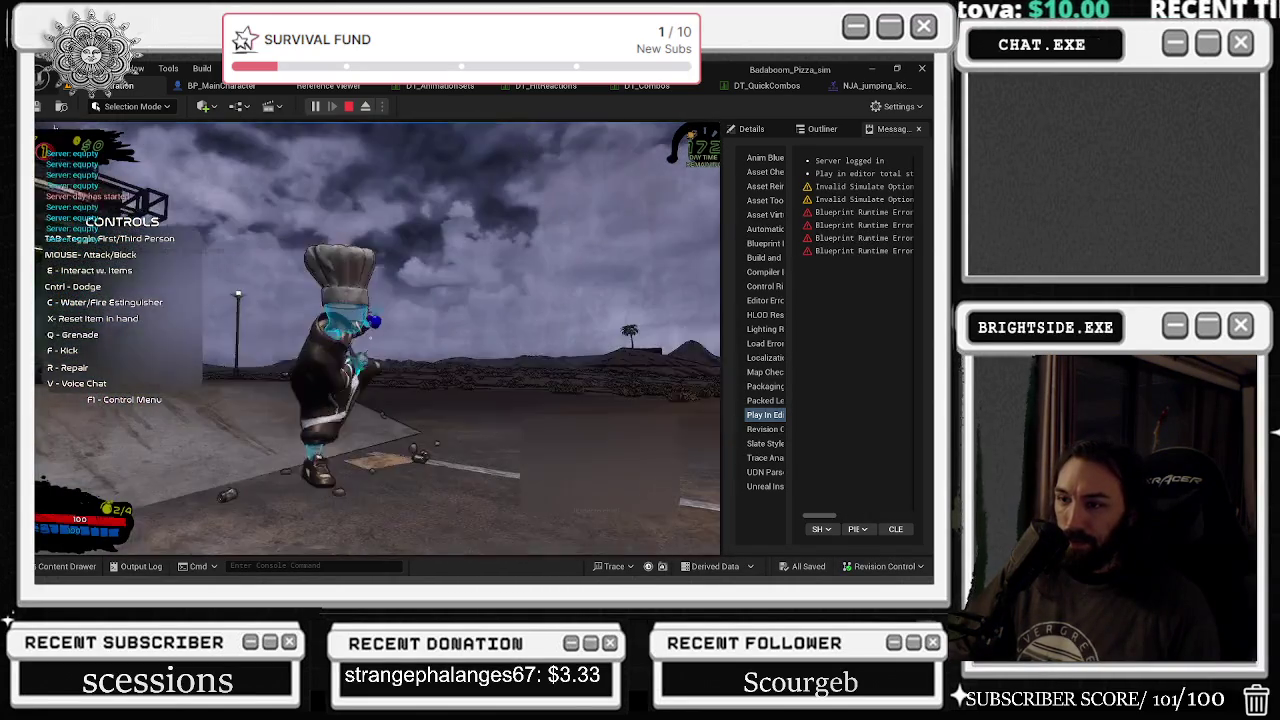
{"action": "key", "text": "w"}
- Test two dodge-rolls and two kicks, stop the session, and widen the Message Log
{"action": "key", "text": "ctrl"}
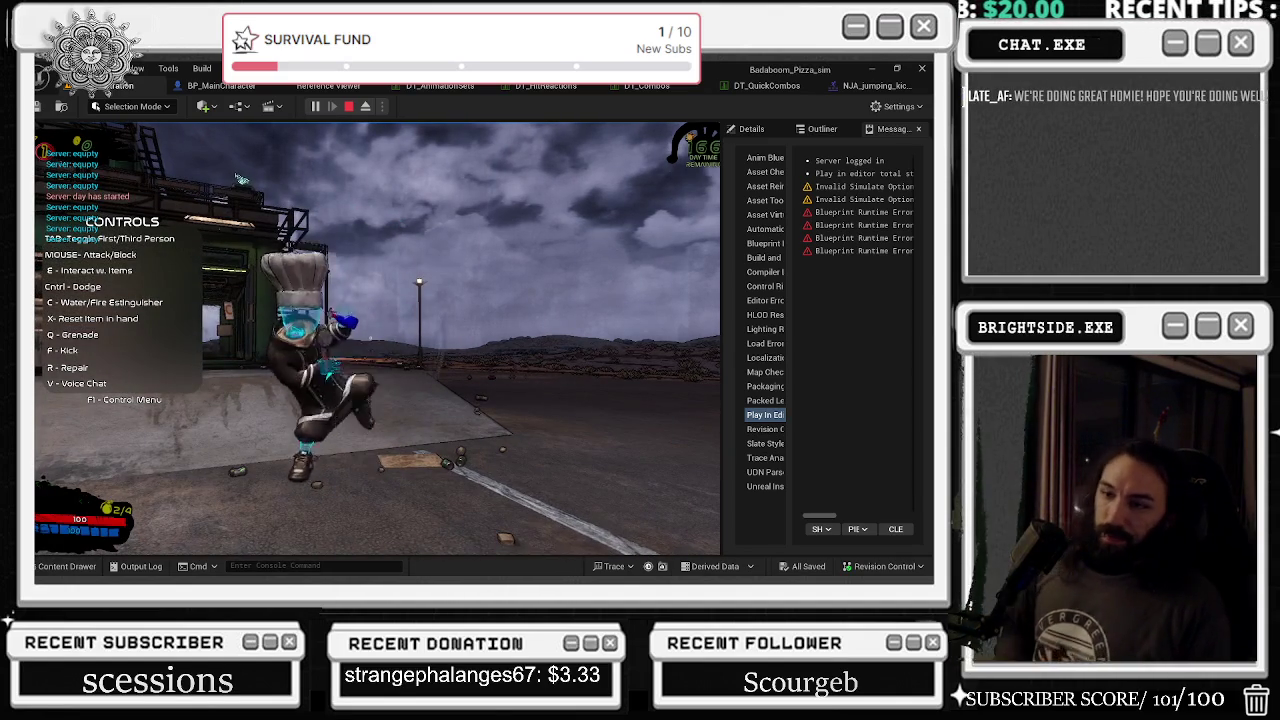
{"action": "key", "text": "ctrl"}
{"action": "key", "text": "f"}
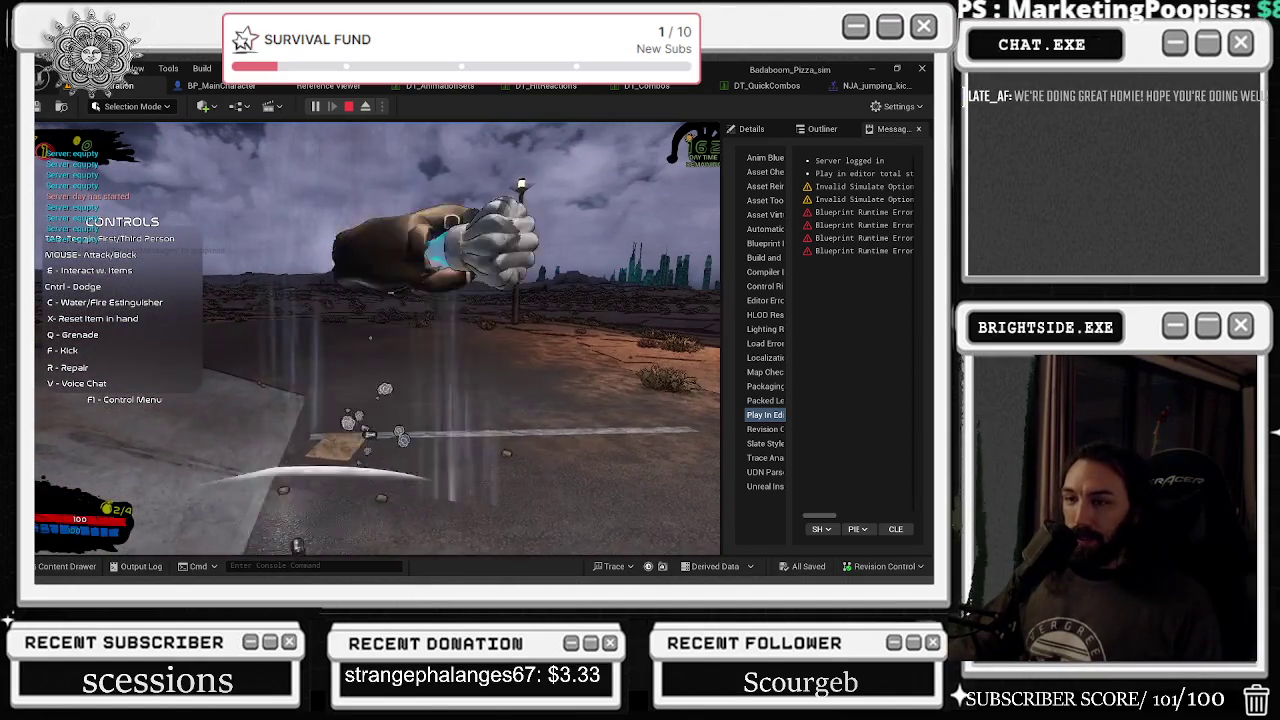
{"action": "key", "text": "f"}
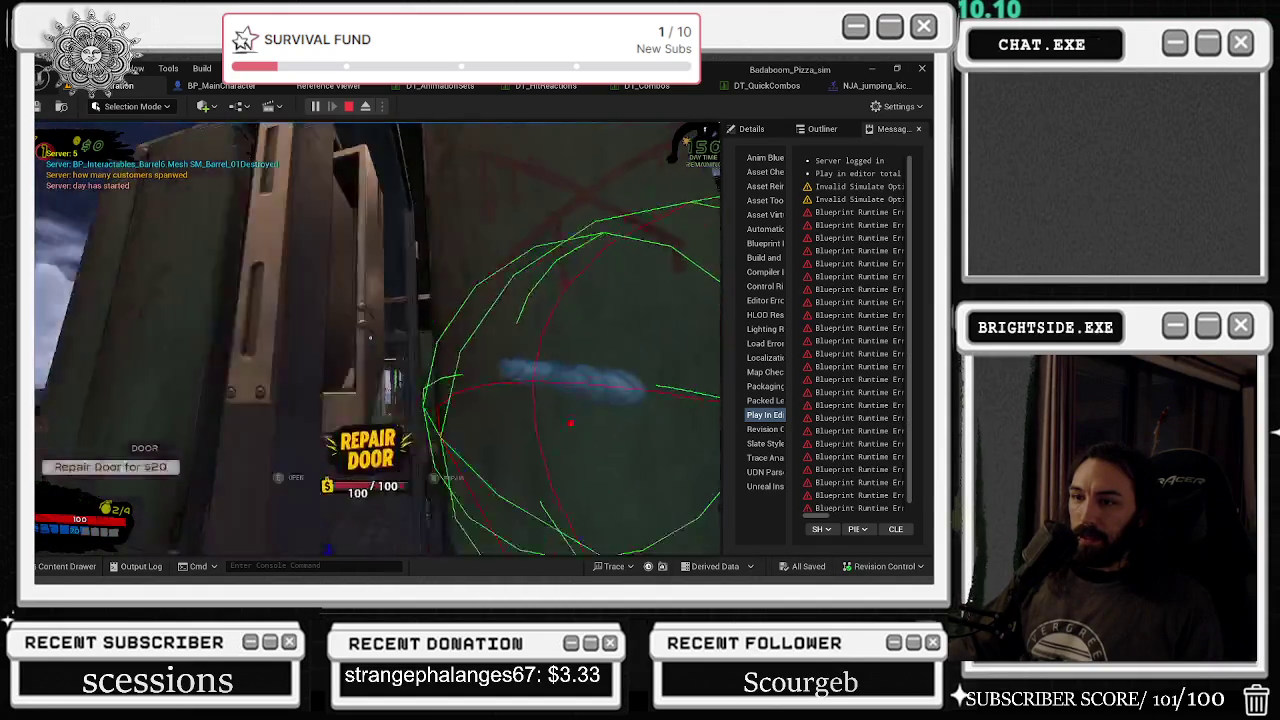
{"action": "key", "text": "Escape"}
{"action": "mouse_move", "coordinate": [722, 195]}
{"action": "left_mouse_down"}
{"action": "mouse_move", "coordinate": [223, 257]}
{"action": "mouse_move", "coordinate": [73, 257]}
{"action": "mouse_move", "coordinate": [118, 260]}
{"action": "left_mouse_up"}
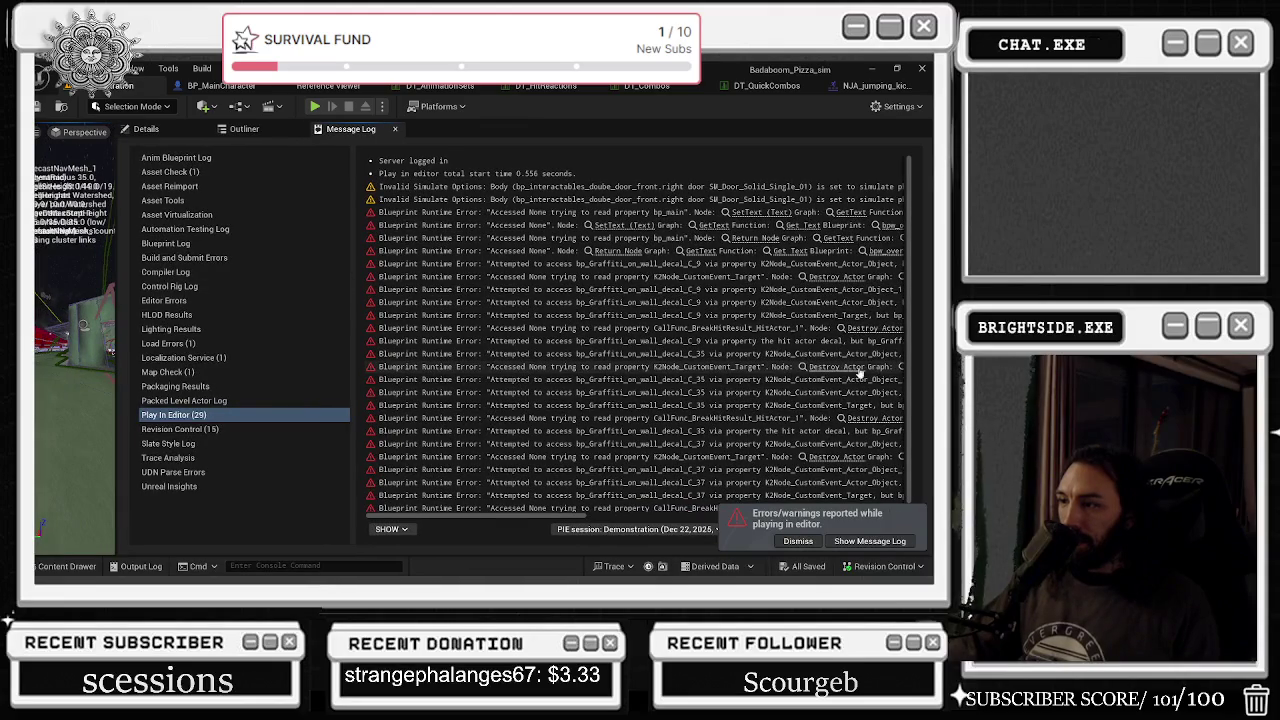
- Delete the reroute linking Destroy Actor to Destroy Component and move Destroy Component higher
{"action": "scroll", "coordinate": [855, 380], "scroll_direction": "down", "scroll_amount": 1}
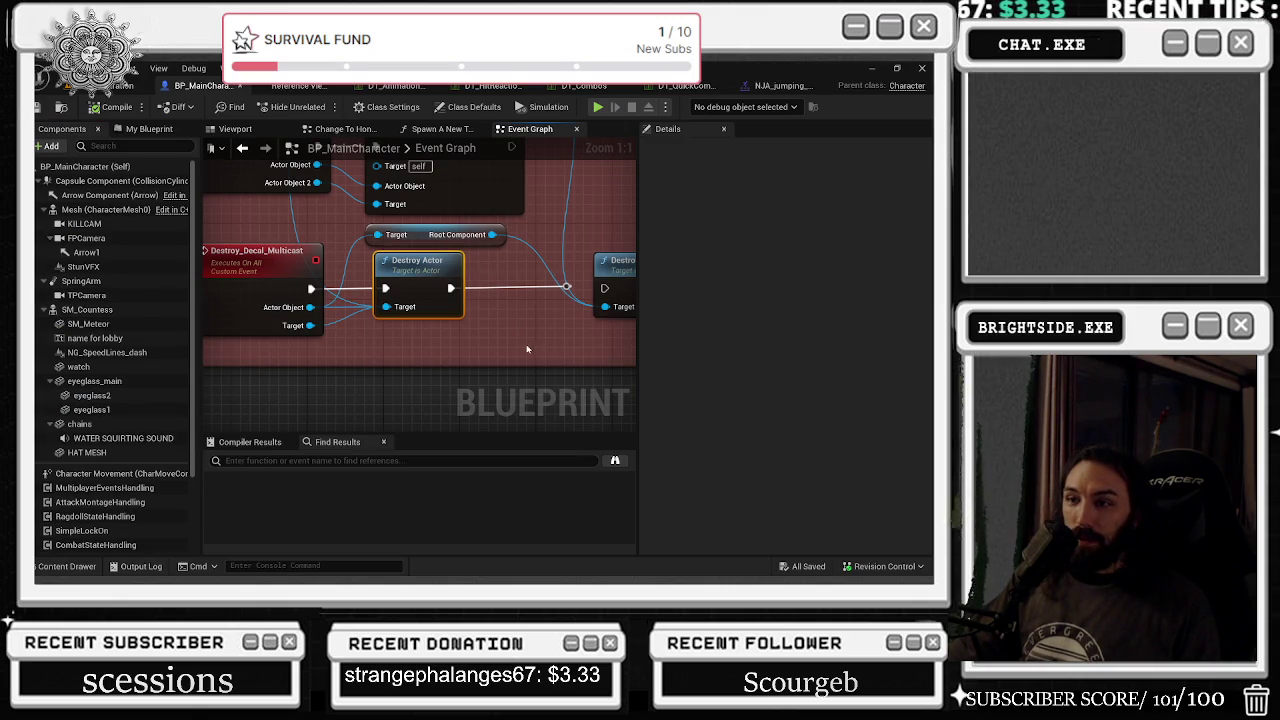
{"action": "left_click", "coordinate": [290, 350]}
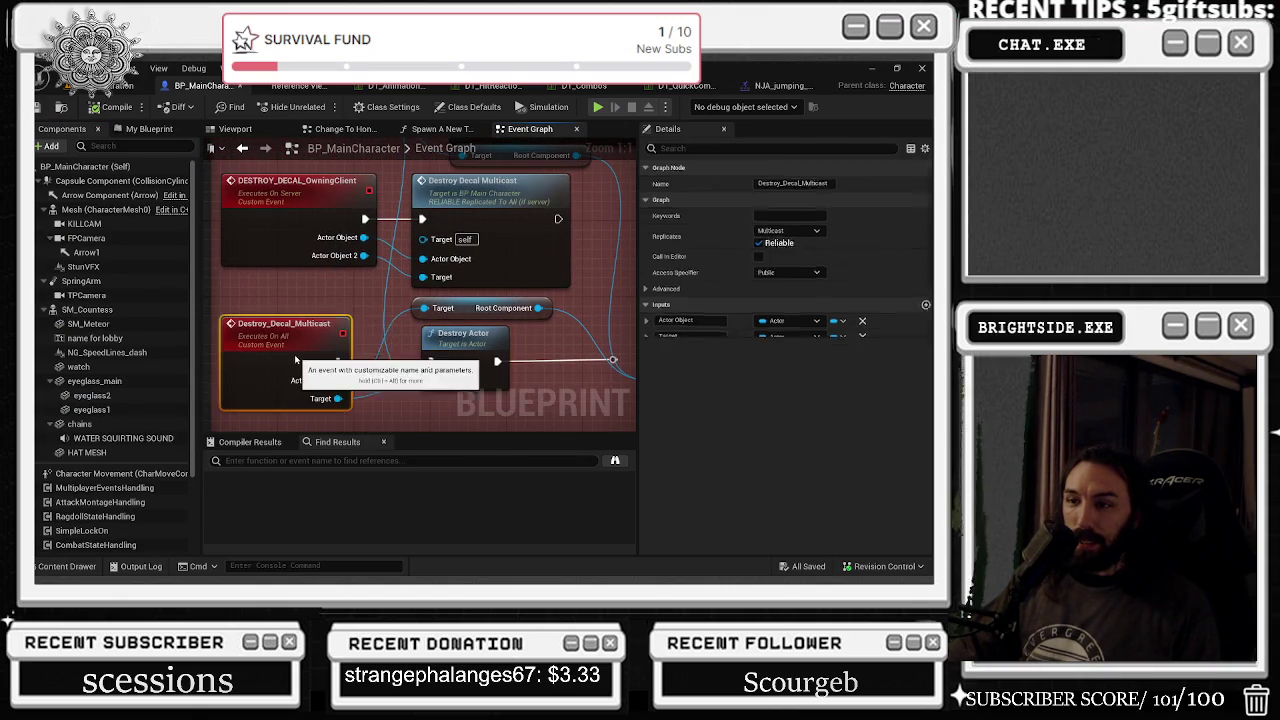
{"action": "mouse_move", "coordinate": [540, 344]}
{"action": "left_mouse_down"}
{"action": "mouse_move", "coordinate": [367, 319]}
{"action": "mouse_move", "coordinate": [482, 350]}
{"action": "left_mouse_up"}
{"action": "left_click", "coordinate": [510, 367]}
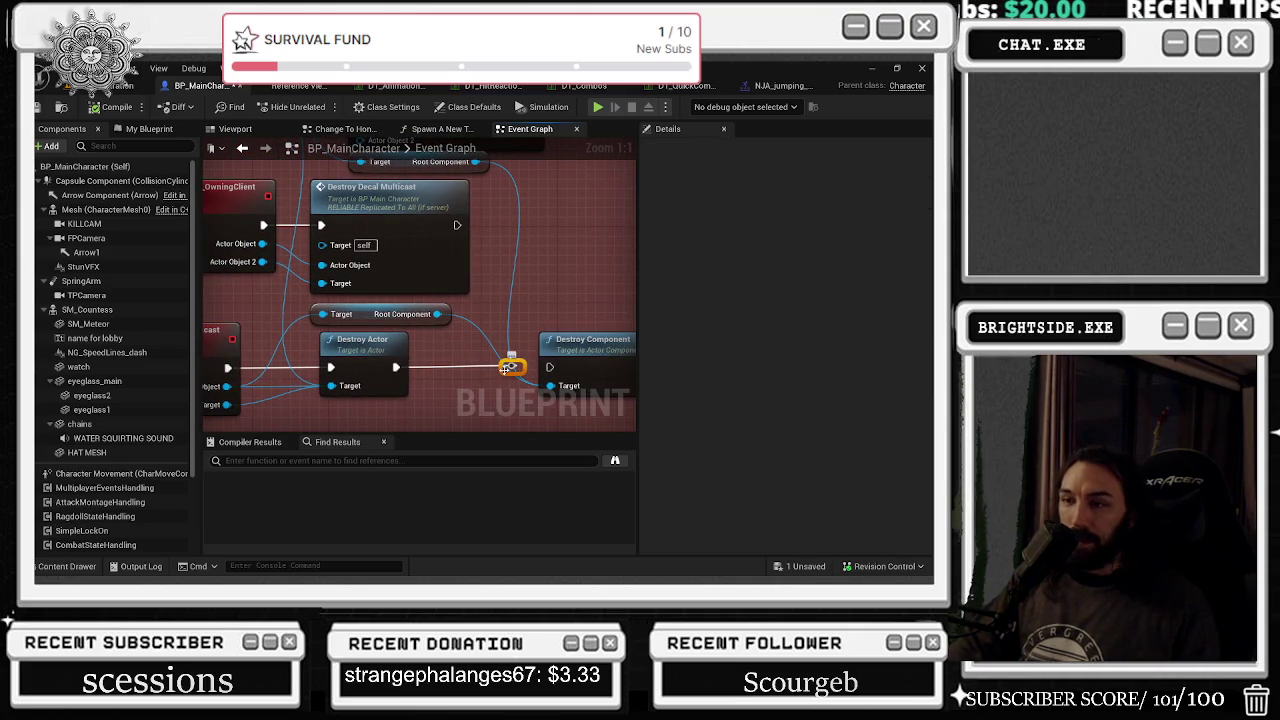
{"action": "key", "text": "Delete"}
{"action": "mouse_move", "coordinate": [504, 370]}
{"action": "left_mouse_down"}
{"action": "mouse_move", "coordinate": [440, 360]}
{"action": "mouse_move", "coordinate": [469, 415]}
{"action": "mouse_move", "coordinate": [547, 352]}
{"action": "mouse_move", "coordinate": [465, 327]}
{"action": "mouse_move", "coordinate": [552, 300]}
{"action": "mouse_move", "coordinate": [530, 320]}
{"action": "mouse_move", "coordinate": [363, 323]}
{"action": "left_mouse_up"}
{"action": "mouse_move", "coordinate": [511, 293]}
{"action": "left_mouse_down"}
{"action": "mouse_move", "coordinate": [515, 235]}
{"action": "mouse_move", "coordinate": [506, 298]}
{"action": "mouse_move", "coordinate": [443, 337]}
{"action": "mouse_move", "coordinate": [599, 137]}
{"action": "left_mouse_up"}
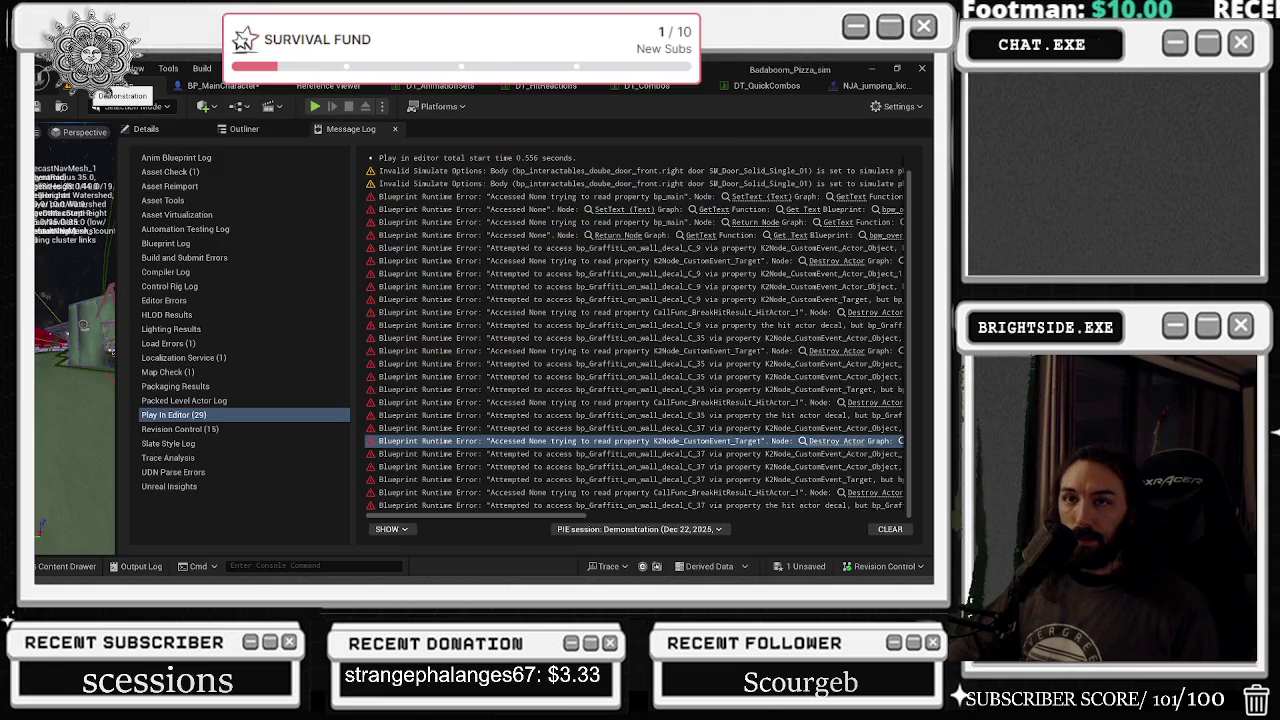
- Jump from the Message Log errors to the failing Destroy Actor node and drag off its Actor Object
{"action": "left_click", "coordinate": [125, 85]}
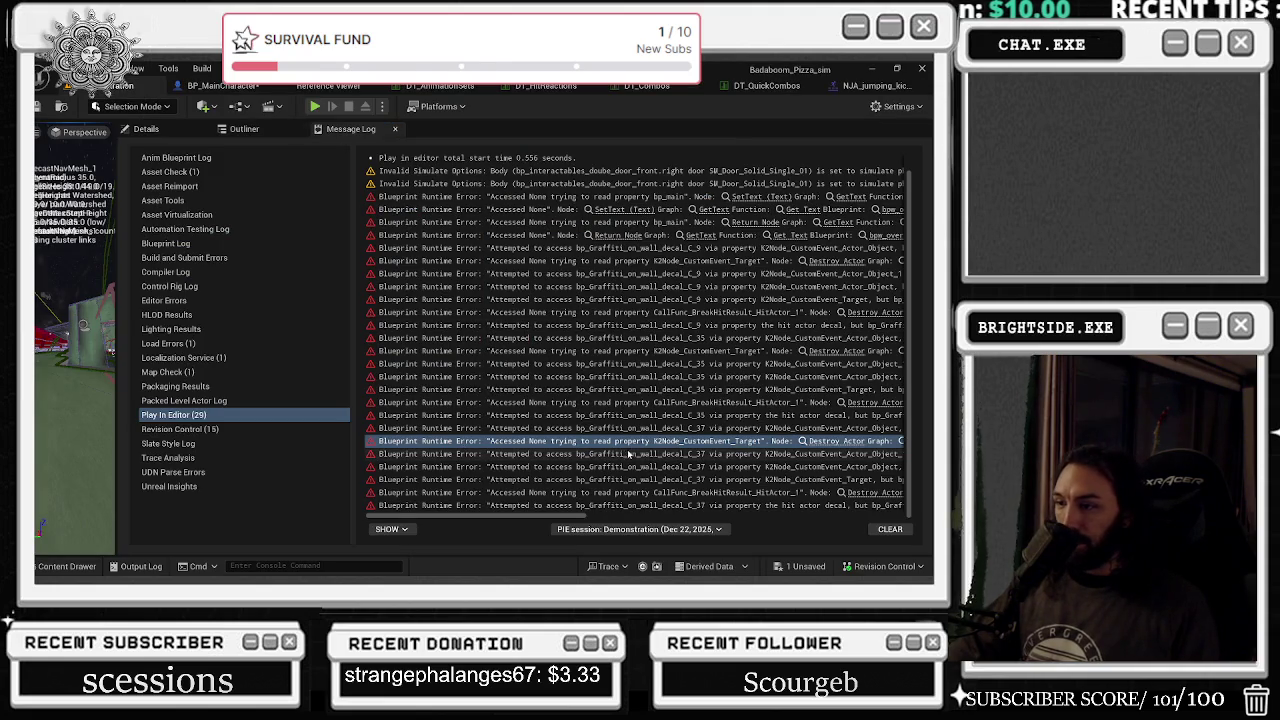
{"action": "left_click", "coordinate": [825, 441]}
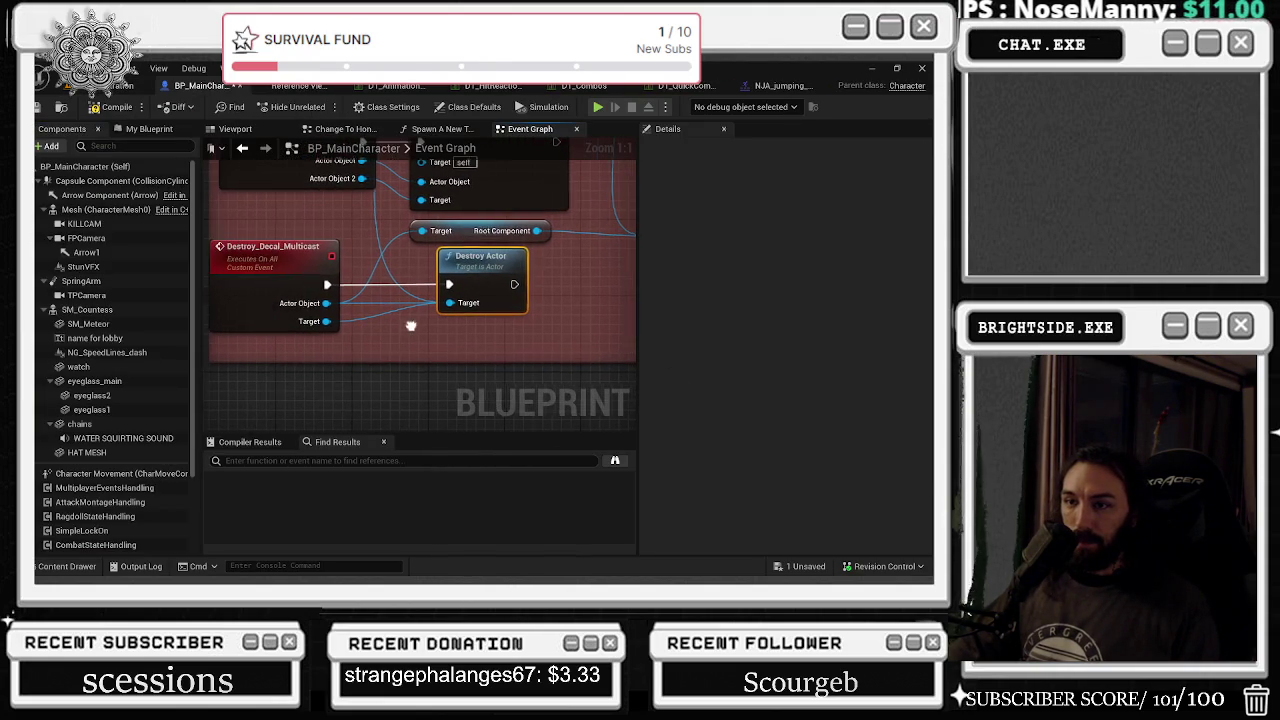
{"action": "left_click", "coordinate": [115, 90]}
{"action": "left_click_drag", "start_coordinate": [508, 515], "coordinate": [682, 488]}
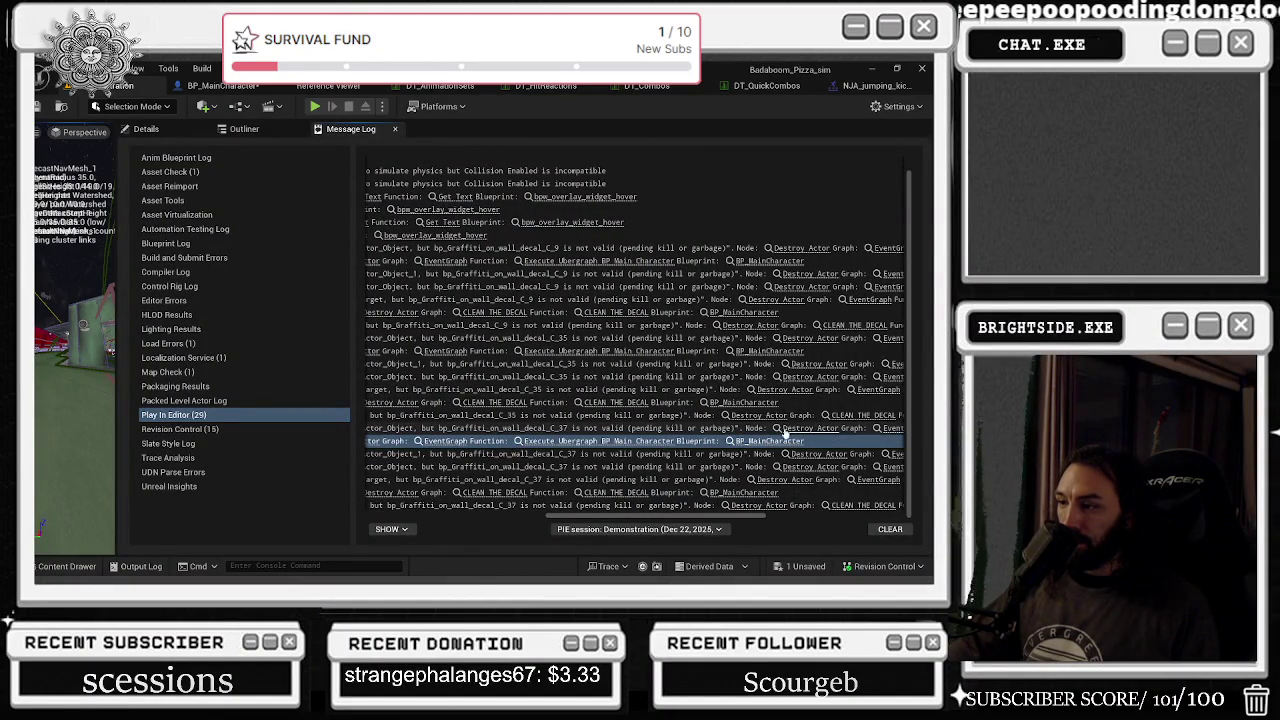
{"action": "left_click", "coordinate": [811, 456]}
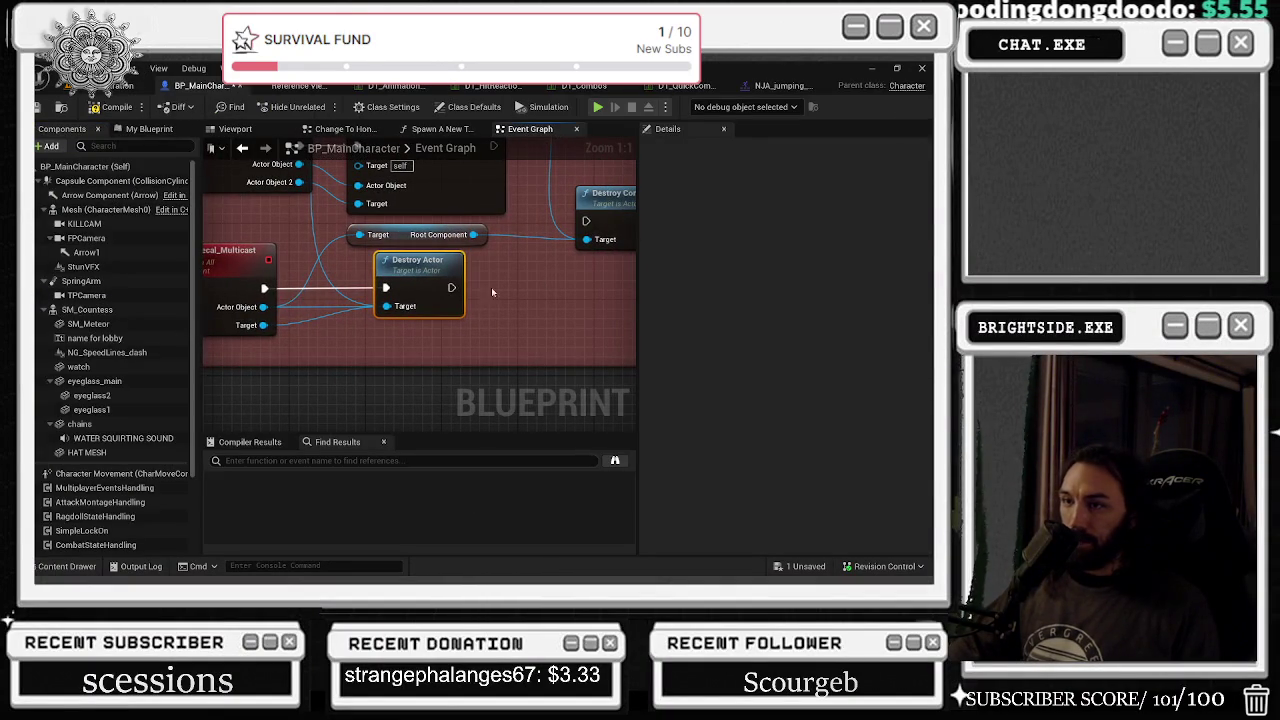
{"action": "left_click_drag", "start_coordinate": [263, 307], "coordinate": [299, 321]}
- Search the node list for Is Valid, cancel it, and undo two recent graph changes
{"action": "type", "text": "is c"}
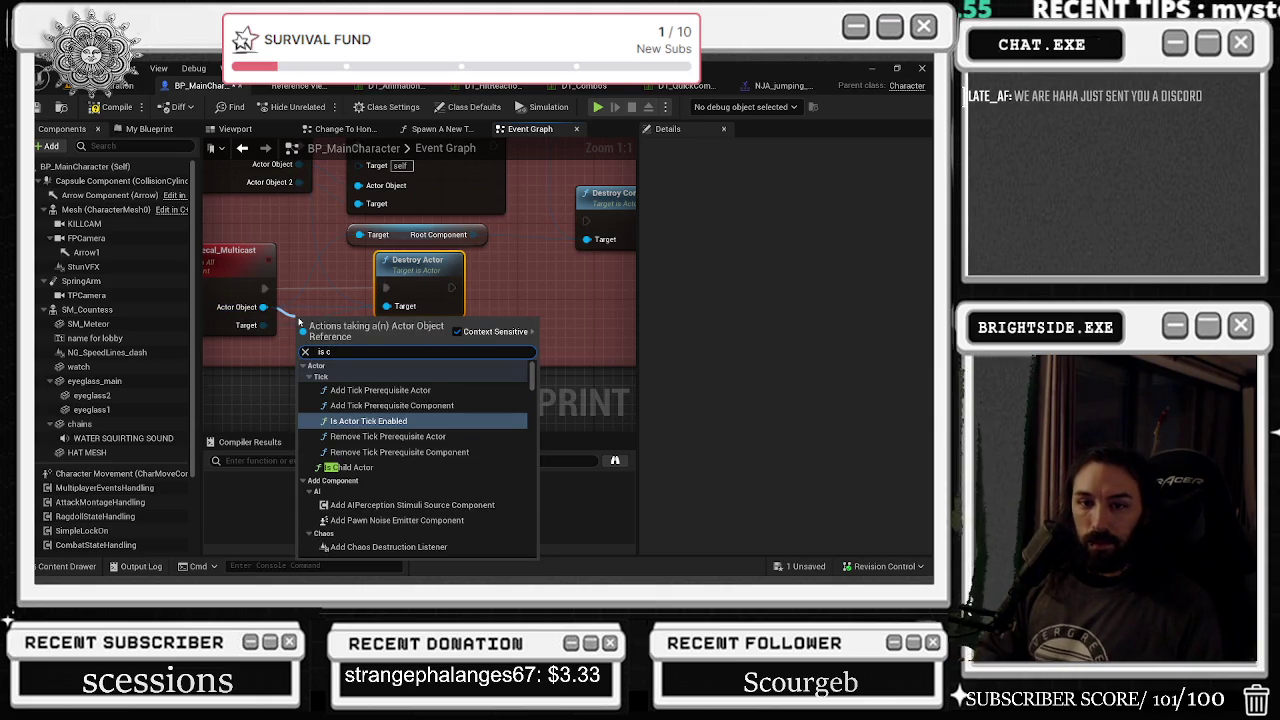
{"action": "key", "text": "BackSpace"}
{"action": "type", "text": "valid"}
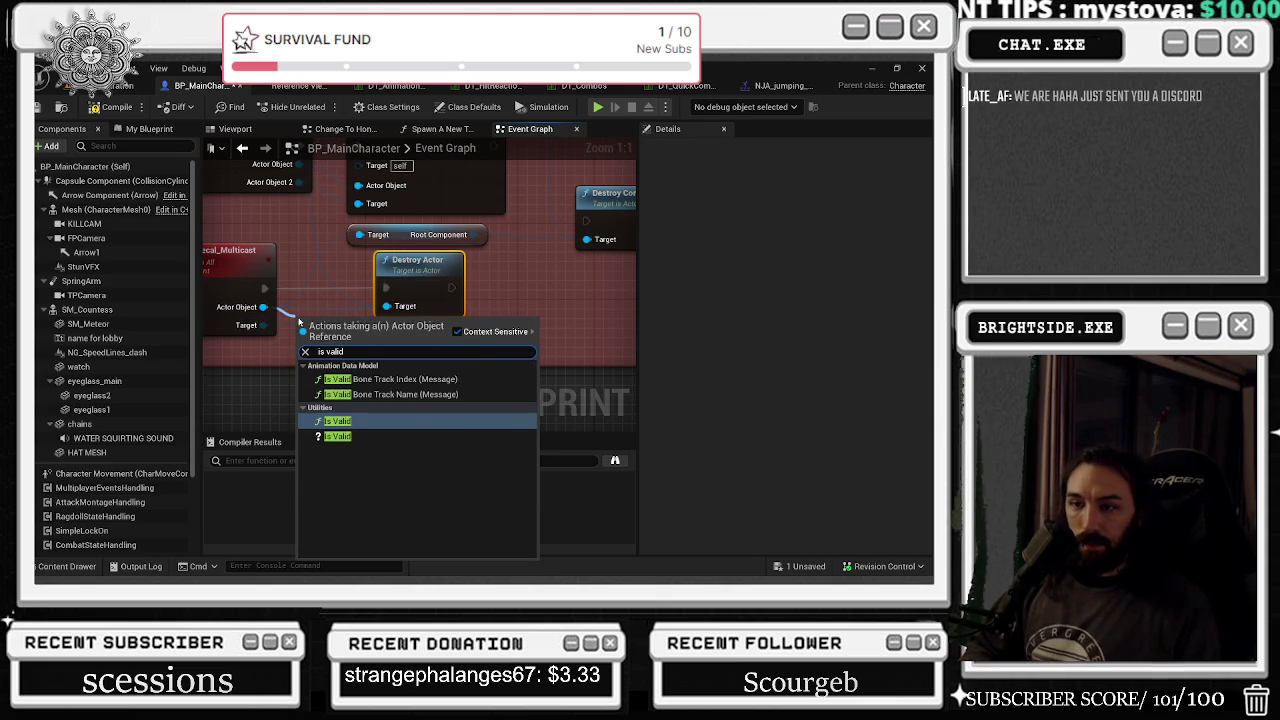
{"action": "key", "text": "Escape"}
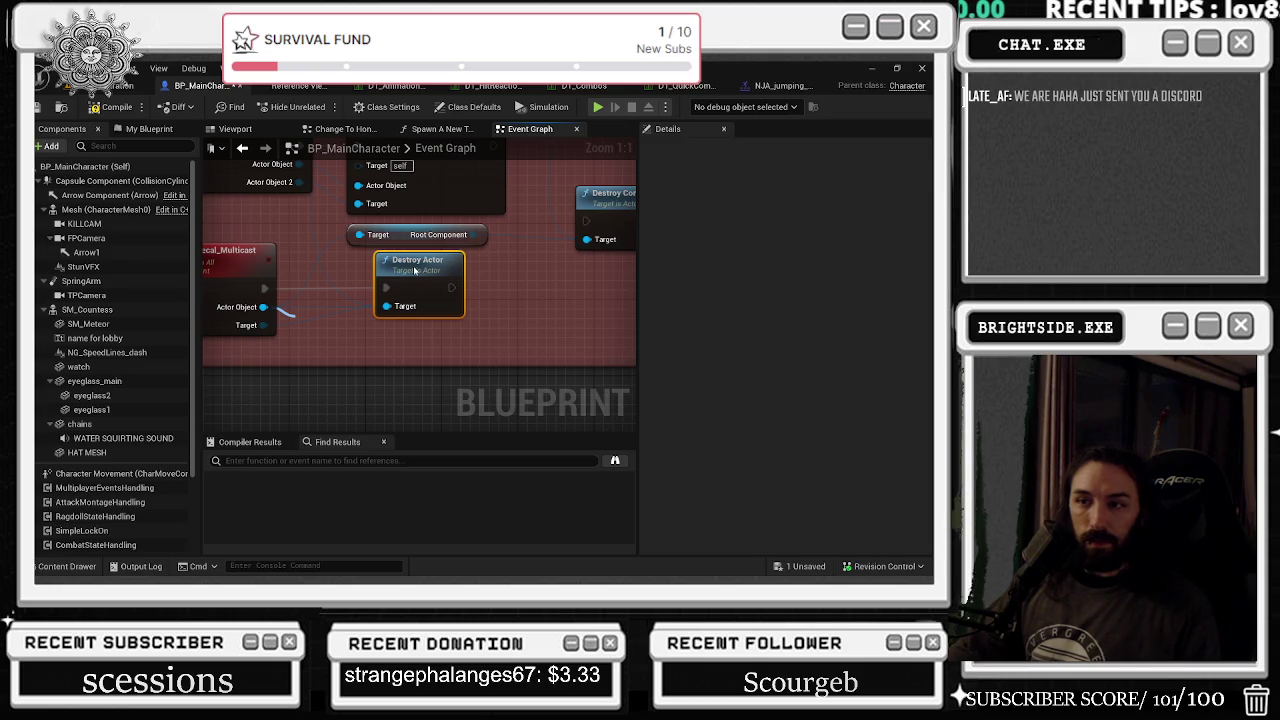
{"action": "key", "text": "ctrl+z"}
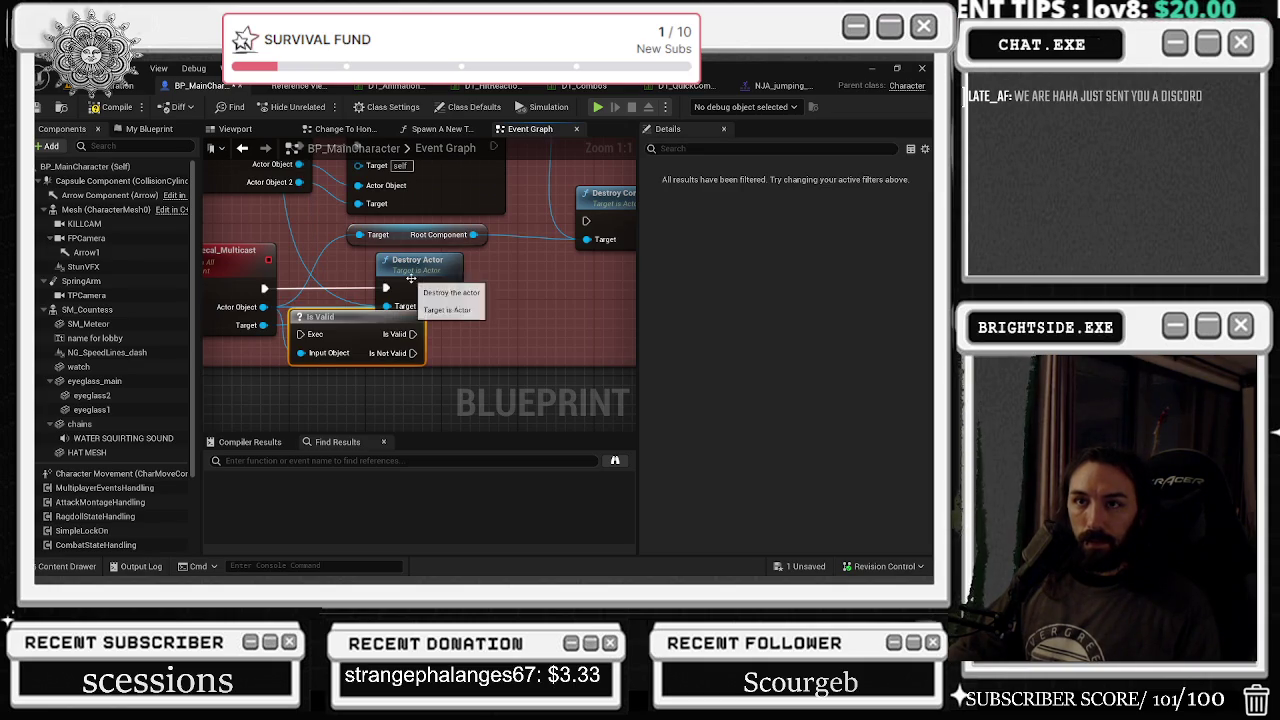
{"action": "key", "text": "ctrl+z"}
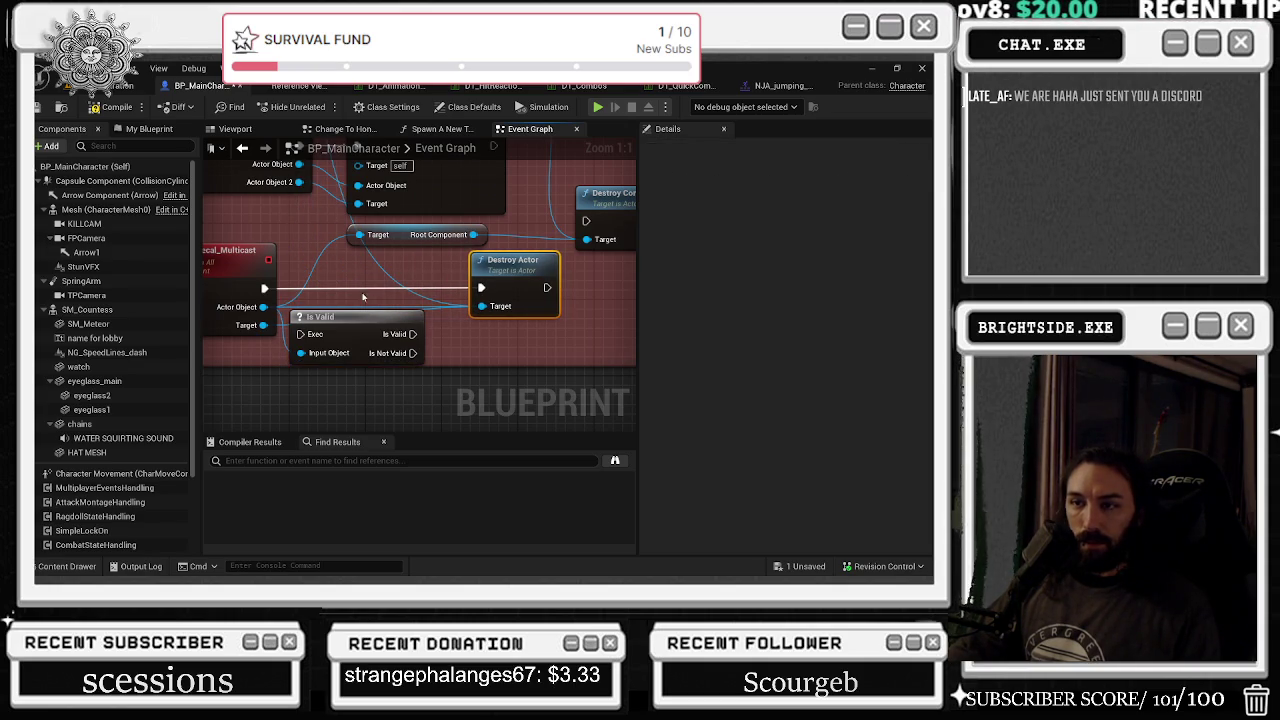
- Place the Is Valid check before Destroy Actor and restore the wire into its Target
{"action": "left_click_drag", "start_coordinate": [321, 318], "coordinate": [329, 270]}
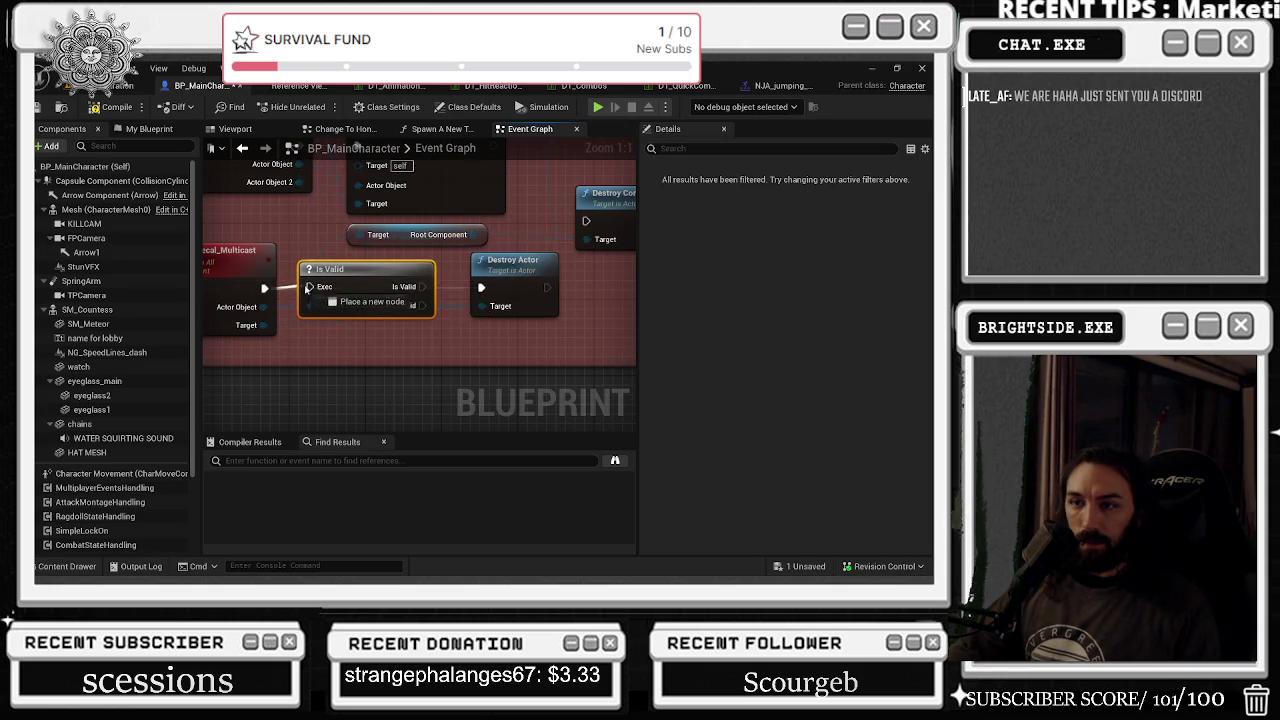
{"action": "left_click_drag", "start_coordinate": [482, 307], "coordinate": [323, 307]}
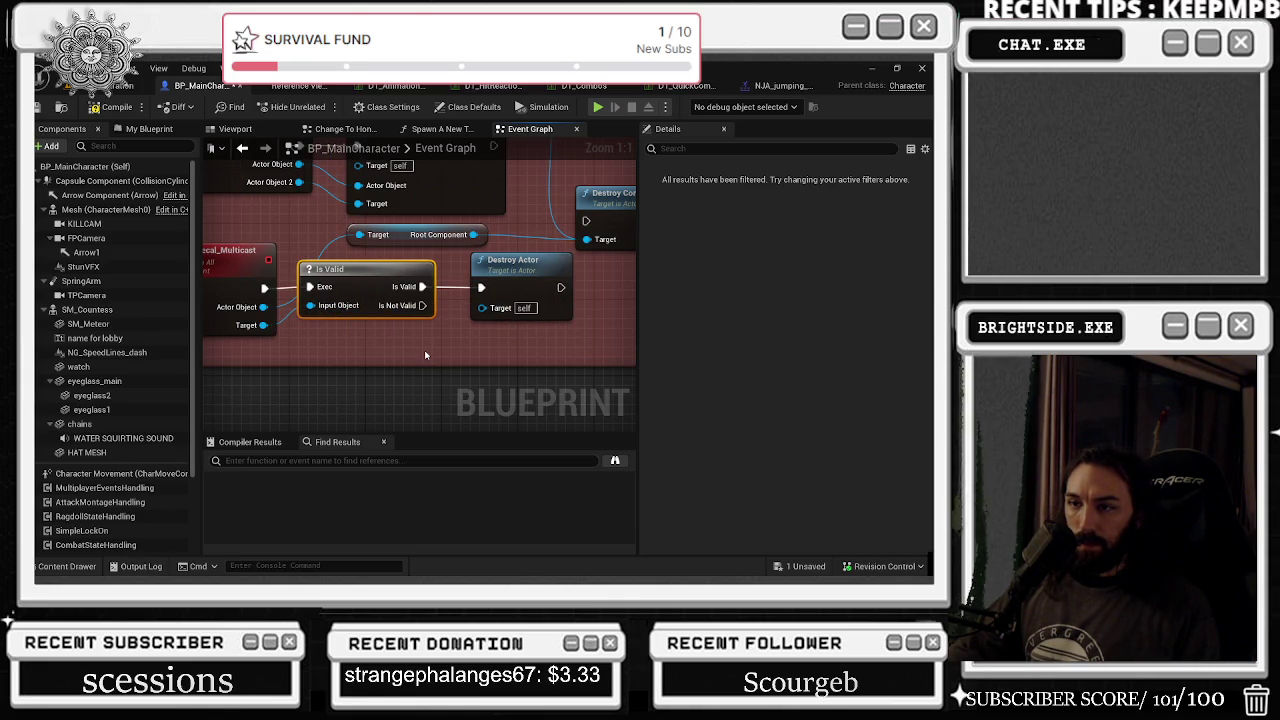
{"action": "key", "text": "ctrl+z"}
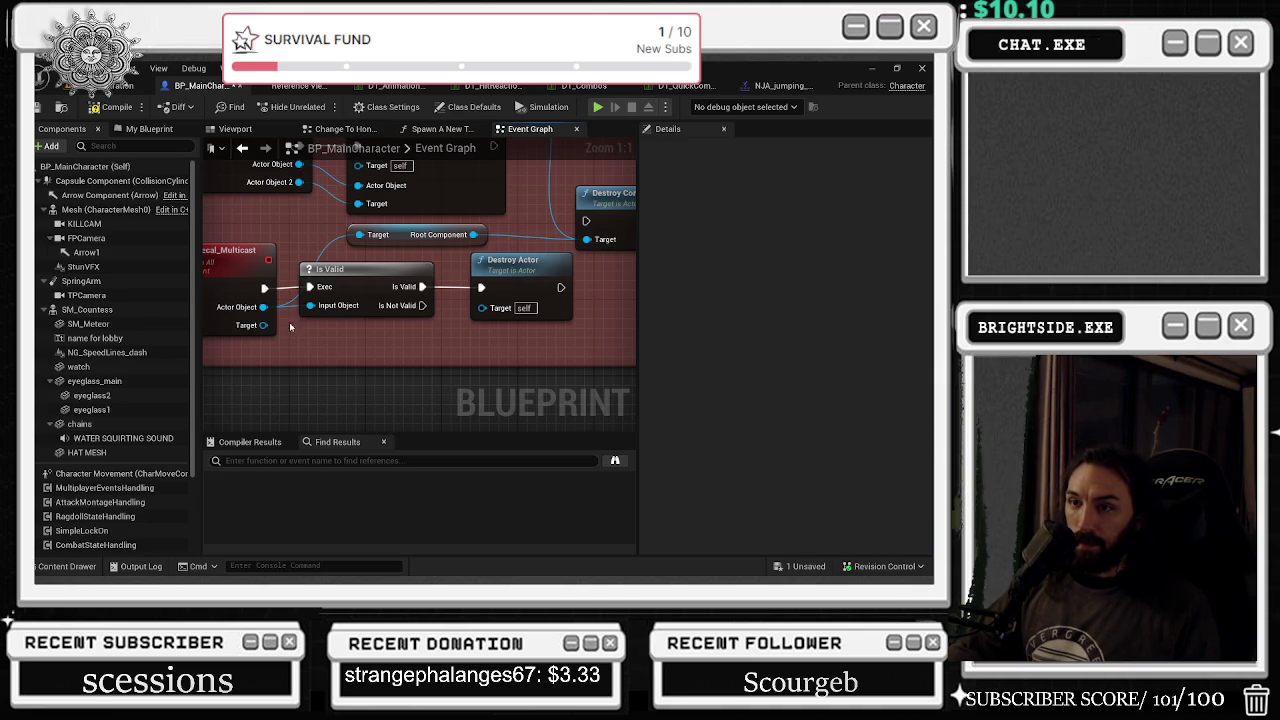
{"action": "key", "text": "ctrl+y"}
- Tidy the Destroy_Decal_Multicast nodes by shifting Root Component left and rechecking the layout
{"action": "mouse_move", "coordinate": [436, 325]}
{"action": "left_mouse_down"}
{"action": "mouse_move", "coordinate": [500, 385]}
{"action": "mouse_move", "coordinate": [510, 362]}
{"action": "mouse_move", "coordinate": [526, 374]}
{"action": "left_mouse_up"}
{"action": "mouse_move", "coordinate": [486, 522]}
{"action": "left_mouse_down"}
{"action": "mouse_move", "coordinate": [406, 405]}
{"action": "mouse_move", "coordinate": [454, 401]}
{"action": "mouse_move", "coordinate": [448, 369]}
{"action": "mouse_move", "coordinate": [488, 390]}
{"action": "mouse_move", "coordinate": [505, 480]}
{"action": "mouse_move", "coordinate": [420, 414]}
{"action": "mouse_move", "coordinate": [310, 411]}
{"action": "mouse_move", "coordinate": [407, 416]}
{"action": "mouse_move", "coordinate": [442, 552]}
{"action": "left_mouse_up"}
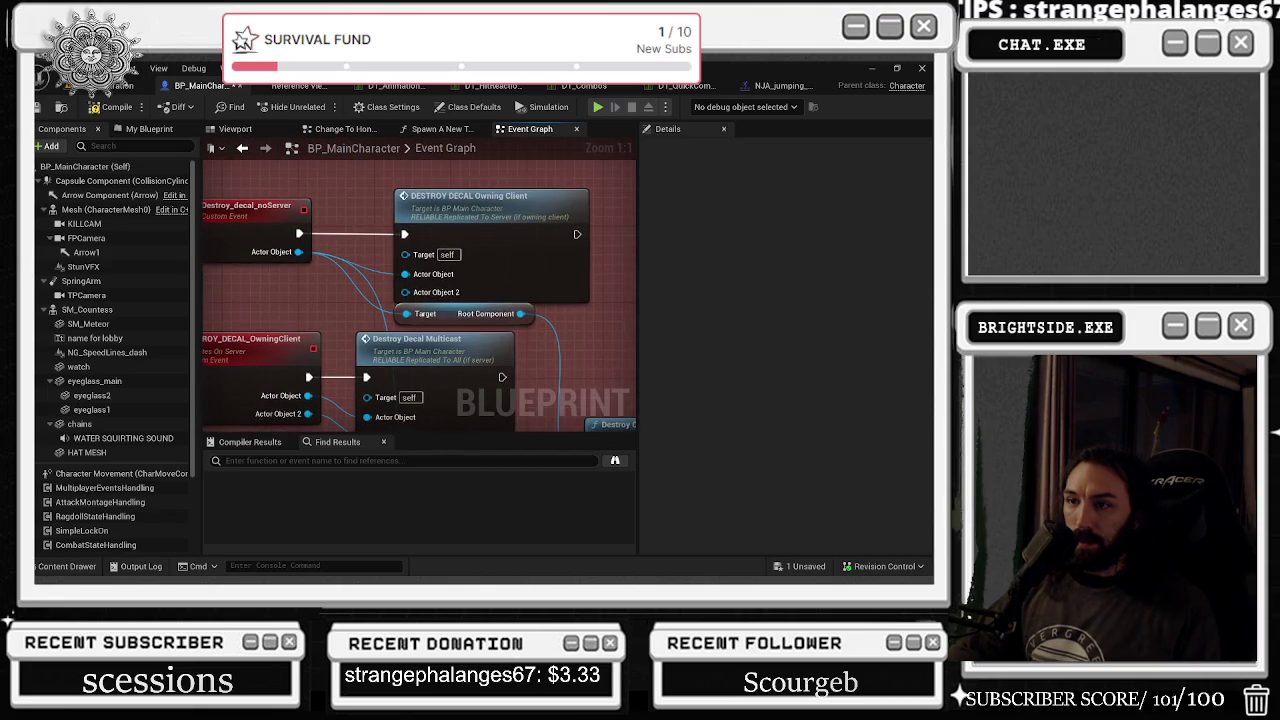
{"action": "mouse_move", "coordinate": [446, 302]}
{"action": "left_mouse_down"}
{"action": "mouse_move", "coordinate": [274, 210]}
{"action": "mouse_move", "coordinate": [354, 250]}
{"action": "mouse_move", "coordinate": [334, 165]}
{"action": "mouse_move", "coordinate": [425, 145]}
{"action": "left_mouse_up"}
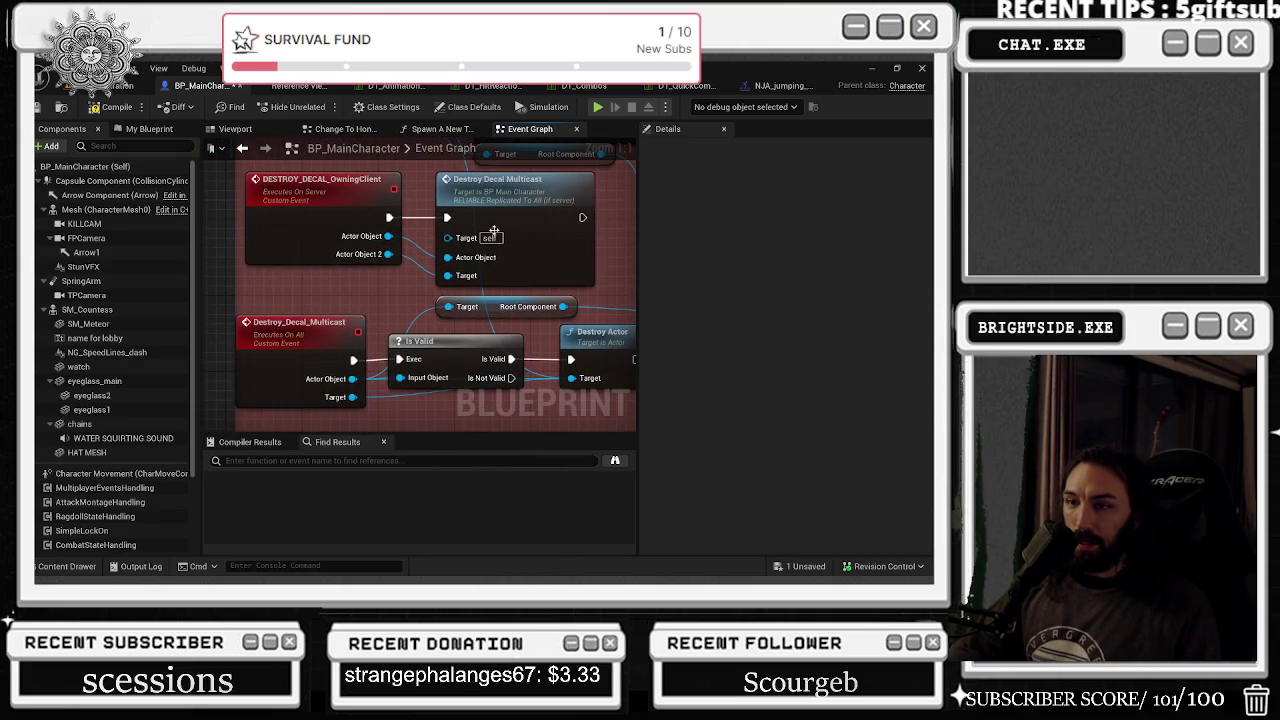
{"action": "left_click_drag", "start_coordinate": [404, 349], "coordinate": [284, 307]}
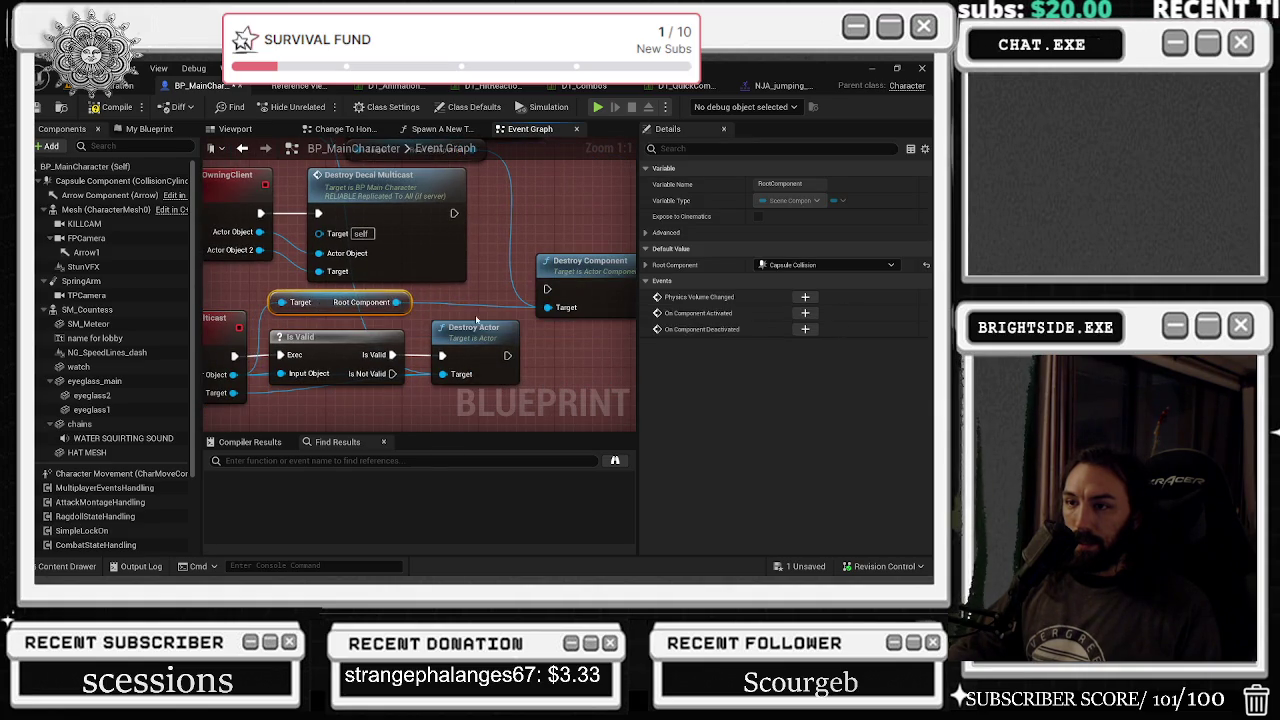
{"action": "left_click_drag", "start_coordinate": [505, 341], "coordinate": [493, 341]}
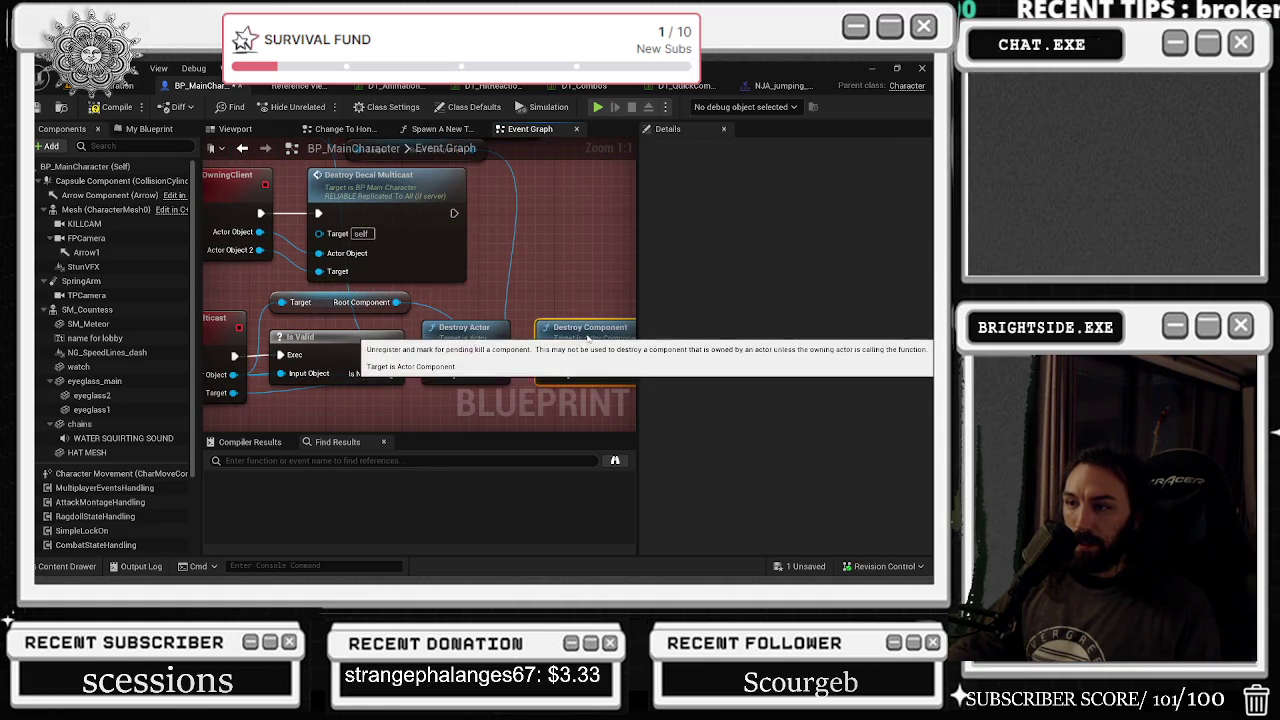
{"action": "left_click_drag", "start_coordinate": [323, 373], "coordinate": [393, 352]}
{"action": "left_click_drag", "start_coordinate": [427, 219], "coordinate": [402, 307]}
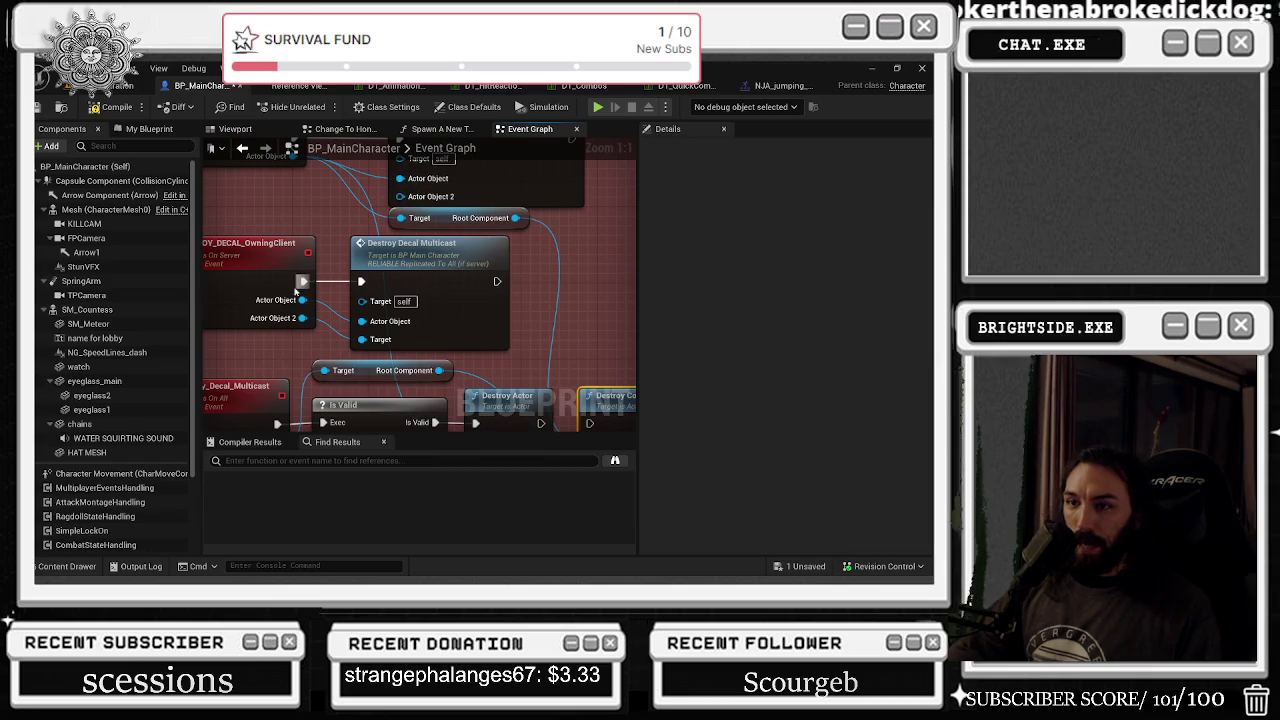
{"action": "left_click_drag", "start_coordinate": [275, 431], "coordinate": [310, 365]}
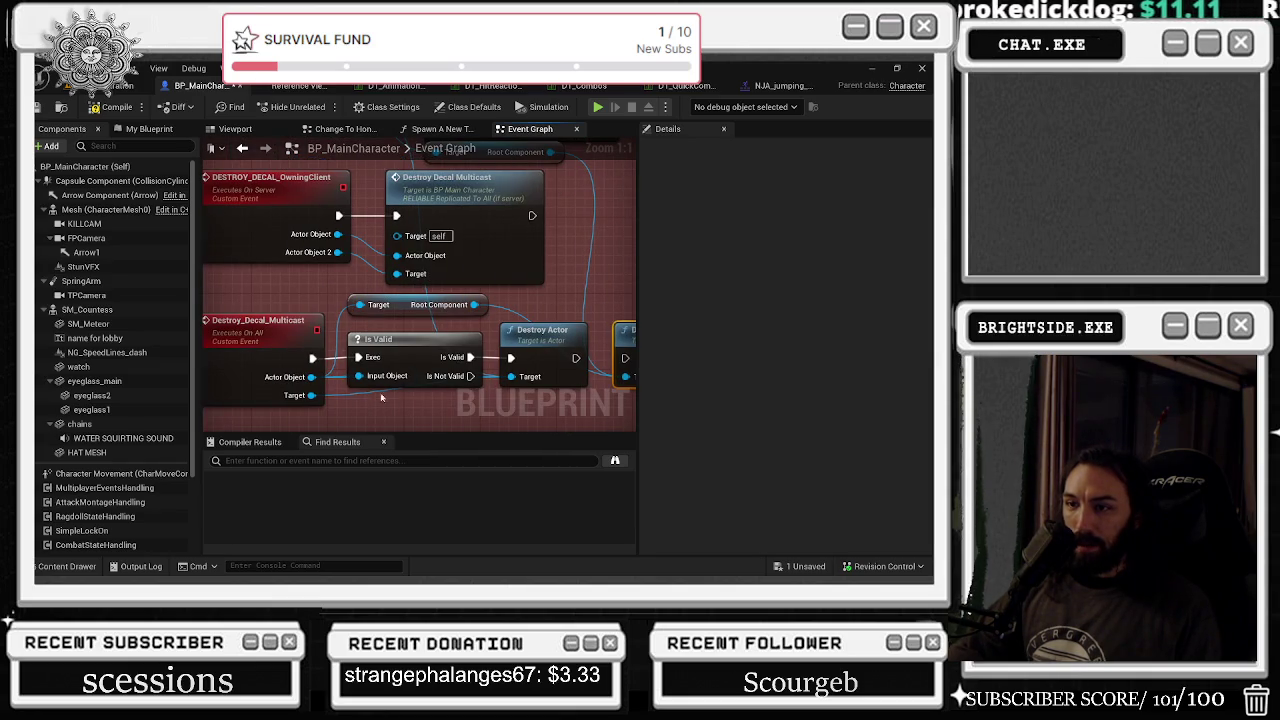
{"action": "left_click", "coordinate": [413, 359]}
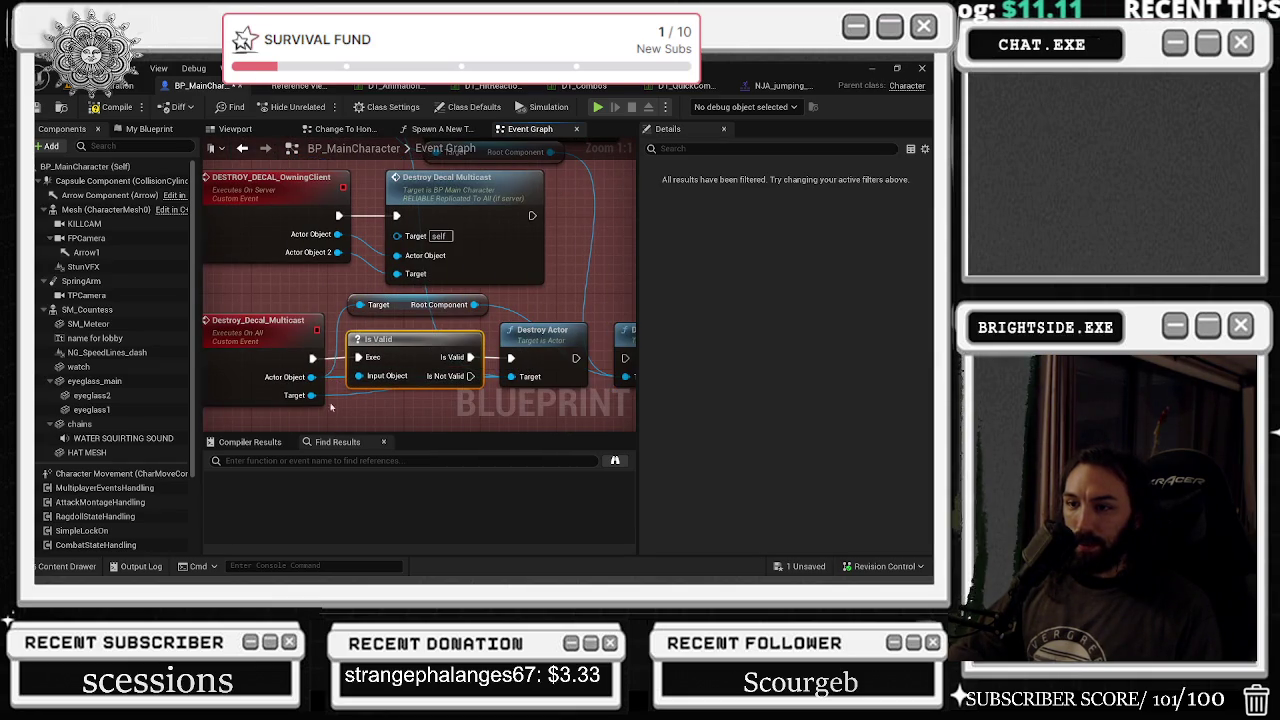
{"action": "left_click_drag", "start_coordinate": [433, 425], "coordinate": [346, 407]}
{"action": "mouse_move", "coordinate": [438, 331]}
{"action": "left_mouse_down"}
{"action": "mouse_move", "coordinate": [468, 350]}
{"action": "mouse_move", "coordinate": [577, 513]}
{"action": "mouse_move", "coordinate": [545, 448]}
{"action": "mouse_move", "coordinate": [510, 252]}
{"action": "left_mouse_up"}
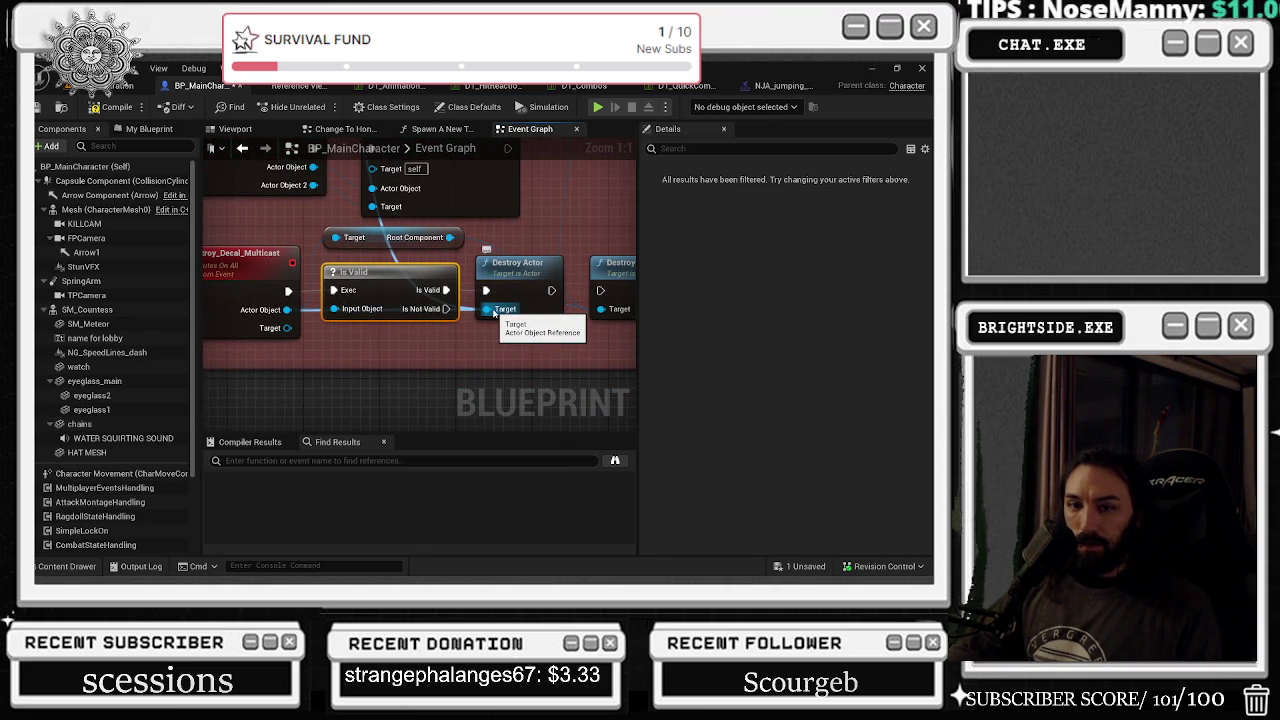
- Compile the character Blueprint, clear the old Message Log entries, and widen the level viewport
{"action": "left_click", "coordinate": [108, 107]}
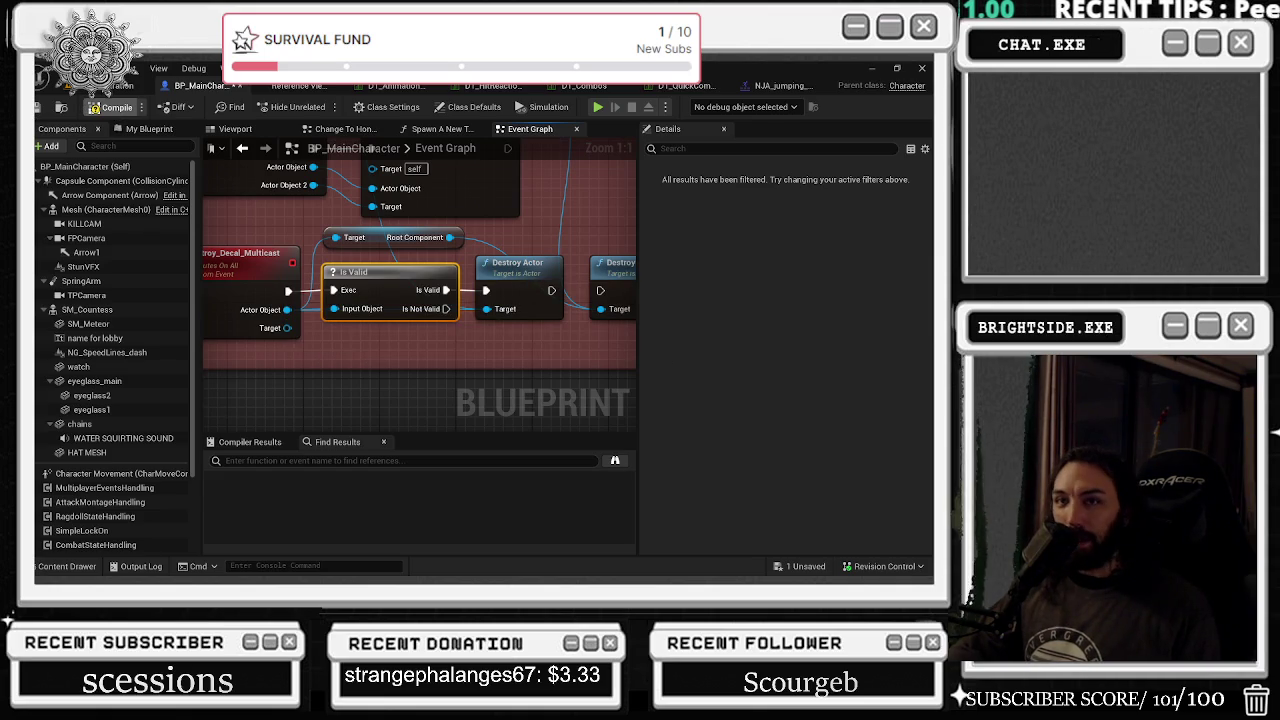
{"action": "left_click", "coordinate": [115, 86]}
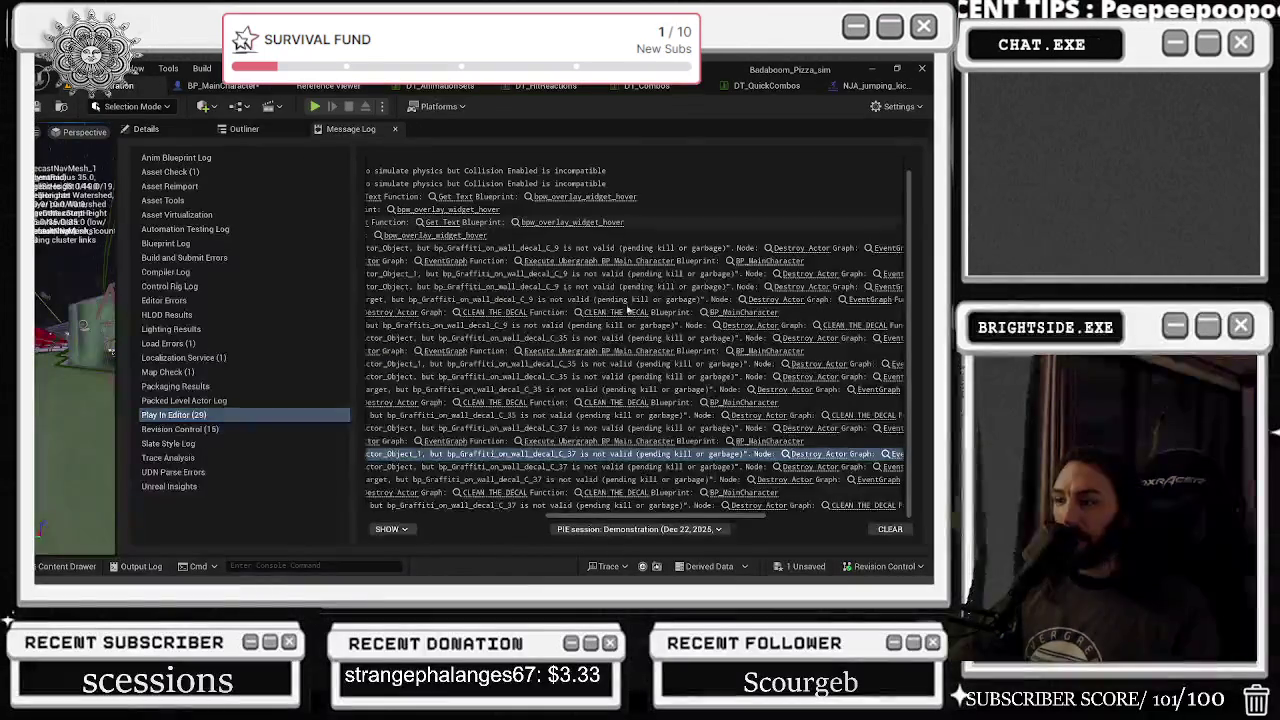
{"action": "left_click", "coordinate": [889, 529]}
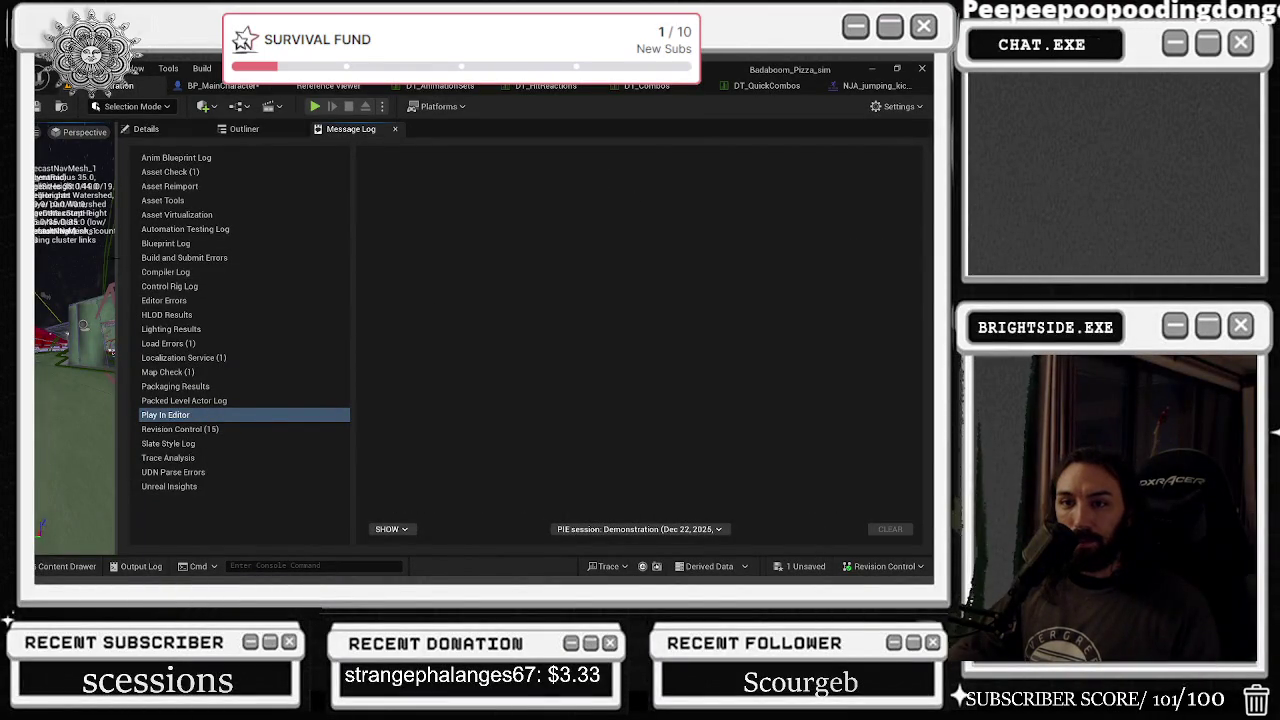
{"action": "left_click_drag", "start_coordinate": [120, 250], "coordinate": [534, 250]}
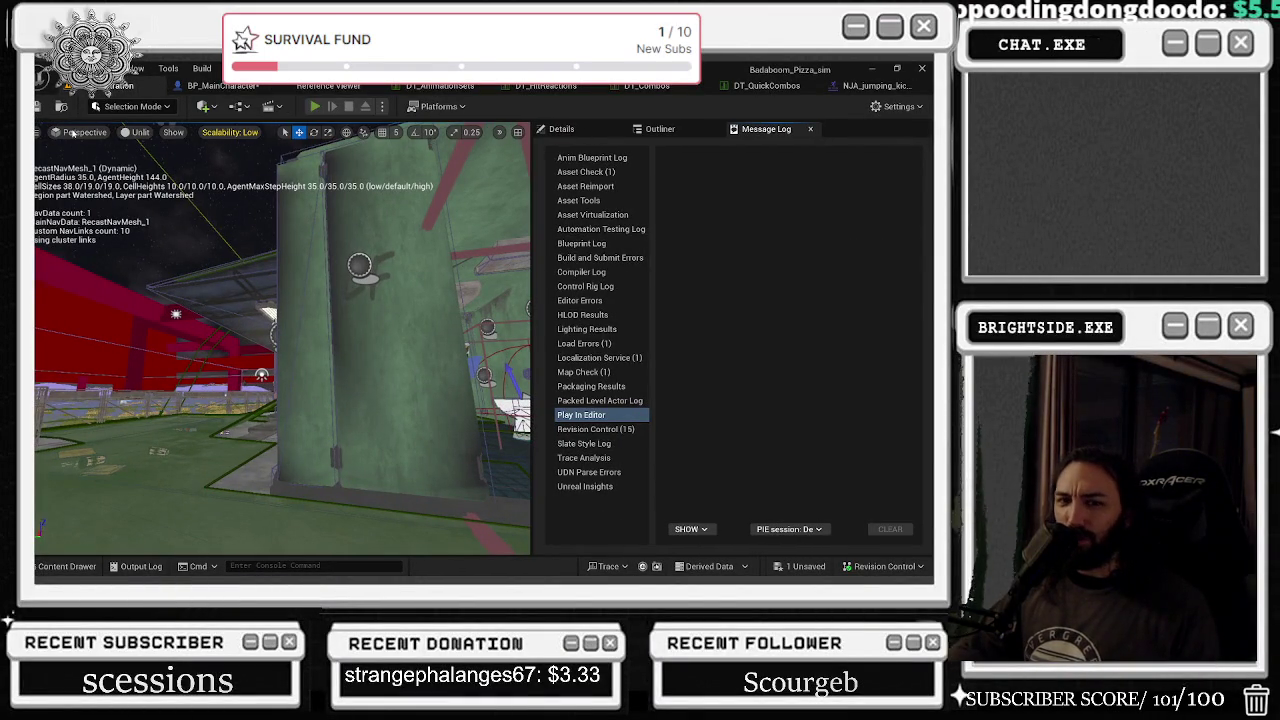
- Start a play session with Alt+P, walk to the alley, and clean the dumpster graffiti decals
{"action": "key", "text": "alt+p"}
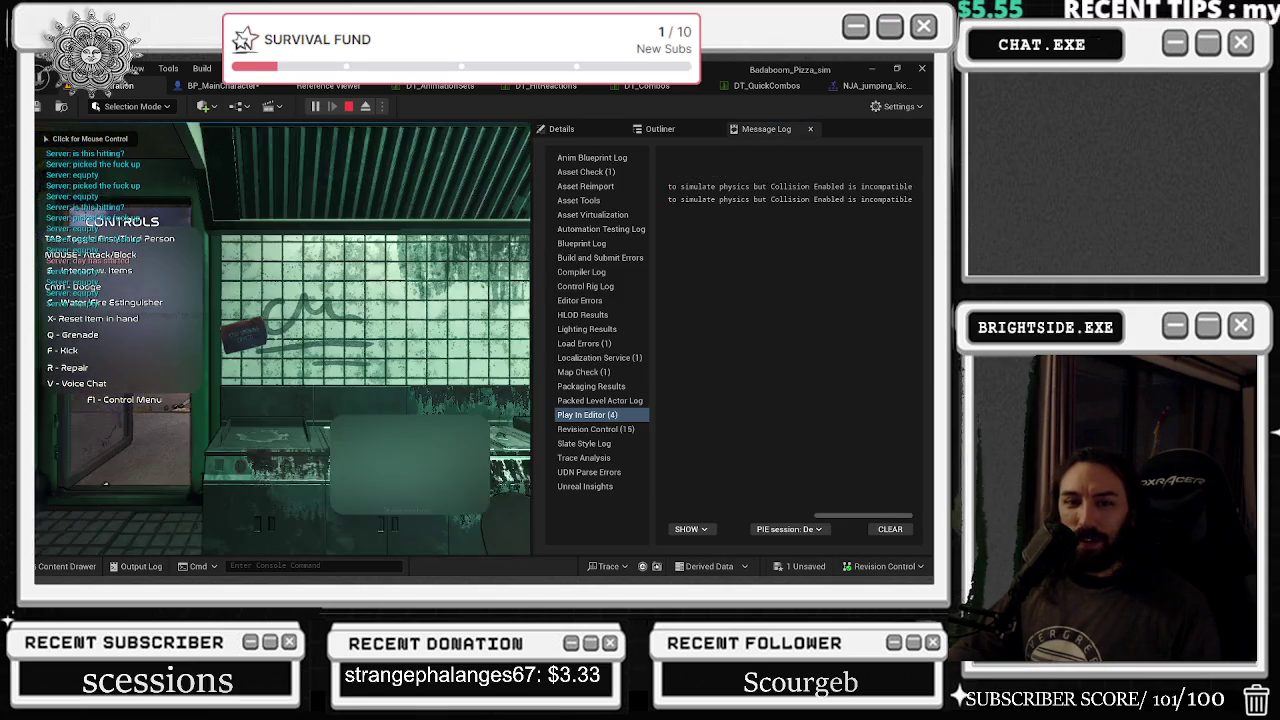
{"action": "left_click", "coordinate": [300, 350]}
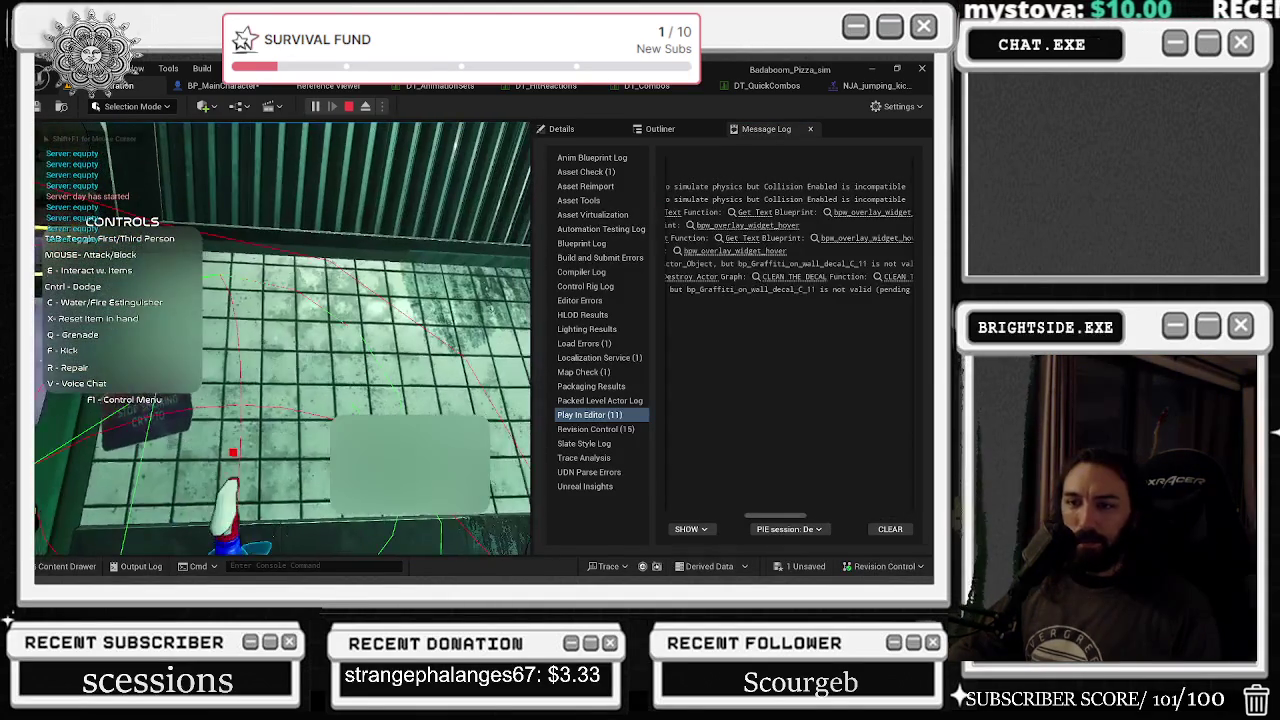
{"action": "key", "text": "w"}
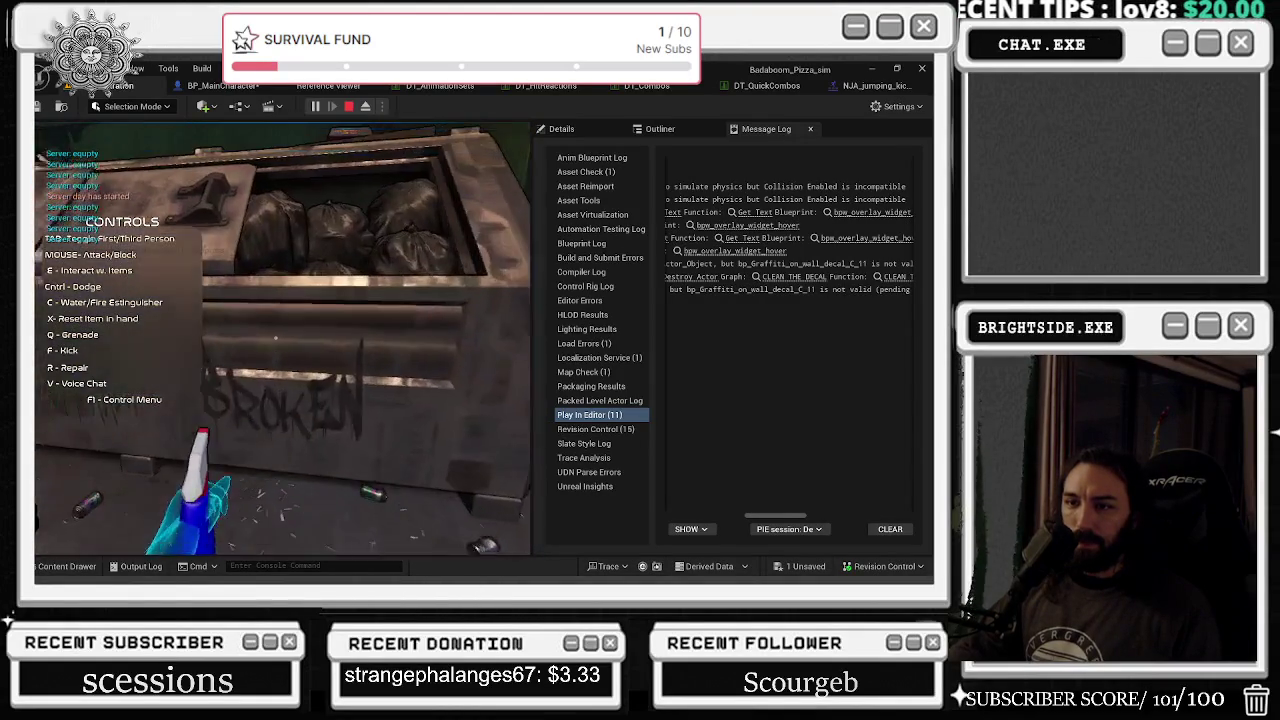
{"action": "left_click", "coordinate": [282, 338]}
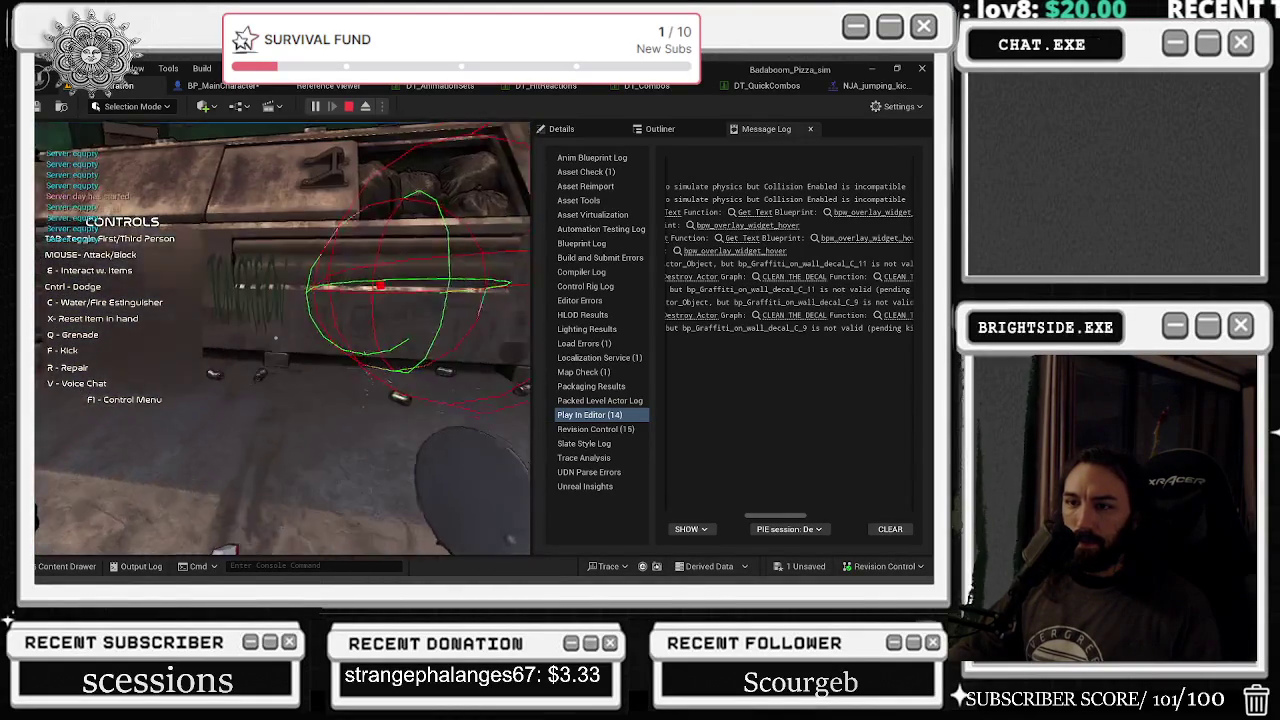
{"action": "left_click", "coordinate": [276, 338]}
{"action": "left_click", "coordinate": [276, 338]}
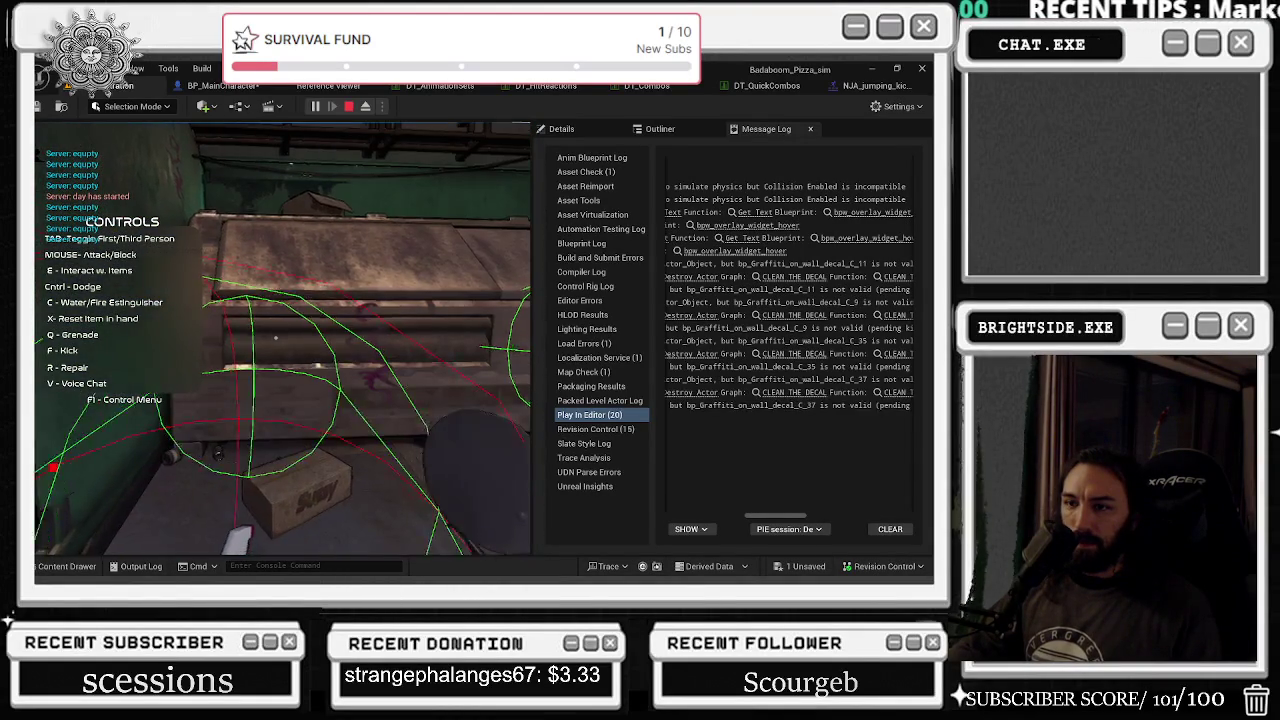
- Stop the play session and inspect the CLEAN THE DECAL Destroy Actor node behind the errors
{"action": "left_click", "coordinate": [276, 338]}
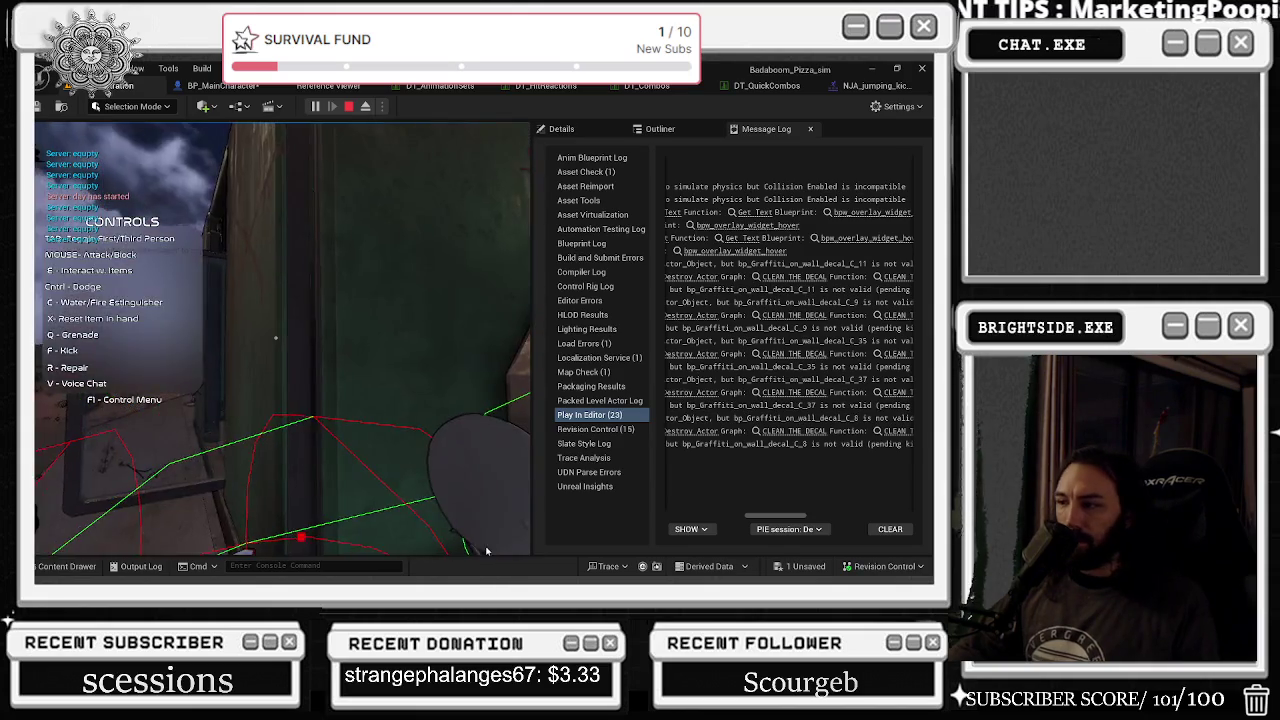
{"action": "key", "text": "Escape"}
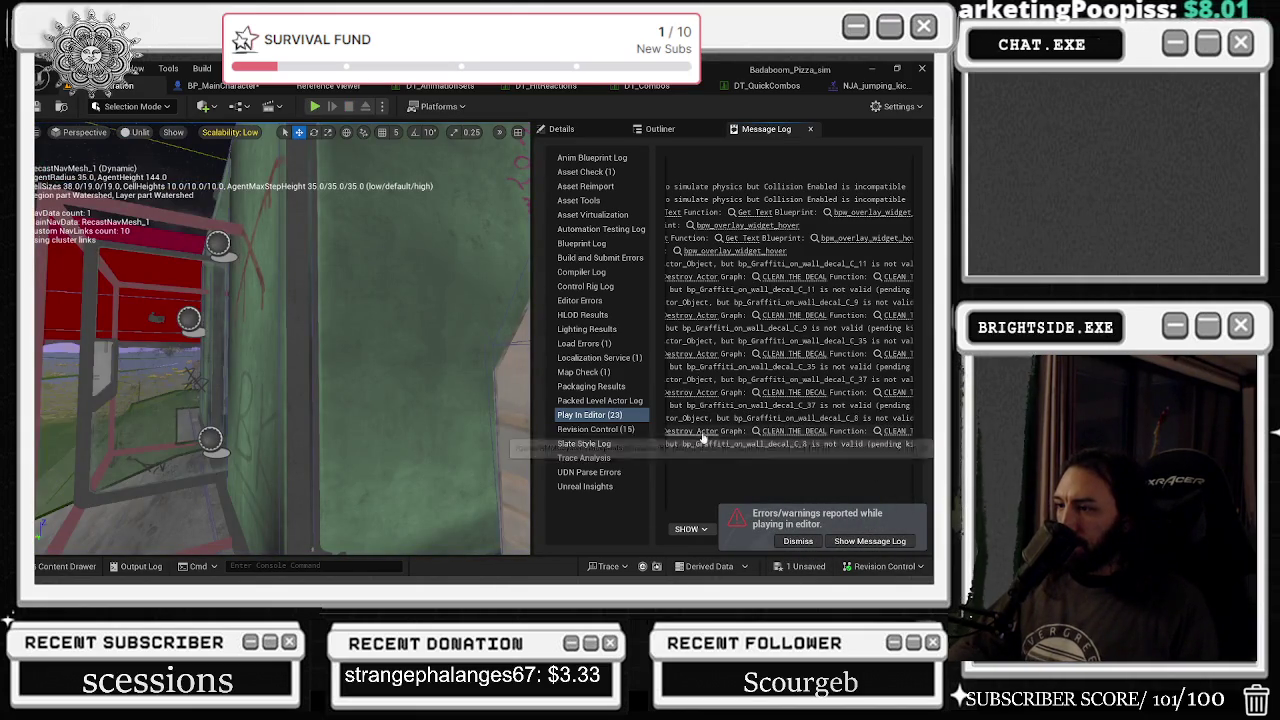
{"action": "left_click", "coordinate": [701, 432]}
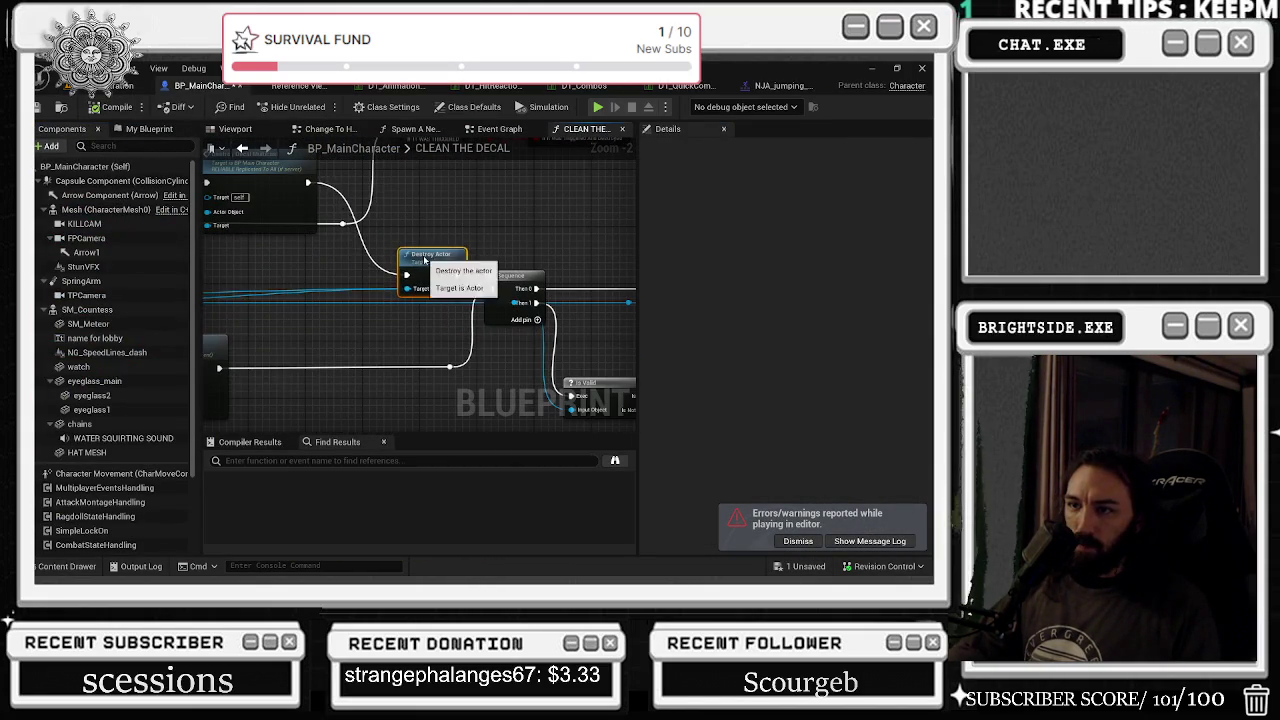
{"action": "left_click_drag", "start_coordinate": [408, 251], "coordinate": [471, 281]}
{"action": "left_click", "coordinate": [64, 92]}
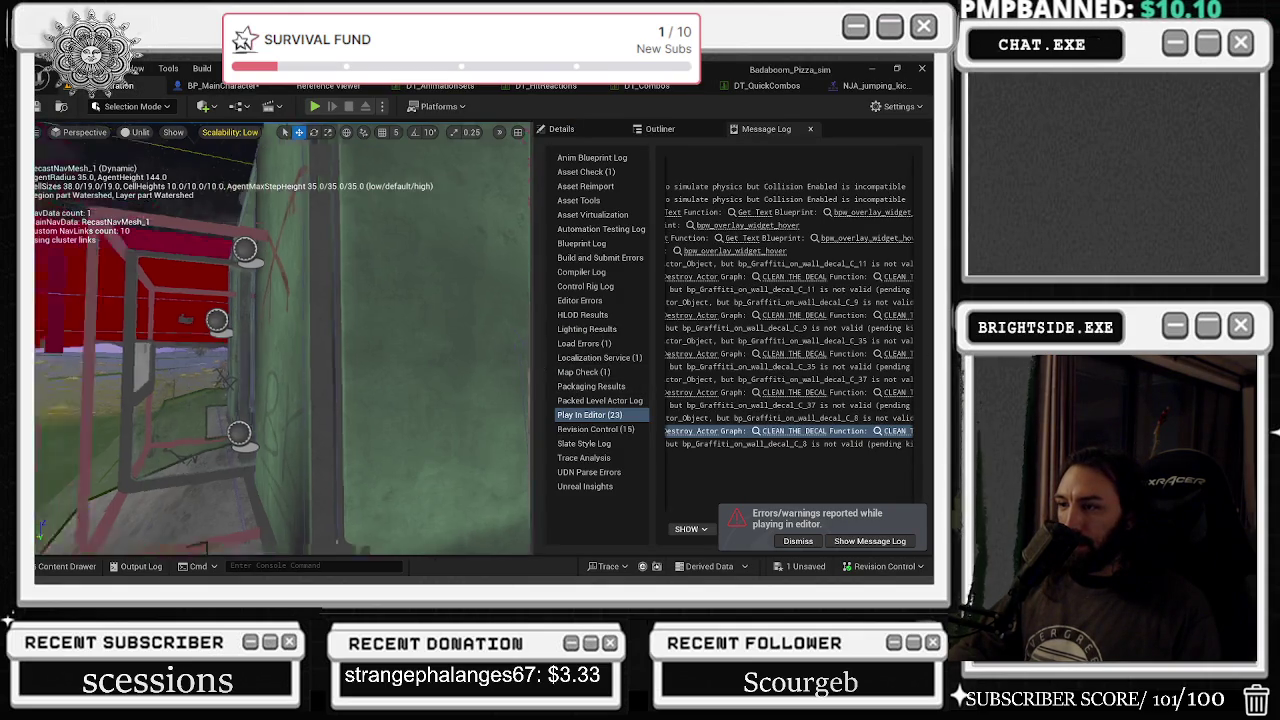
{"action": "left_click", "coordinate": [782, 394]}
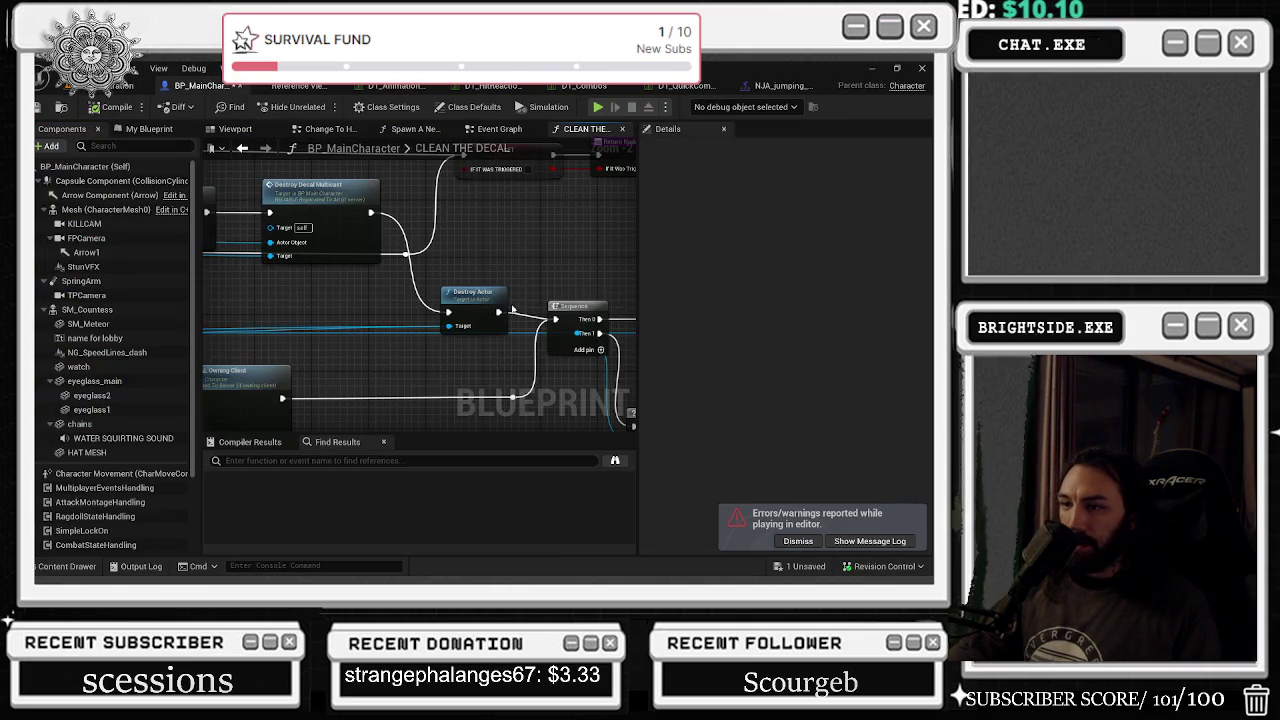
{"action": "left_click", "coordinate": [118, 86]}
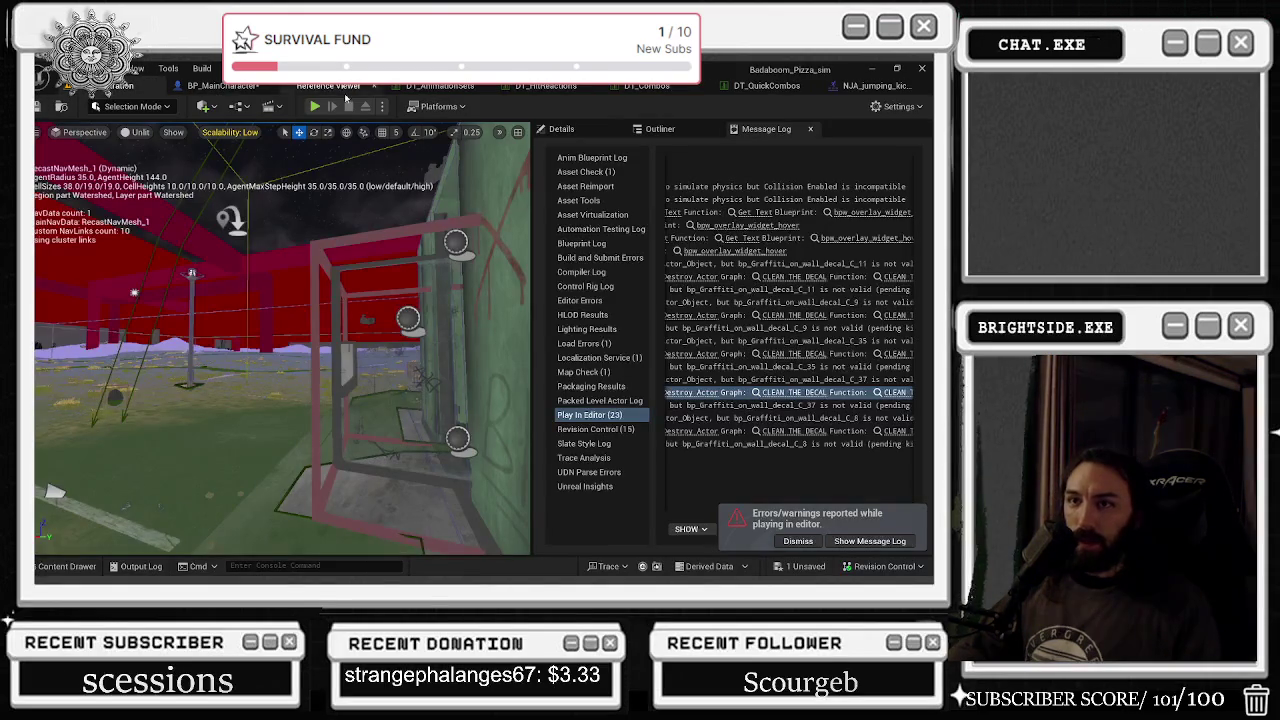
- Open the Play options, enter 2 for the multiplayer settings, and close the menu
{"action": "left_click", "coordinate": [381, 107]}
{"action": "type", "text": "2"}
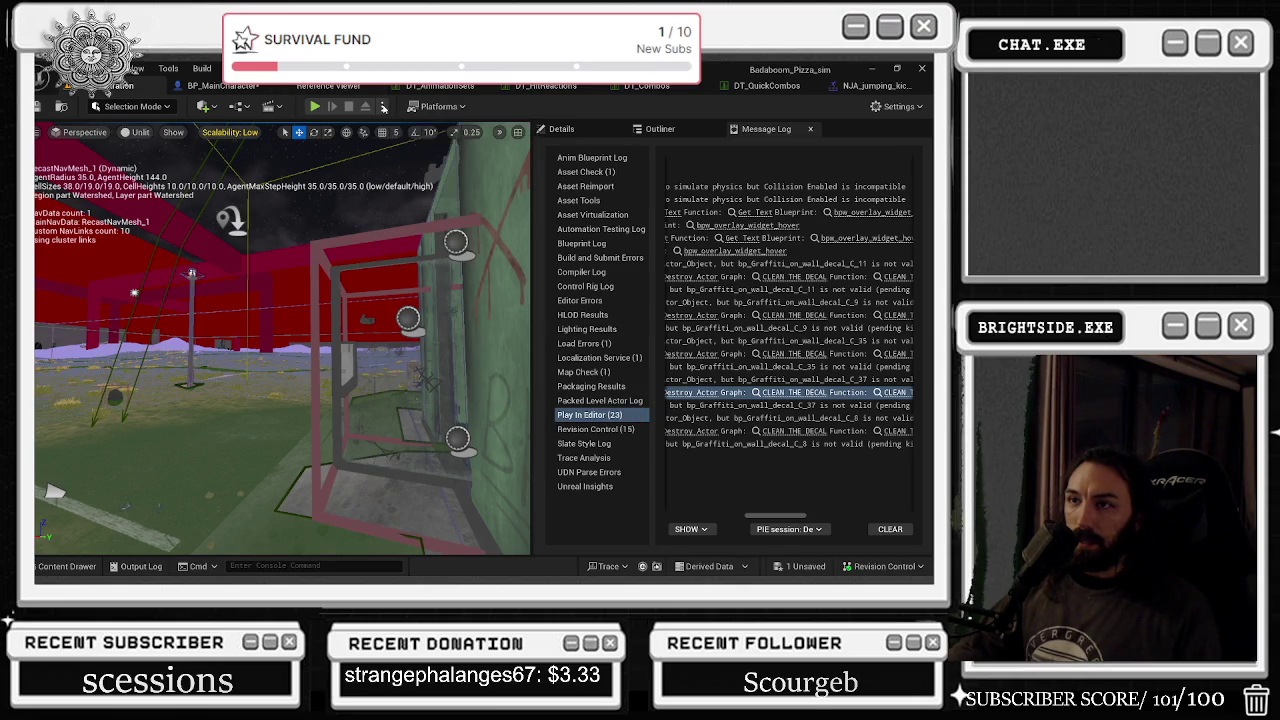
{"action": "left_click", "coordinate": [381, 107]}
{"action": "key", "text": "Escape"}
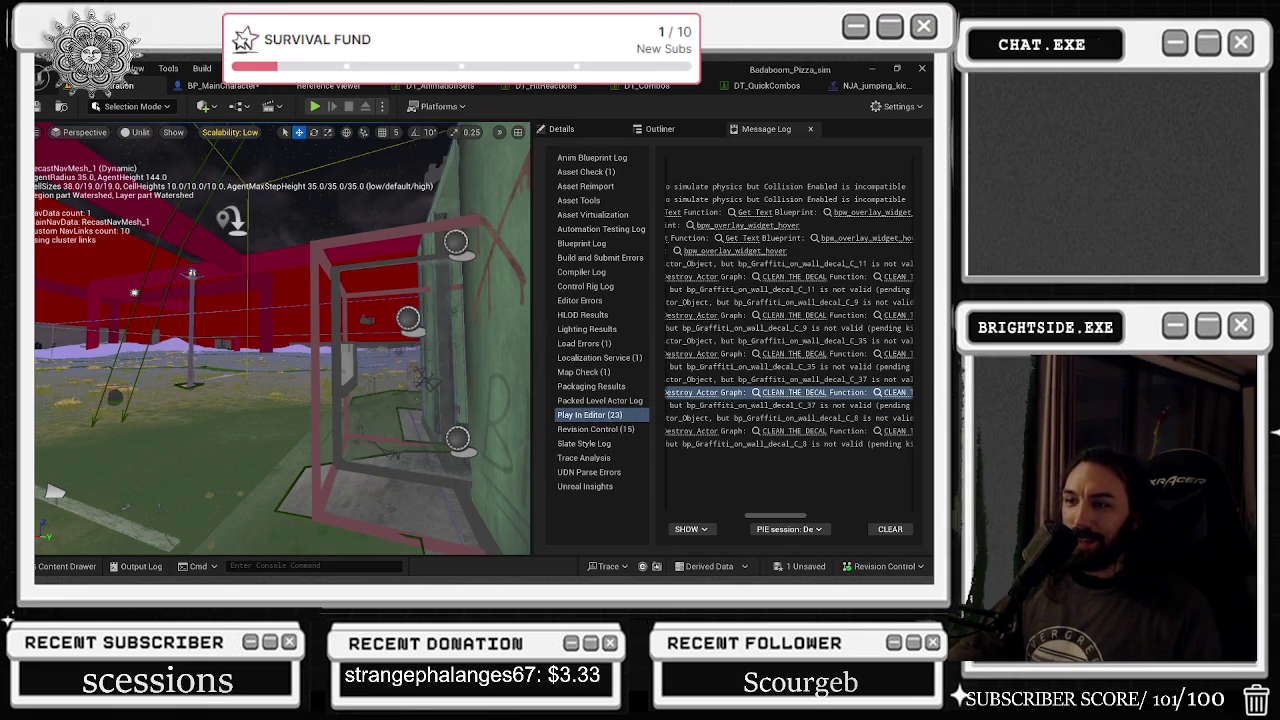
- Briefly start and stop a play session, then save the unsaved content
{"action": "left_click", "coordinate": [382, 107]}
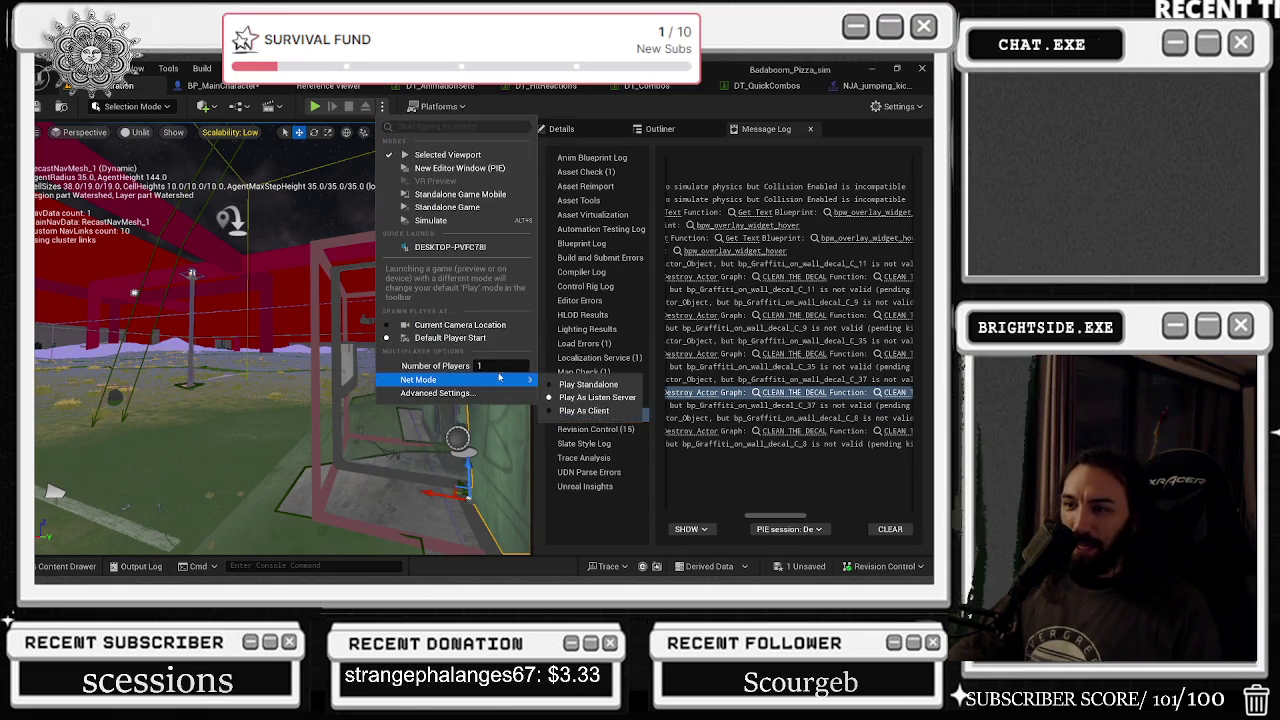
{"action": "left_click", "coordinate": [315, 111]}
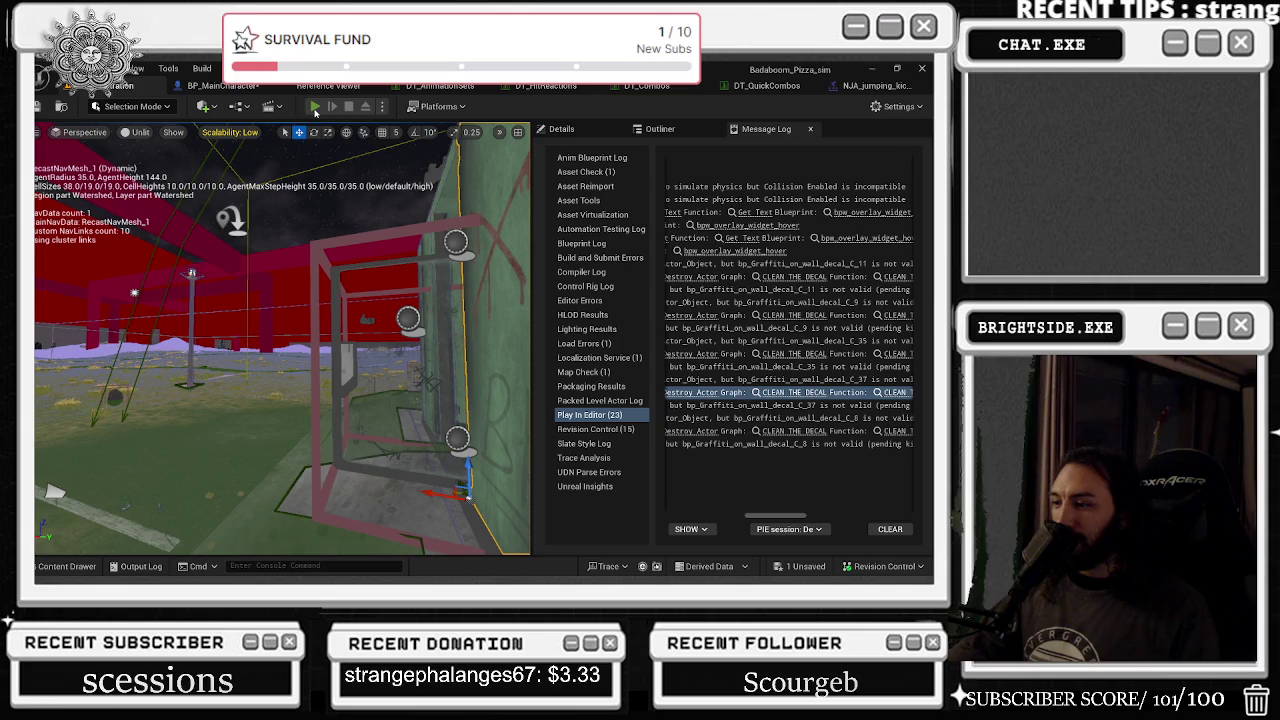
{"action": "left_click", "coordinate": [315, 107]}
{"action": "key", "text": "Escape"}
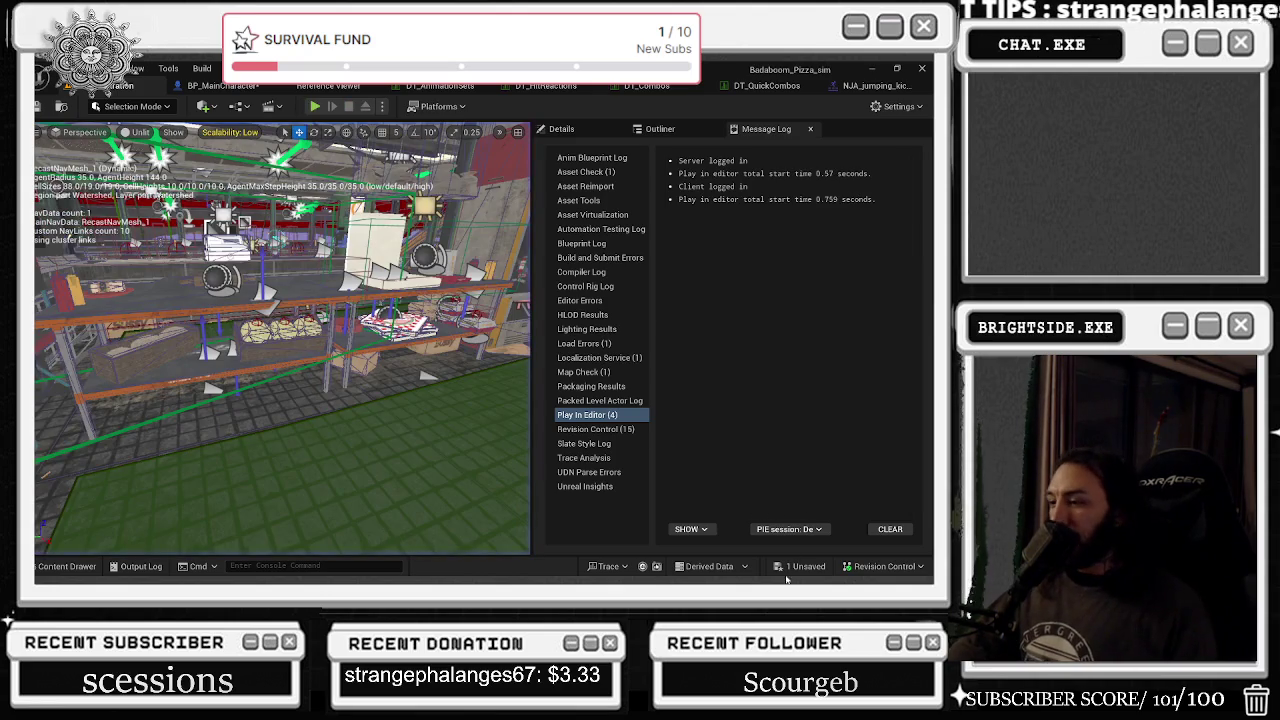
{"action": "left_click", "coordinate": [790, 567]}
{"action": "left_click", "coordinate": [568, 458]}
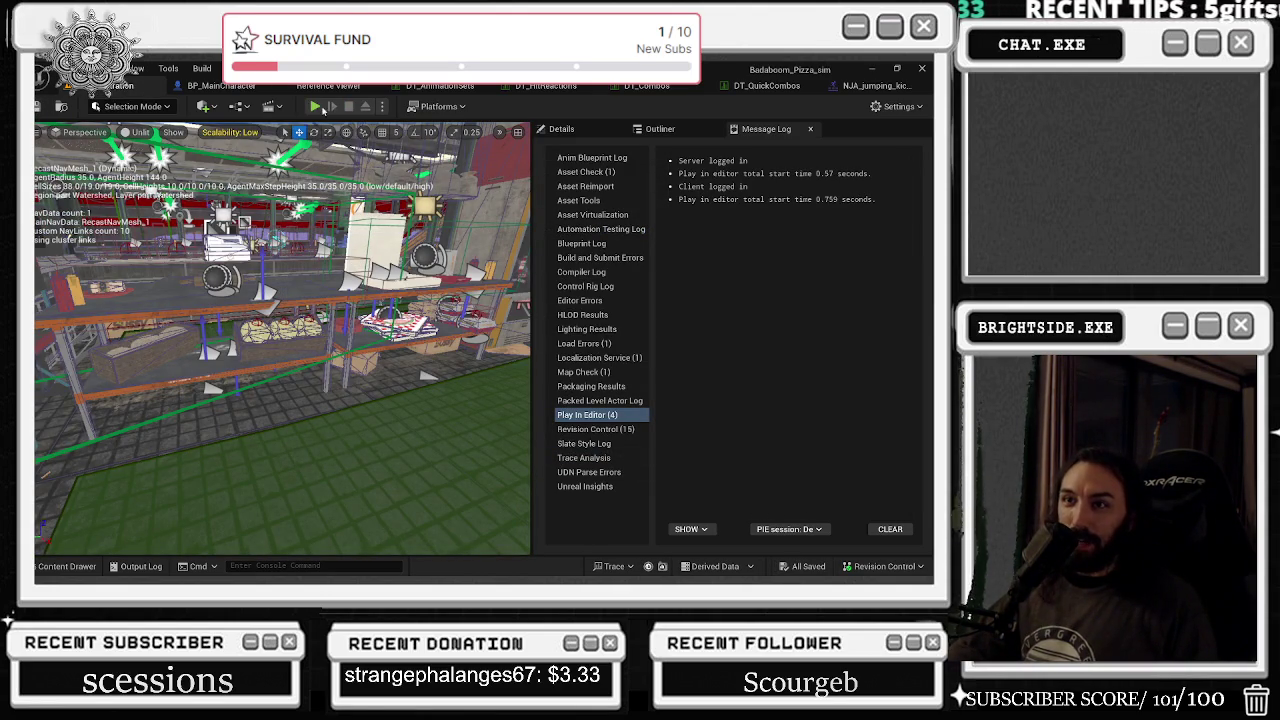
- Start a play session, widen the game view over the log, and bring up Task Manager
{"action": "left_click", "coordinate": [315, 107]}
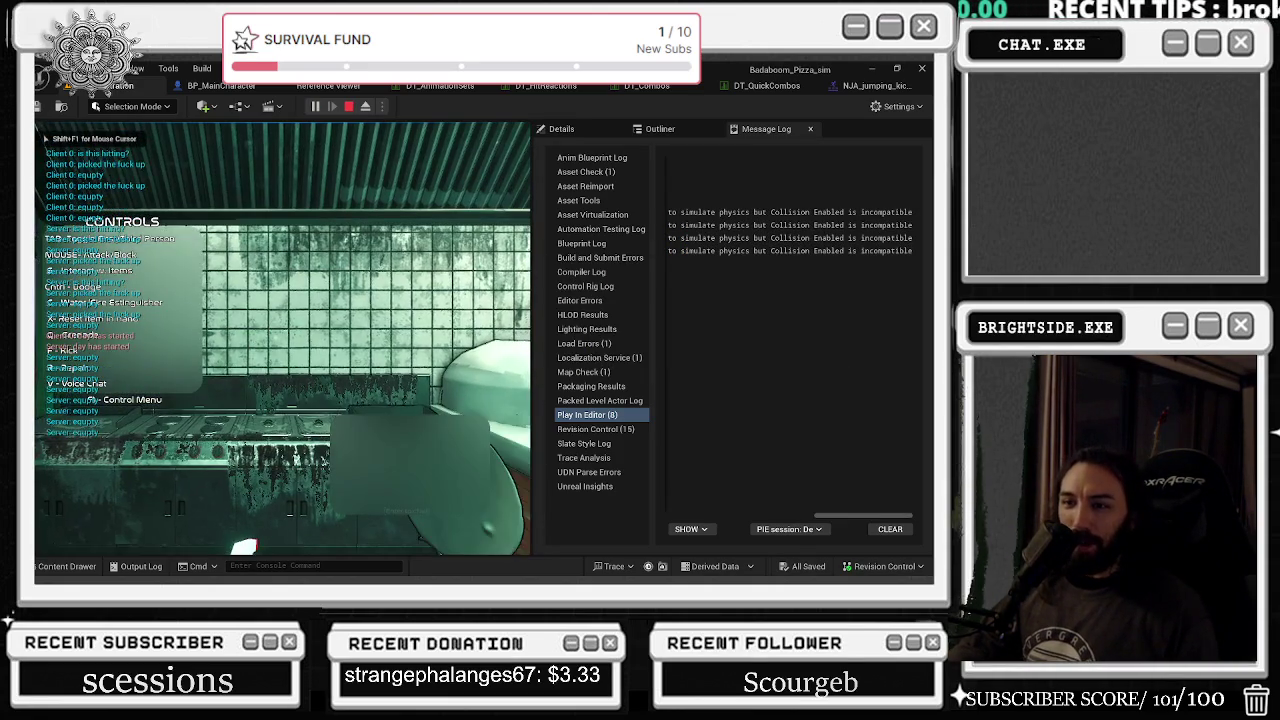
{"action": "key", "text": "alt+Tab"}
{"action": "left_click_drag", "start_coordinate": [535, 178], "coordinate": [787, 178]}
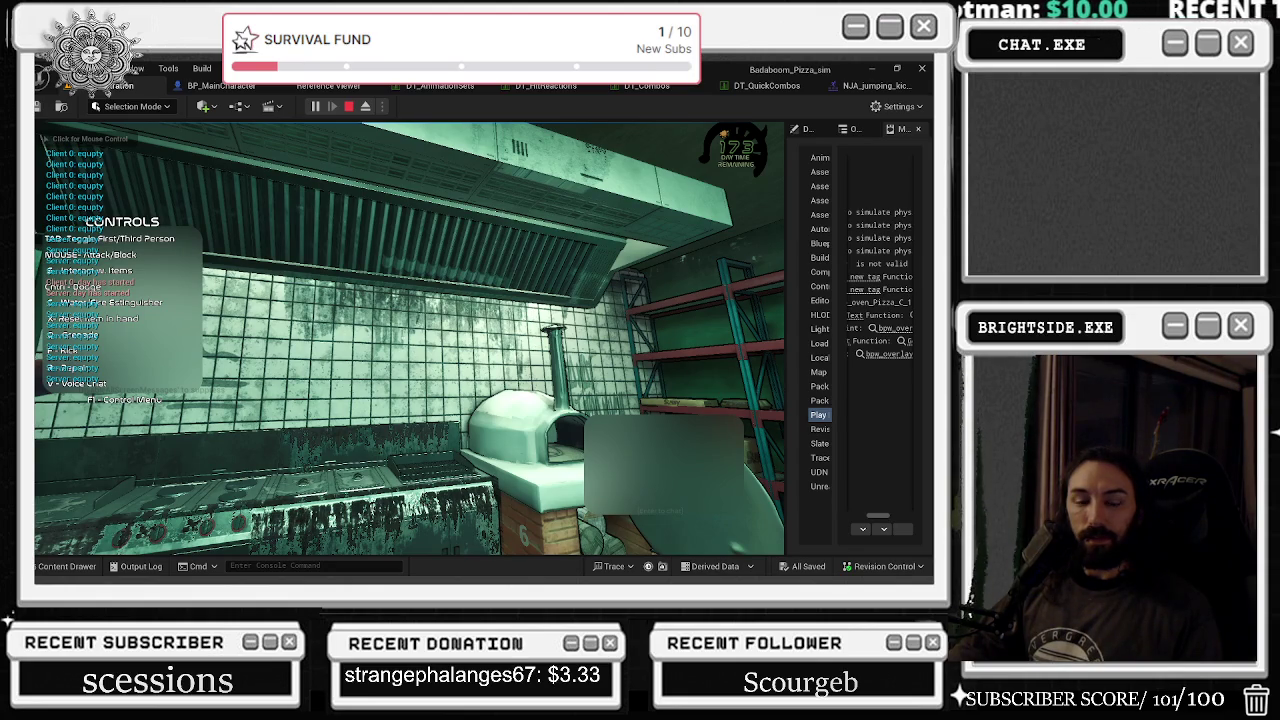
{"action": "key", "text": "alt+Tab"}
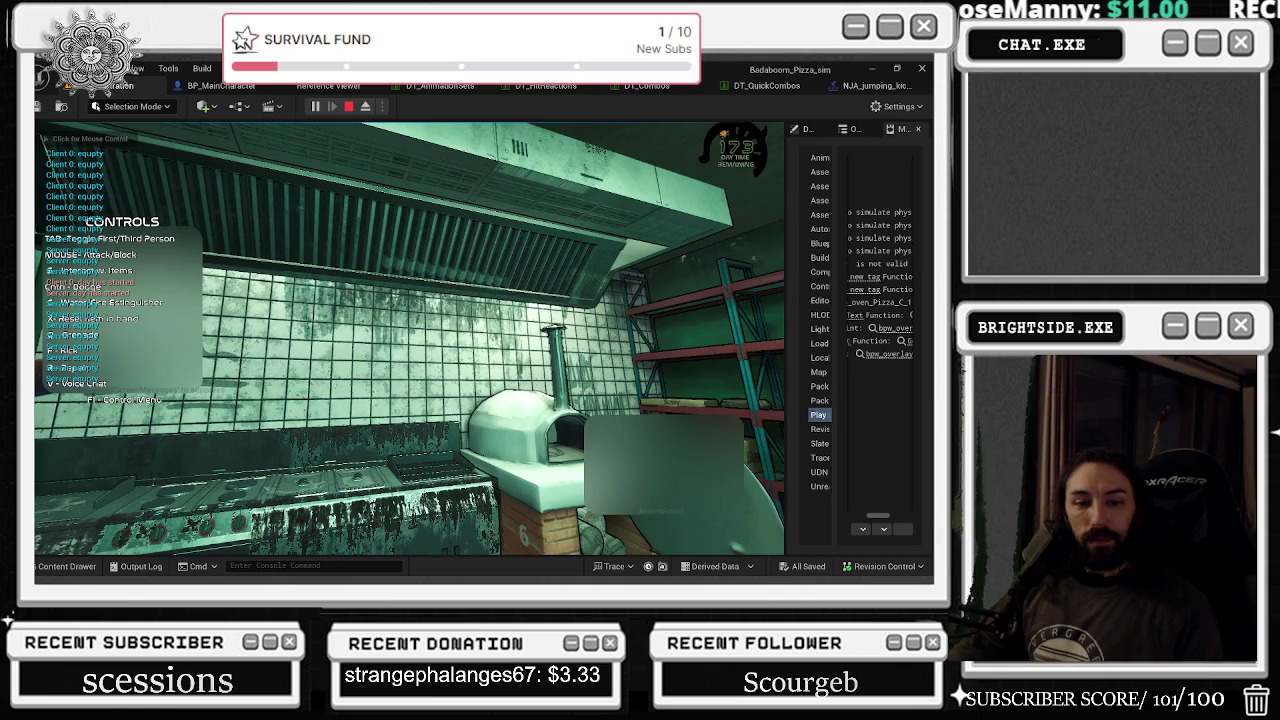
{"action": "key", "text": "ctrl+shift+Escape"}
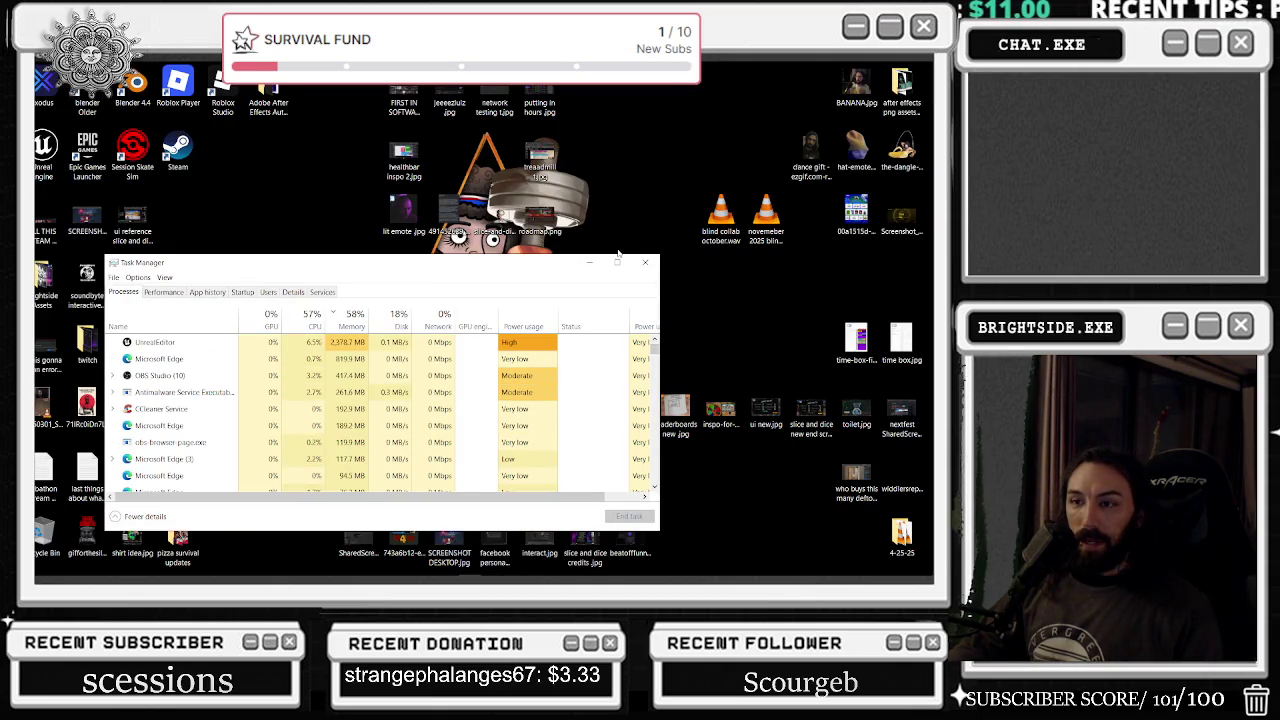
- End the CCleaner Service task, send the Unreal crash report to restart, and launch Chrome
{"action": "left_click", "coordinate": [610, 392]}
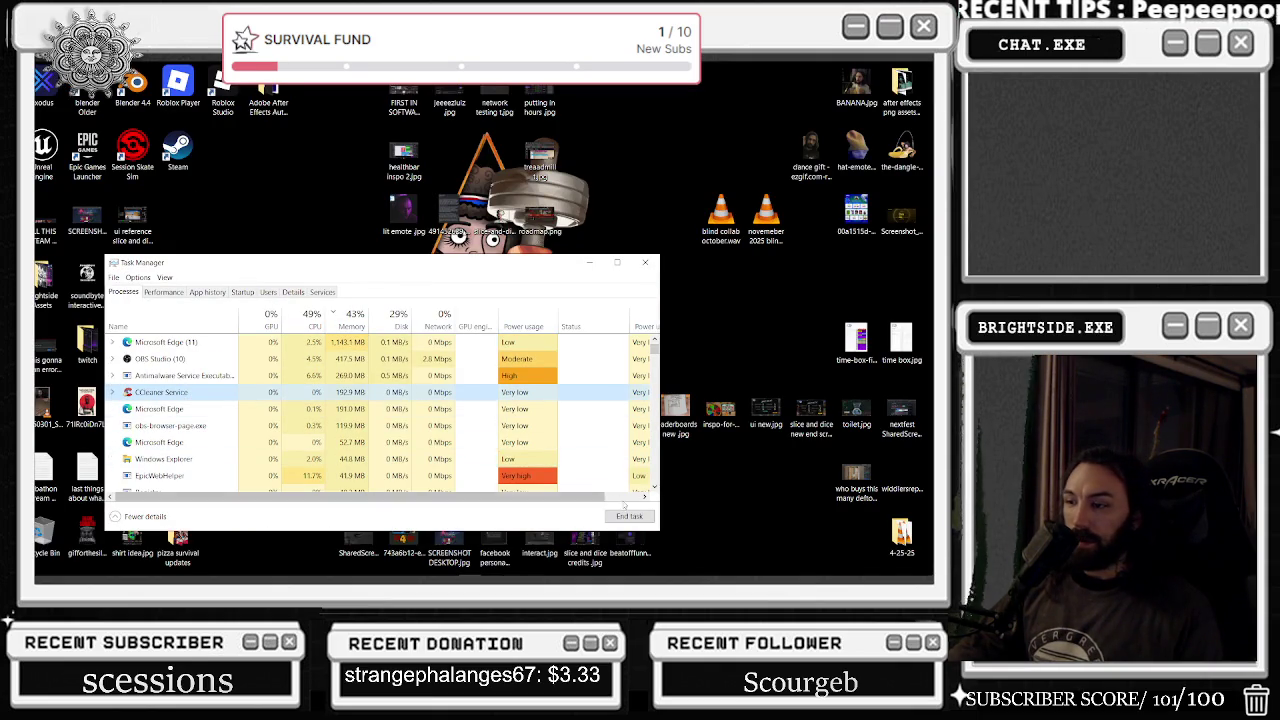
{"action": "left_click", "coordinate": [640, 513]}
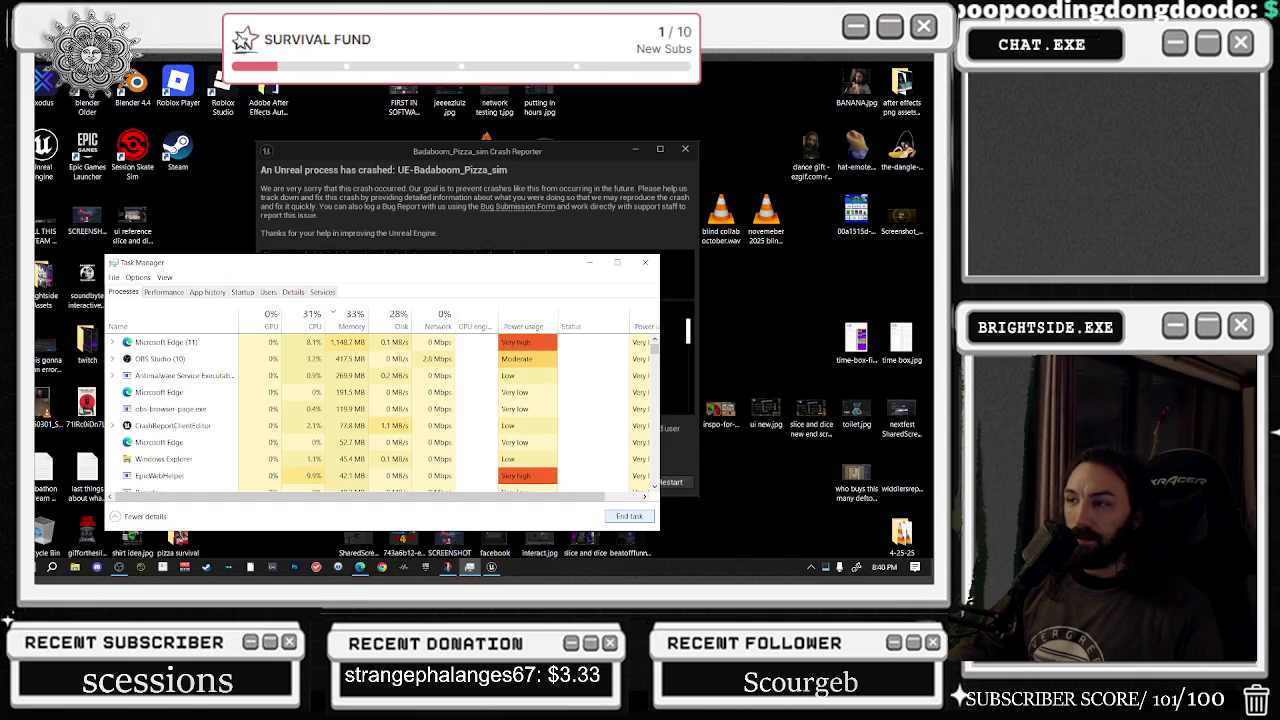
{"action": "left_click", "coordinate": [645, 262]}
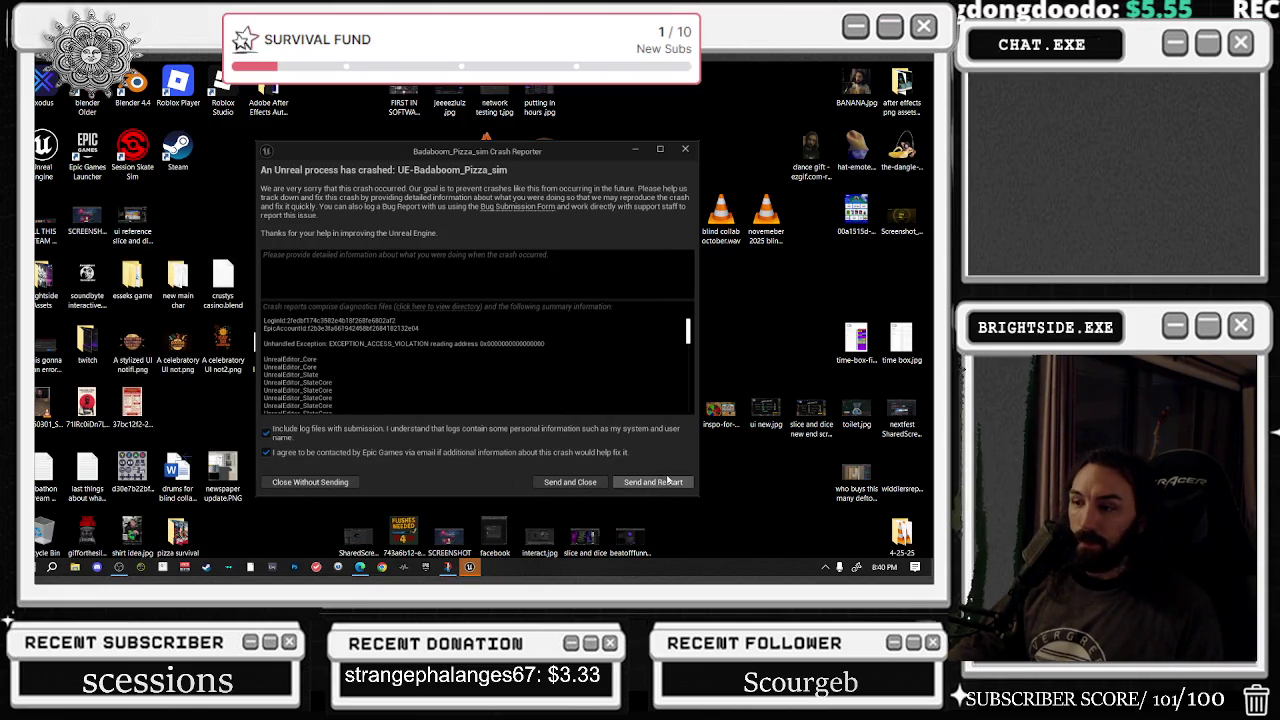
{"action": "left_click", "coordinate": [668, 481]}
{"action": "left_click", "coordinate": [388, 578]}
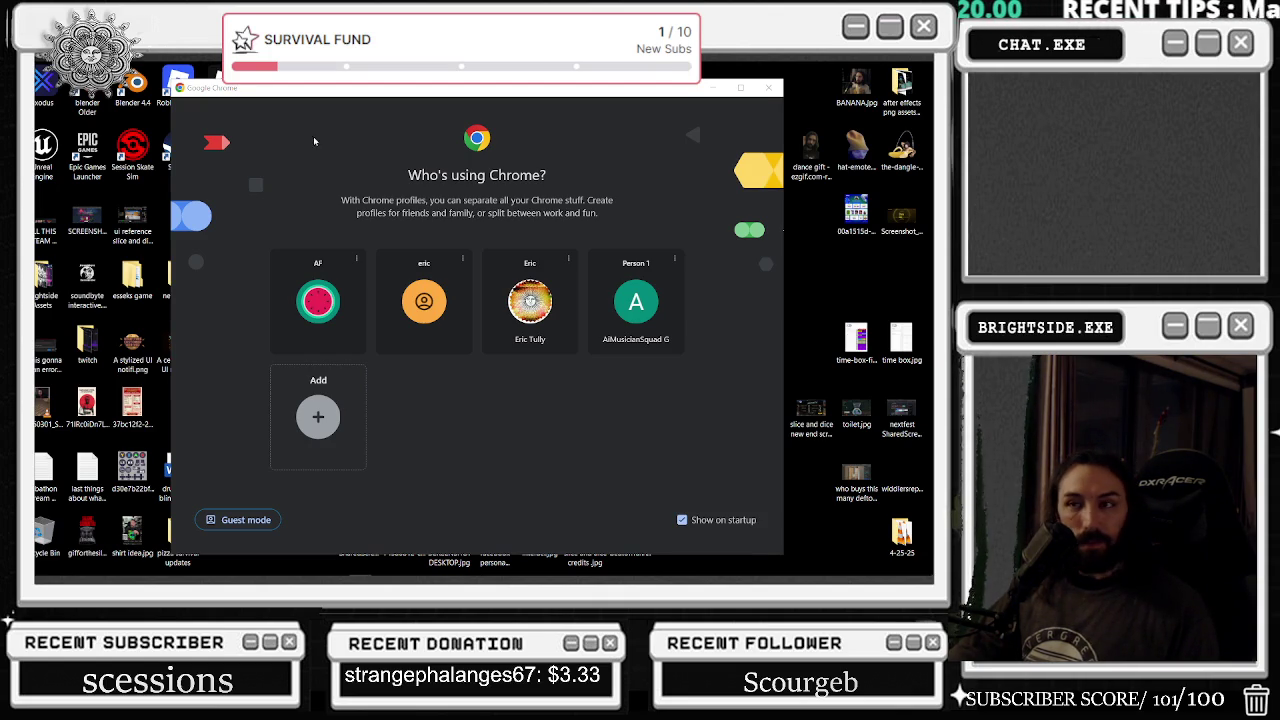
- Load the pasted YouTube album link in Chrome's first profile, decline the trial, and minimise
{"action": "left_click", "coordinate": [318, 300]}
{"action": "key", "text": "ctrl+v"}
{"action": "key", "text": "Return"}
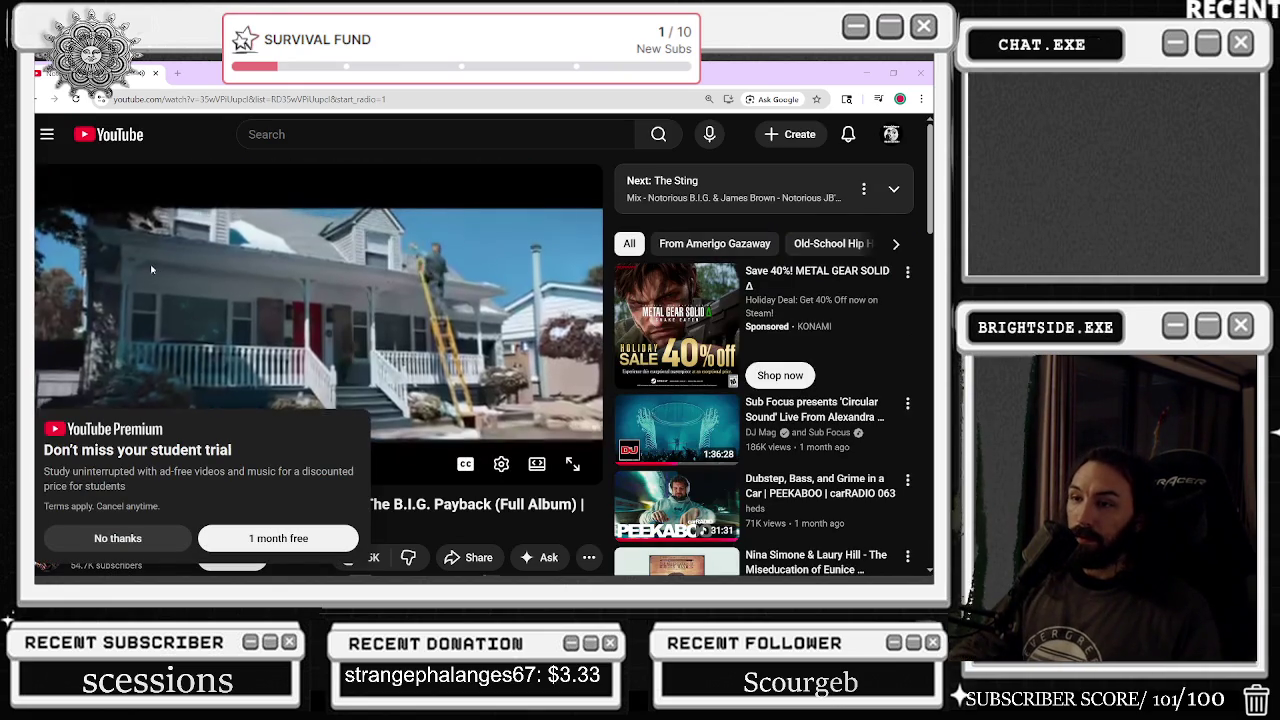
{"action": "left_click", "coordinate": [118, 538]}
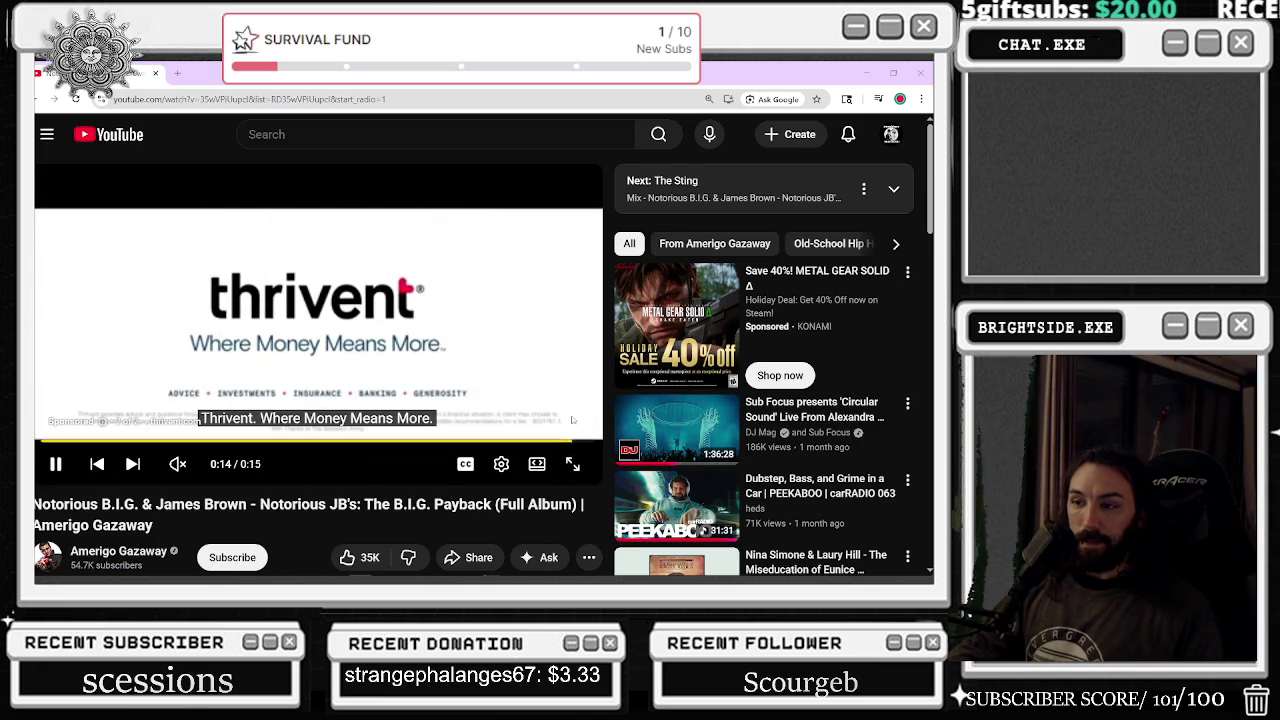
{"action": "mouse_move", "coordinate": [206, 465]}
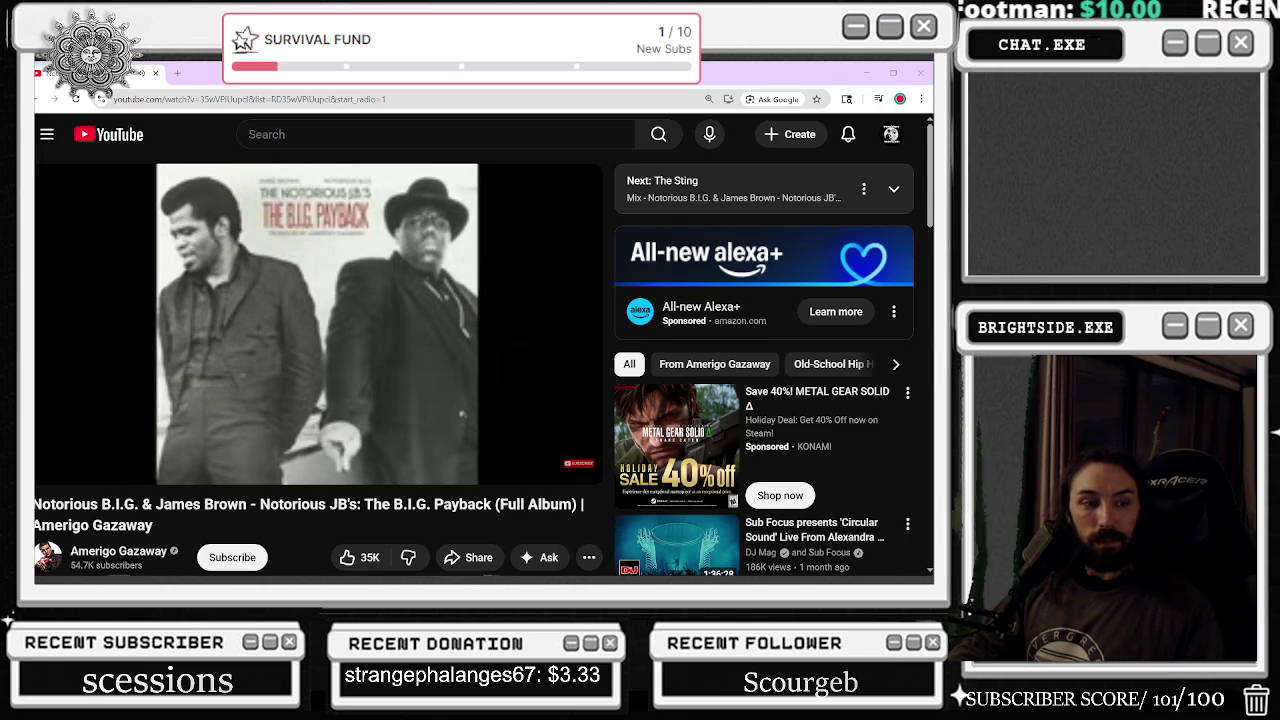
{"action": "key", "text": "super+d"}
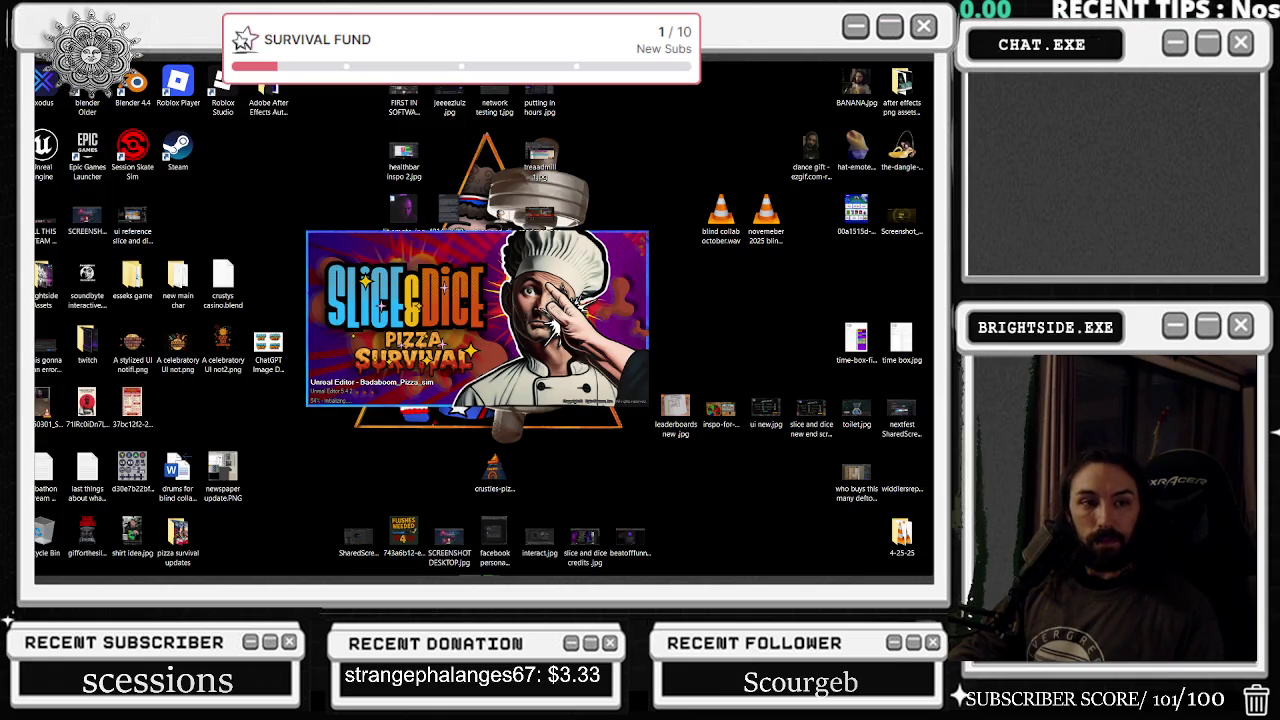
- Open Task Manager from the taskbar and end the Microsoft Edge and CCleaner Service processes
{"action": "right_click", "coordinate": [648, 567]}
{"action": "left_click", "coordinate": [710, 503]}
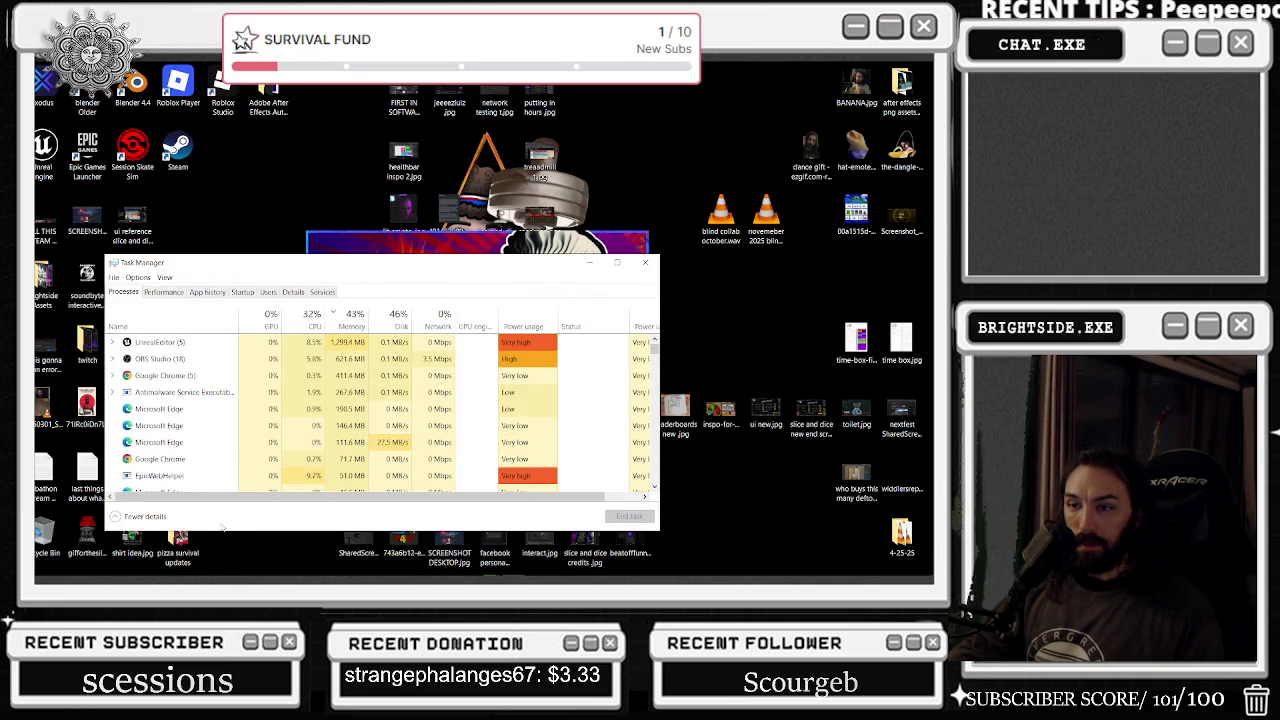
{"action": "left_click", "coordinate": [212, 410]}
{"action": "left_click", "coordinate": [629, 516]}
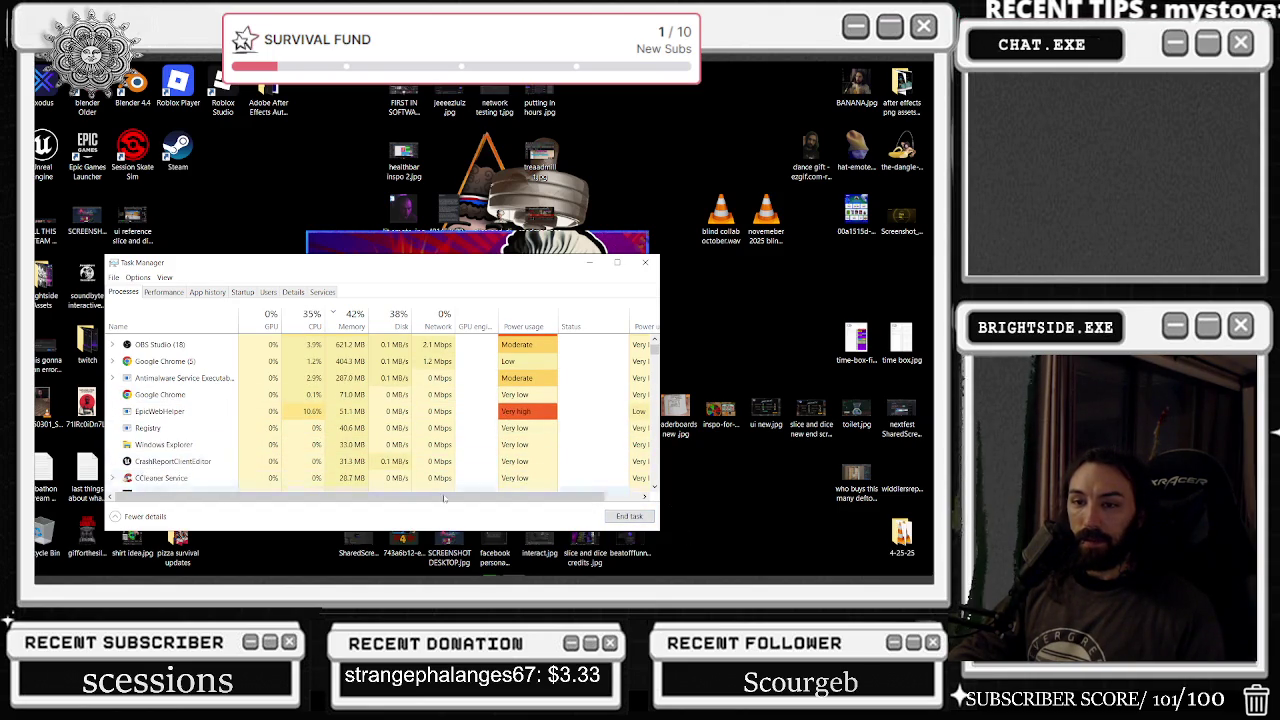
{"action": "right_click", "coordinate": [210, 478]}
{"action": "mouse_move", "coordinate": [243, 385]}
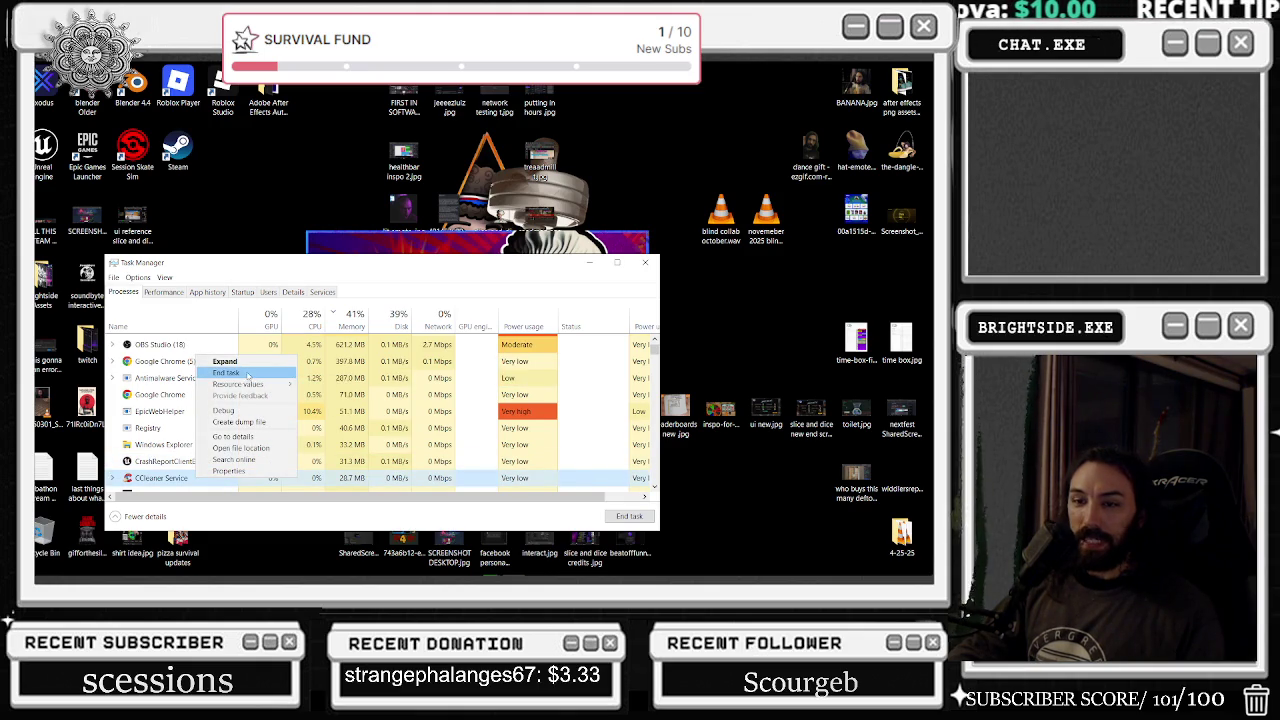
{"action": "left_click", "coordinate": [245, 373]}
- End the NVIDIA Container process and another CCleaner Service process
{"action": "scroll", "coordinate": [167, 440], "scroll_direction": "down", "scroll_amount": 1}
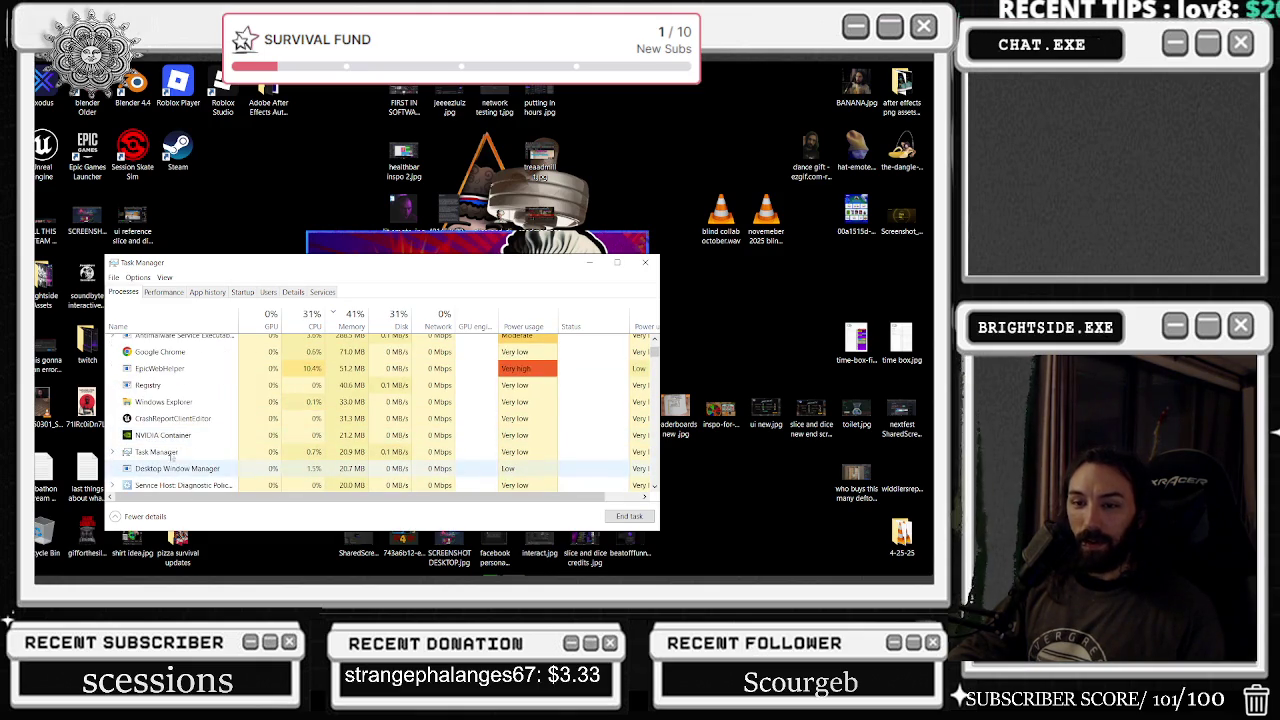
{"action": "right_click", "coordinate": [176, 438]}
{"action": "left_click", "coordinate": [220, 443]}
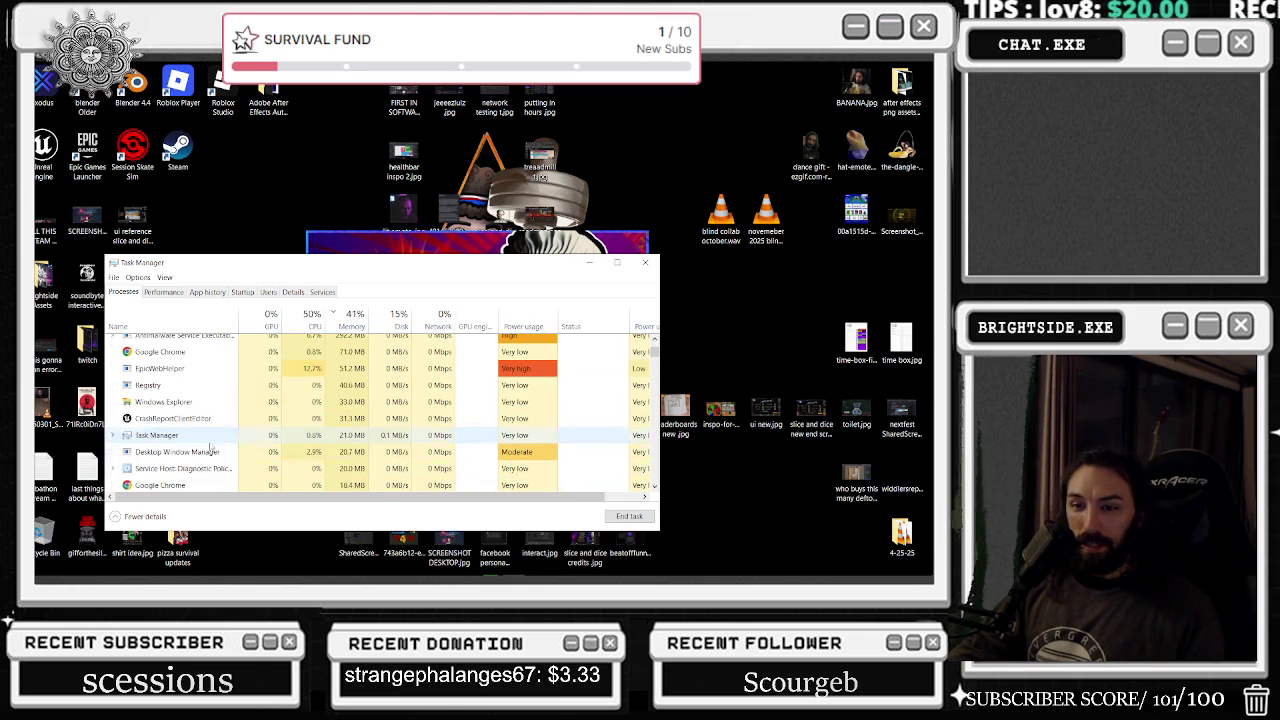
{"action": "left_click", "coordinate": [185, 418]}
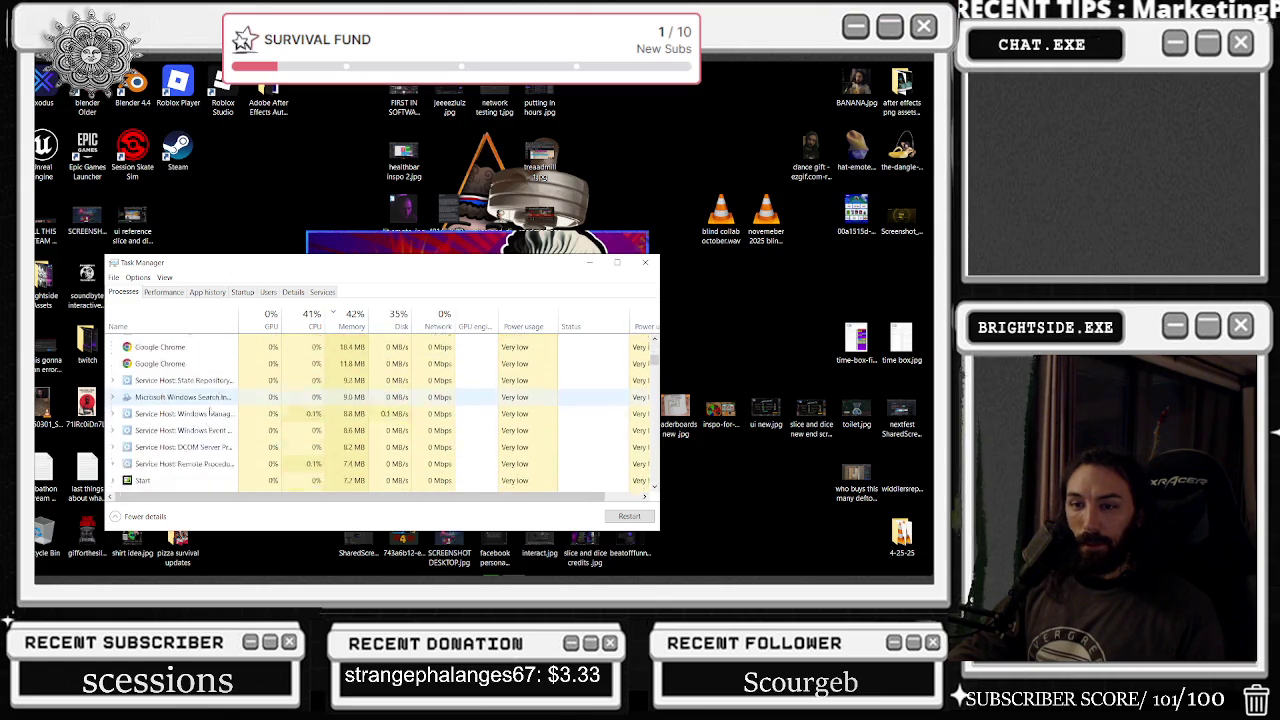
{"action": "scroll", "coordinate": [210, 403], "scroll_direction": "down", "scroll_amount": 1}
{"action": "right_click", "coordinate": [148, 355]}
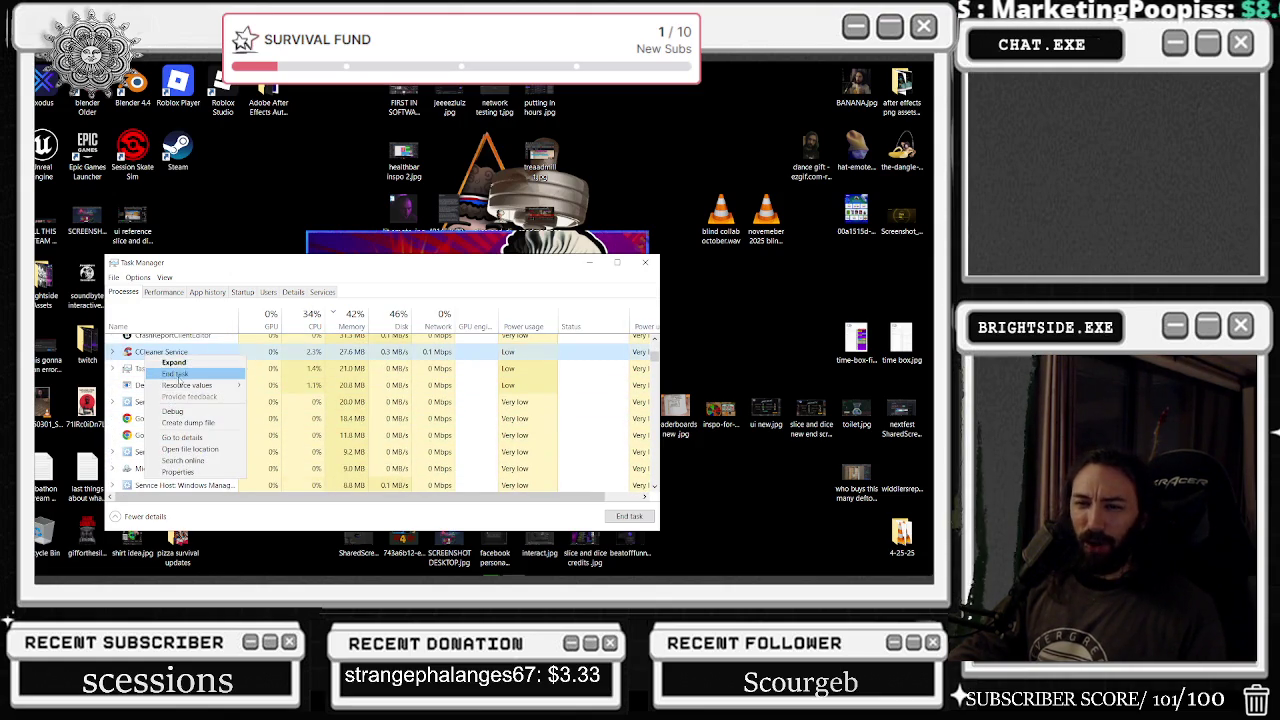
{"action": "left_click", "coordinate": [176, 374]}
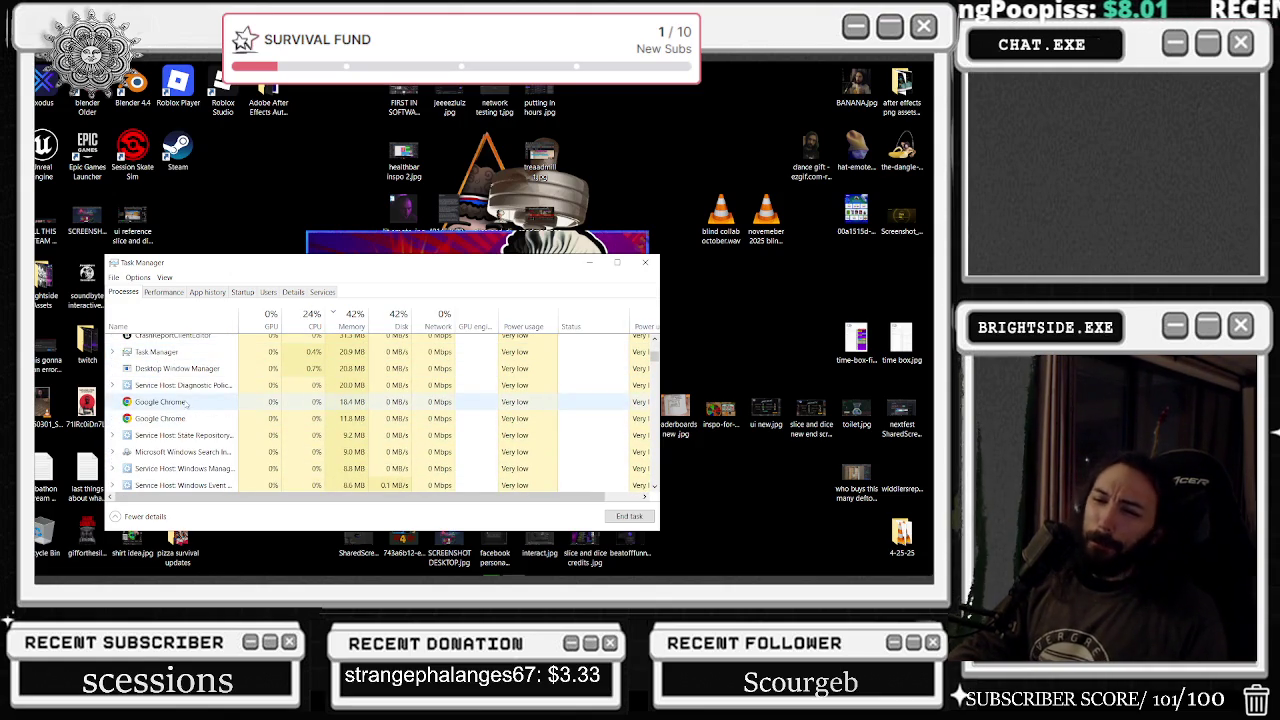
- End the Gaming Services process and close Task Manager while Unreal reloads
{"action": "scroll", "coordinate": [187, 403], "scroll_direction": "down", "scroll_amount": 5}
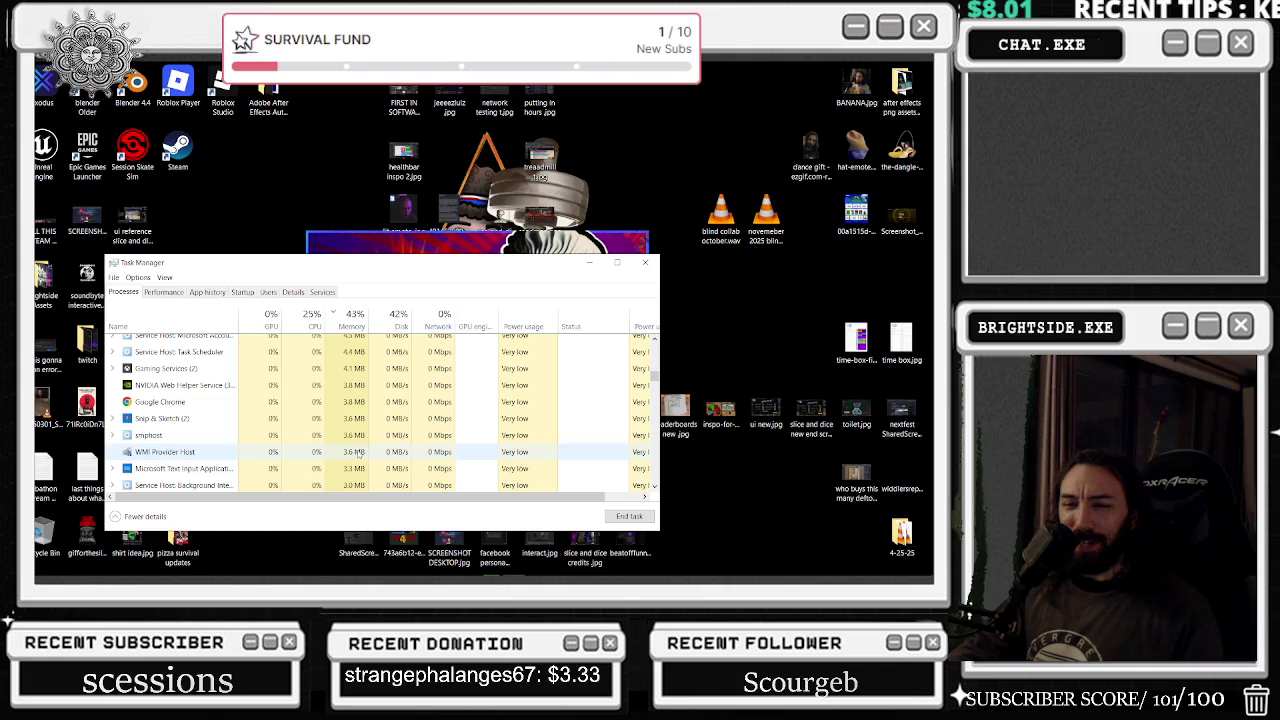
{"action": "scroll", "coordinate": [175, 390], "scroll_direction": "down", "scroll_amount": 1}
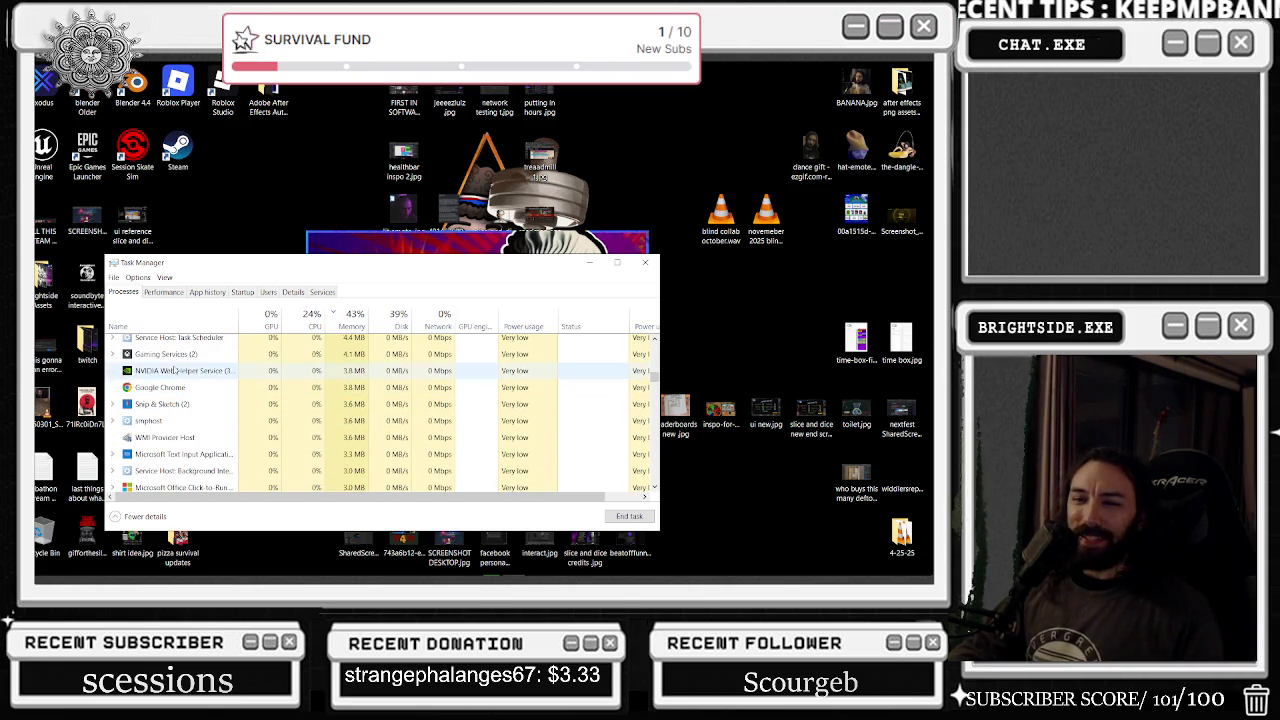
{"action": "right_click", "coordinate": [172, 354]}
{"action": "left_click", "coordinate": [210, 381]}
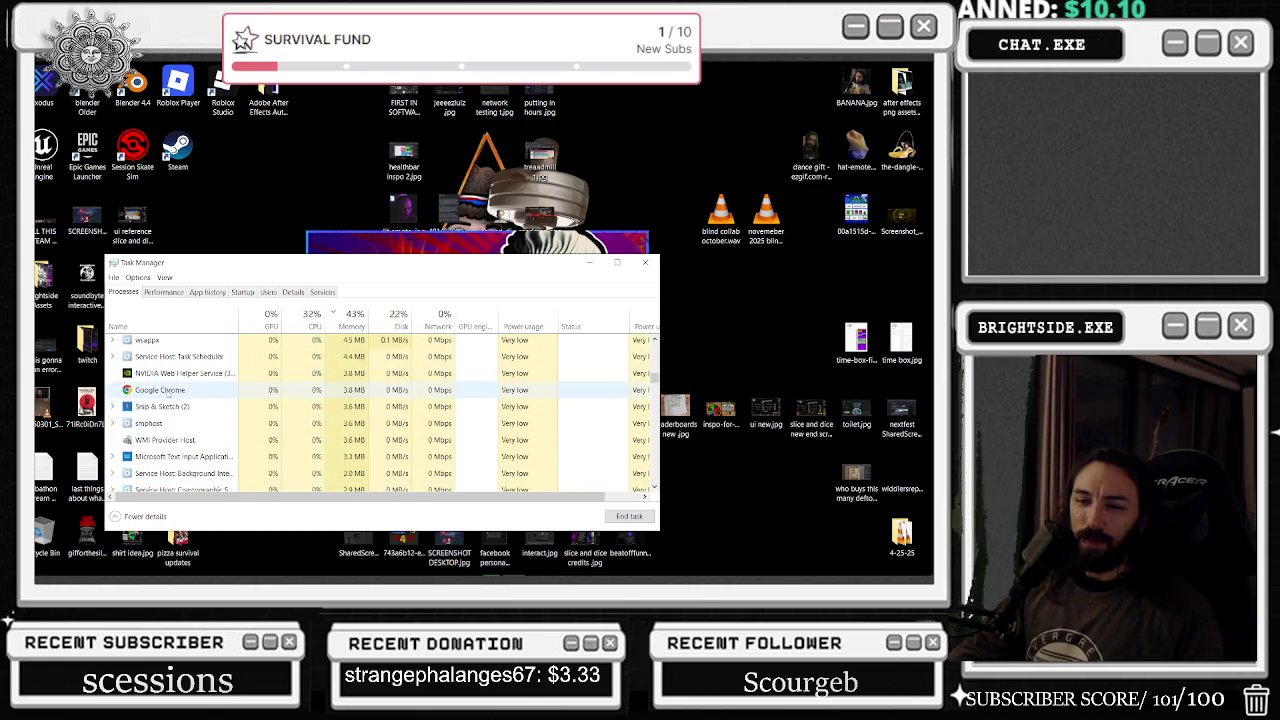
{"action": "scroll", "coordinate": [175, 405], "scroll_direction": "down", "scroll_amount": 5}
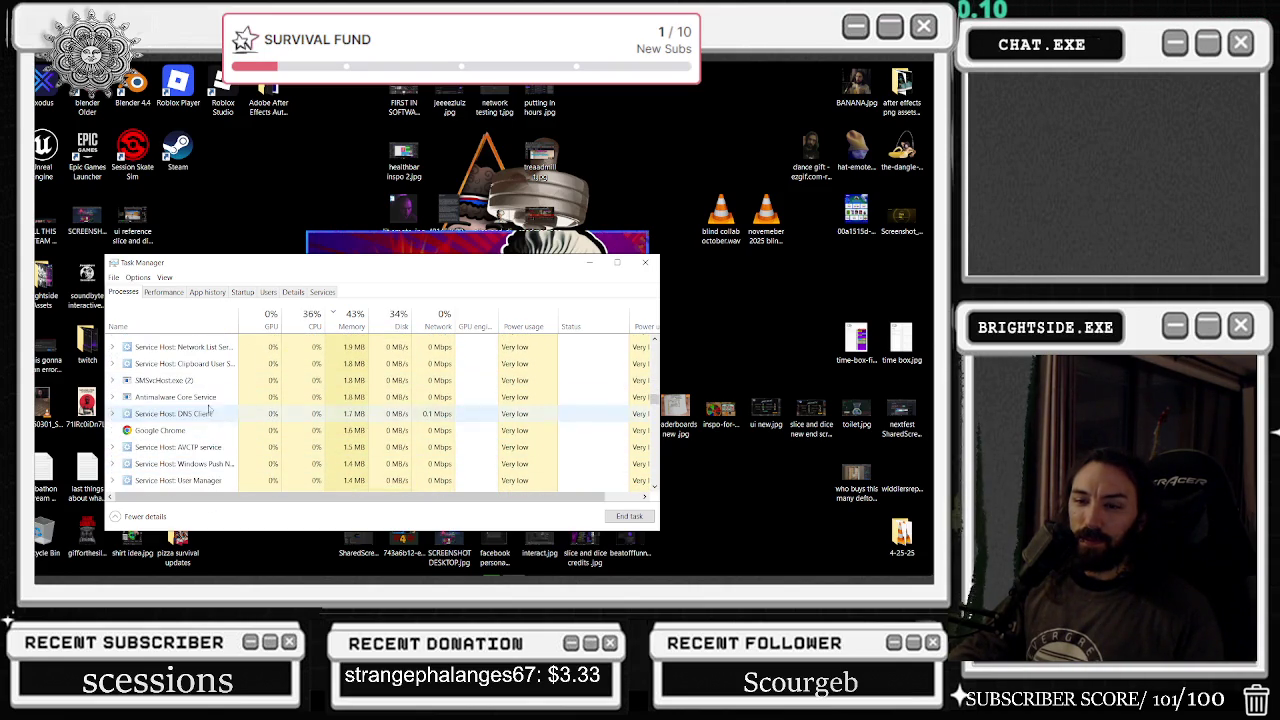
{"action": "left_click", "coordinate": [645, 262]}
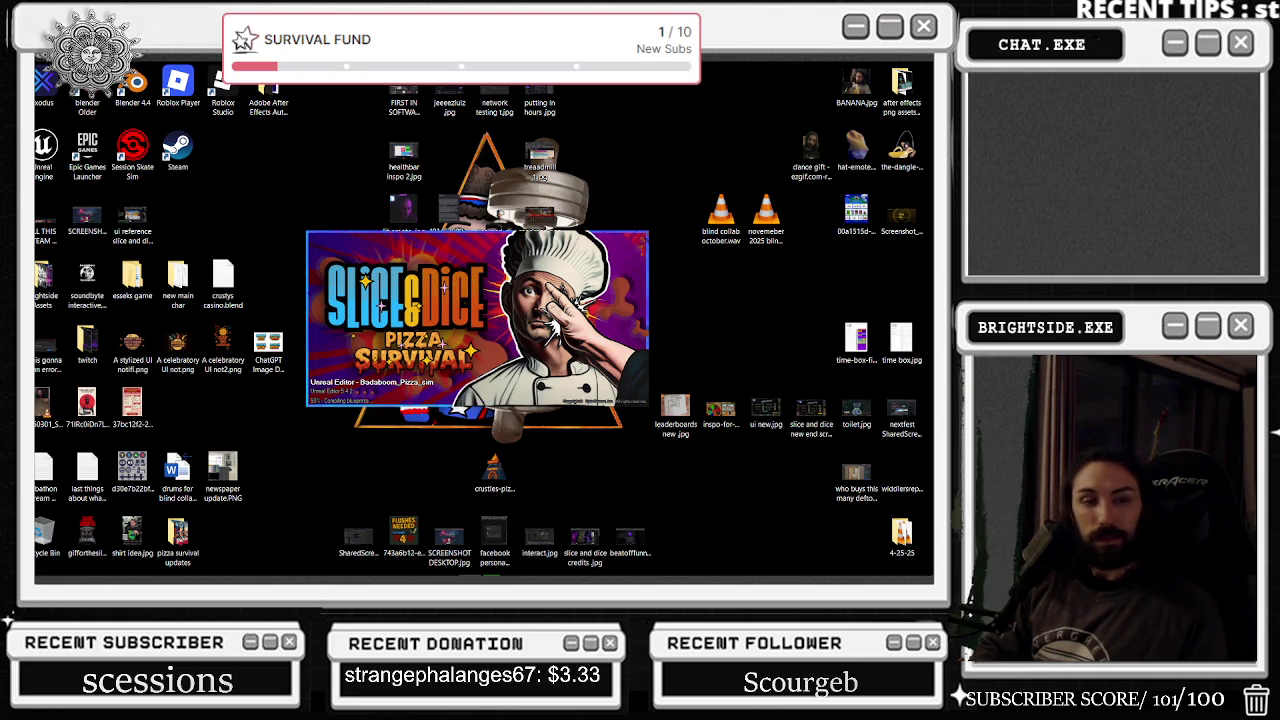
{"action": "mouse_move", "coordinate": [380, 578]}
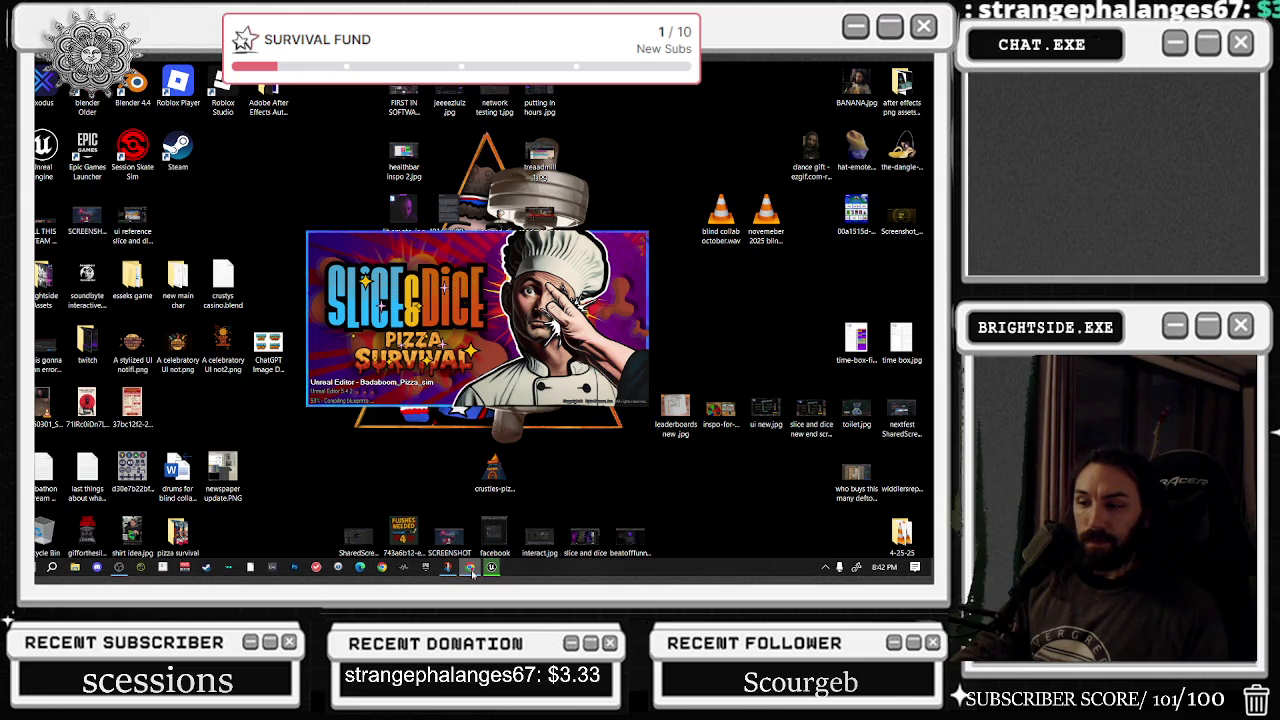
{"action": "mouse_move", "coordinate": [472, 570]}
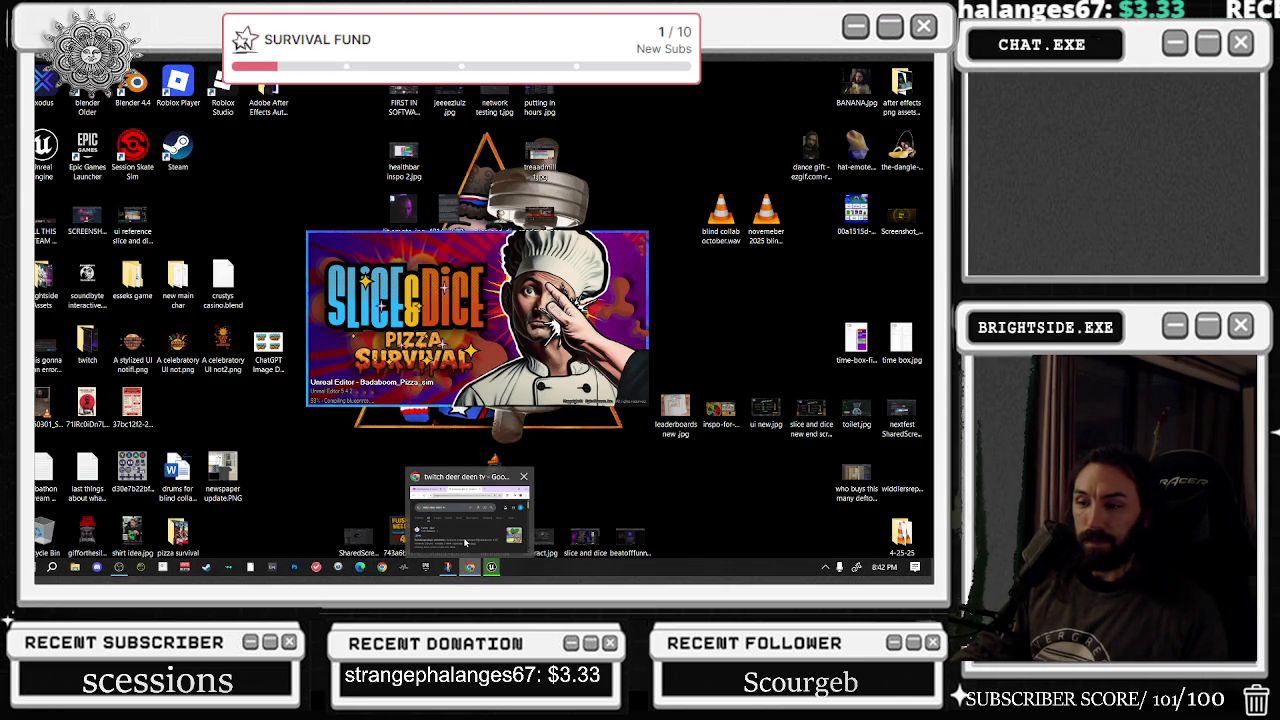
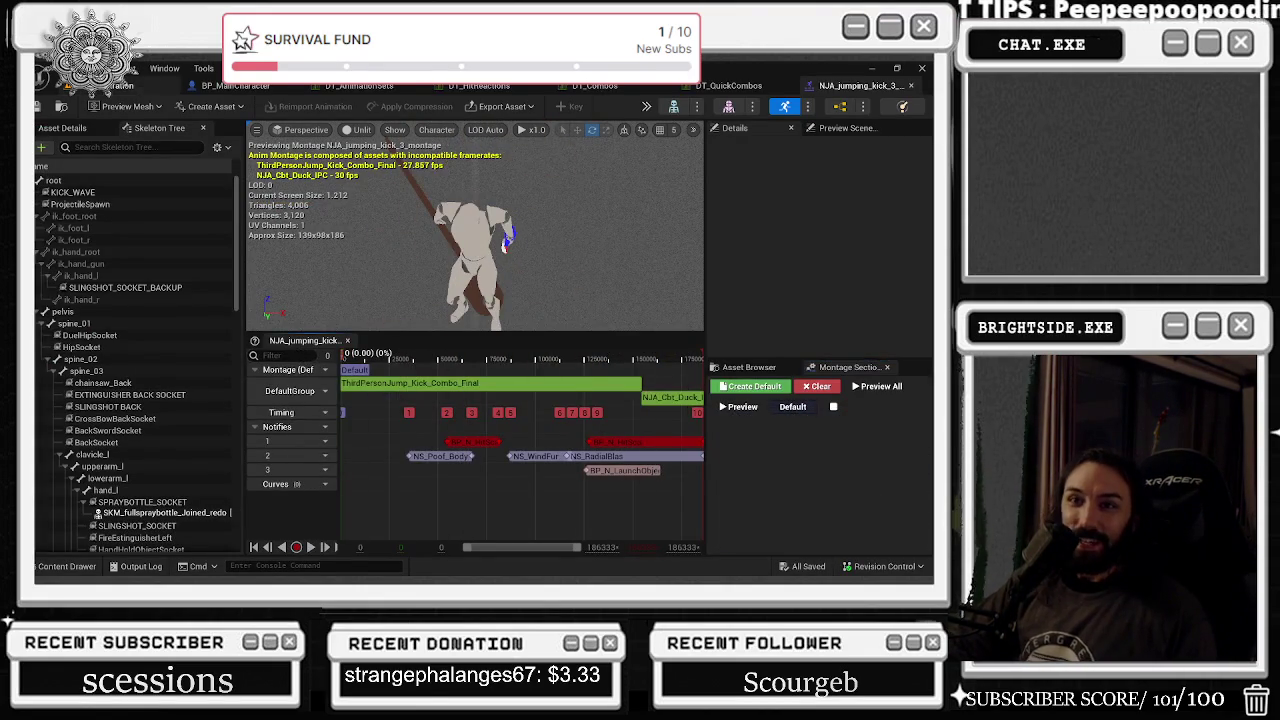
- Switch to the Badaboom_Pizza_sim level tab and check the viewport scalability settings
{"action": "left_click", "coordinate": [100, 90]}
{"action": "left_click", "coordinate": [230, 132]}
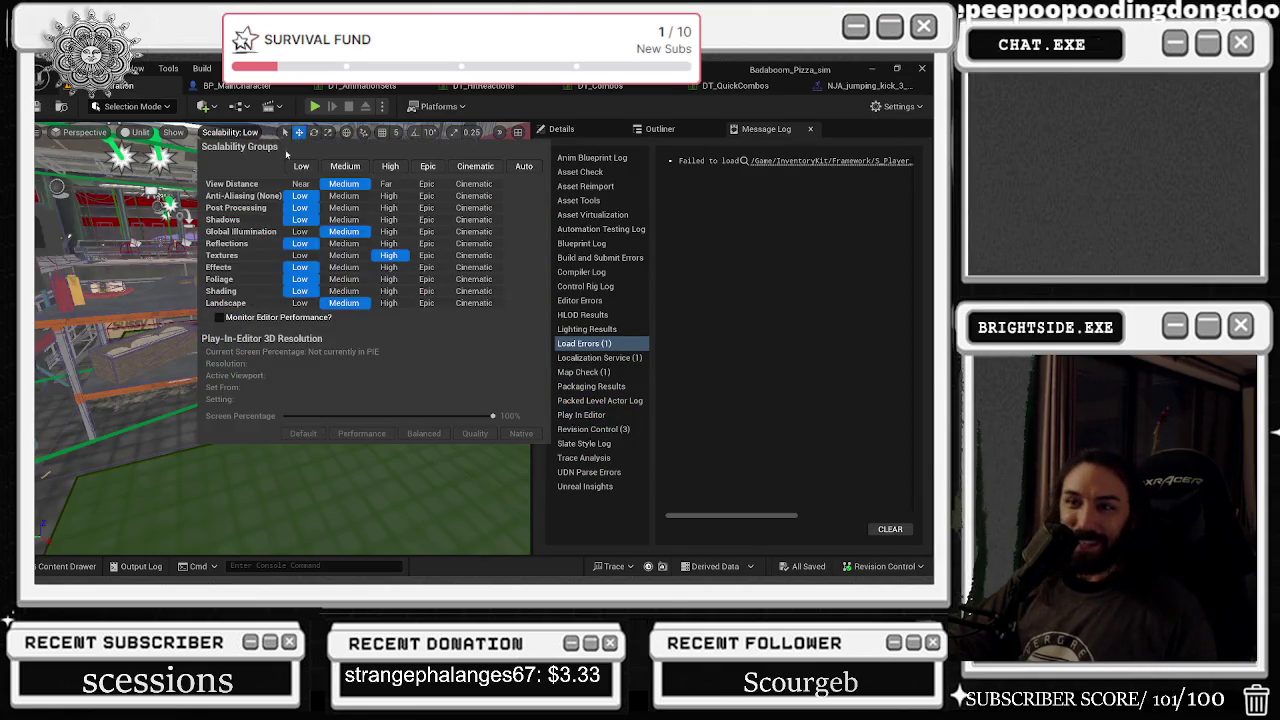
{"action": "left_click", "coordinate": [173, 132]}
{"action": "key", "text": "Escape"}
- Set the Play options to 2 players, start the play-in-editor test and widen the game viewport
{"action": "left_click", "coordinate": [135, 132]}
{"action": "key", "text": "Escape"}
{"action": "left_click", "coordinate": [381, 106]}
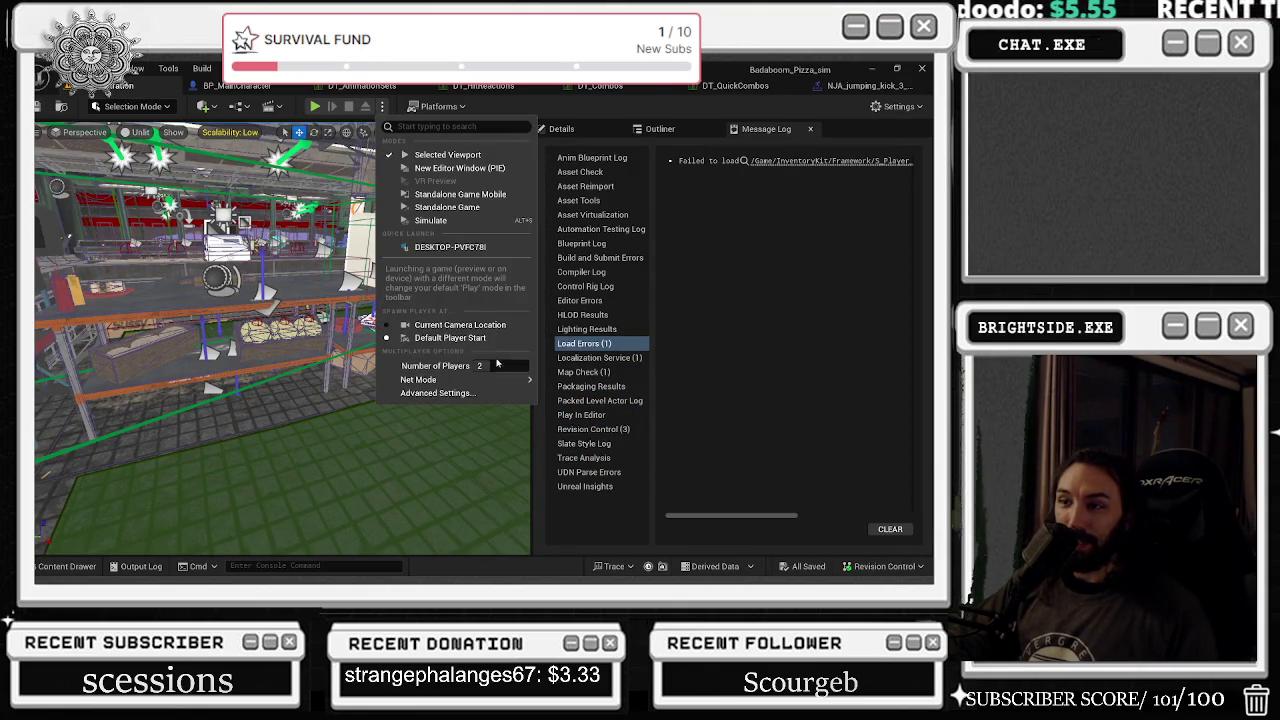
{"action": "left_click", "coordinate": [316, 106]}
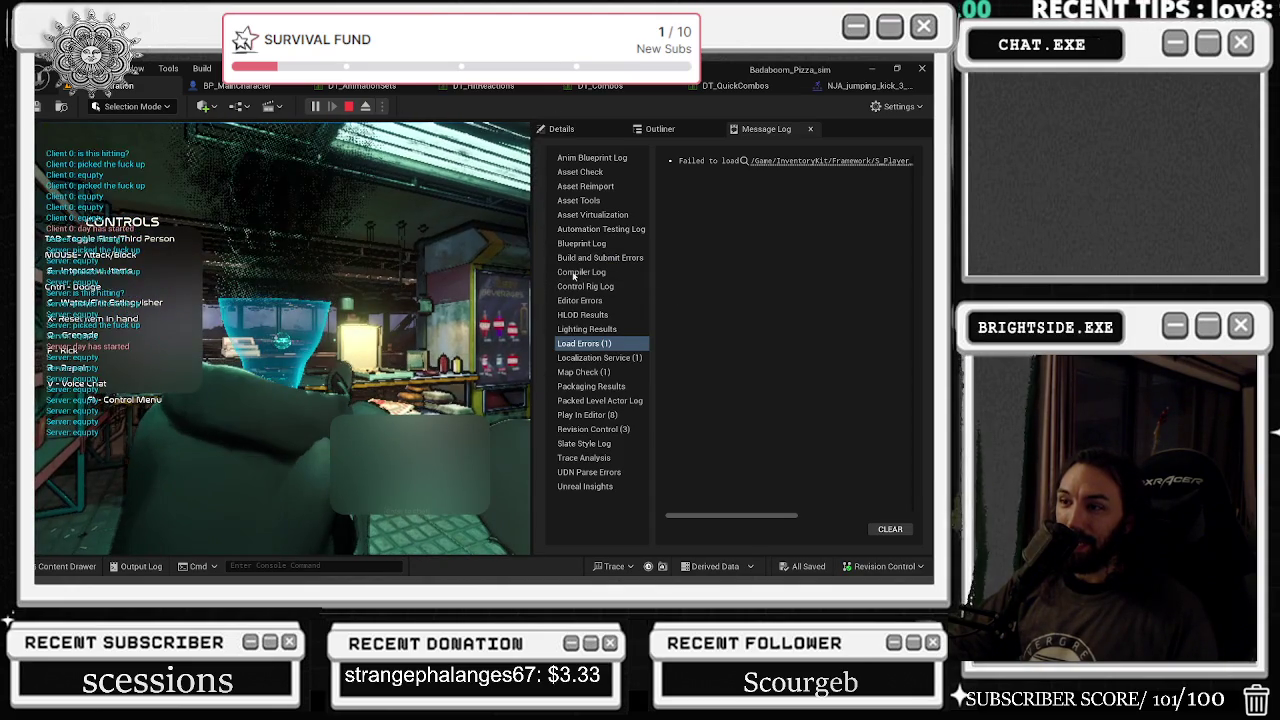
{"action": "left_click_drag", "start_coordinate": [548, 275], "coordinate": [757, 275]}
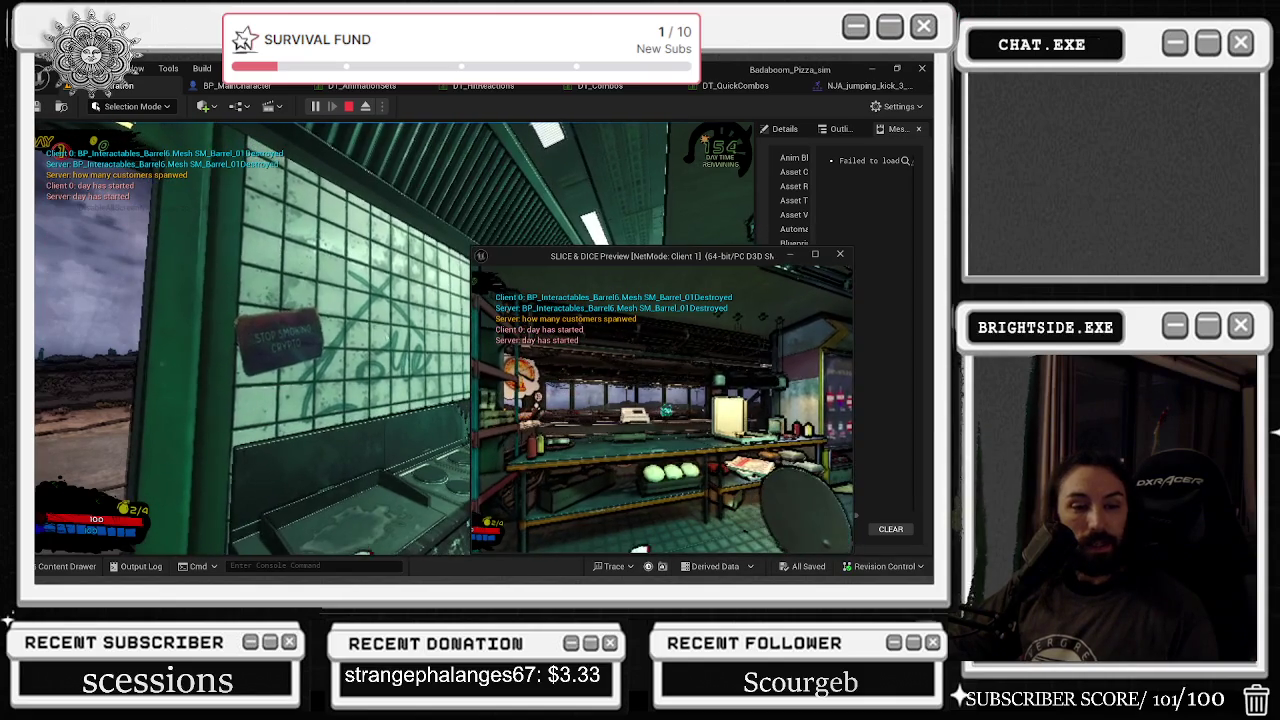
- Switch from the running playtest to the TTS Labs tip dashboard window
{"action": "key", "text": "alt+Tab"}
{"action": "key", "text": "Tab"}
{"action": "key", "text": "Tab"}
{"action": "key", "text": "Tab"}
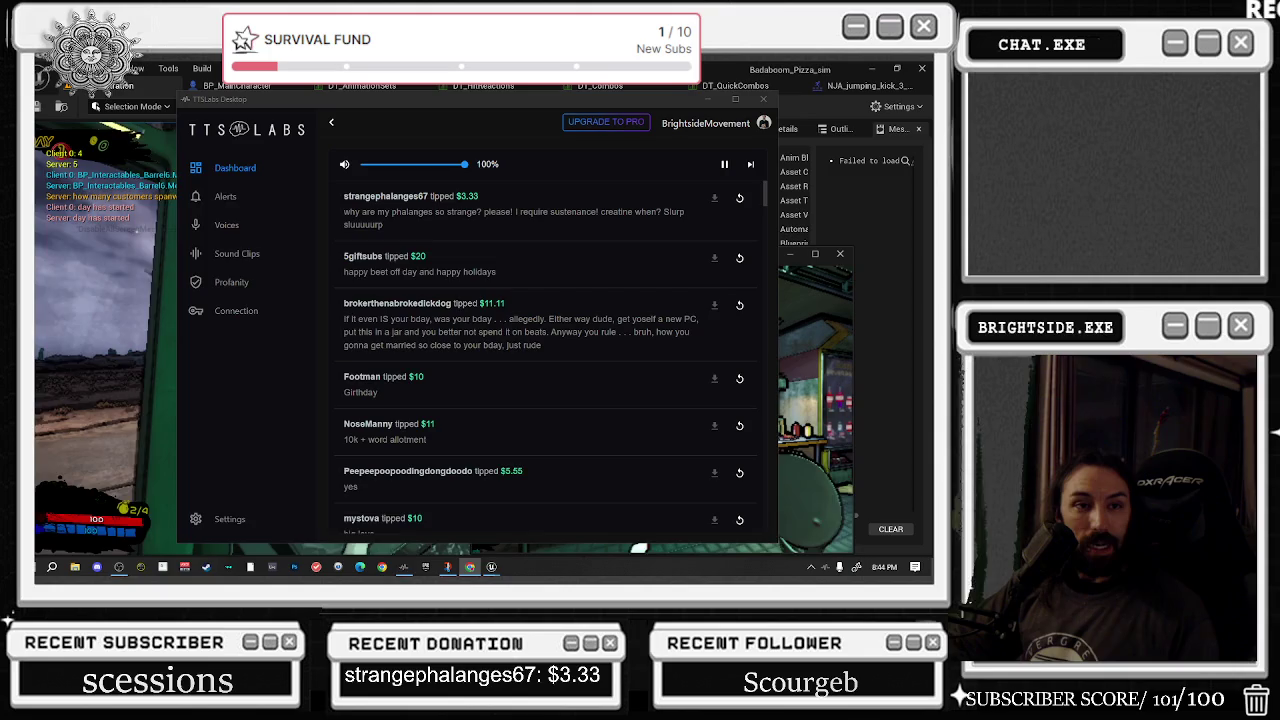
- Bring the DeerDenRadio Twitch page forward, maximize it and set the stream volume to 27%
{"action": "key", "text": "alt+Tab"}
{"action": "left_click_drag", "start_coordinate": [405, 180], "coordinate": [476, 147]}
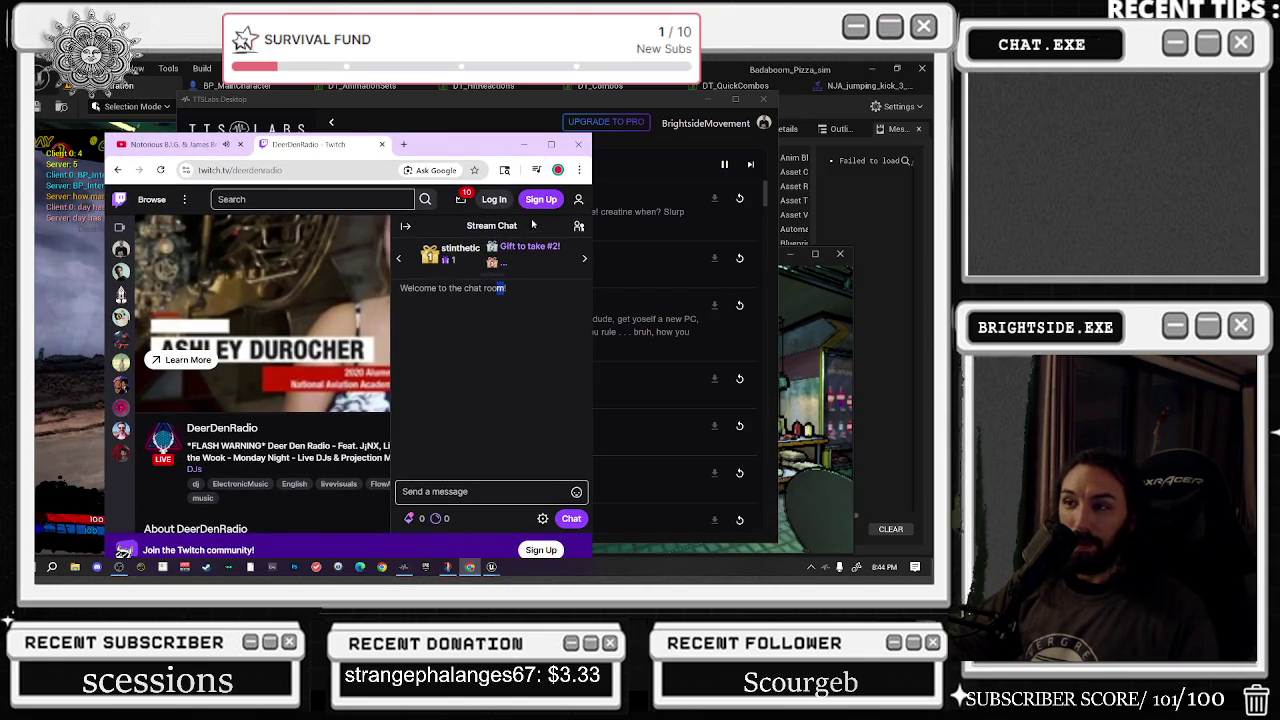
{"action": "left_click", "coordinate": [551, 144]}
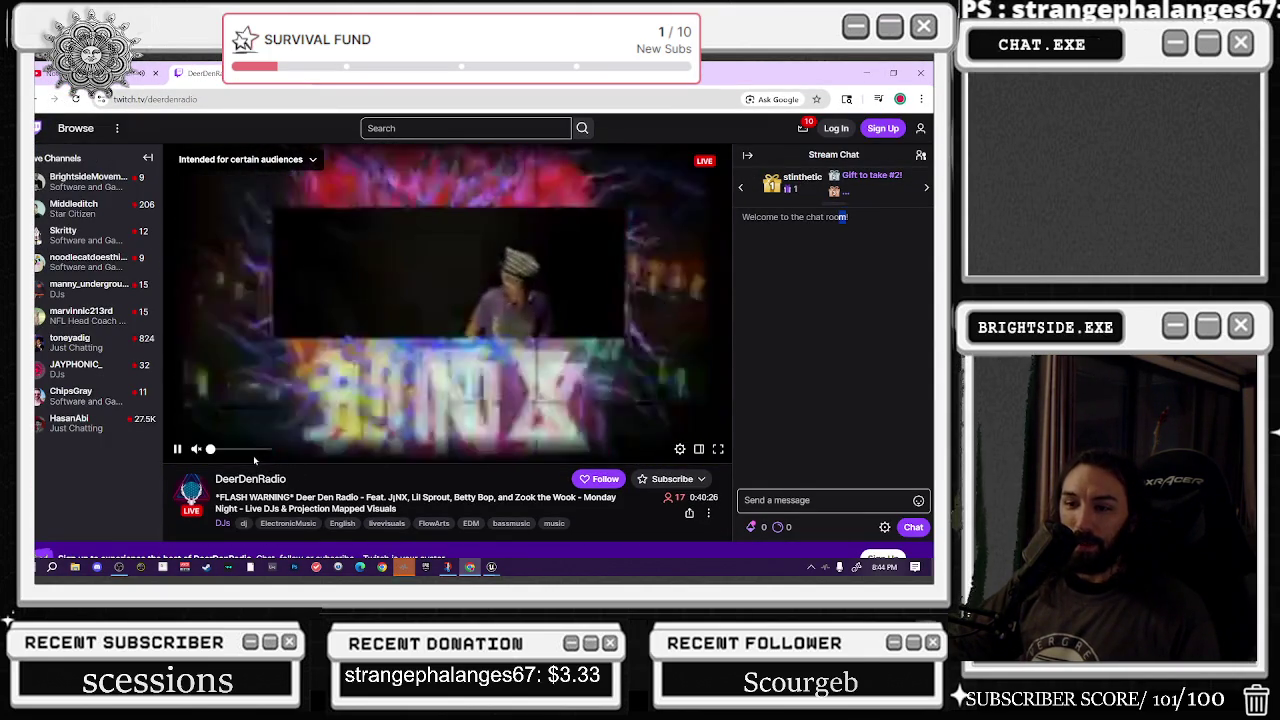
{"action": "left_click", "coordinate": [226, 449]}
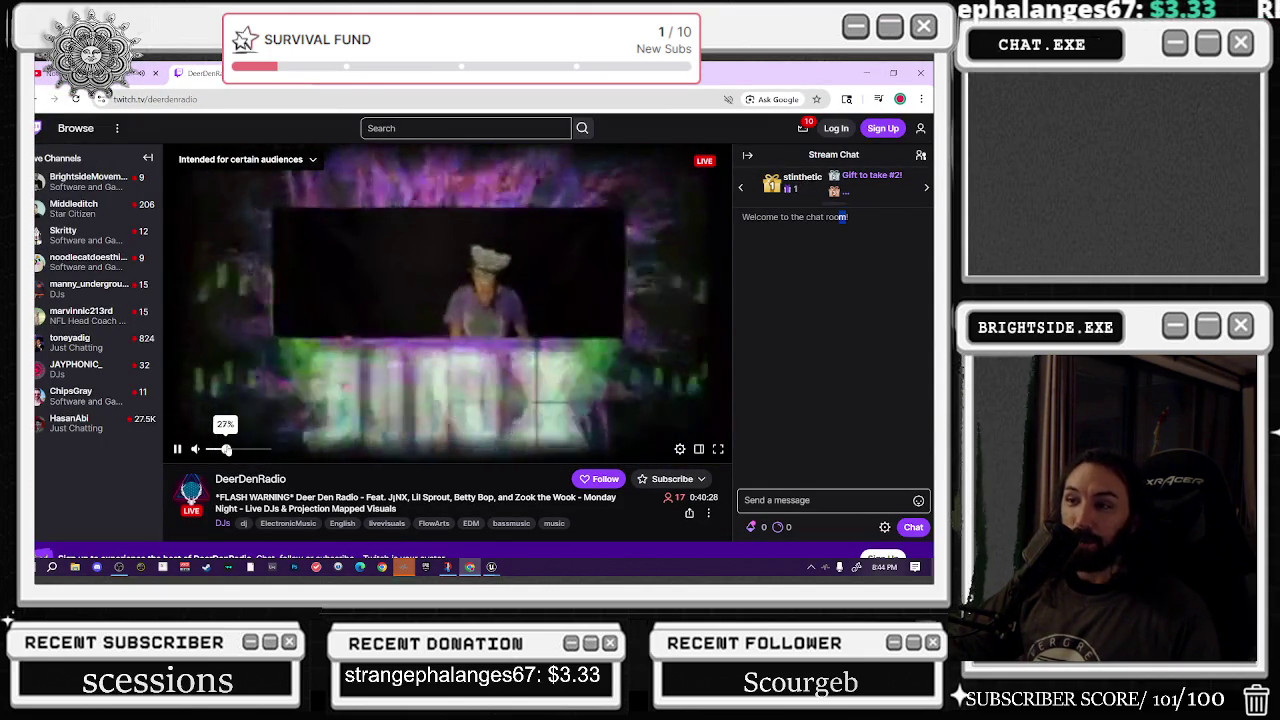
- Cycle back through the TTS Labs dashboard to the running game in the editor
{"action": "key", "text": "alt+Tab"}
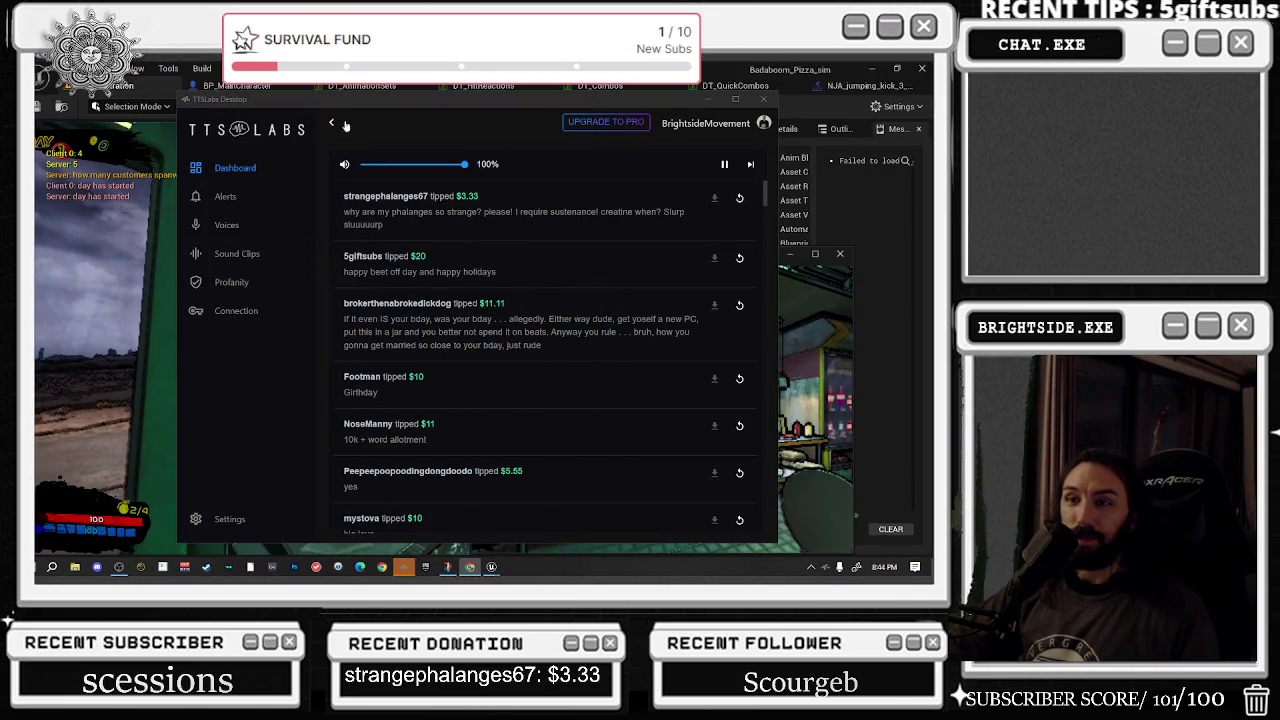
{"action": "key", "text": "alt+Tab"}
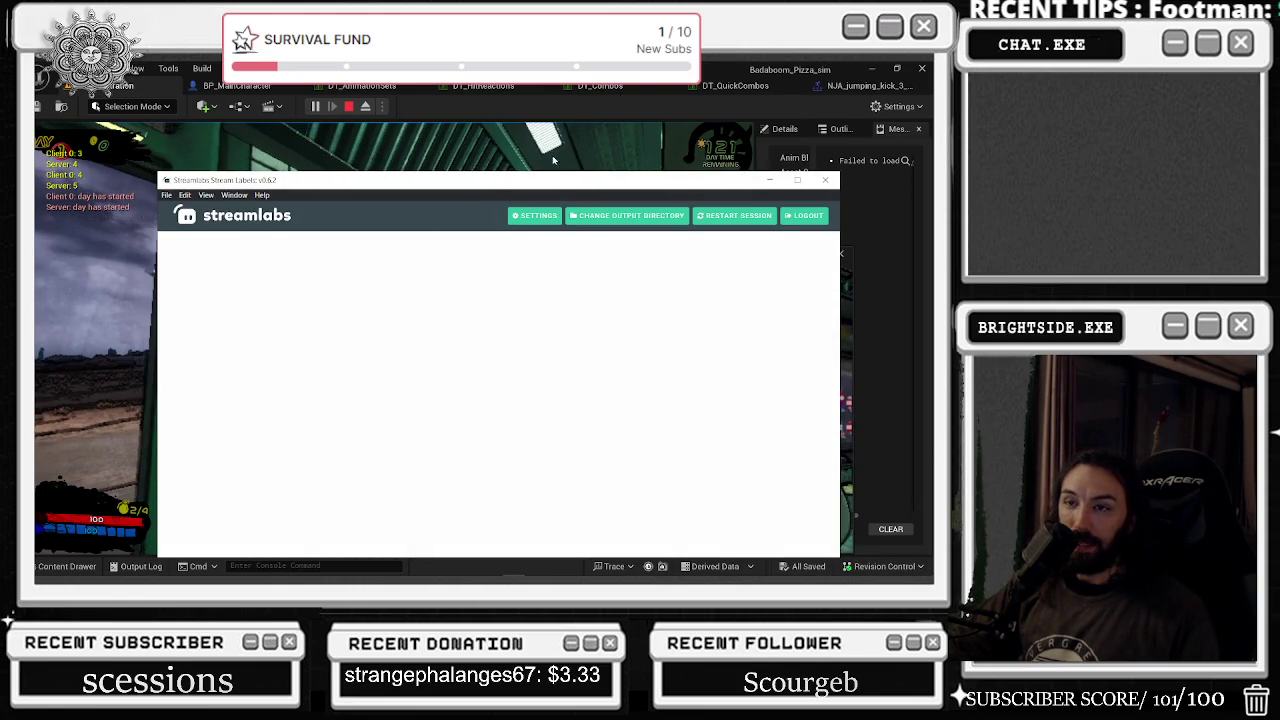
{"action": "key", "text": "alt+Tab"}
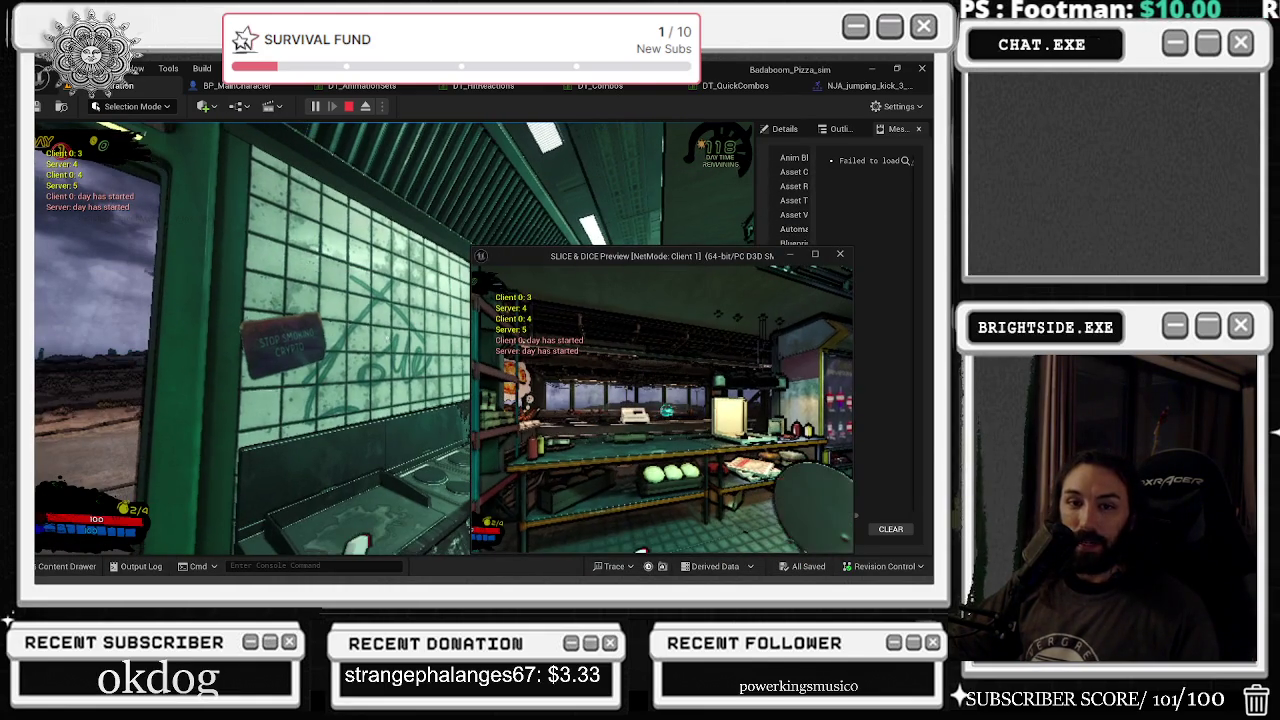
- Return to the Unreal Editor game view and stop the play-in-editor session
{"action": "key", "text": "alt+Tab"}
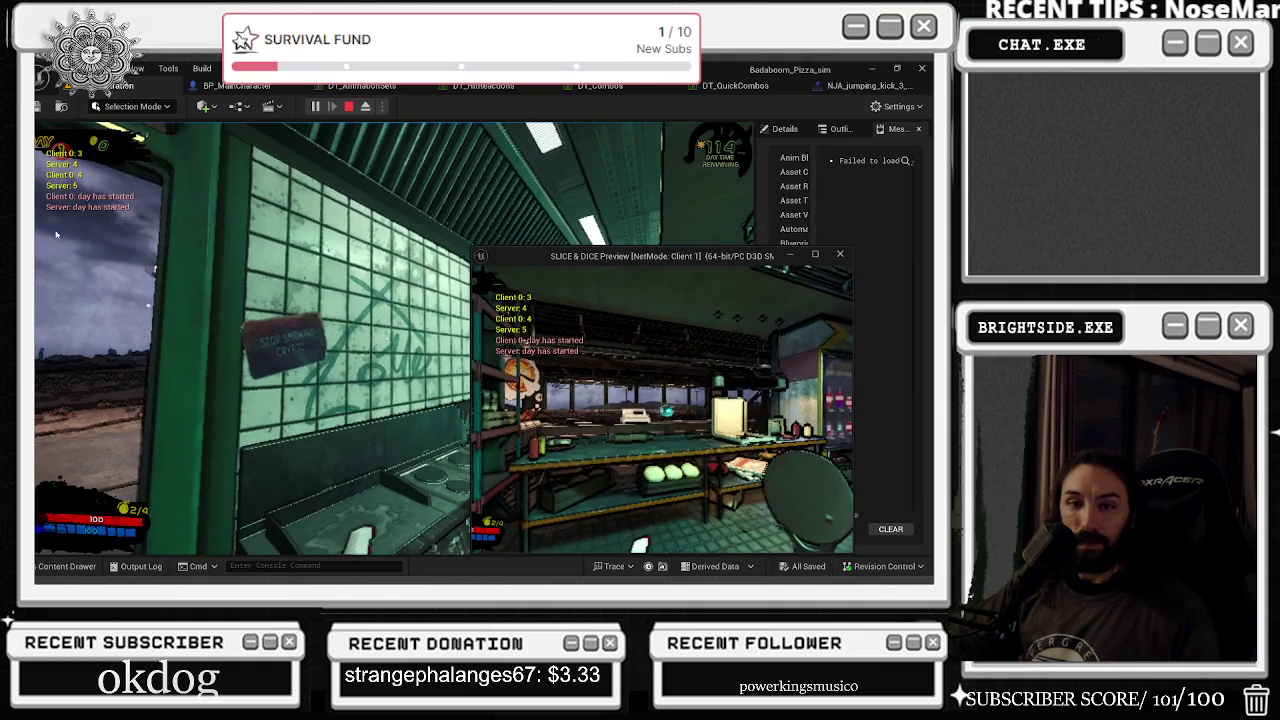
{"action": "key", "text": "alt+Tab"}
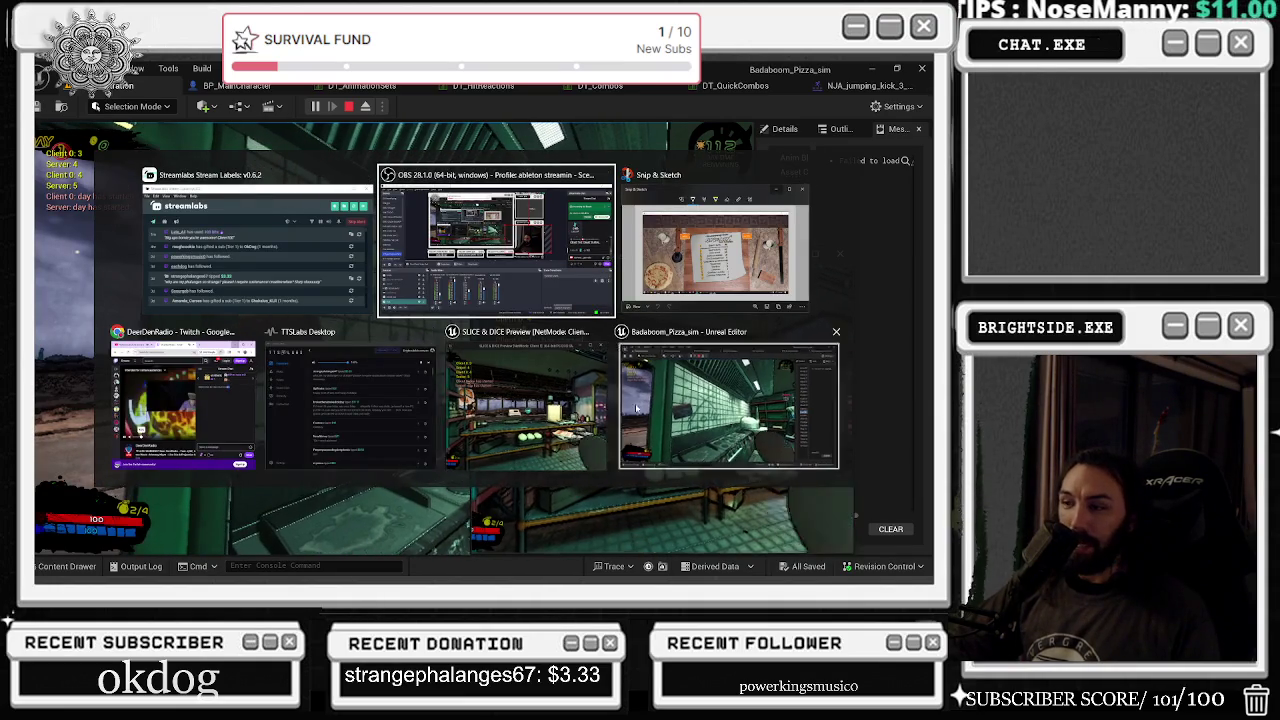
{"action": "left_click", "coordinate": [641, 402]}
{"action": "key", "text": "Escape"}
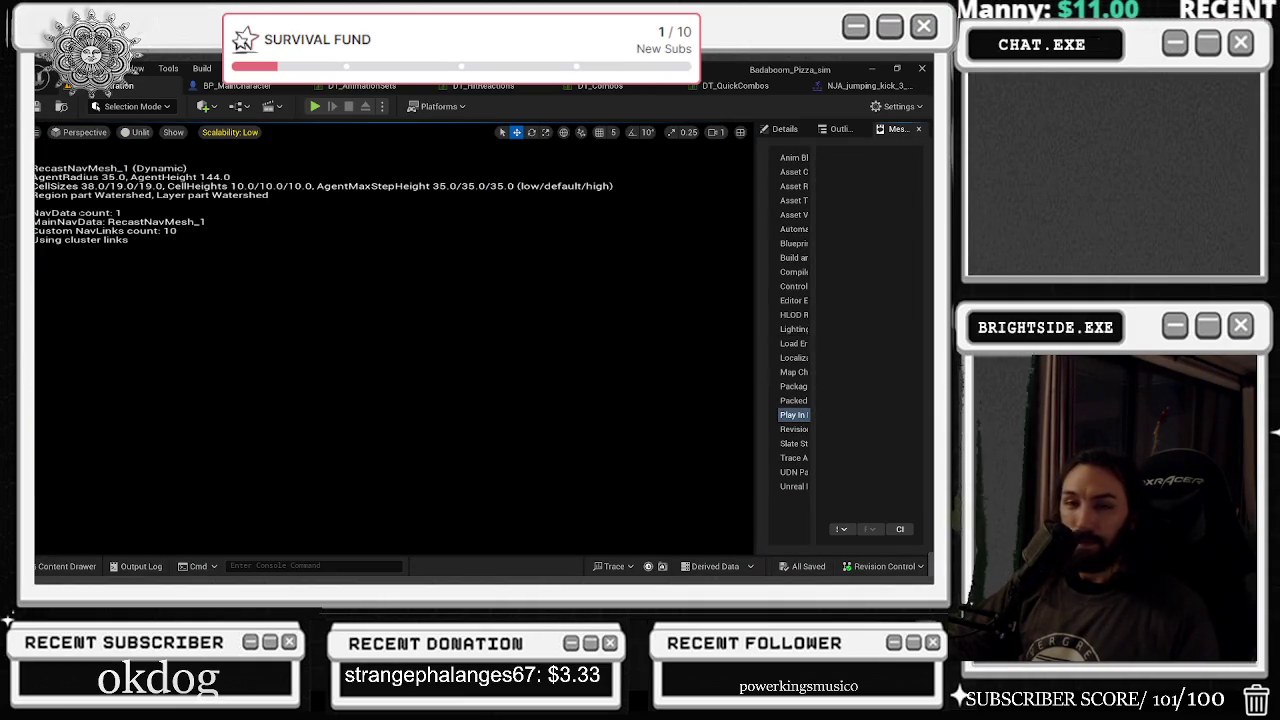
- Stay in the editor and press F to focus the view on the outdoor lot
{"action": "key", "text": "alt+Tab"}
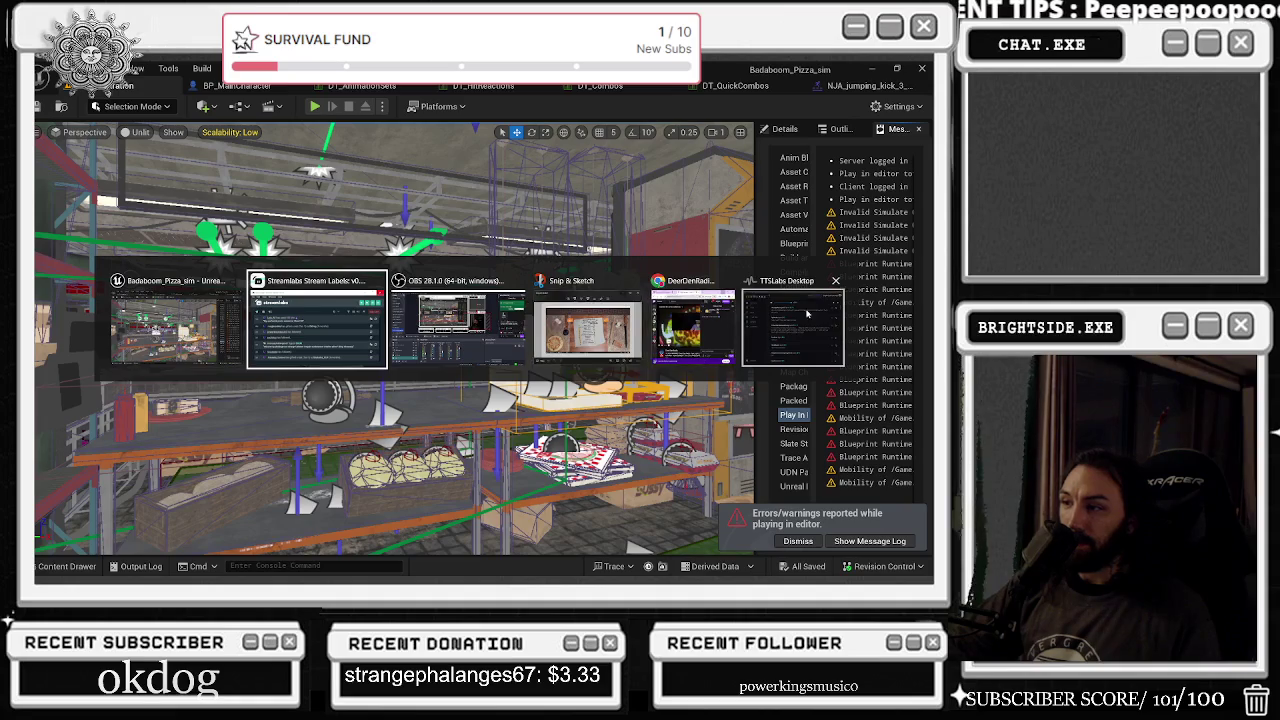
{"action": "key", "text": "Escape"}
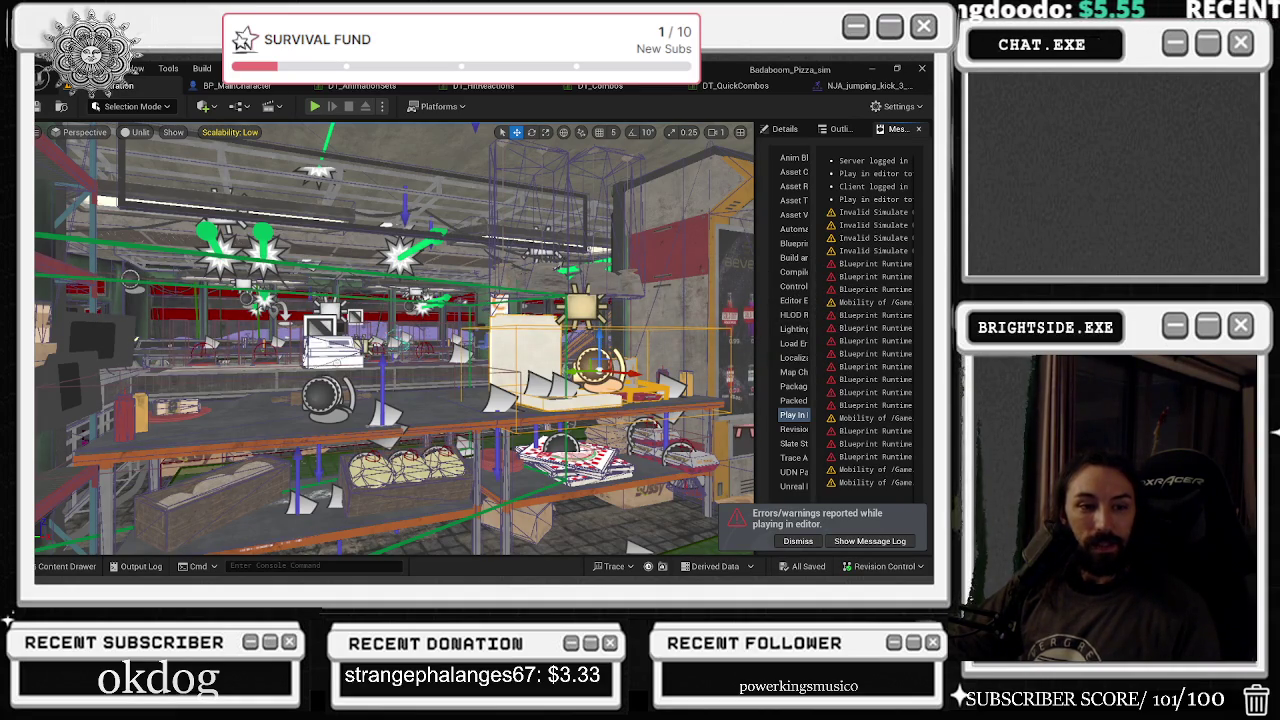
{"action": "key", "text": "alt+Tab"}
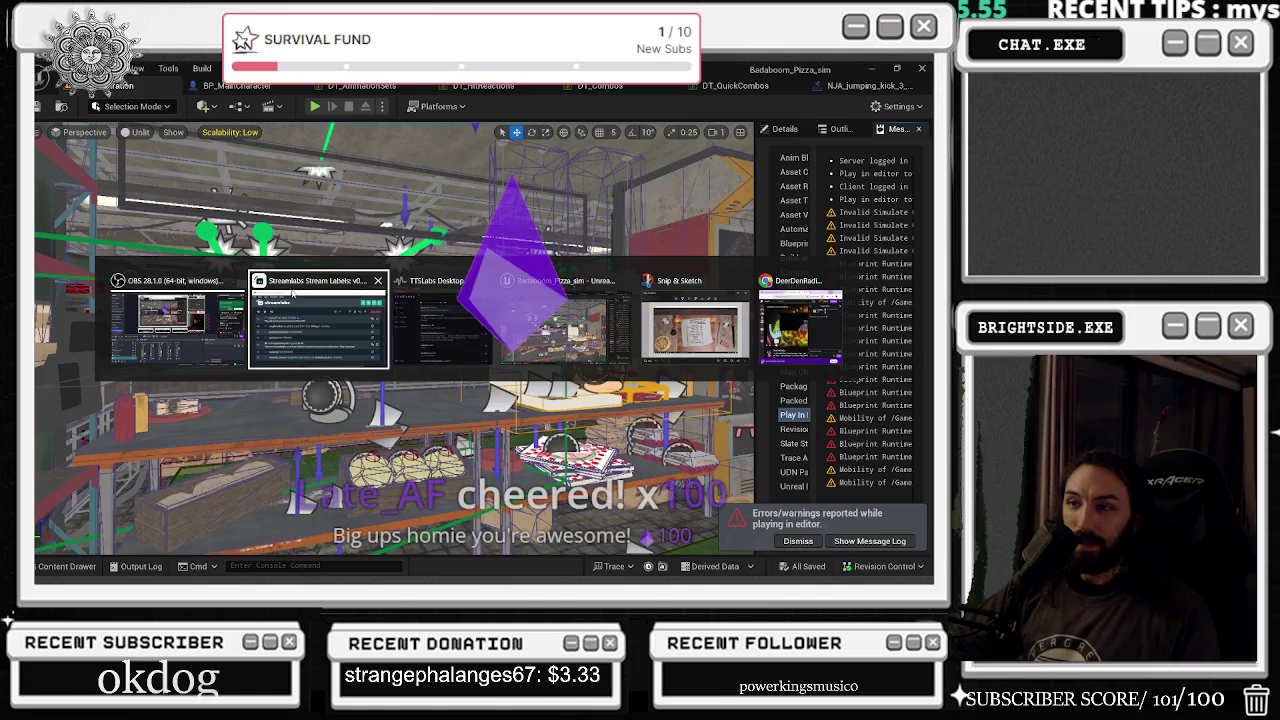
{"action": "key", "text": "Escape"}
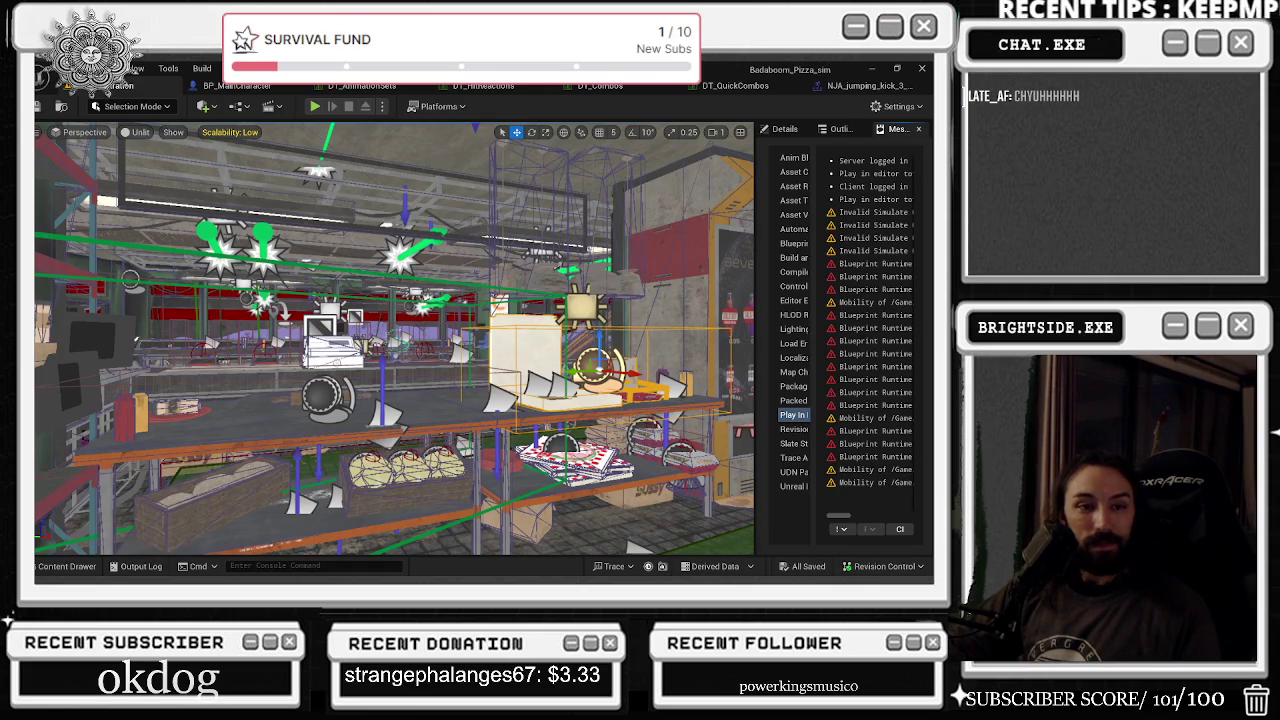
{"action": "key", "text": "alt+Tab"}
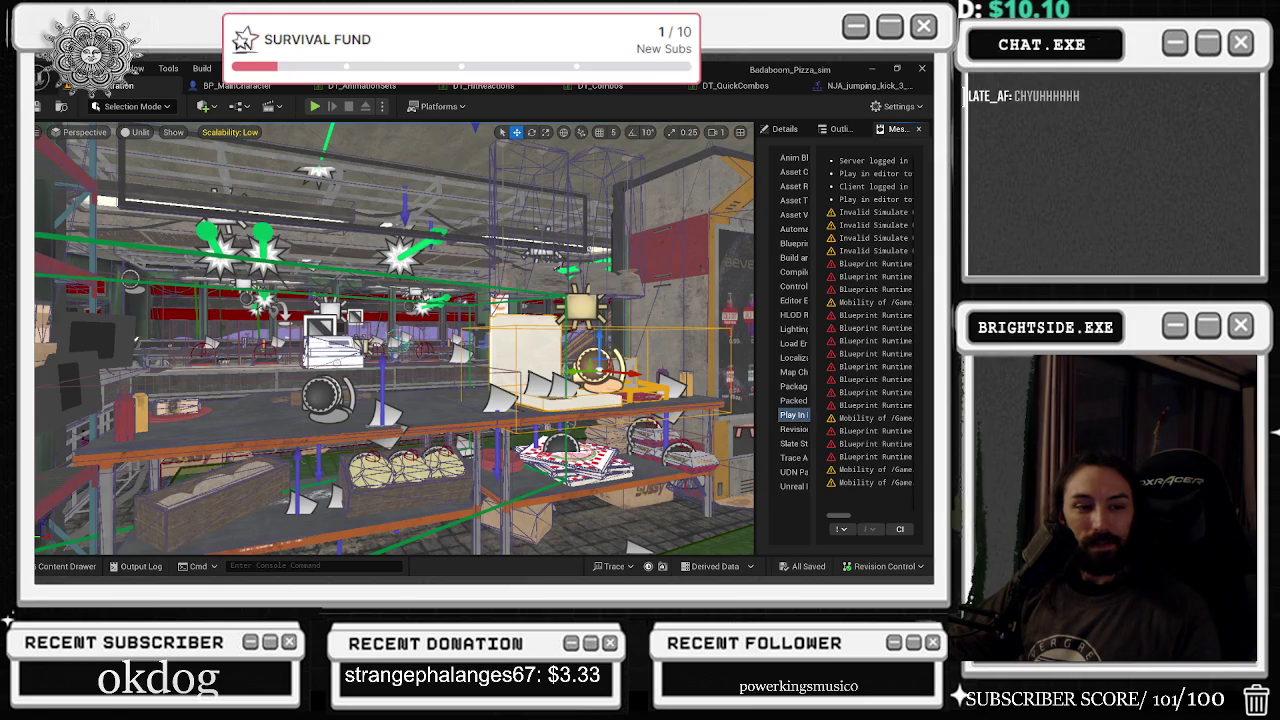
{"action": "key", "text": "alt+Tab"}
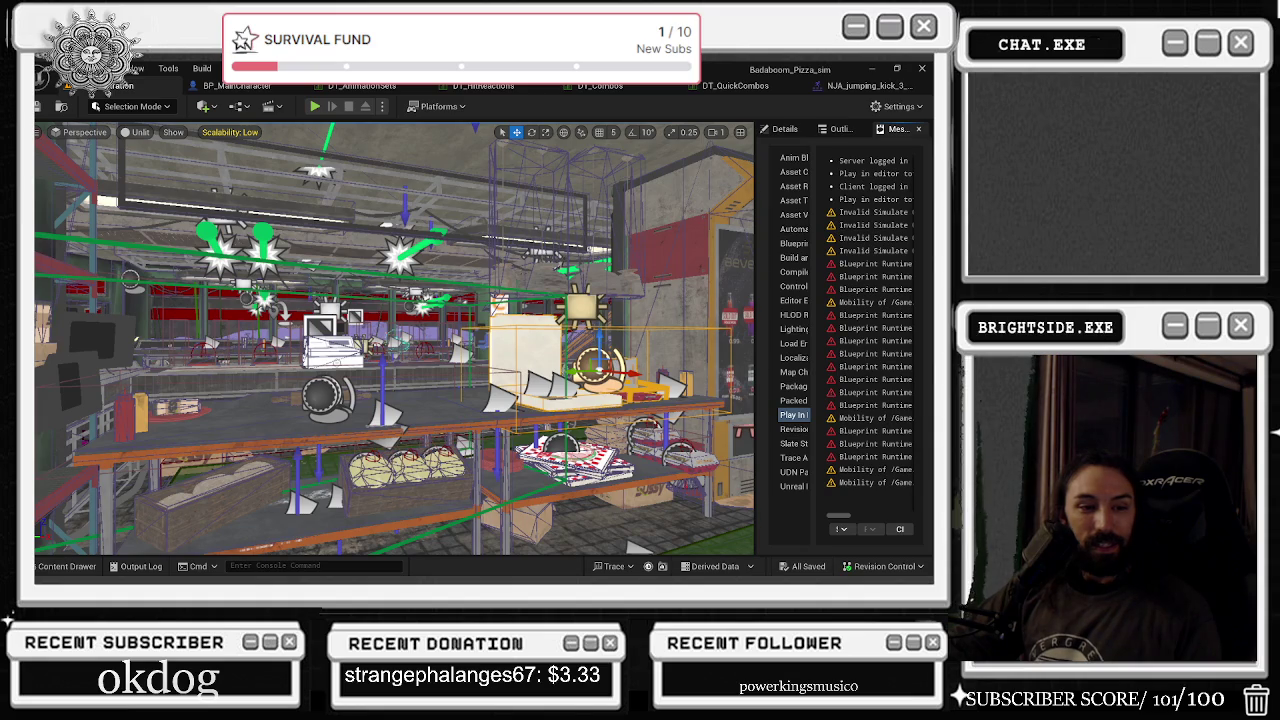
{"action": "key", "text": "alt+Tab"}
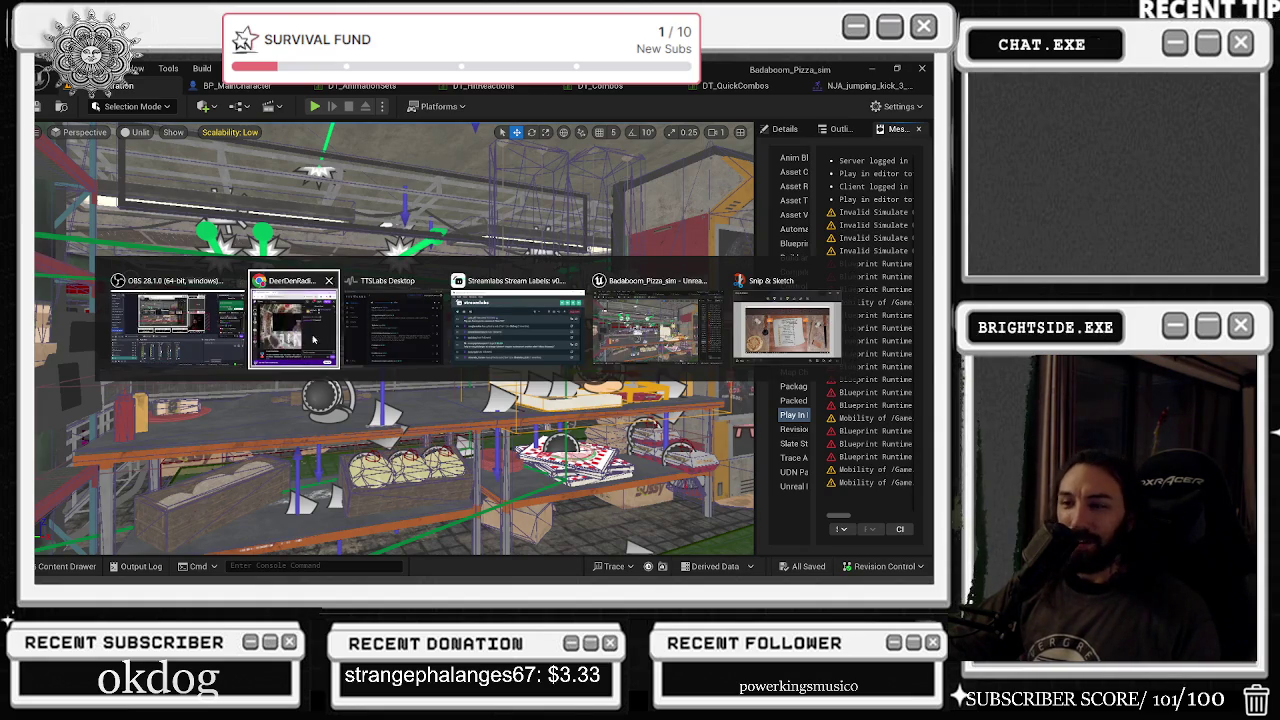
{"action": "left_click", "coordinate": [470, 307]}
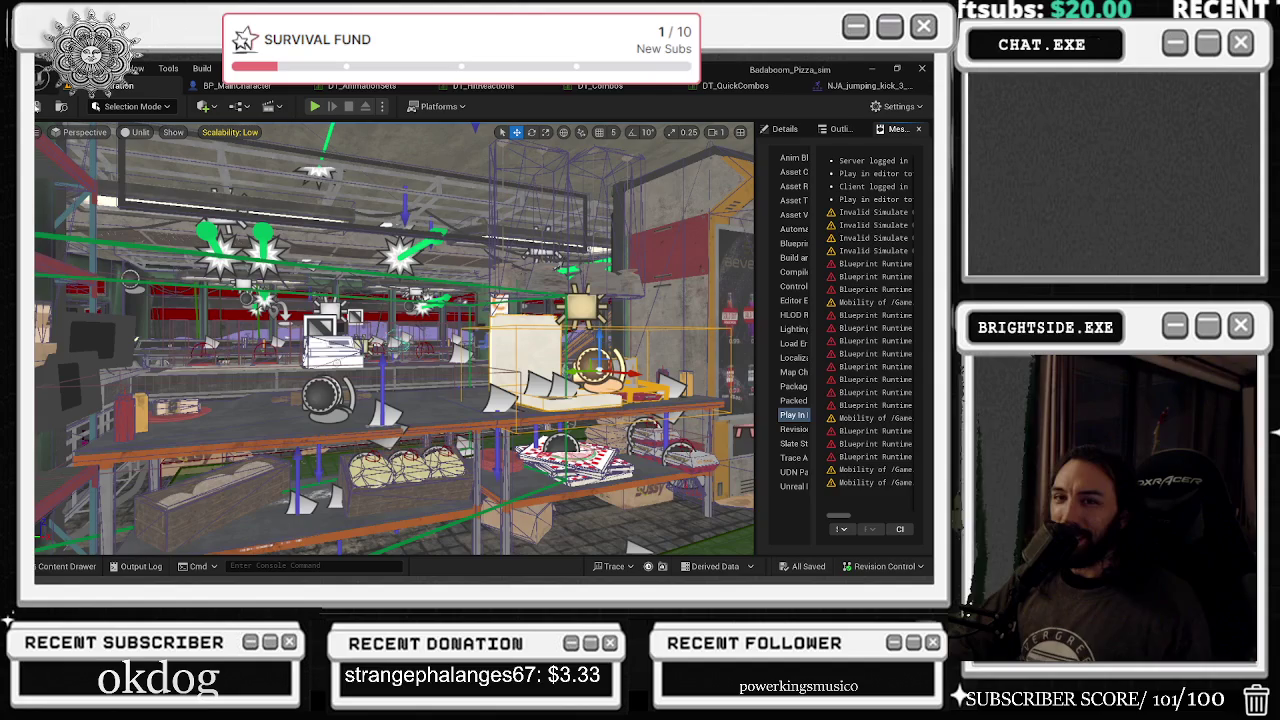
{"action": "key", "text": "f"}
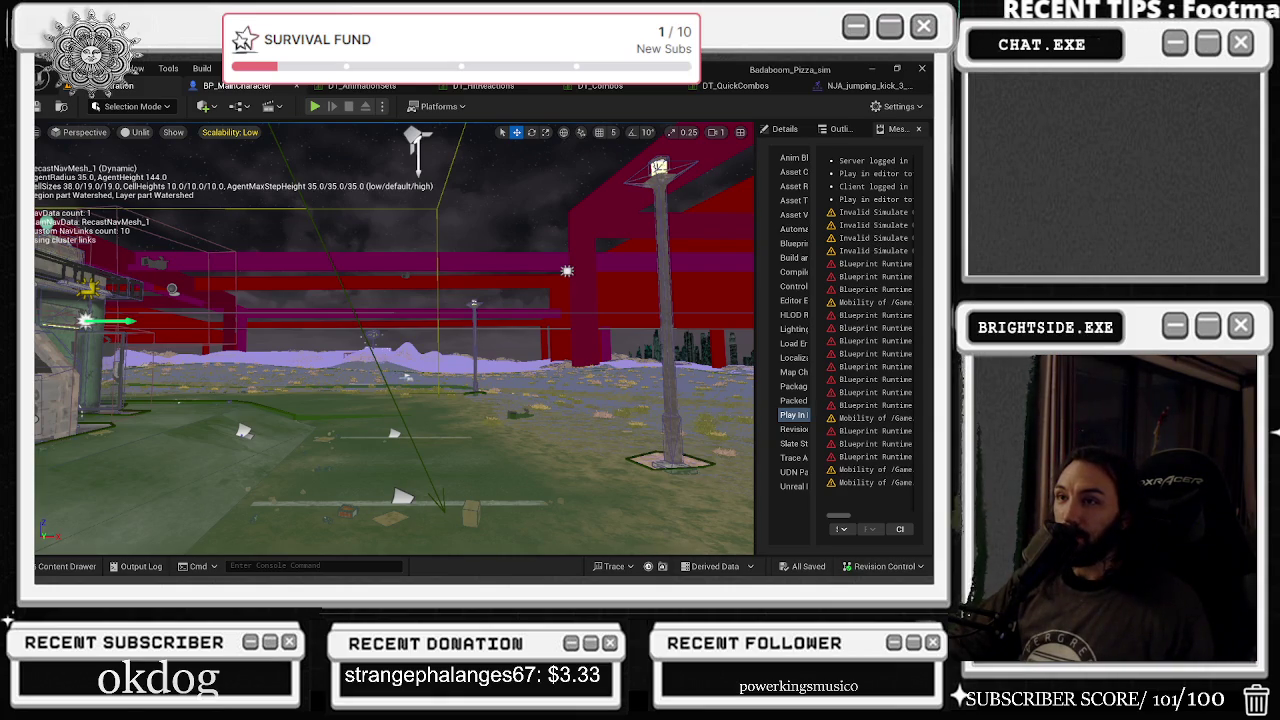
- Open BP_MainCharacter, return to the pizza shop level and start a playtest
{"action": "left_click", "coordinate": [237, 85]}
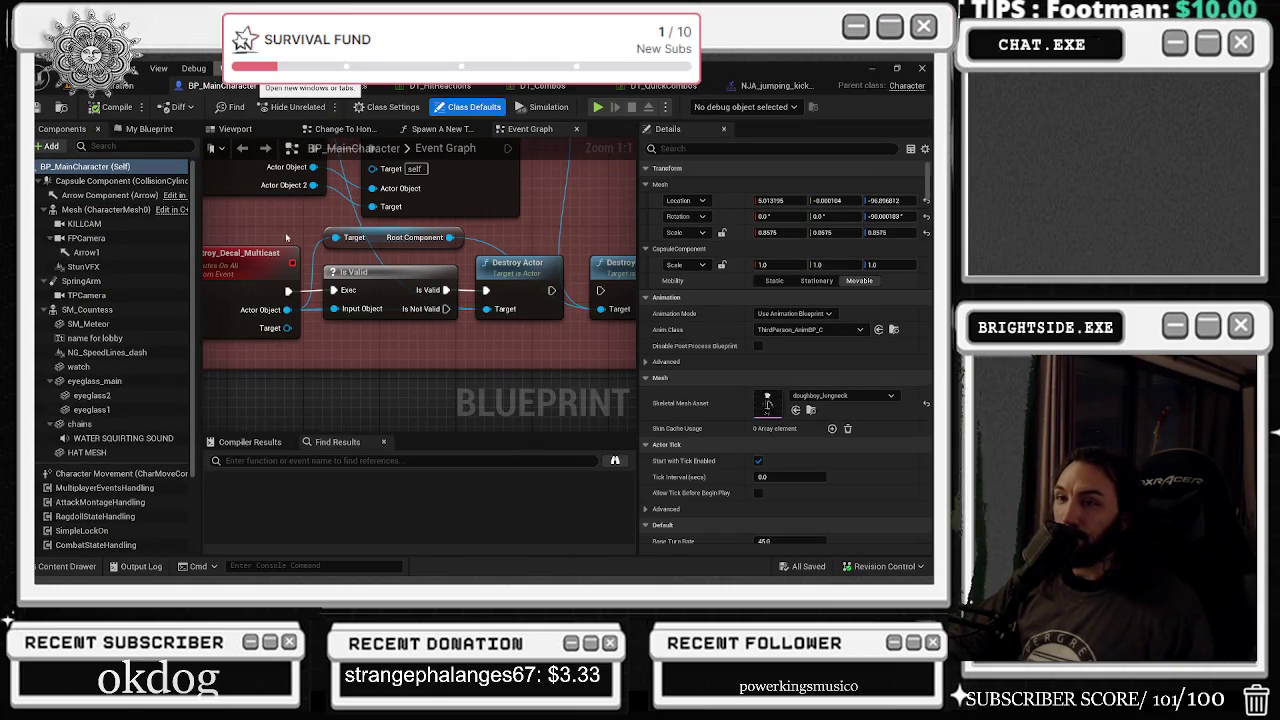
{"action": "left_click", "coordinate": [100, 85]}
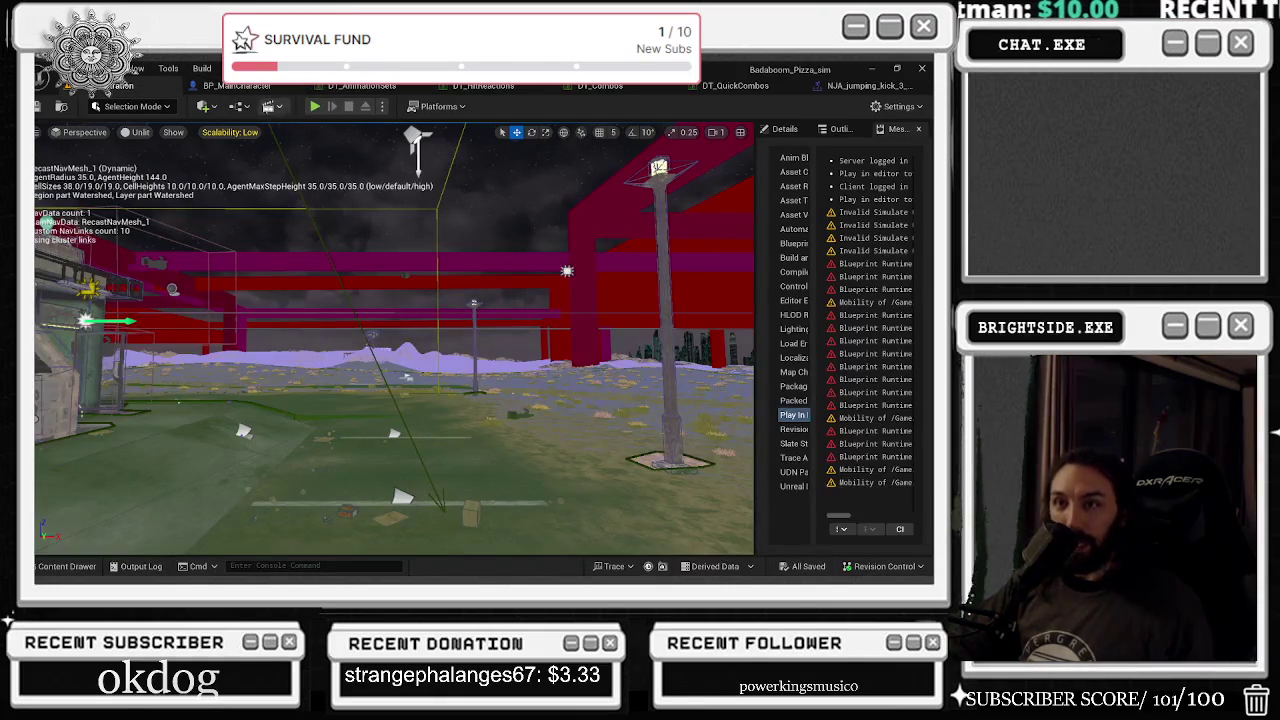
{"action": "left_click", "coordinate": [314, 106]}
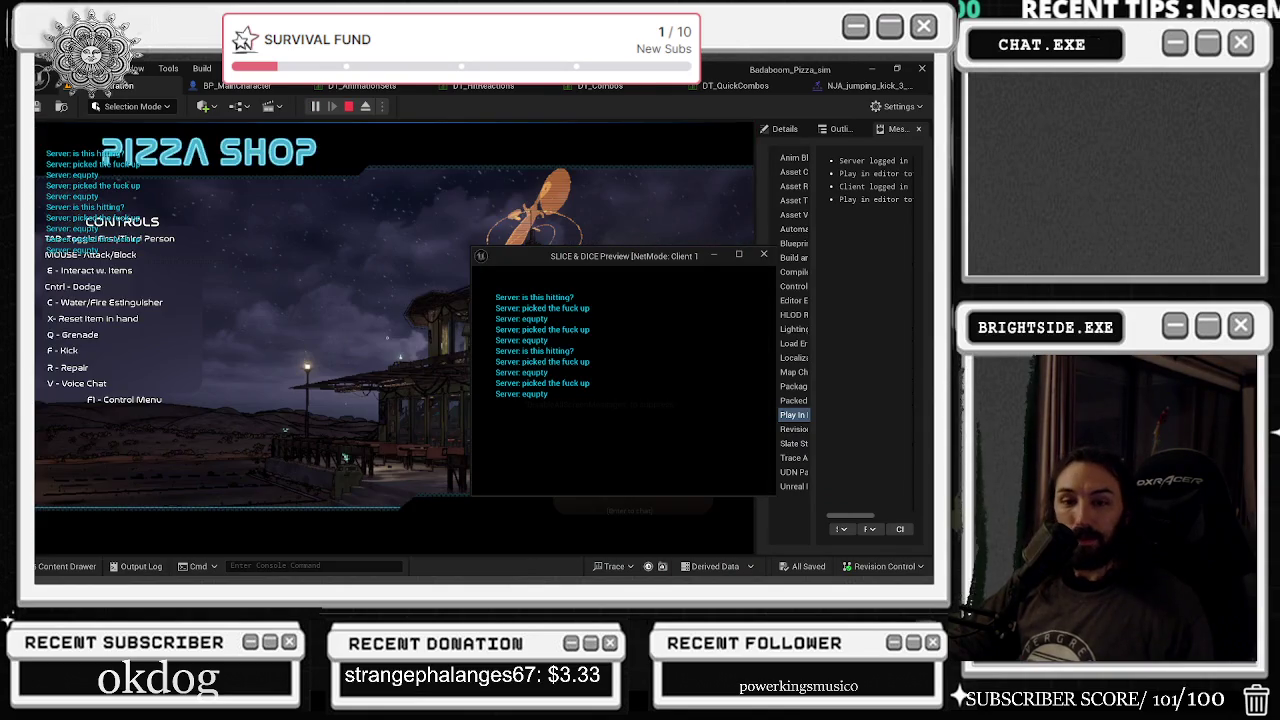
- End the TTSLabs Desktop process in Task Manager
{"action": "key", "text": "ctrl+shift+Escape"}
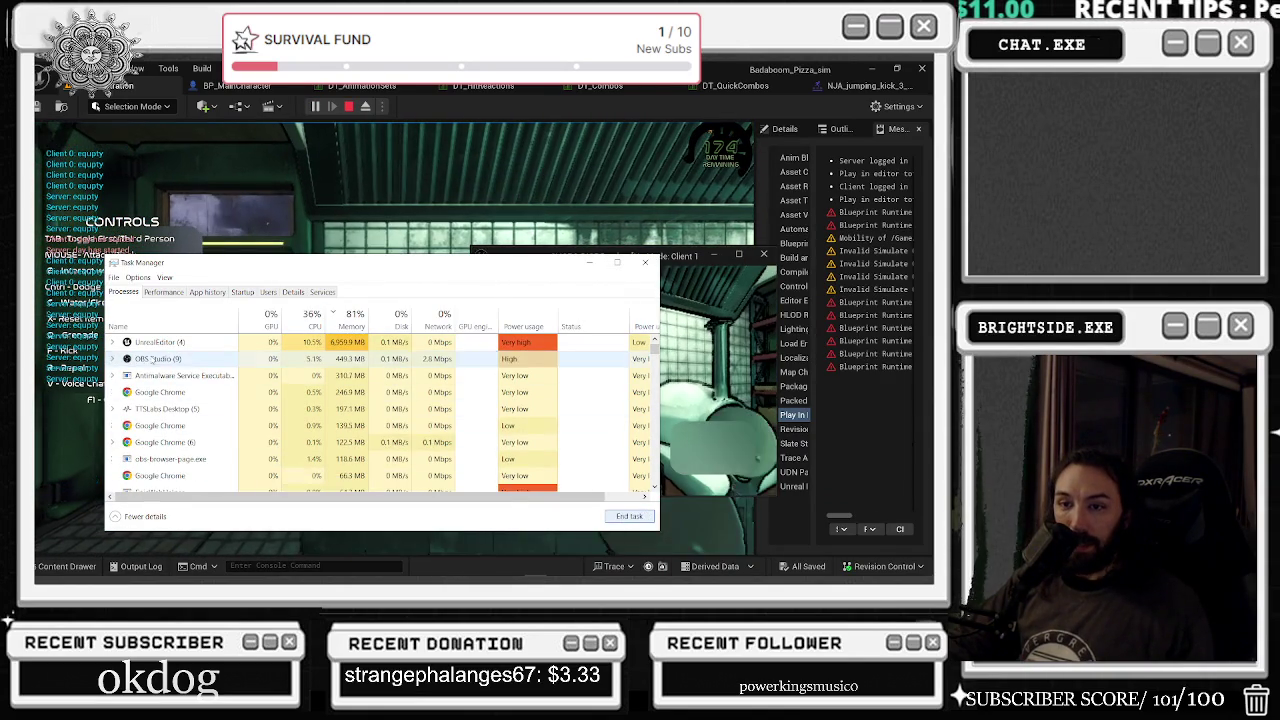
{"action": "left_click", "coordinate": [170, 409]}
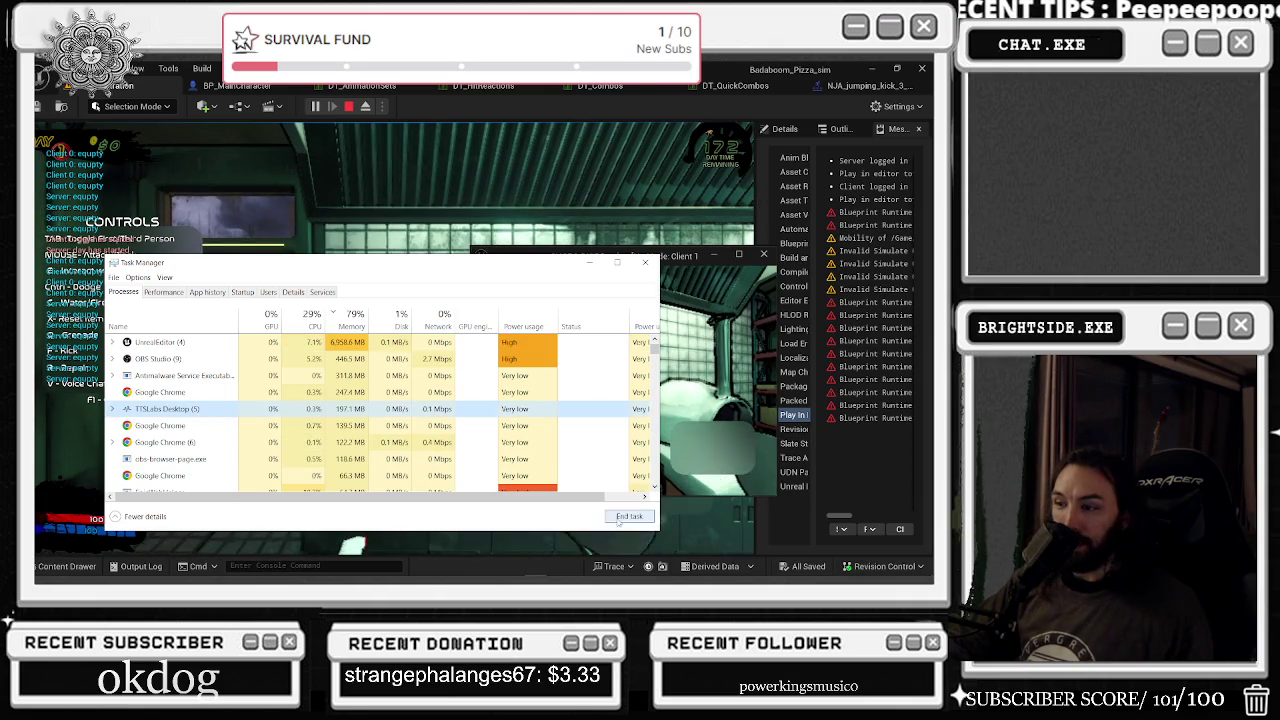
{"action": "left_click", "coordinate": [580, 190]}
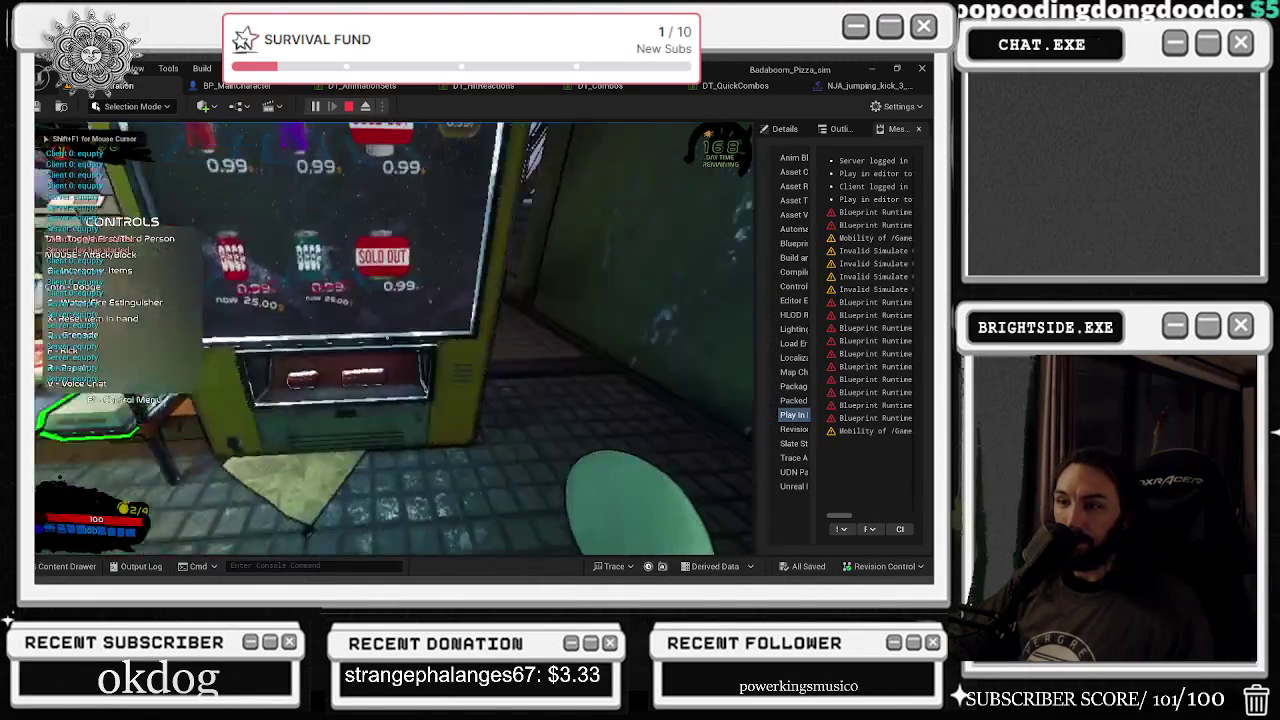
- Switch between the game windows, recapture the mouse in the game, then stop the playtest with Esc
{"action": "key", "text": "alt+Tab"}
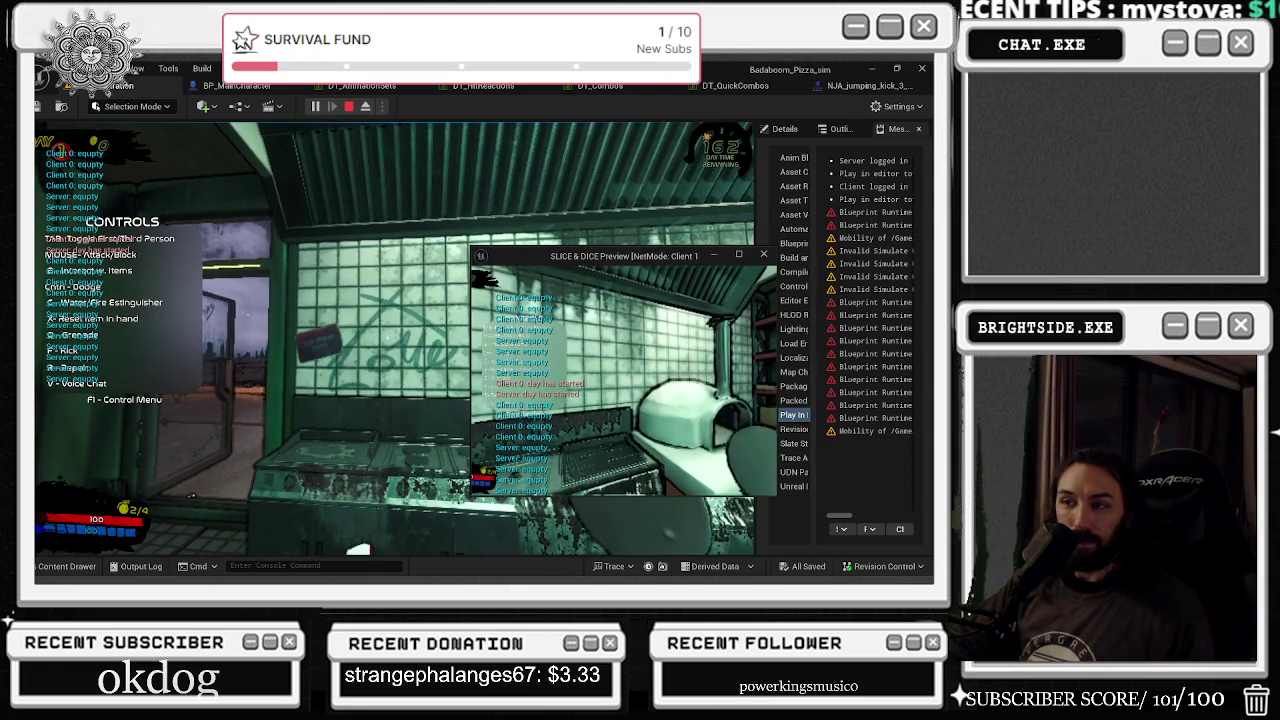
{"action": "key", "text": "alt+Tab"}
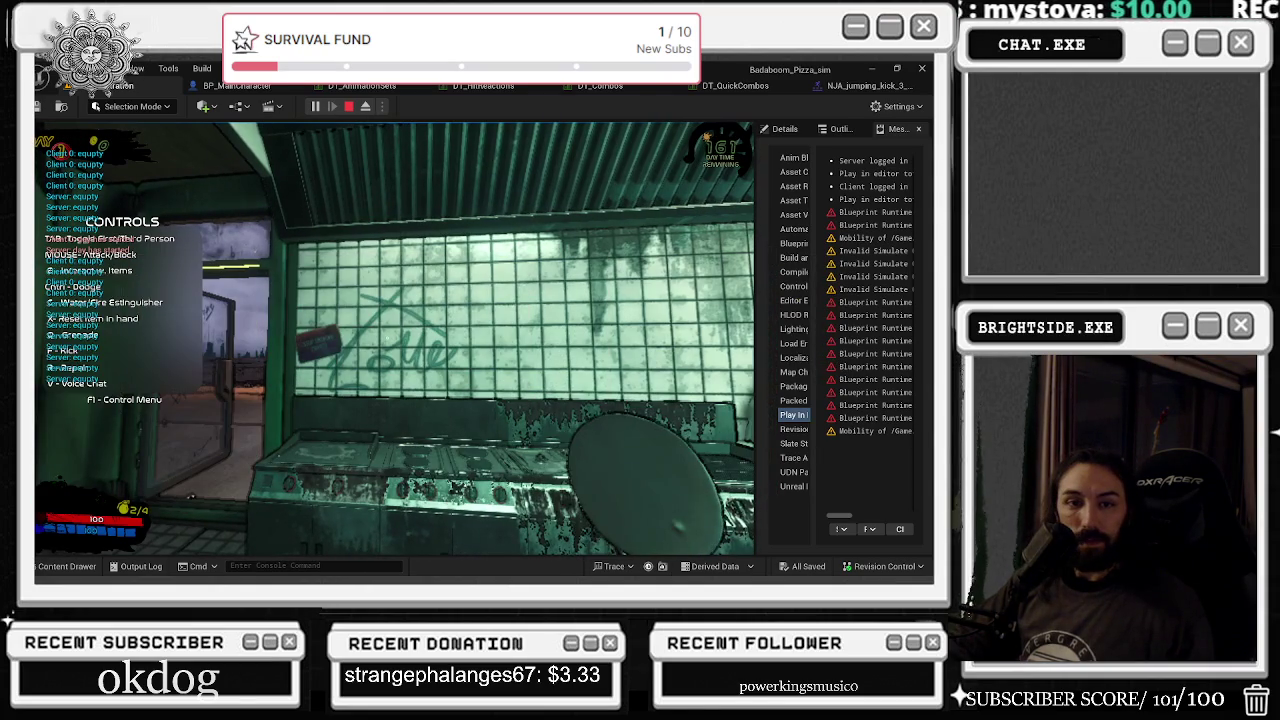
{"action": "left_click", "coordinate": [394, 340]}
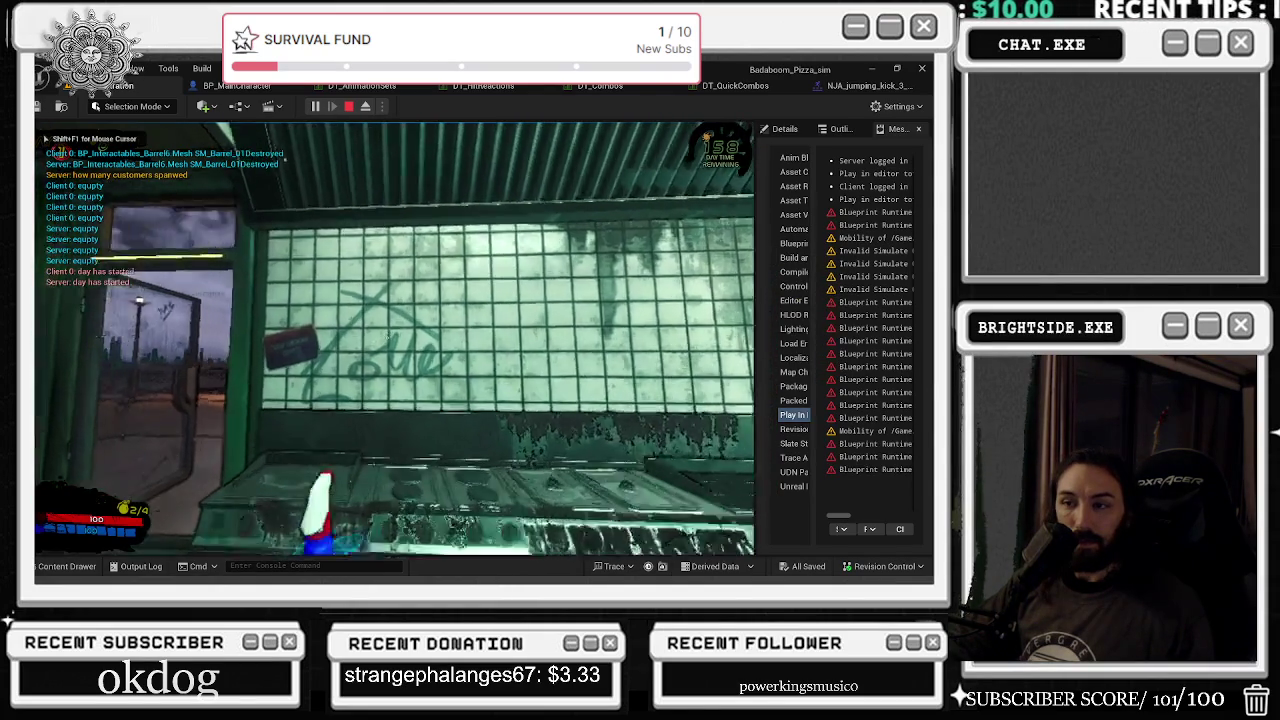
{"action": "key", "text": "alt+Tab"}
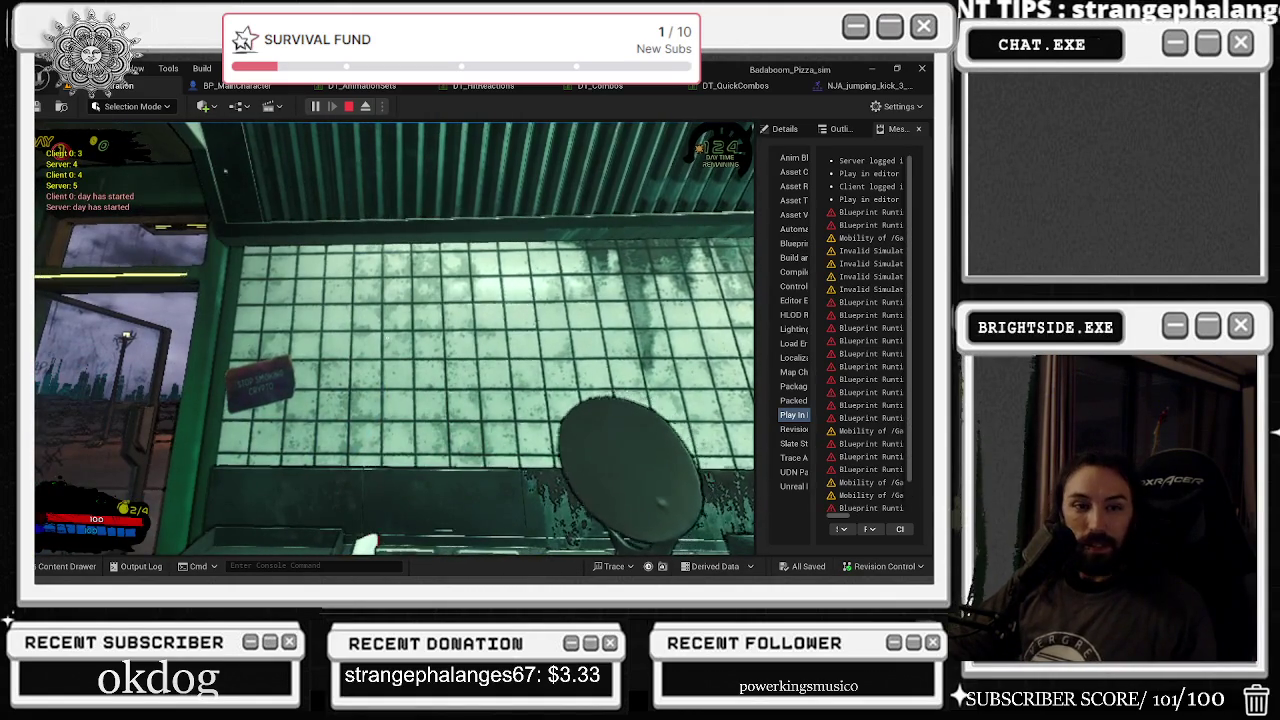
{"action": "key", "text": "alt+Tab"}
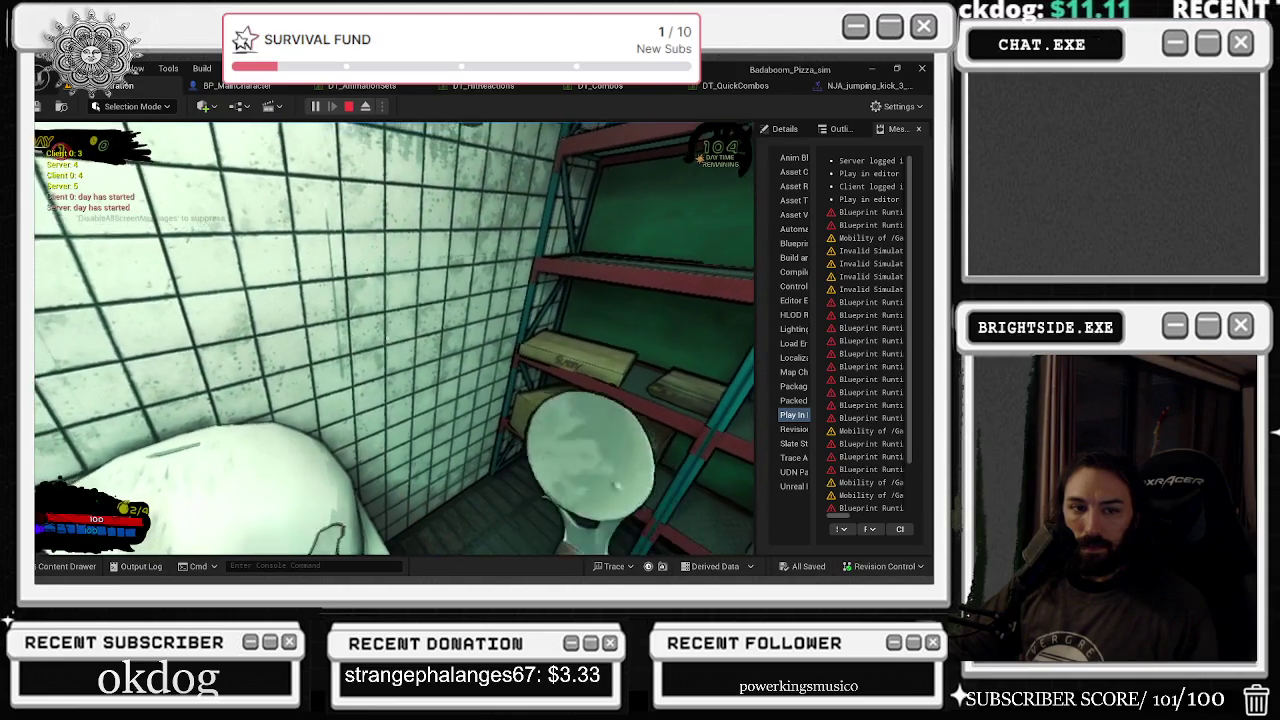
{"action": "key", "text": "alt+Tab"}
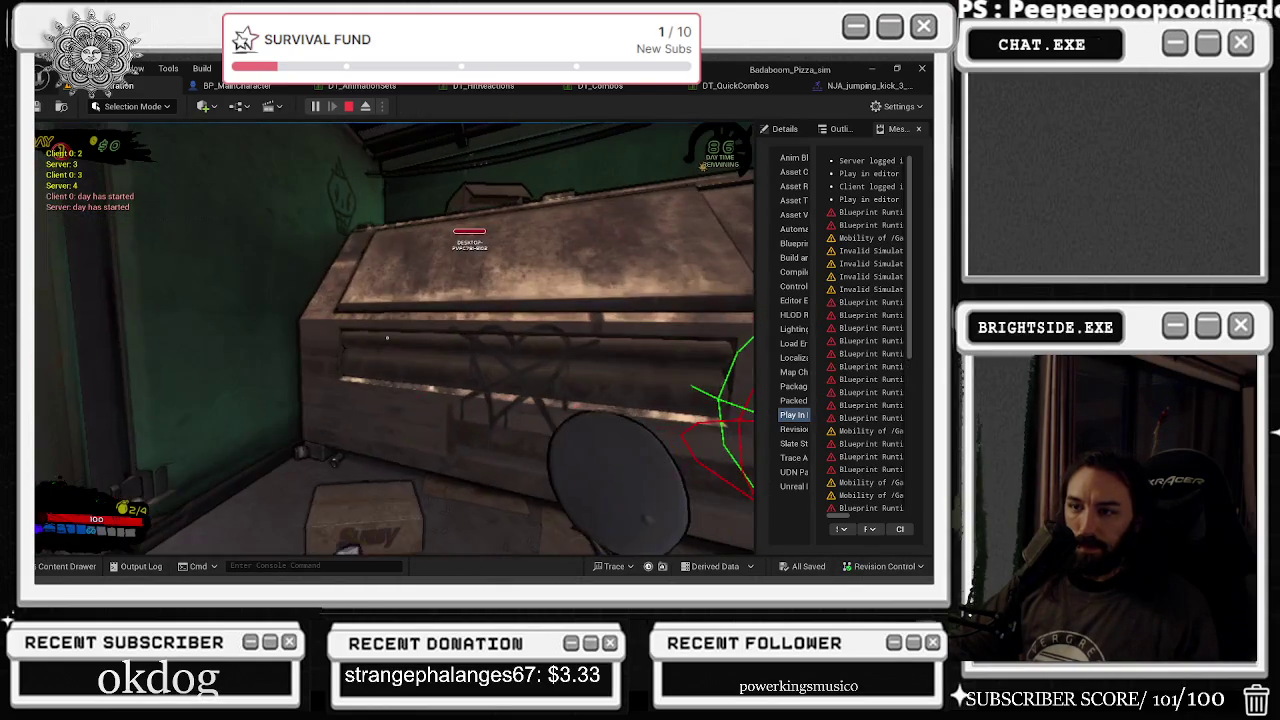
{"action": "key", "text": "Escape"}
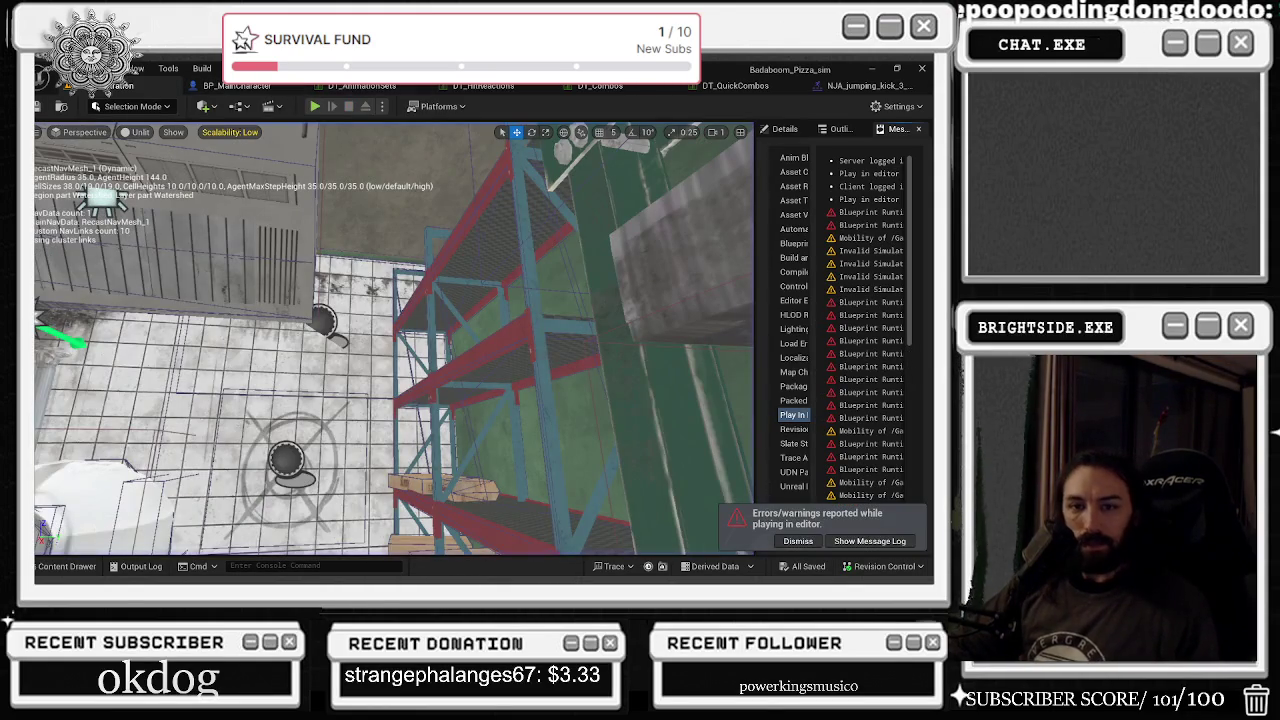
- Dismiss the errors and warnings notice, then open and save BP_MainCharacter
{"action": "left_click", "coordinate": [798, 541]}
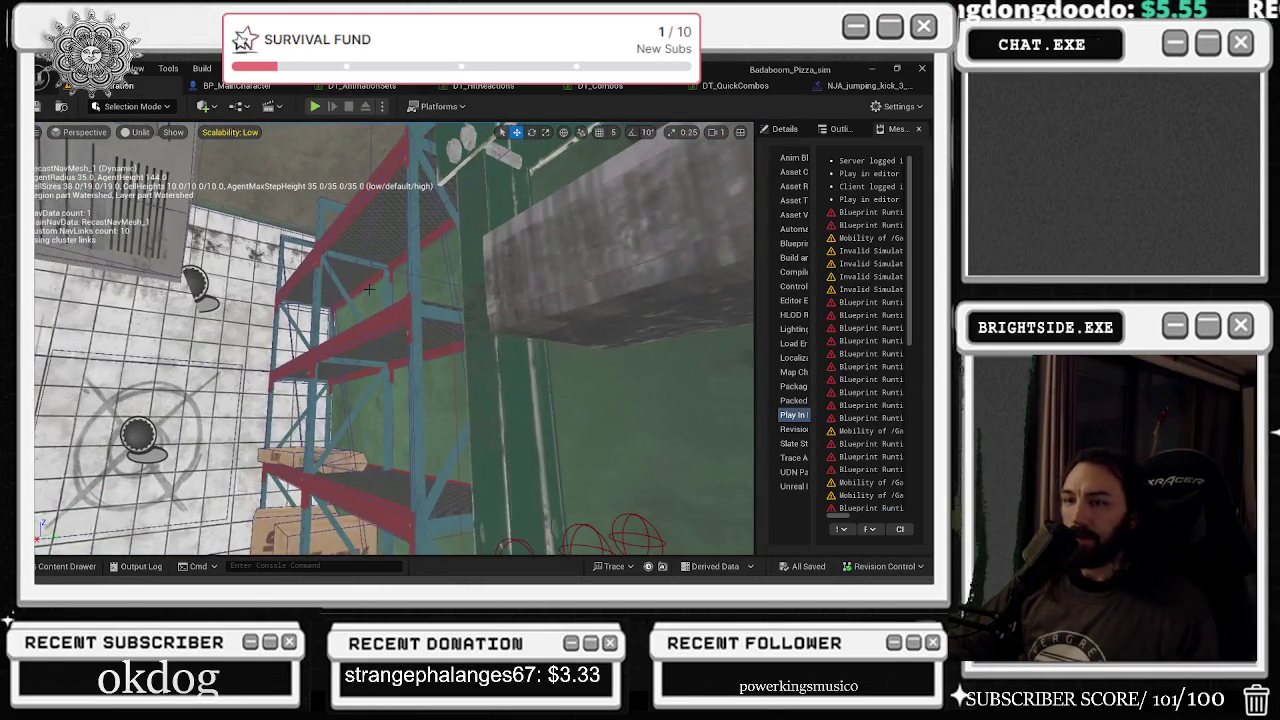
{"action": "left_click", "coordinate": [228, 132]}
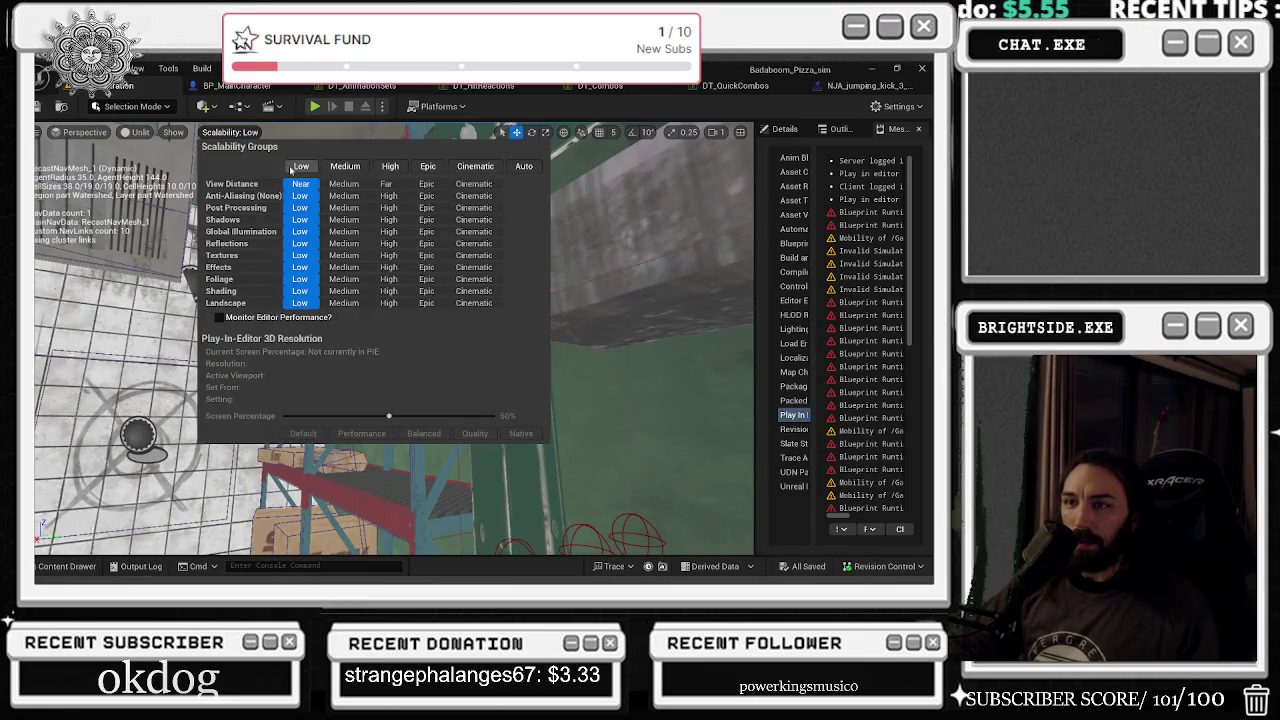
{"action": "left_click", "coordinate": [132, 124]}
{"action": "left_click", "coordinate": [140, 132]}
{"action": "left_click", "coordinate": [205, 87]}
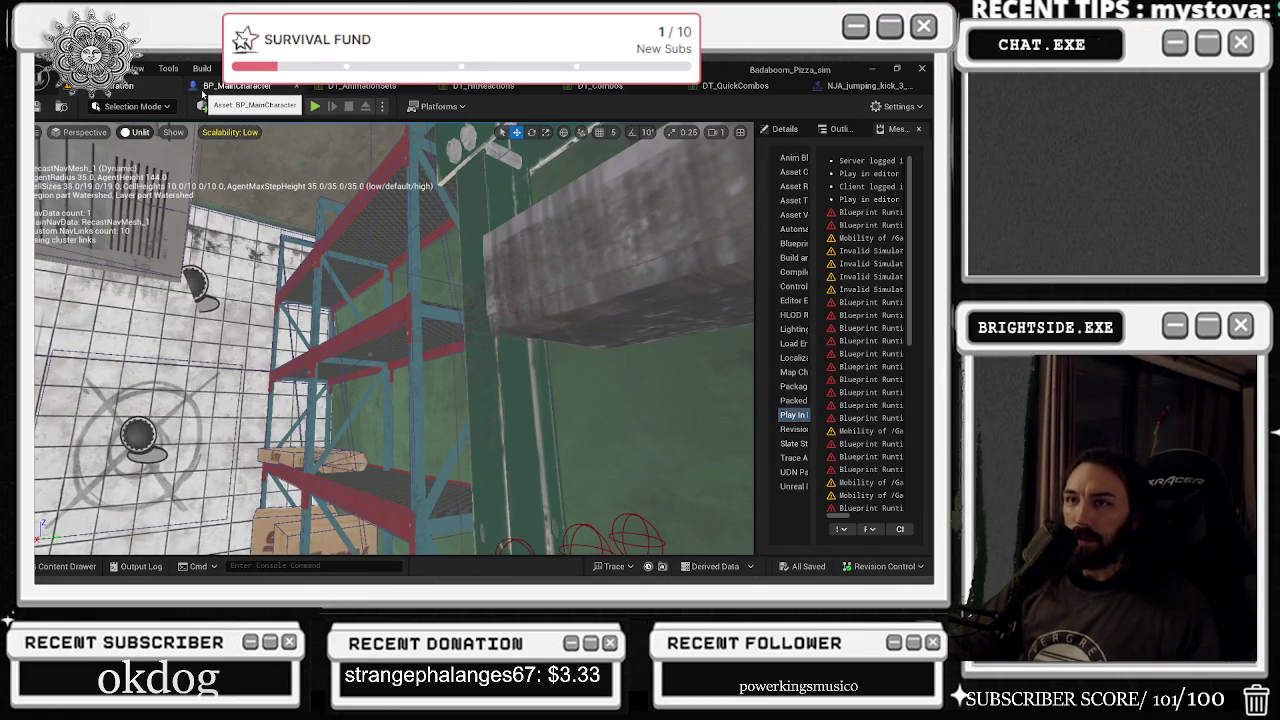
{"action": "left_click", "coordinate": [205, 87]}
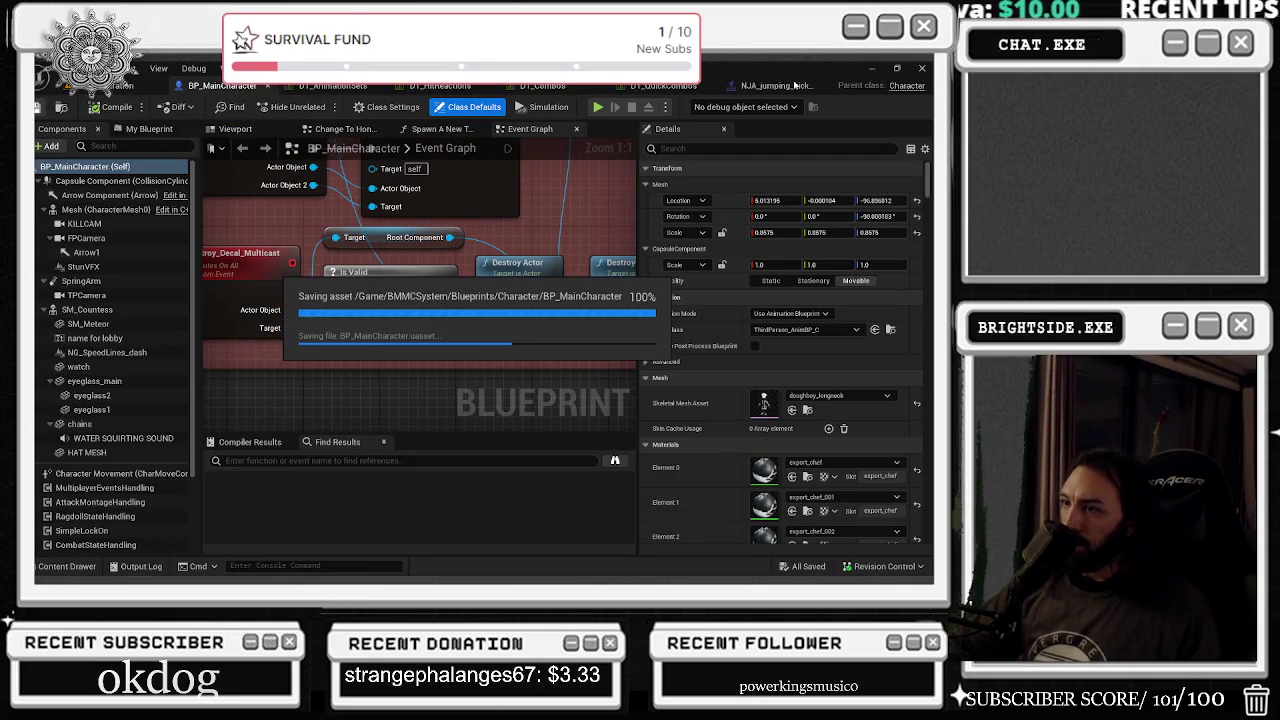
- In NJA_jumping_kick_3_montage, stop the preview playback and select the NS_WindFur notify
{"action": "left_click", "coordinate": [795, 86]}
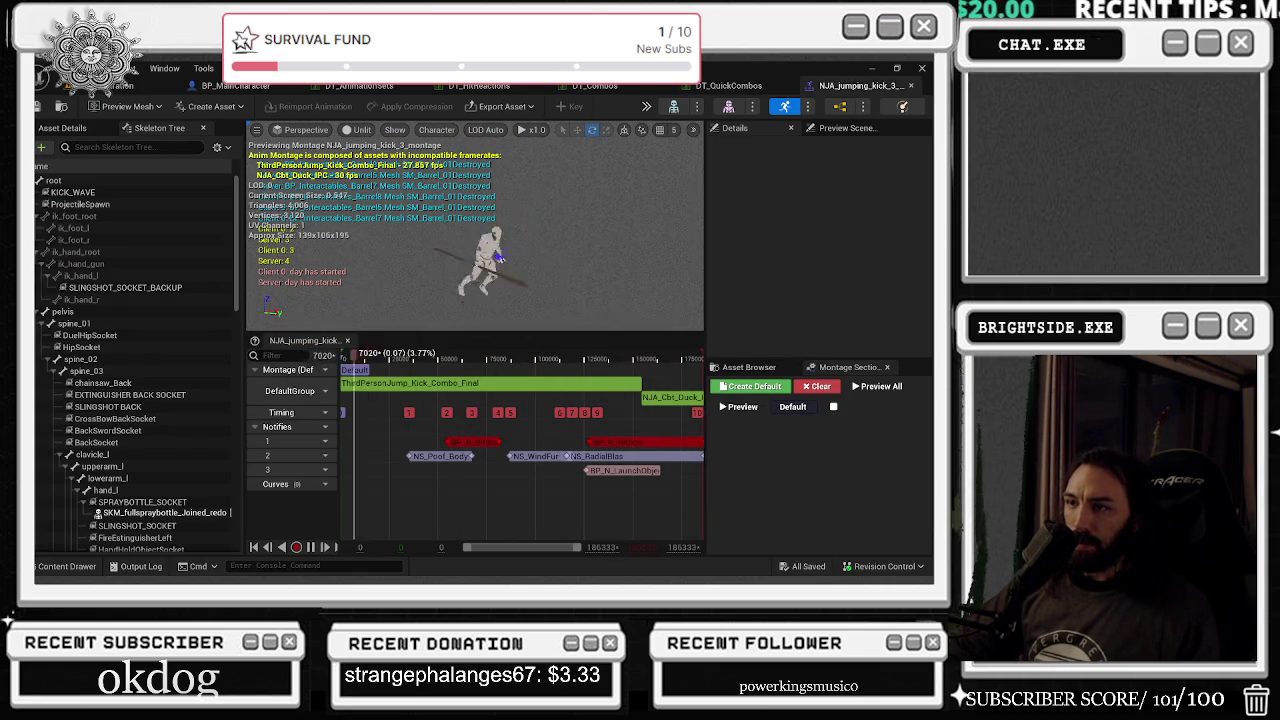
{"action": "left_click", "coordinate": [538, 462]}
{"action": "left_click", "coordinate": [540, 458]}
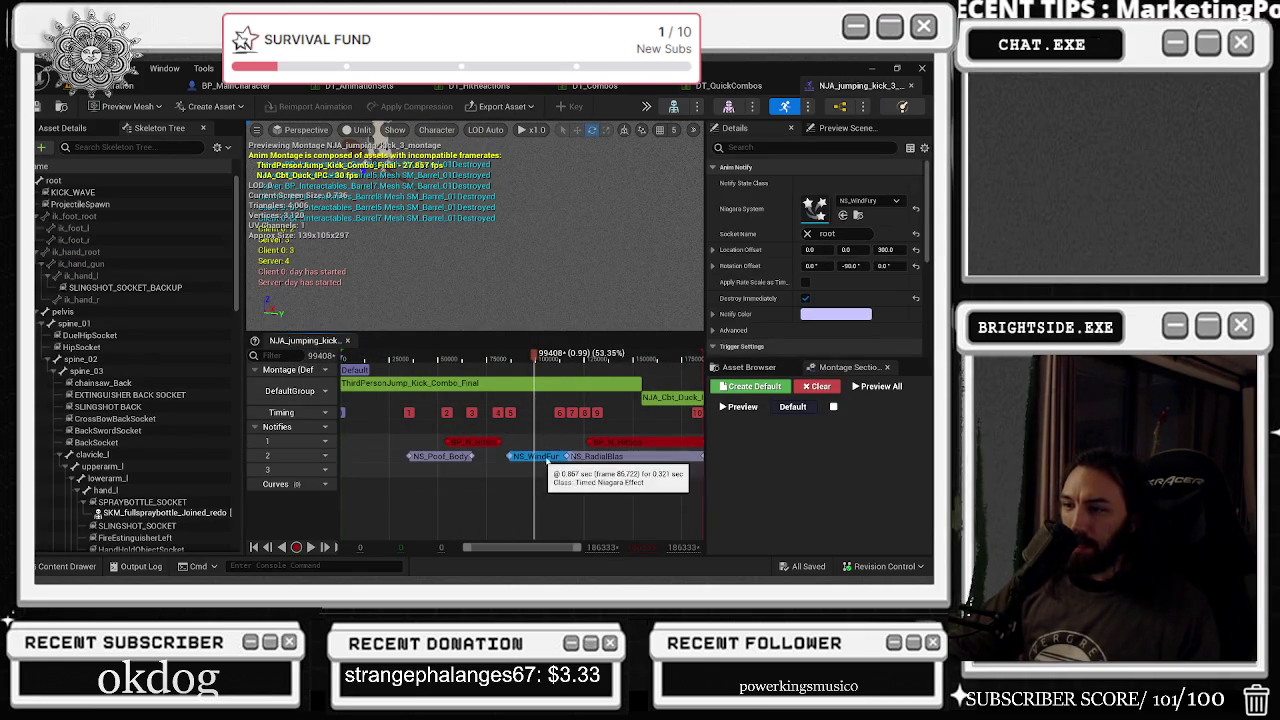